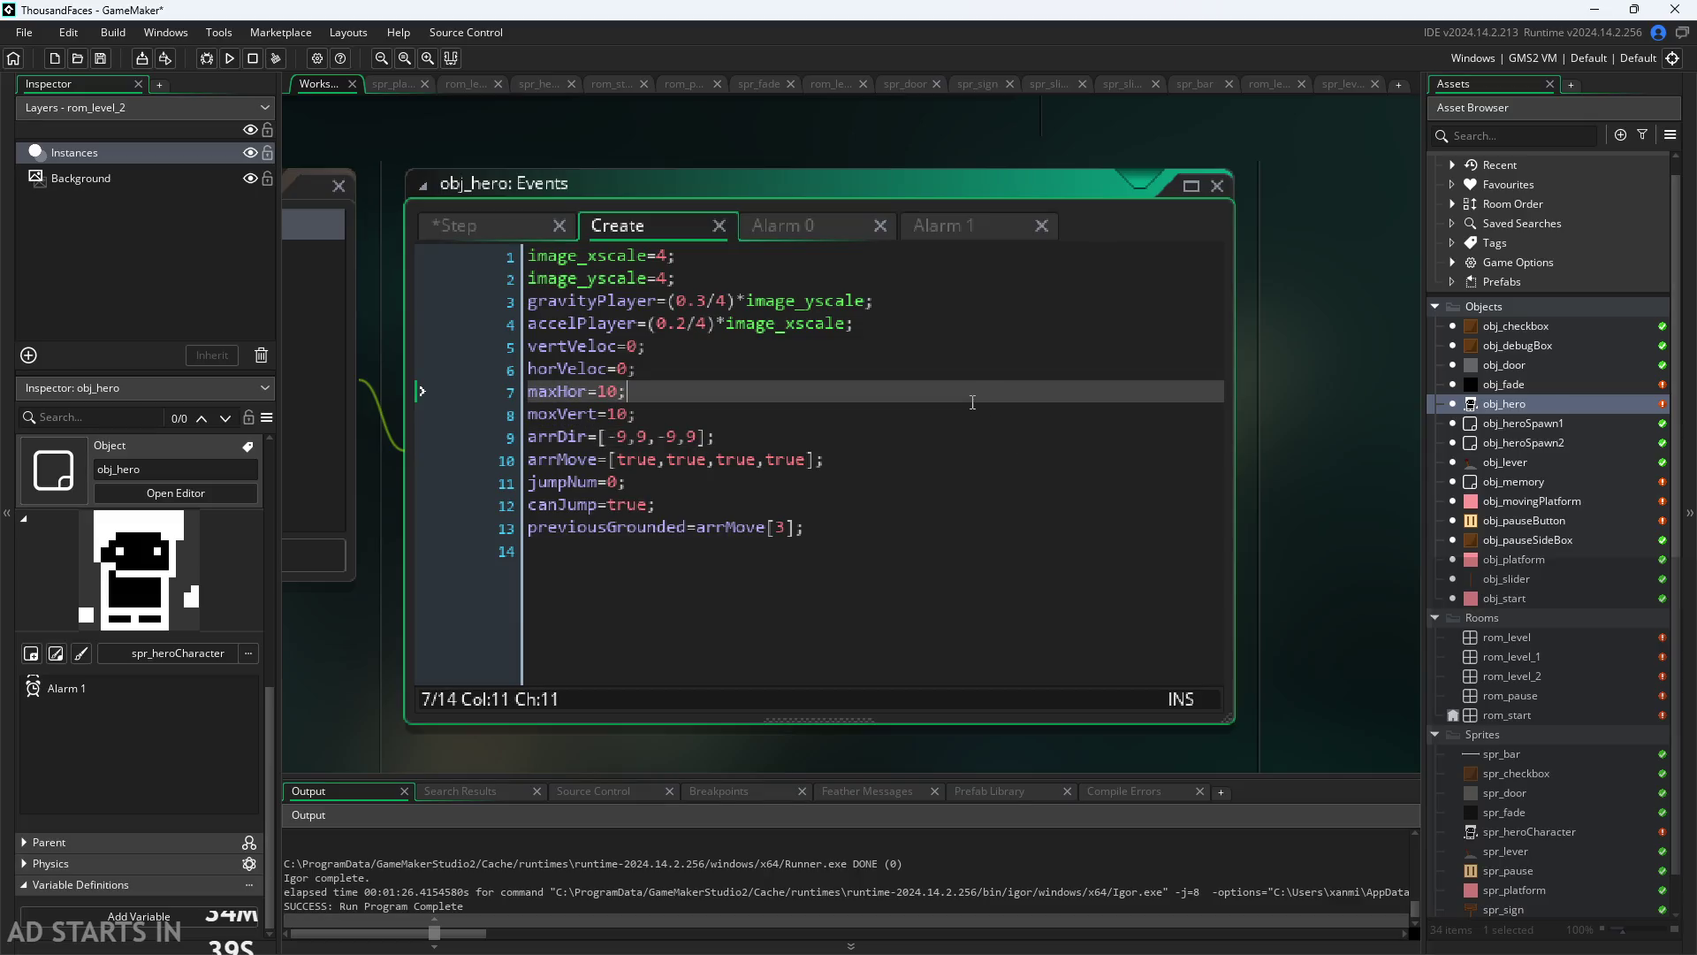
Step: Review the velocity and maxHor variable lines in obj_hero's Create event
click(970, 409)
key(Down)
key(Down)
key(Down)
key(Down)
click(966, 409)
key(Up)
key(Up)
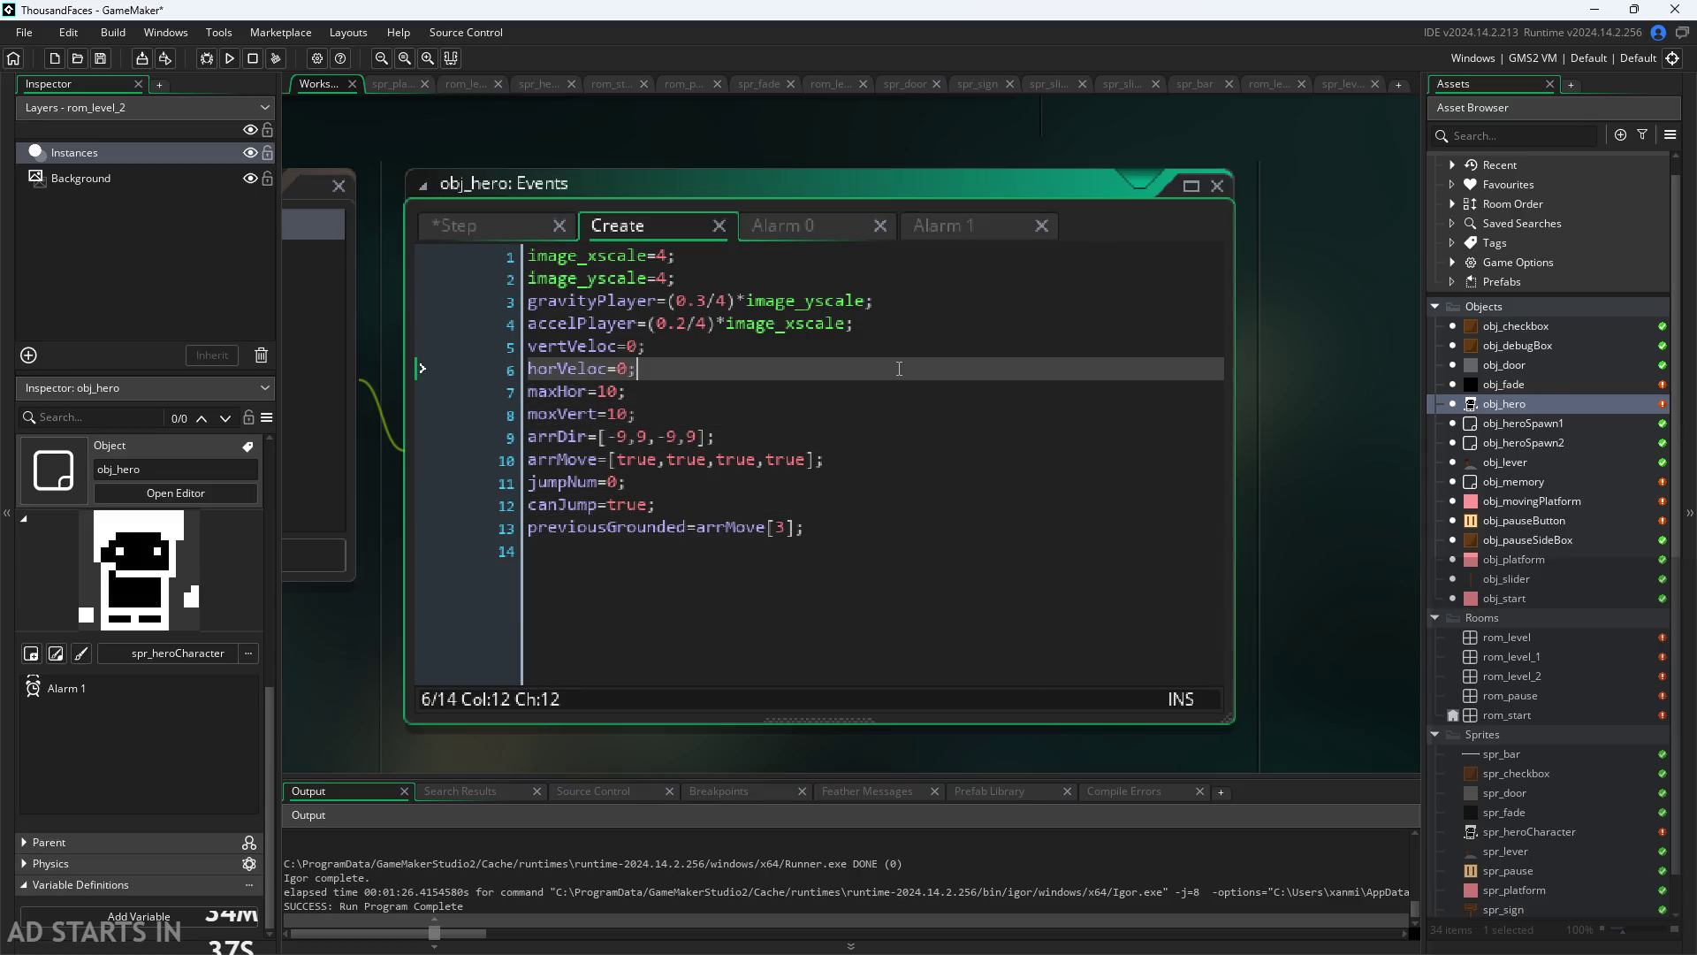
key(Down)
key(Down)
key(Down)
key(Down)
key(Up)
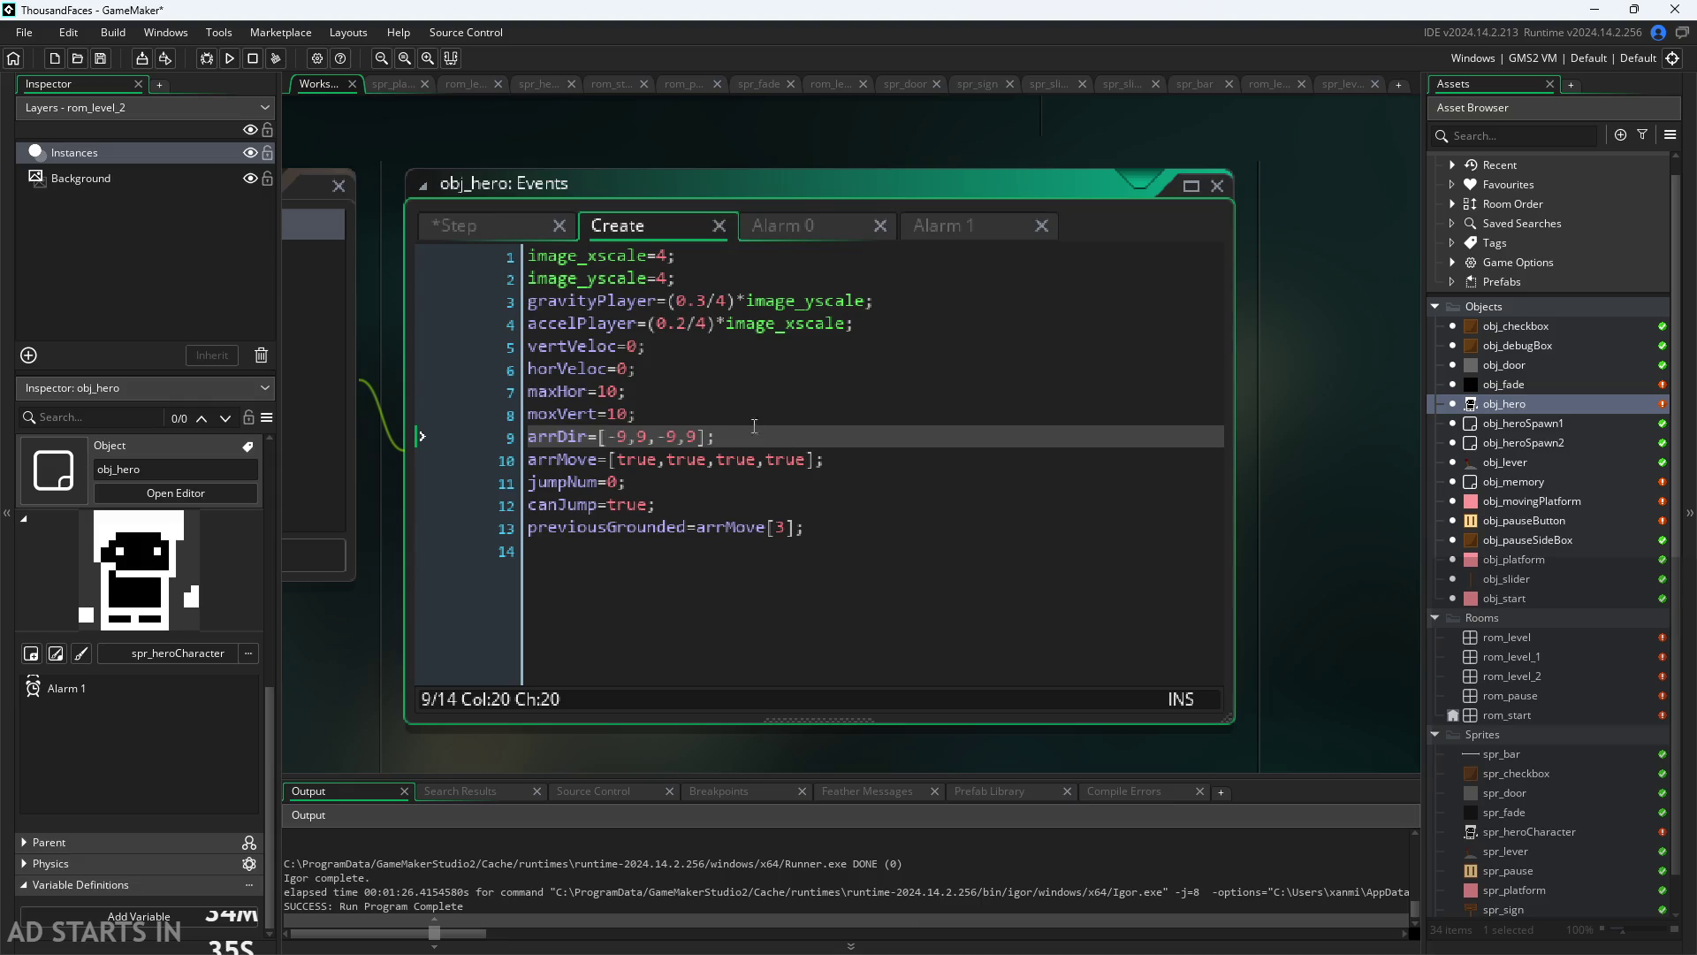
scroll(754, 427, up, 1)
click(702, 357)
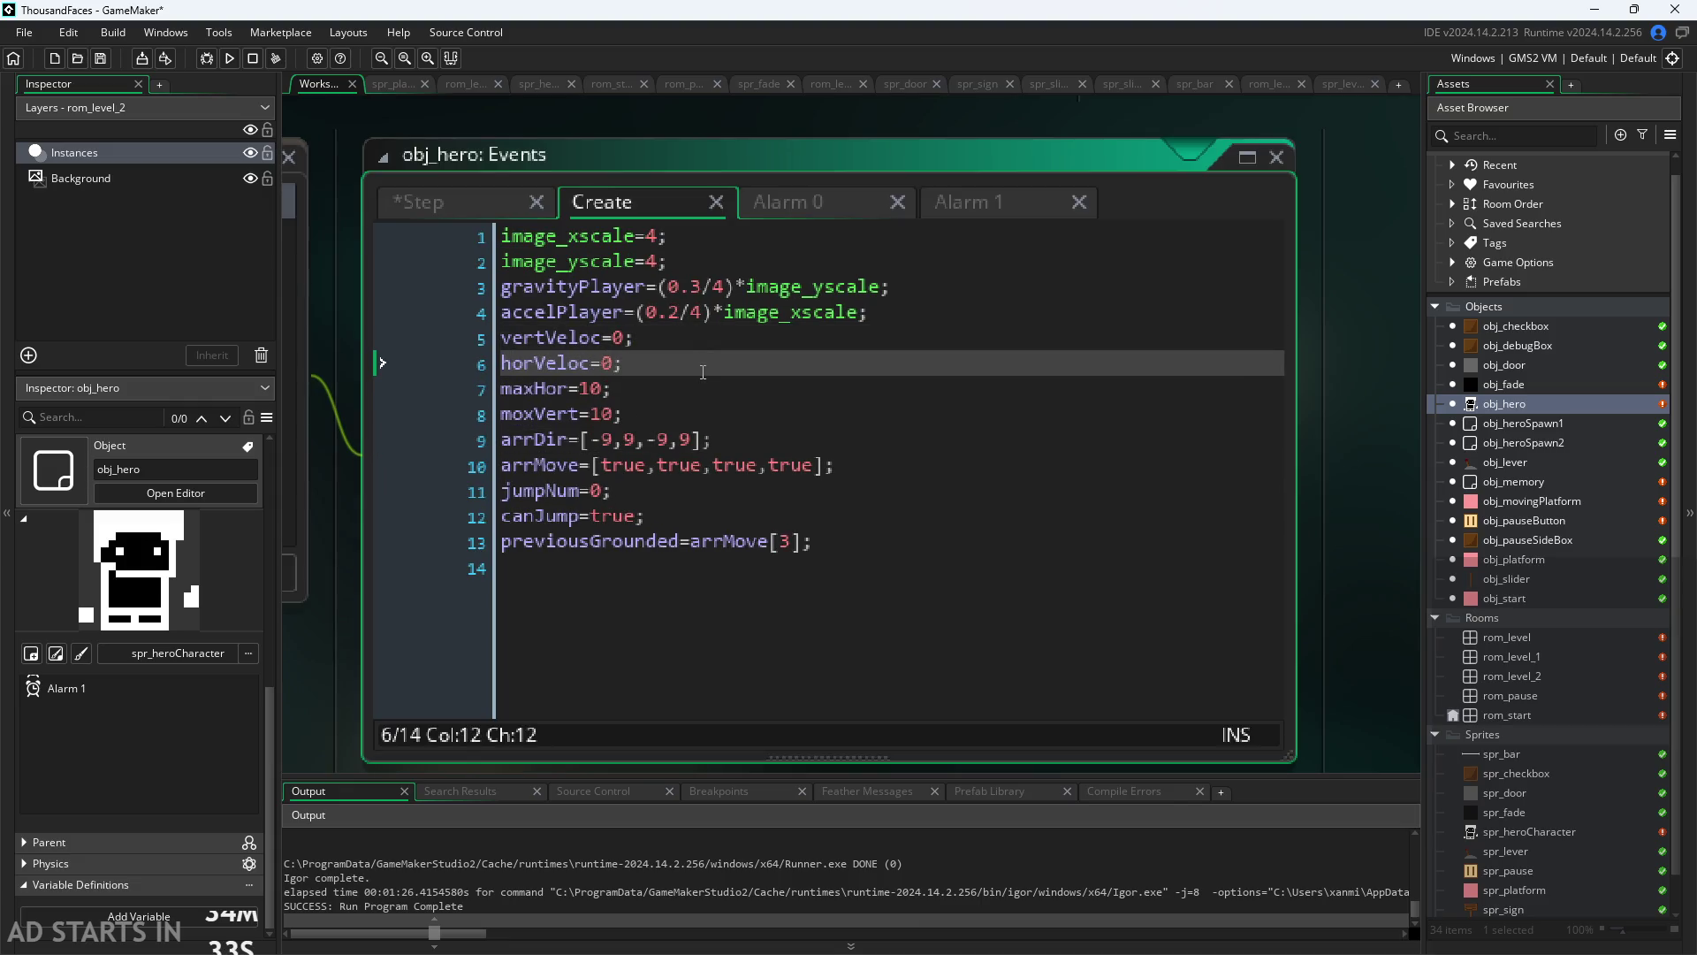
key(Down)
key(Down)
key(Up)
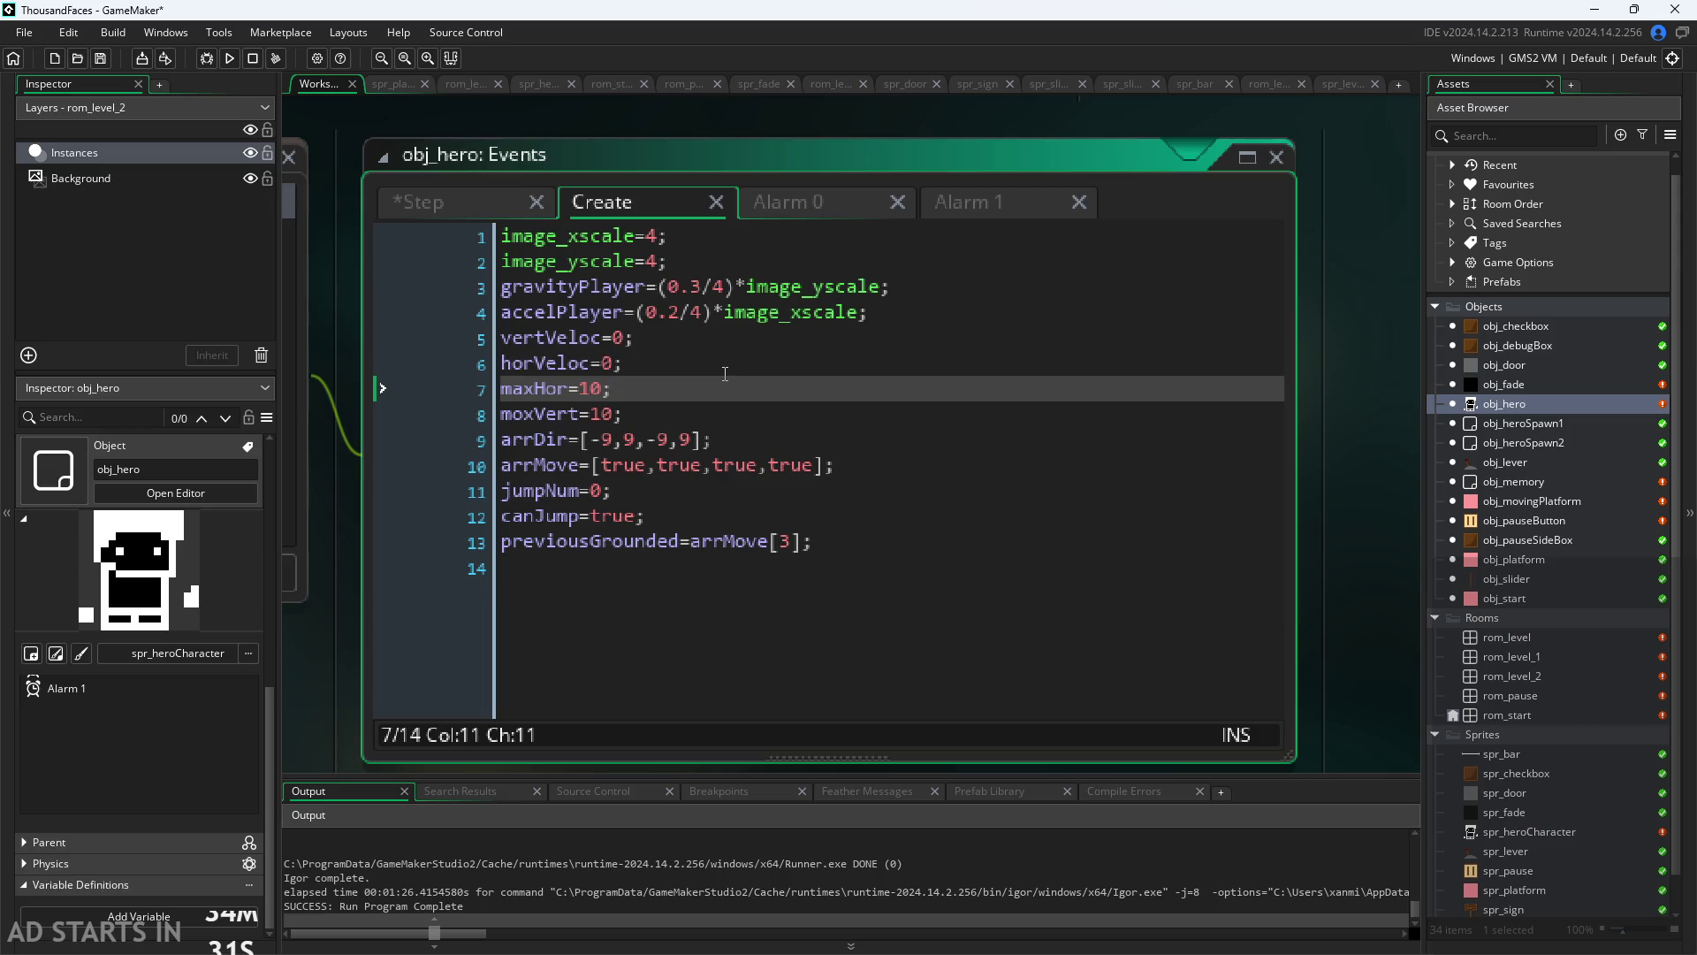
key(Up)
key(Down)
key(Down)
key(Up)
key(Left)
key(Left)
key(Right)
key(Right)
key(Down)
click(606, 382)
Step: Inspect the velocity lines 5–7 and the maxHor line
drag(649, 390, 555, 337)
click(509, 236)
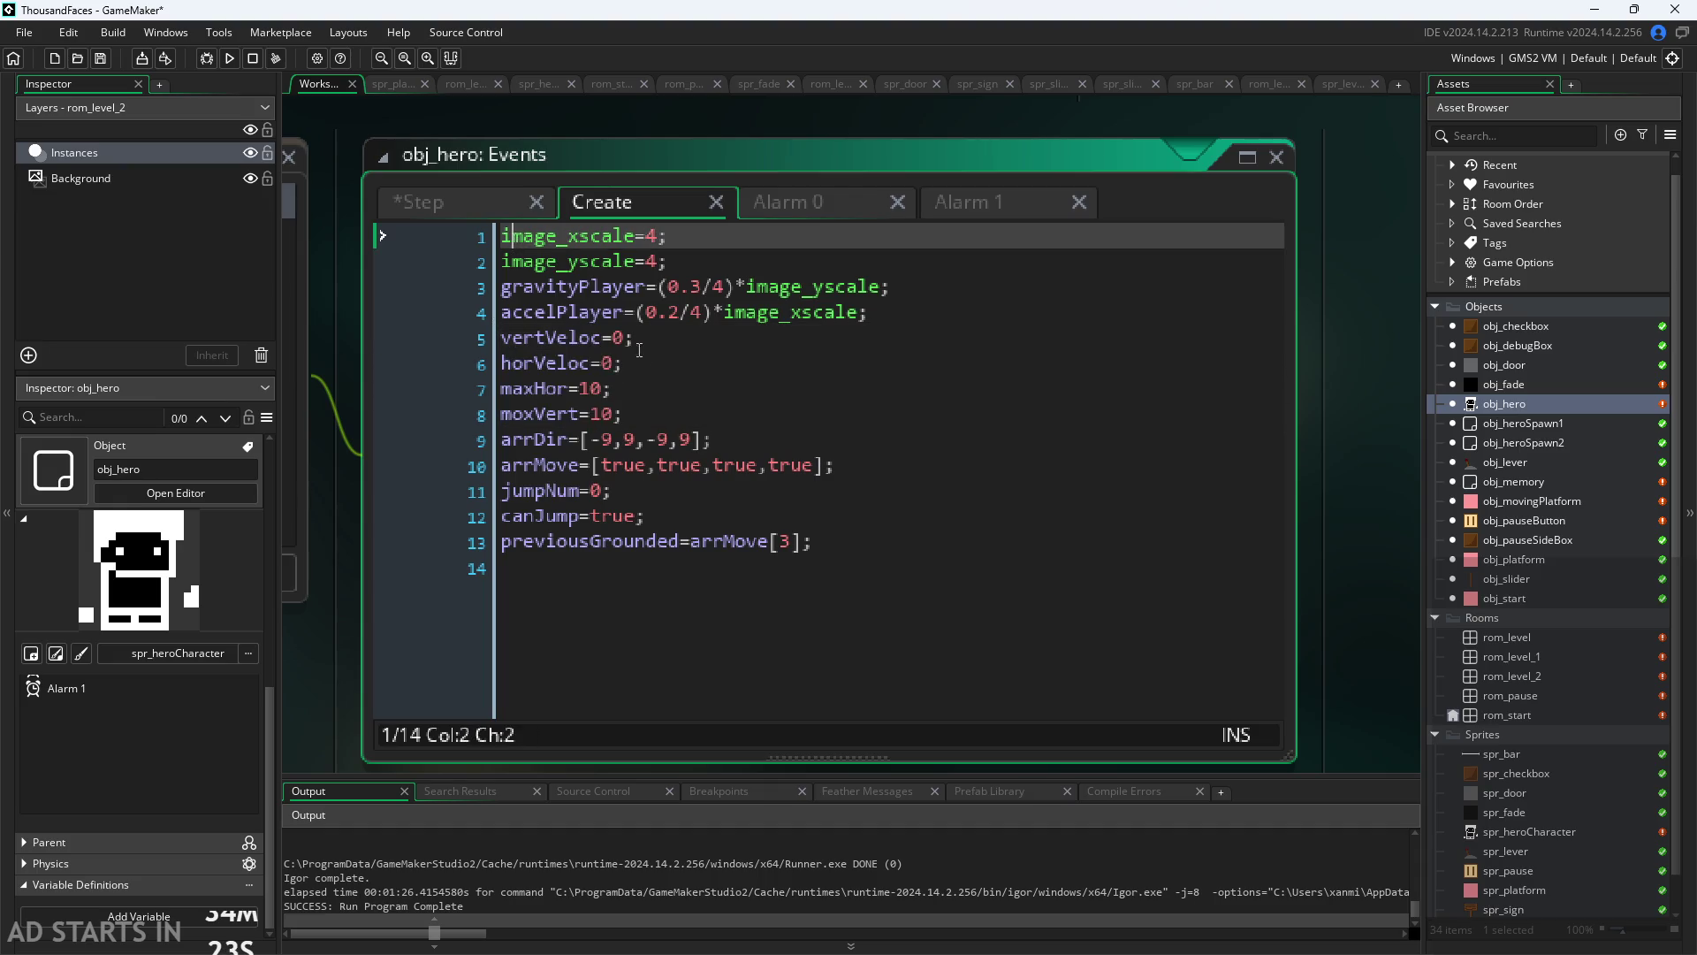
click(648, 378)
drag(652, 389, 507, 327)
click(714, 382)
click(705, 379)
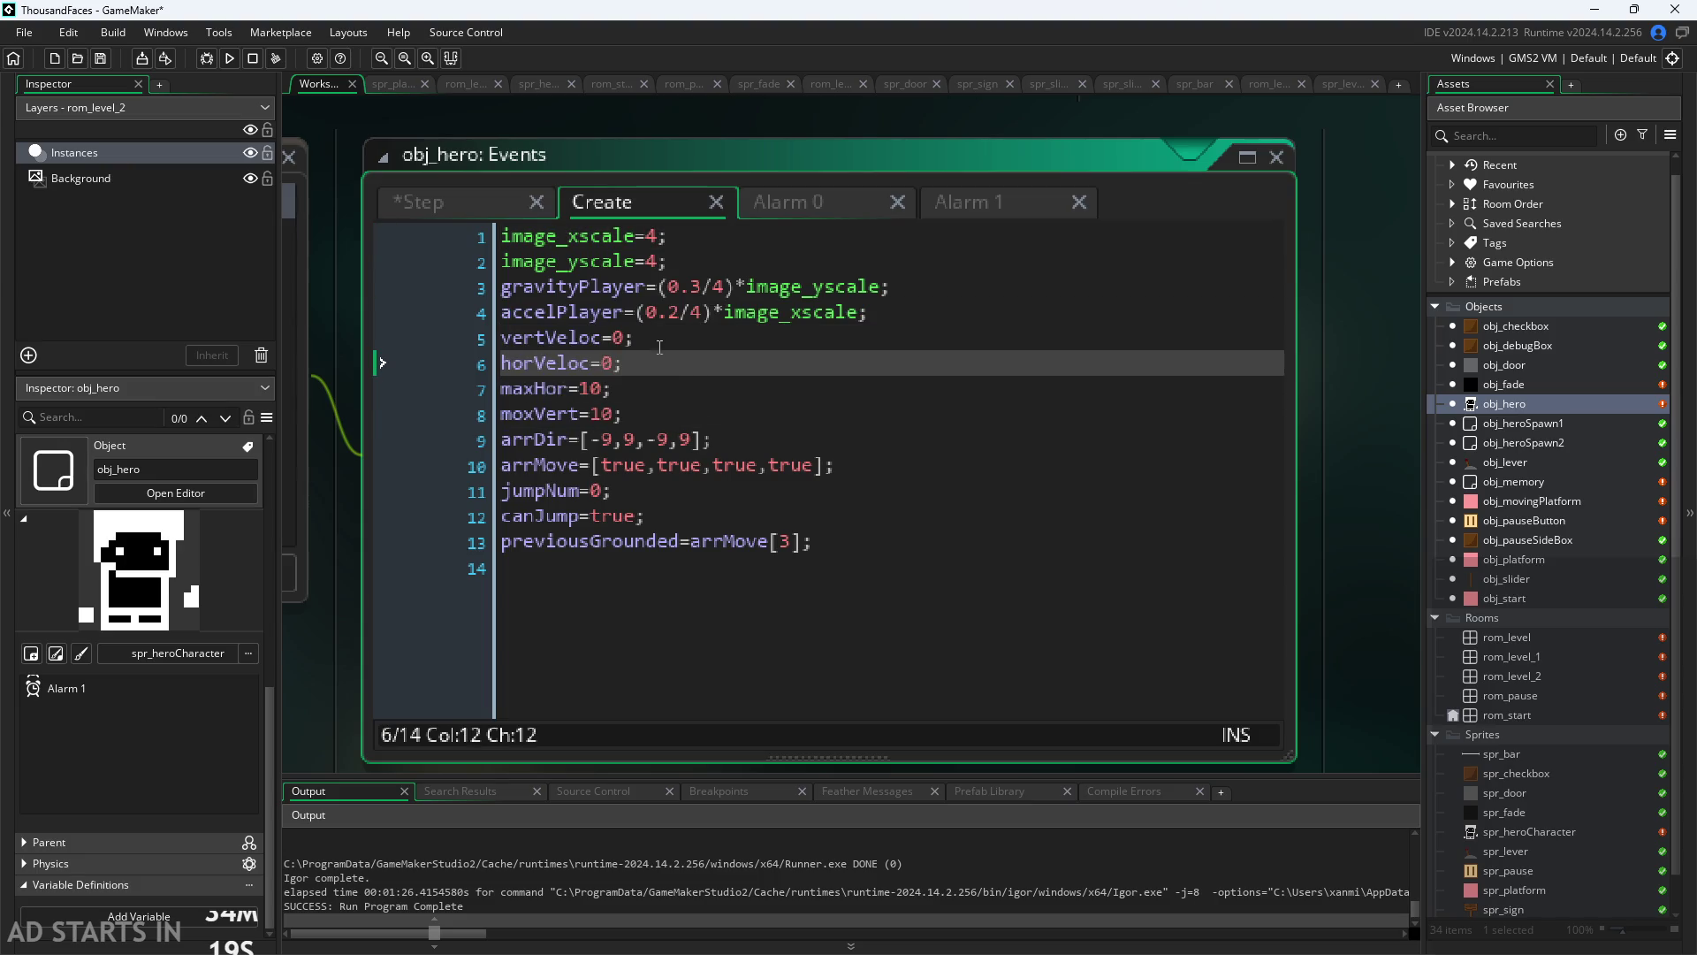
click(627, 337)
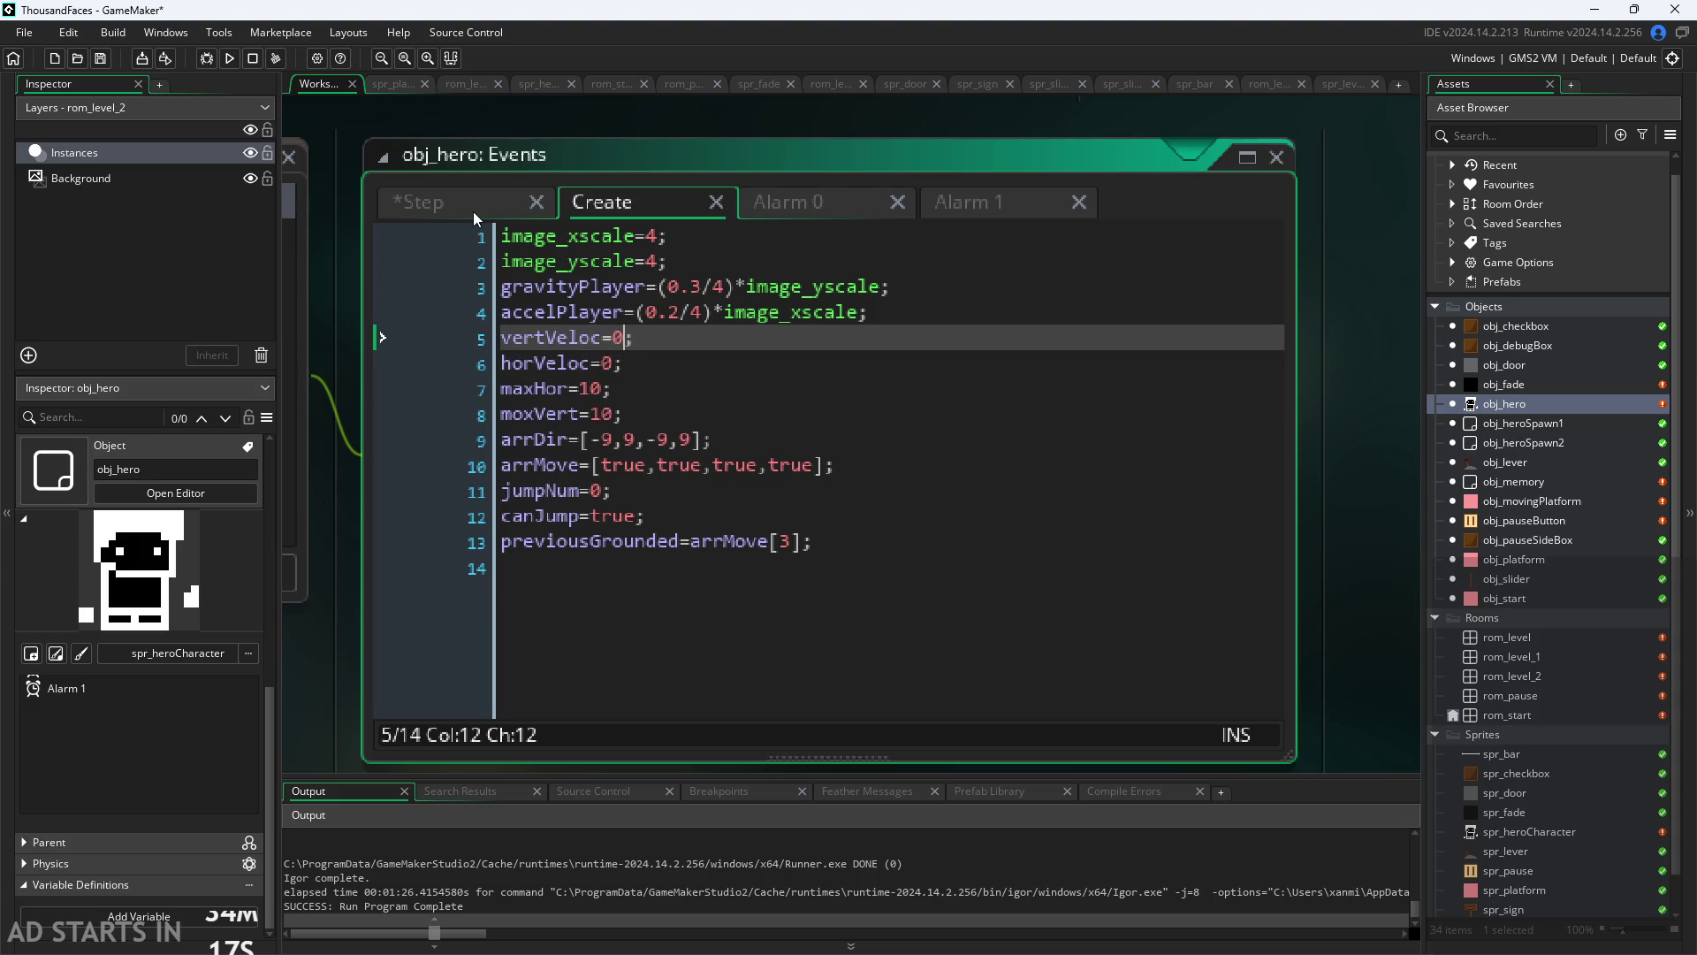
click(653, 386)
key(Left)
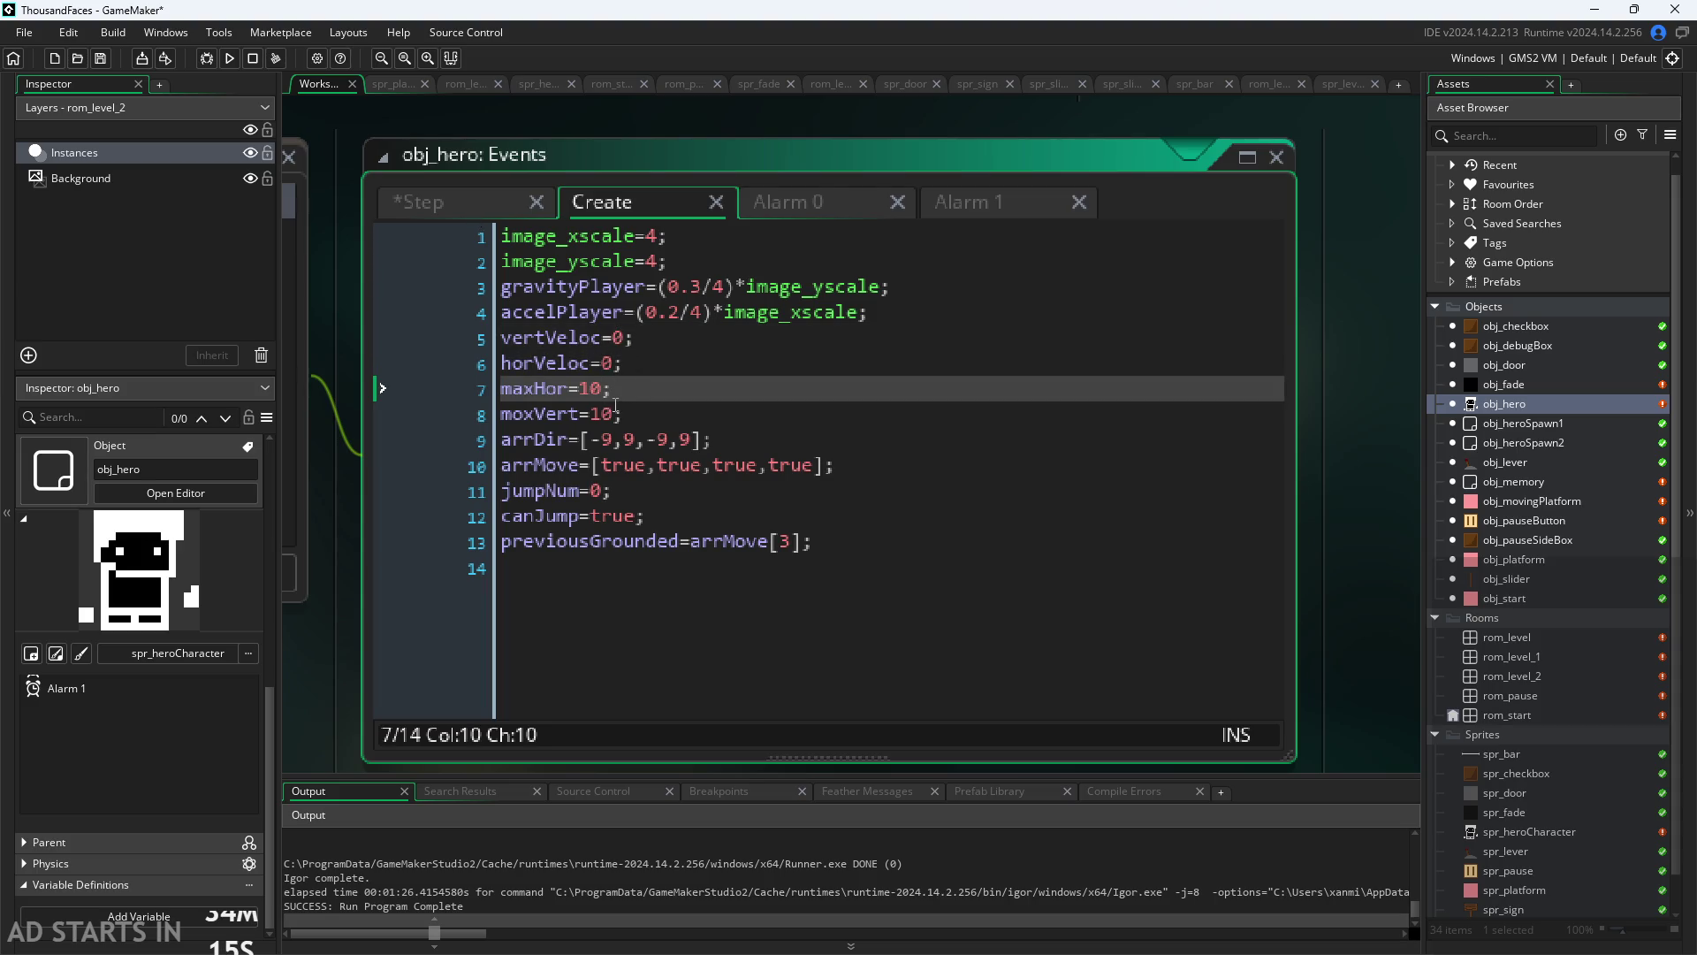
Step: Correct the misspelled moxVert to maxVert on line 8
click(526, 415)
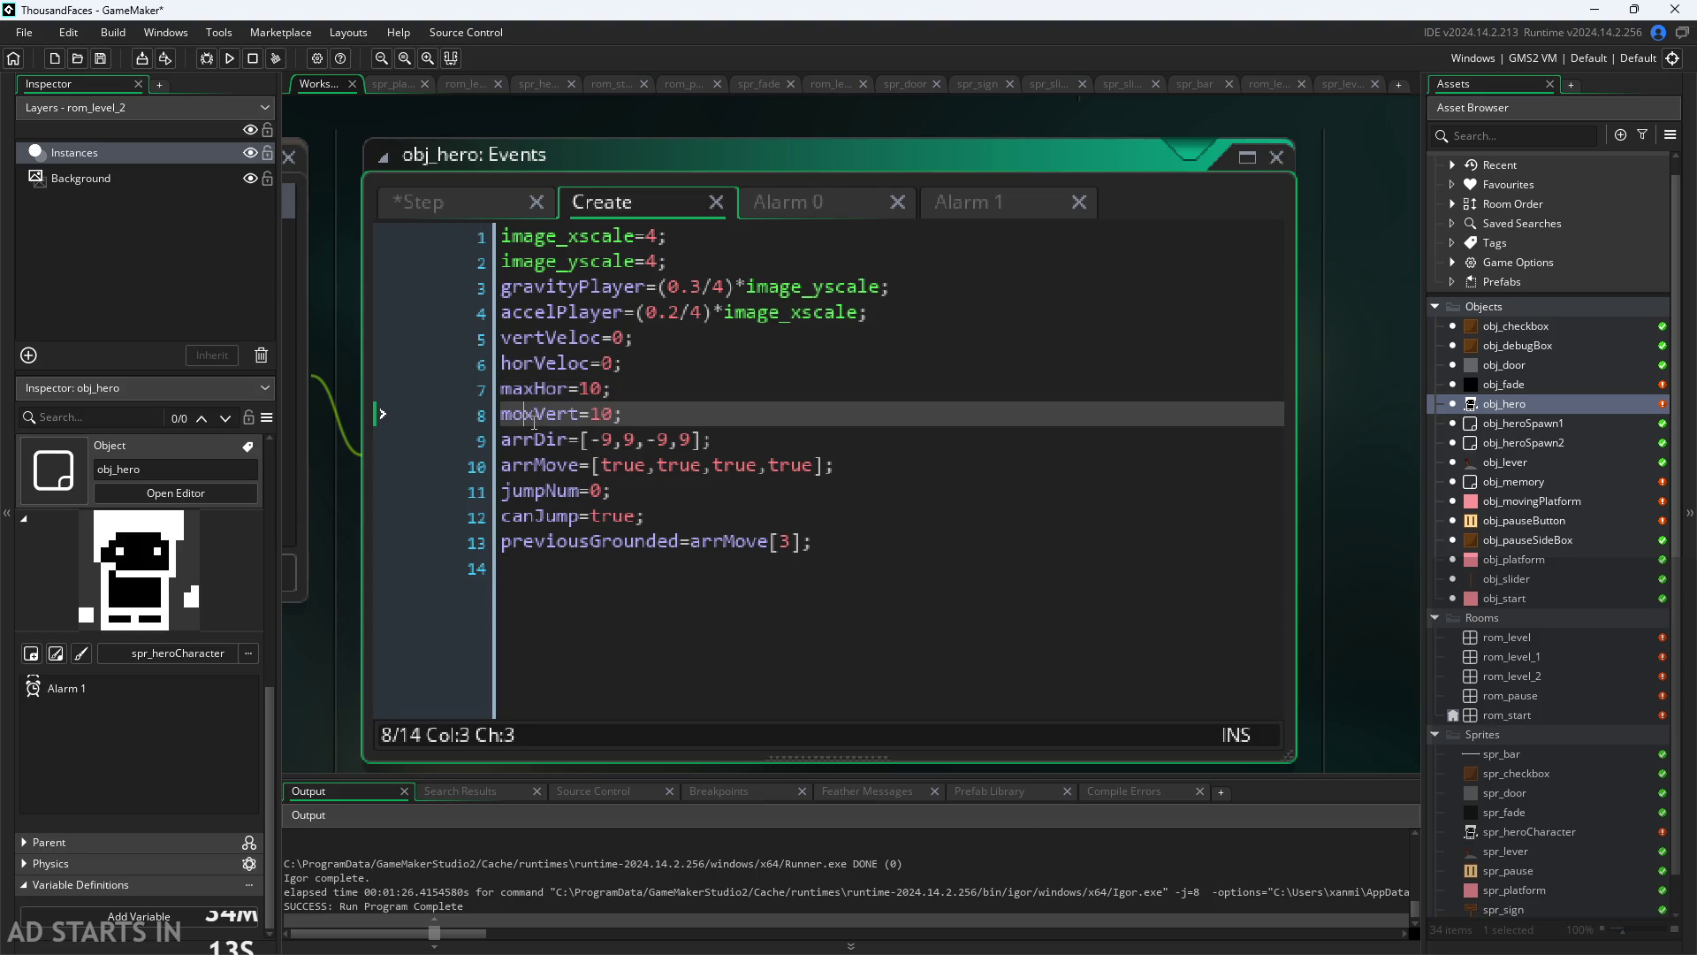
key(BackSpace)
text(a)
Step: Check the Step event's velocity code and return to the Create event
click(524, 203)
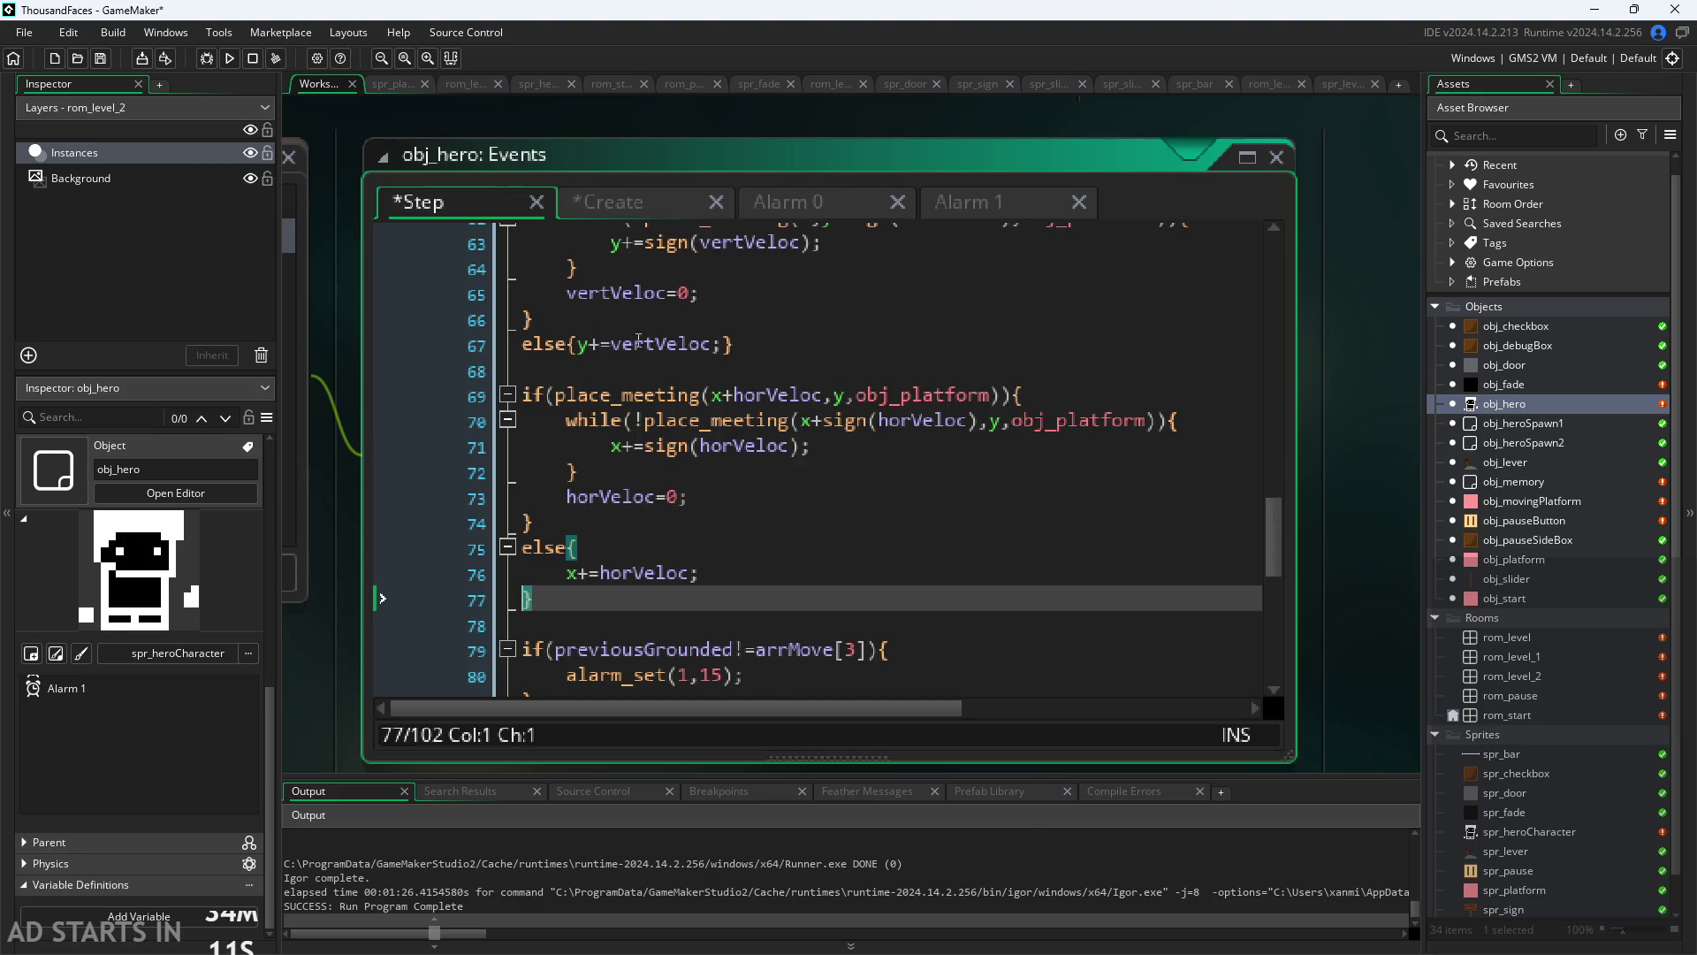
scroll(780, 477, down, 8)
scroll(861, 469, down, 3)
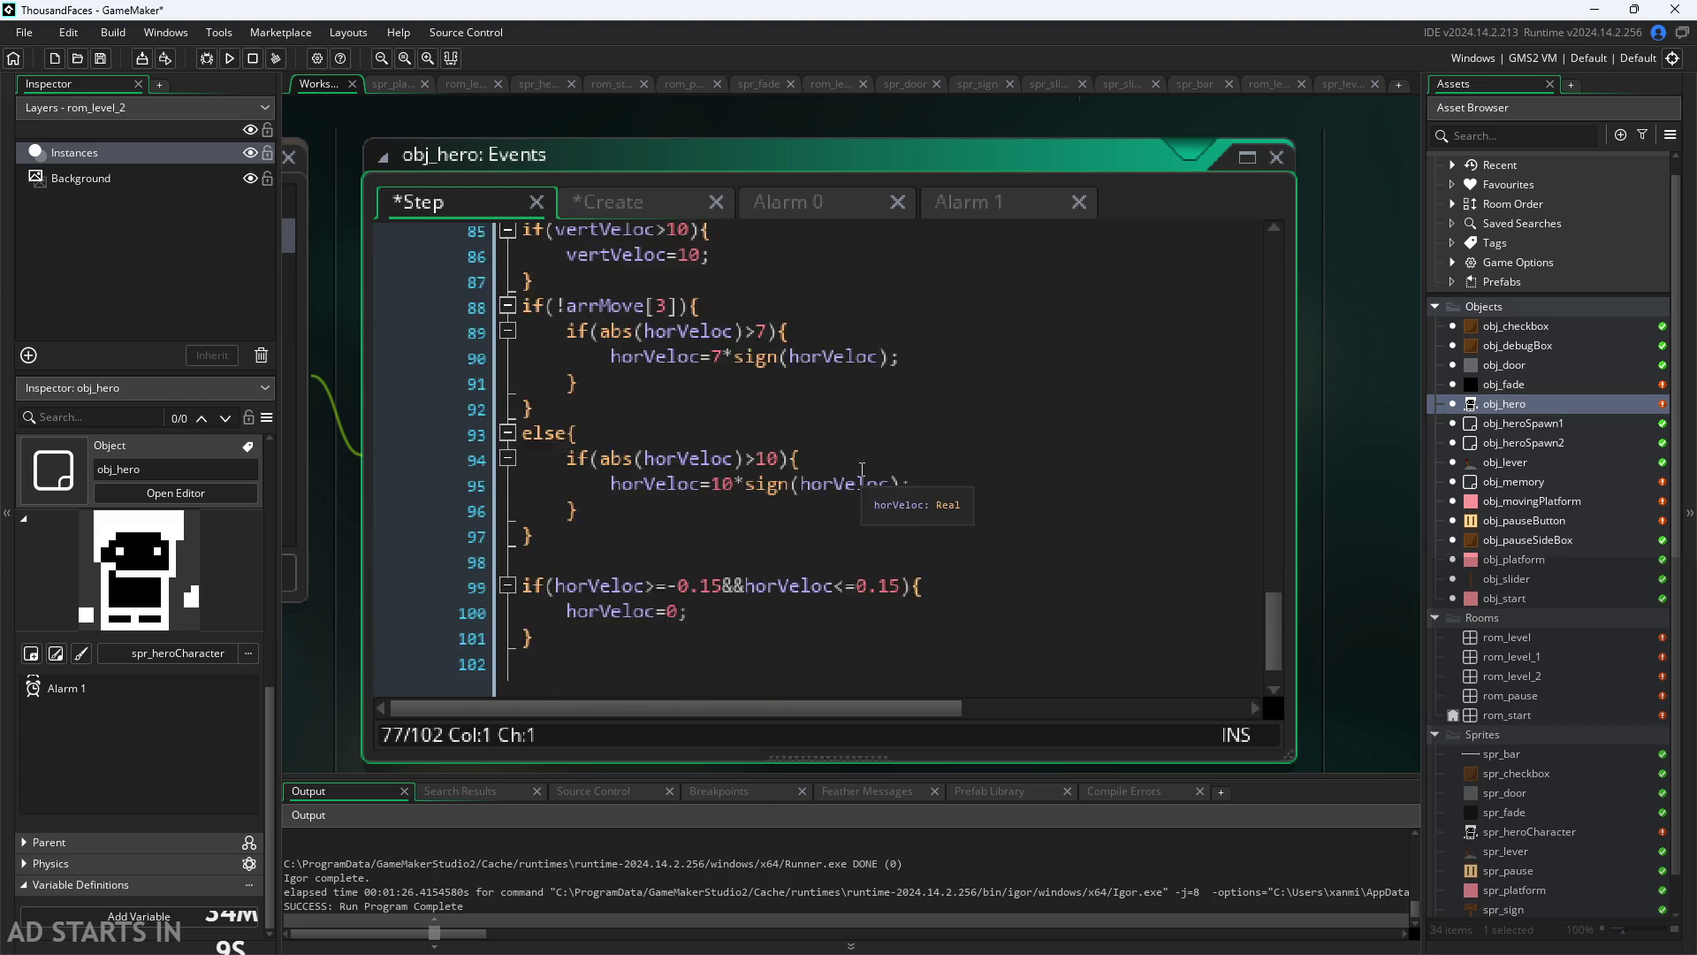
scroll(862, 469, up, 2)
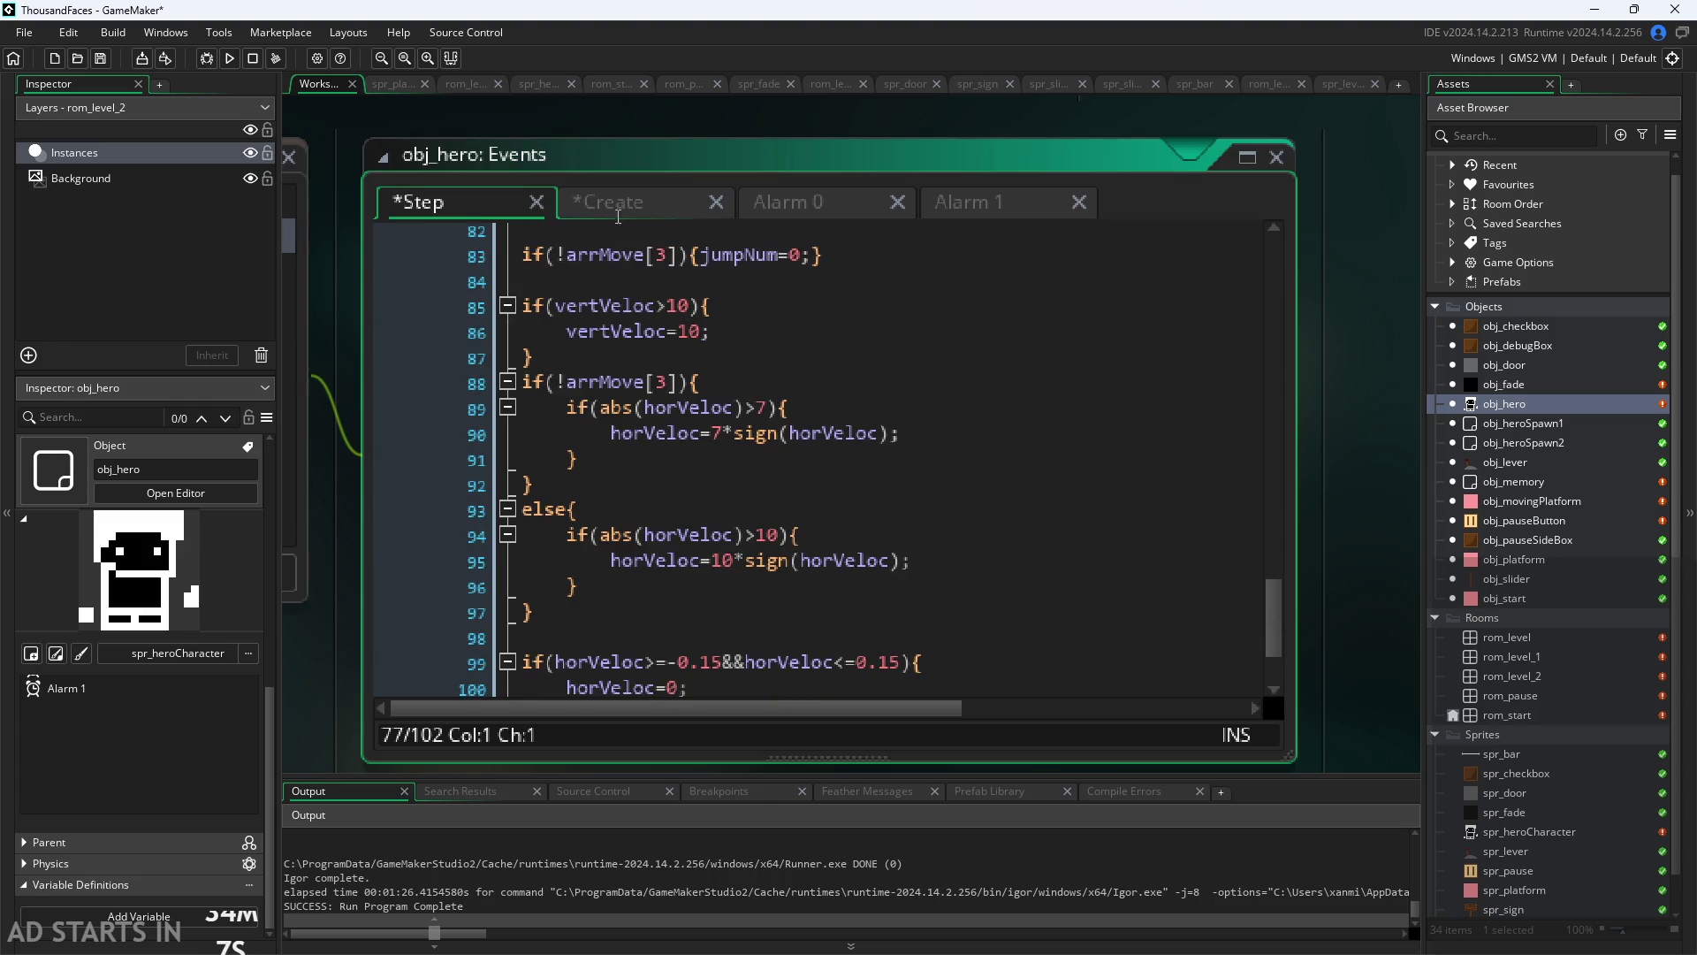
click(617, 205)
click(646, 387)
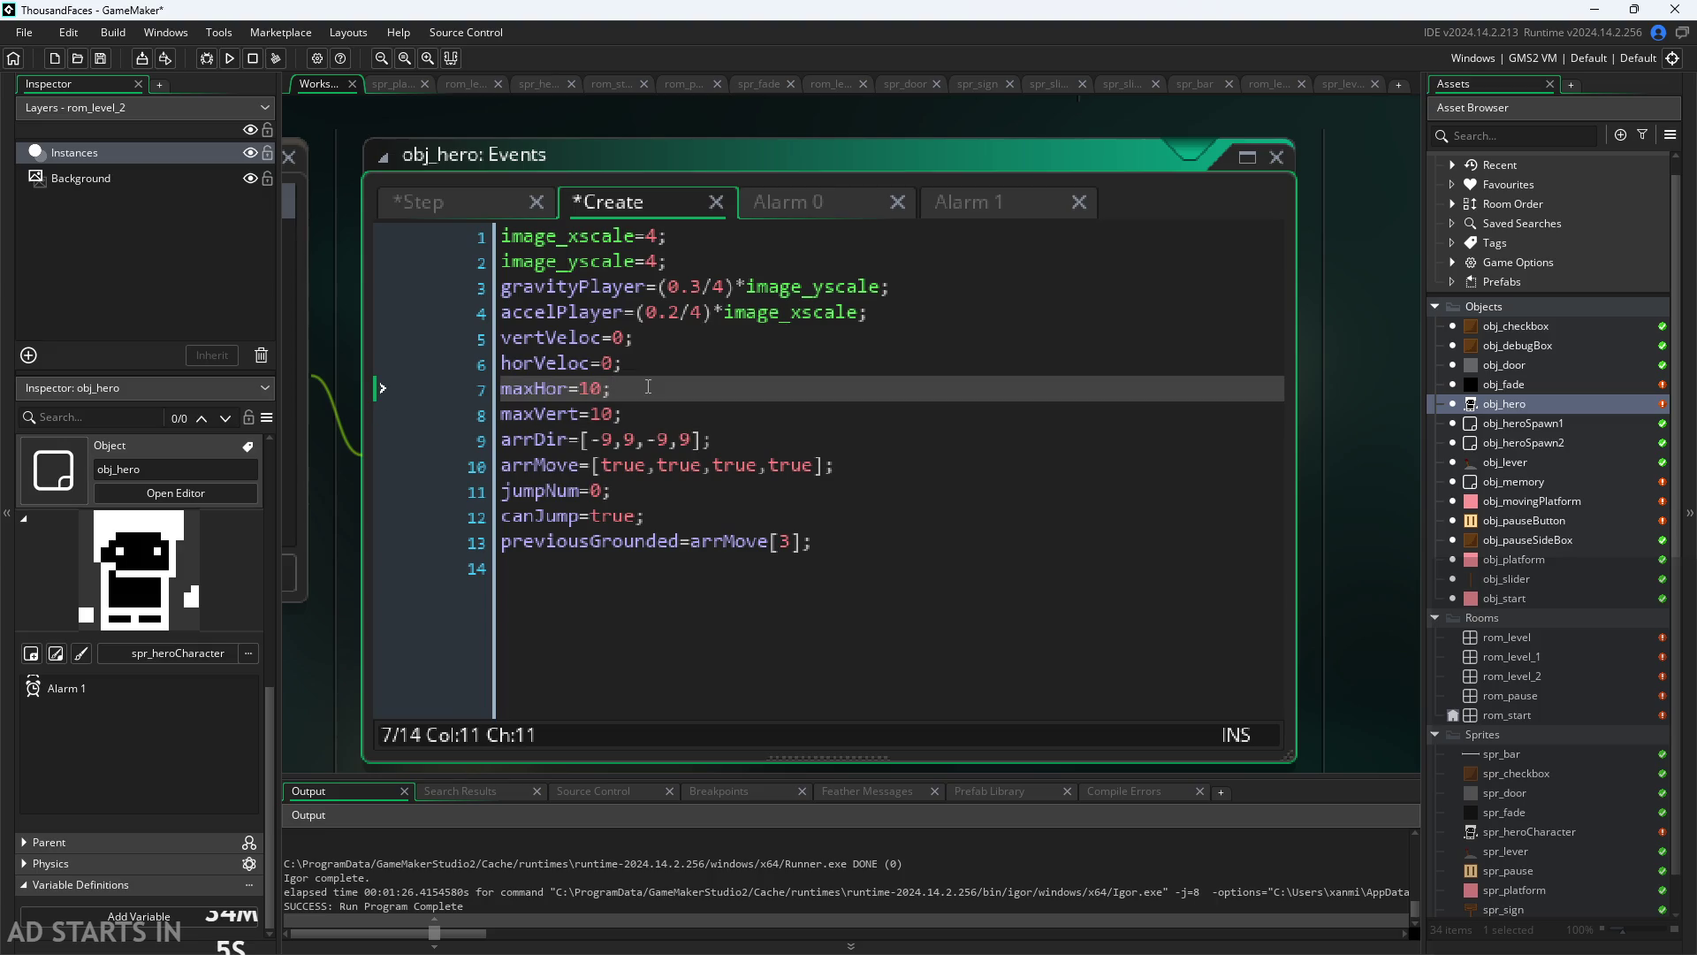
Step: Add maxHorAir=10; below maxHor and change maxHor's value to 7
key(Return)
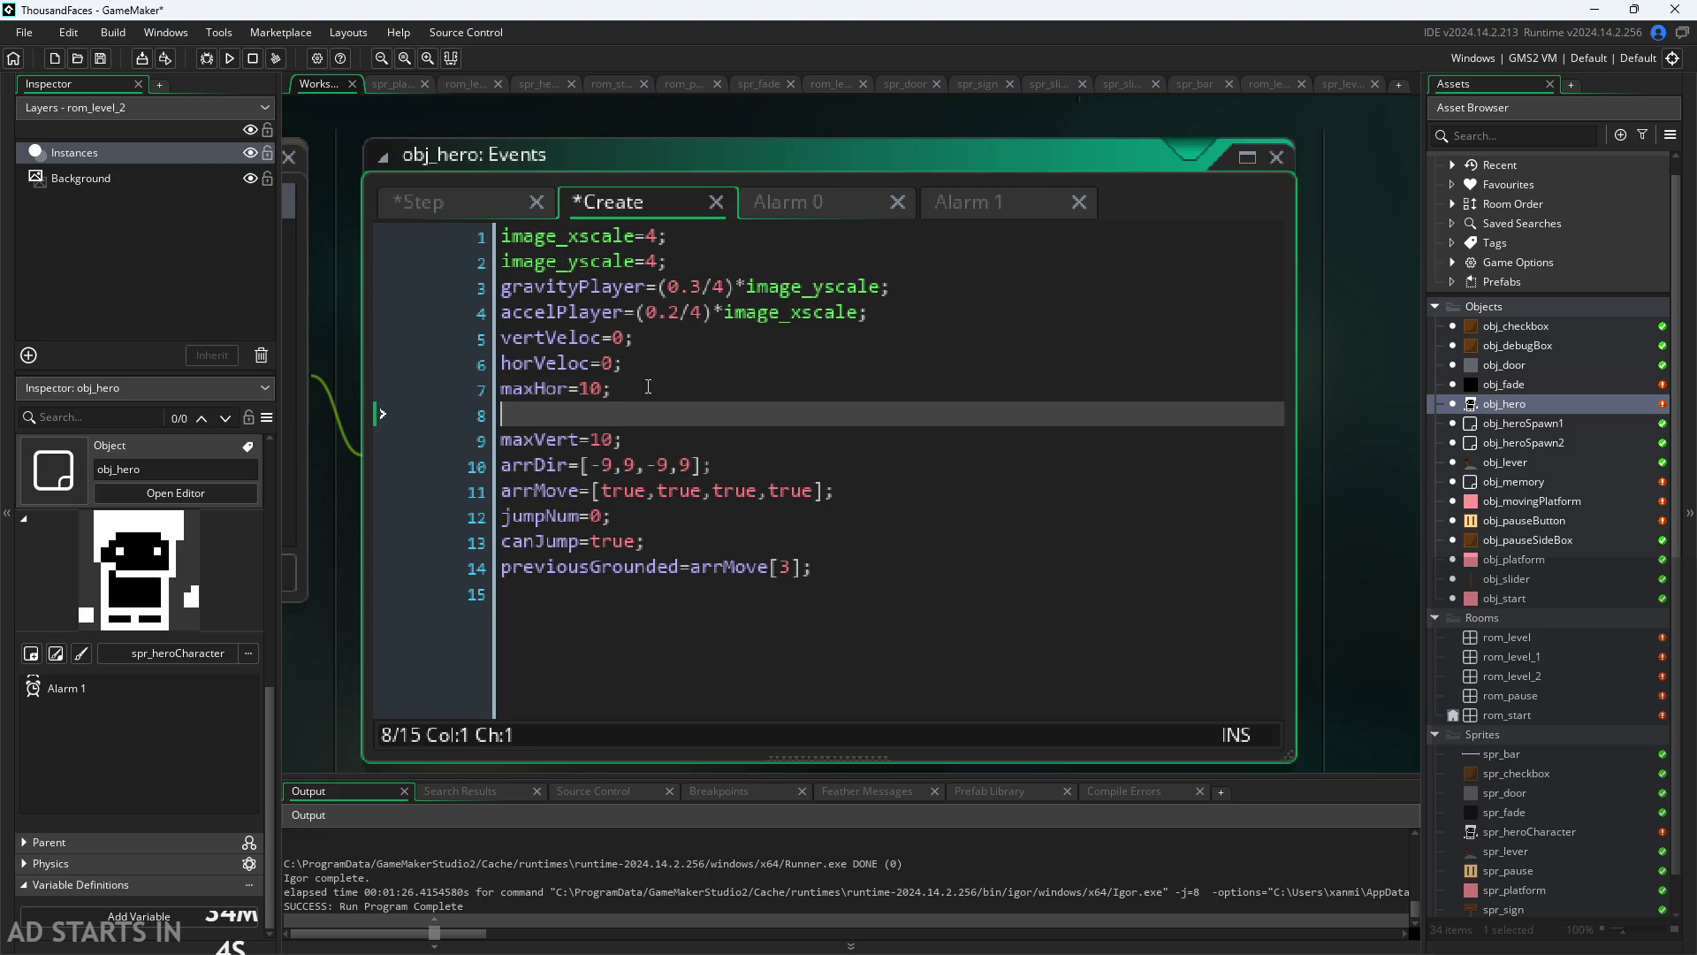
text(maxH)
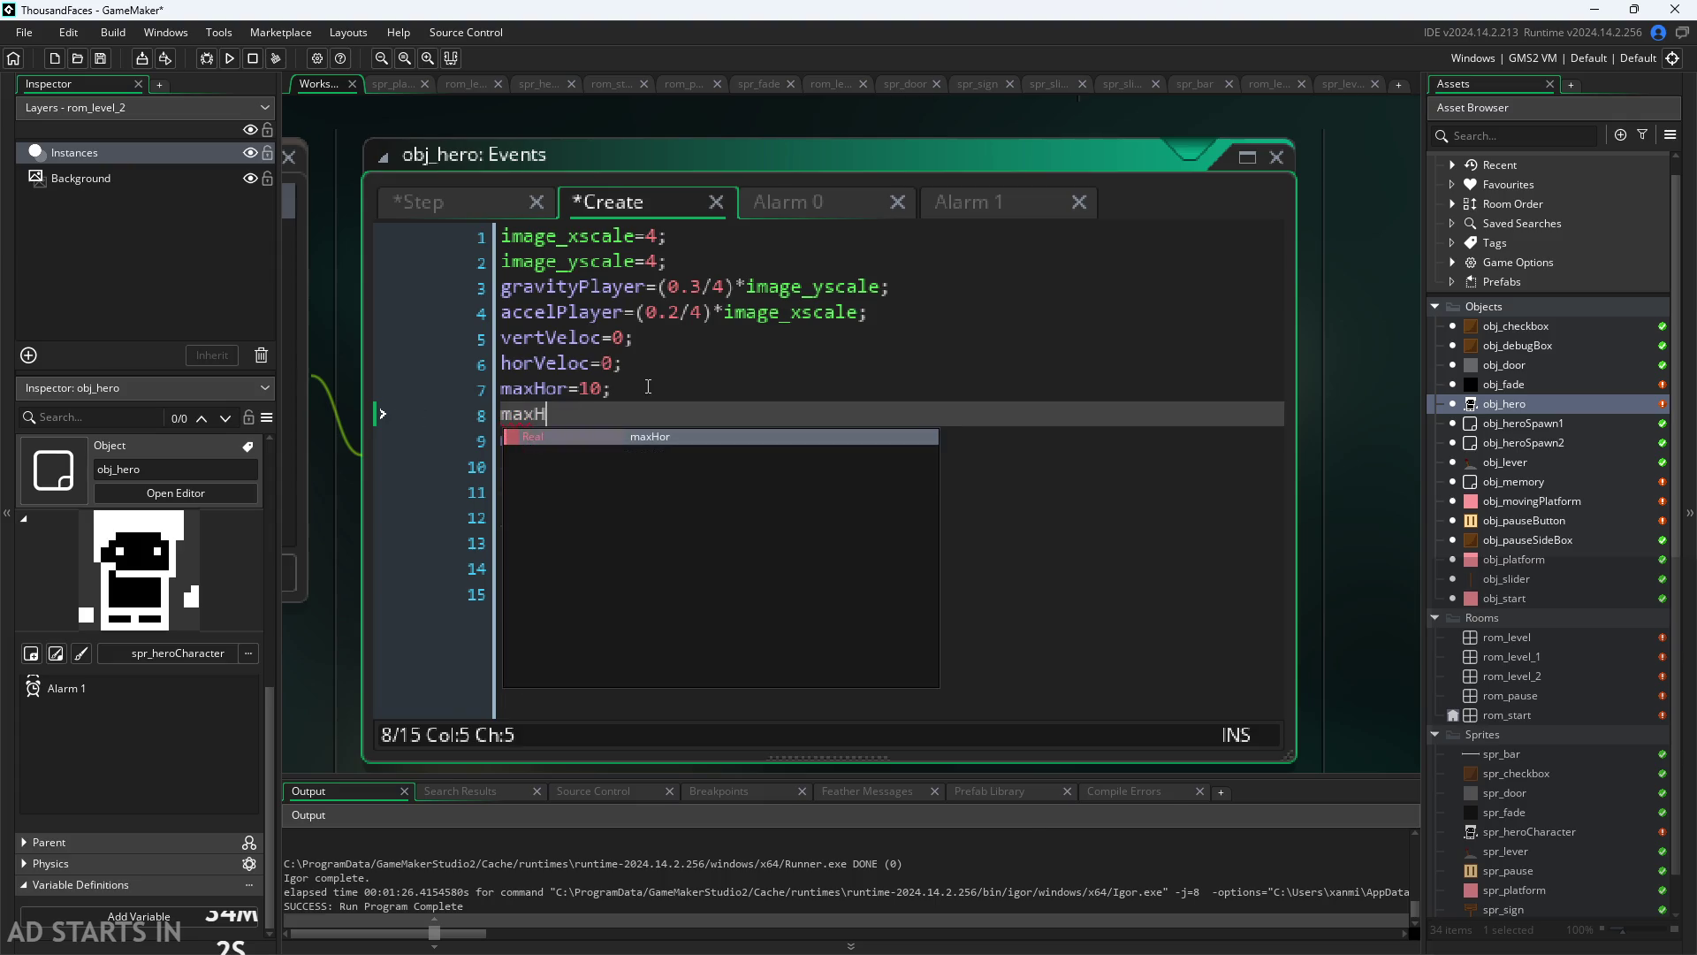
text(orAir)
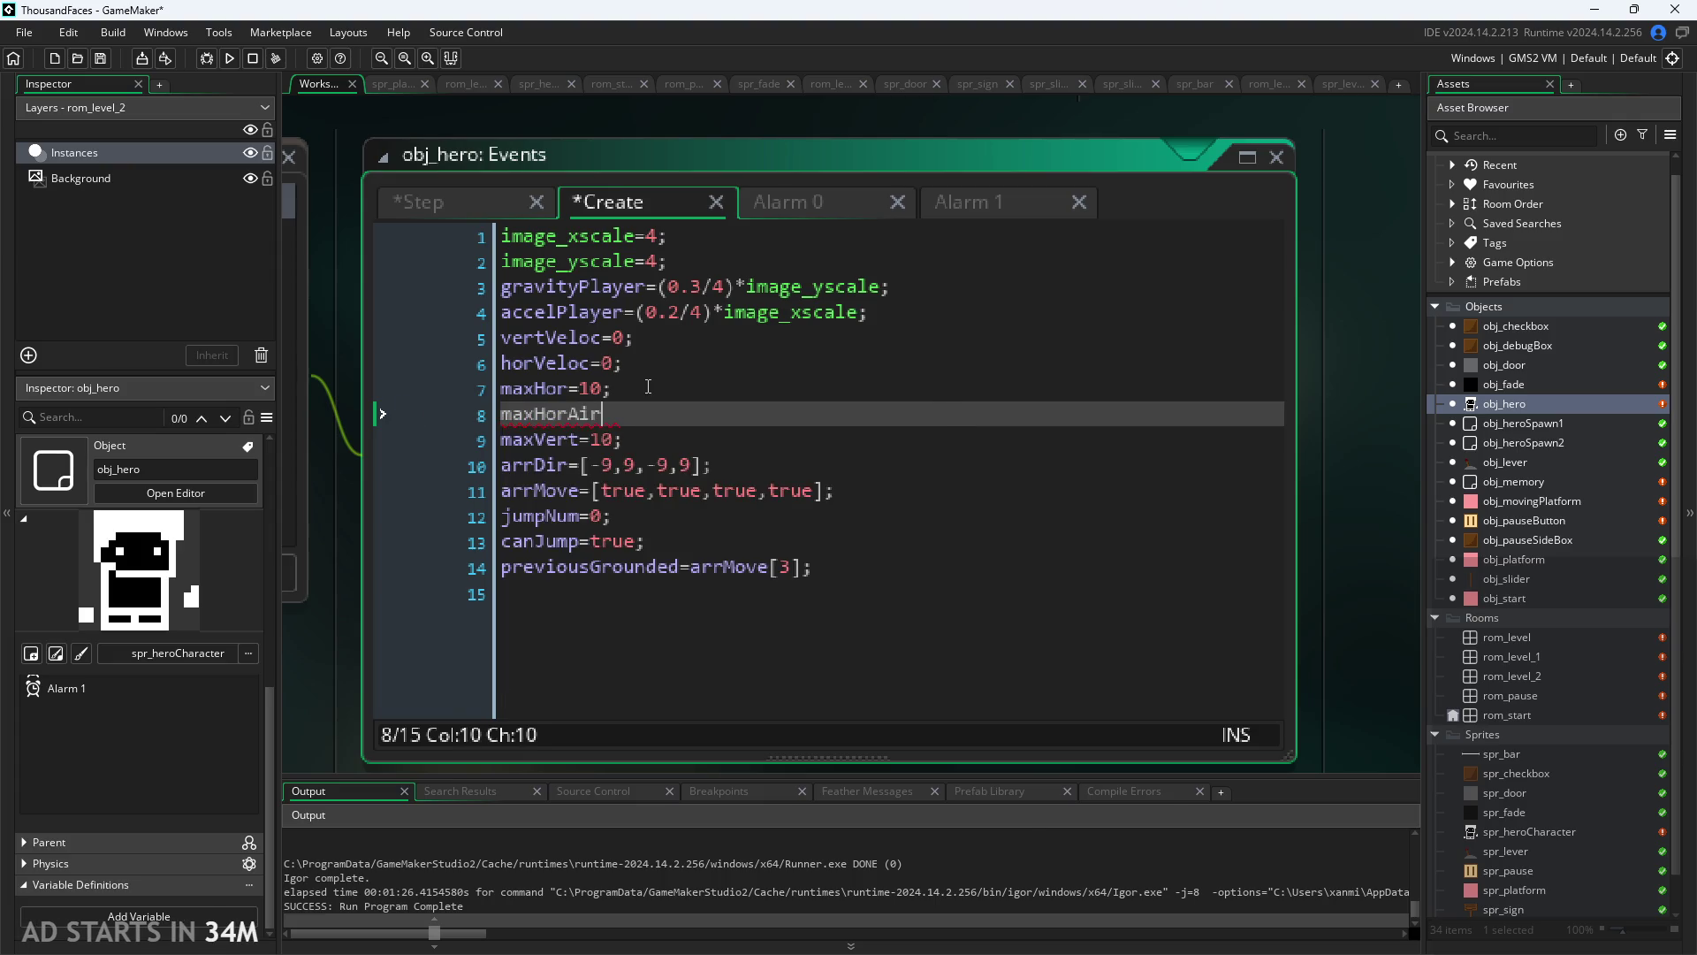
text(=10;)
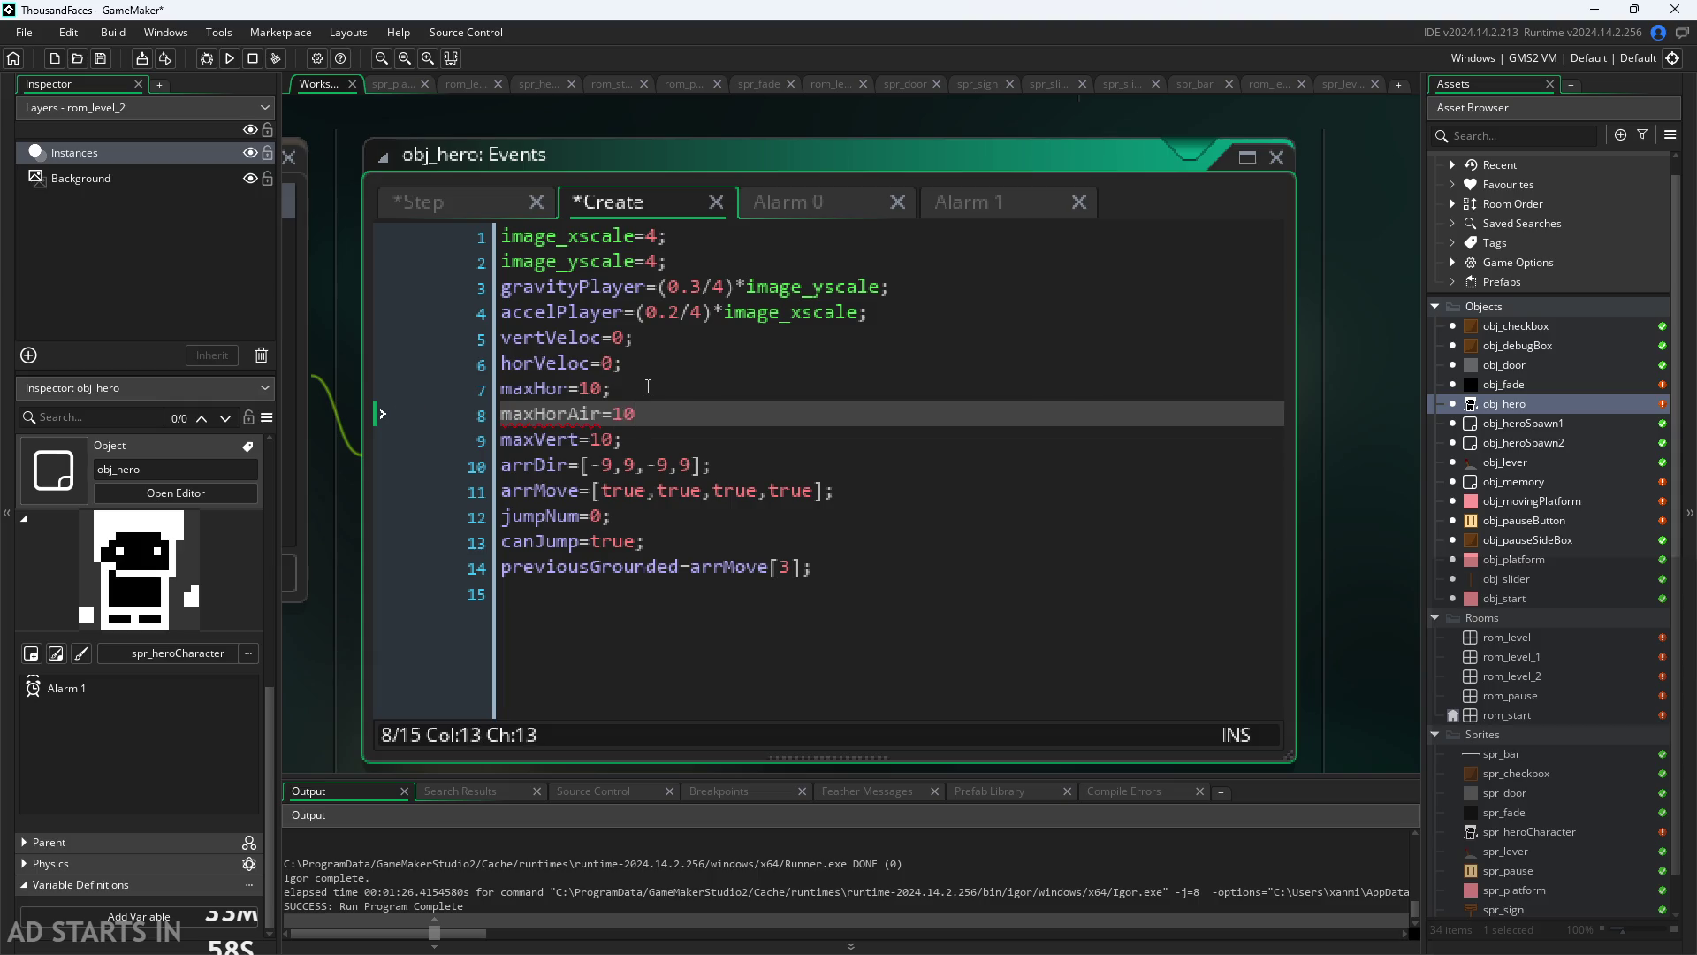
click(648, 386)
key(Left)
key(BackSpace)
key(BackSpace)
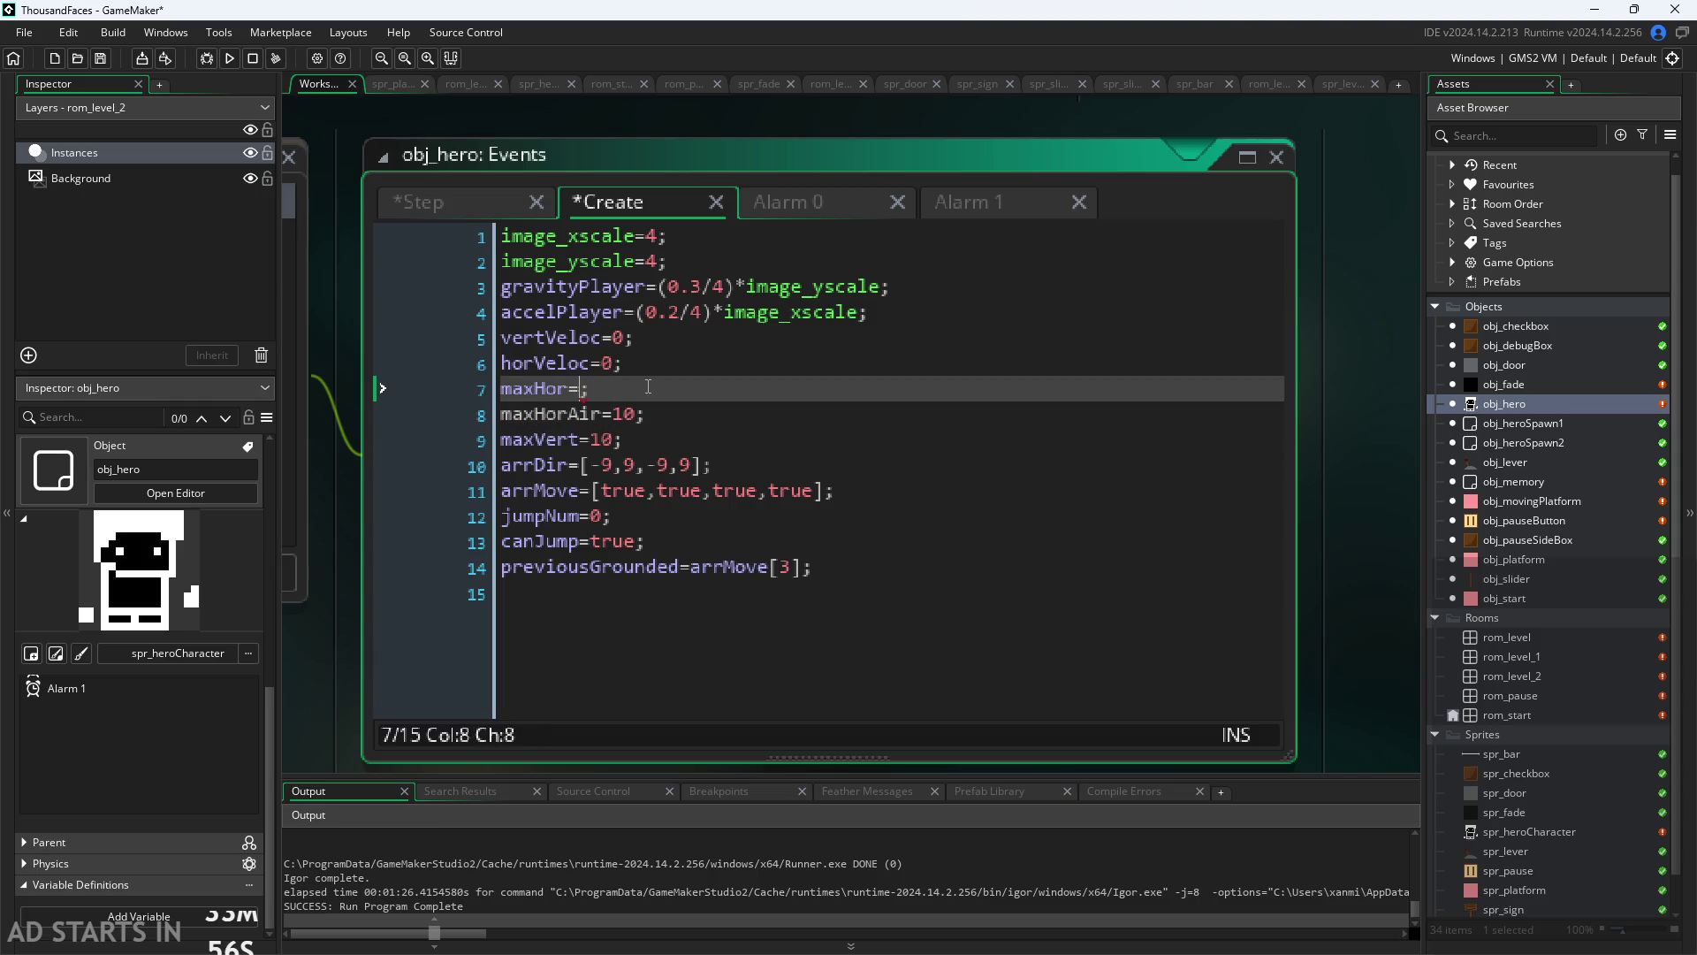
text(7)
key(Right)
Step: Check the image scale, gravity and acceleration lines, then save with the Step event showing
click(700, 253)
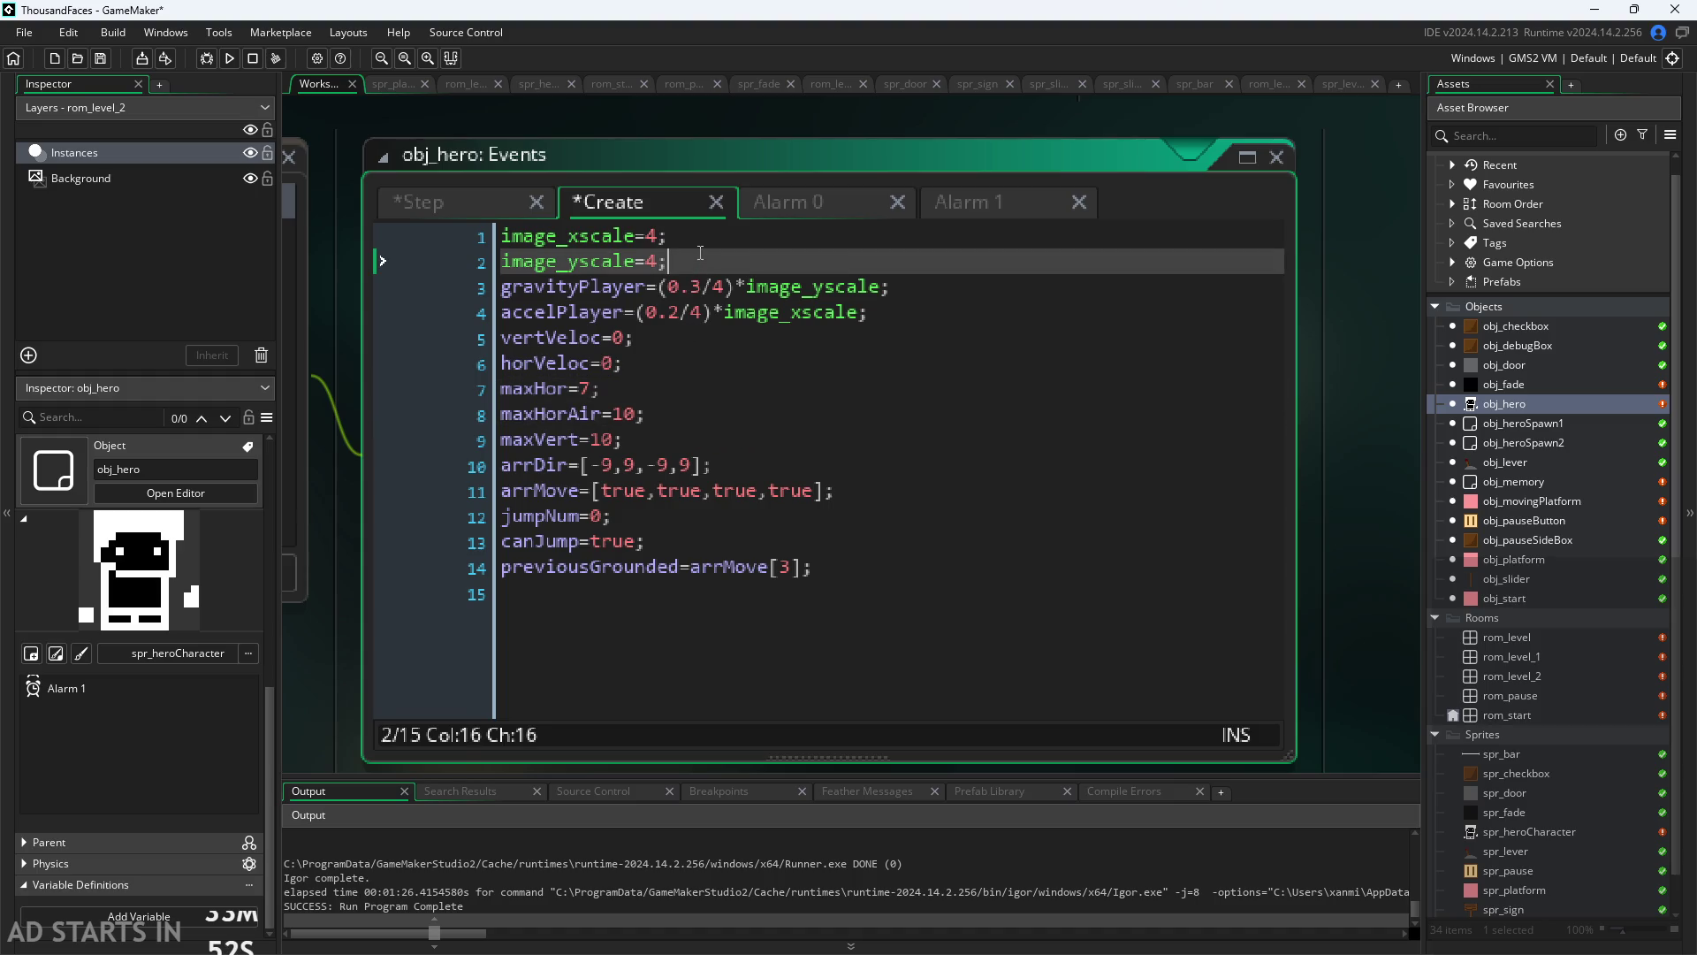
click(712, 246)
click(716, 287)
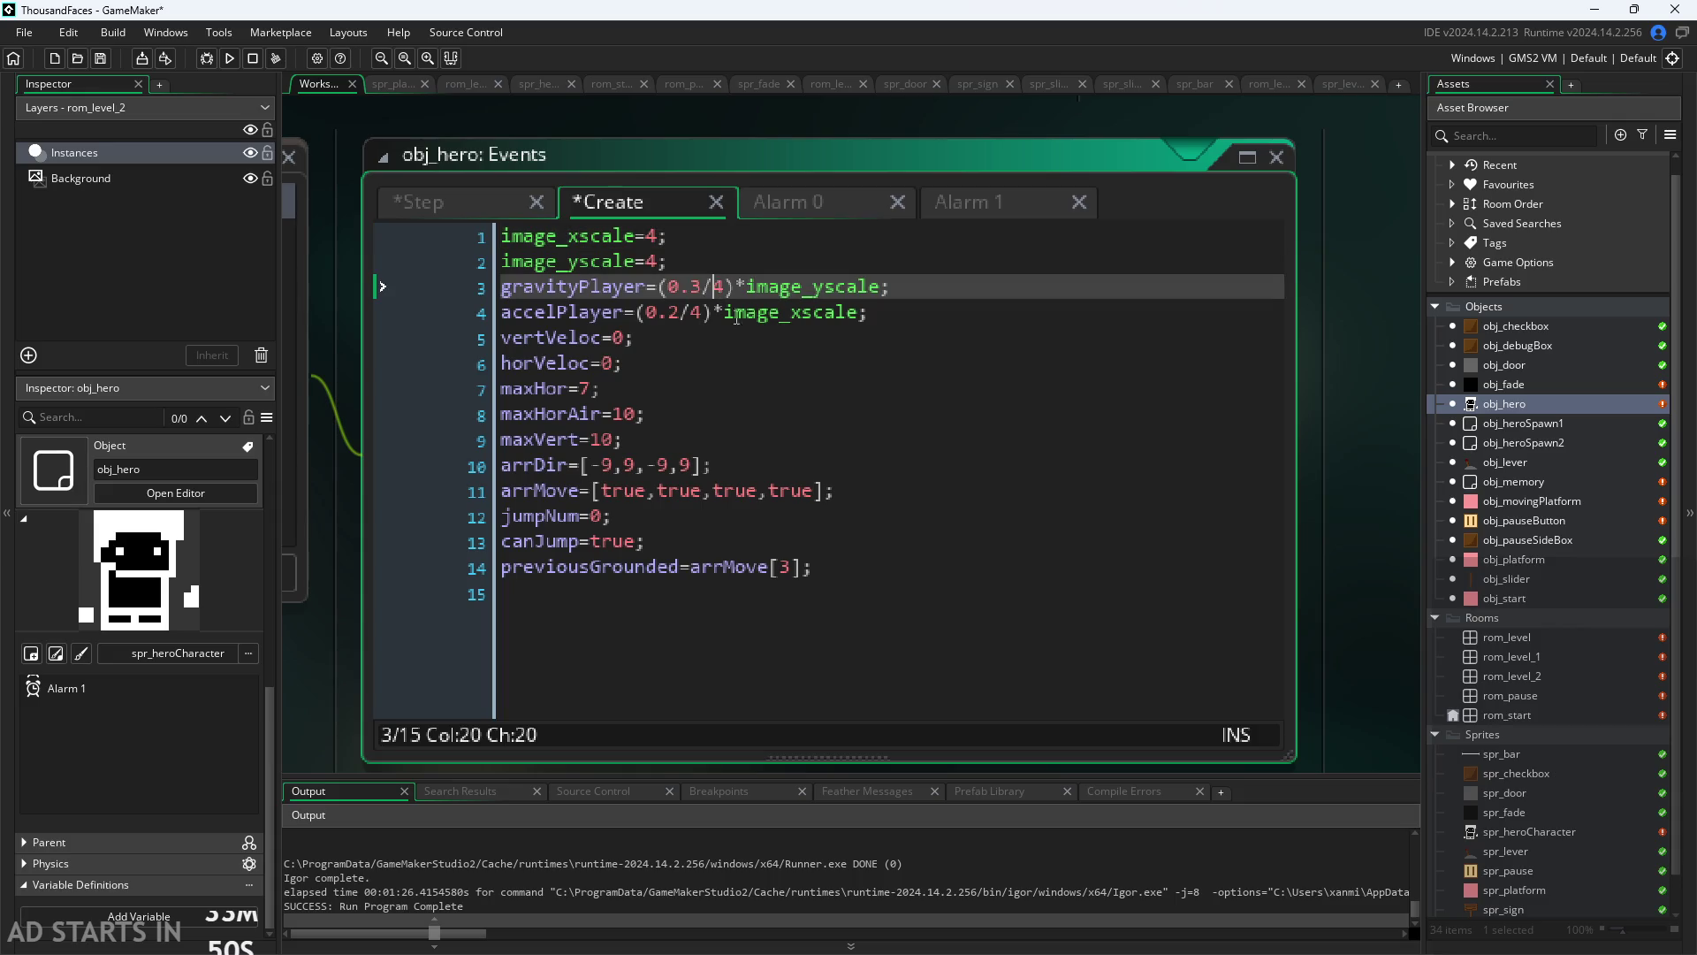
click(630, 320)
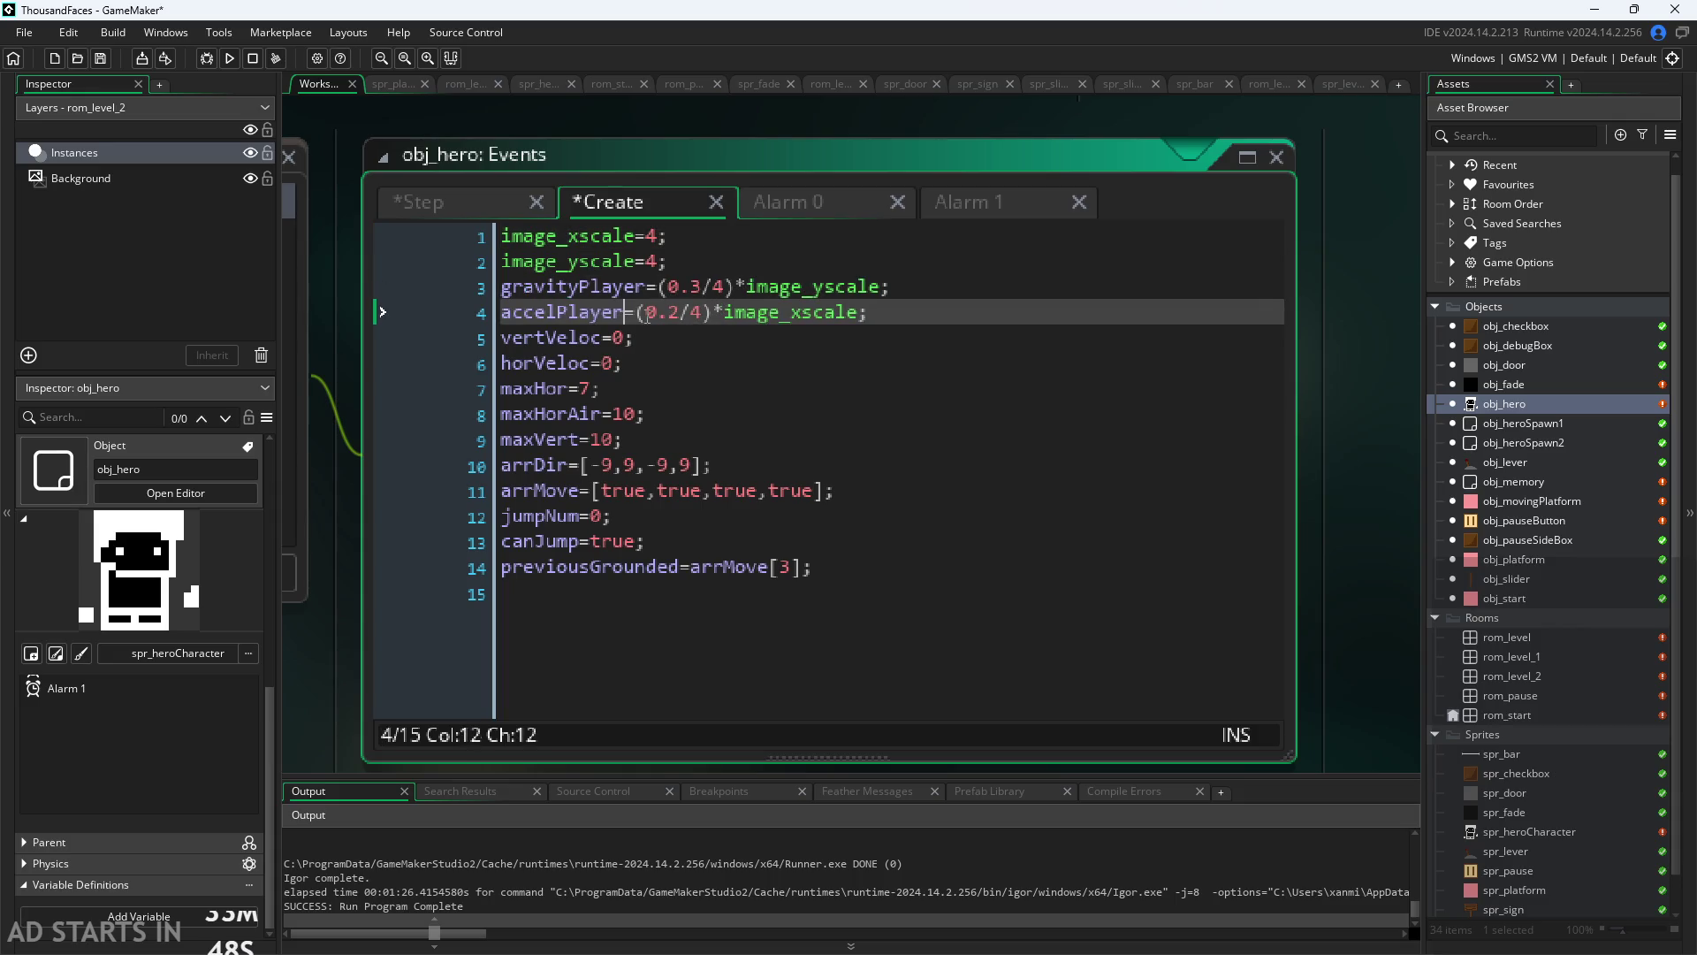
click(453, 202)
key(ctrl+s)
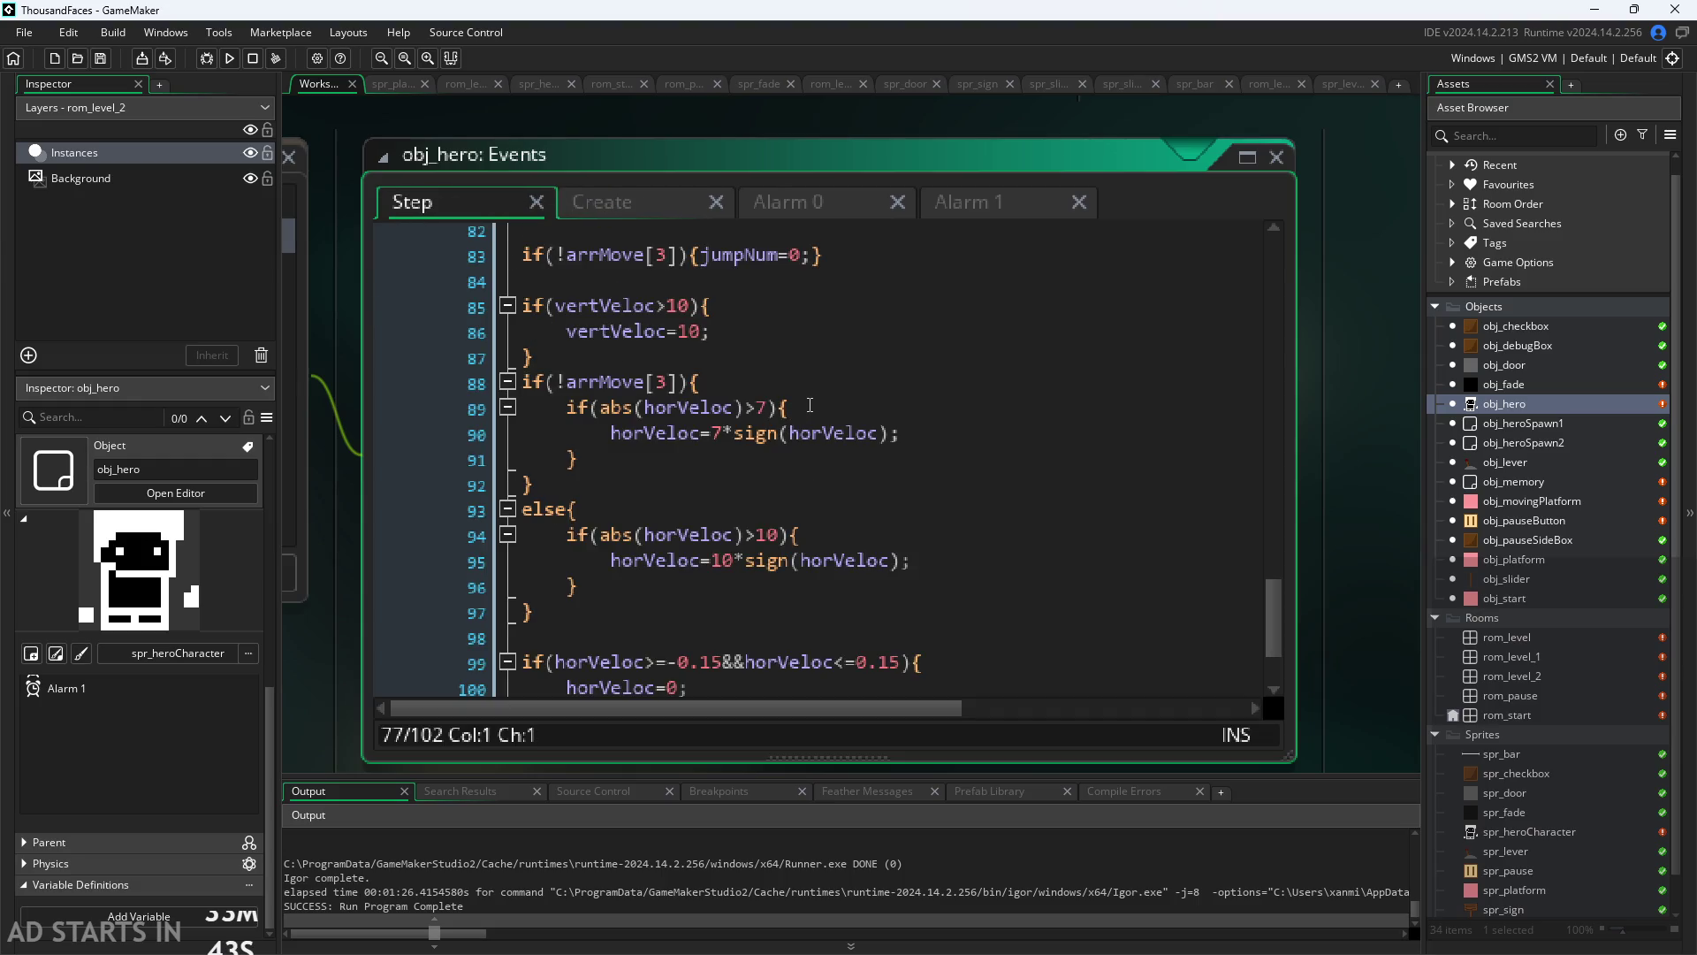
Step: Replace the hard-coded 7s on lines 89 and 90 with maxHor
scroll(791, 410, down, 2)
scroll(795, 404, up, 3)
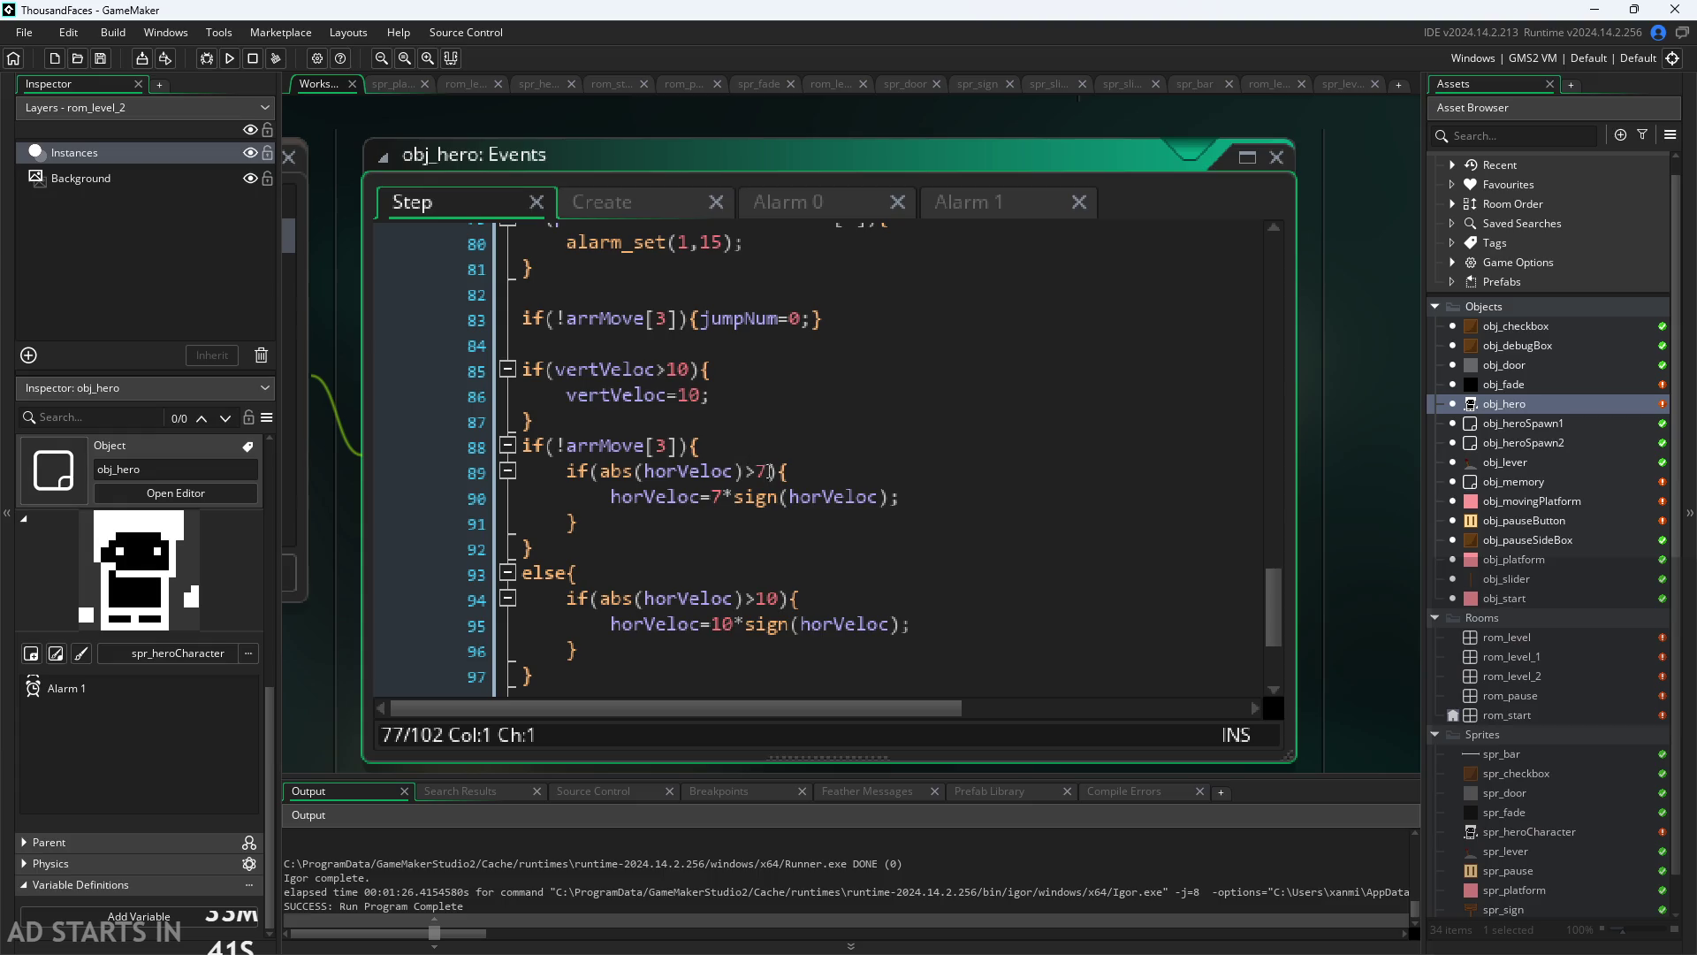
click(769, 471)
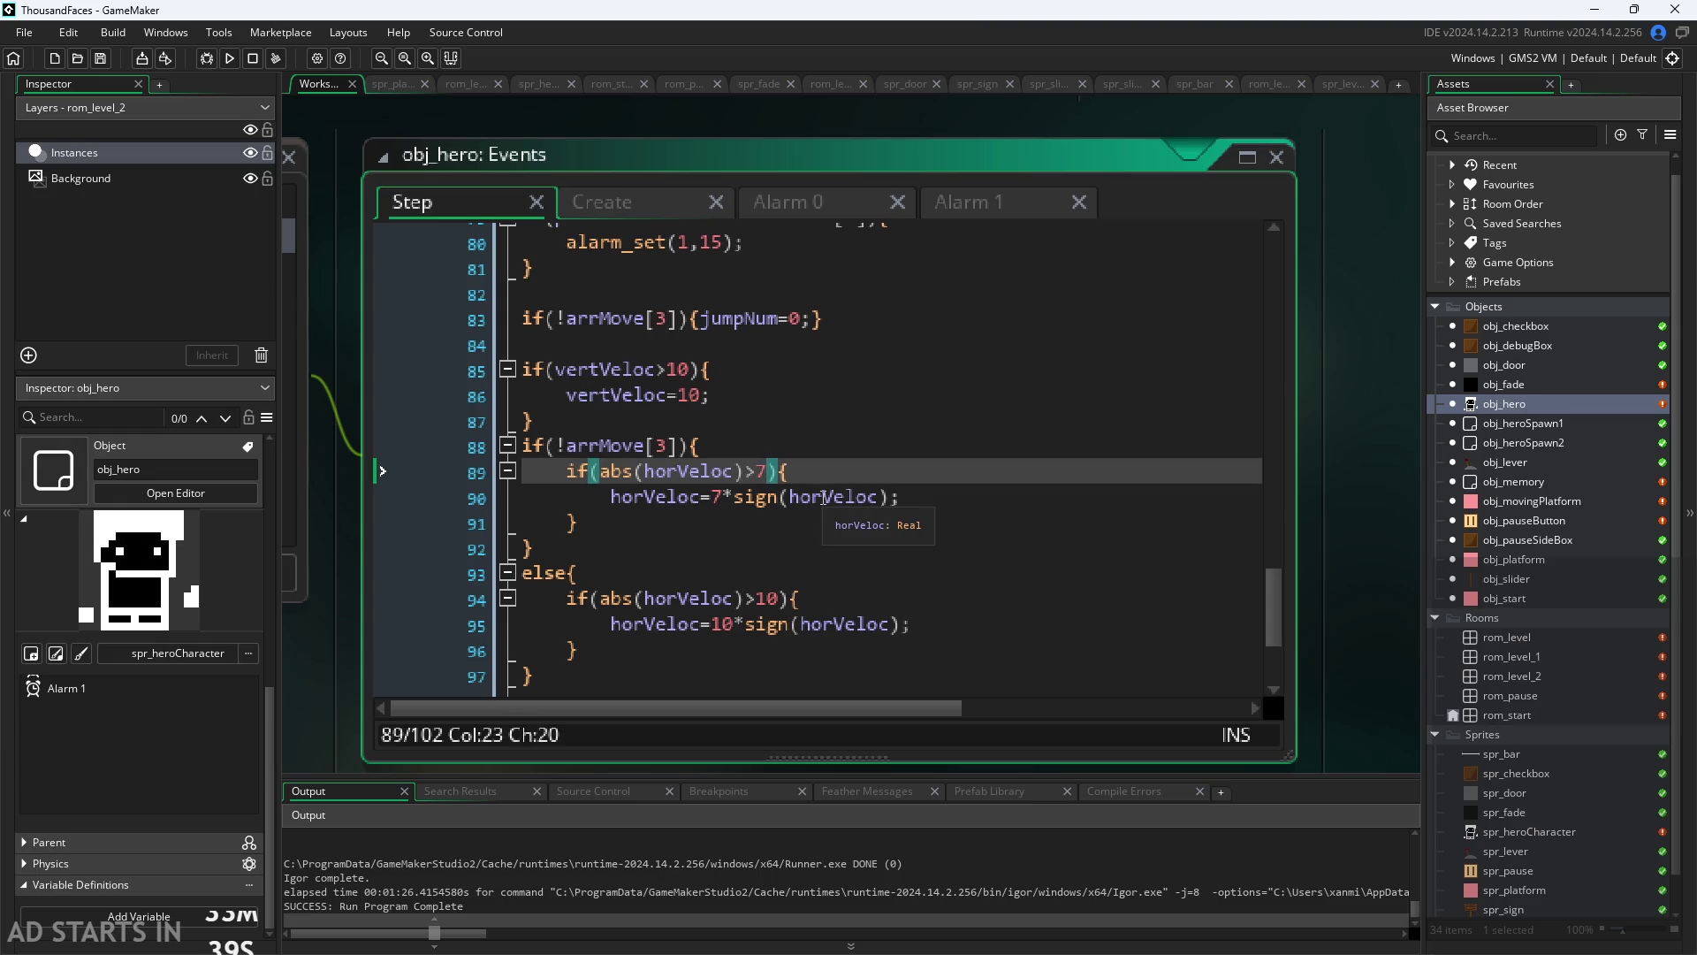
key(BackSpace)
text(max)
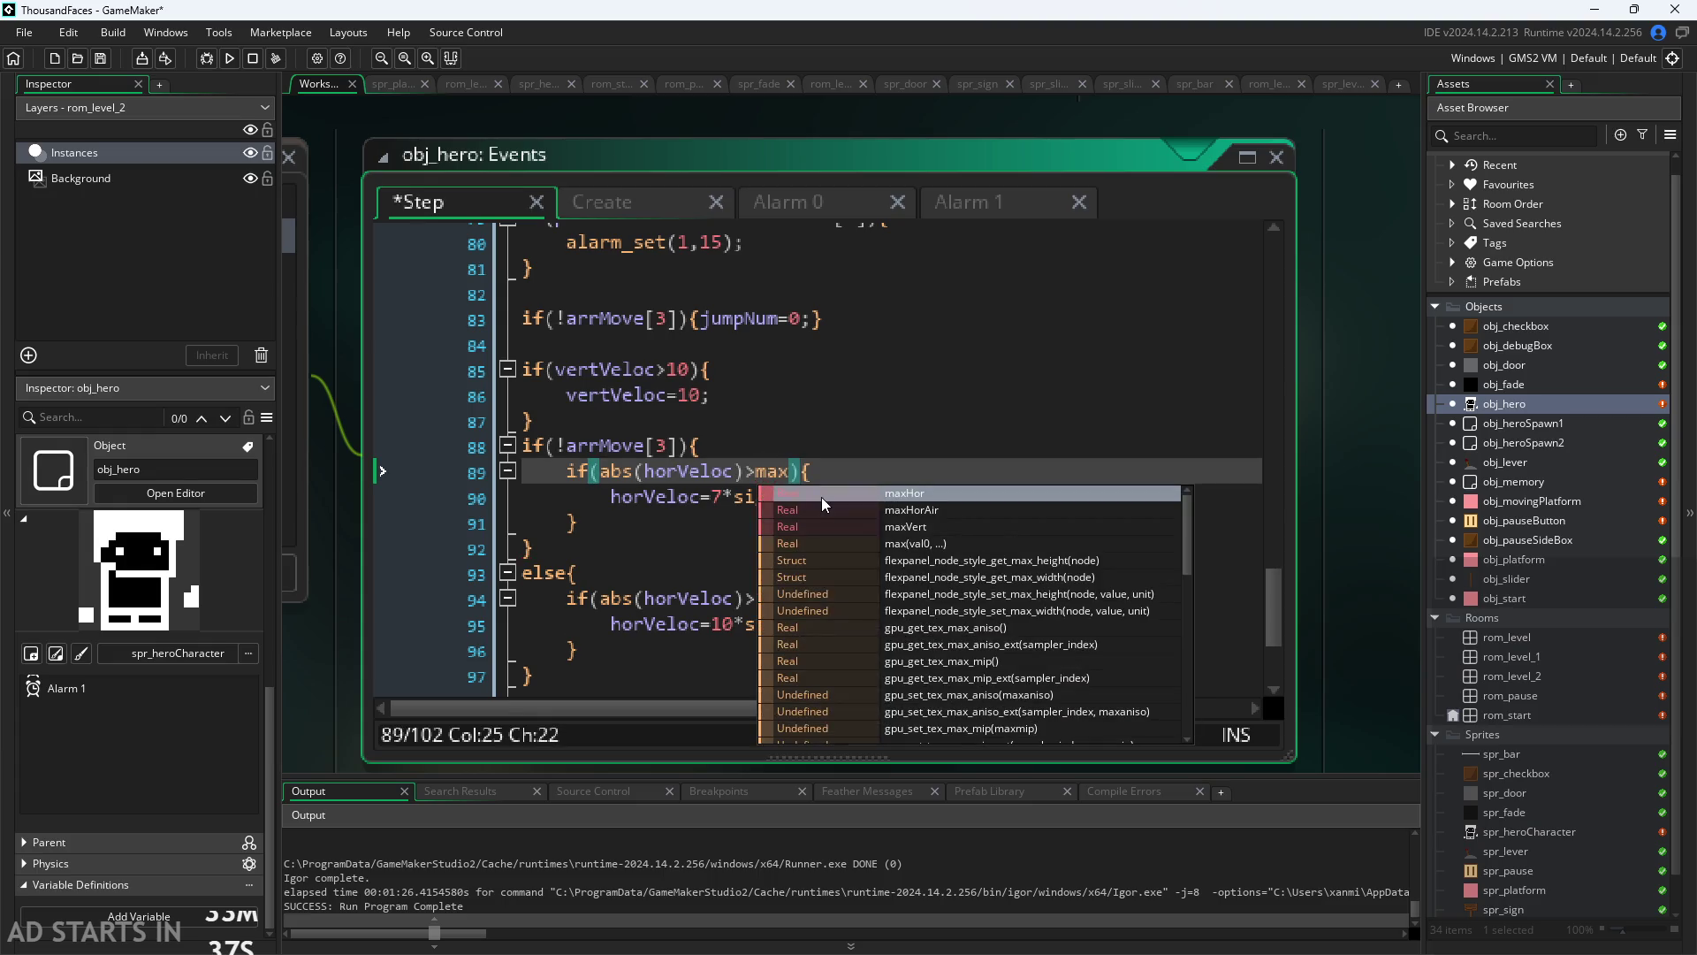
key(Return)
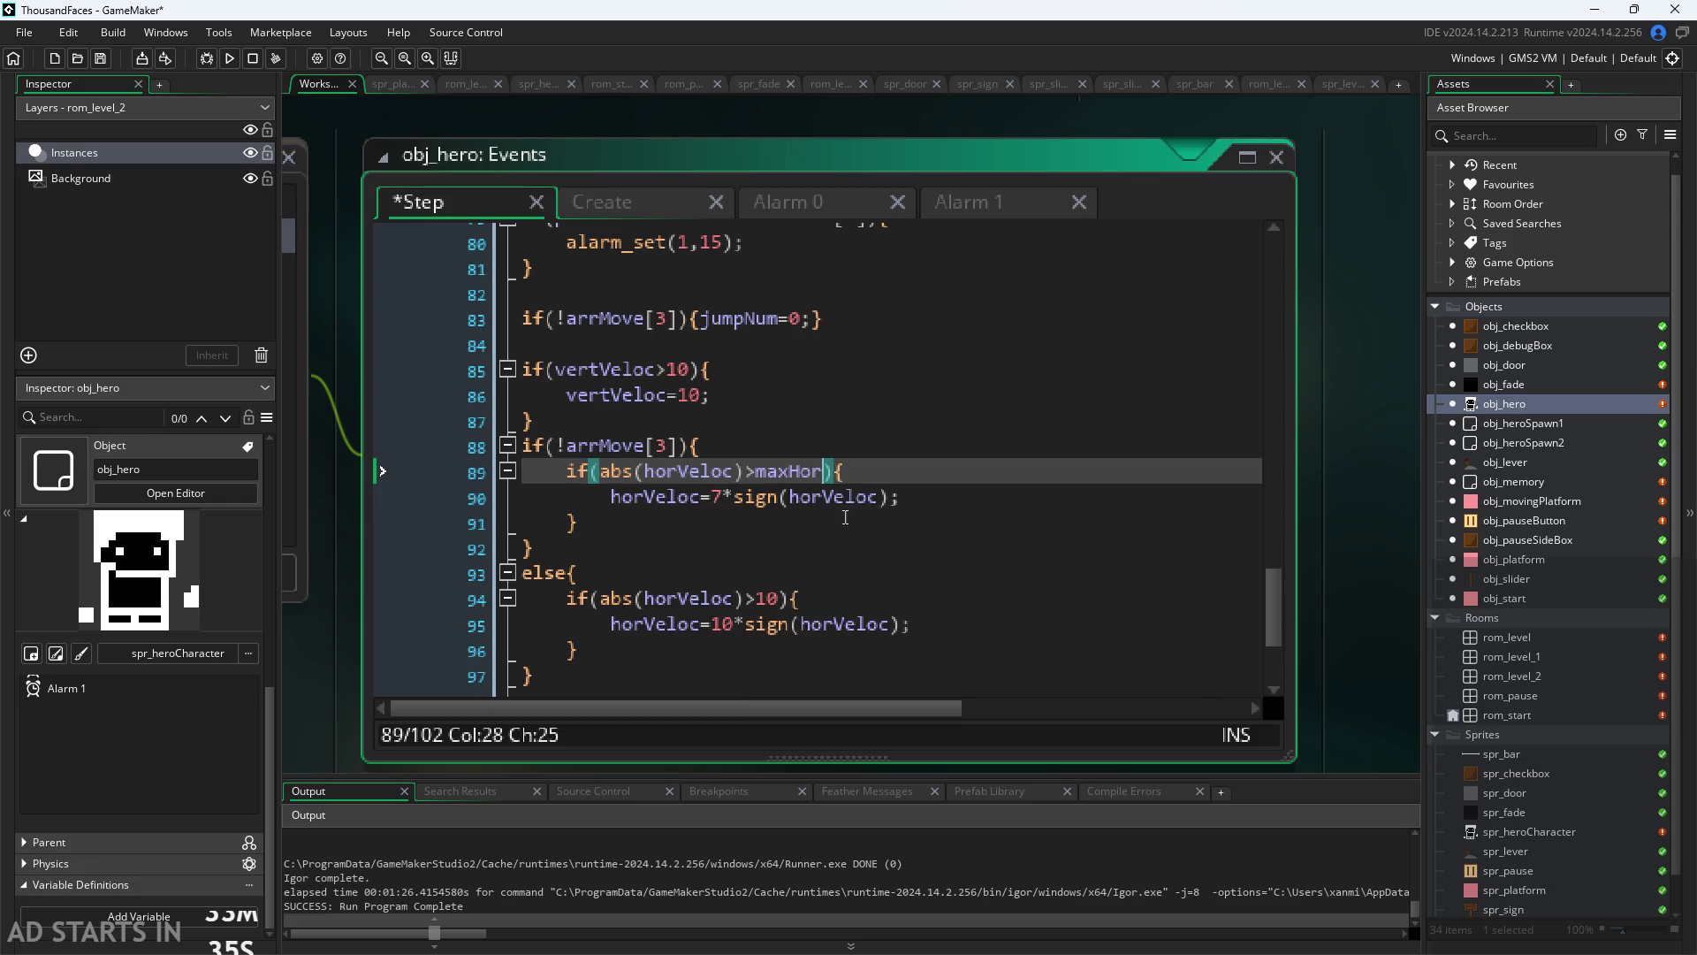
click(799, 497)
key(Left)
key(Left)
key(Left)
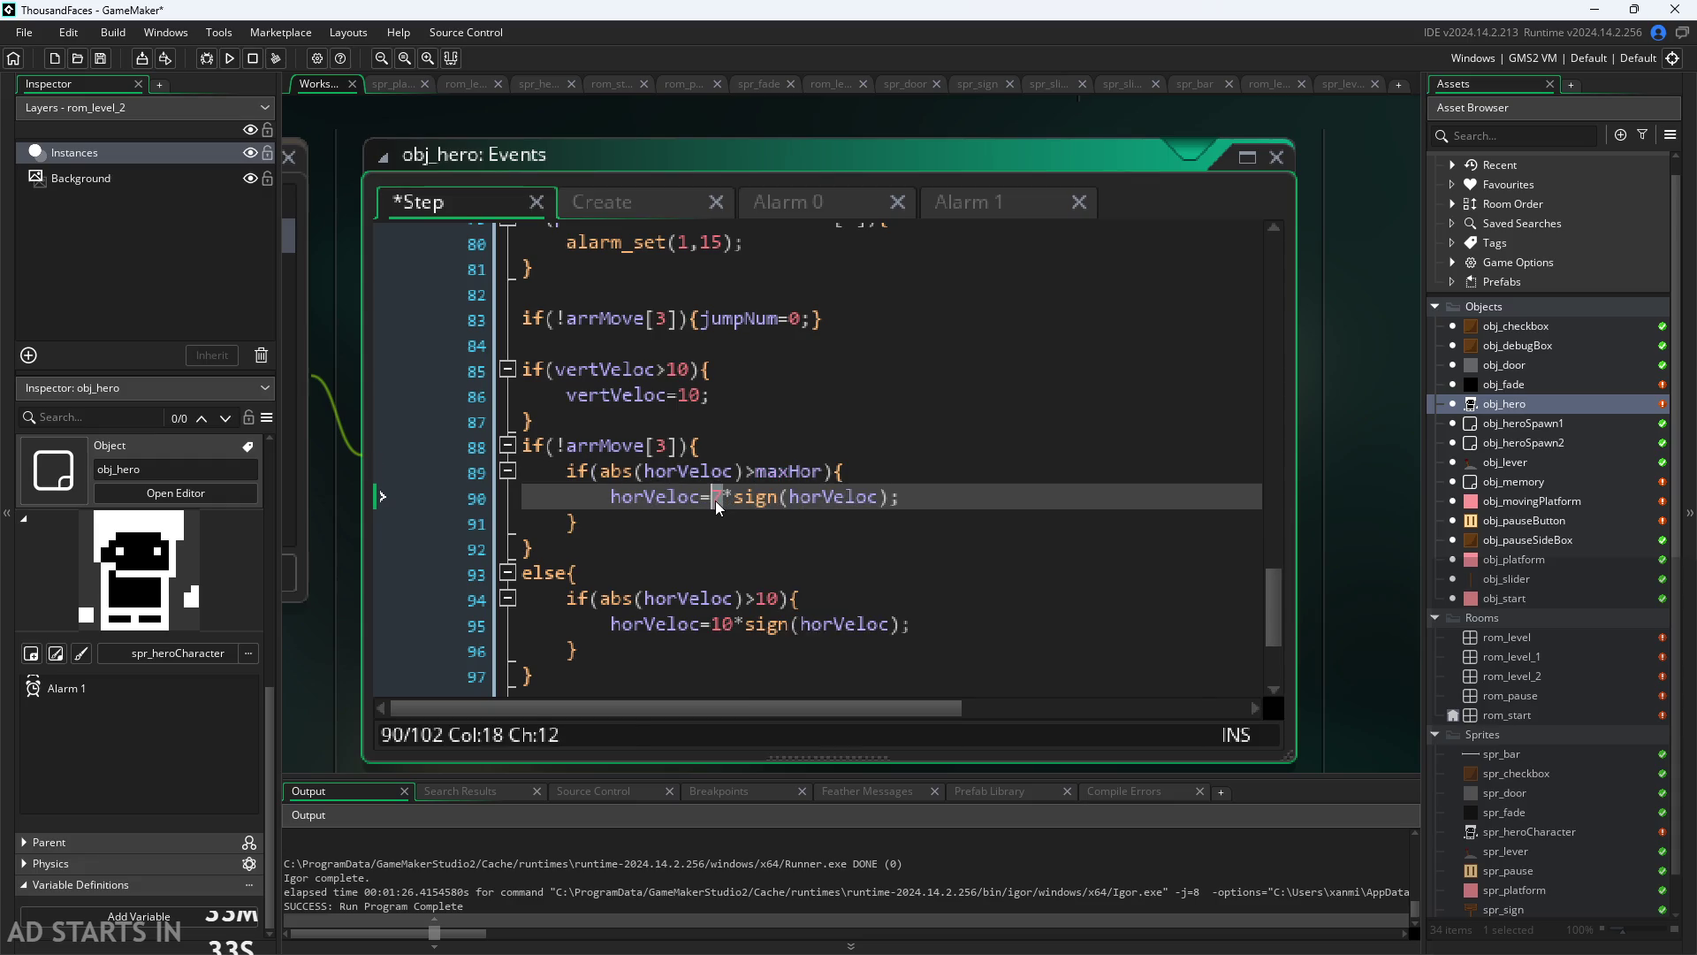
key(Delete)
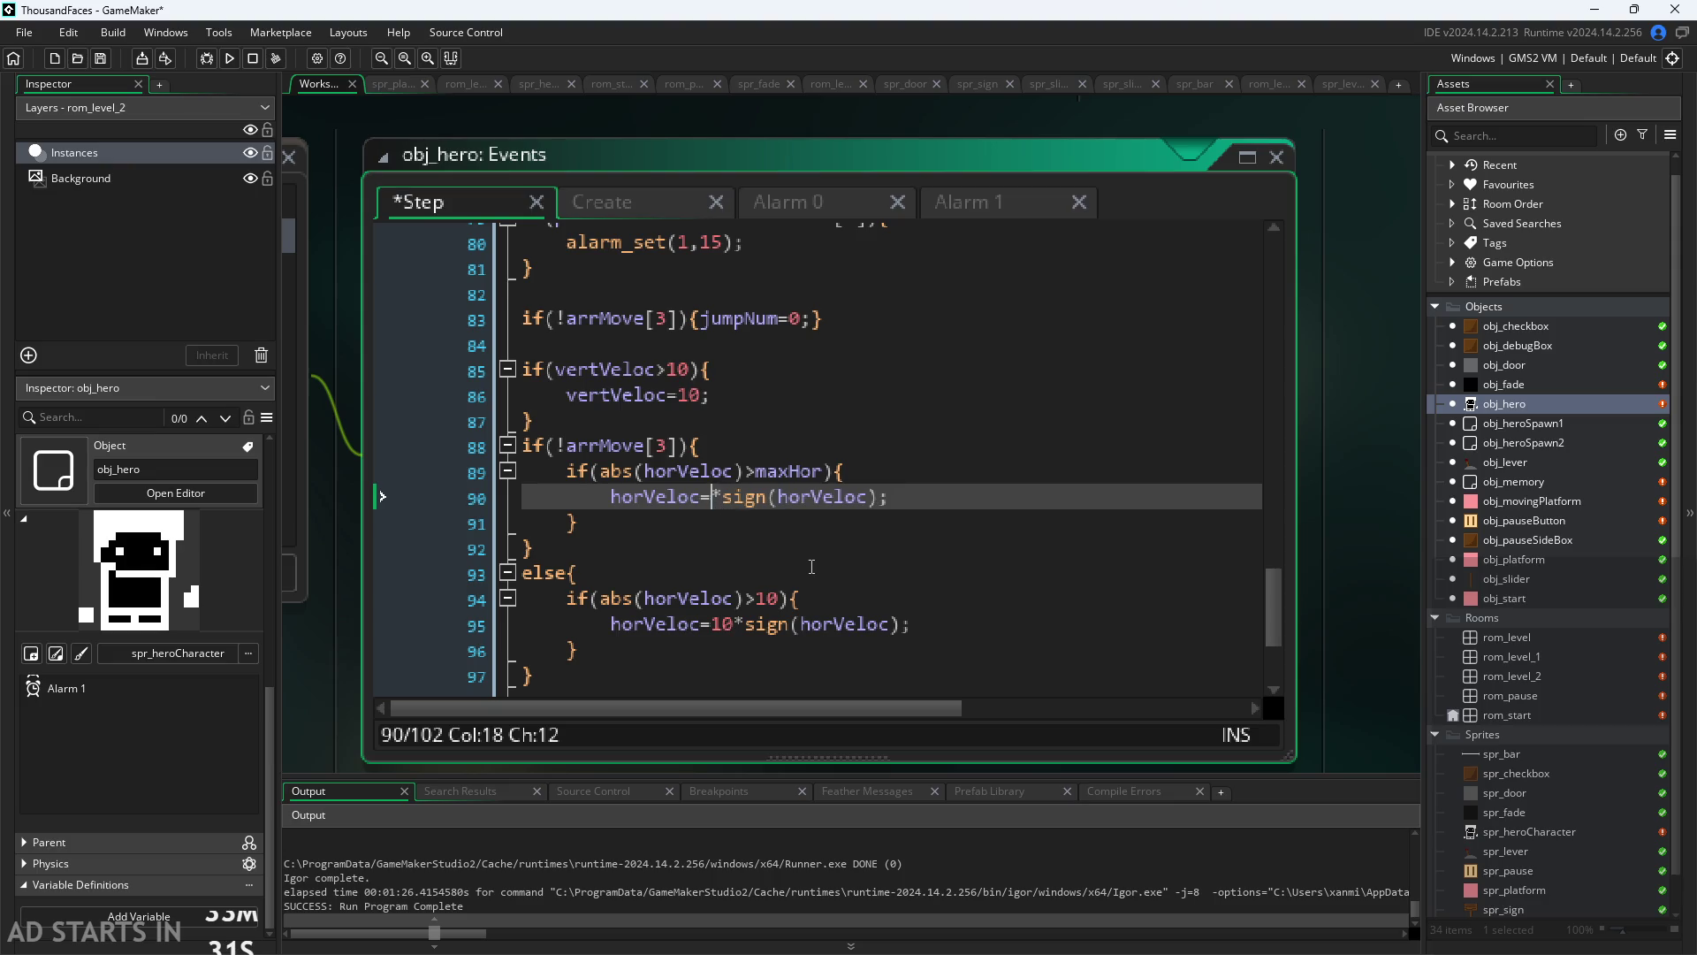
text(max)
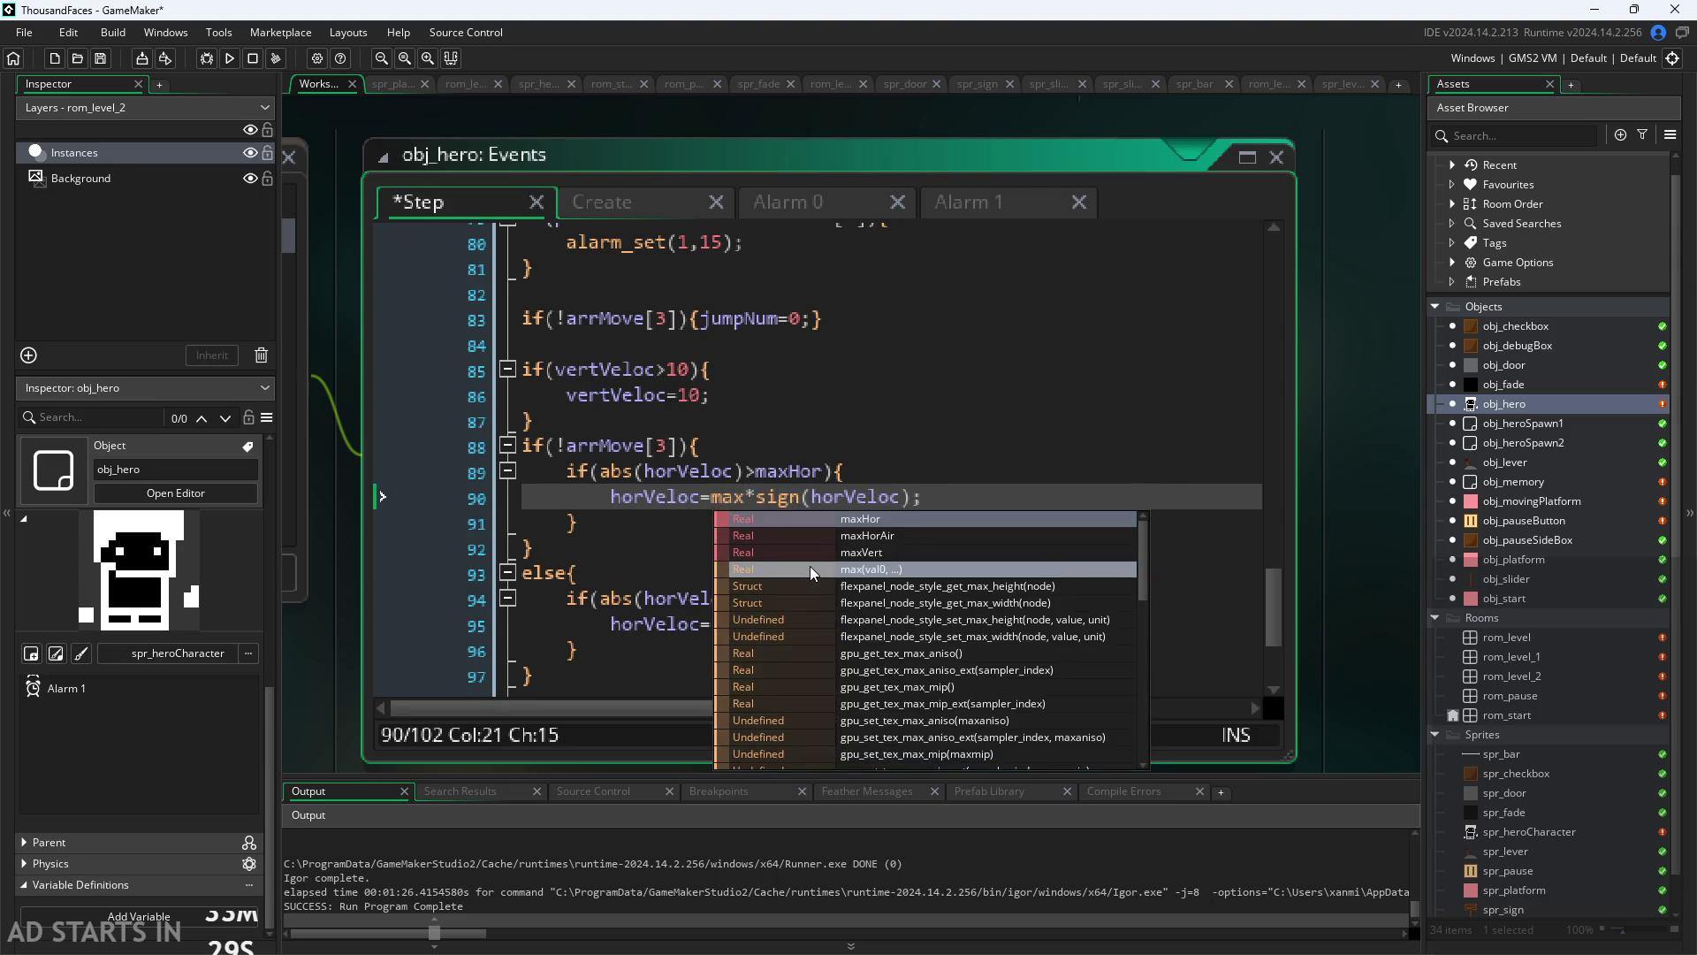
key(Return)
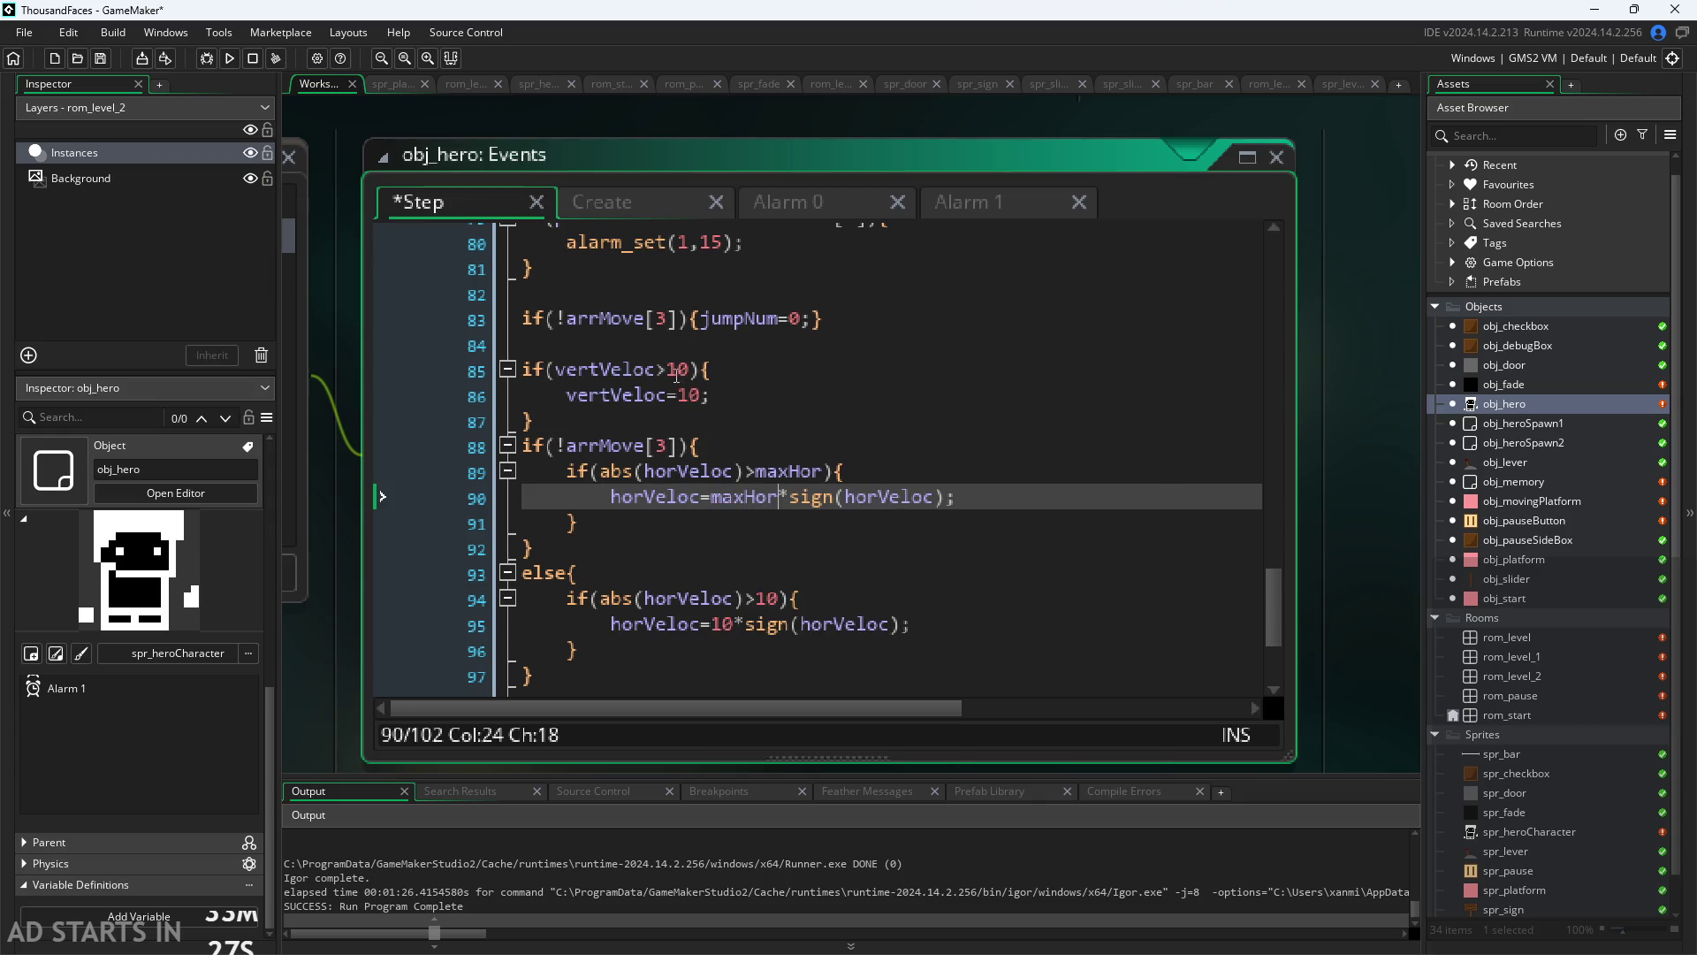
Step: Try maxHorAir as line 85's cap, then undo it and restore maxHor on line 90
double_click(677, 372)
text(maxh)
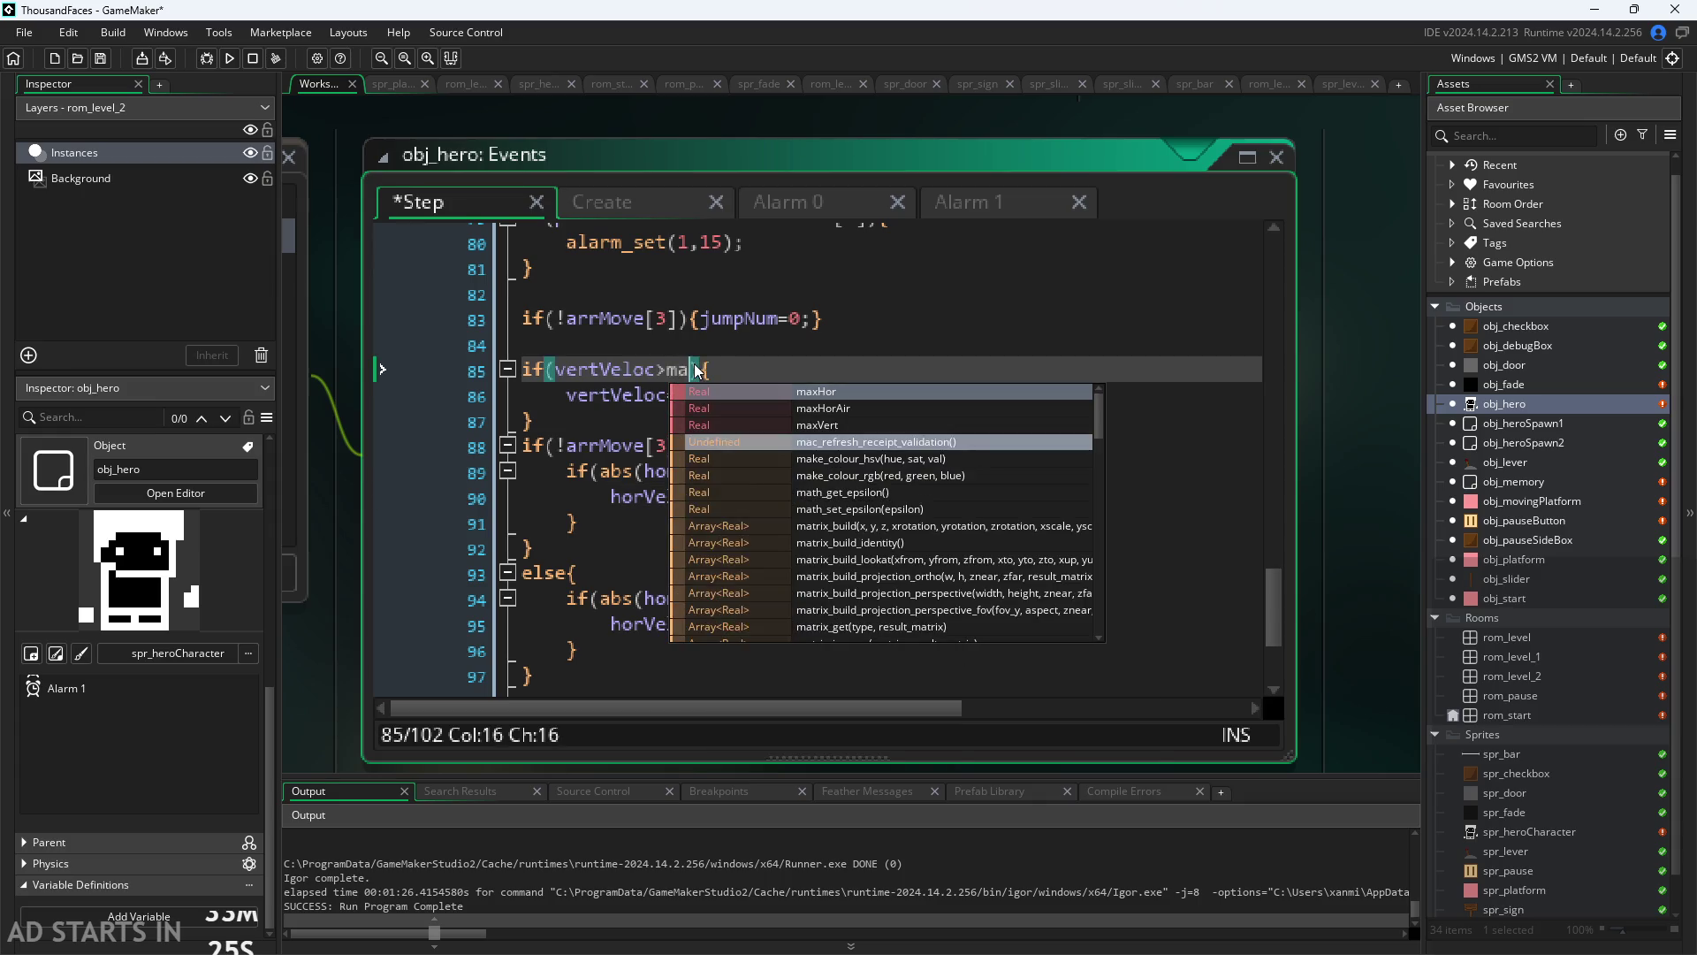
click(706, 407)
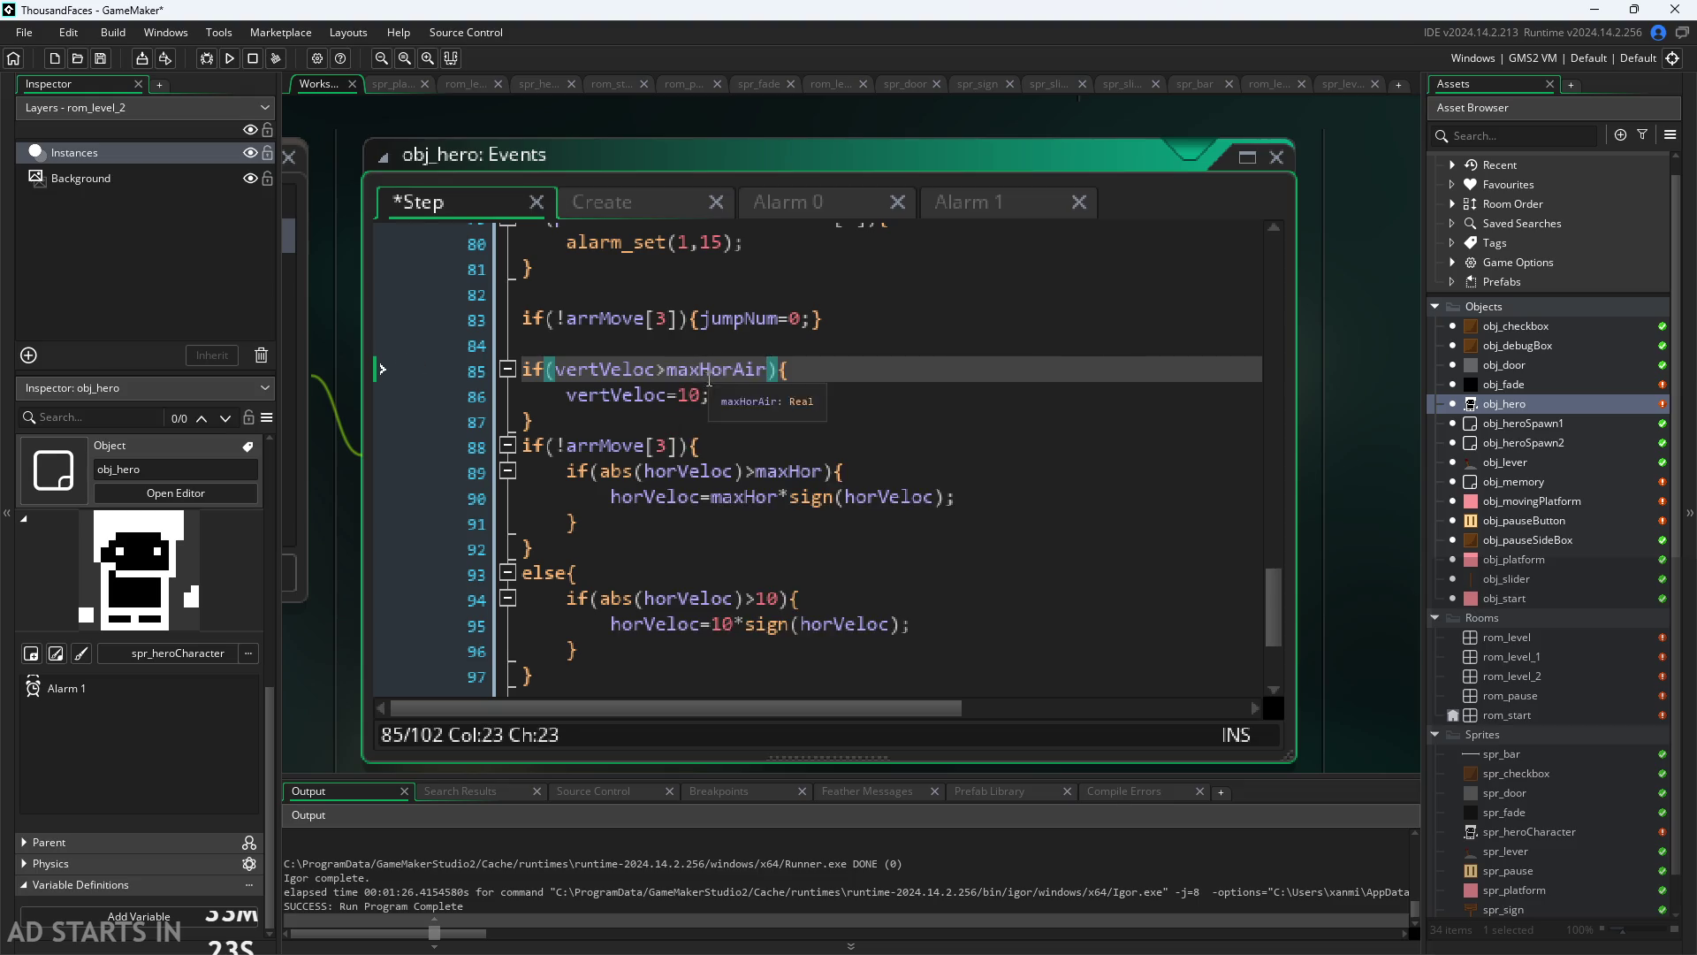
key(ctrl+z)
key(ctrl+z)
key(ctrl+z)
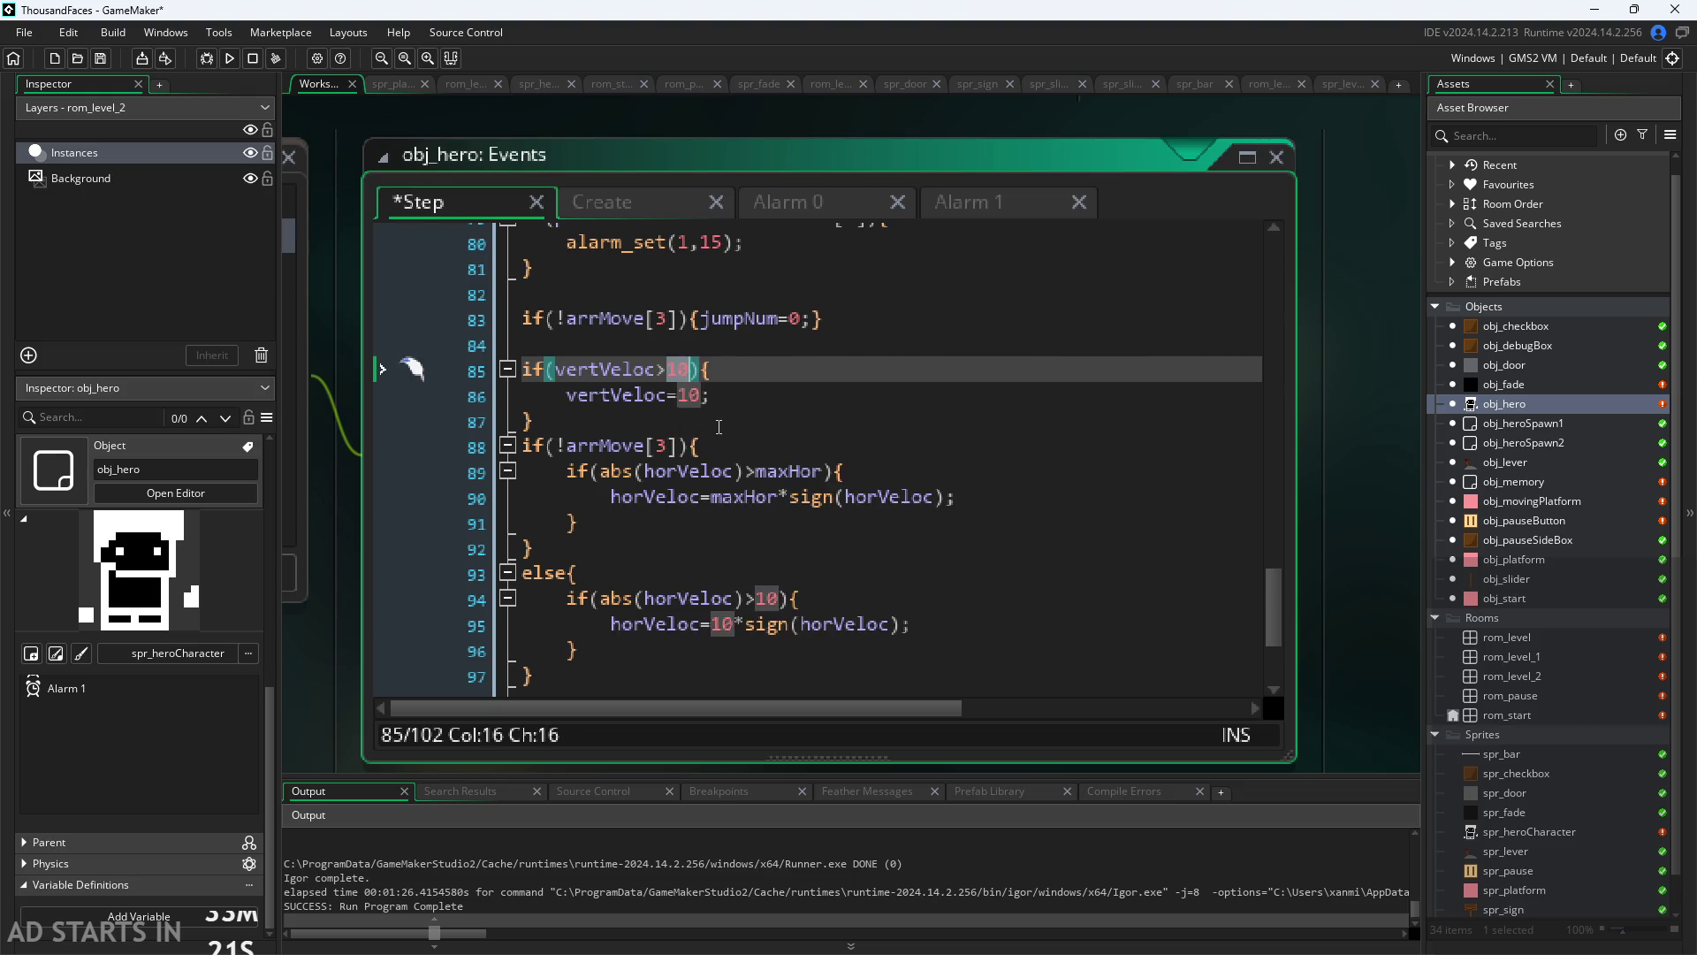
mouse_move(812, 487)
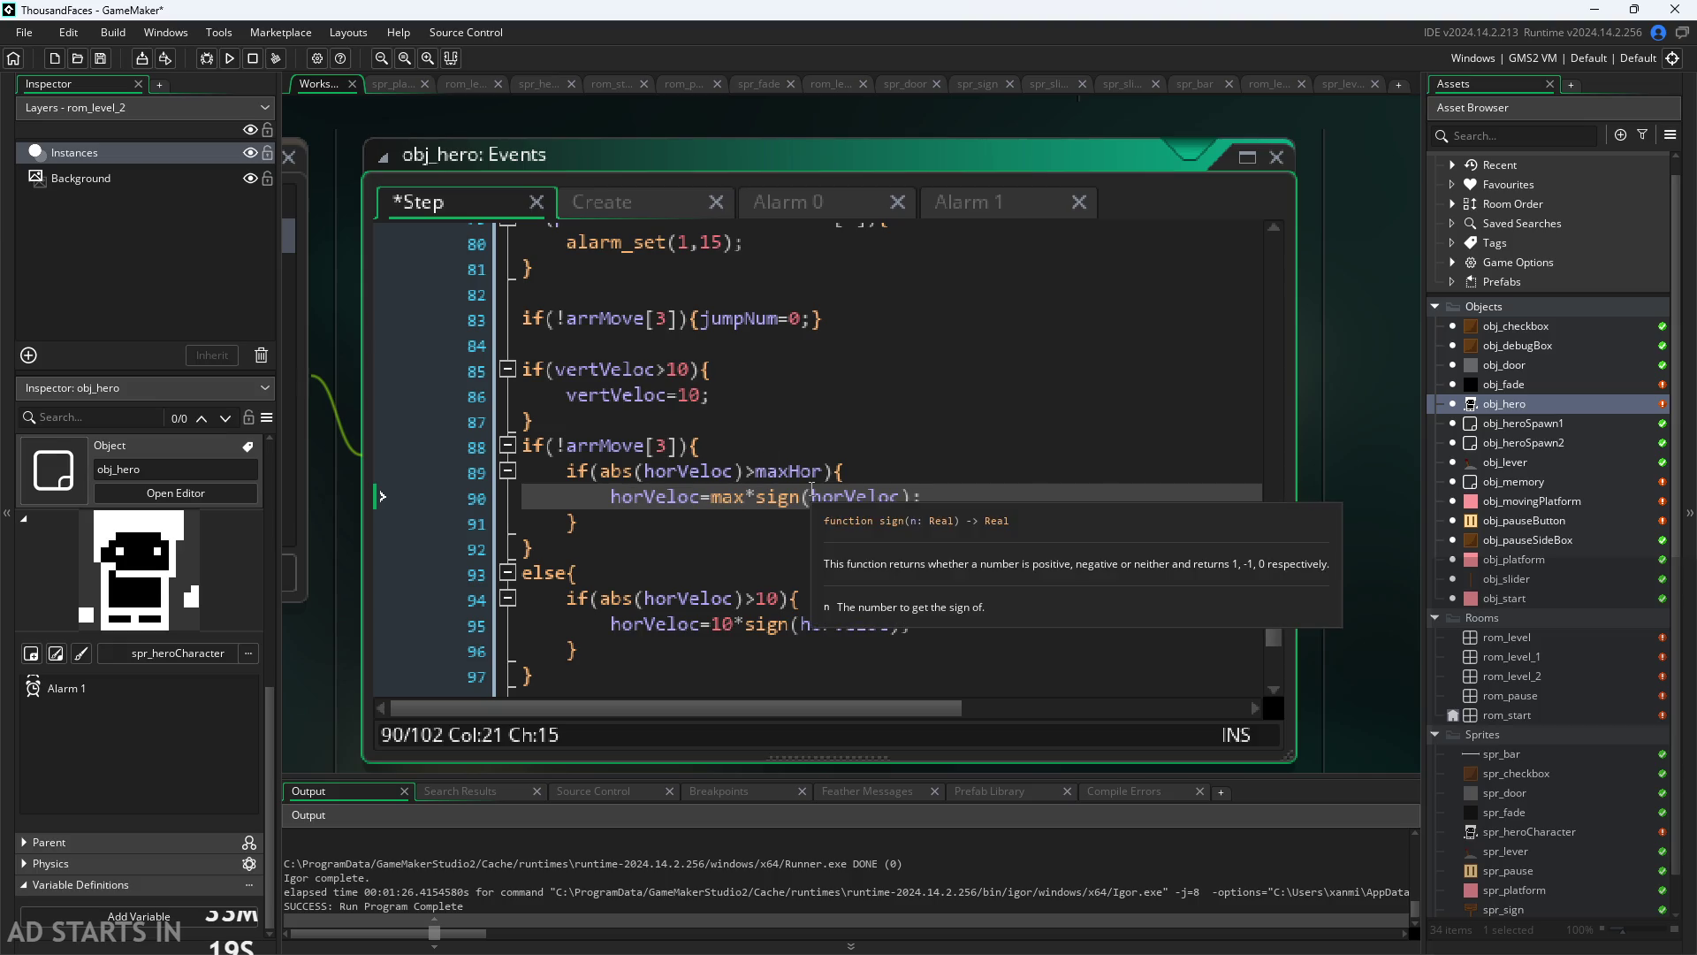
text(Hor)
Step: Check lines 87–88, then switch to the Create event
click(771, 447)
click(769, 431)
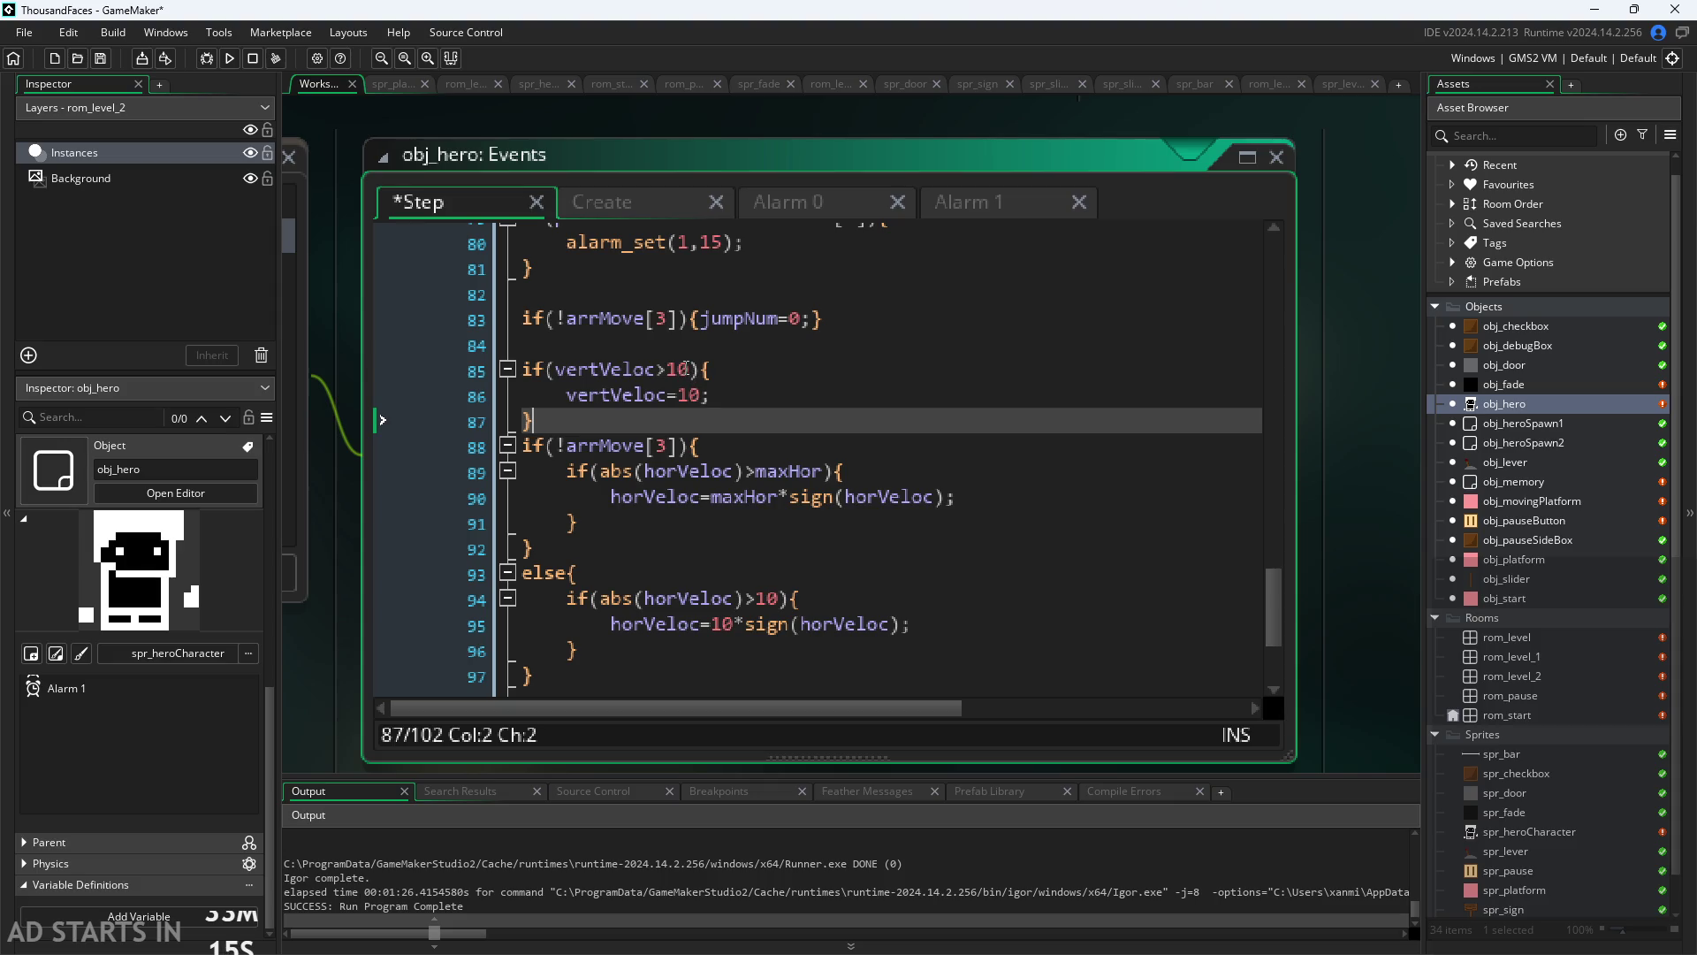
click(606, 205)
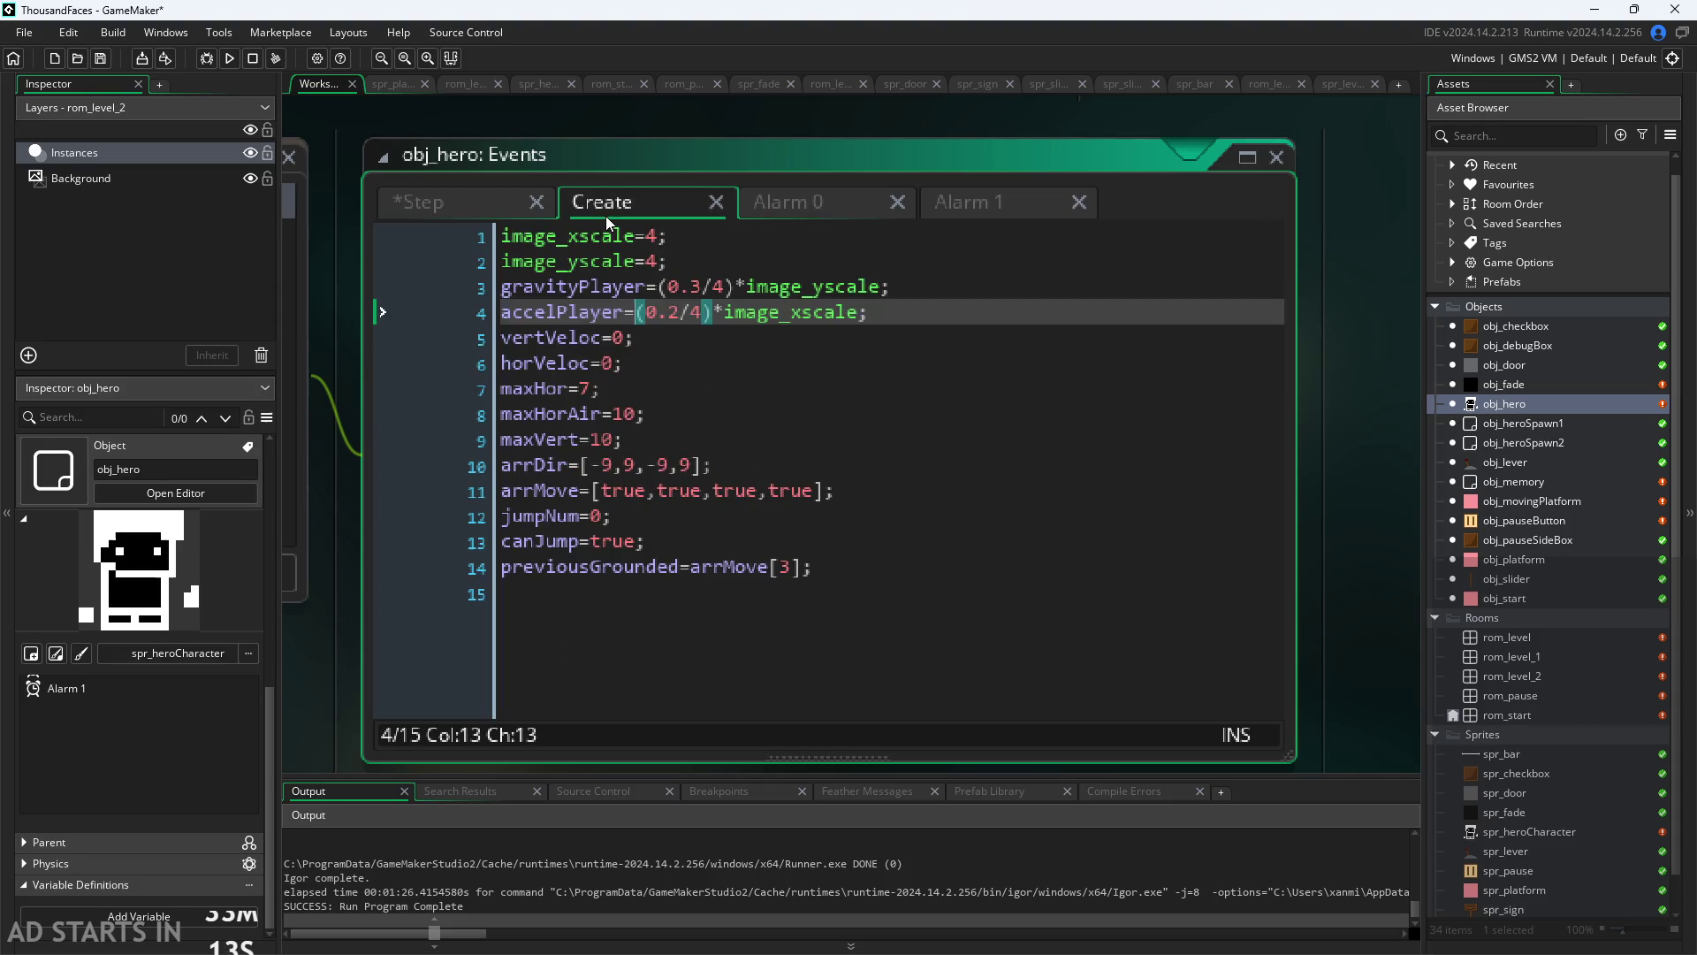
Step: Confirm maxHor and maxHorAir in Create, then replace the 10s on lines 85–86 with maxVert
click(609, 388)
click(585, 414)
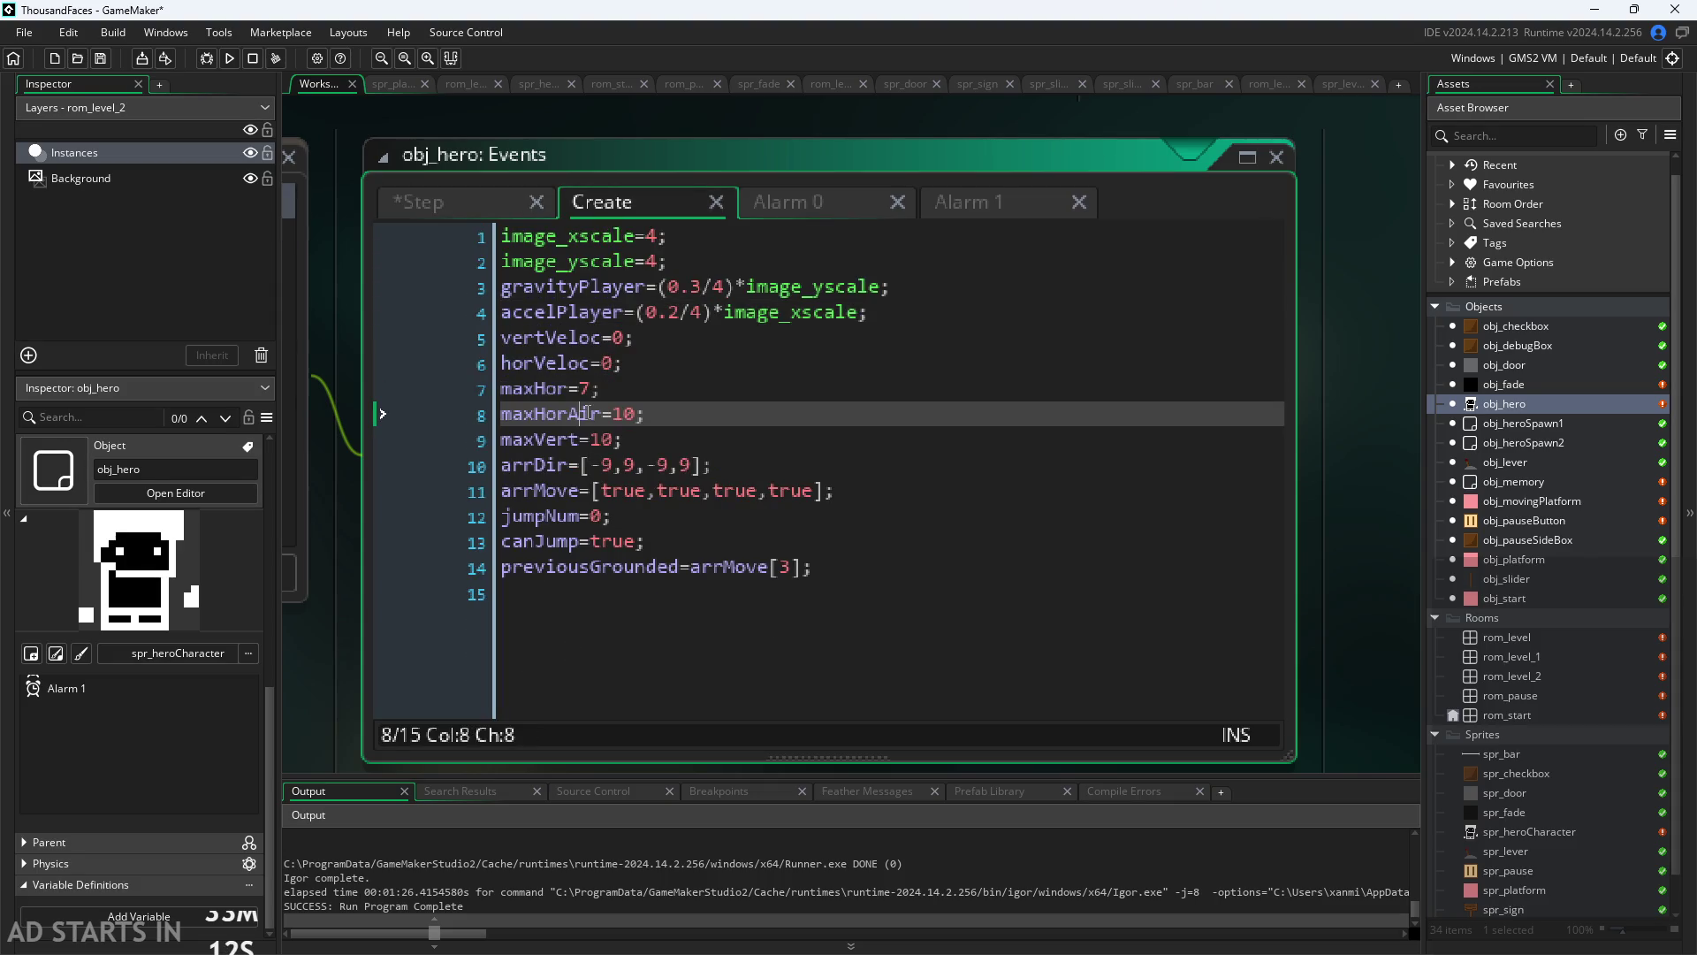
click(482, 208)
drag(658, 371, 686, 382)
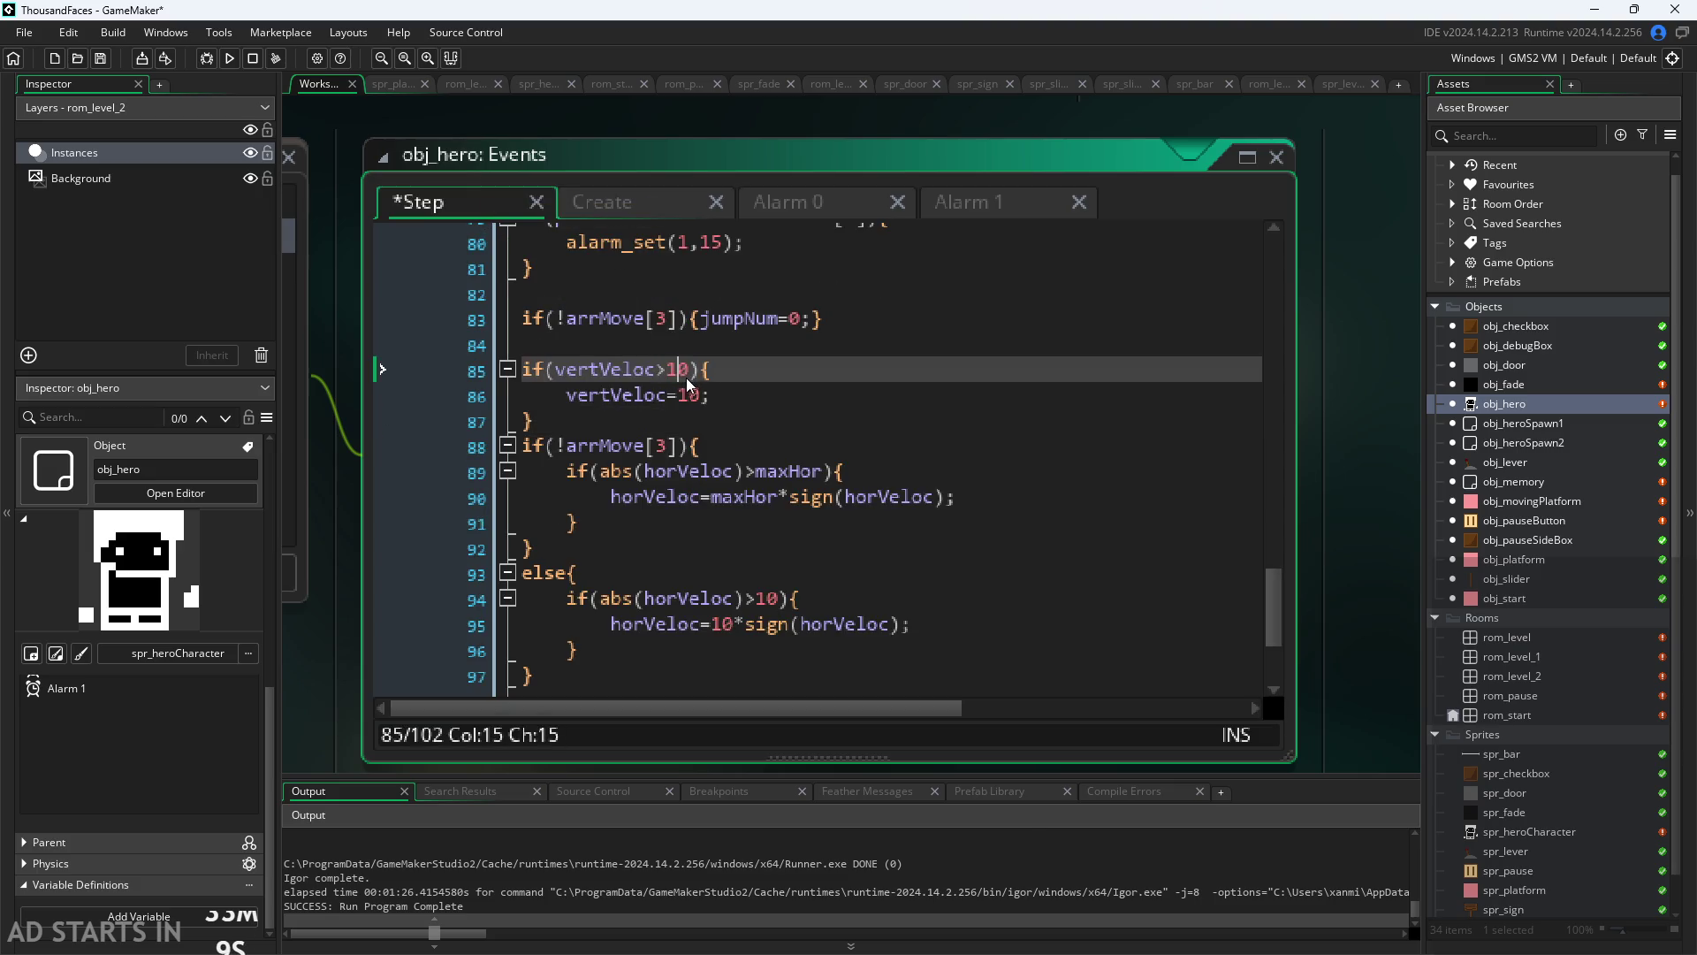
double_click(681, 373)
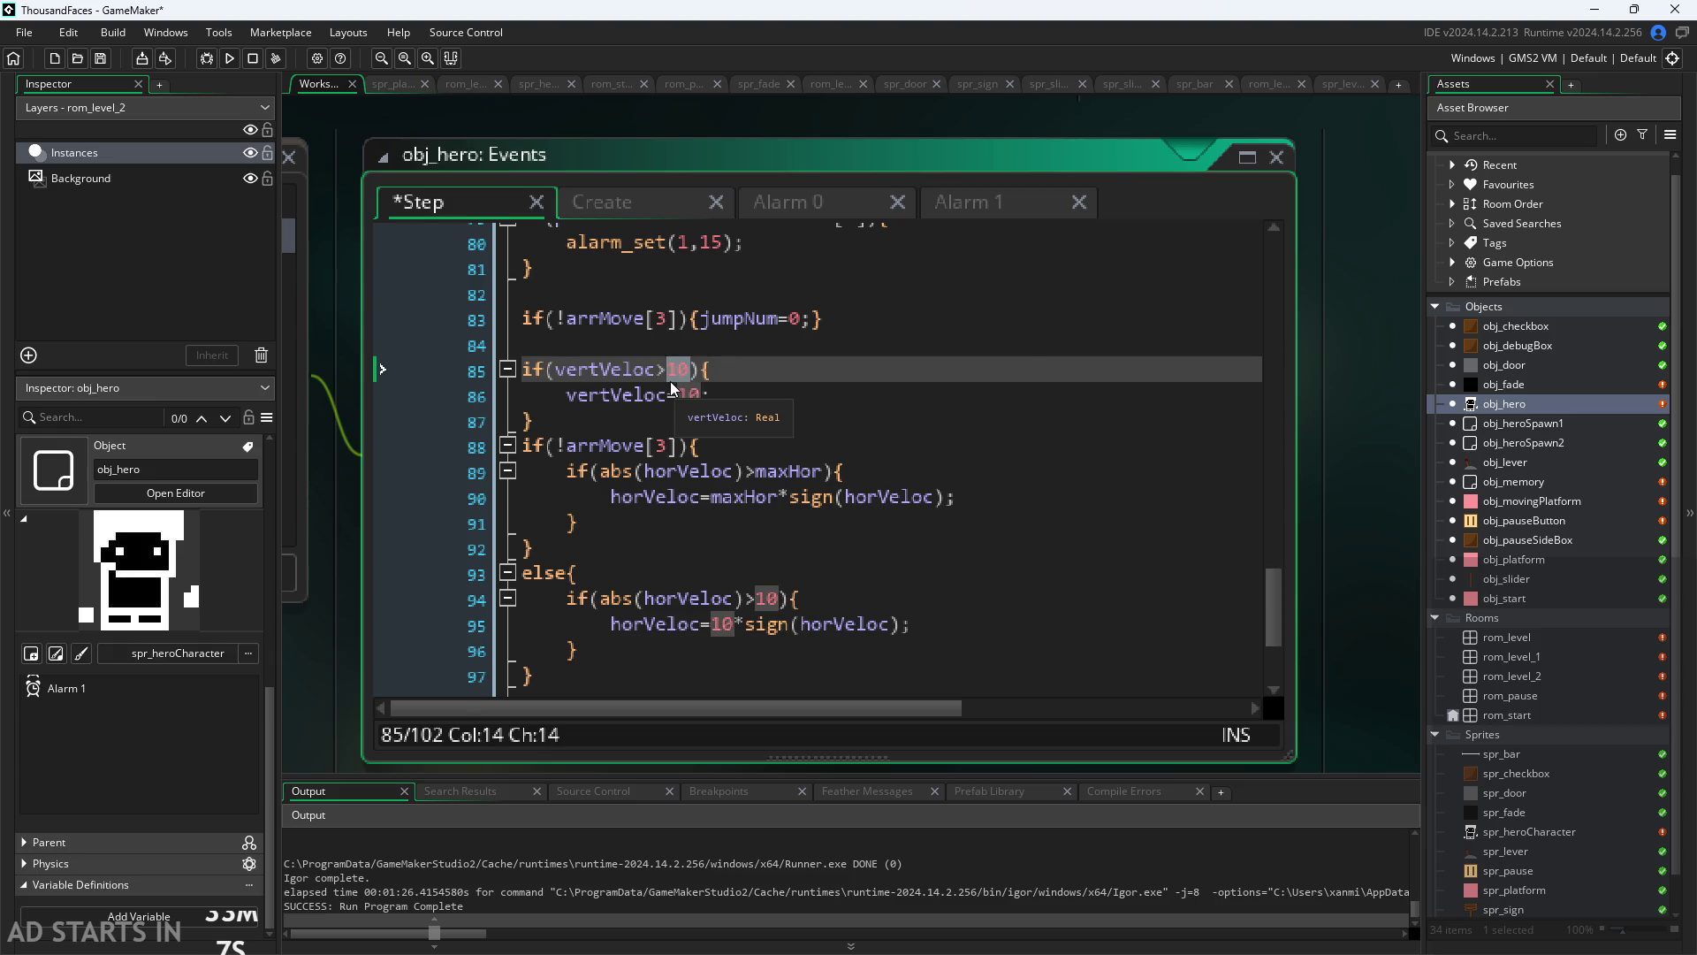
text(maxVert)
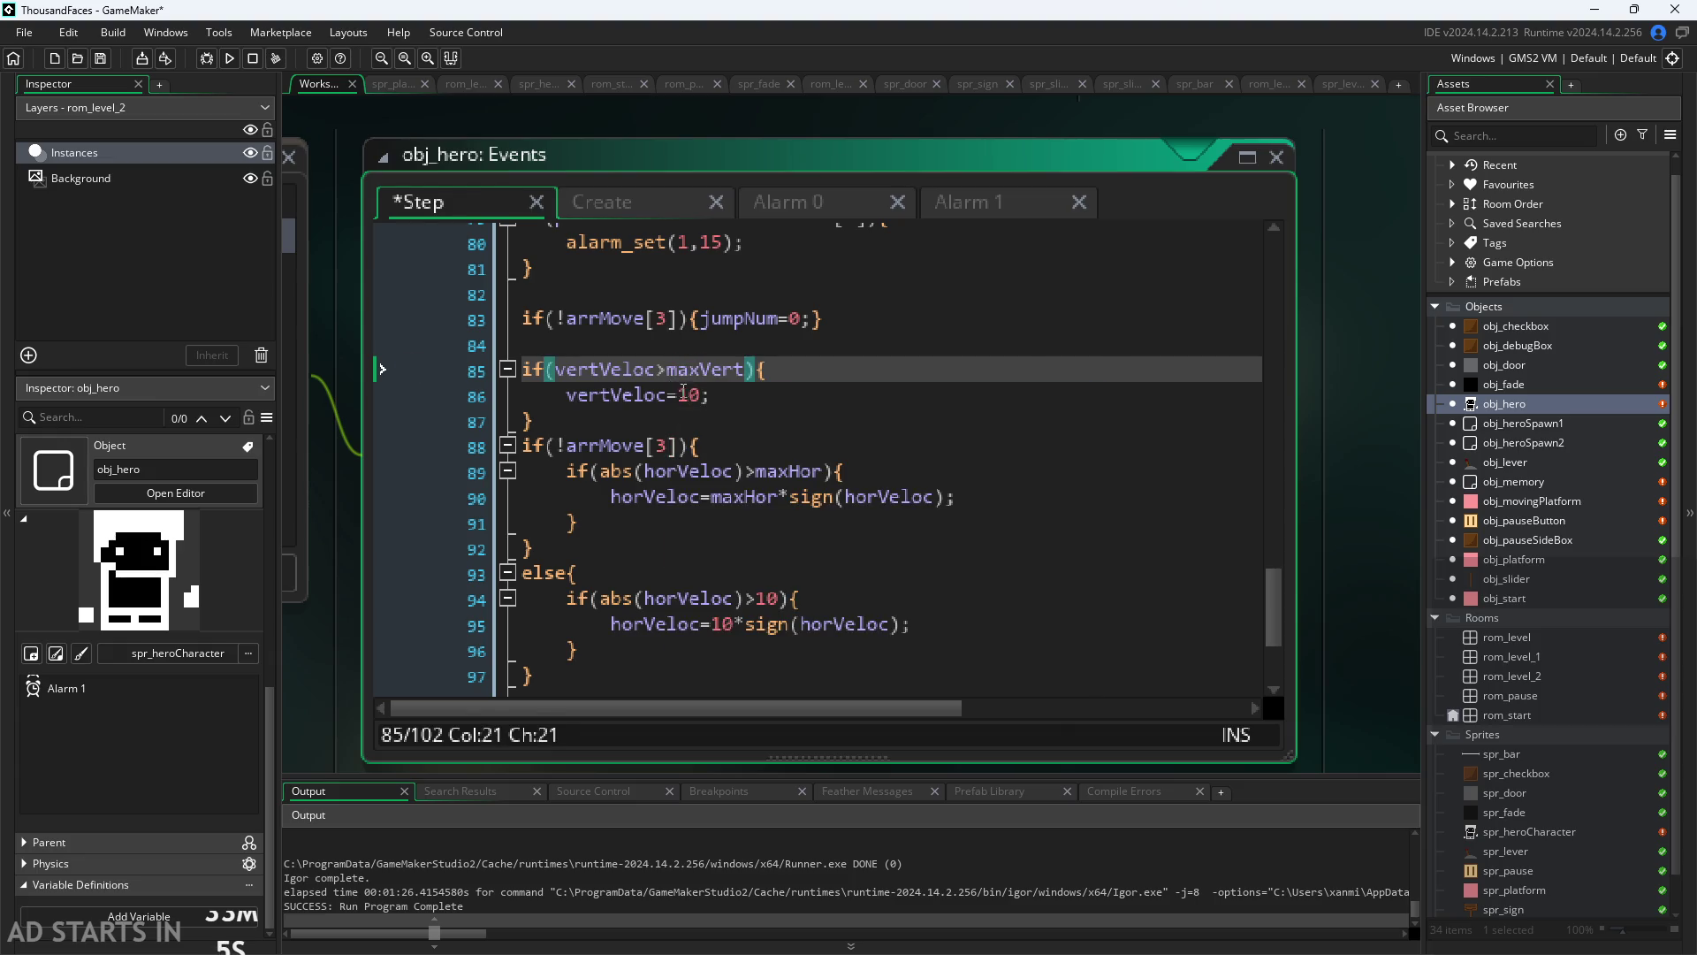
click(683, 391)
double_click(684, 392)
text(maxVert)
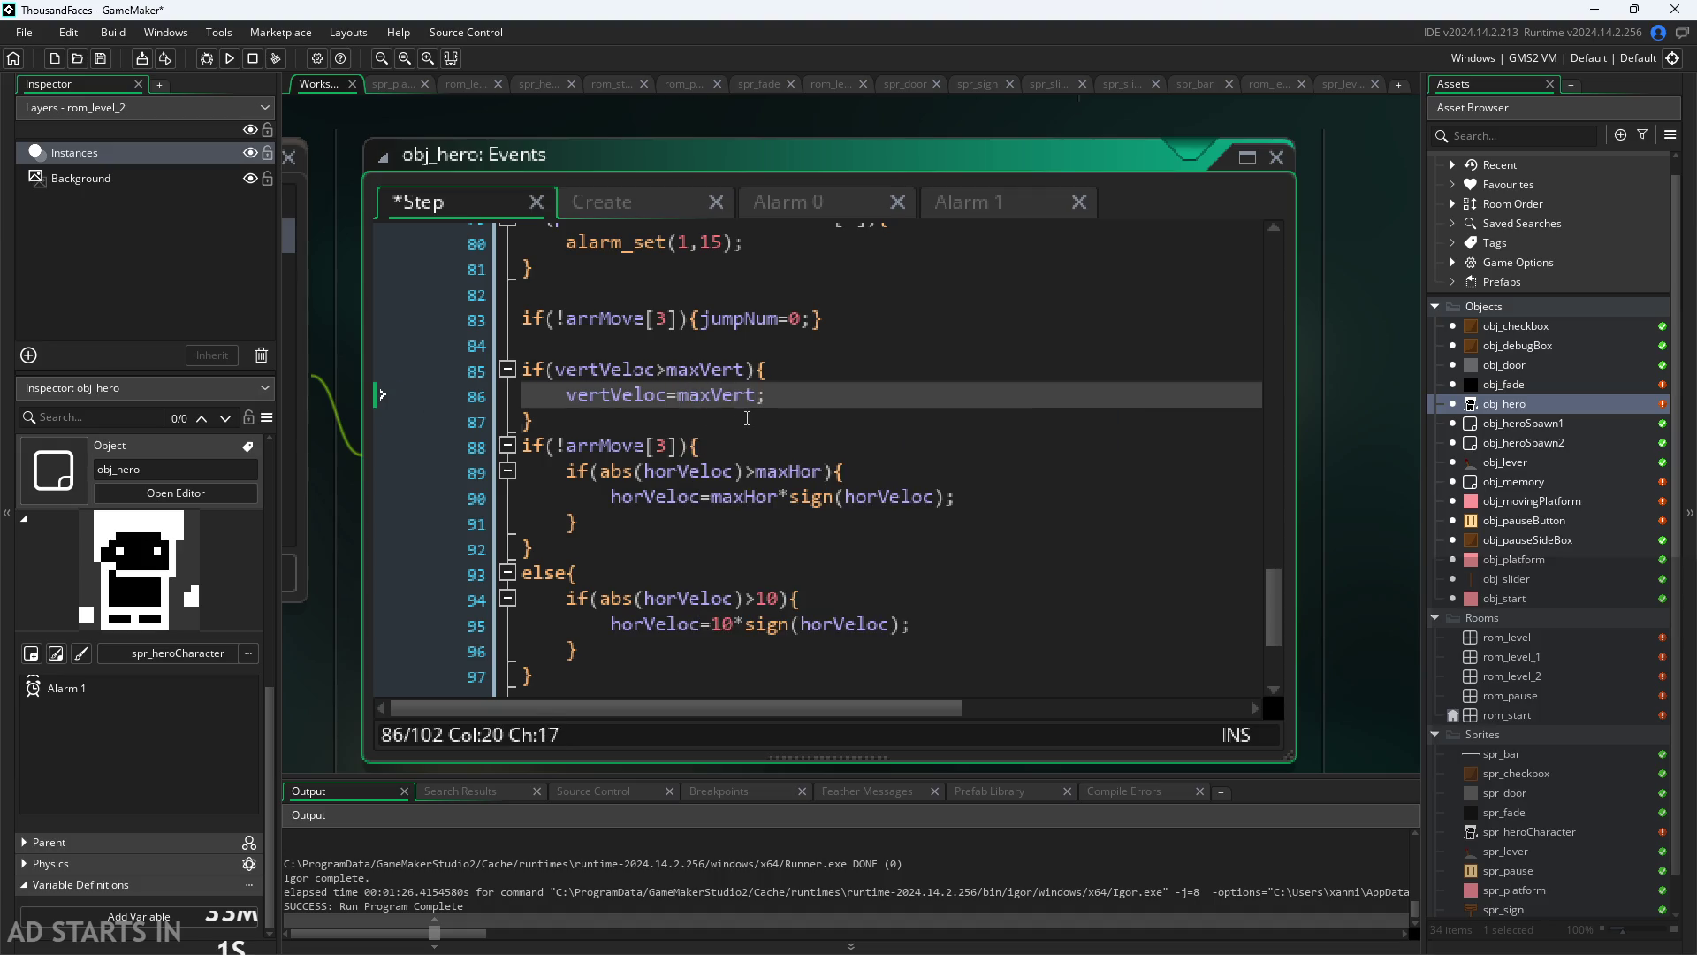
Step: Replace the 10 in the air speed check on line 94 with maxHorAir
click(747, 419)
scroll(754, 564, down, 2)
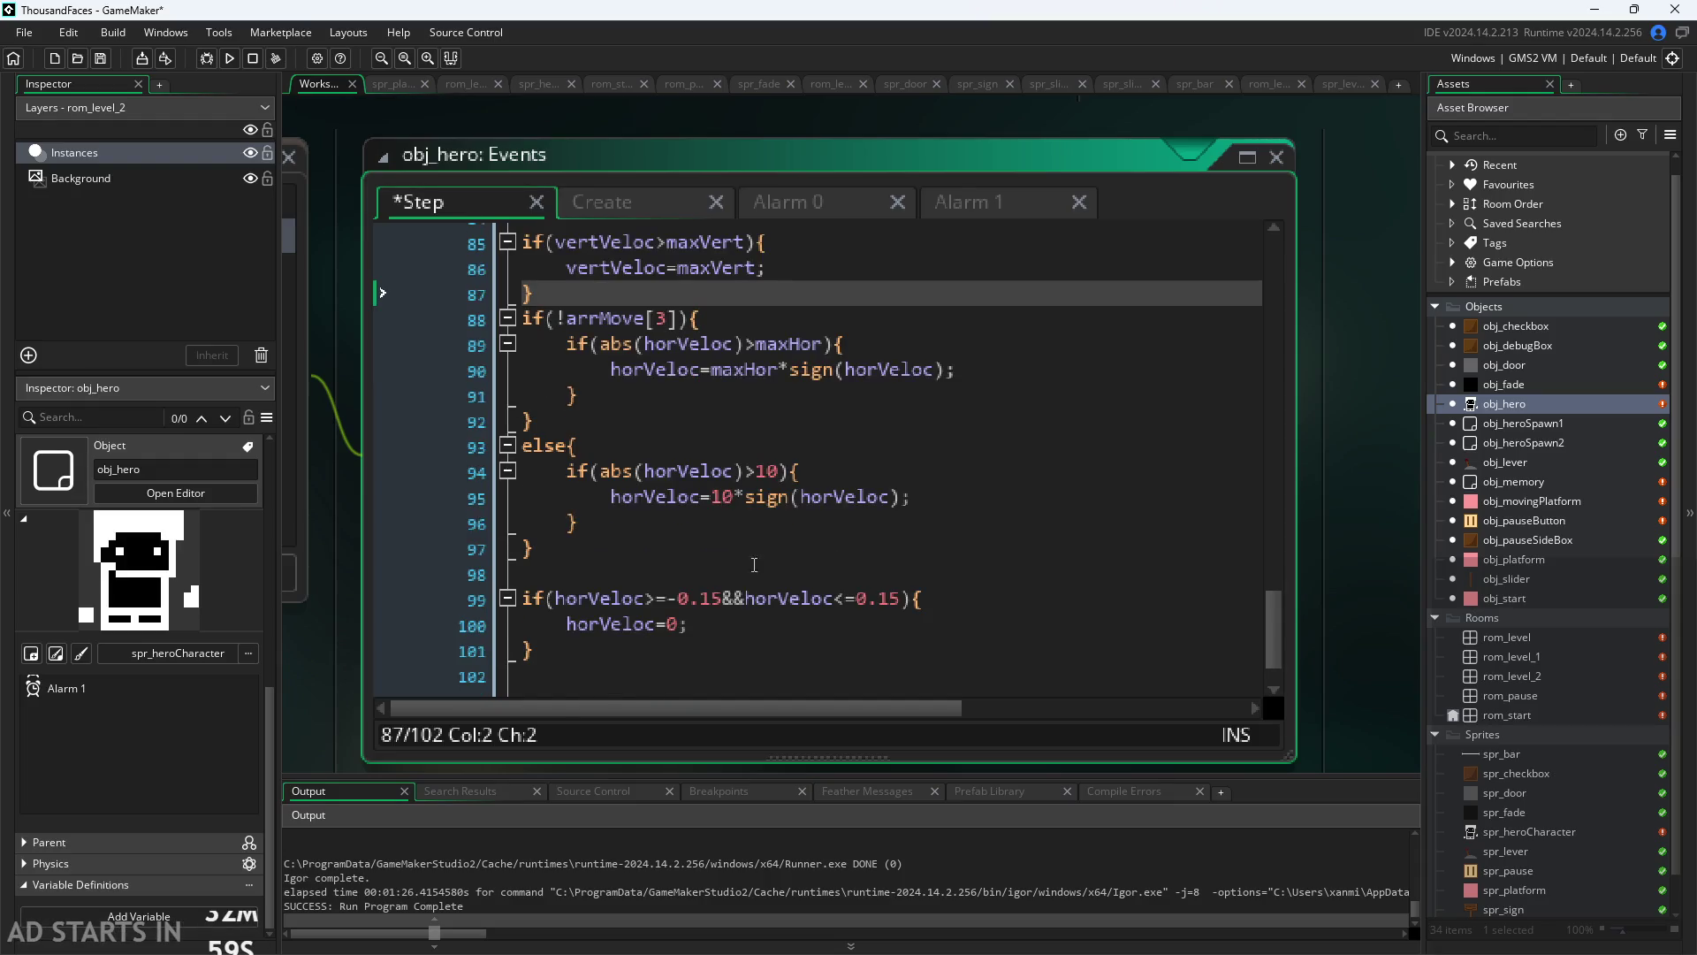
click(751, 473)
click(750, 497)
click(801, 497)
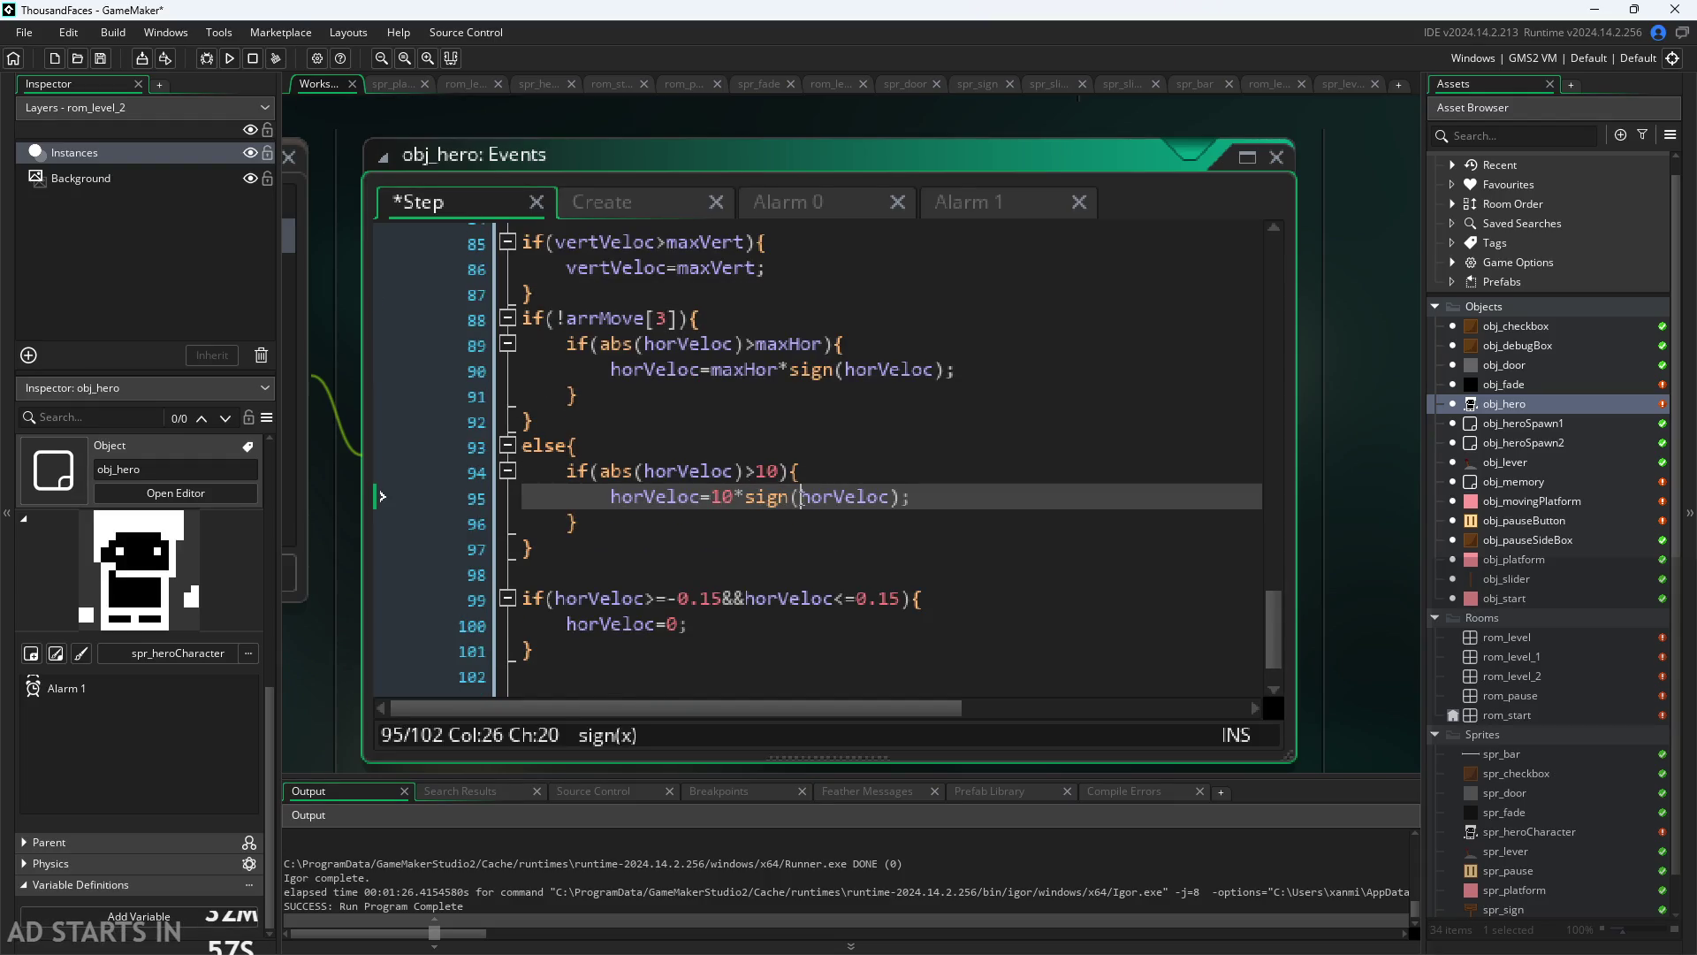
drag(757, 471, 782, 478)
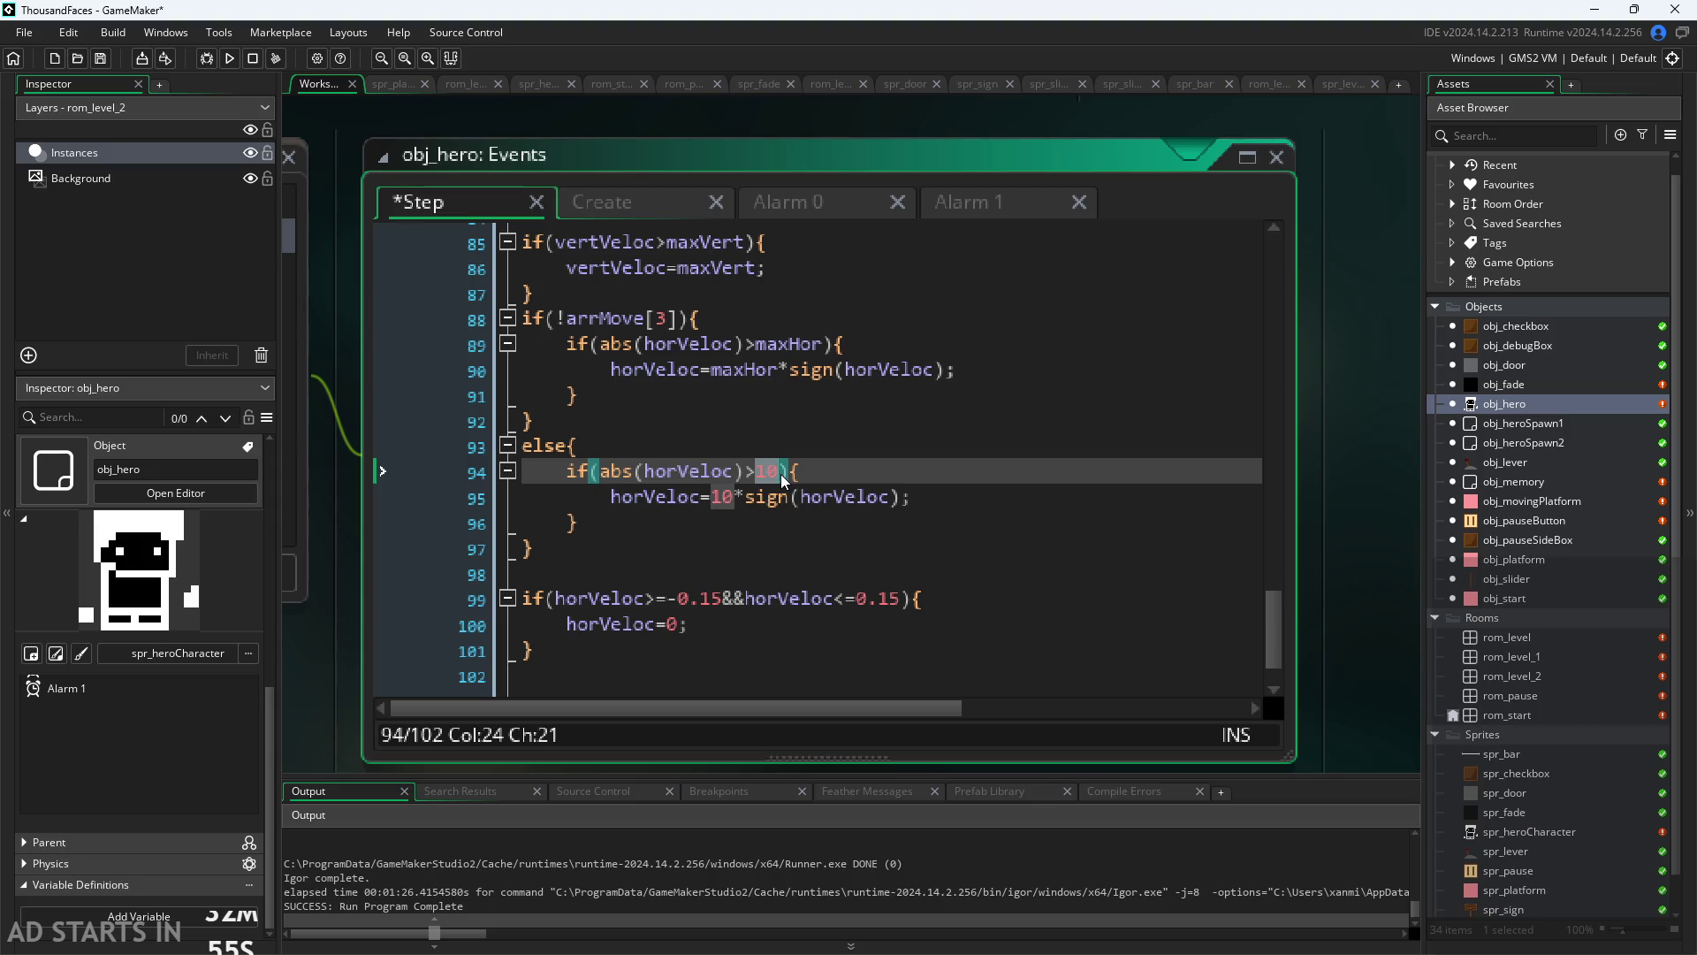
text(maxH)
key(Return)
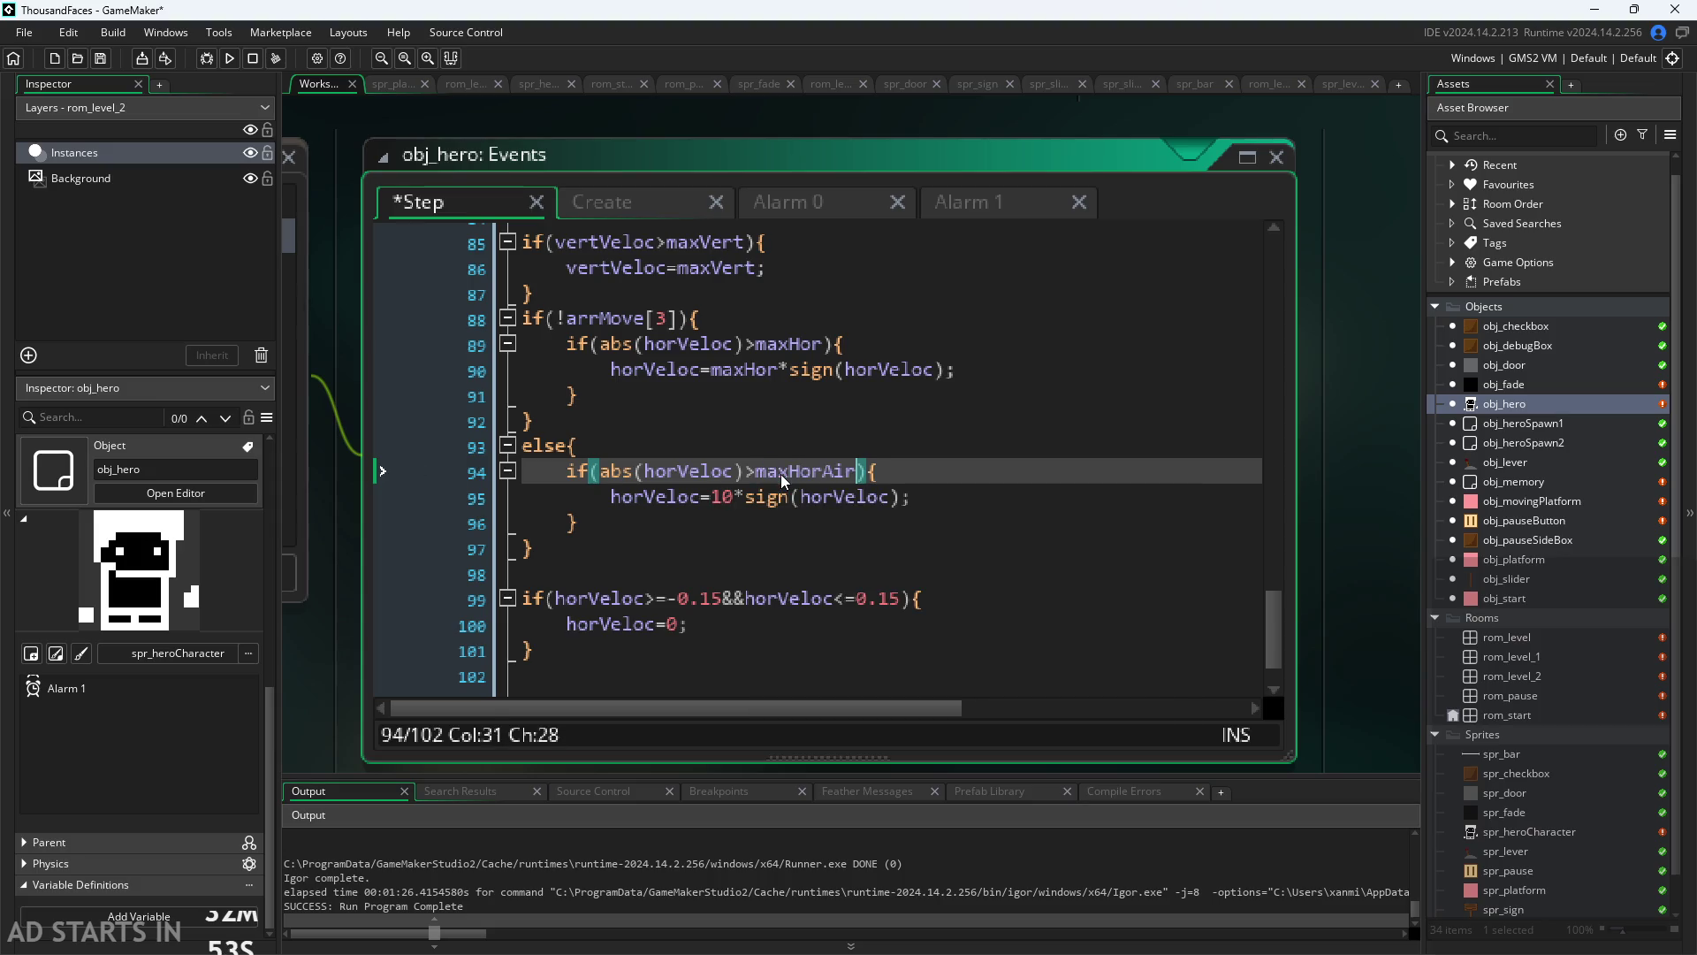
Step: Swap line 95's 10 for maxHorAir as well and save the project
key(Down)
key(Left)
key(Left)
key(Left)
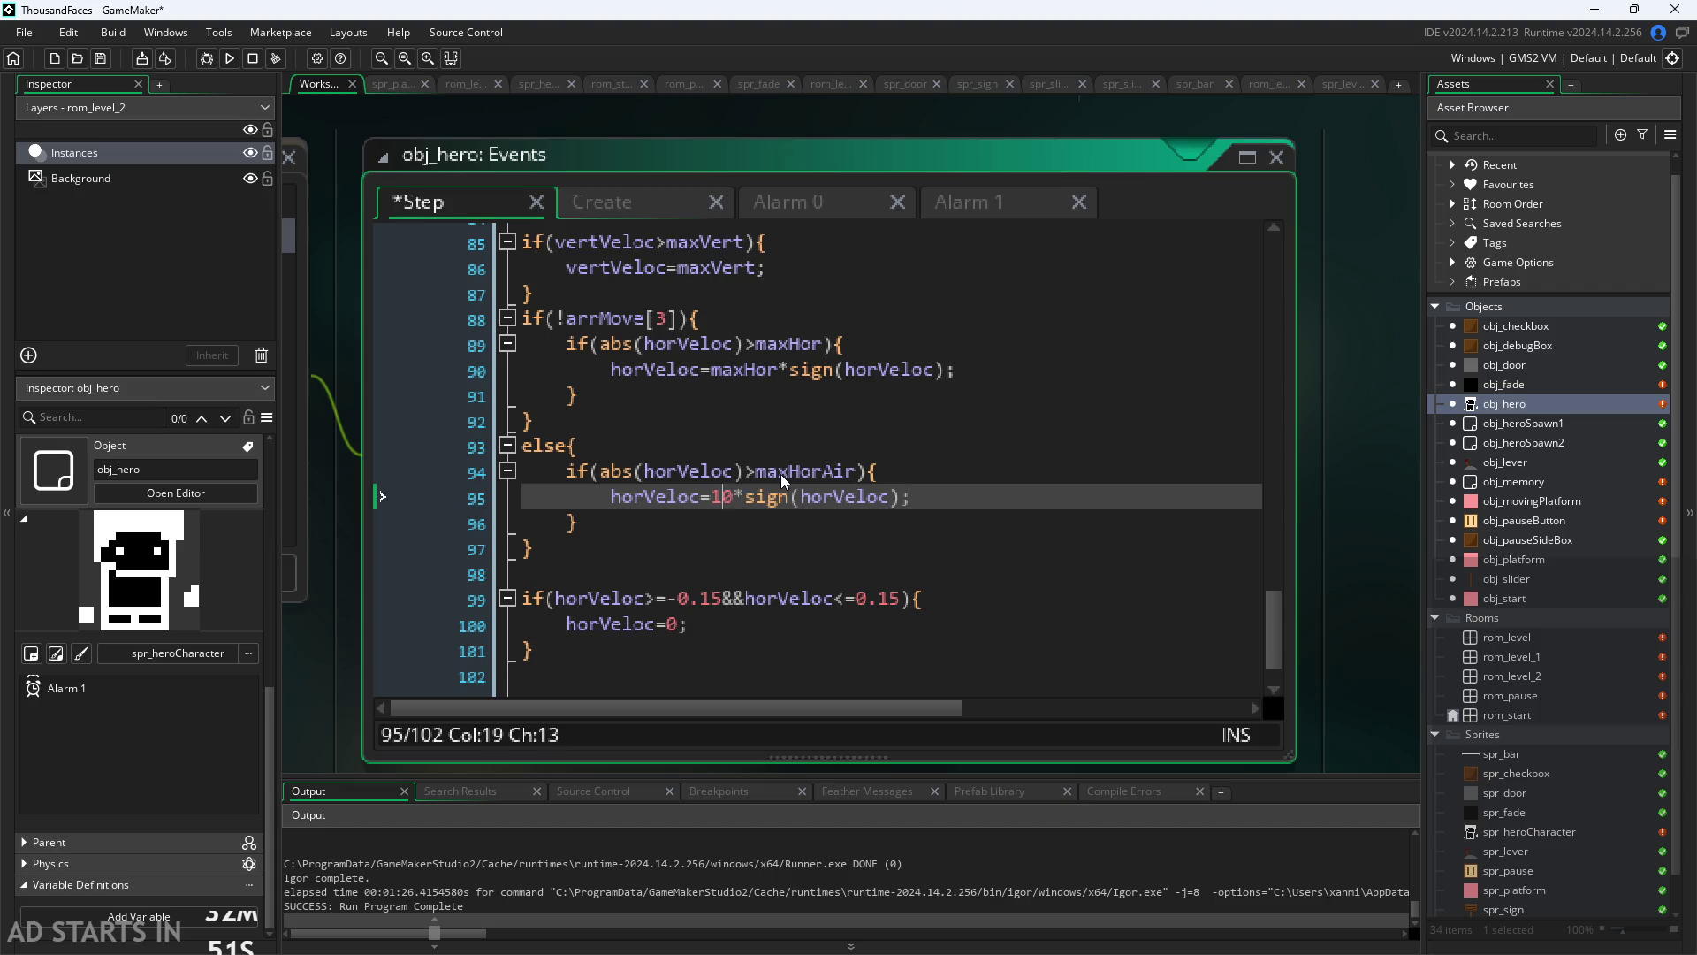
key(BackSpace)
key(Delete)
text(maxH)
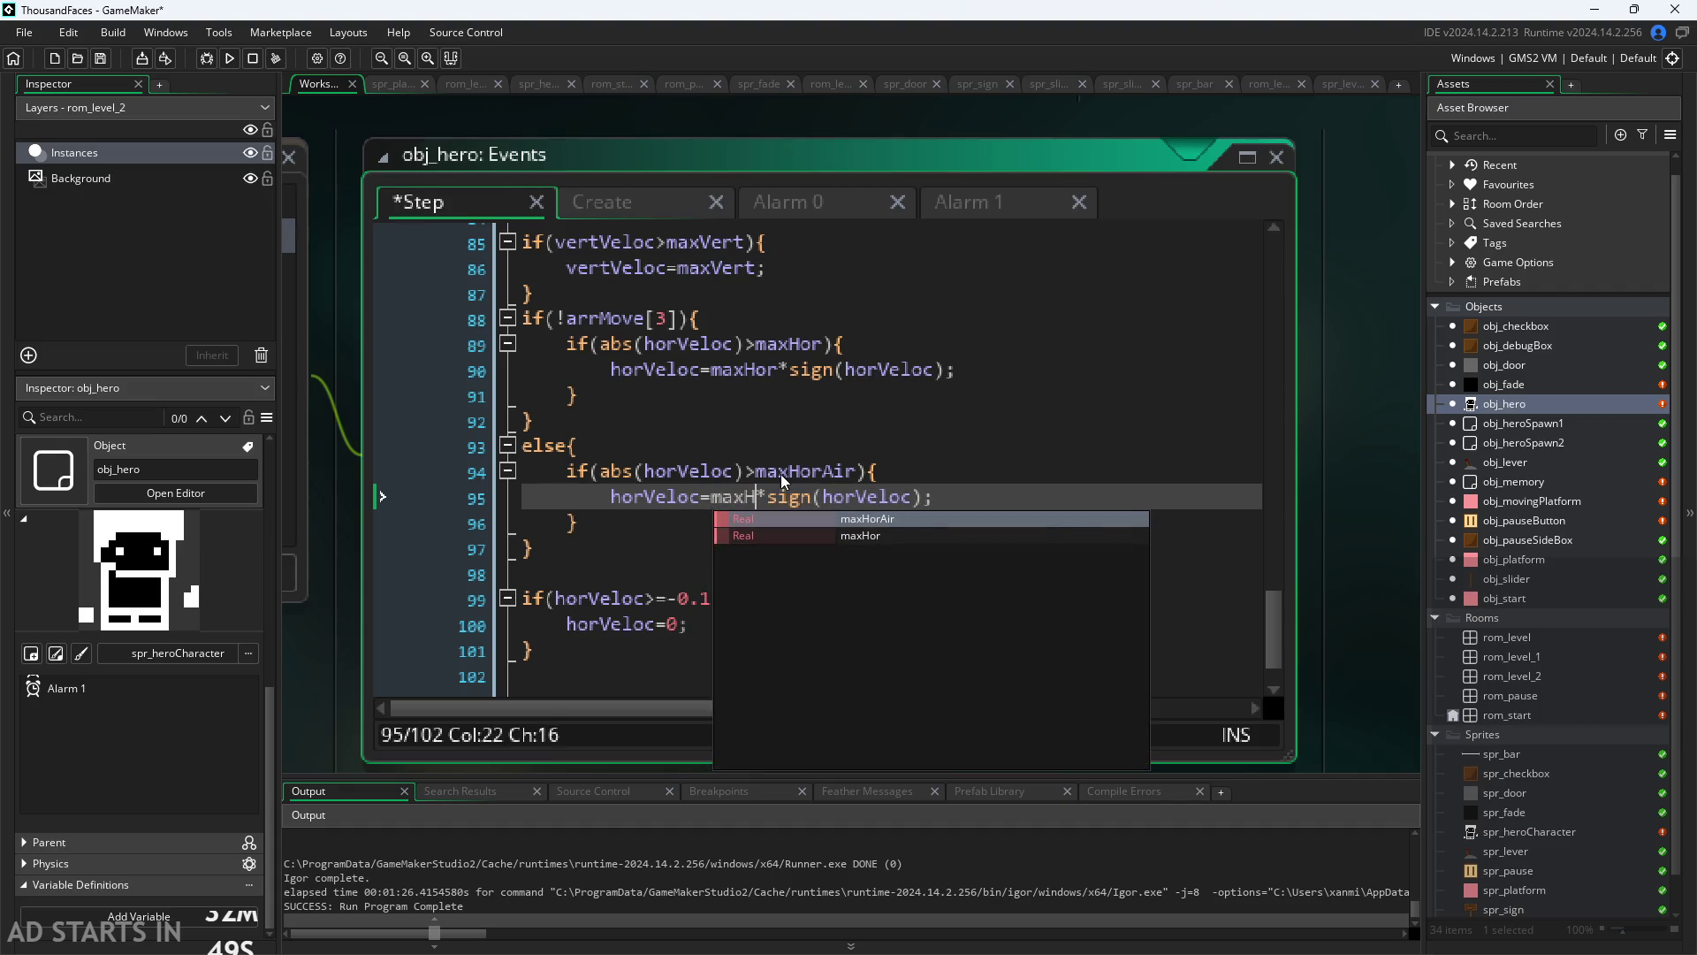
key(Return)
key(ctrl+s)
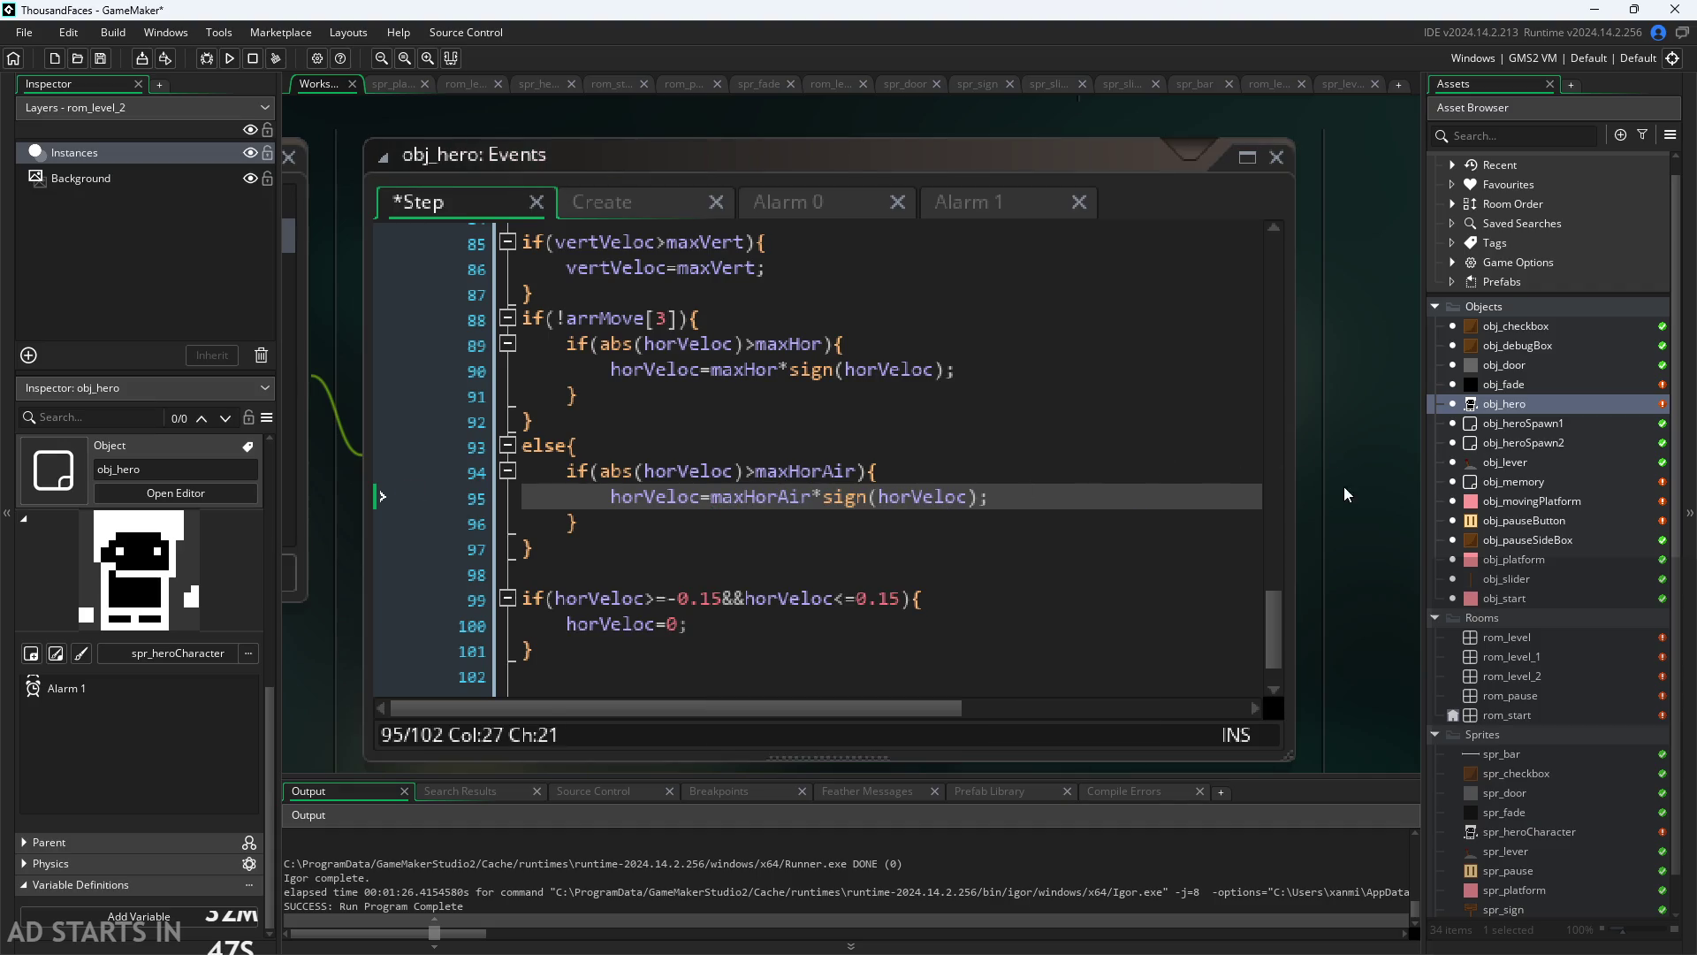
scroll(1332, 444, down, 2)
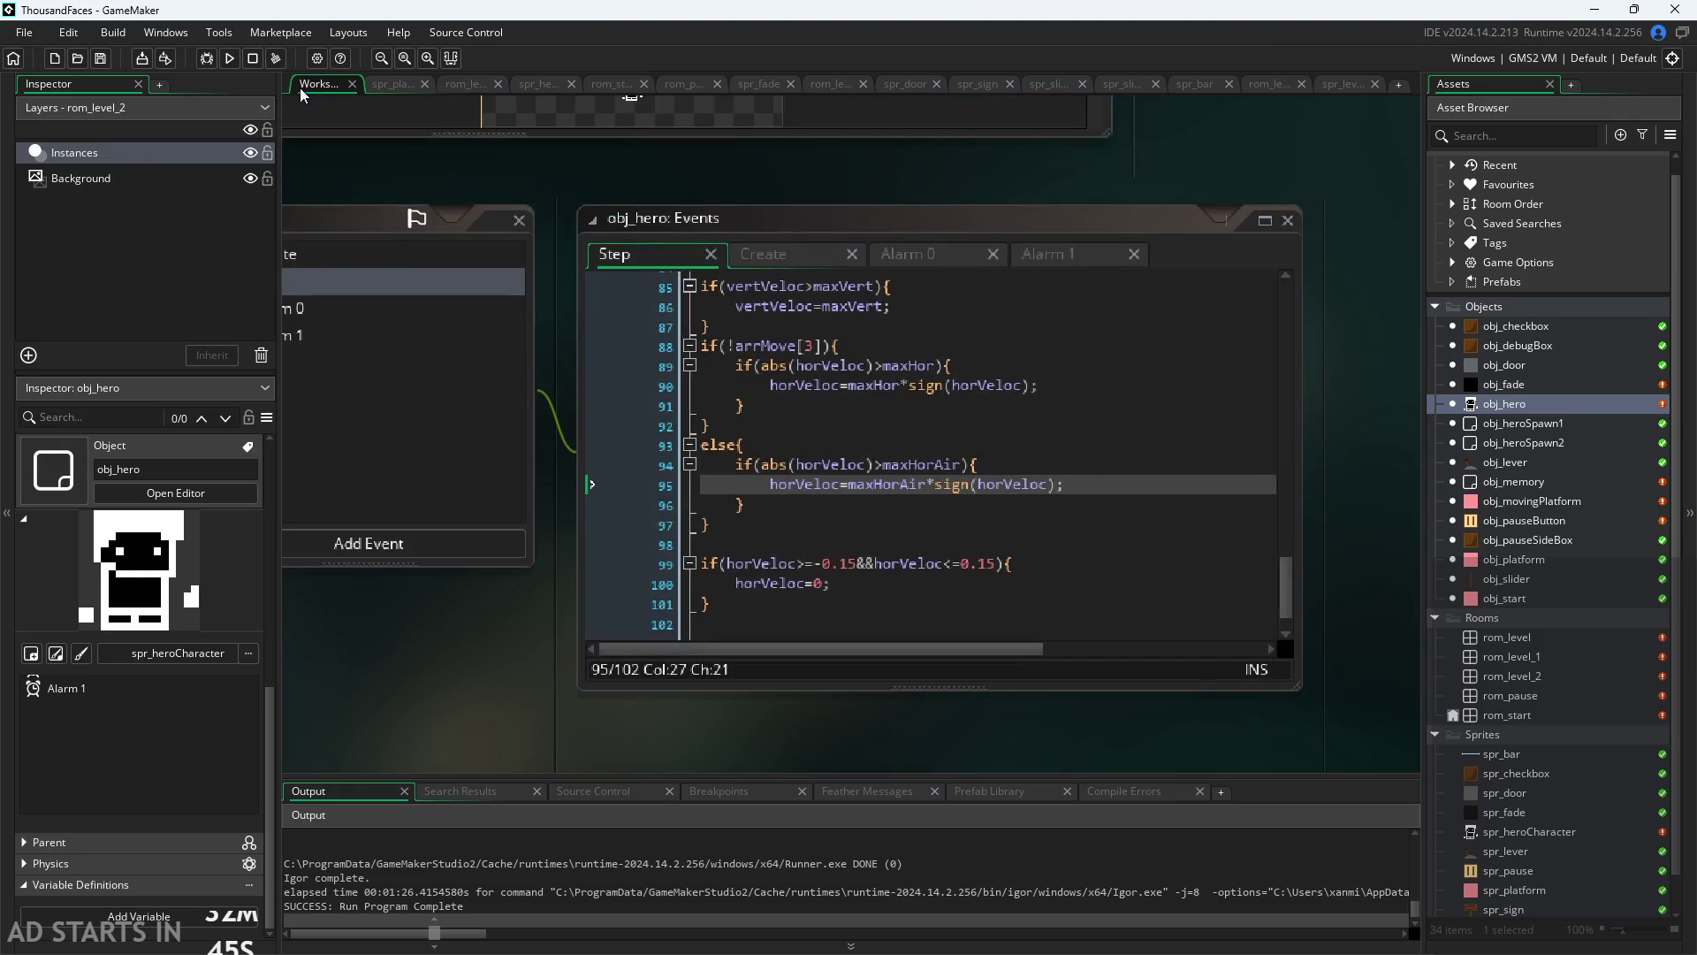
Step: Run the game, put the pause button on the right side in options, and start level one
click(229, 59)
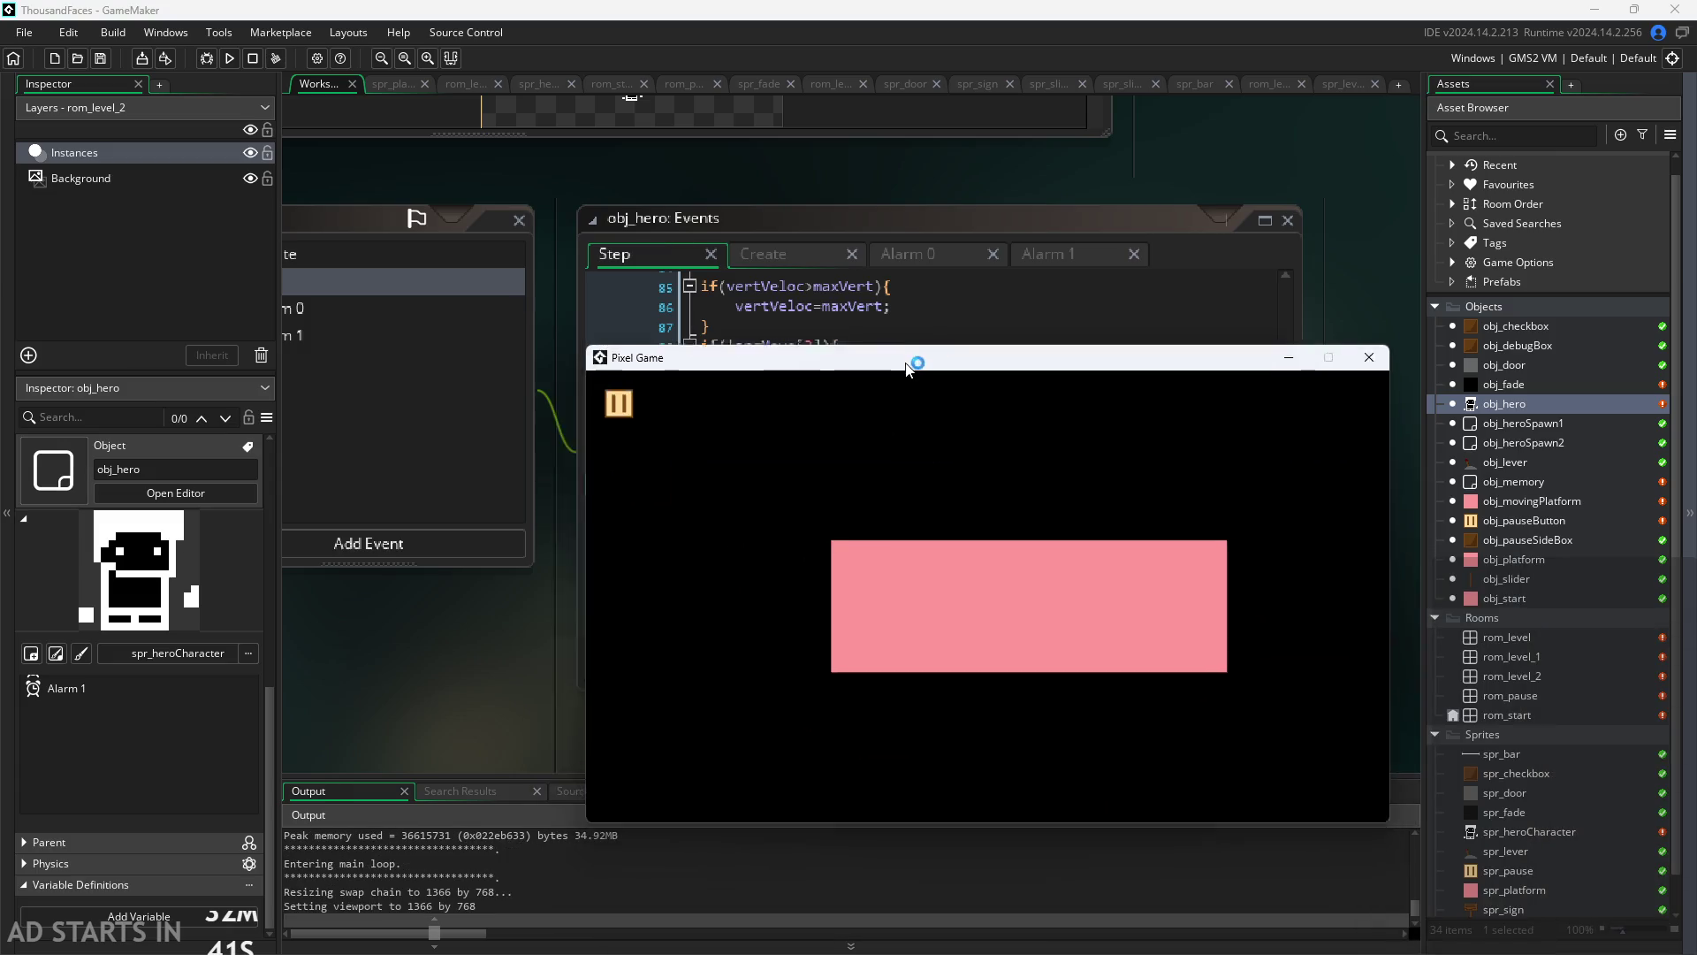
click(491, 371)
click(737, 551)
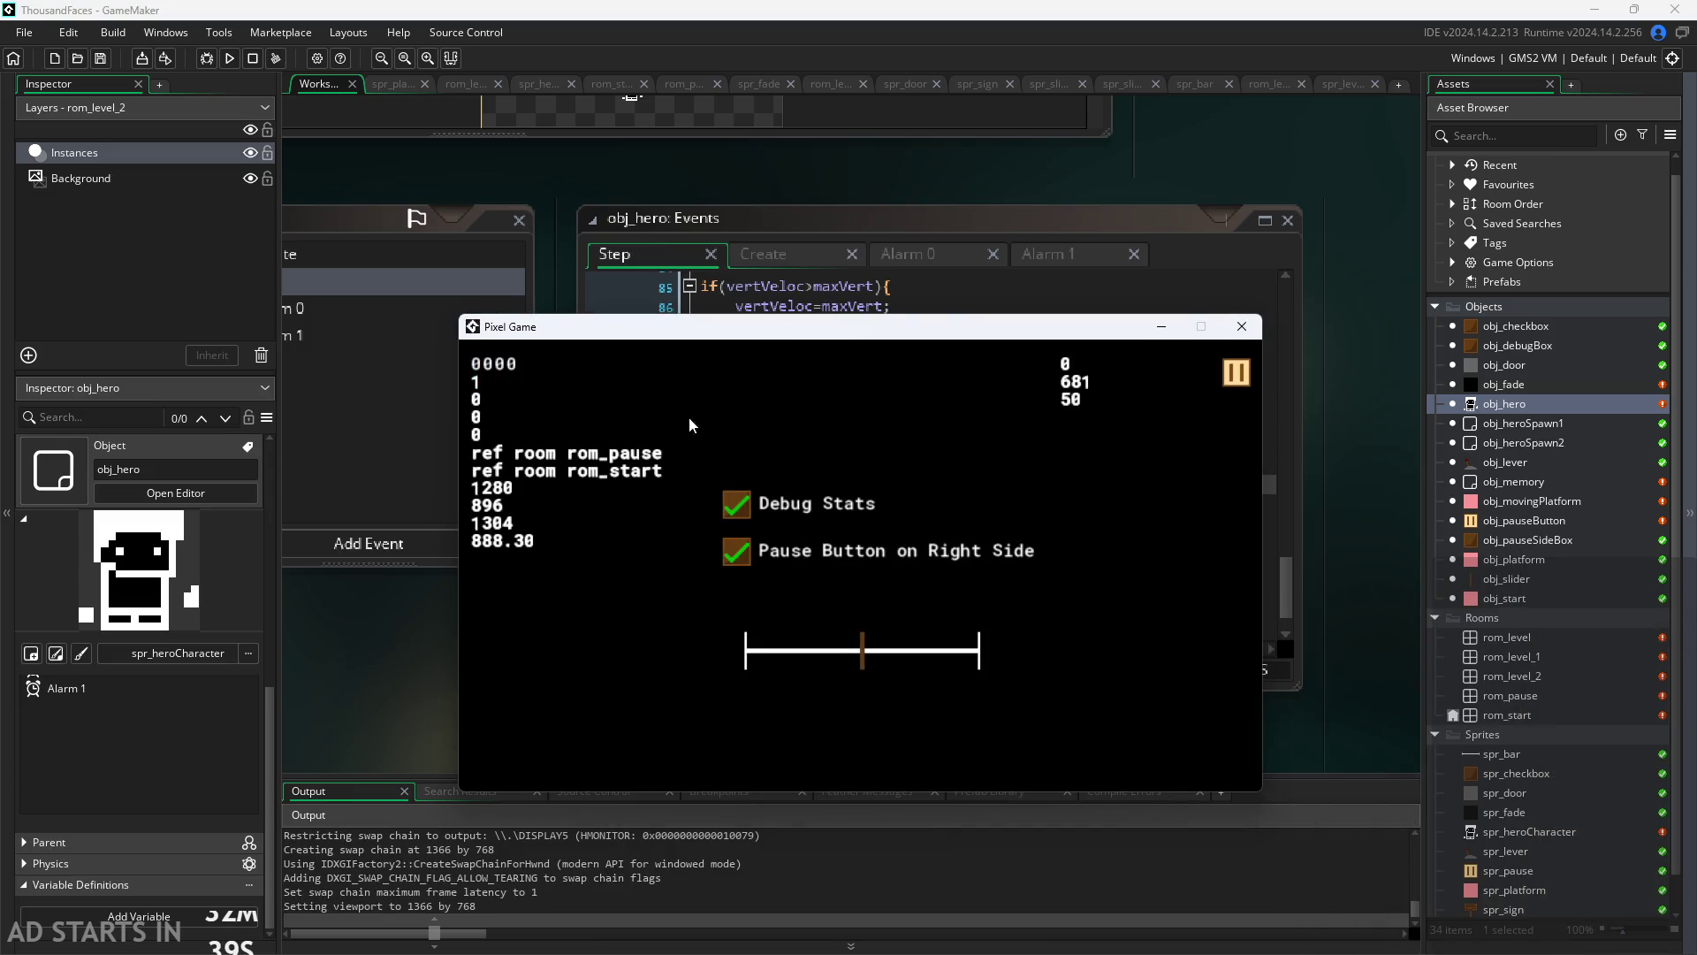
click(1237, 372)
click(786, 603)
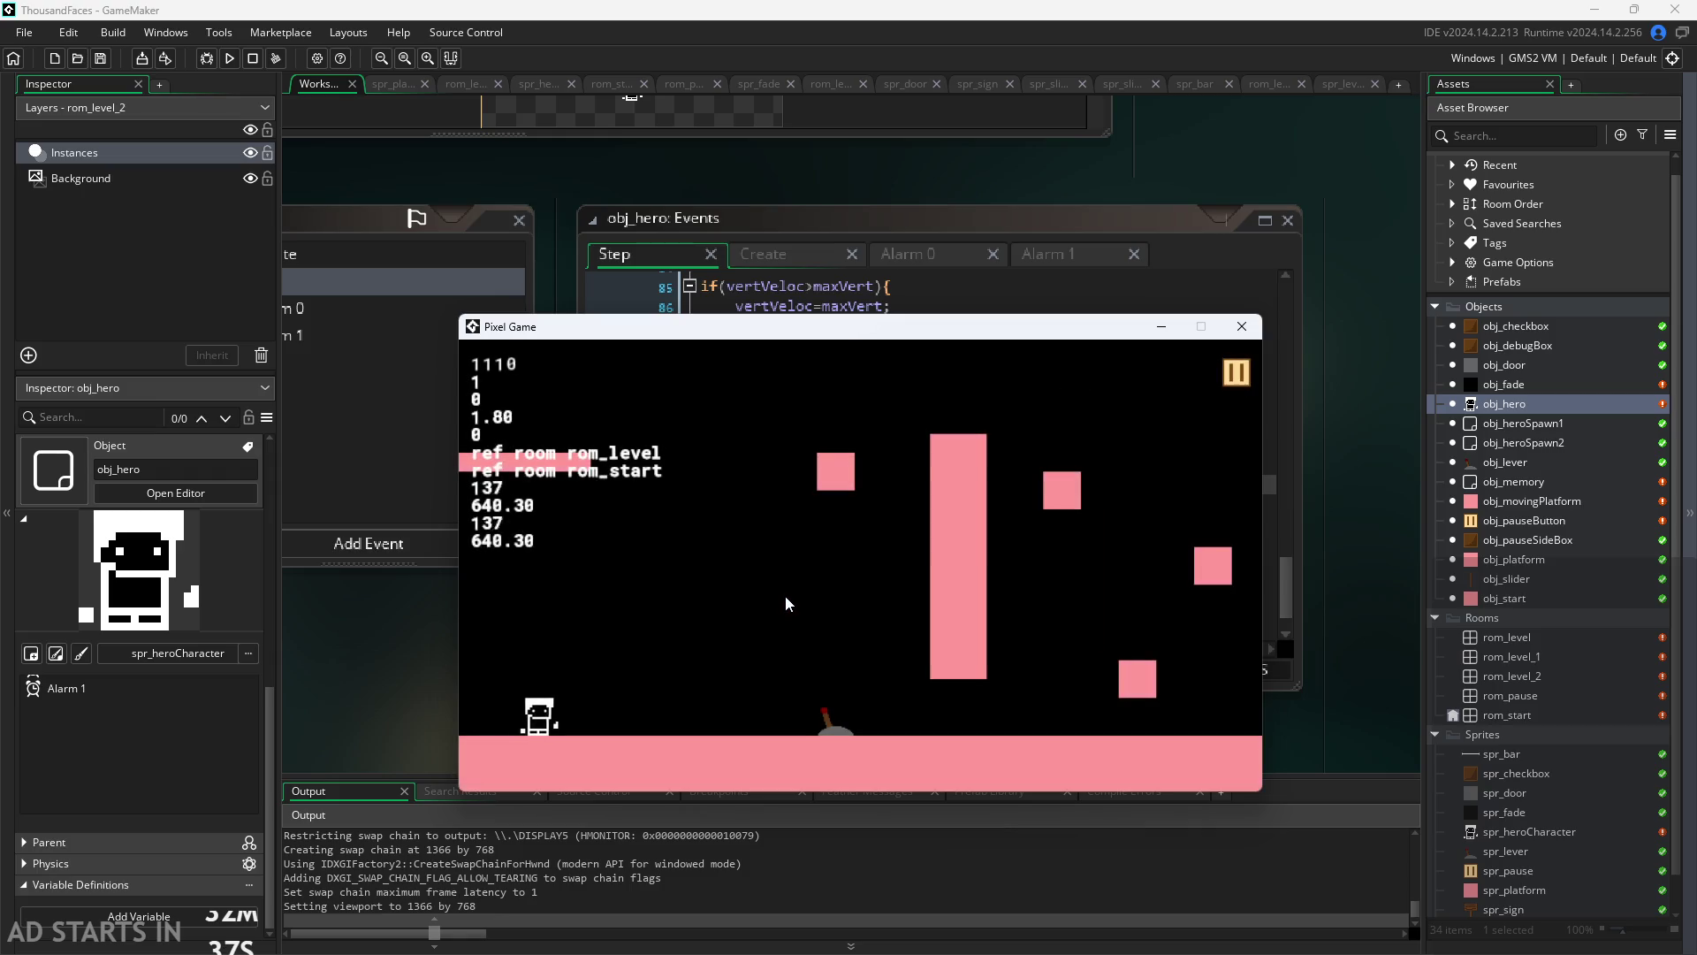
Step: Walk and jump the hero across the floor, wall-jump, and land on the 2 step
key(Right)
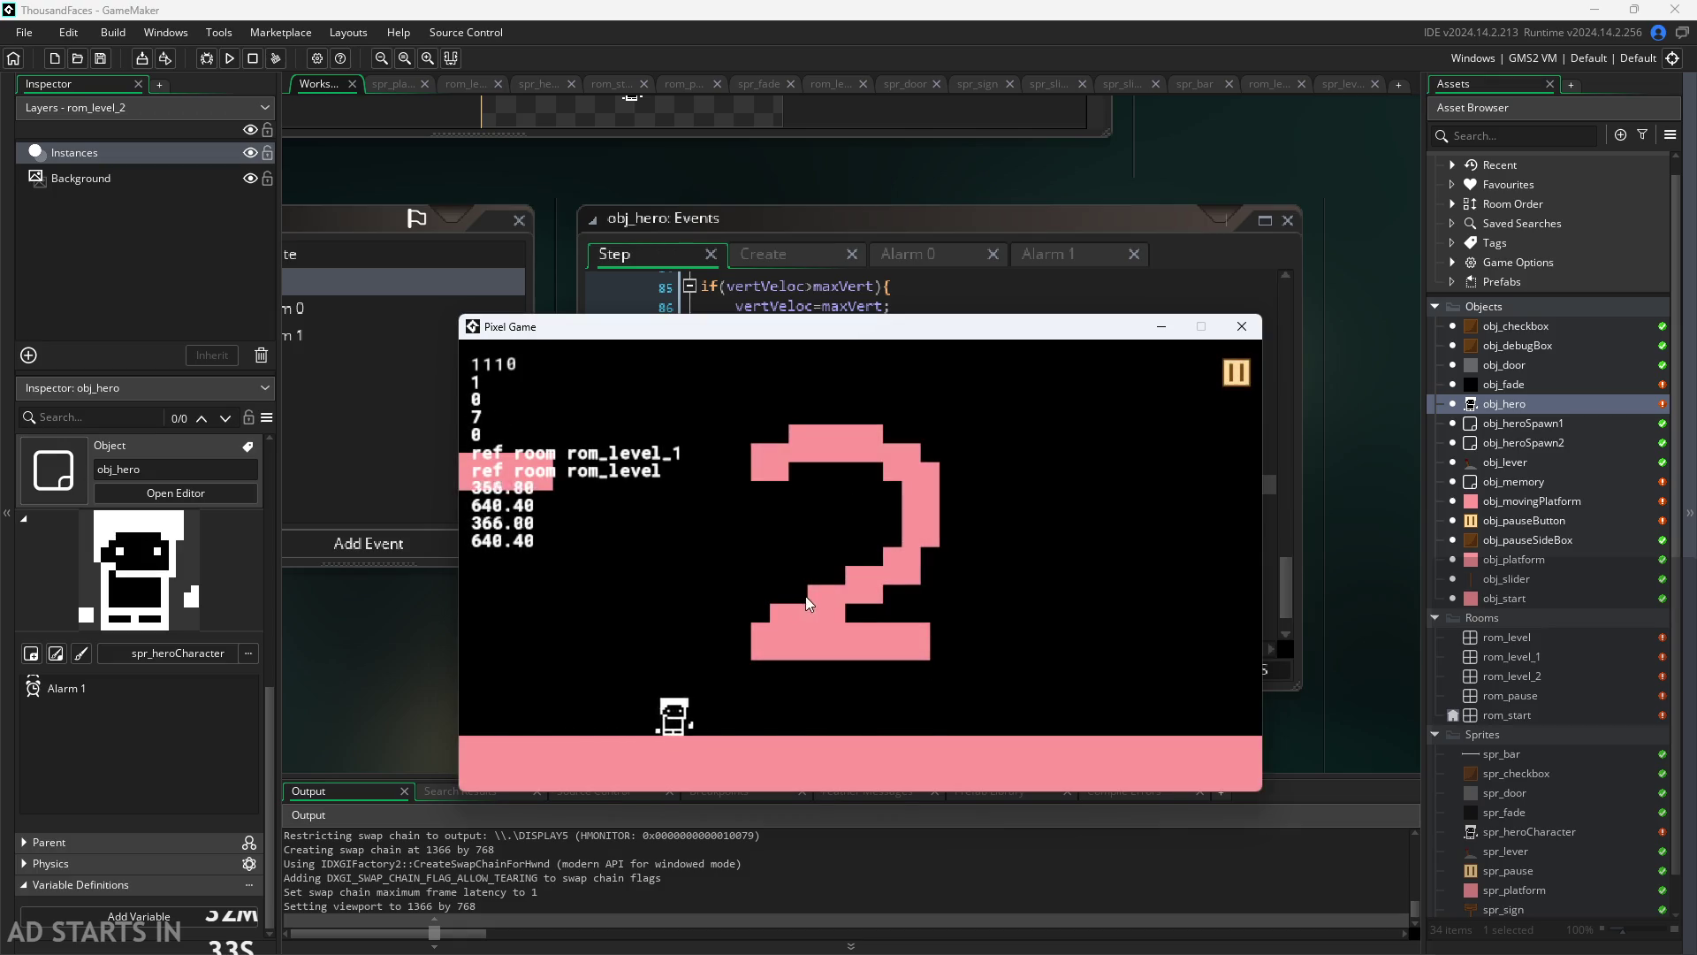
key(Up)
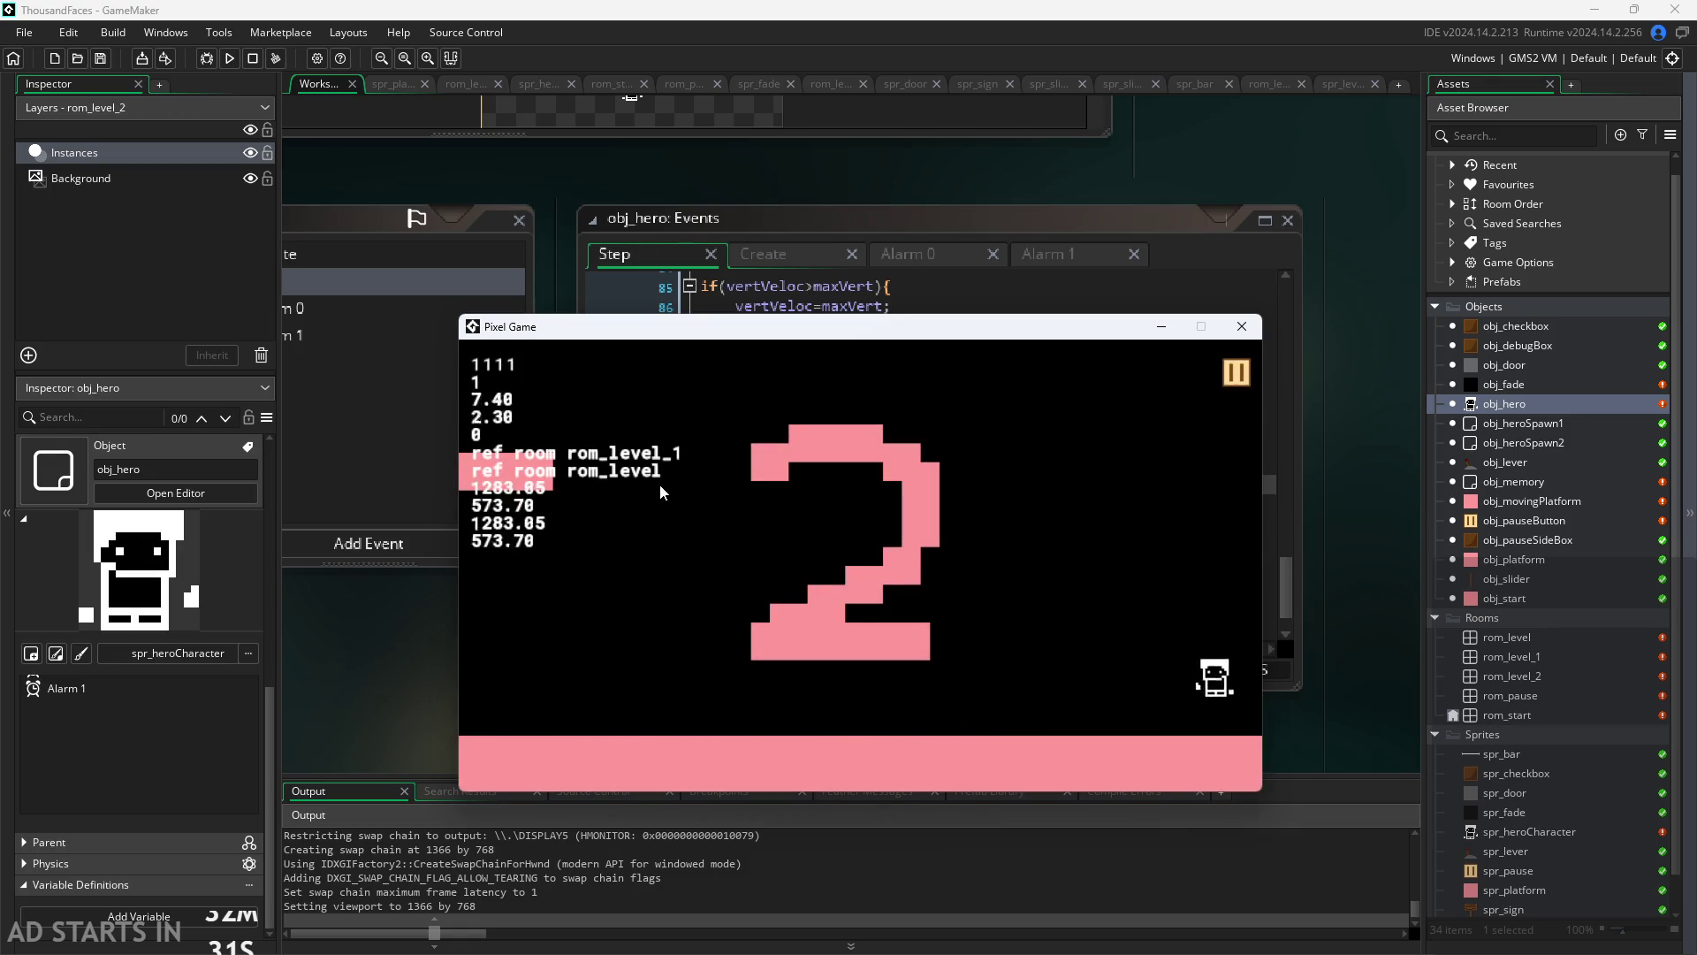
key(Up)
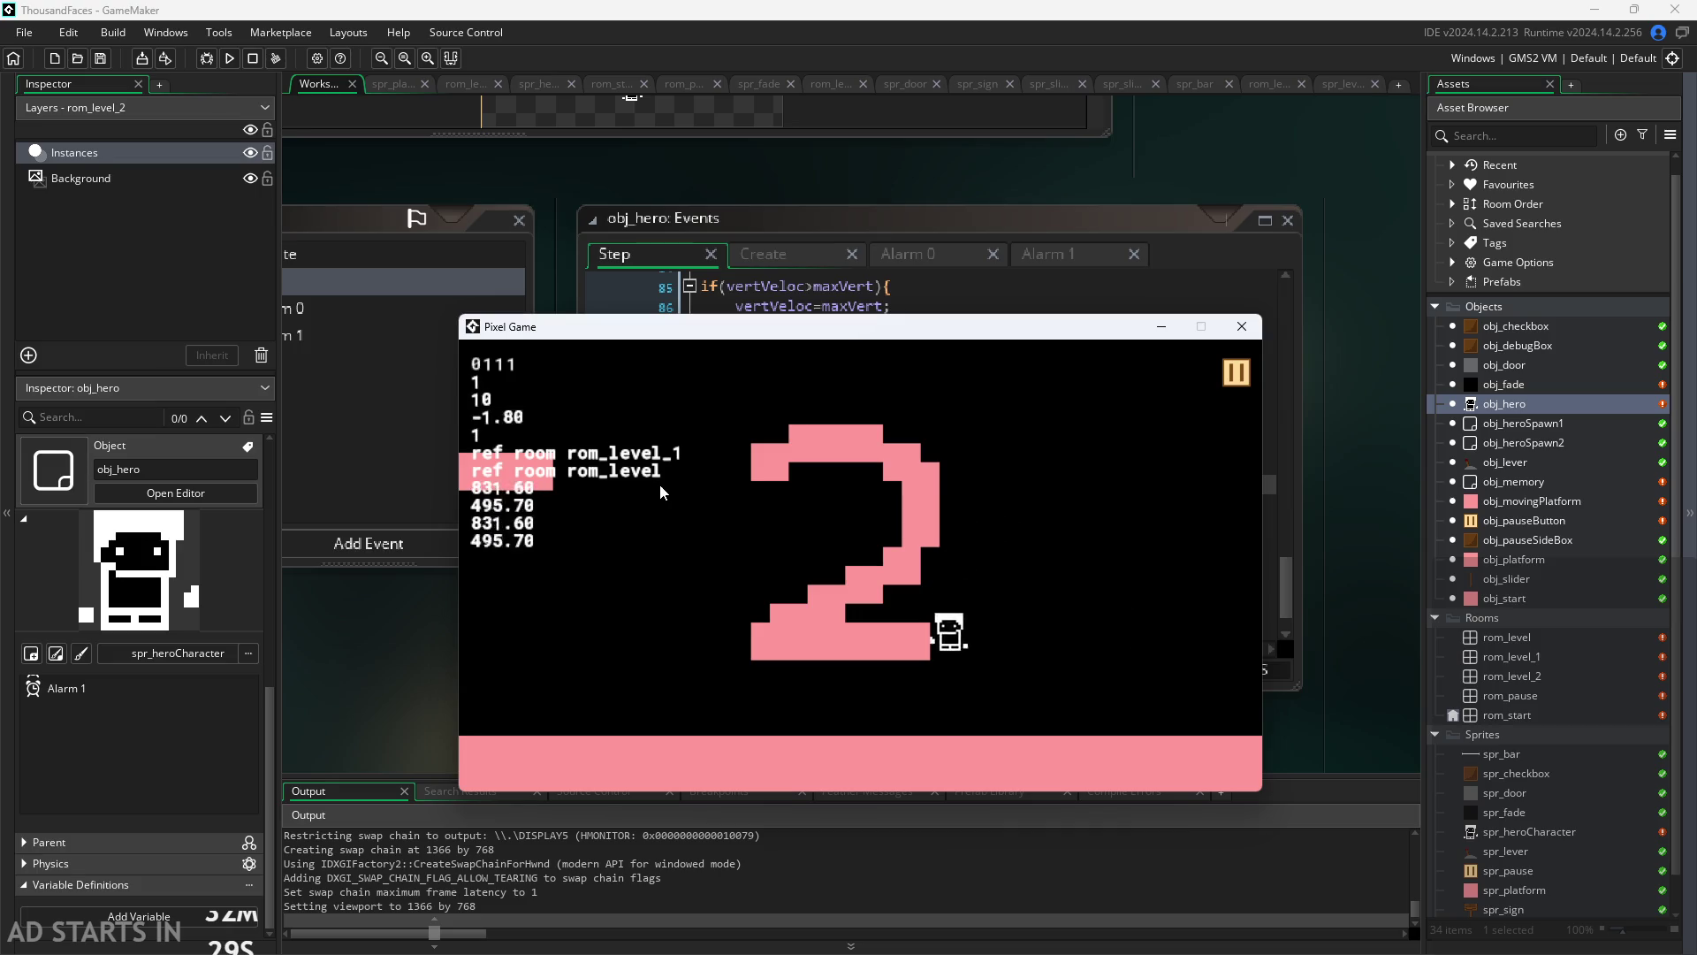
key(Up)
key(Up)
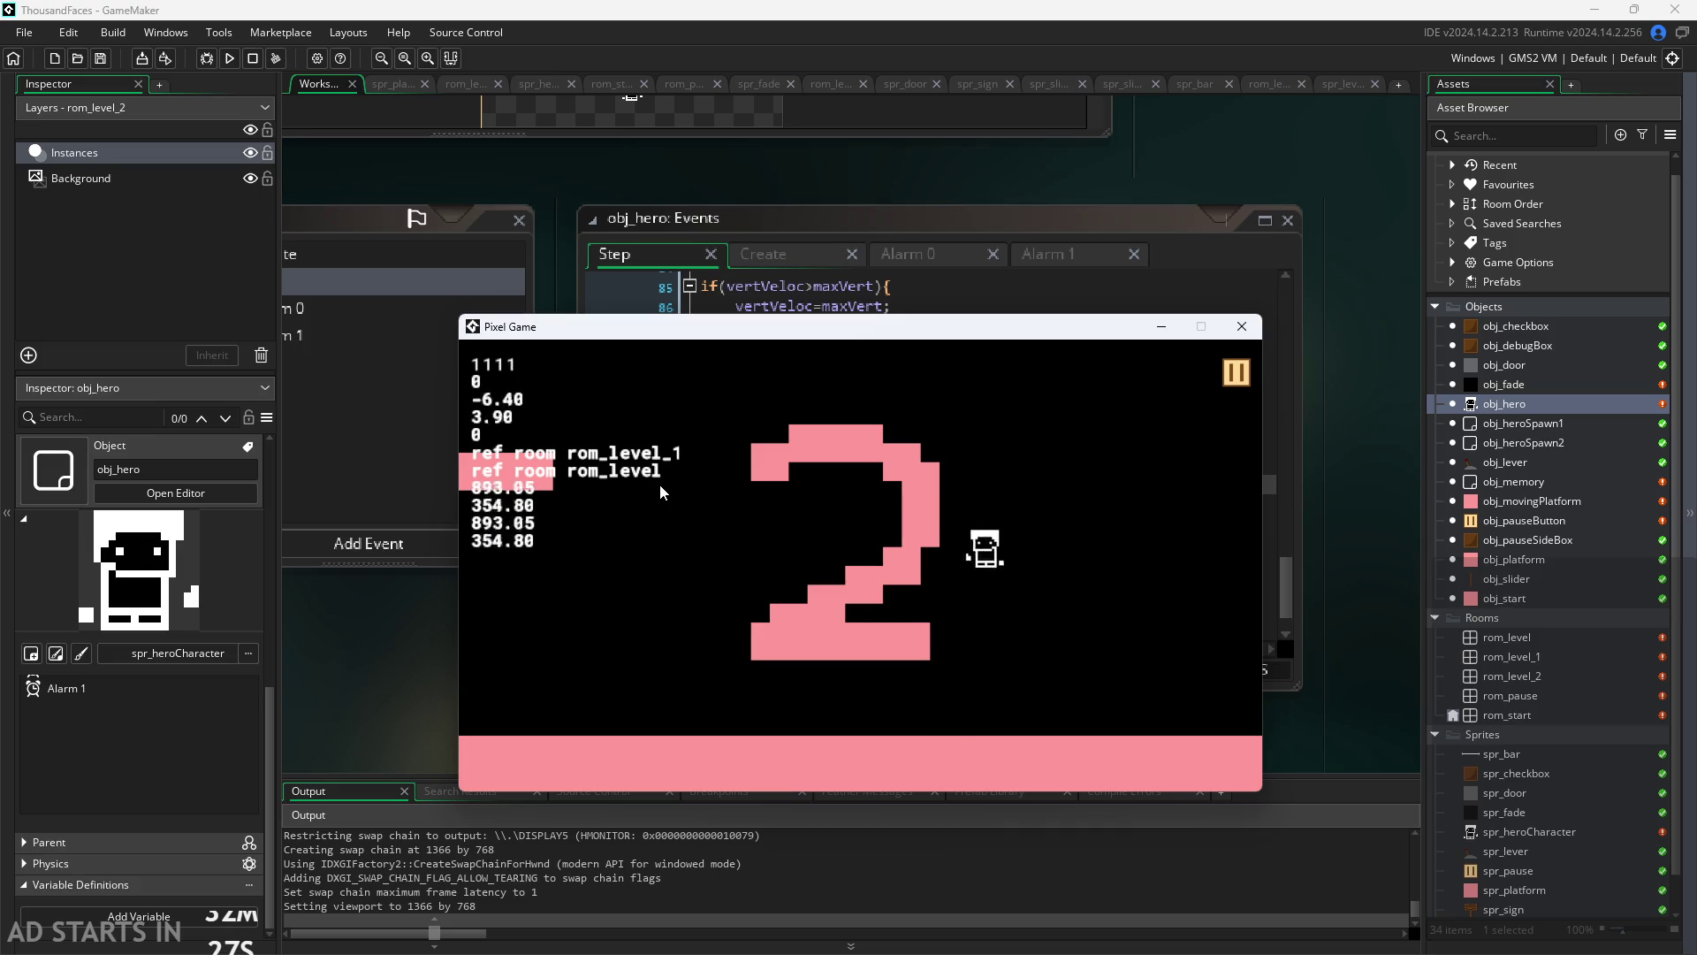
key(Right)
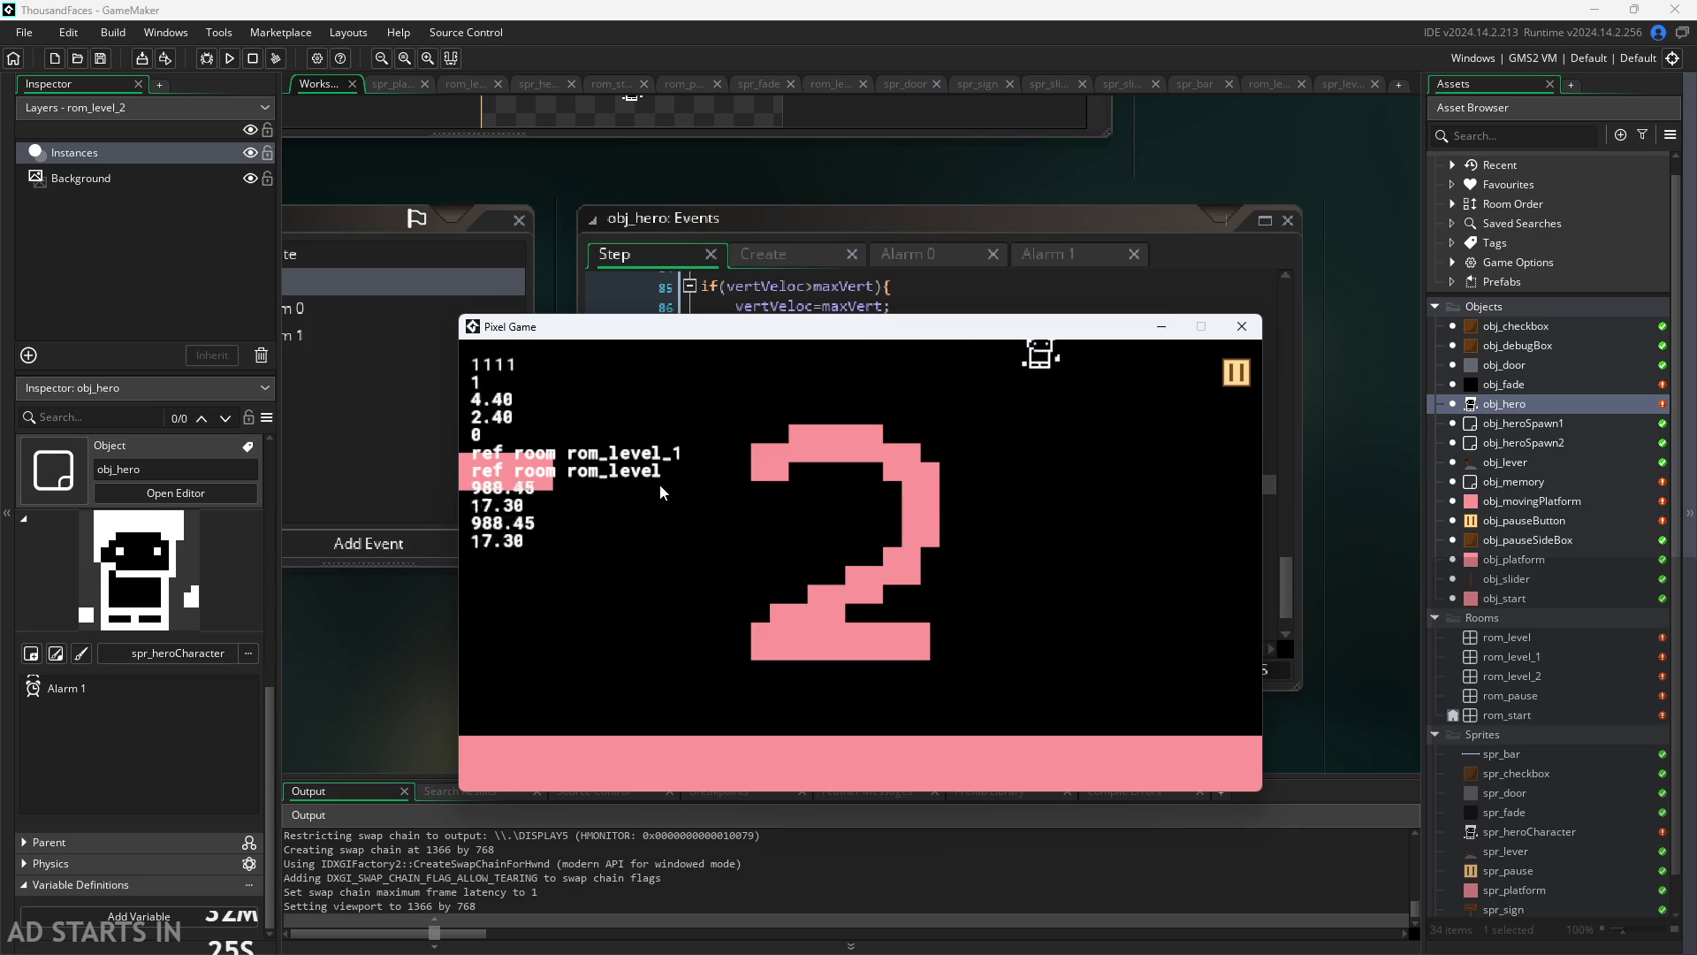
key(Up)
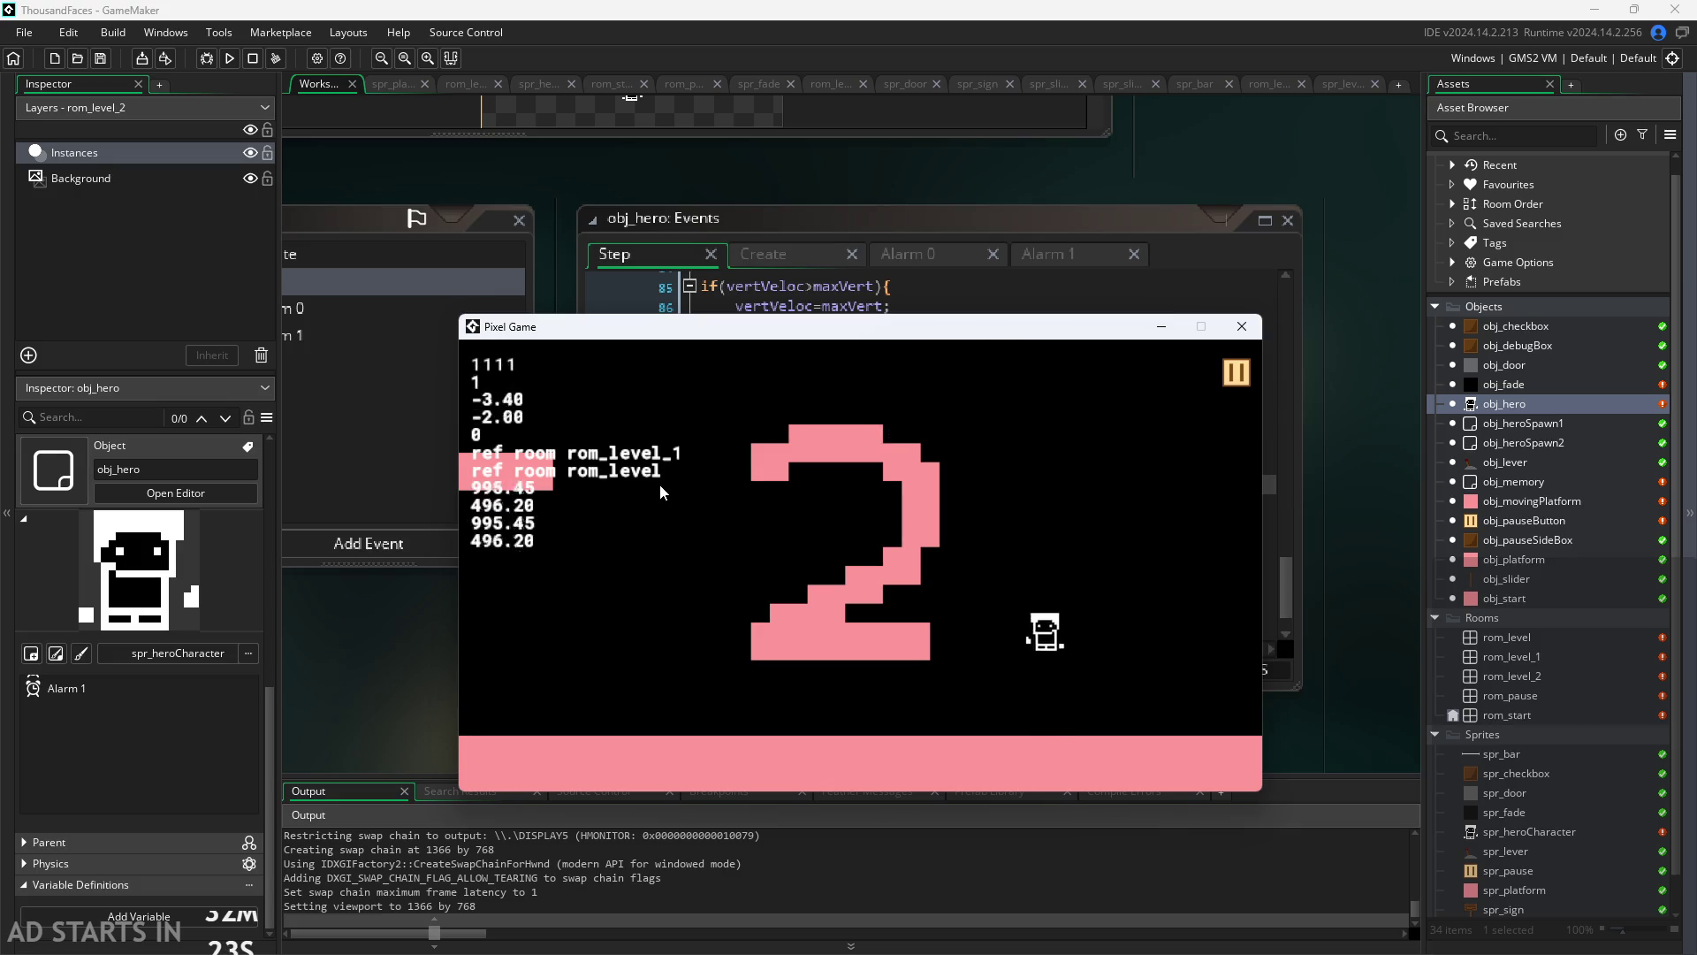
key(Left)
key(Right)
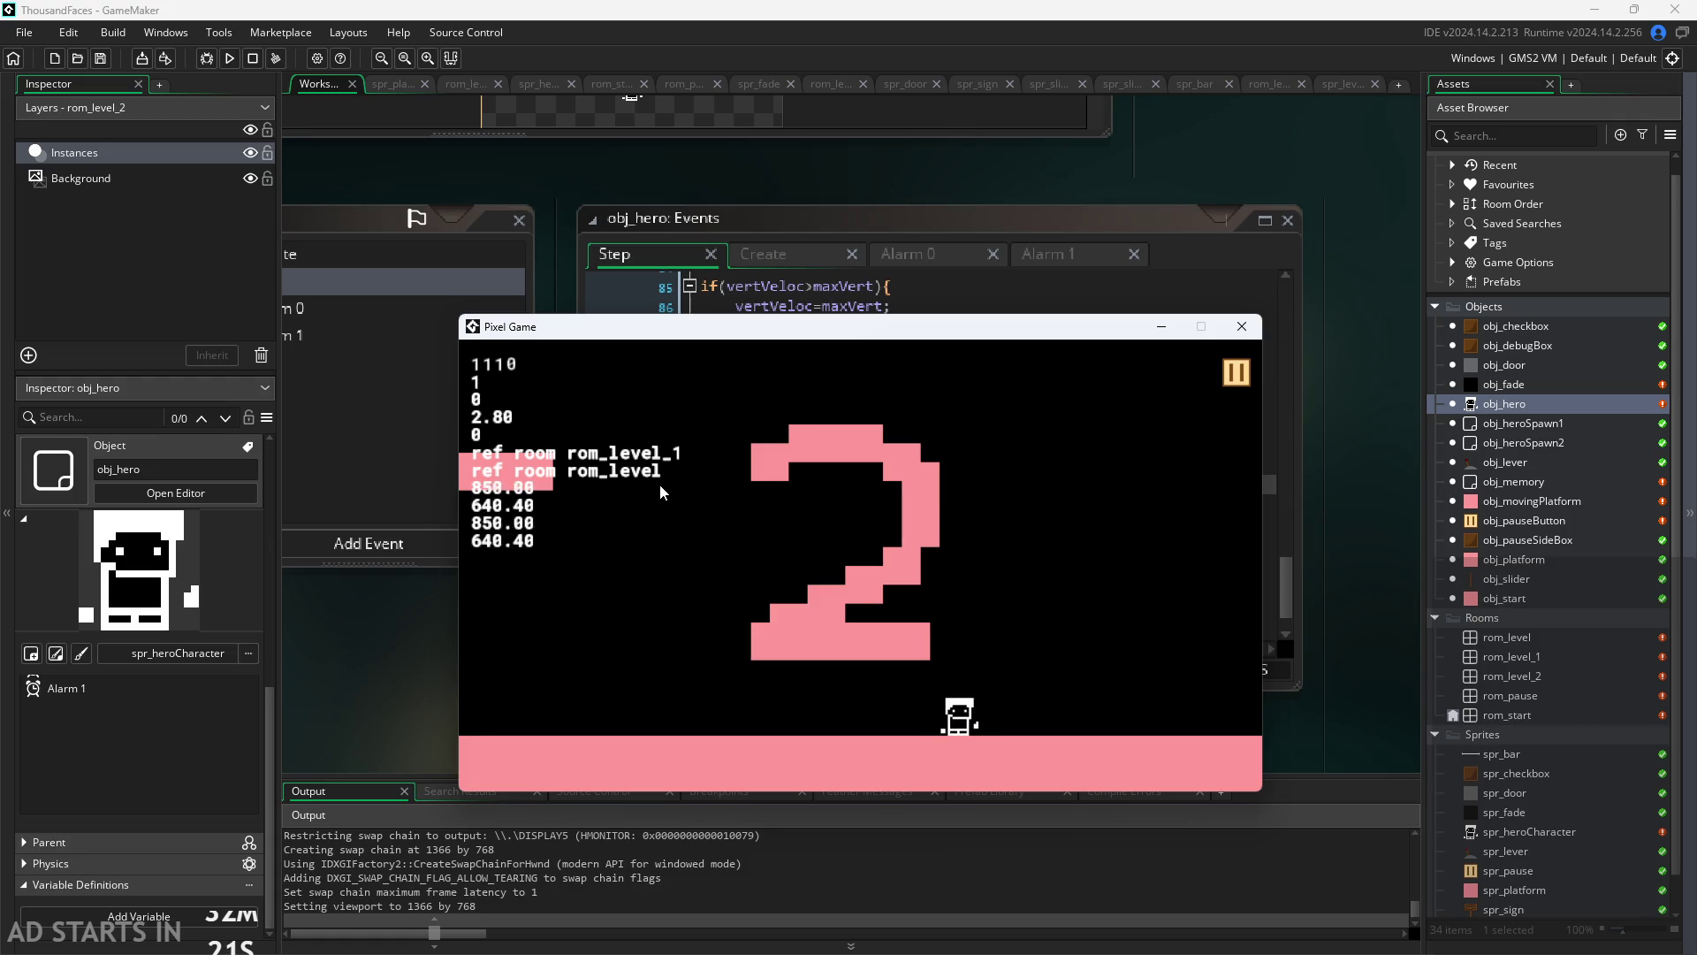
key(Up)
key(Left)
Step: Jump from the 2 step over the top, drop back to the floor, then close the game
key(Up)
key(Right)
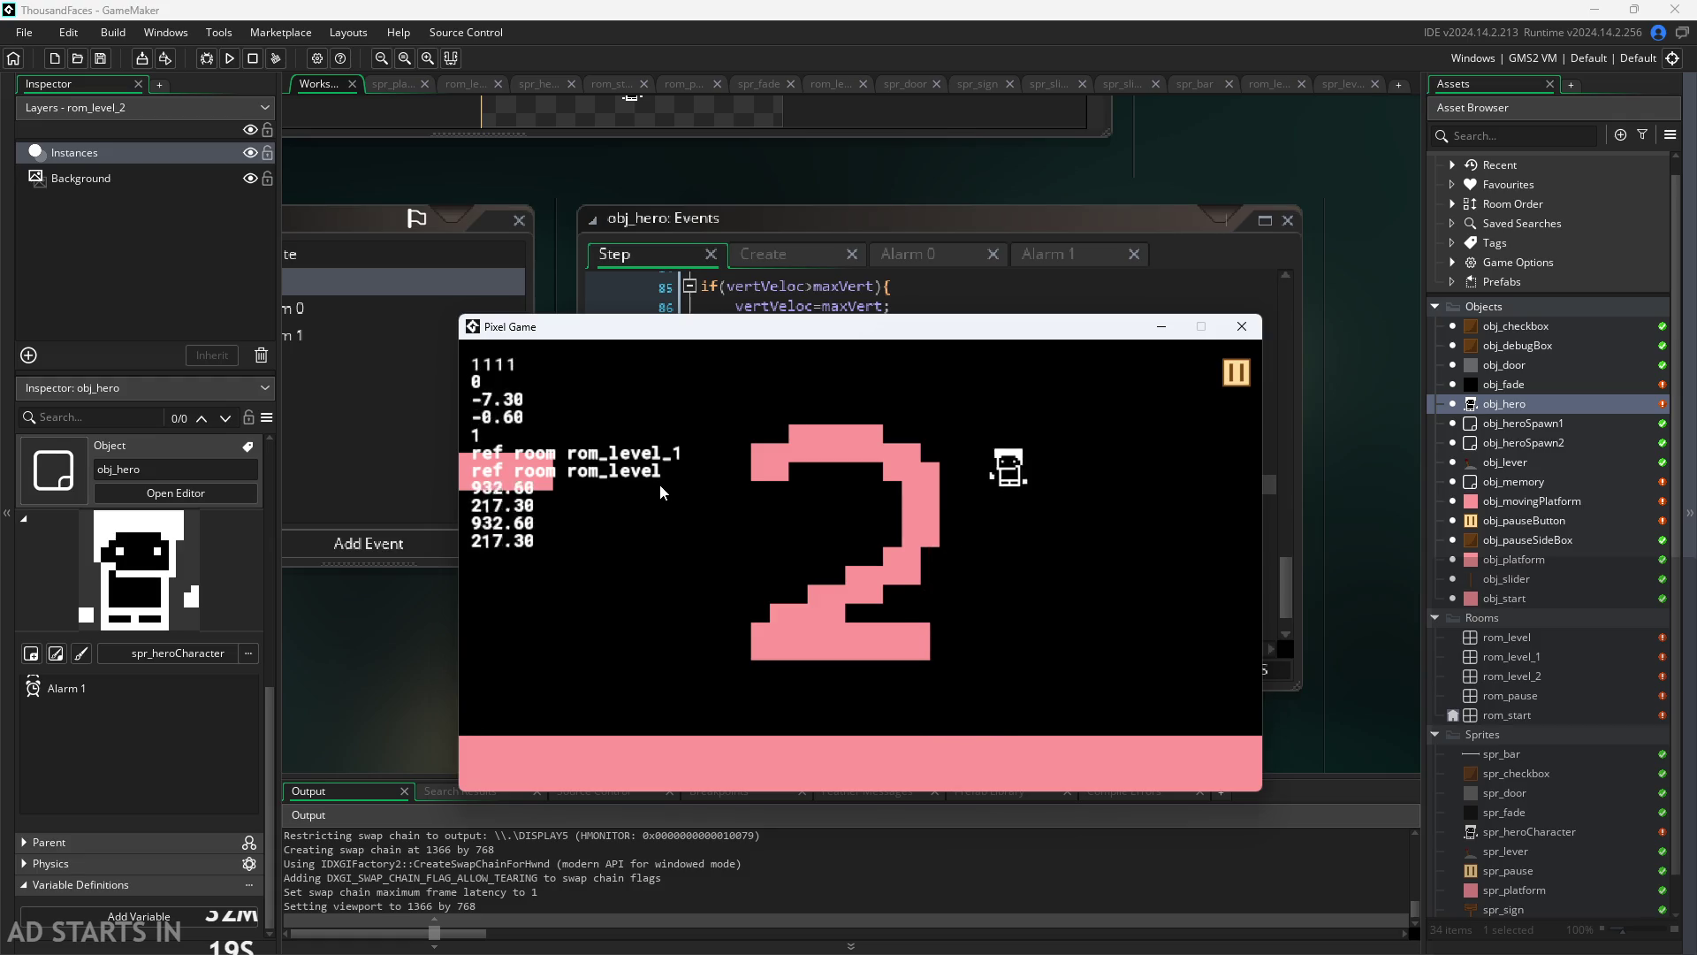
key(Left)
key(Right)
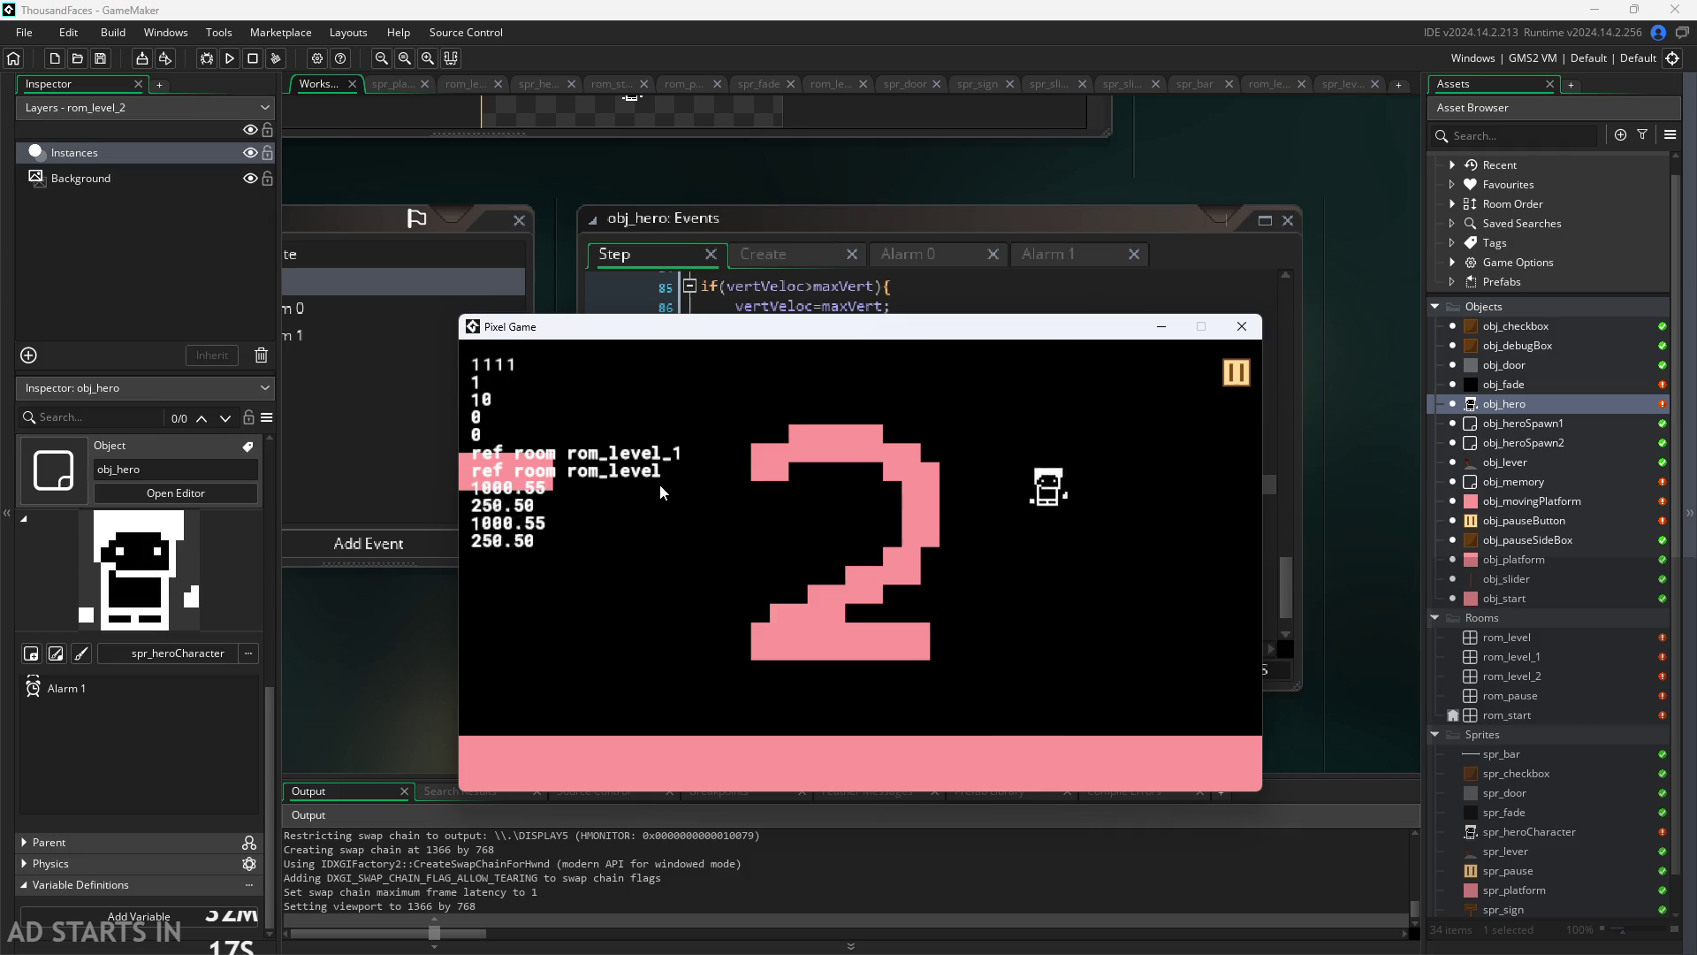
key(Up)
key(Right)
key(Right)
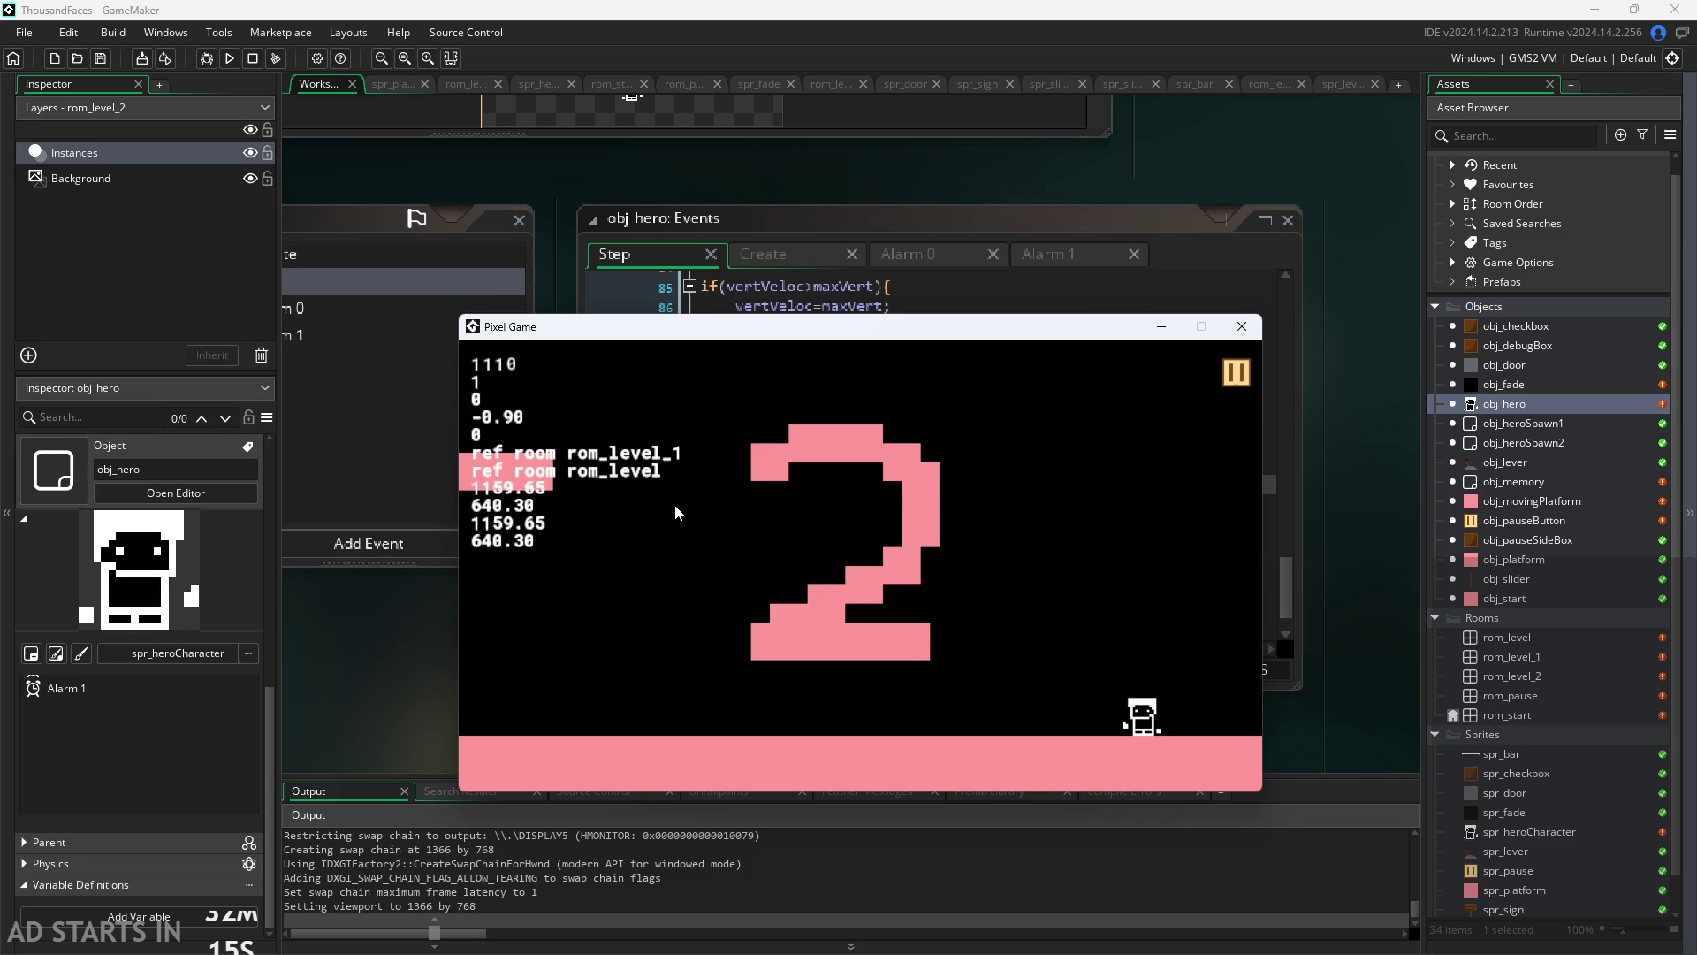
key(Up)
key(Left)
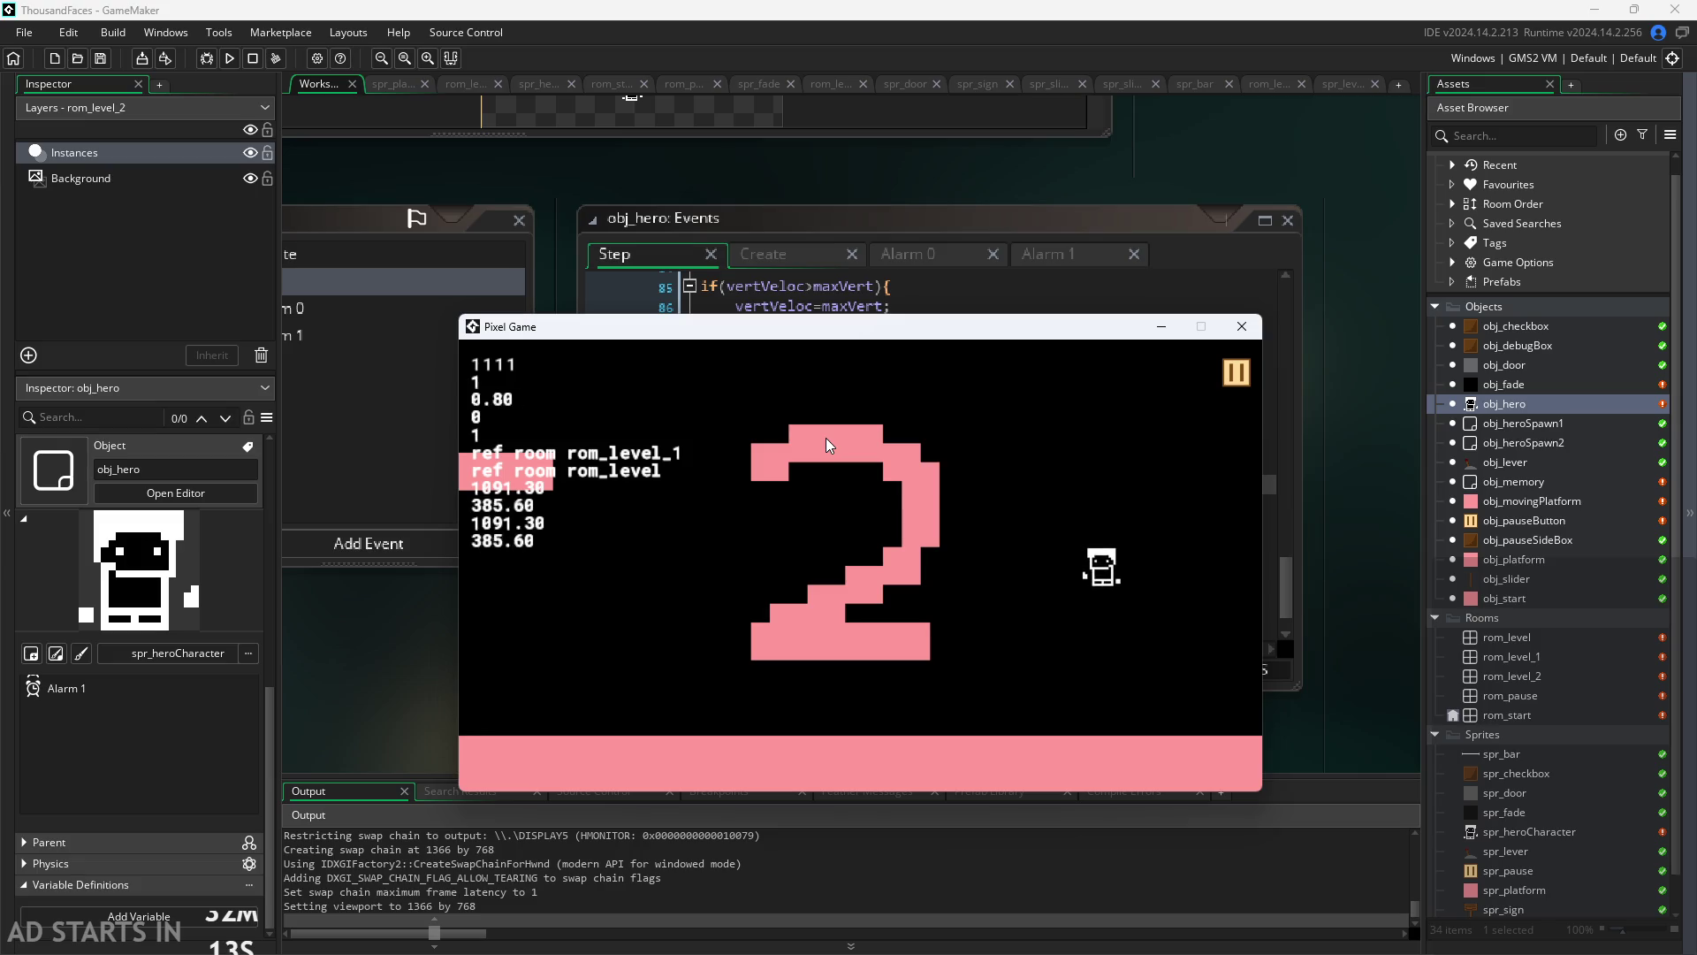
click(1240, 327)
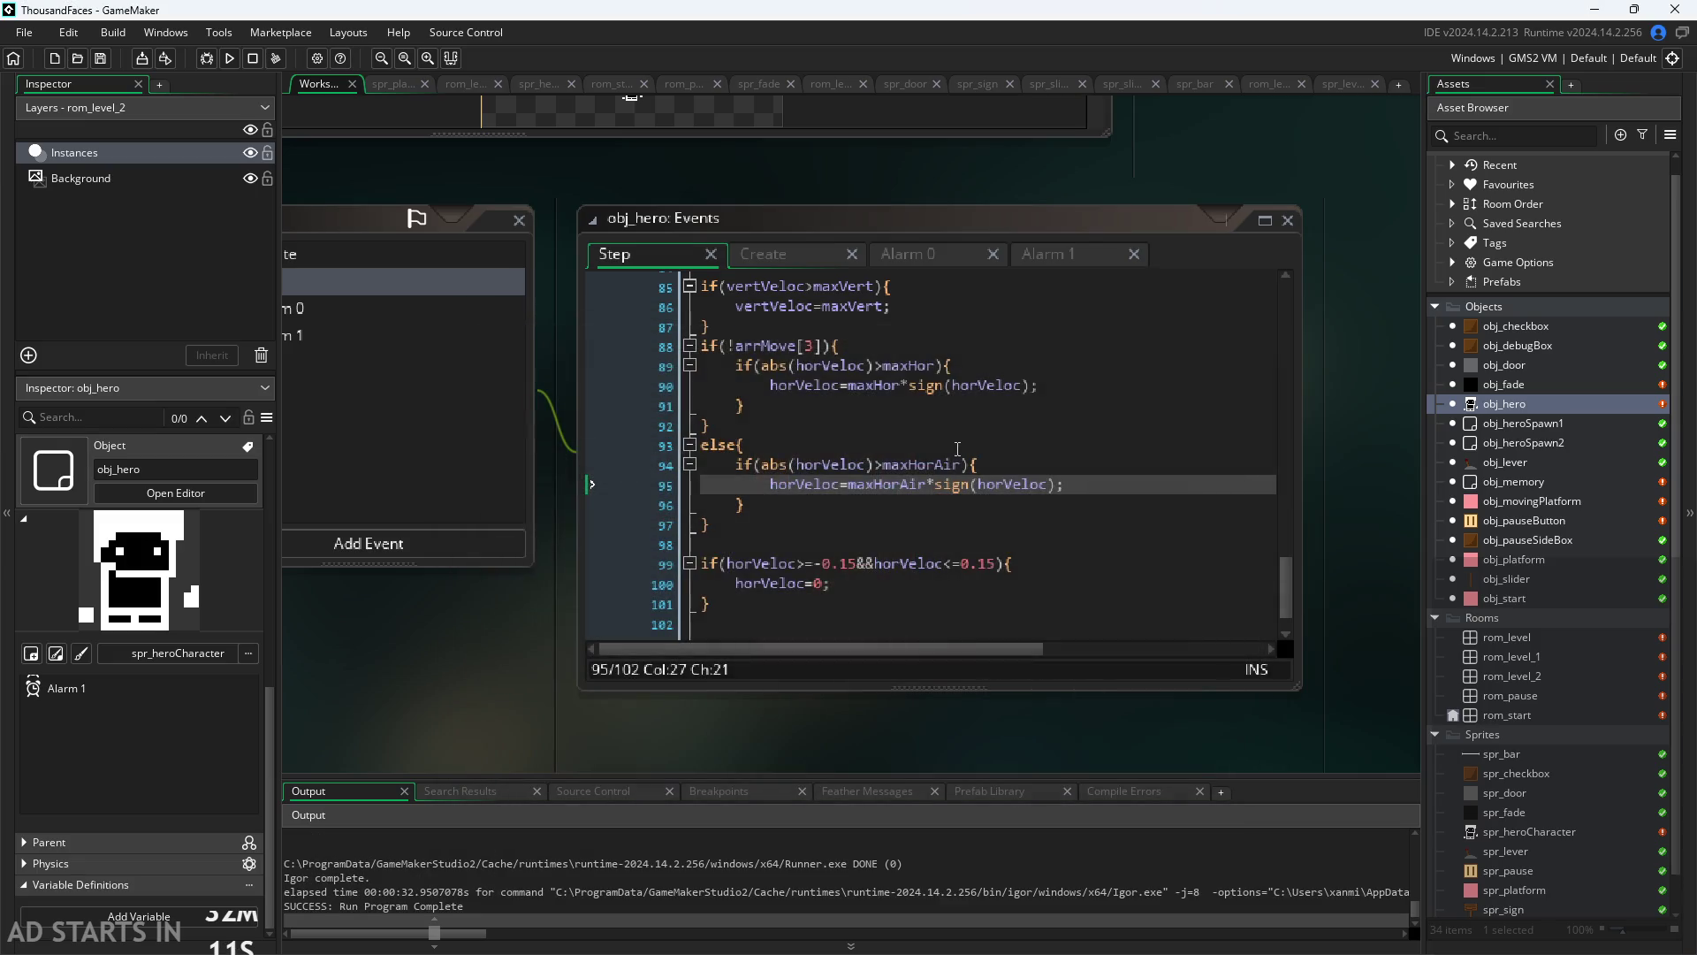
Step: Look over obj_hero's Step code after the test run
scroll(966, 513, up, 1)
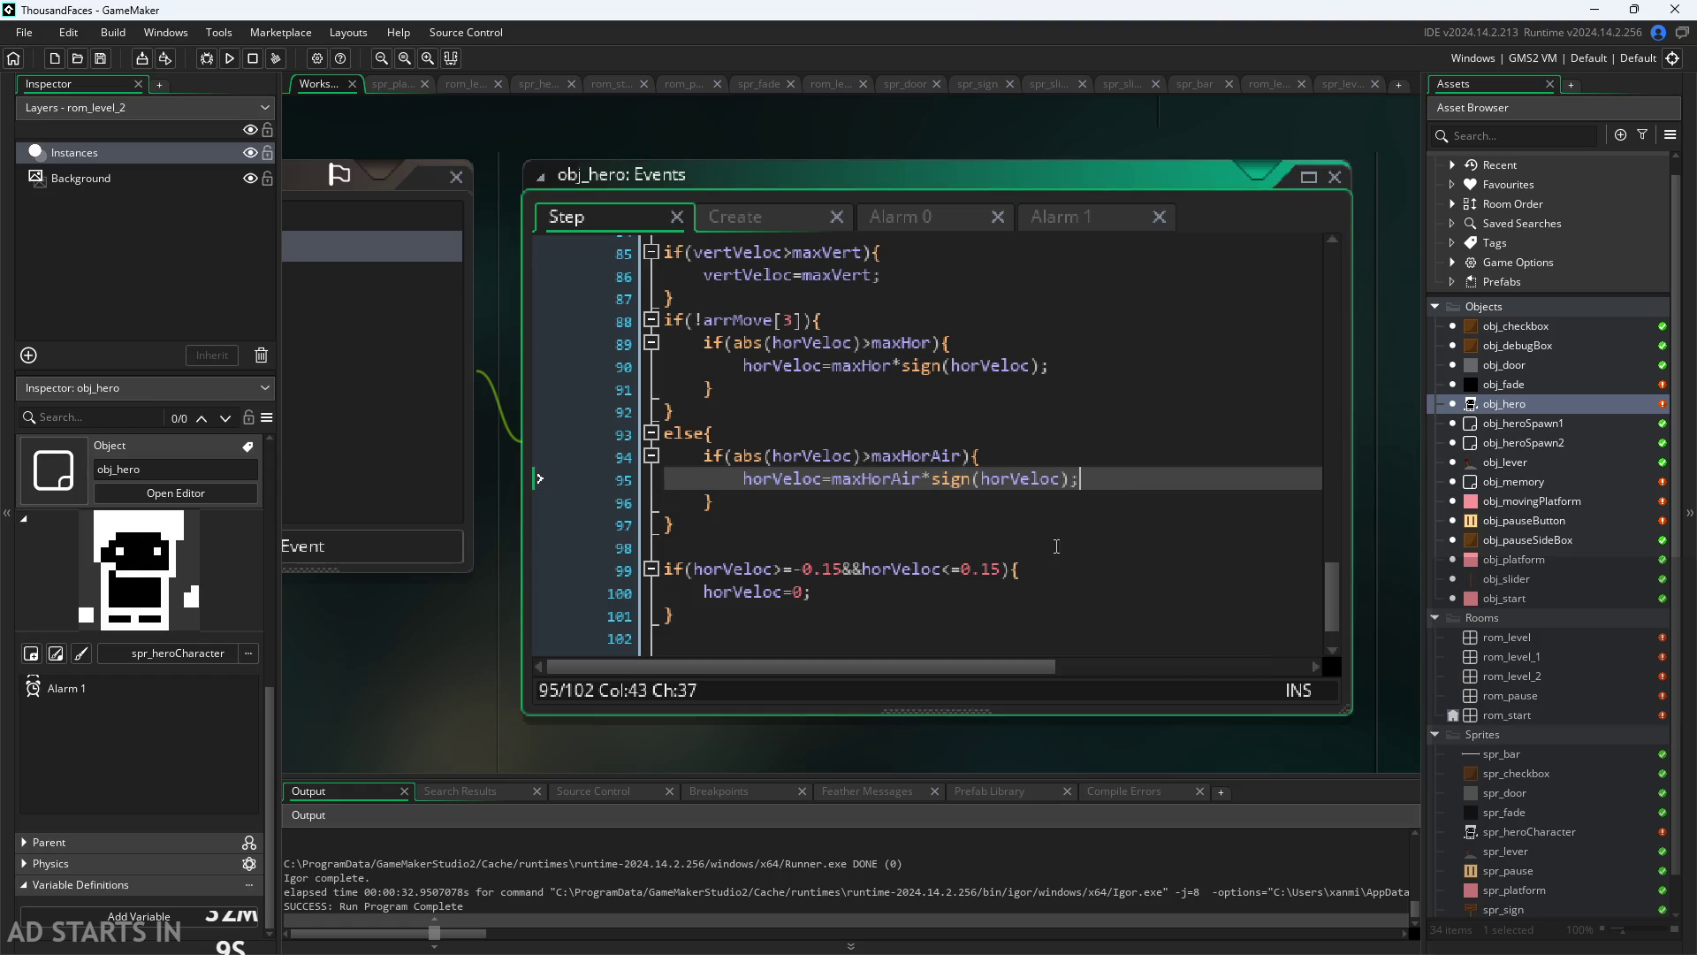
key(Down)
key(Down)
key(Down)
scroll(825, 579, up, 9)
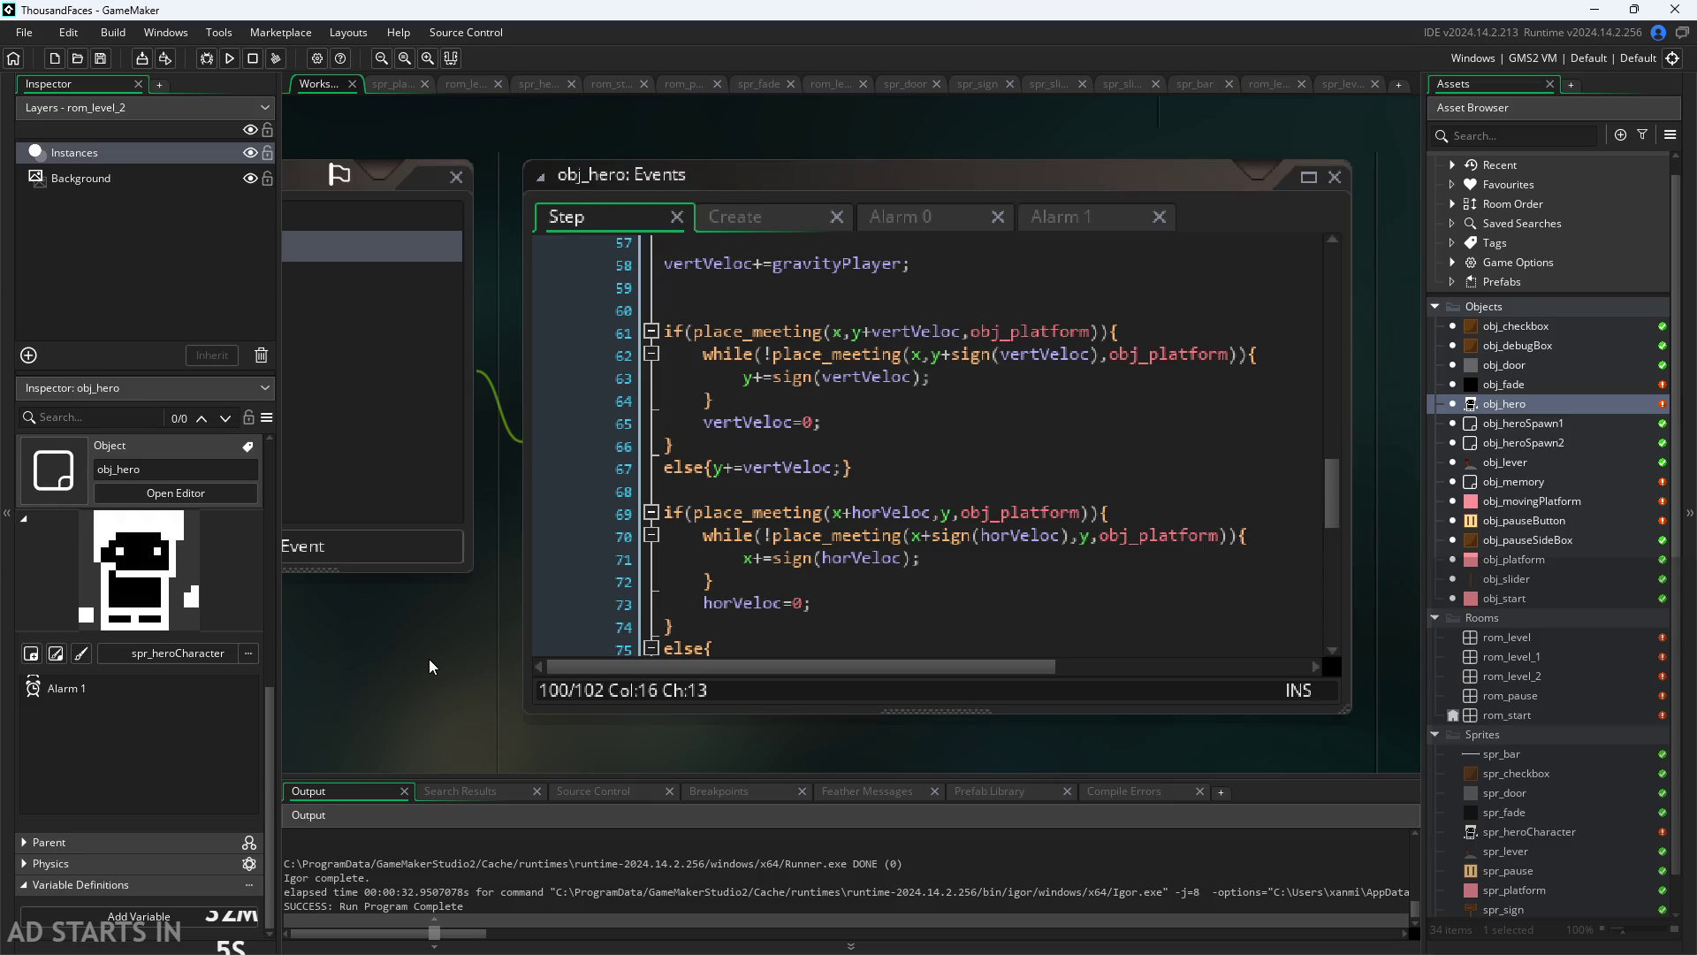
mouse_move(428, 660)
mouse_down()
mouse_move(385, 717)
mouse_move(405, 637)
mouse_up()
scroll(394, 716, down, 1)
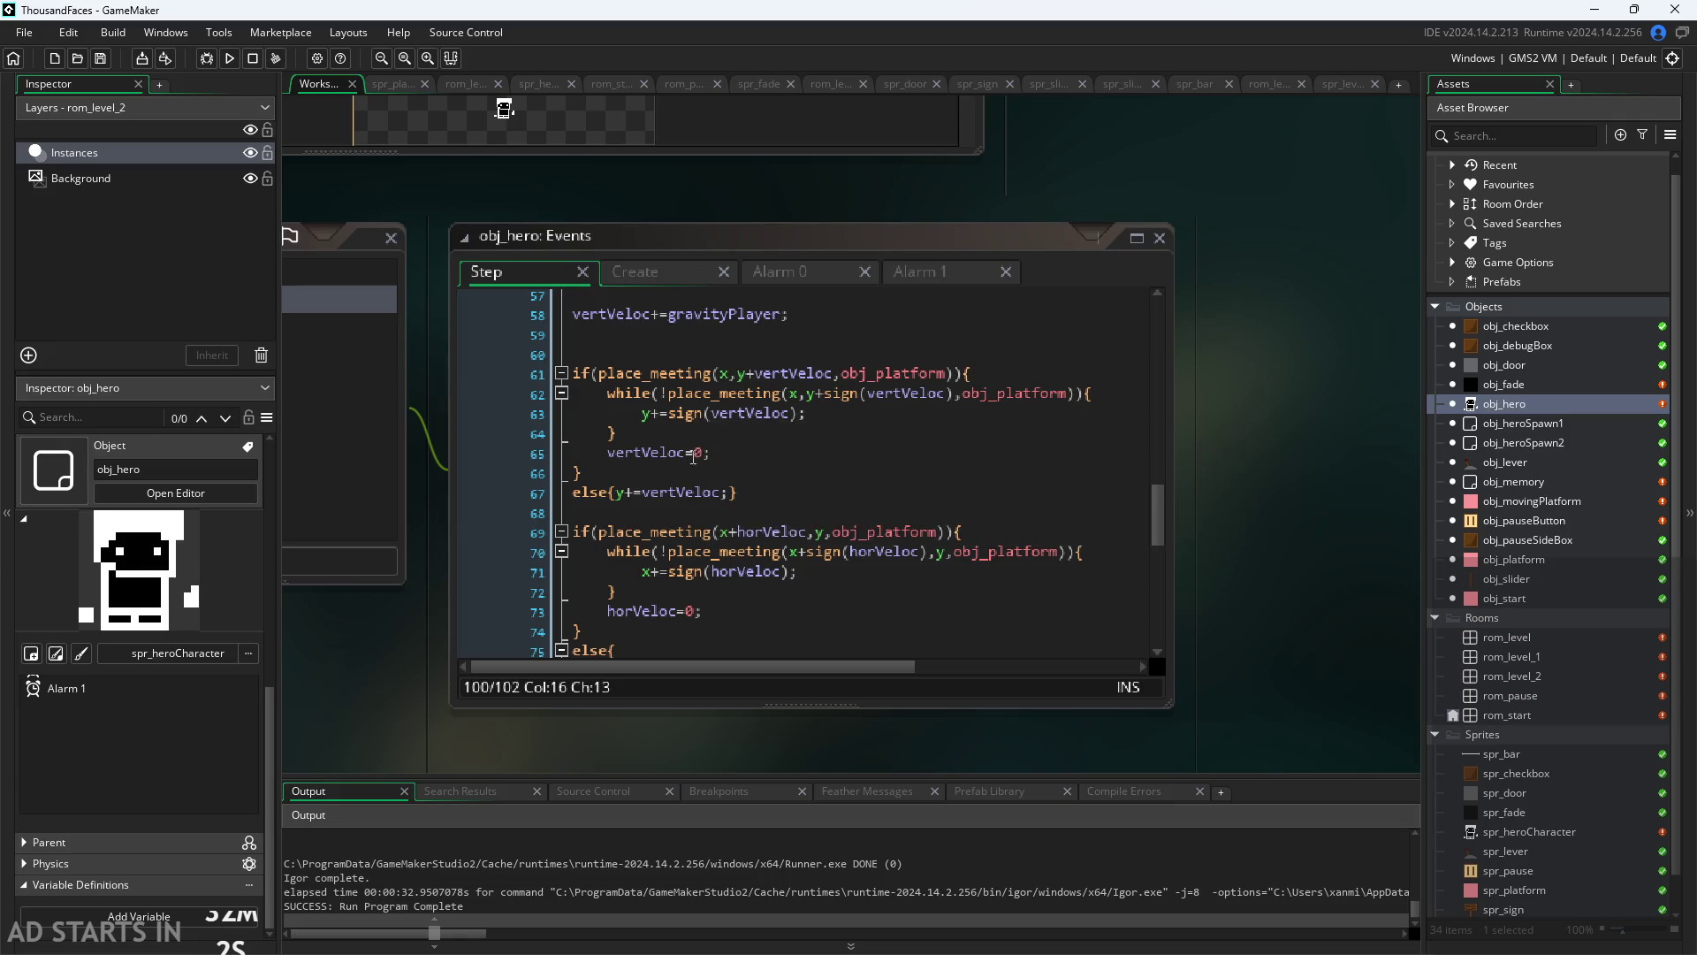
Step: Open obj_movingPlatform's events from the Asset Browser
click(669, 355)
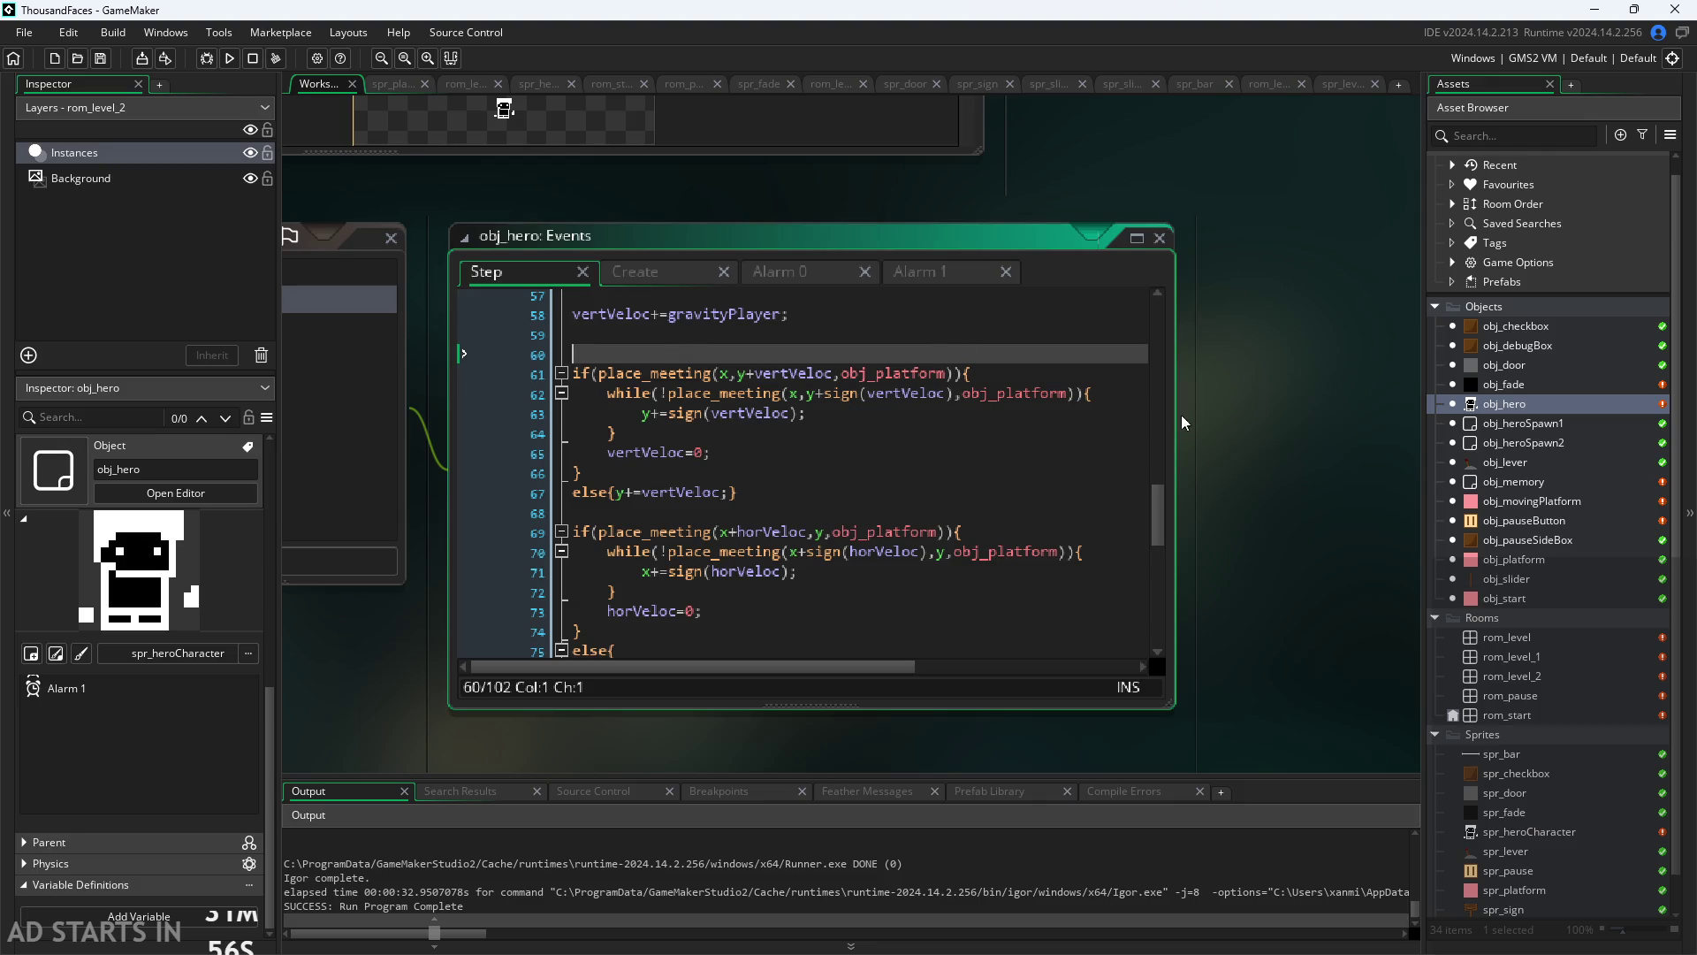
click(1341, 525)
double_click(1511, 497)
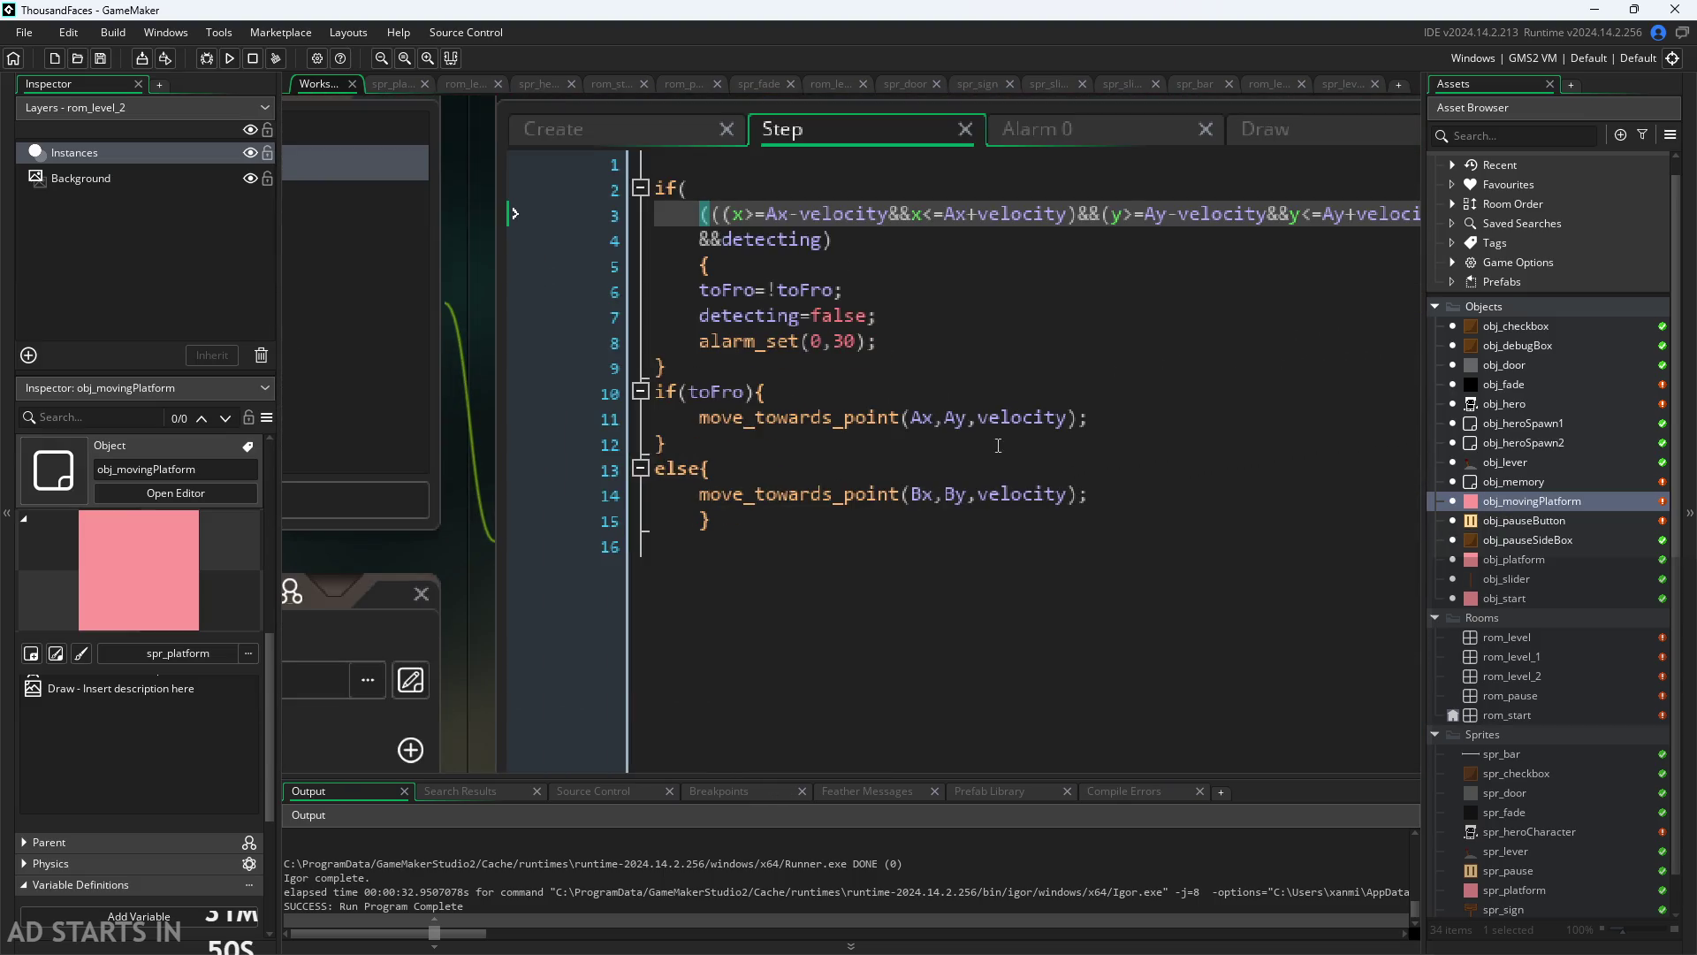
Step: Negate velocity in the move_towards_point call toward Bx,By and run the game
click(978, 494)
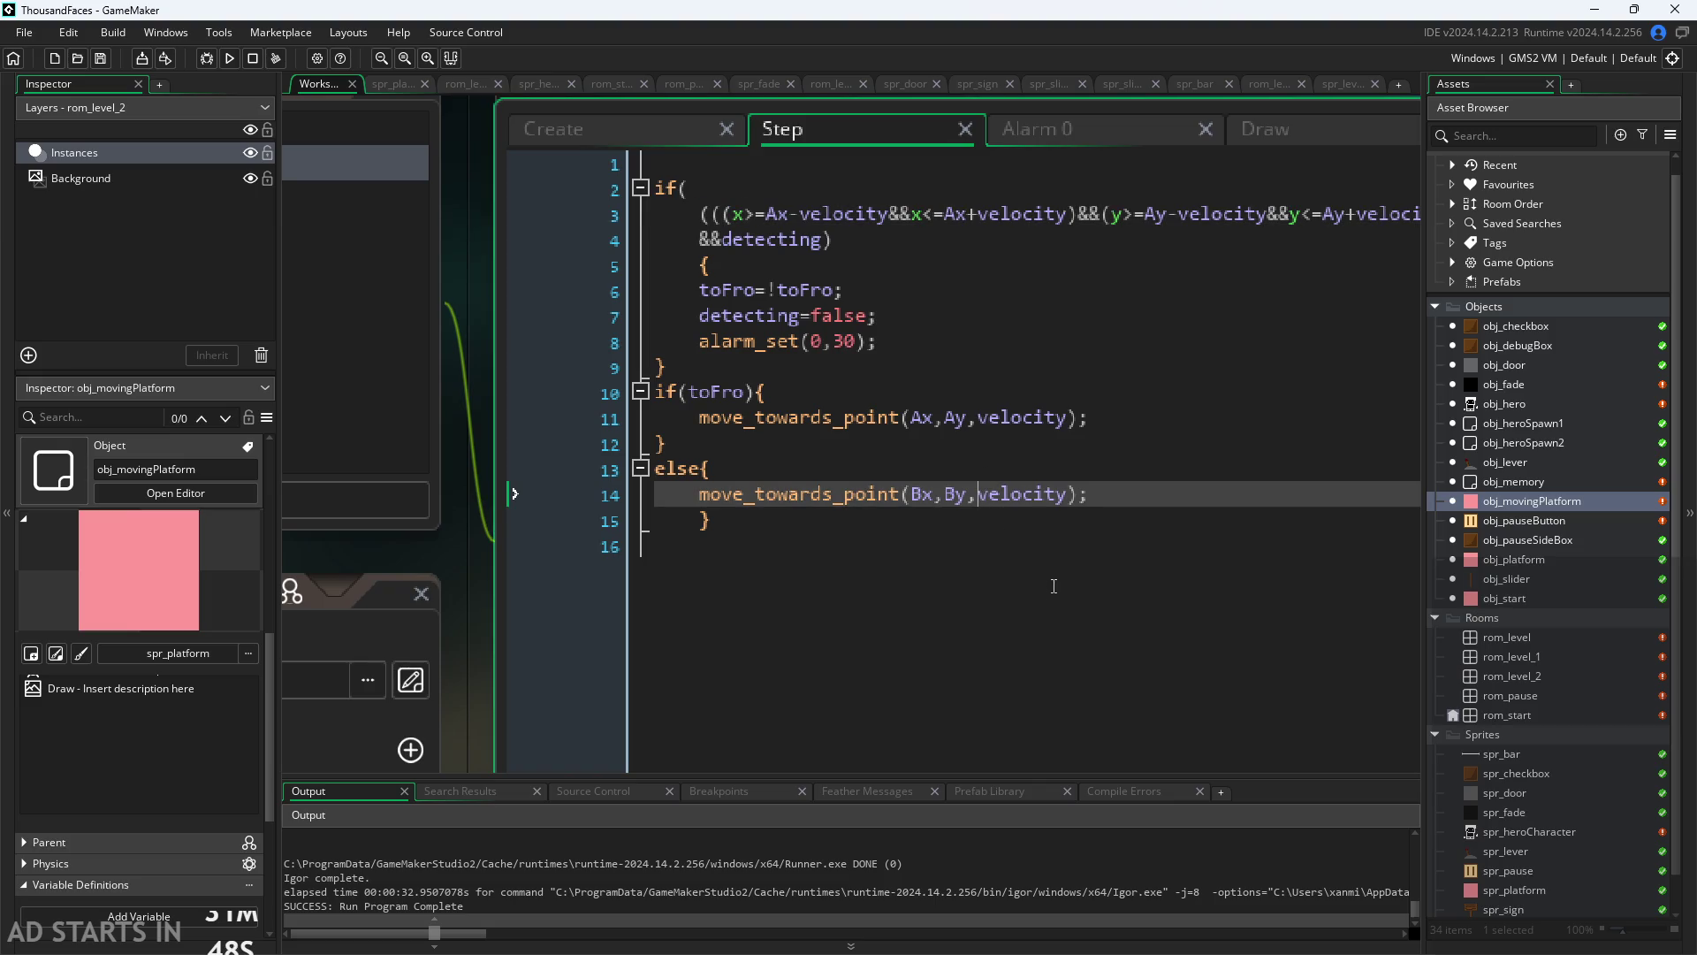
text(-)
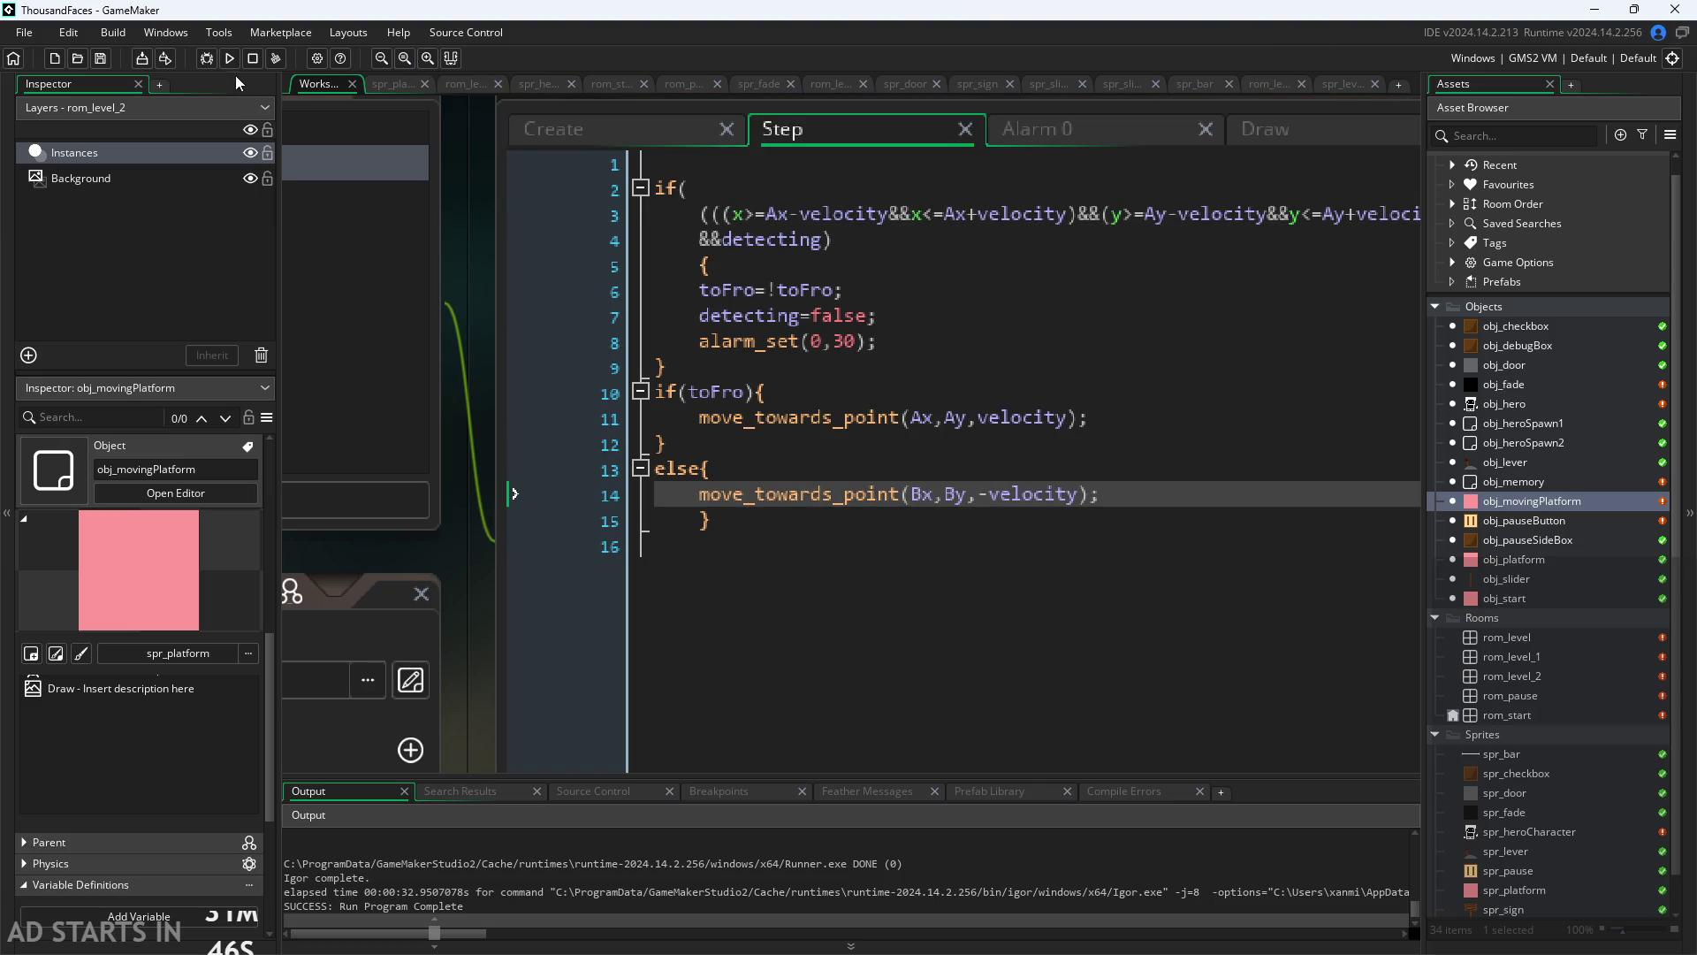
click(228, 57)
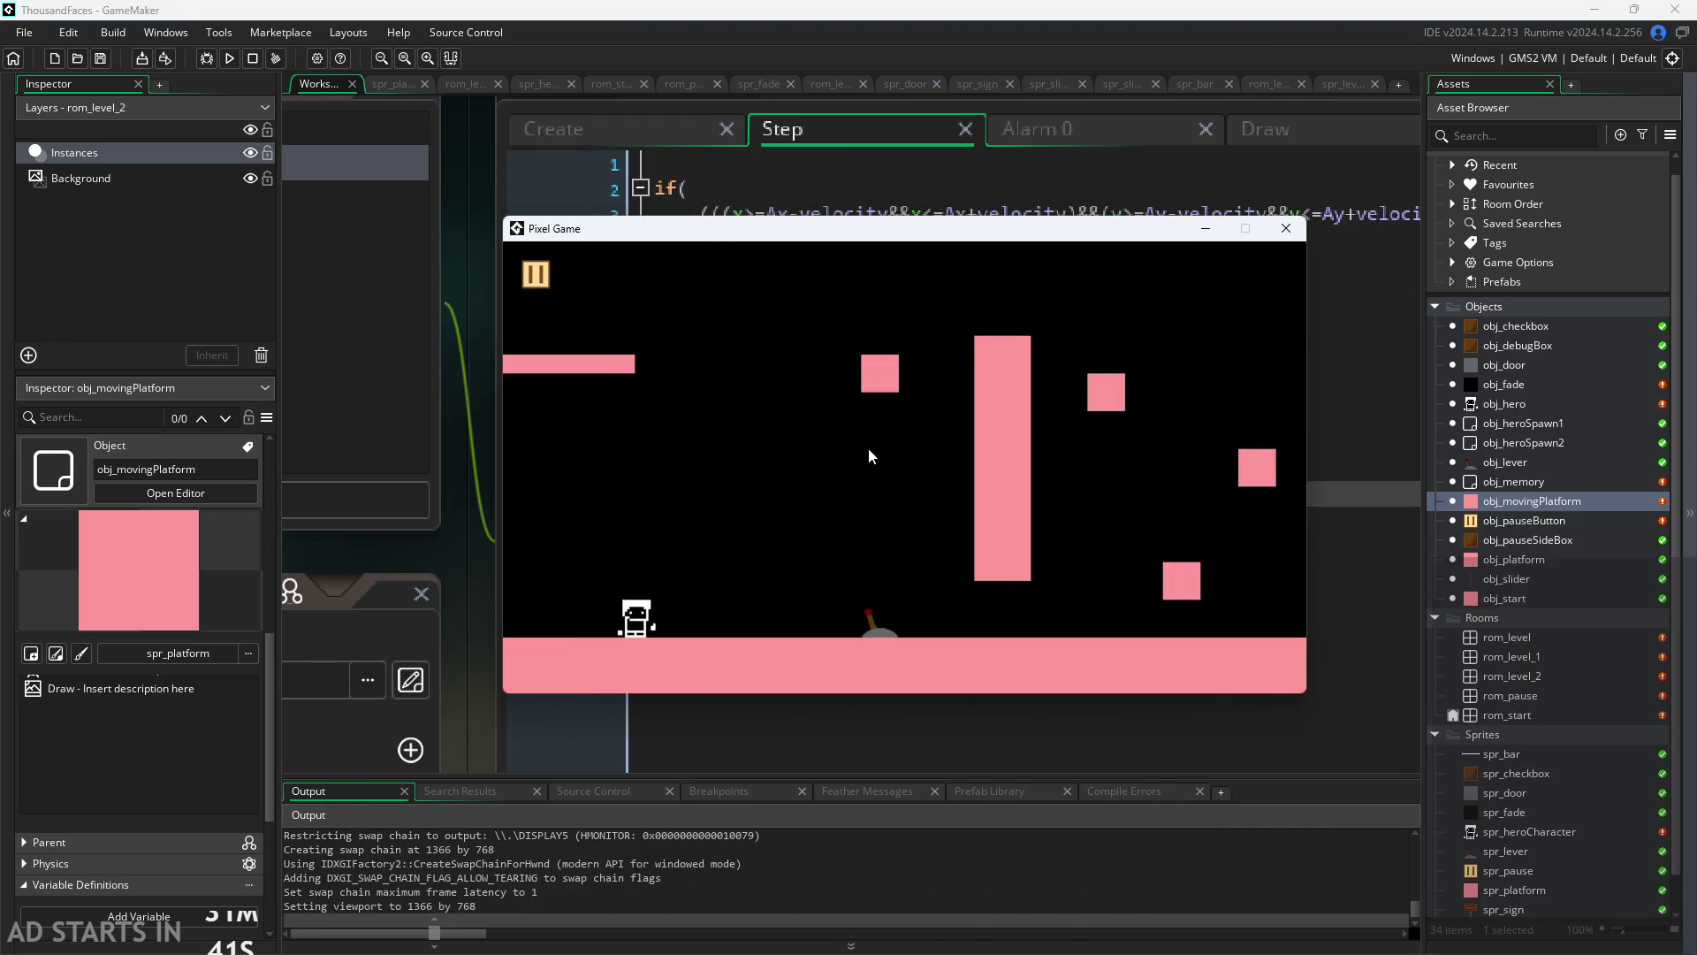
Step: Walk the hero right into level 2 toward the moving platform, then close the game
key(Right)
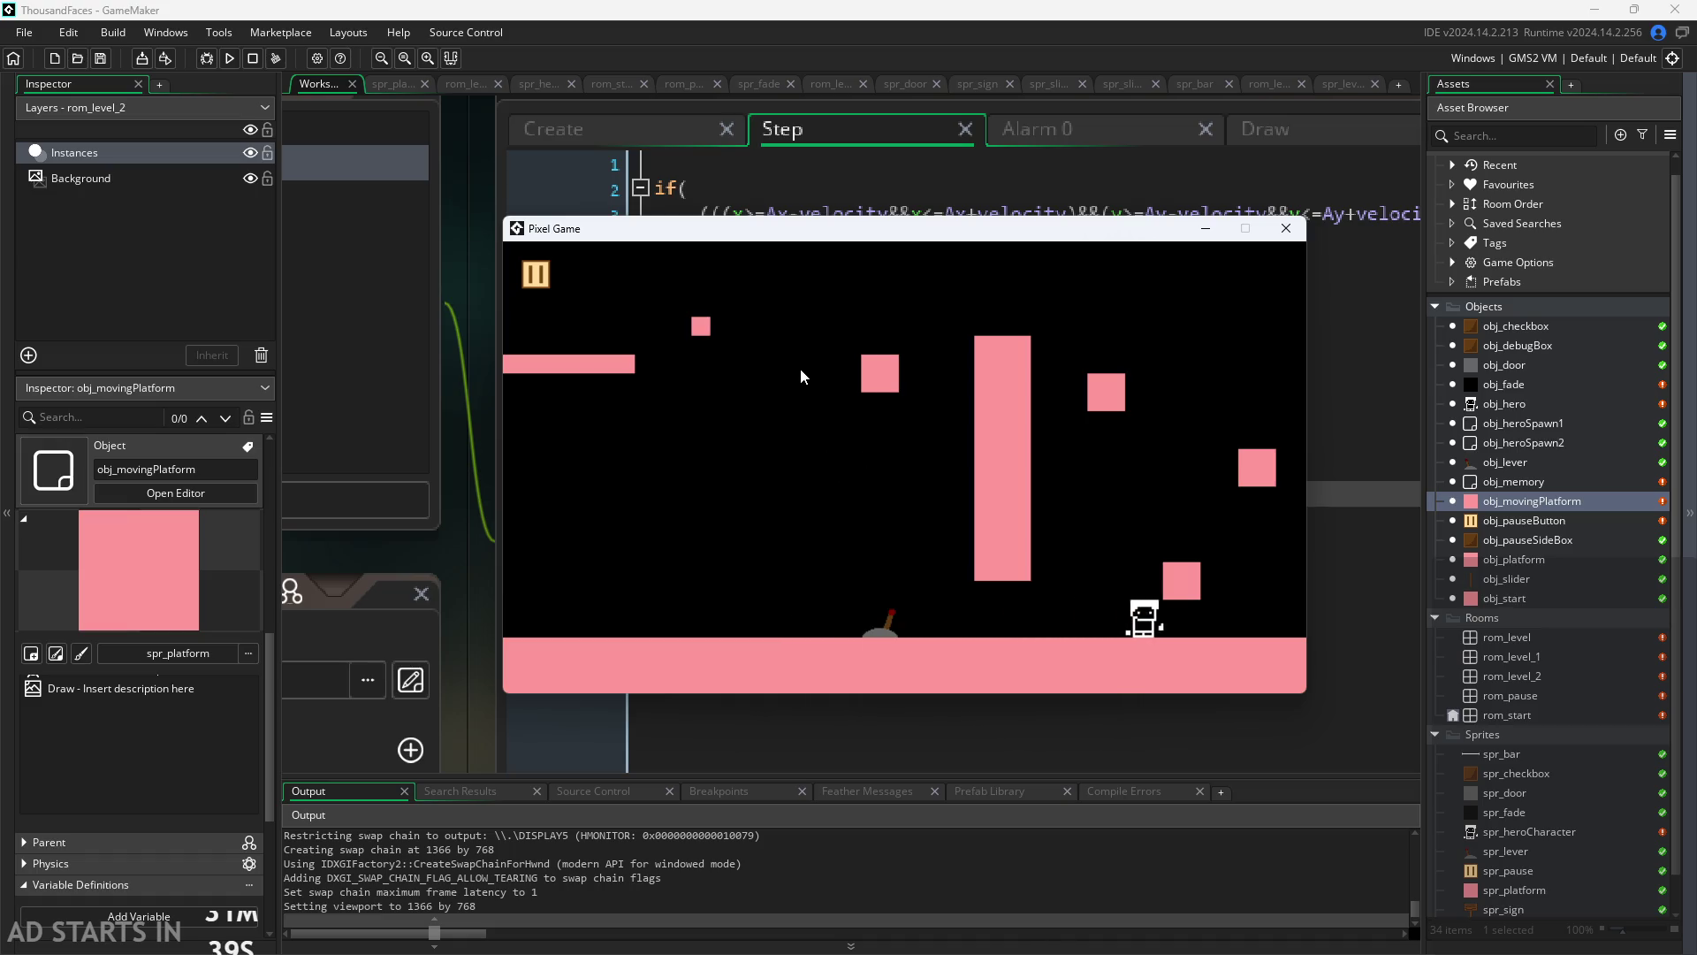
key(Right)
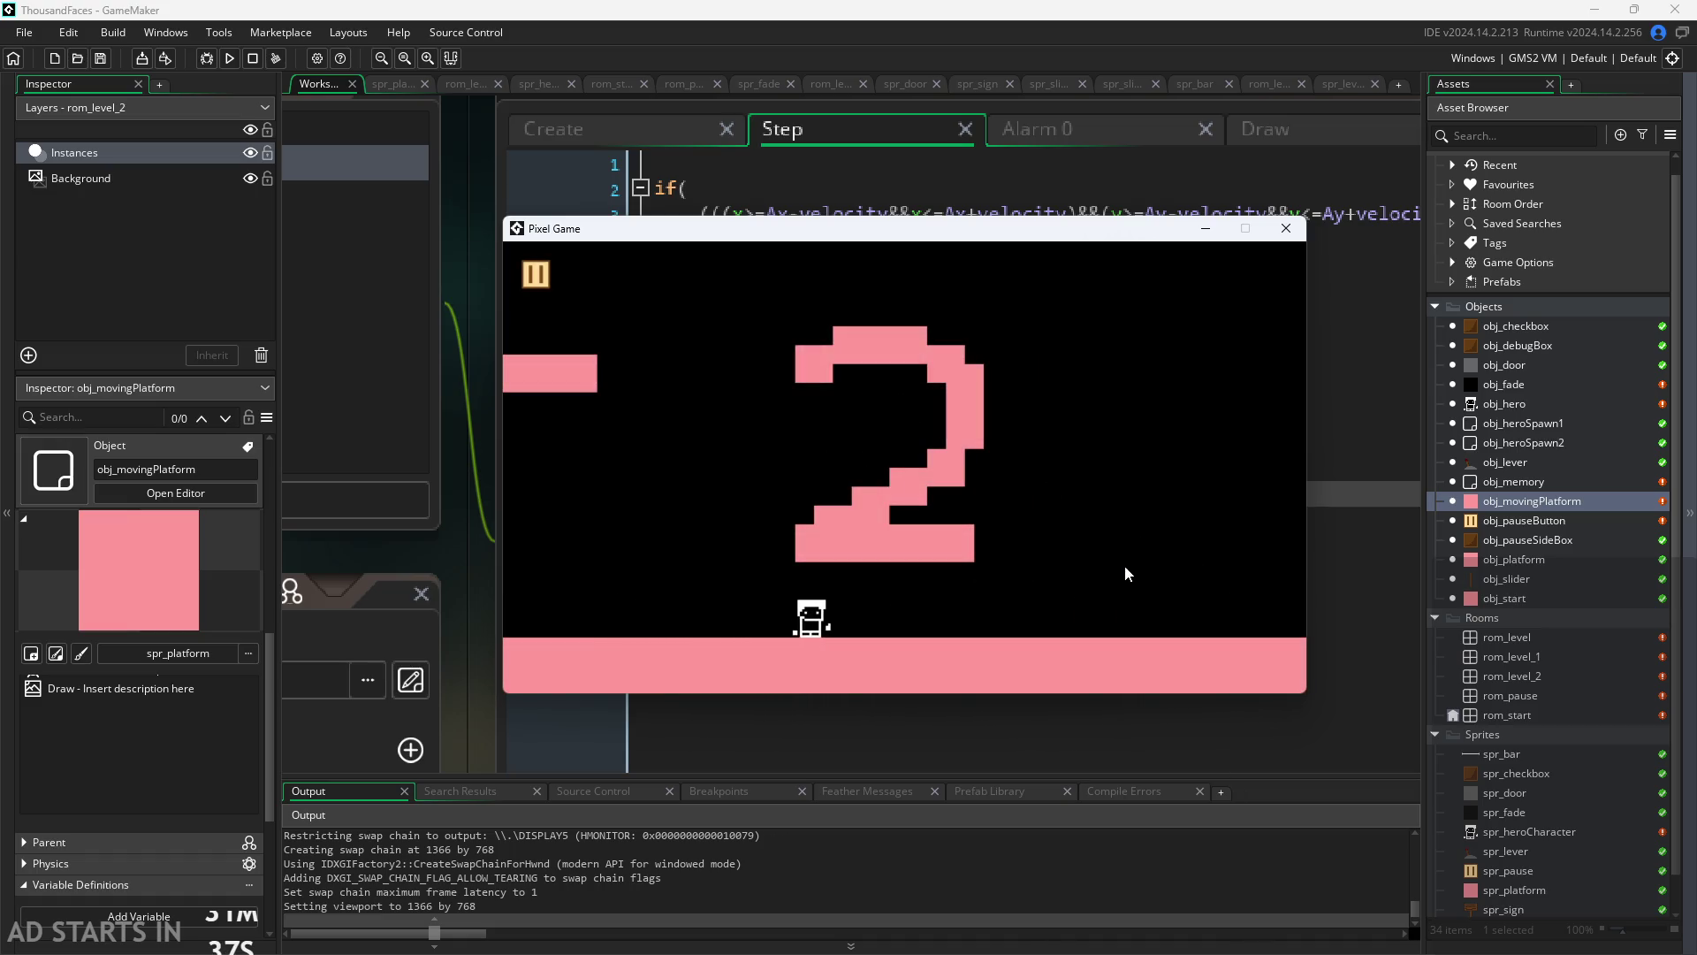
key(Right)
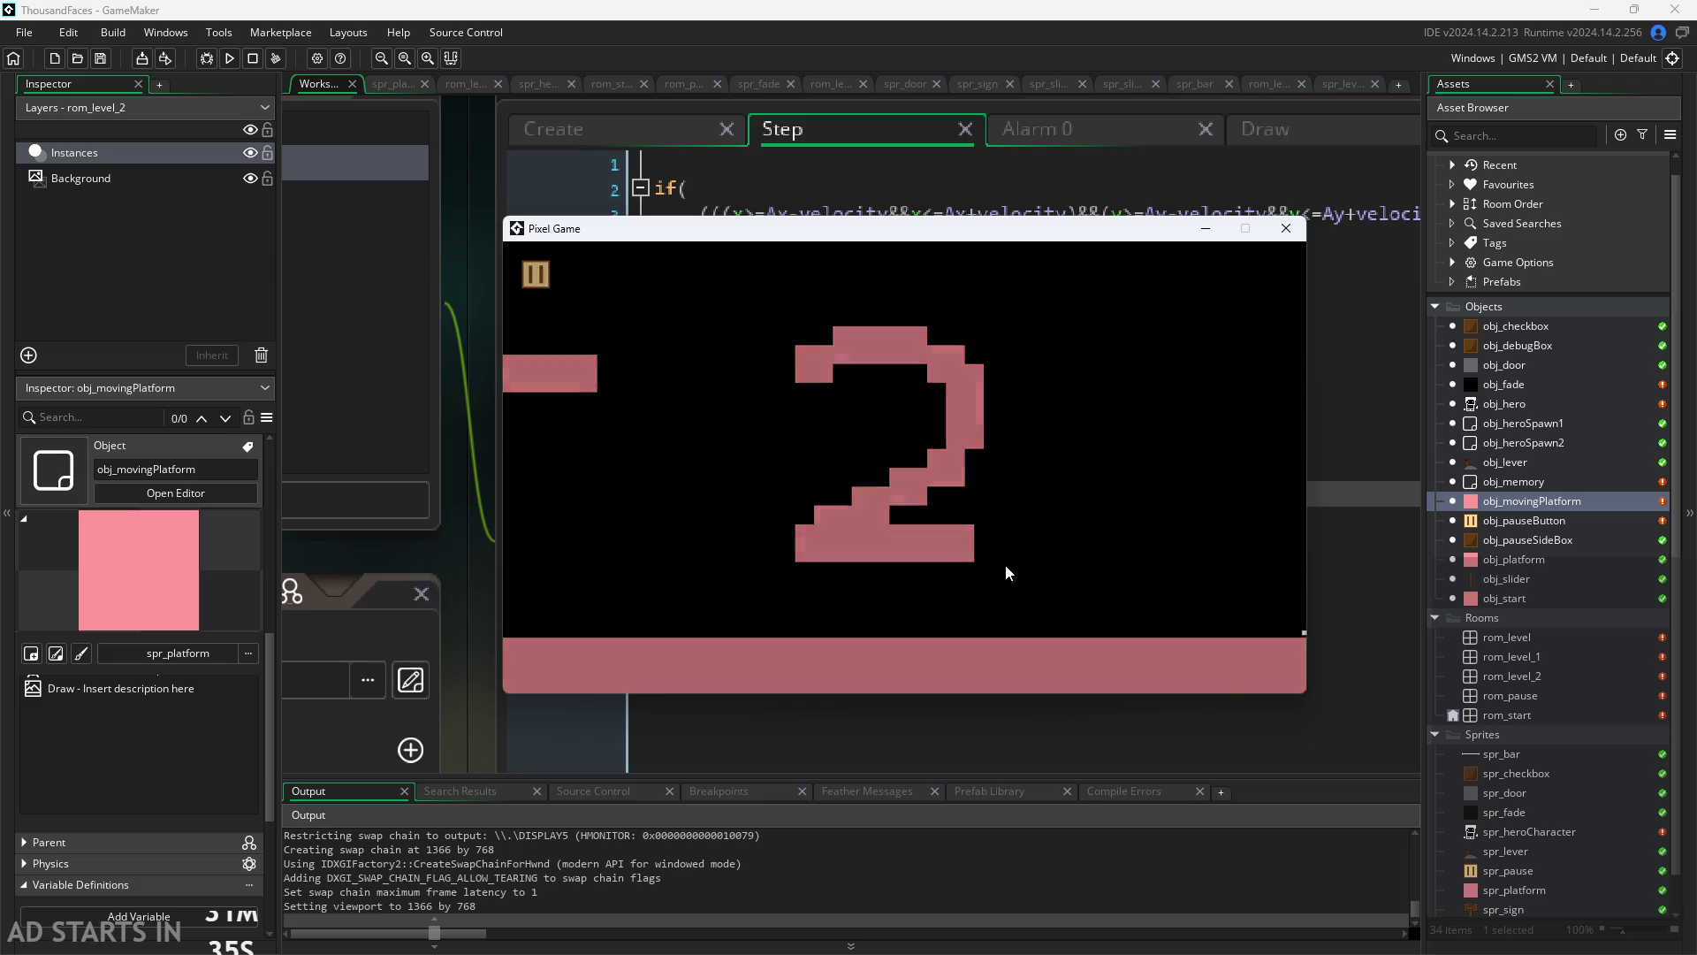
key(Right)
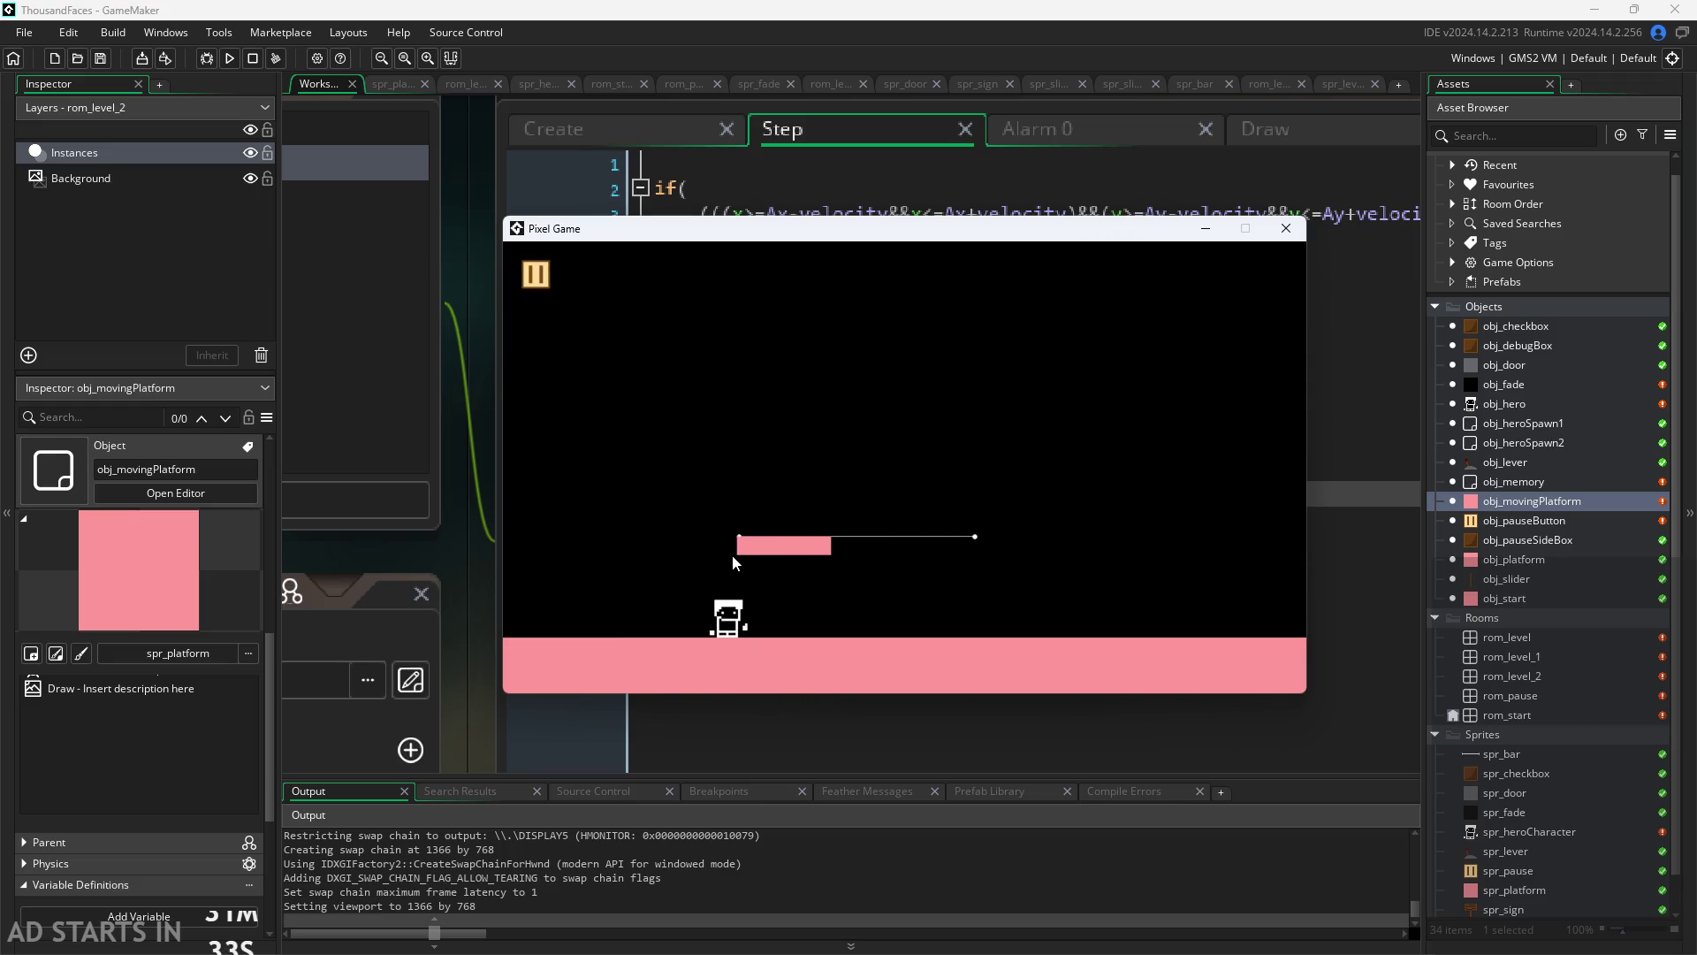
click(1297, 237)
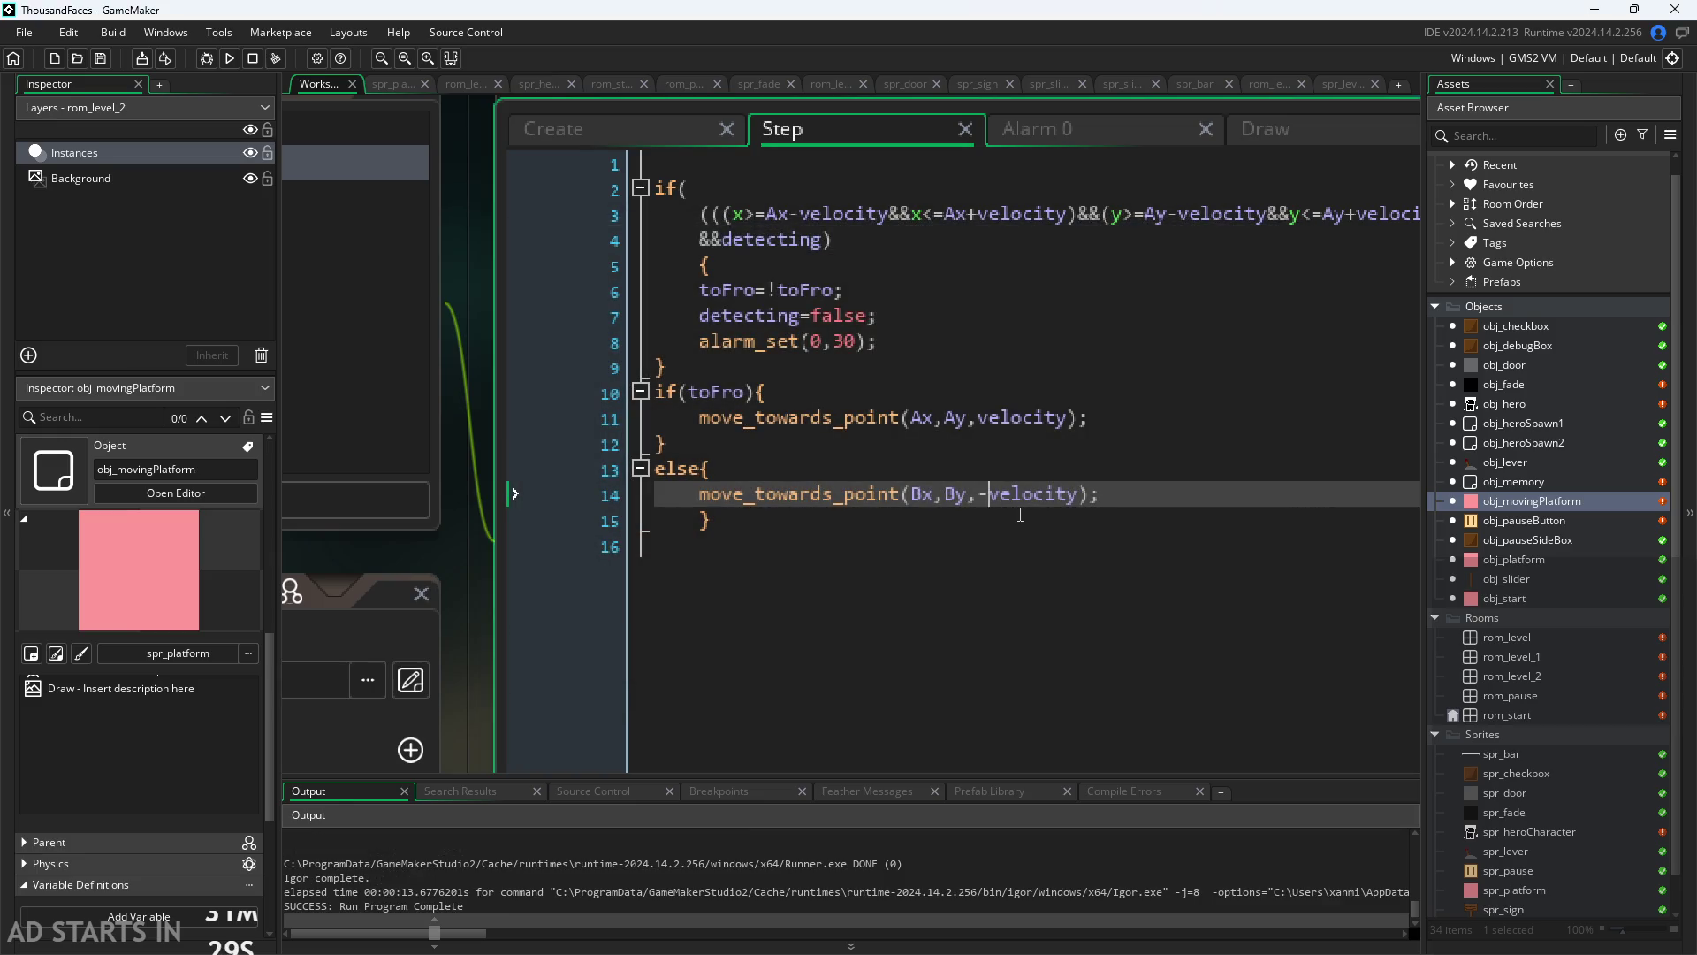
Step: Delete the minus before velocity on line 14, then review lines 11–14 of the Step code
key(BackSpace)
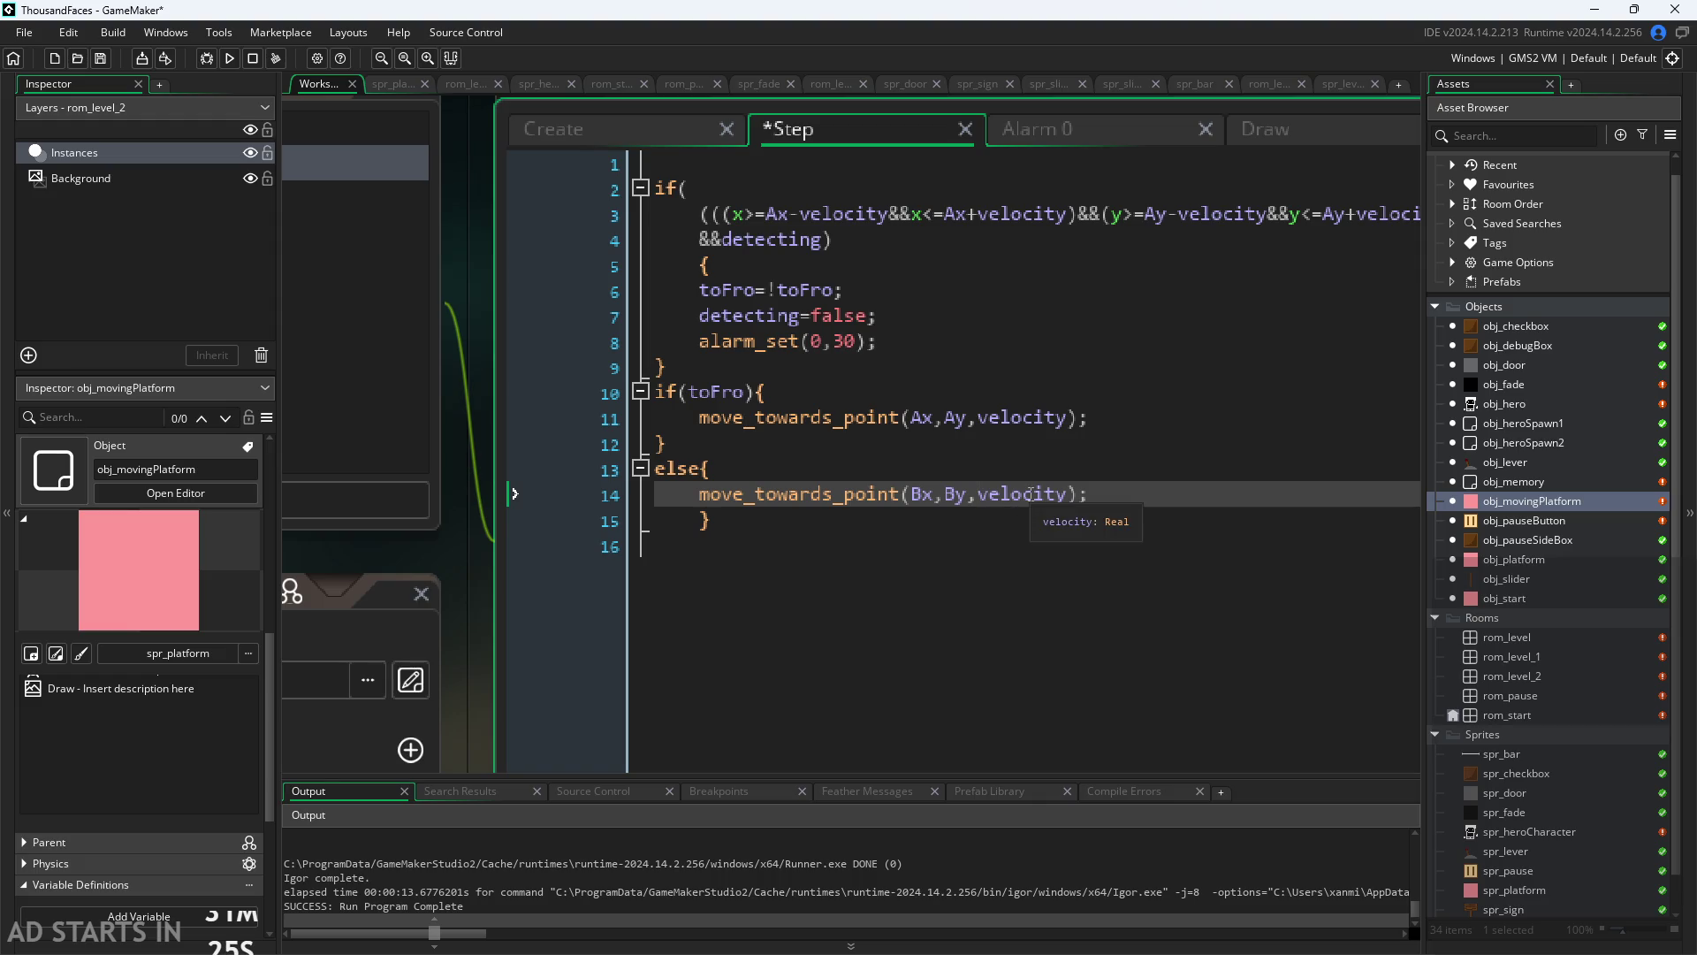
click(924, 416)
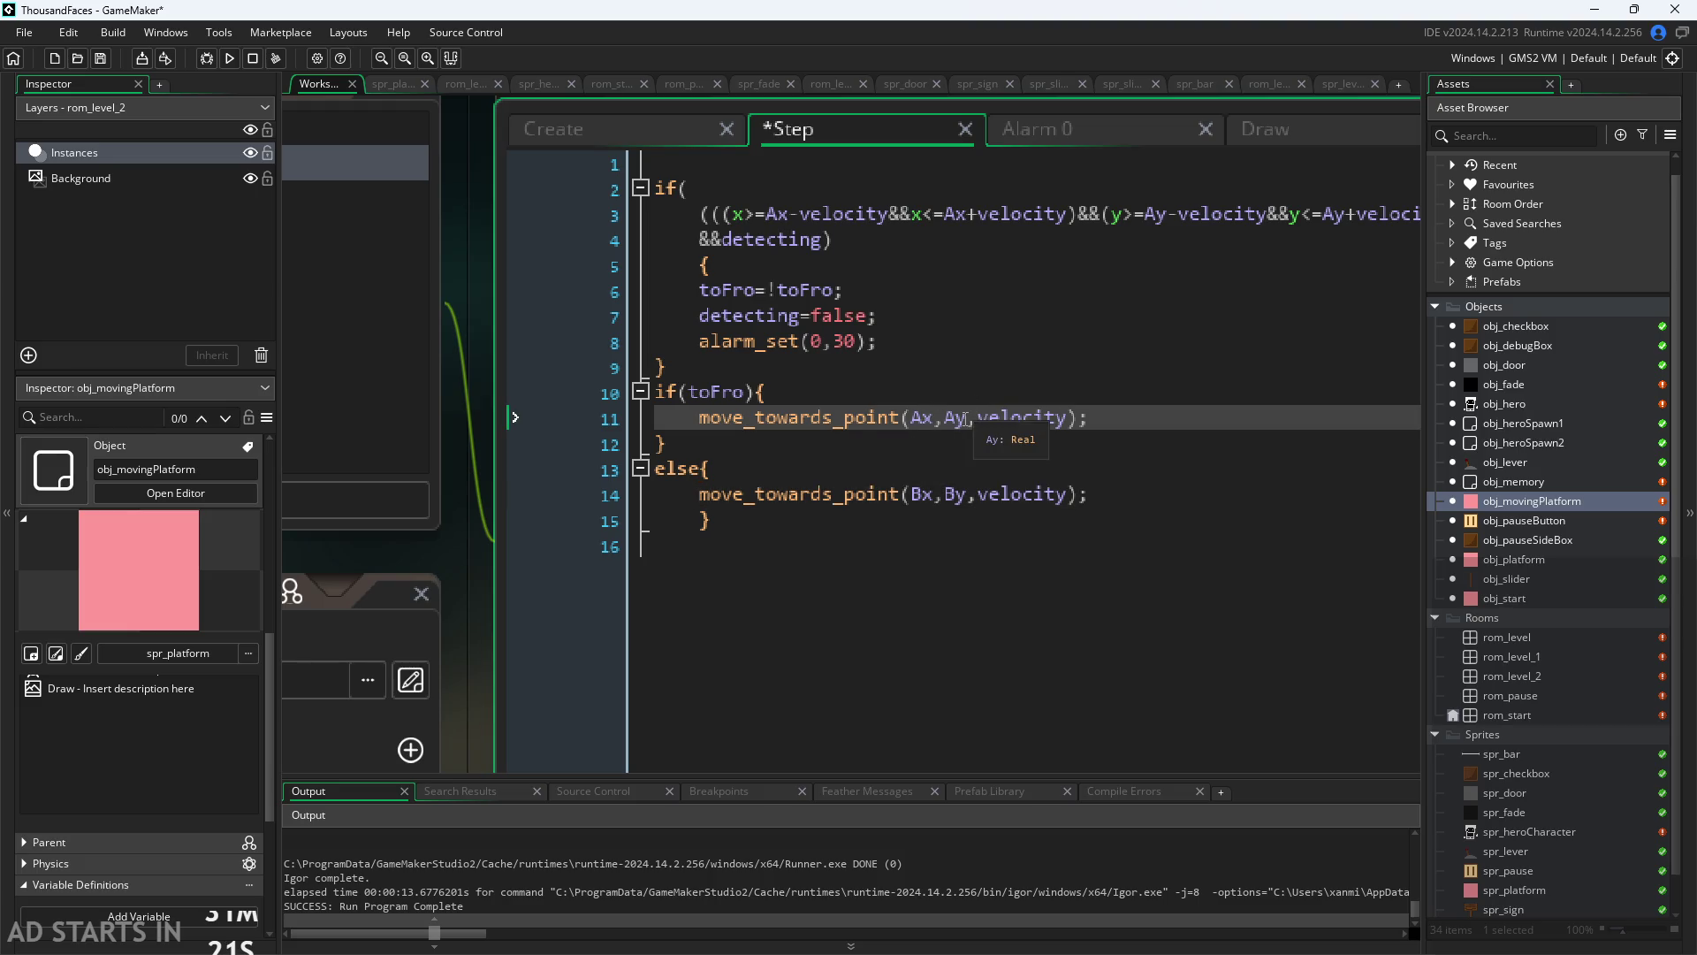
key(Up)
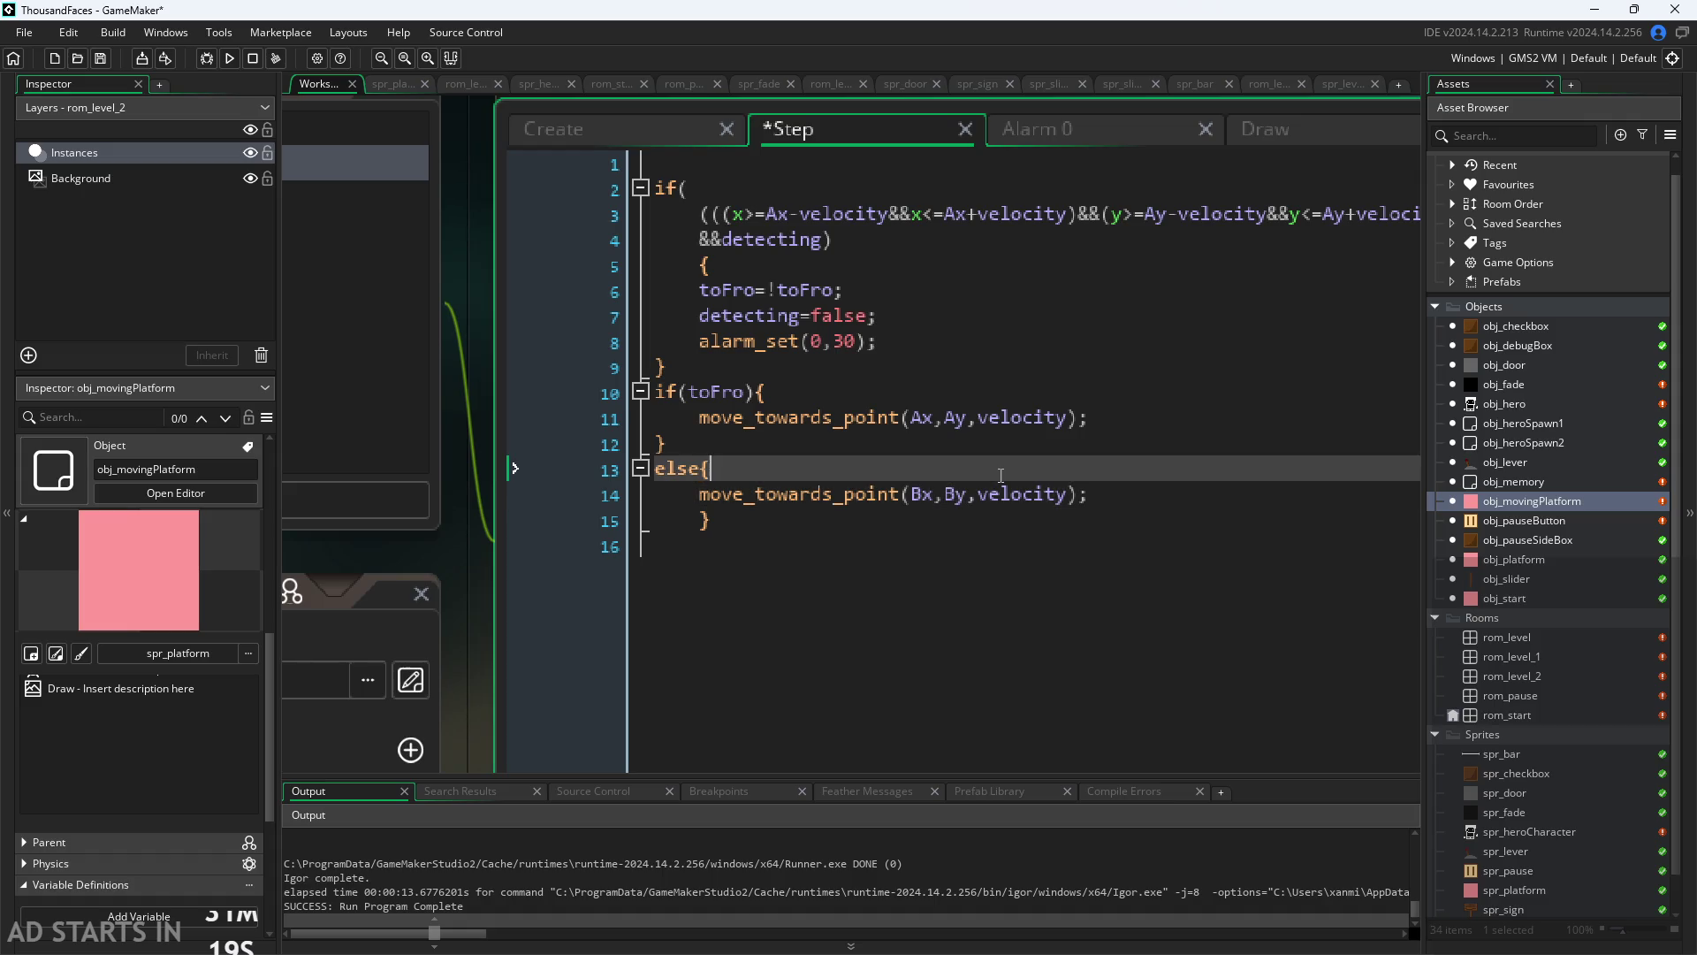
key(Up)
click(1007, 488)
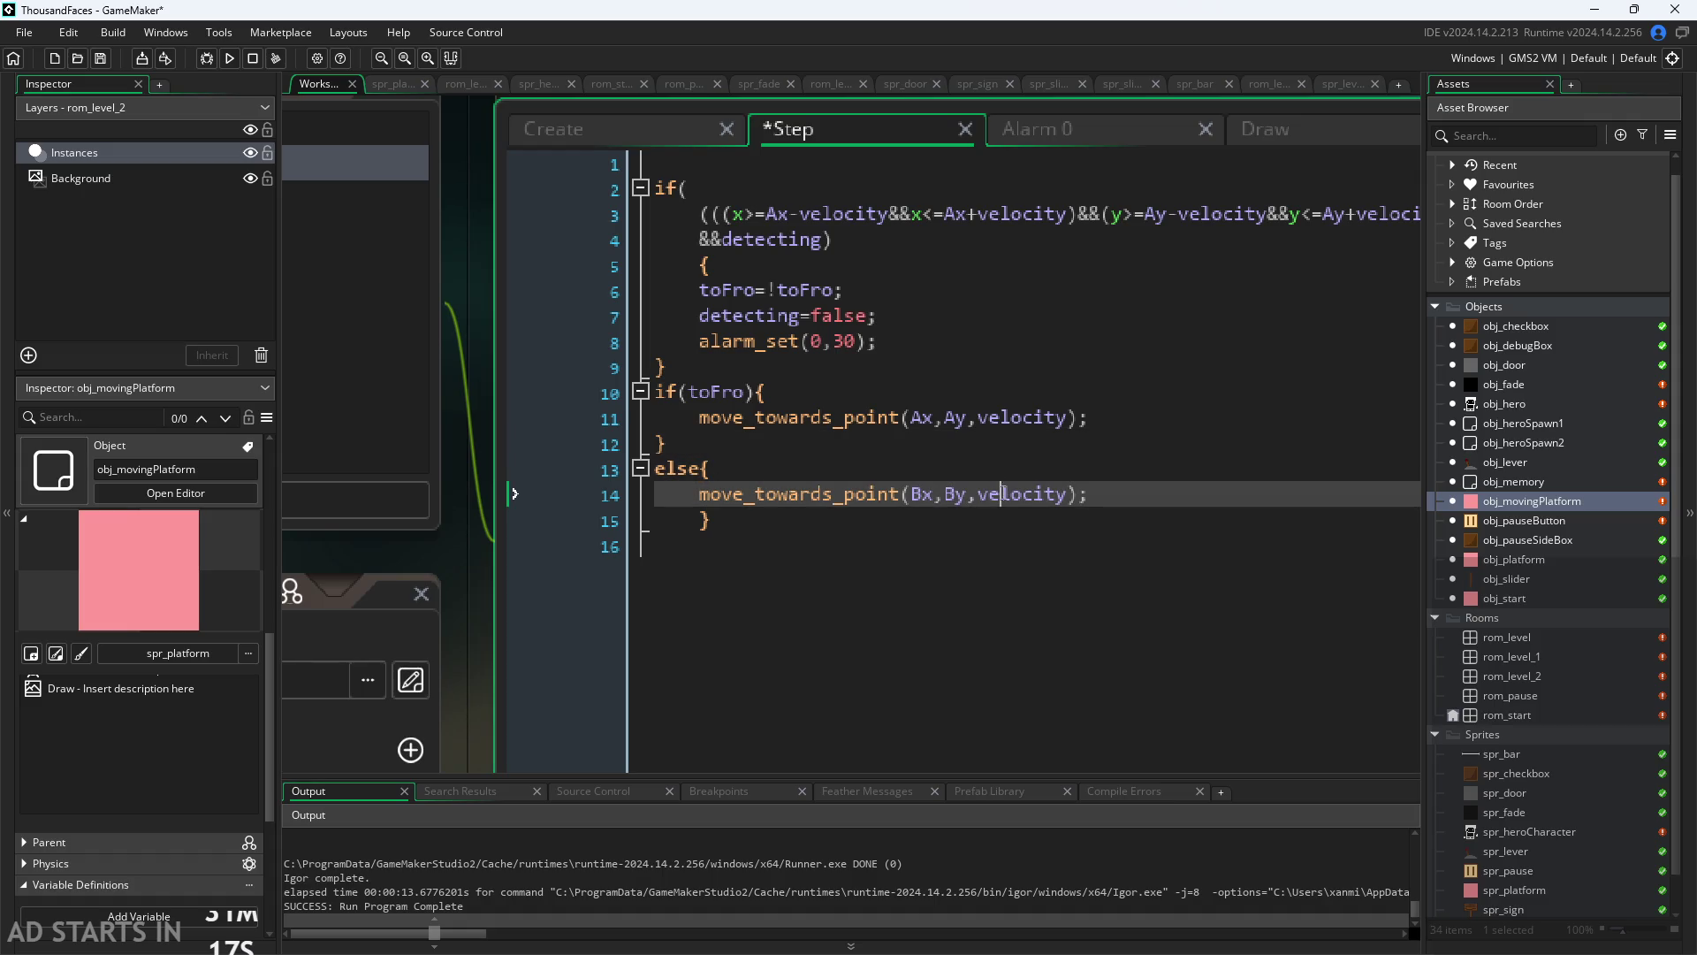
scroll(477, 634, up, 1)
scroll(477, 634, up, 2)
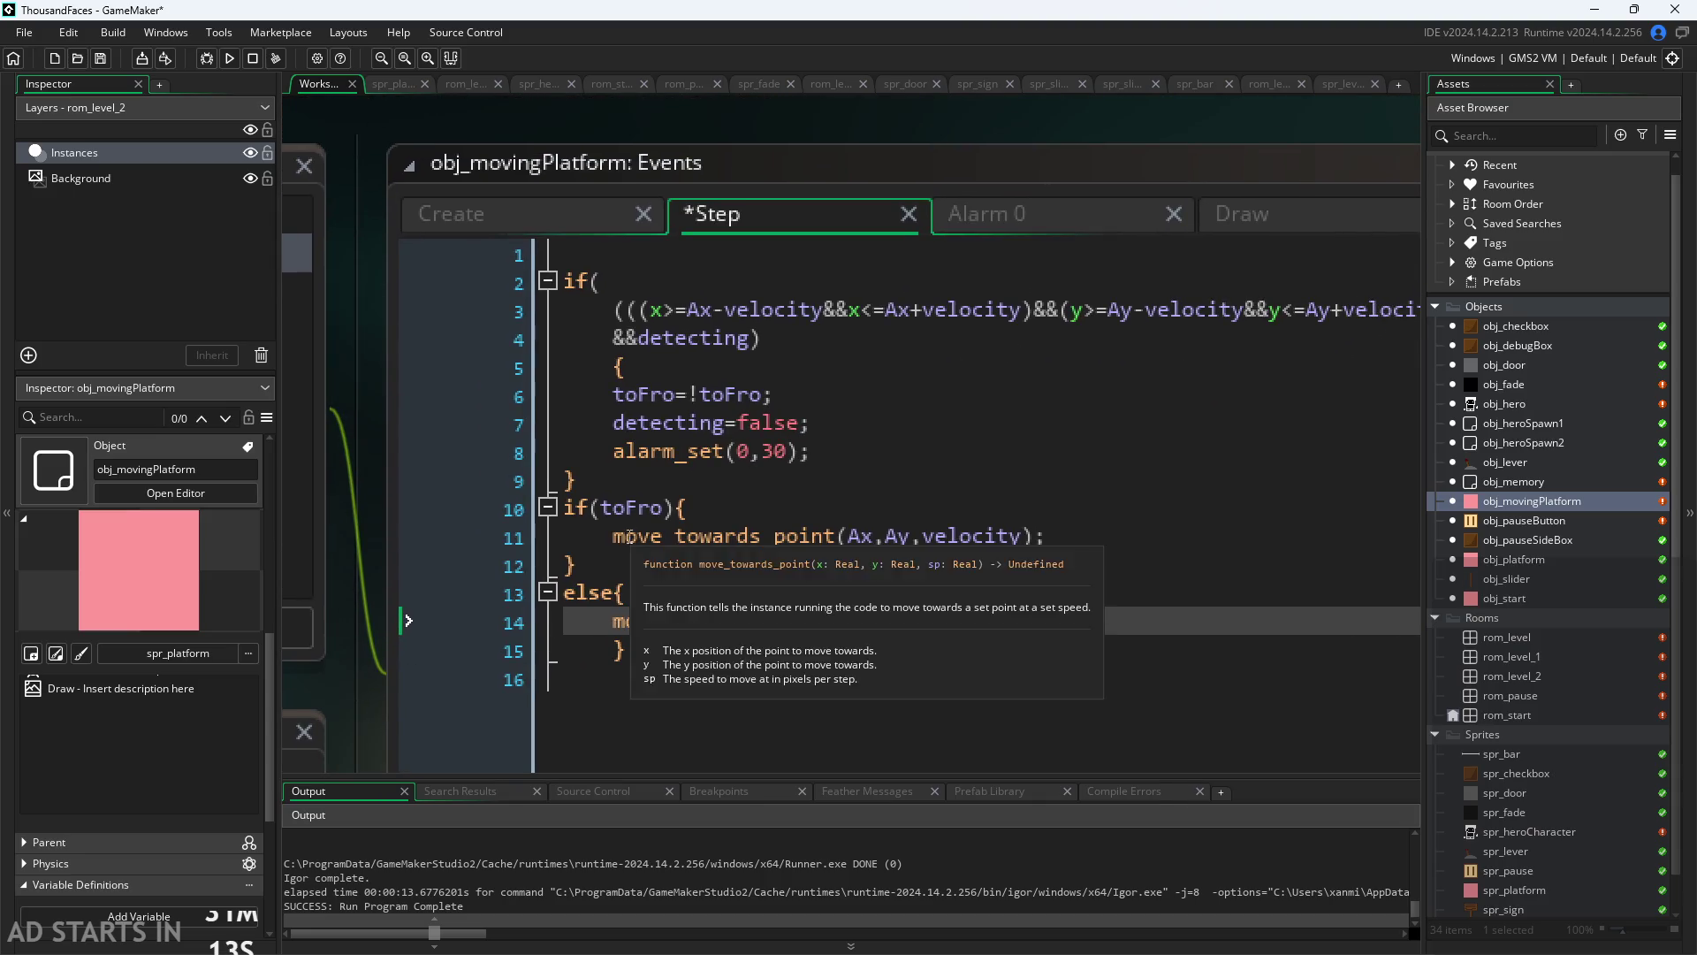
scroll(348, 506, down, 2)
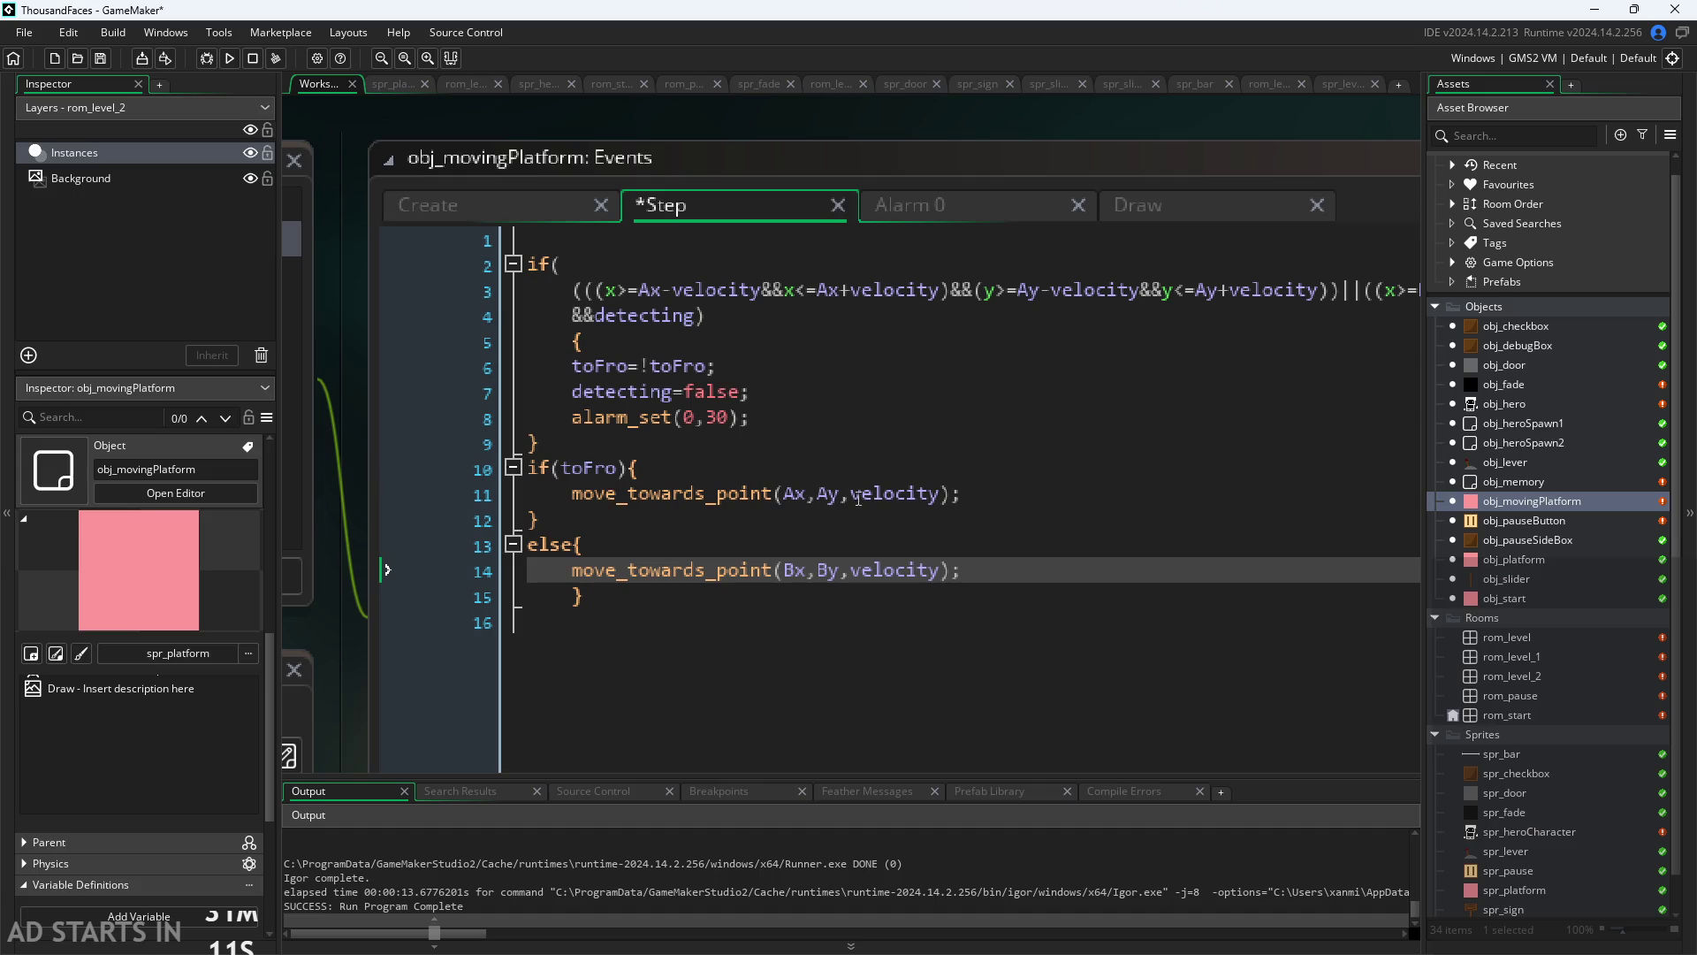
Step: Compare the platform's Create and Step event code around lines 9–11
click(896, 492)
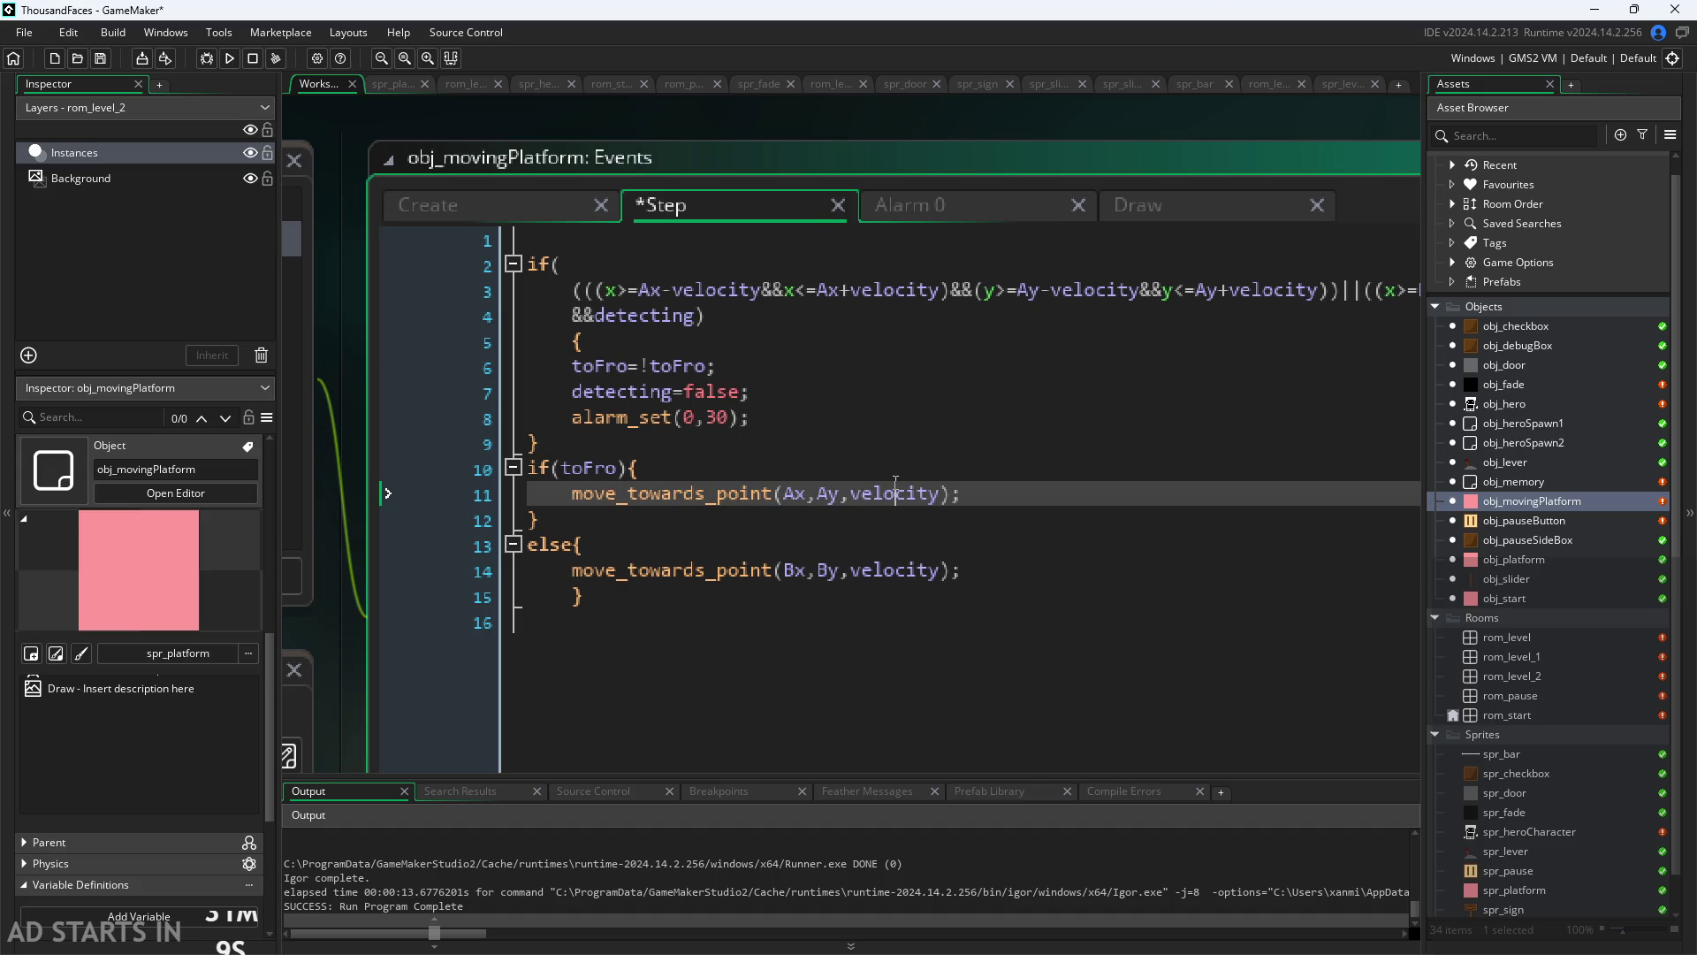
click(719, 445)
click(720, 469)
click(532, 207)
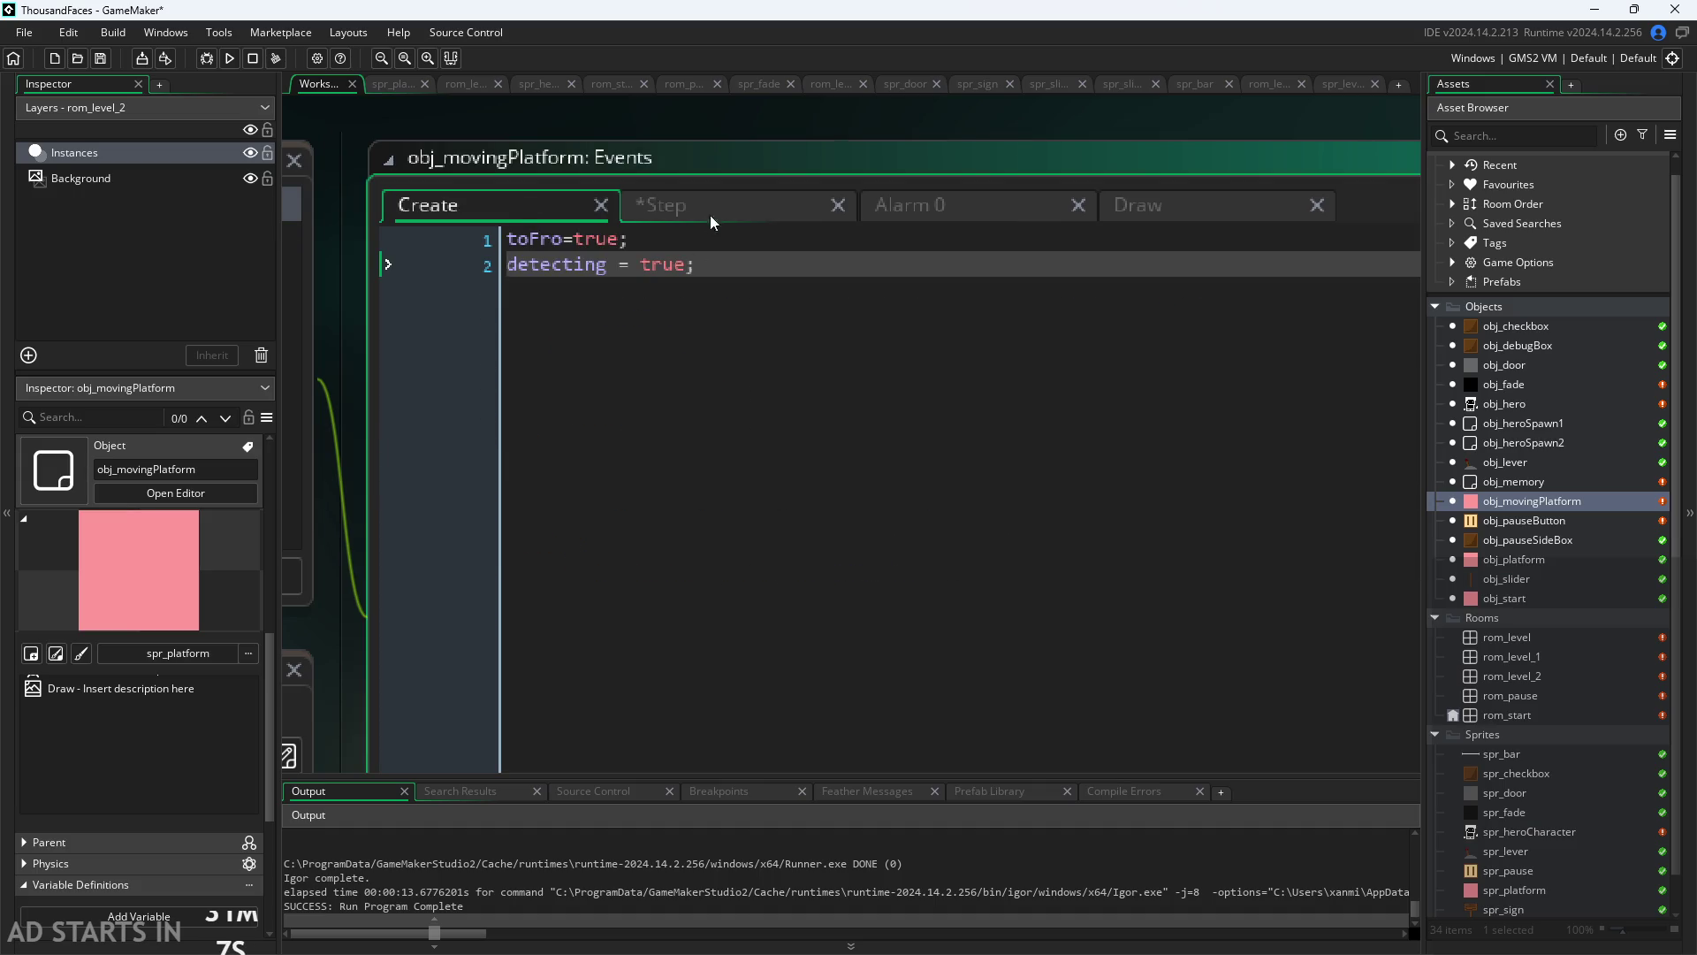
click(709, 215)
click(515, 198)
click(674, 210)
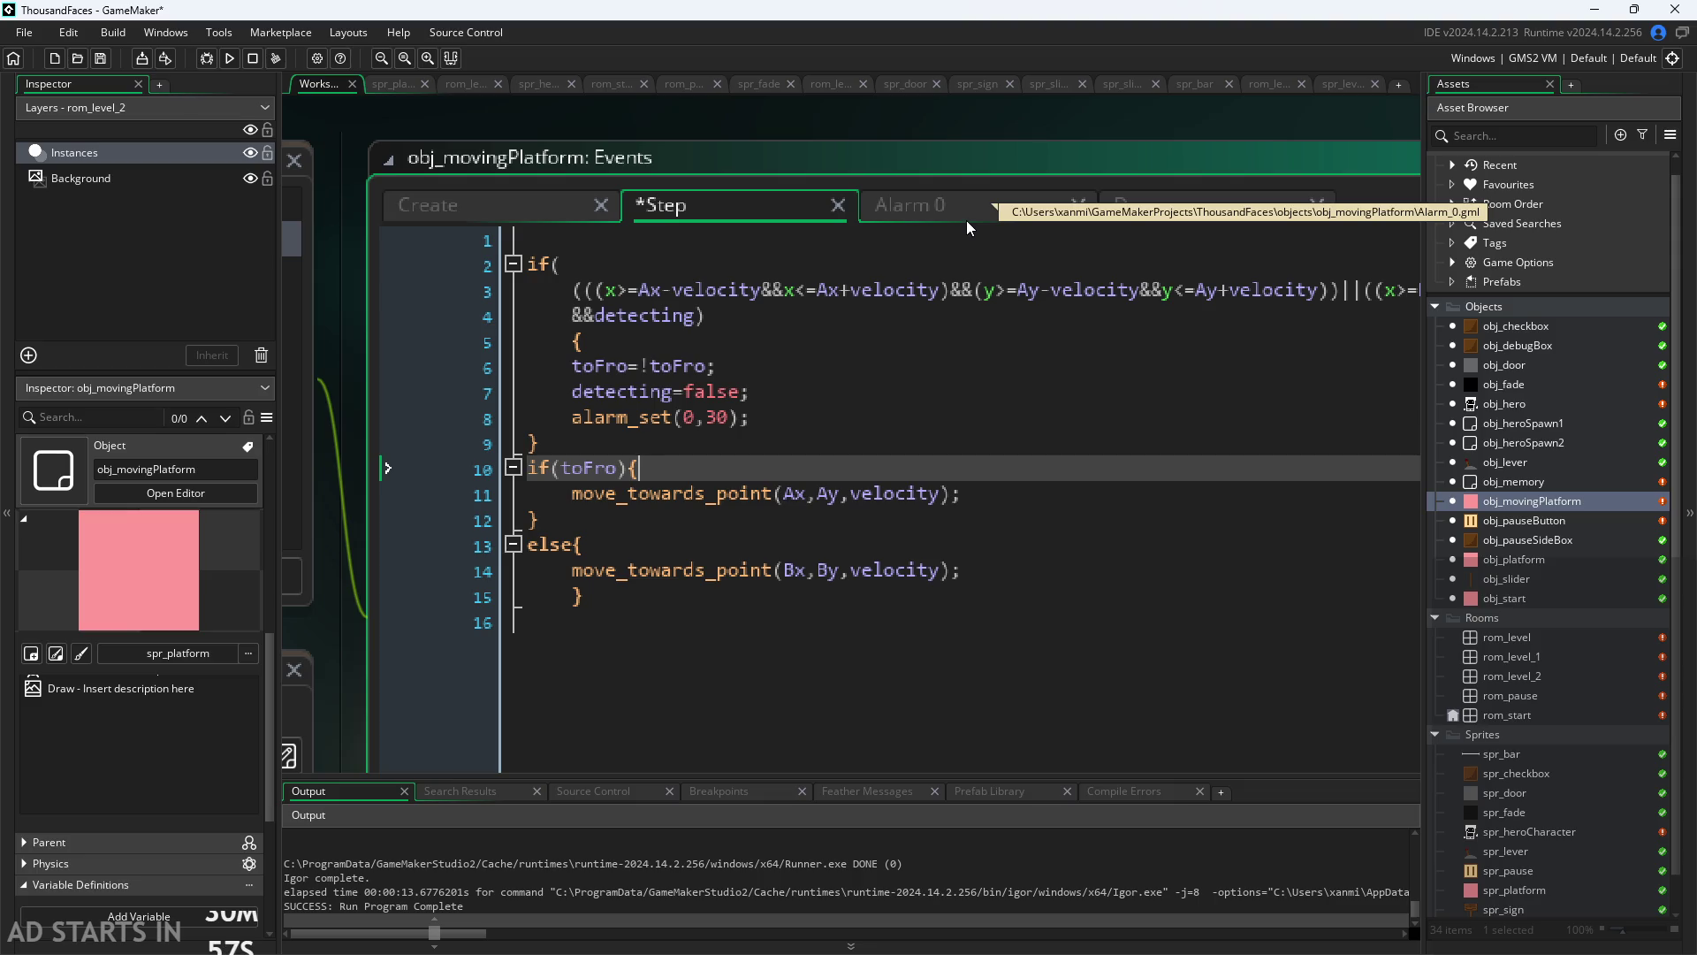
Step: Check the velocity argument of move_towards_point on line 11, then open the rom_level_2 room
mouse_move(878, 512)
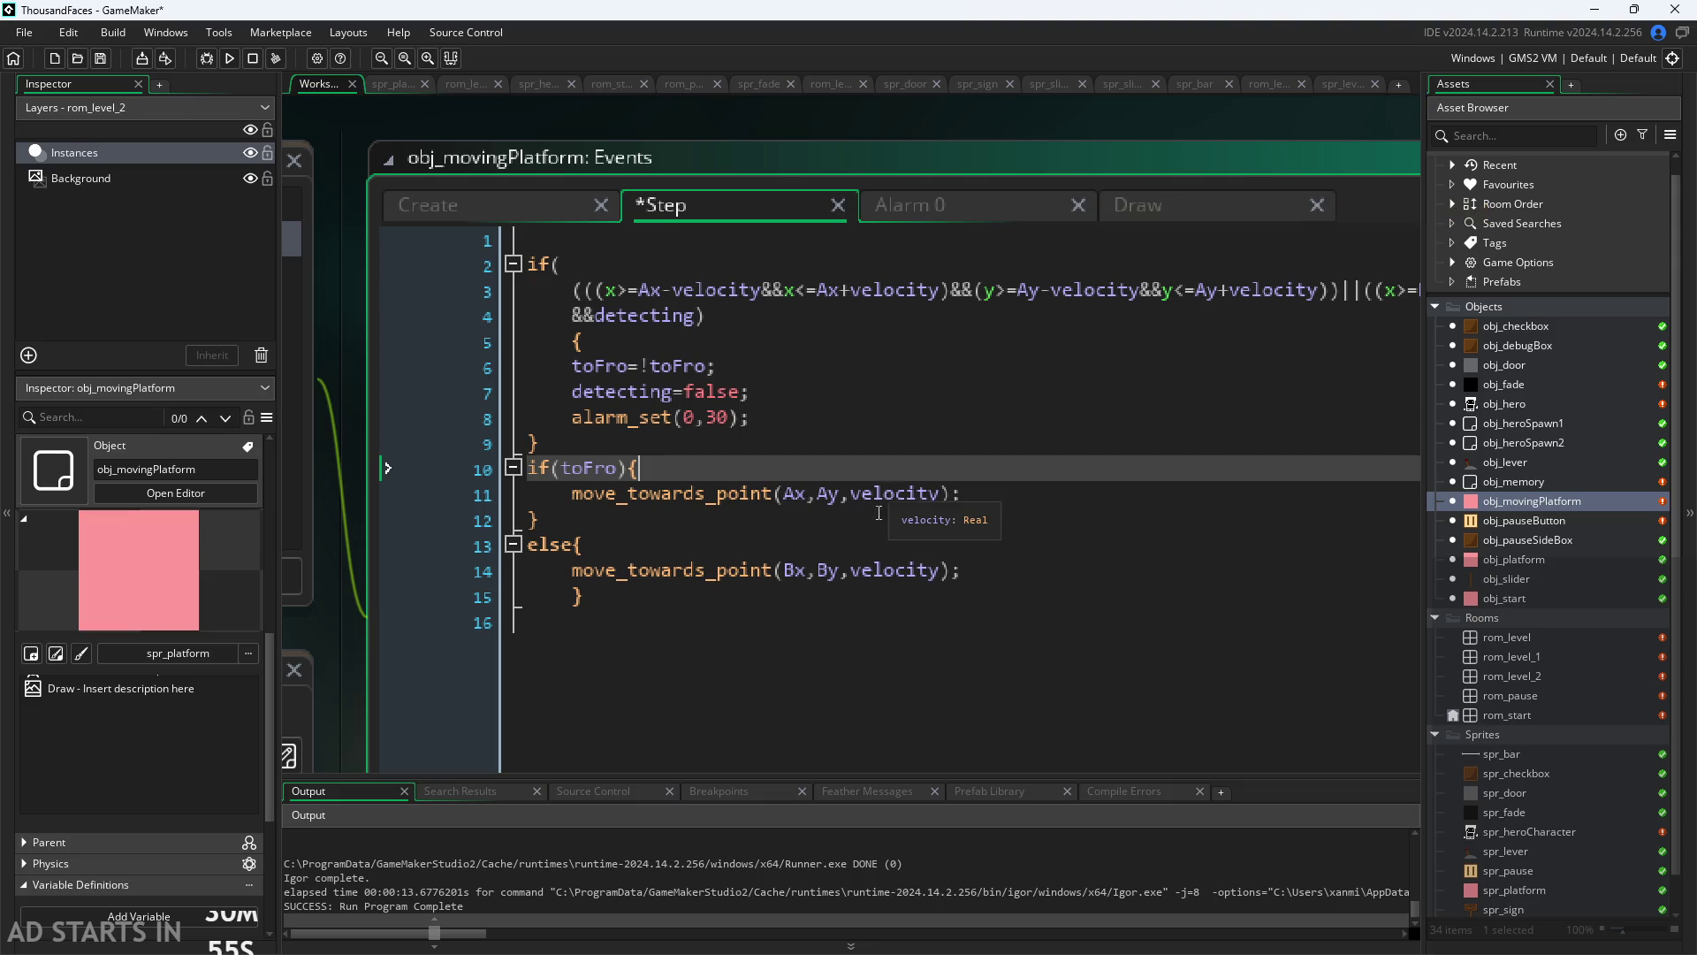
click(750, 511)
click(751, 495)
click(750, 511)
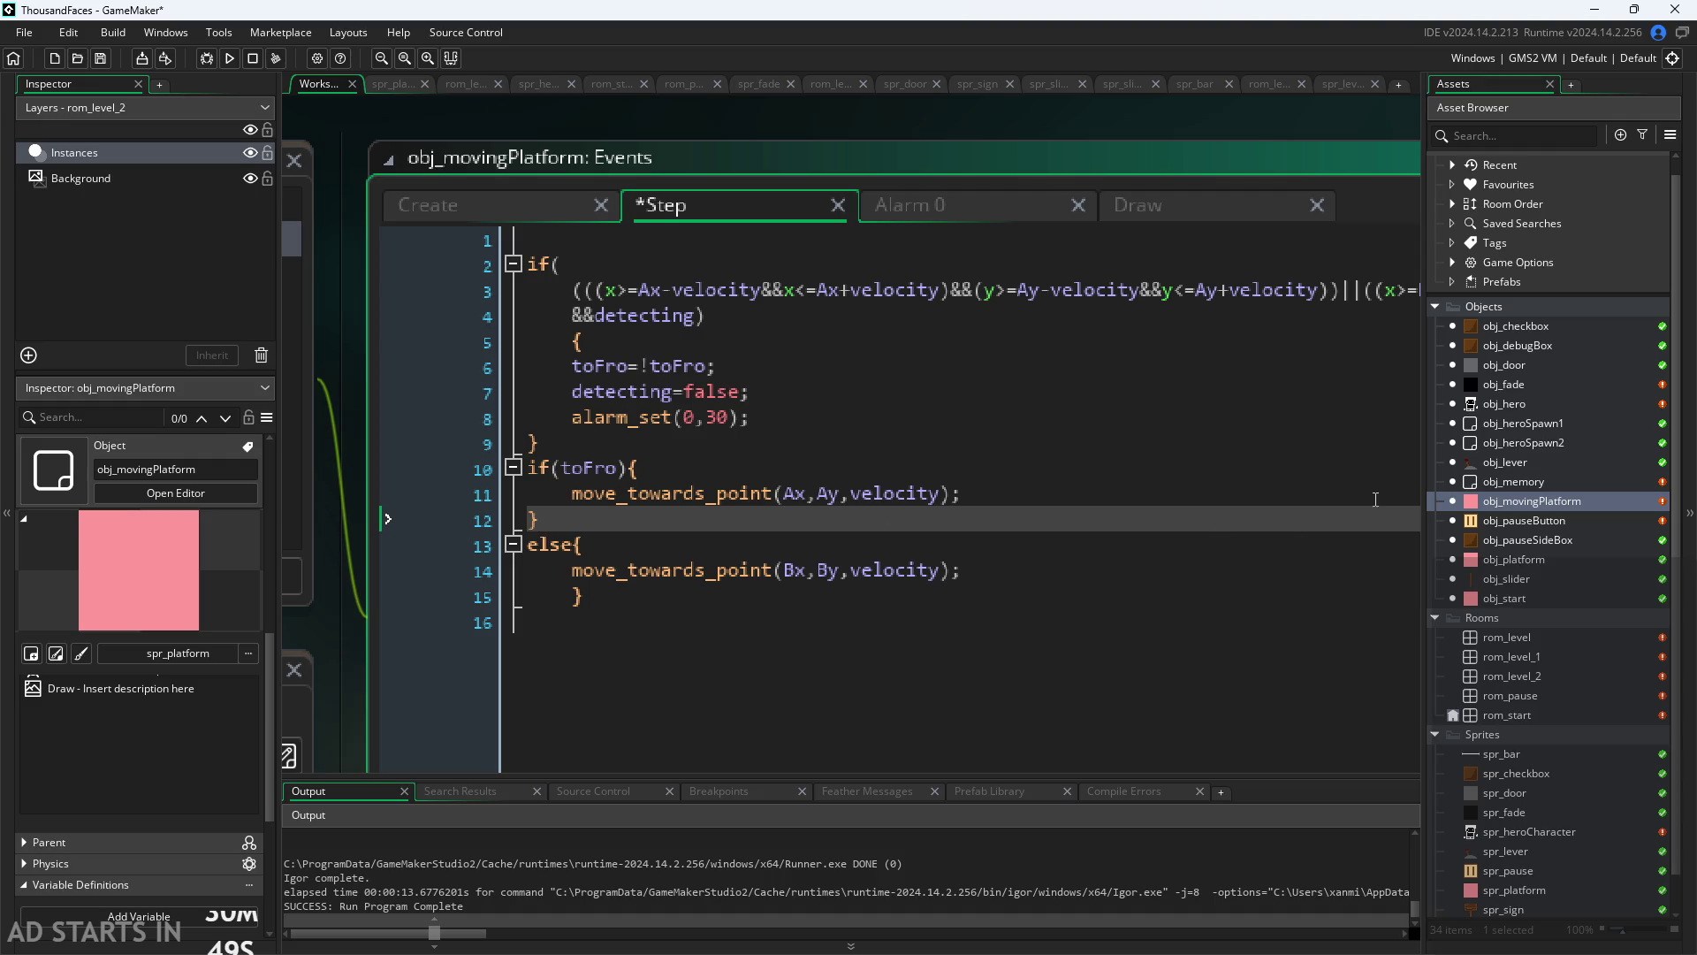
click(882, 493)
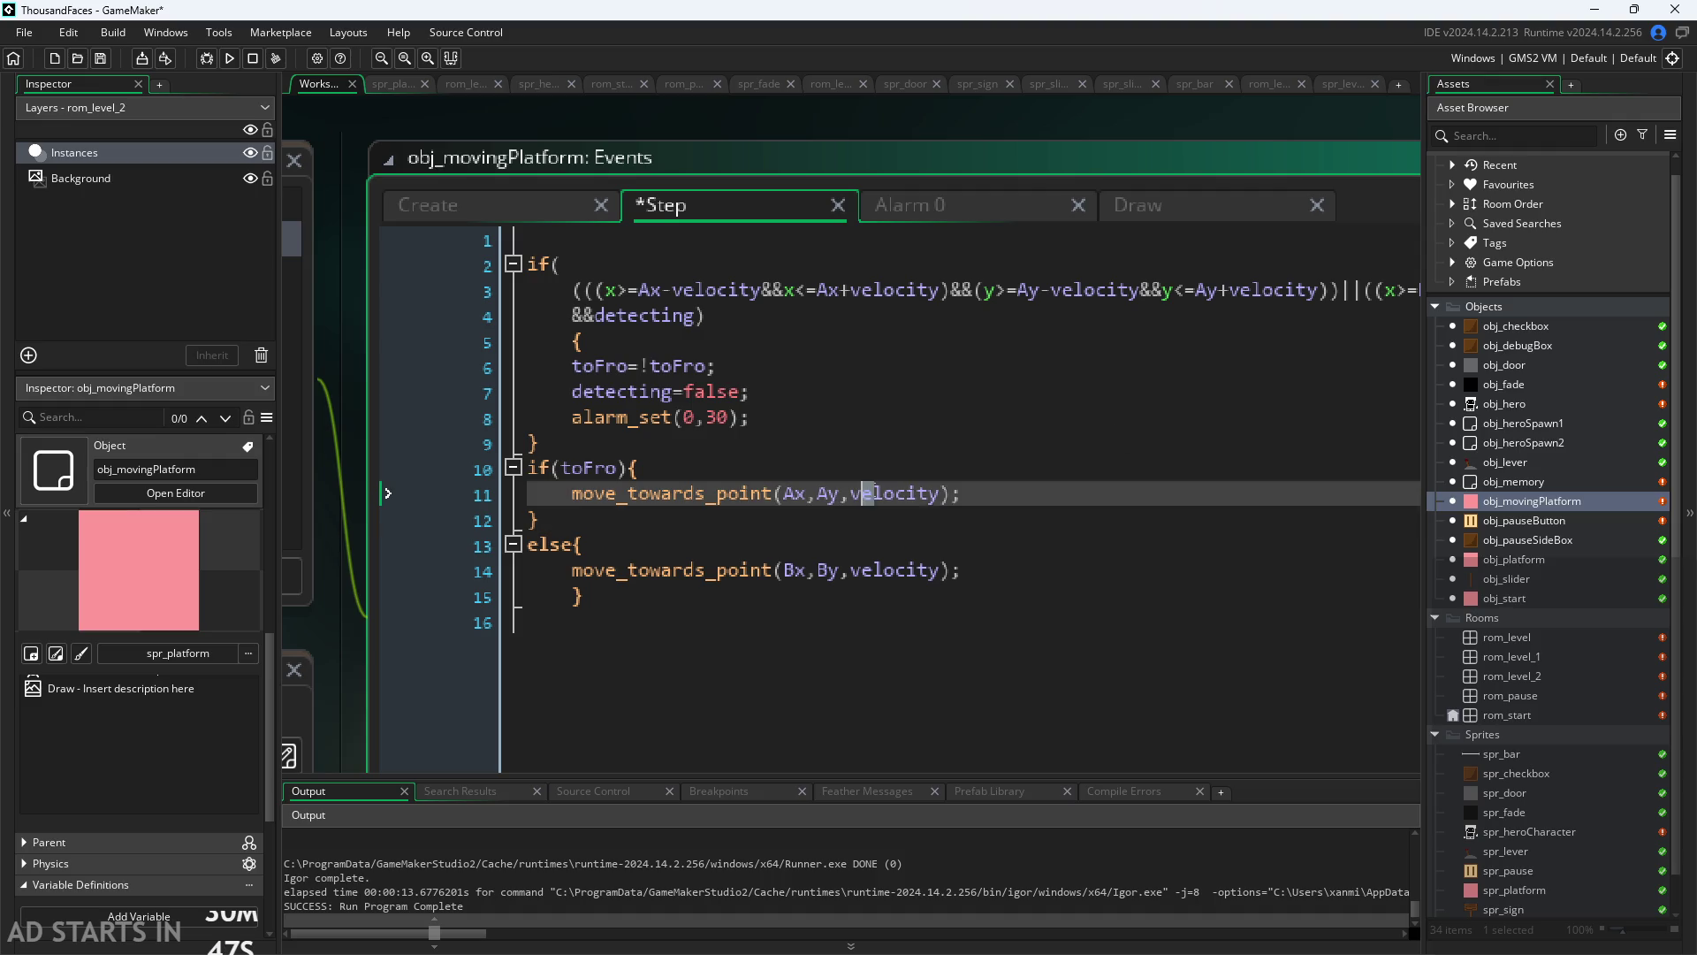
click(852, 493)
key(Right)
key(Right)
key(Right)
double_click(1541, 675)
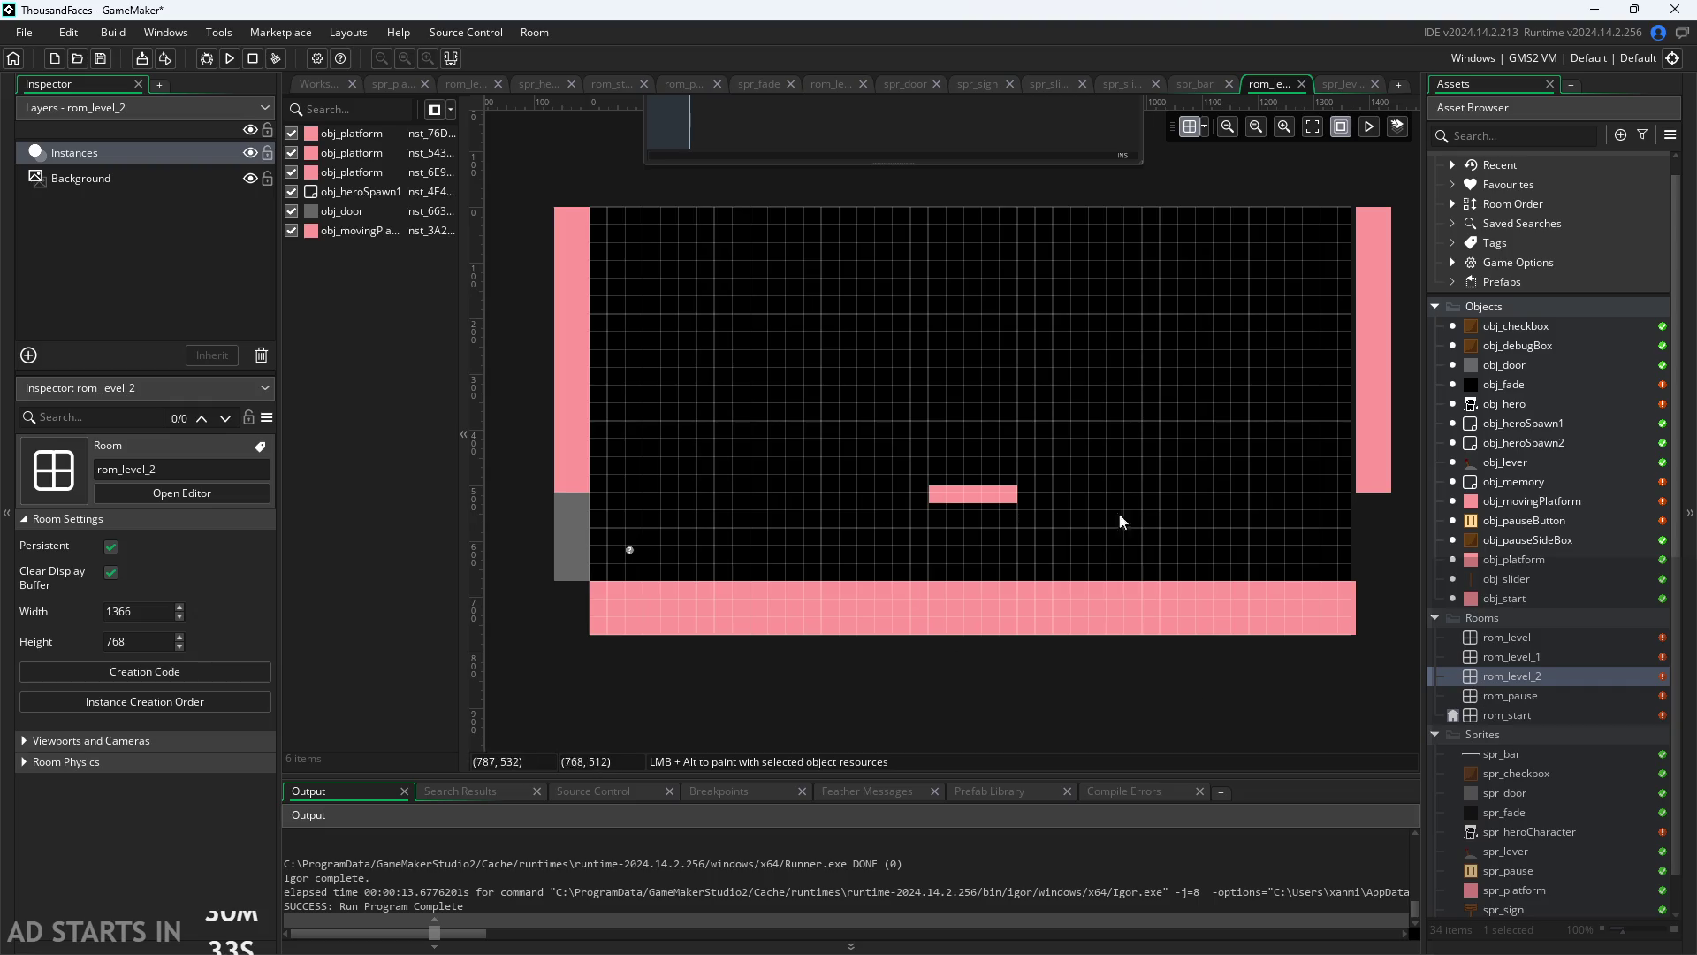
Step: Give the moving platform instance By 1000 in rom_level_2 and run the game
click(979, 508)
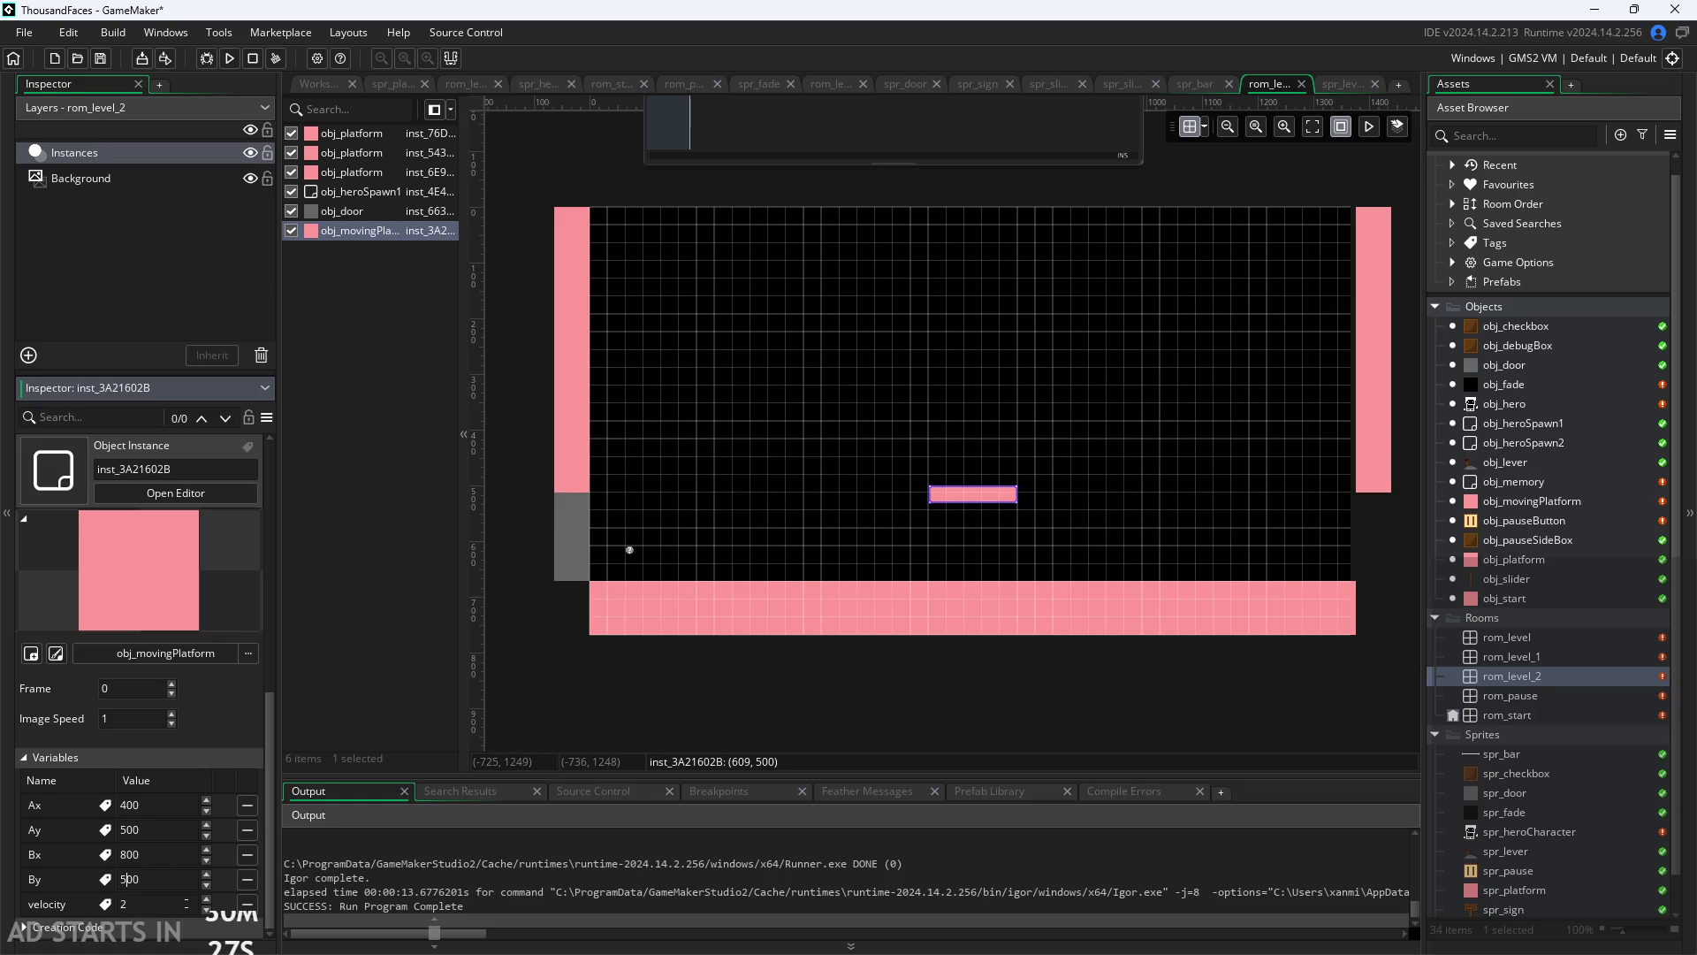
text(1000)
click(539, 655)
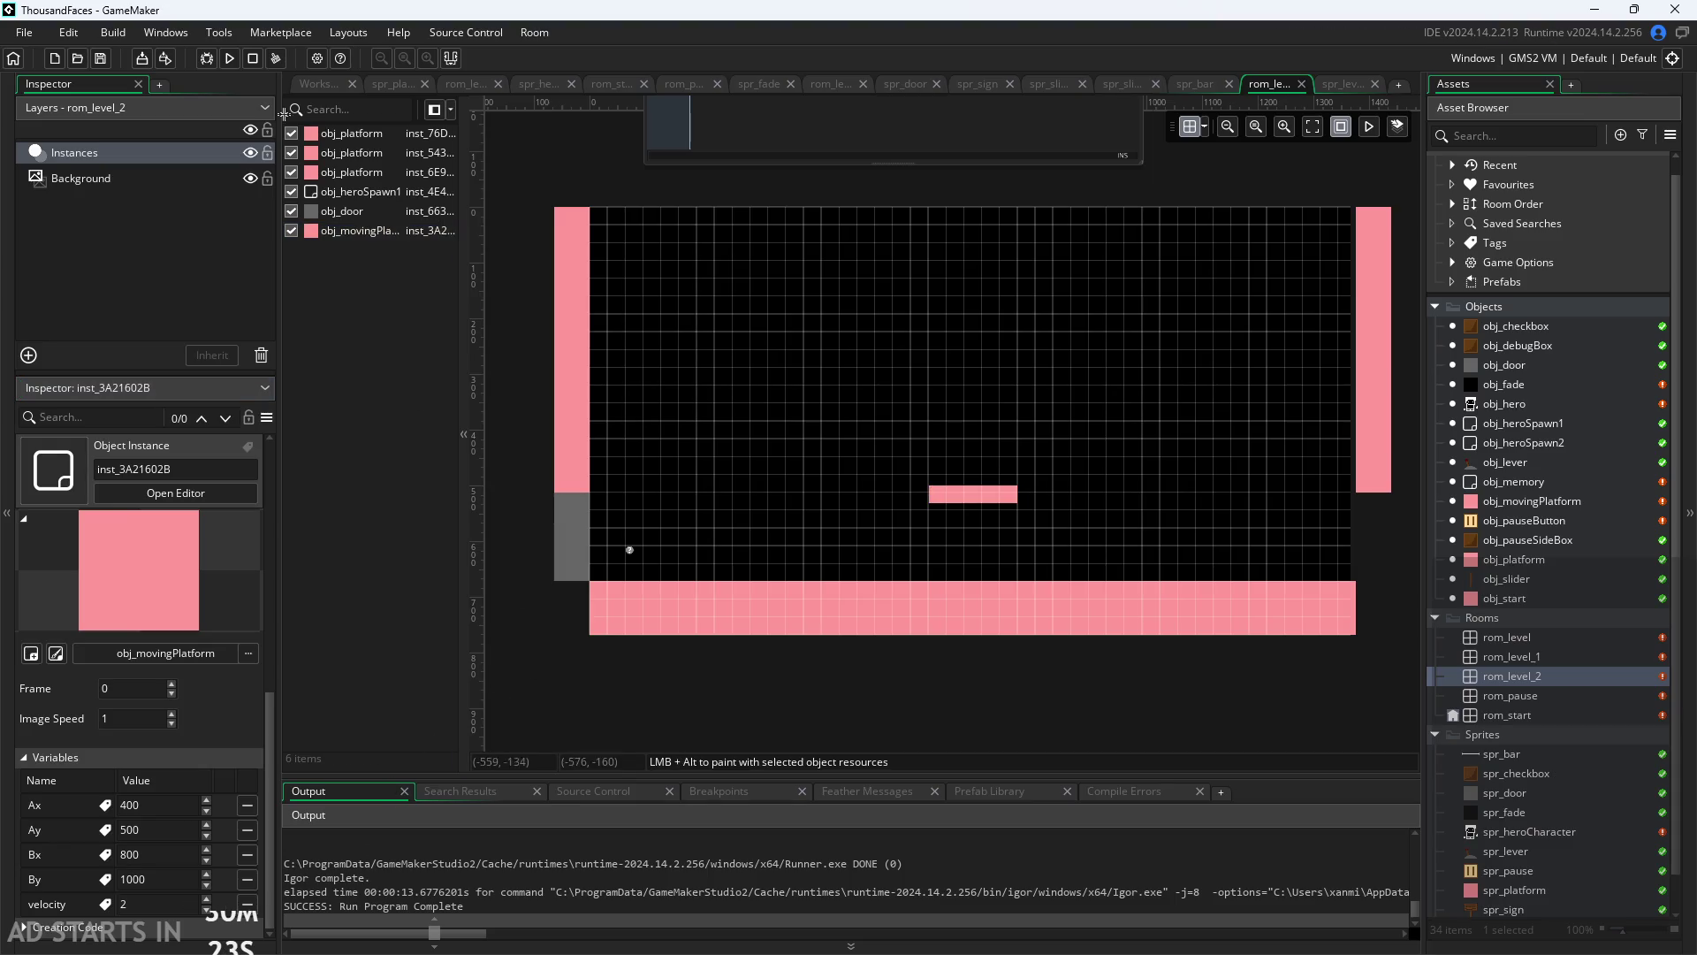
click(232, 58)
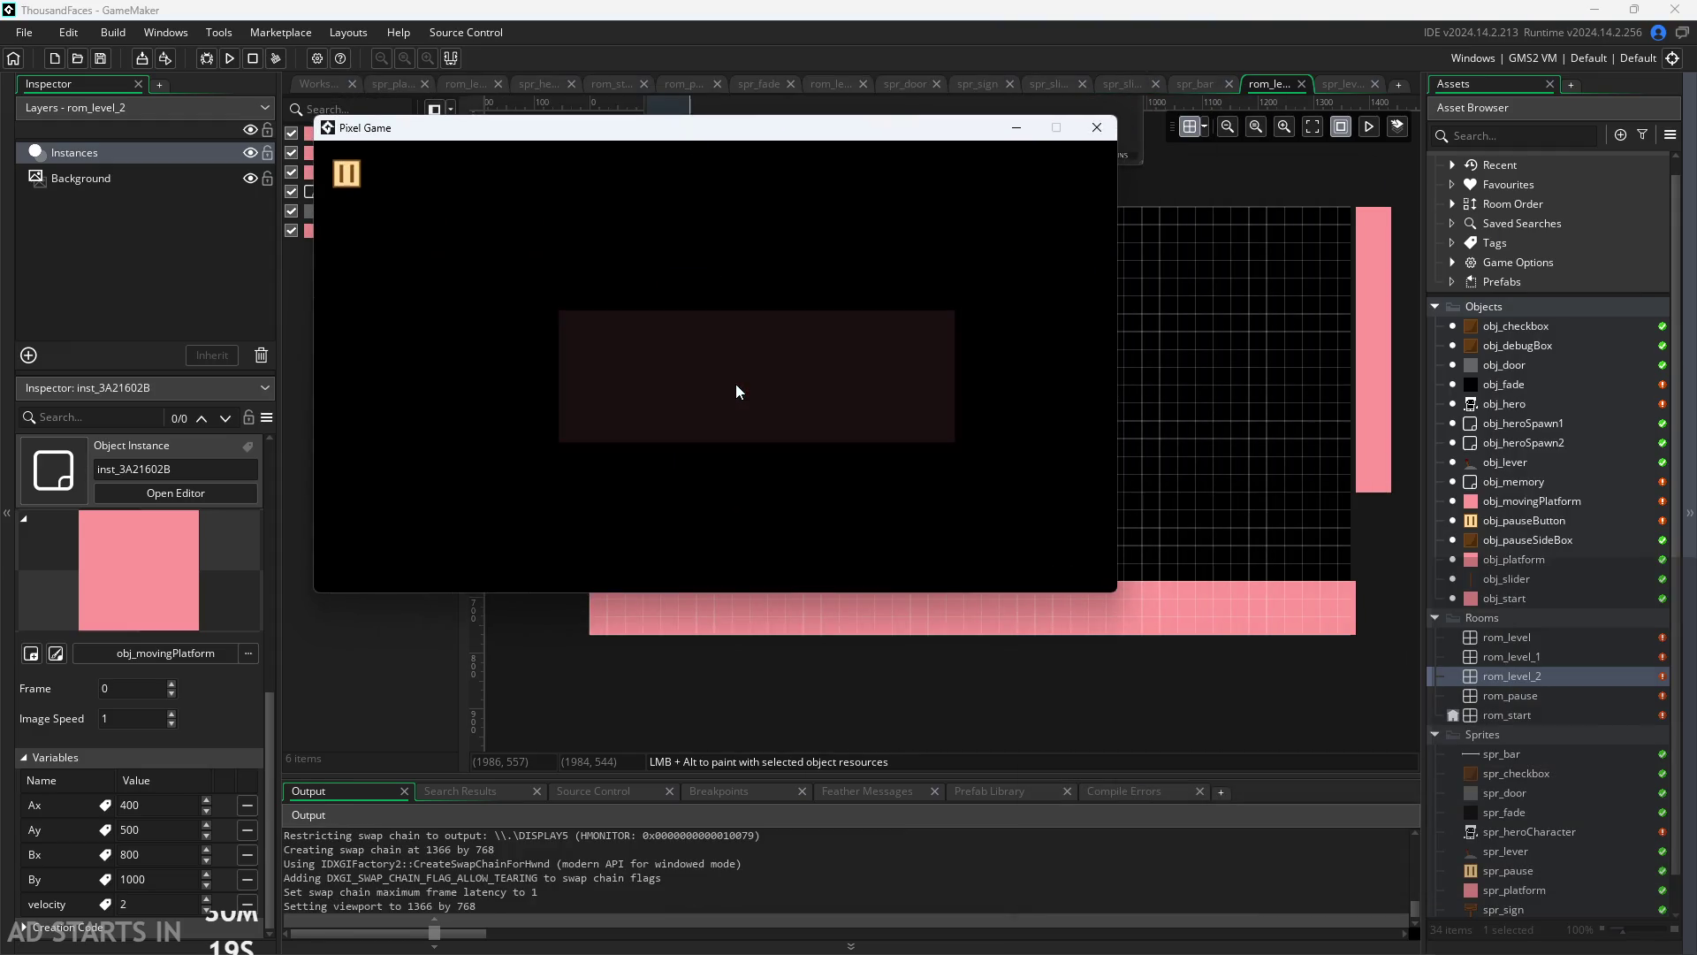
Step: Walk the hero right across level 2 and back left, then close the game window
key(Right)
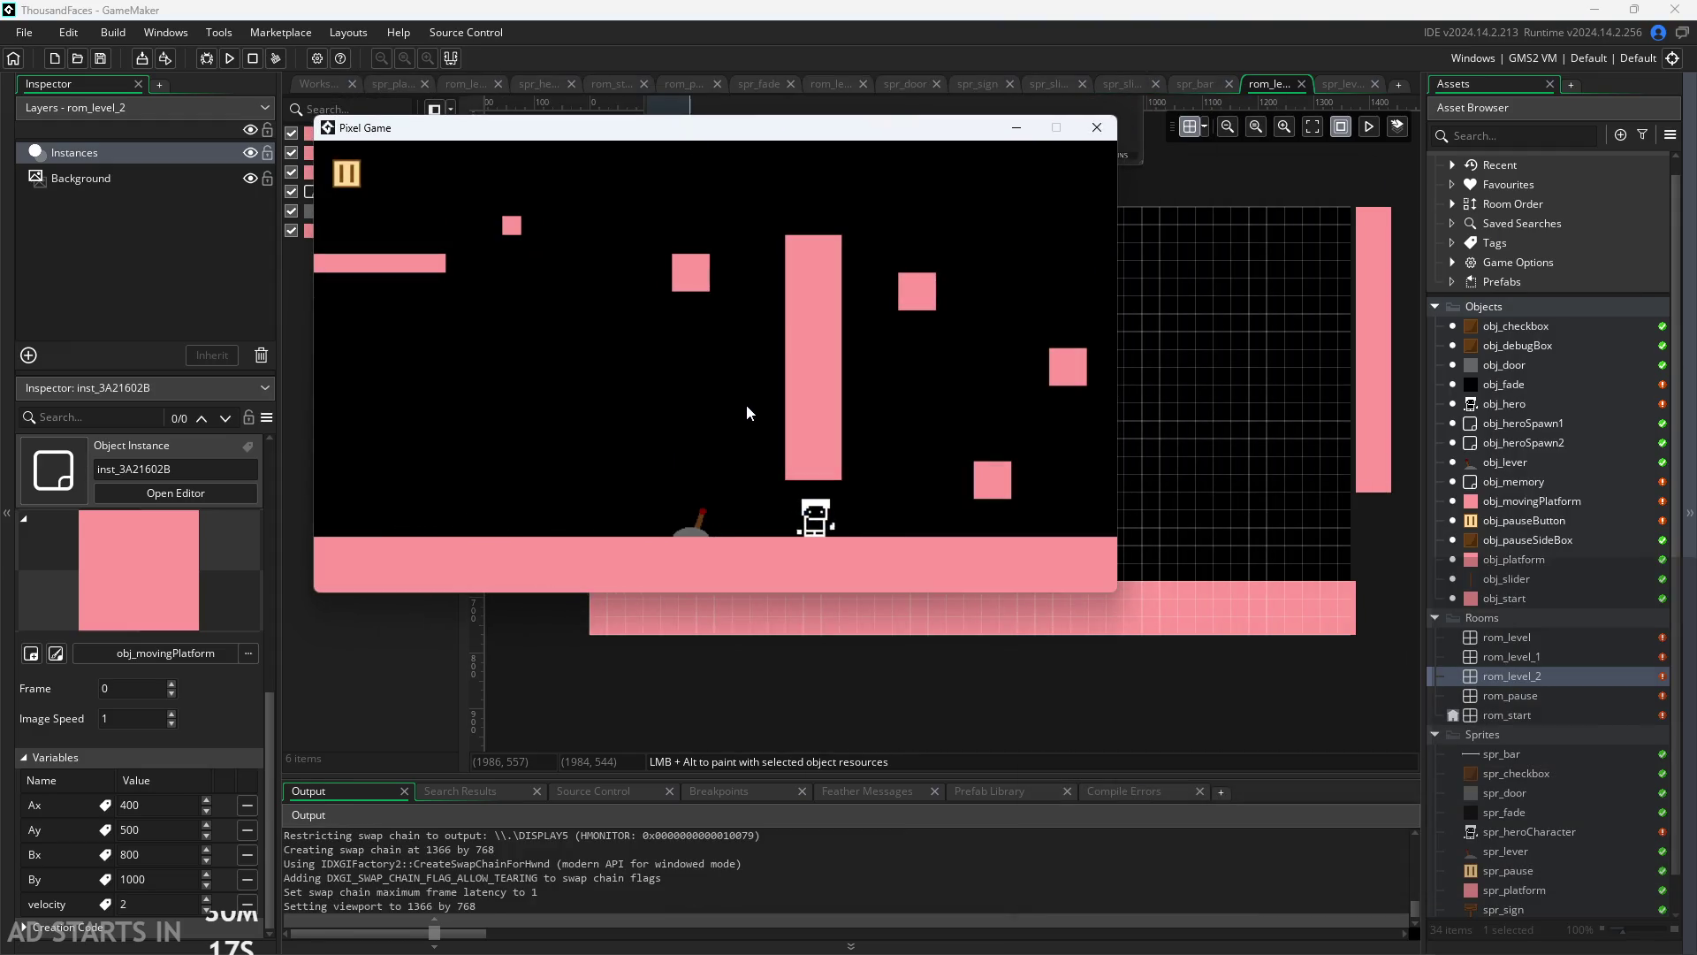
key(Right)
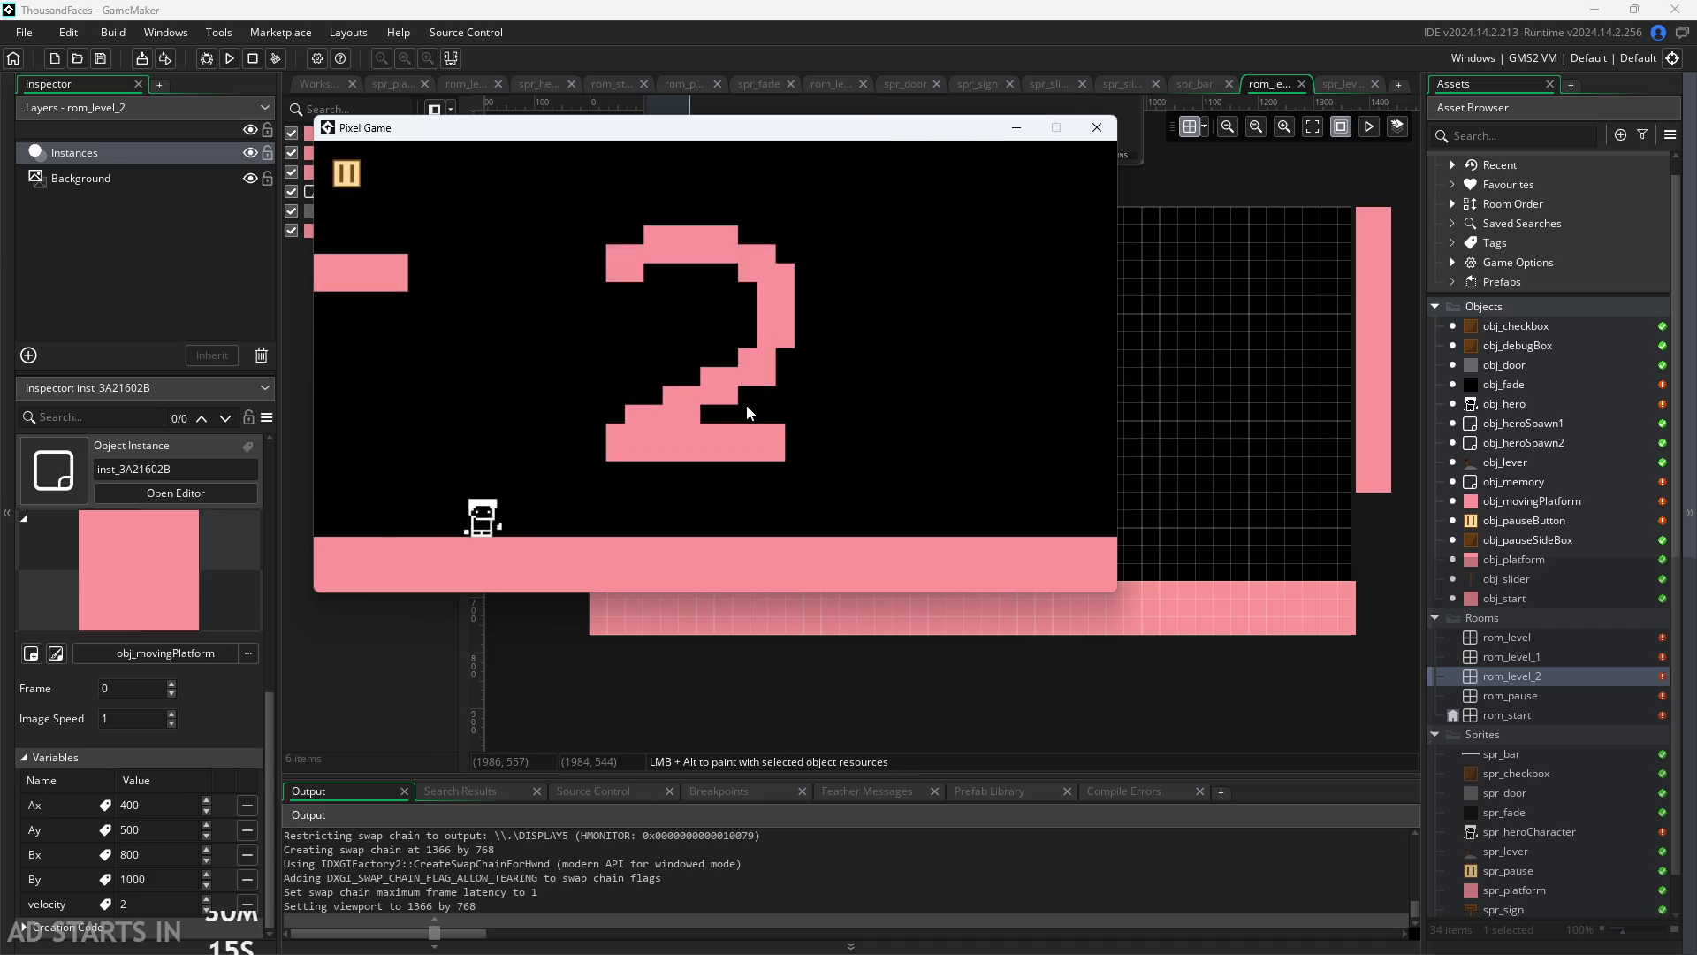
key(Right)
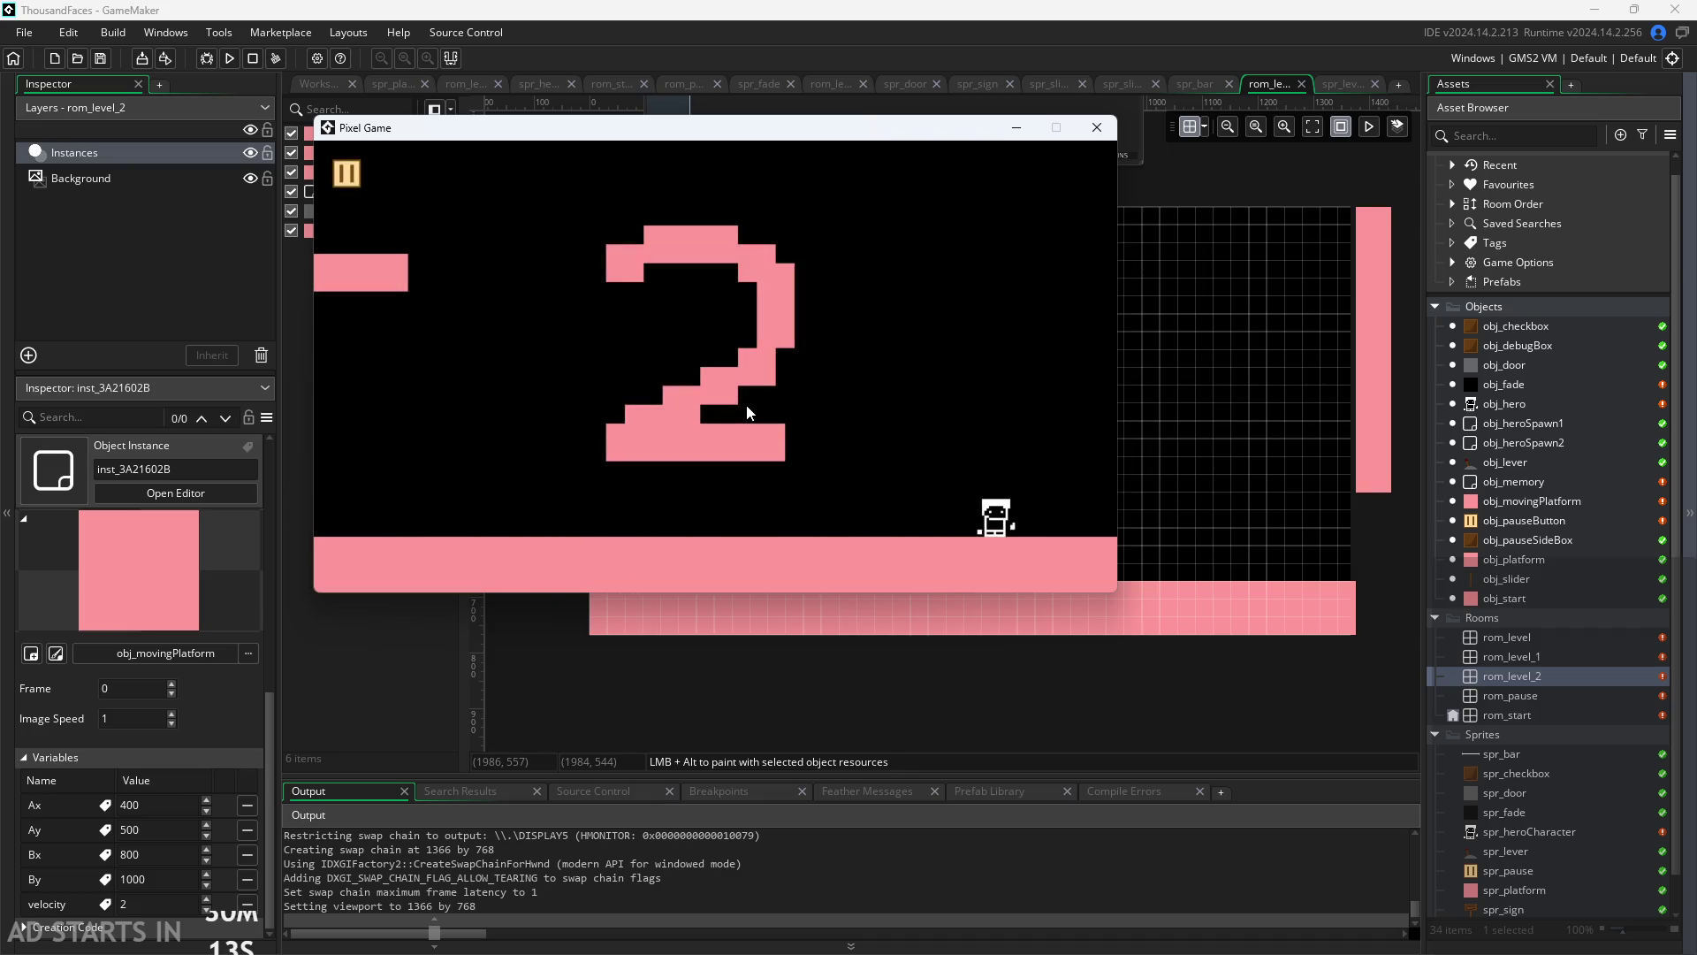
key(Right)
key(Left)
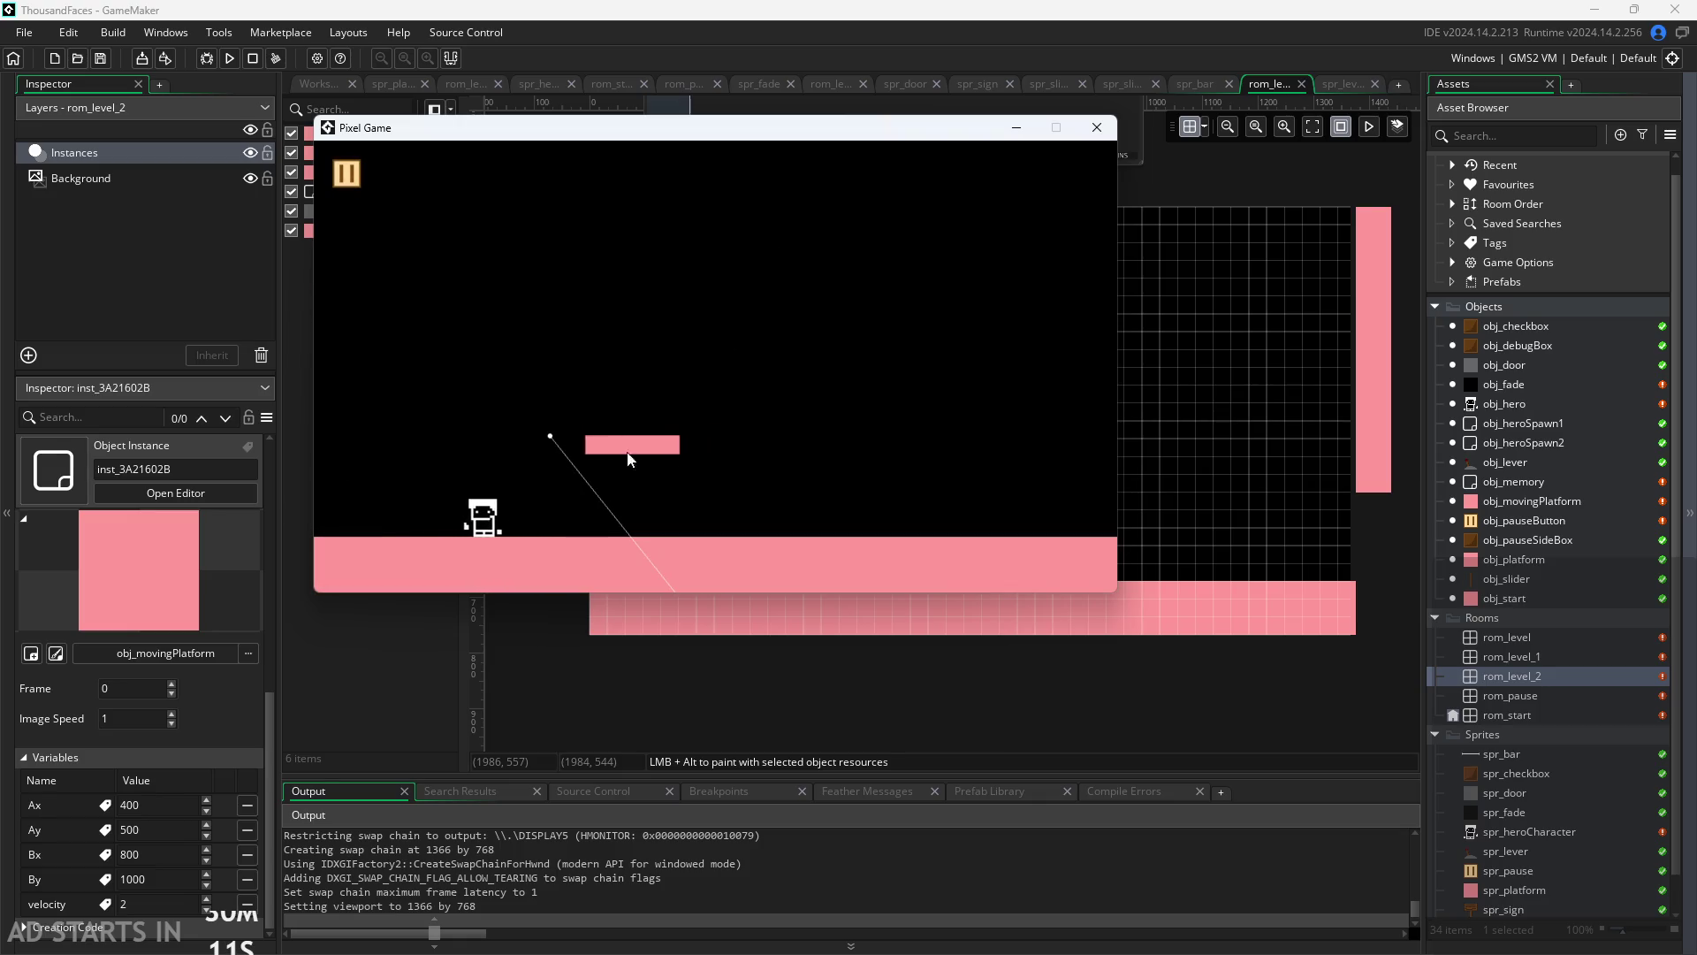
click(1105, 130)
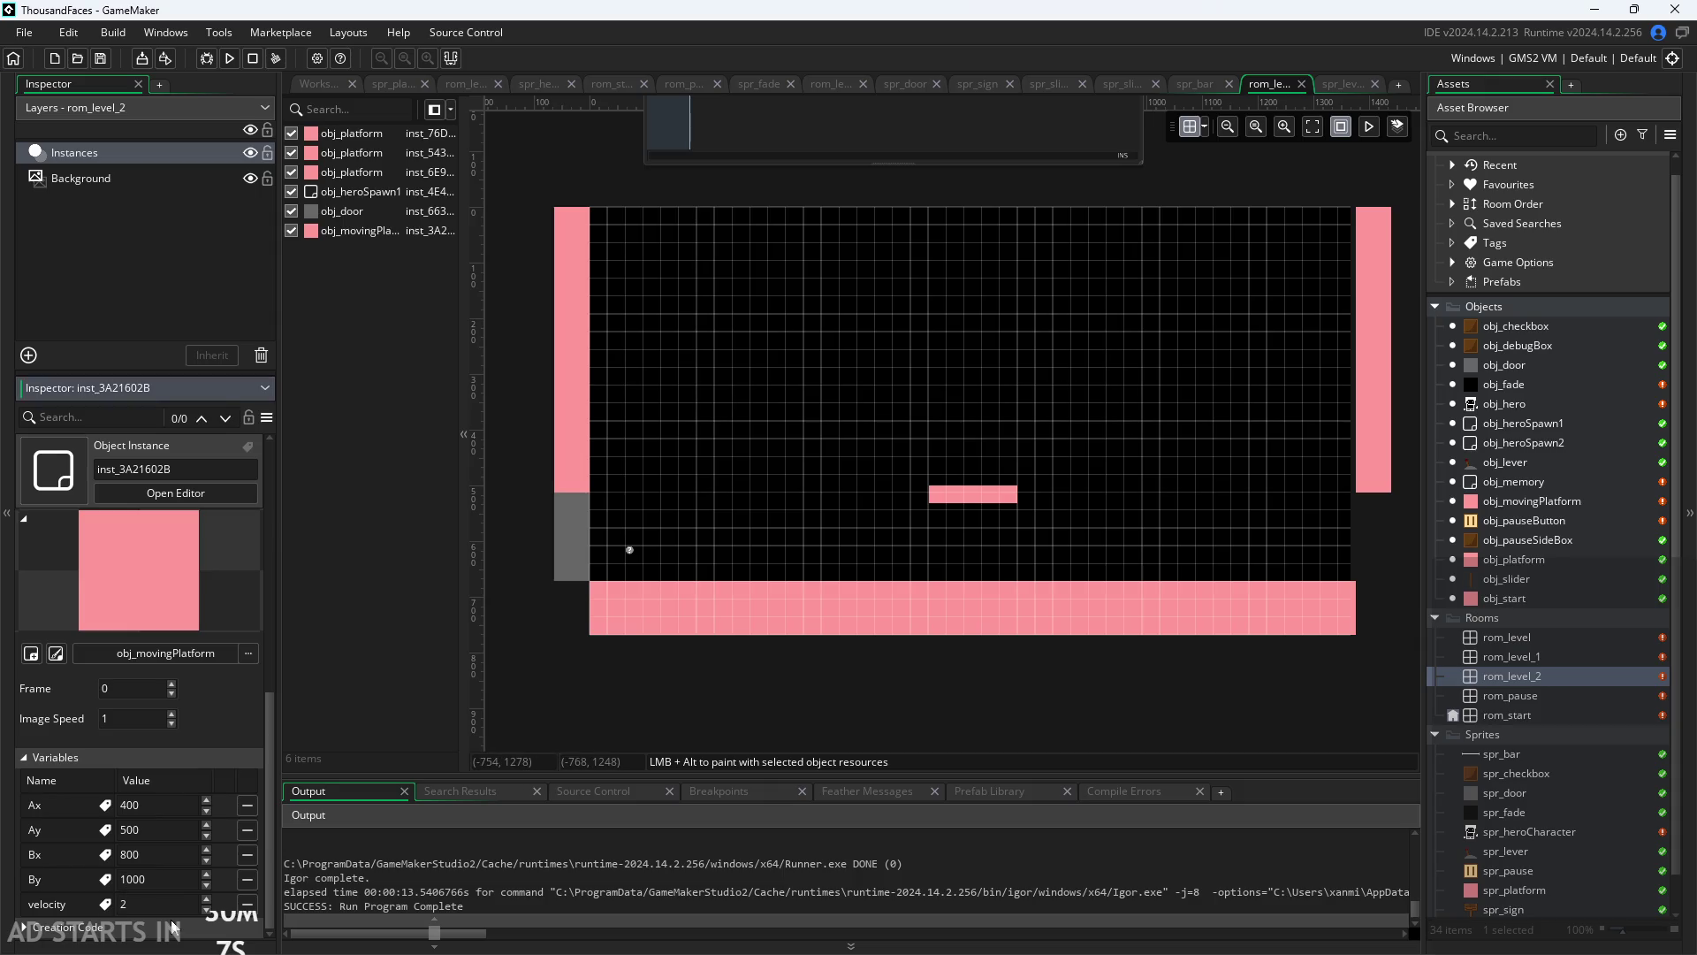
Step: Change the platform's By to 200, check its toFro Step code, and open obj_hero
key(BackSpace)
key(BackSpace)
text(2)
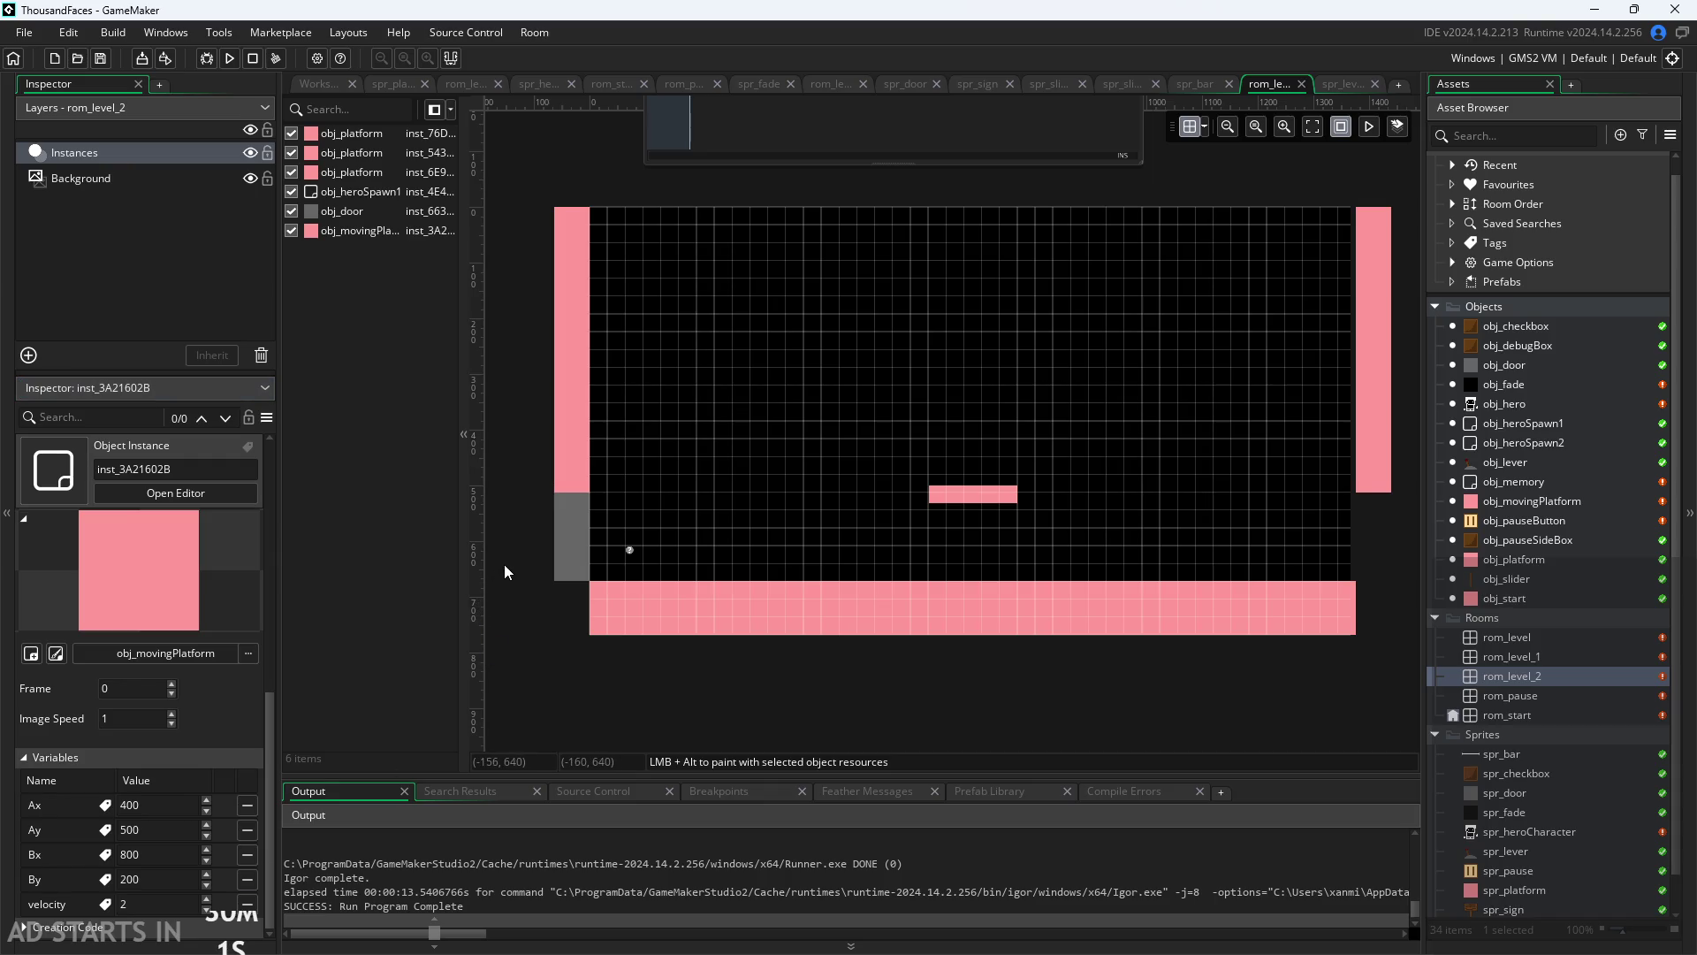
click(318, 84)
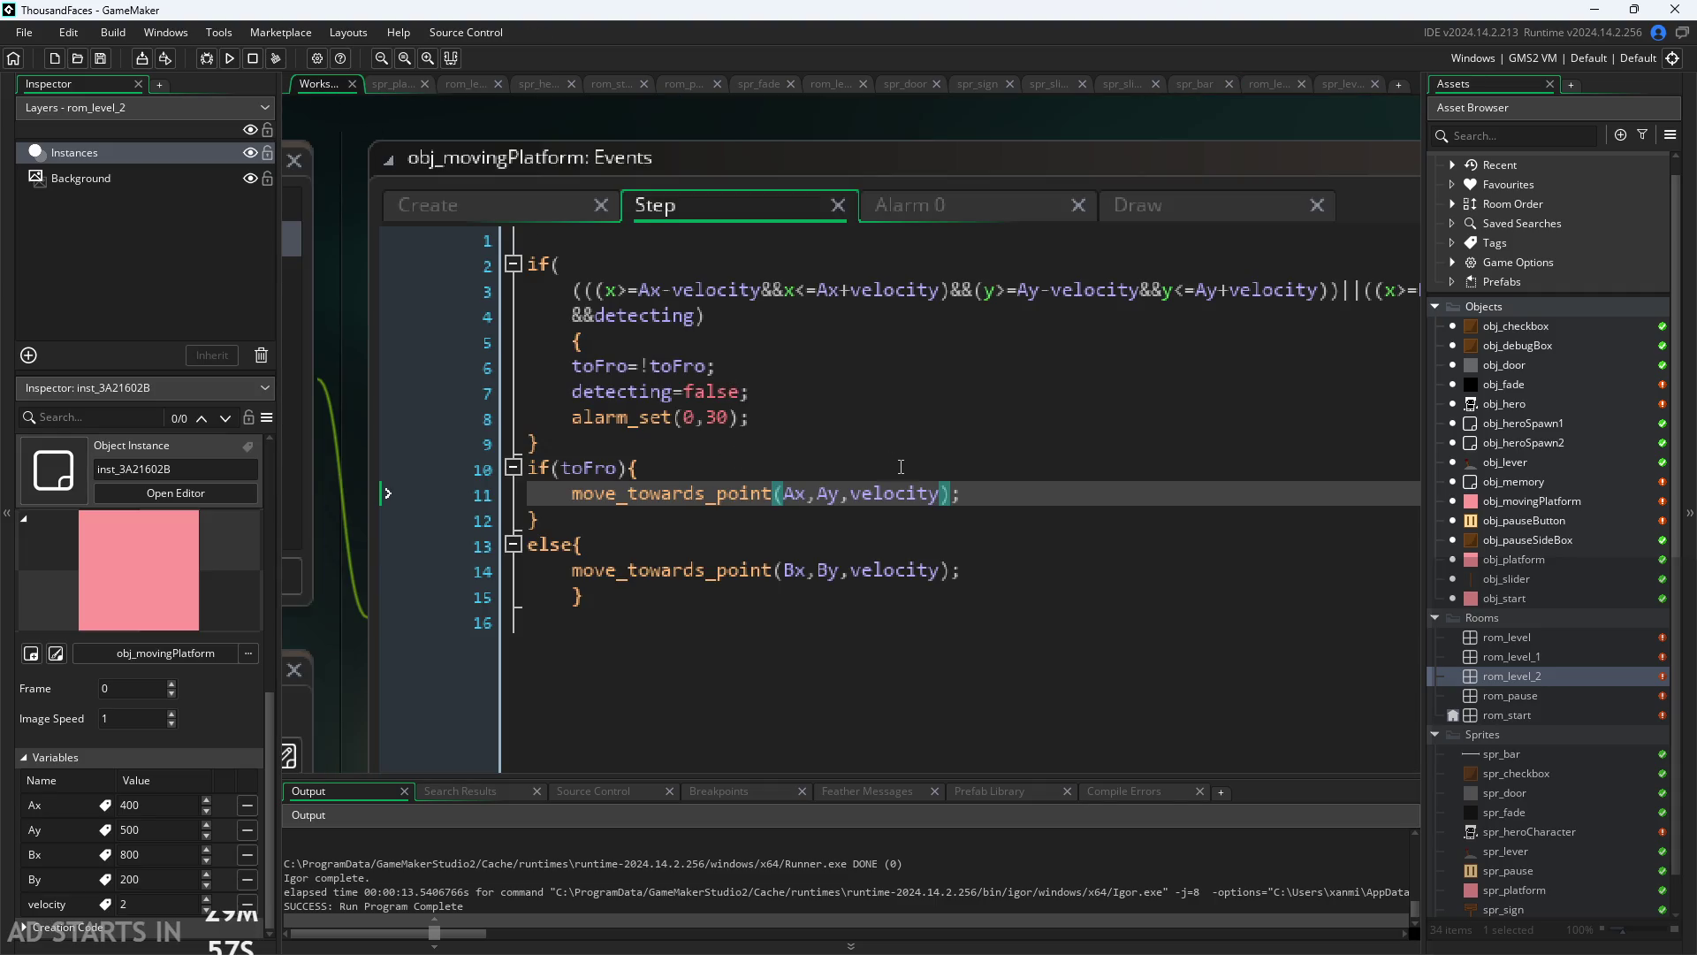
click(798, 480)
click(798, 482)
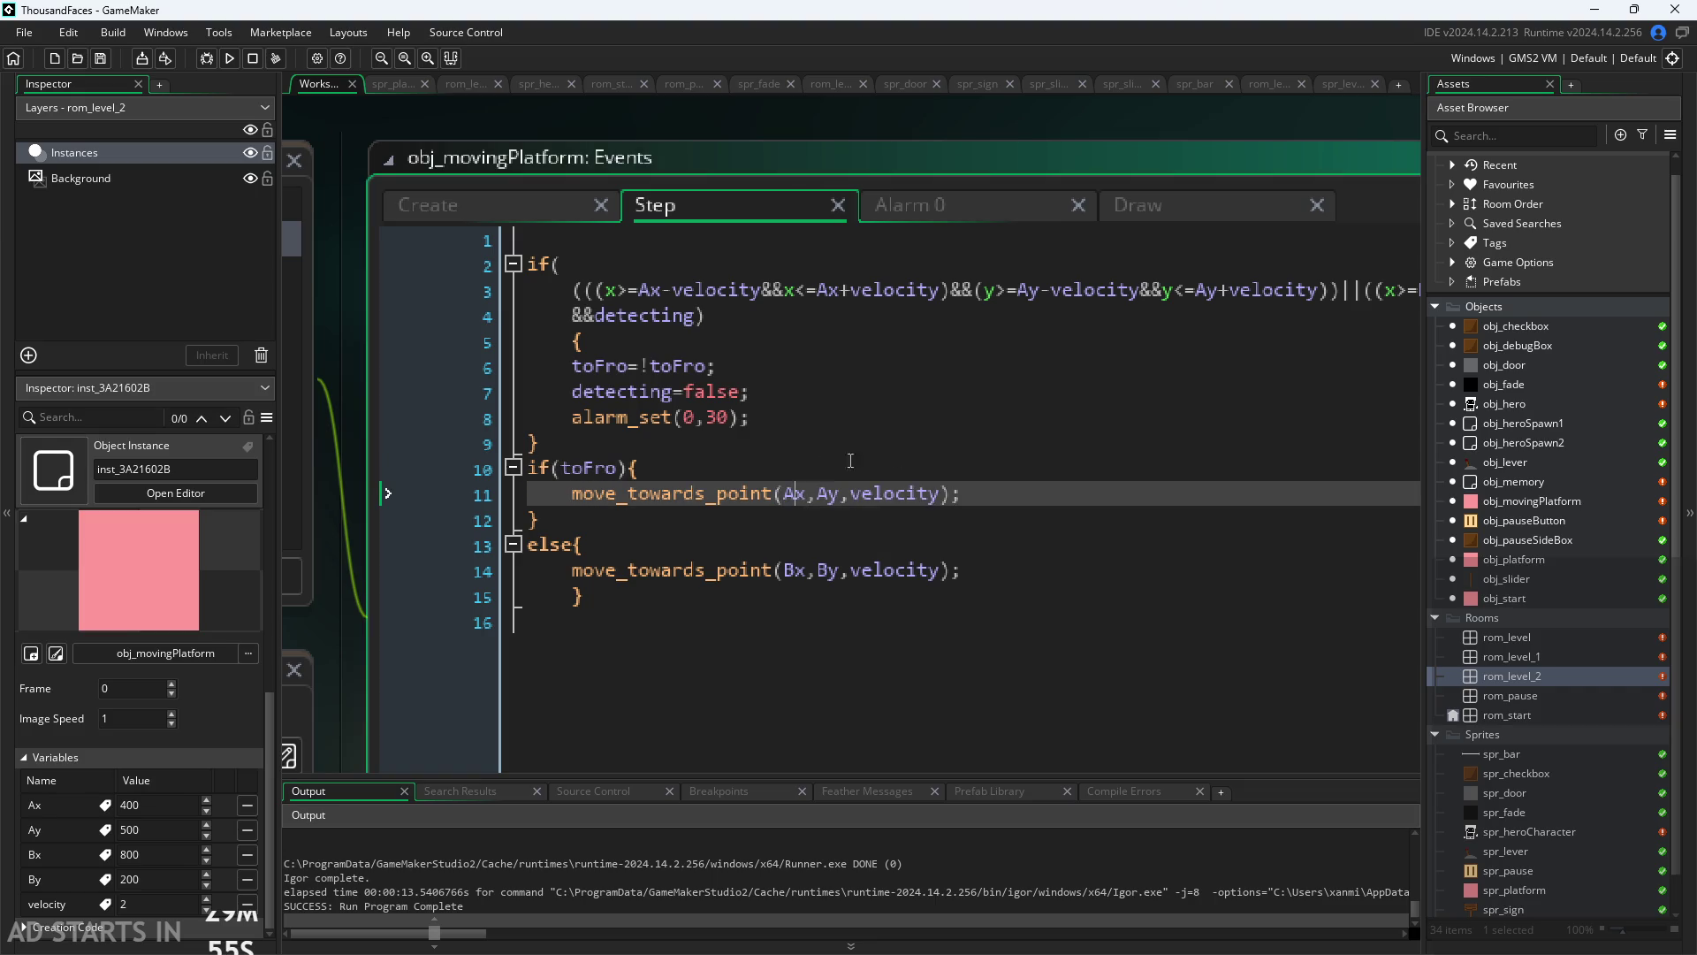
double_click(1483, 403)
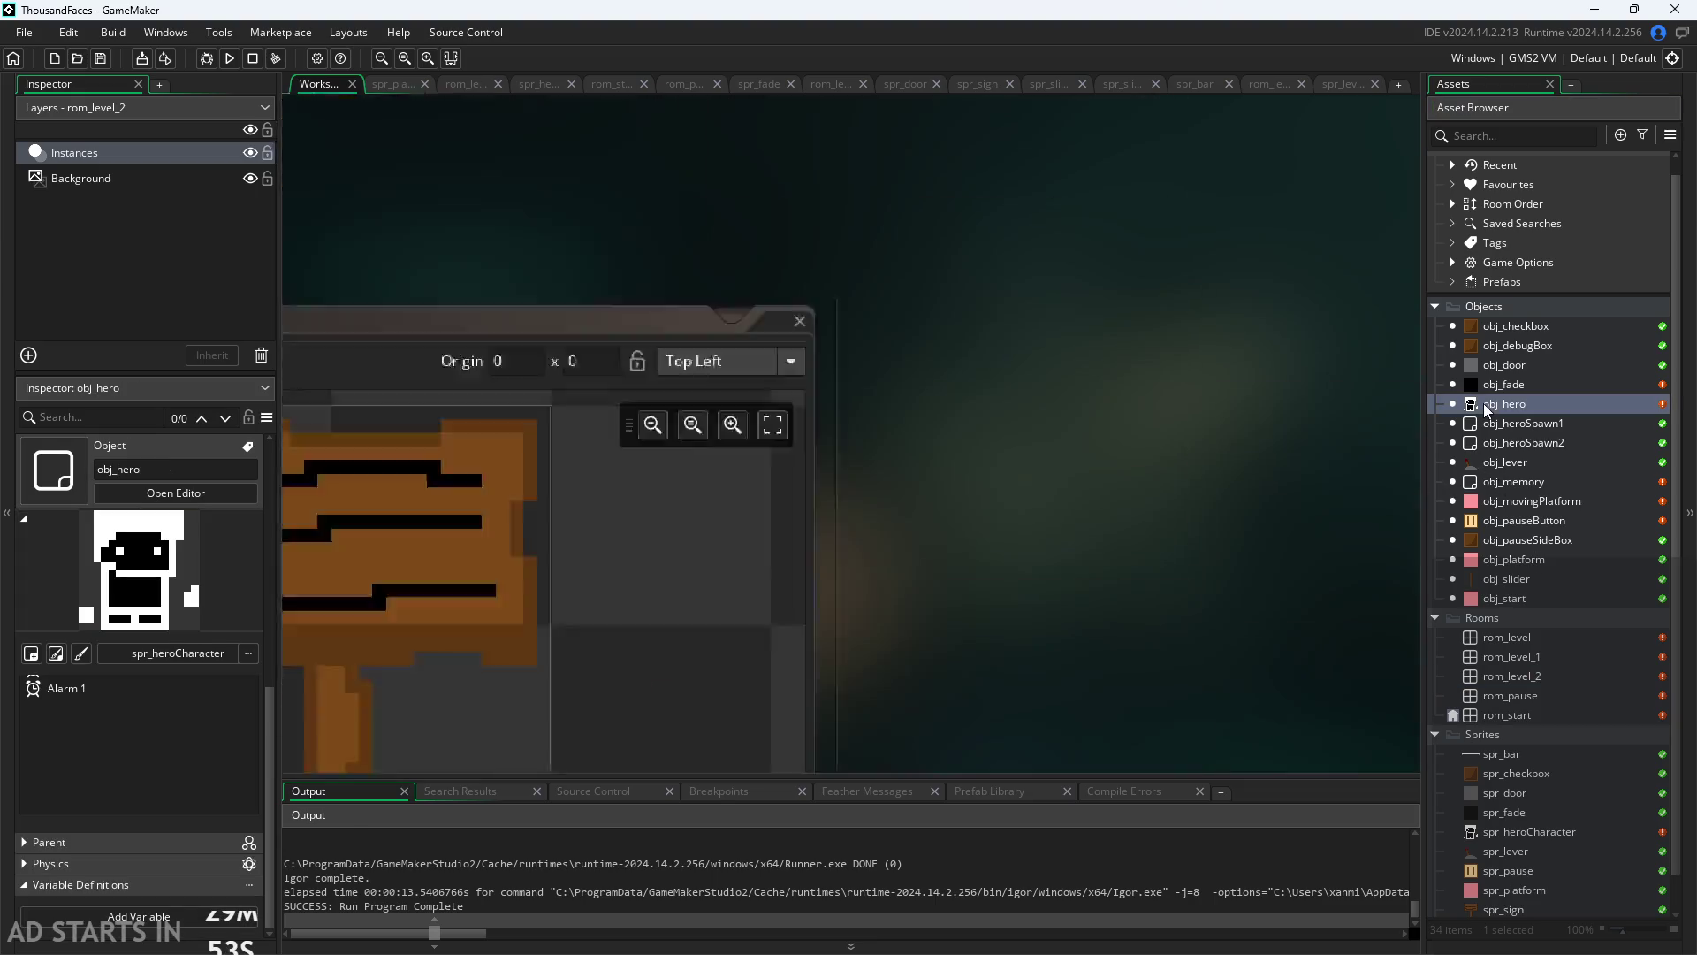
Step: Pan and zoom onto obj_hero's Step code to show the horVeloc slowdown lines
drag(721, 591, 596, 651)
scroll(596, 651, up, 6)
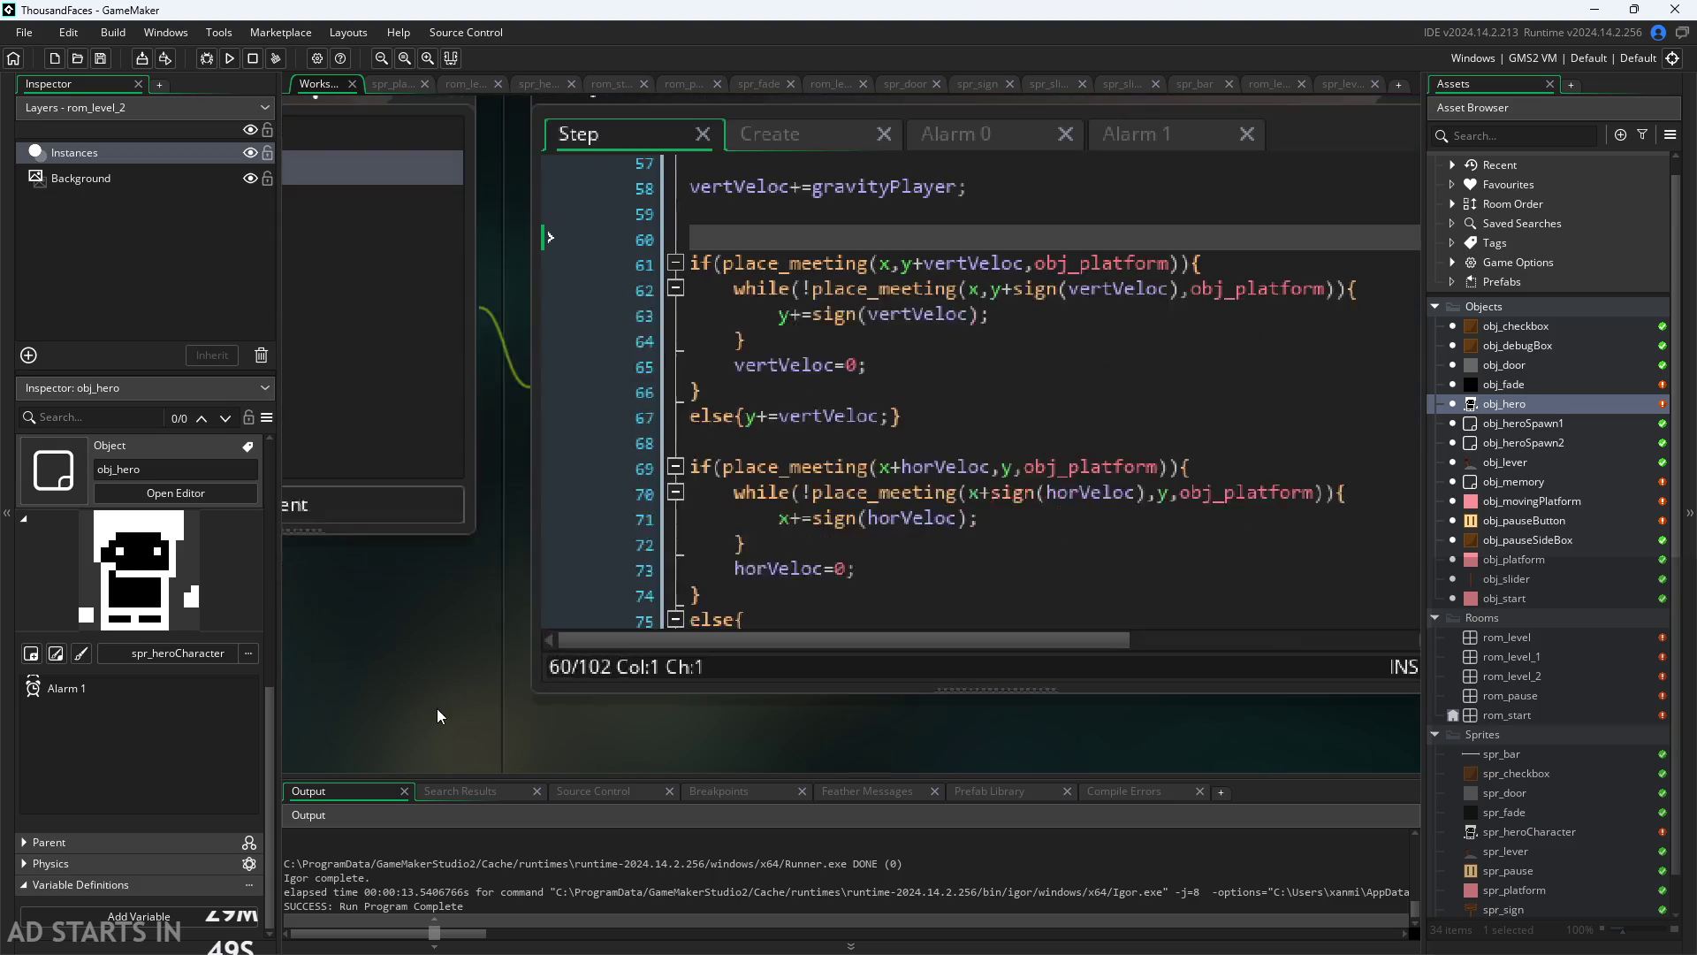
scroll(462, 621, down, 8)
scroll(785, 502, up, 15)
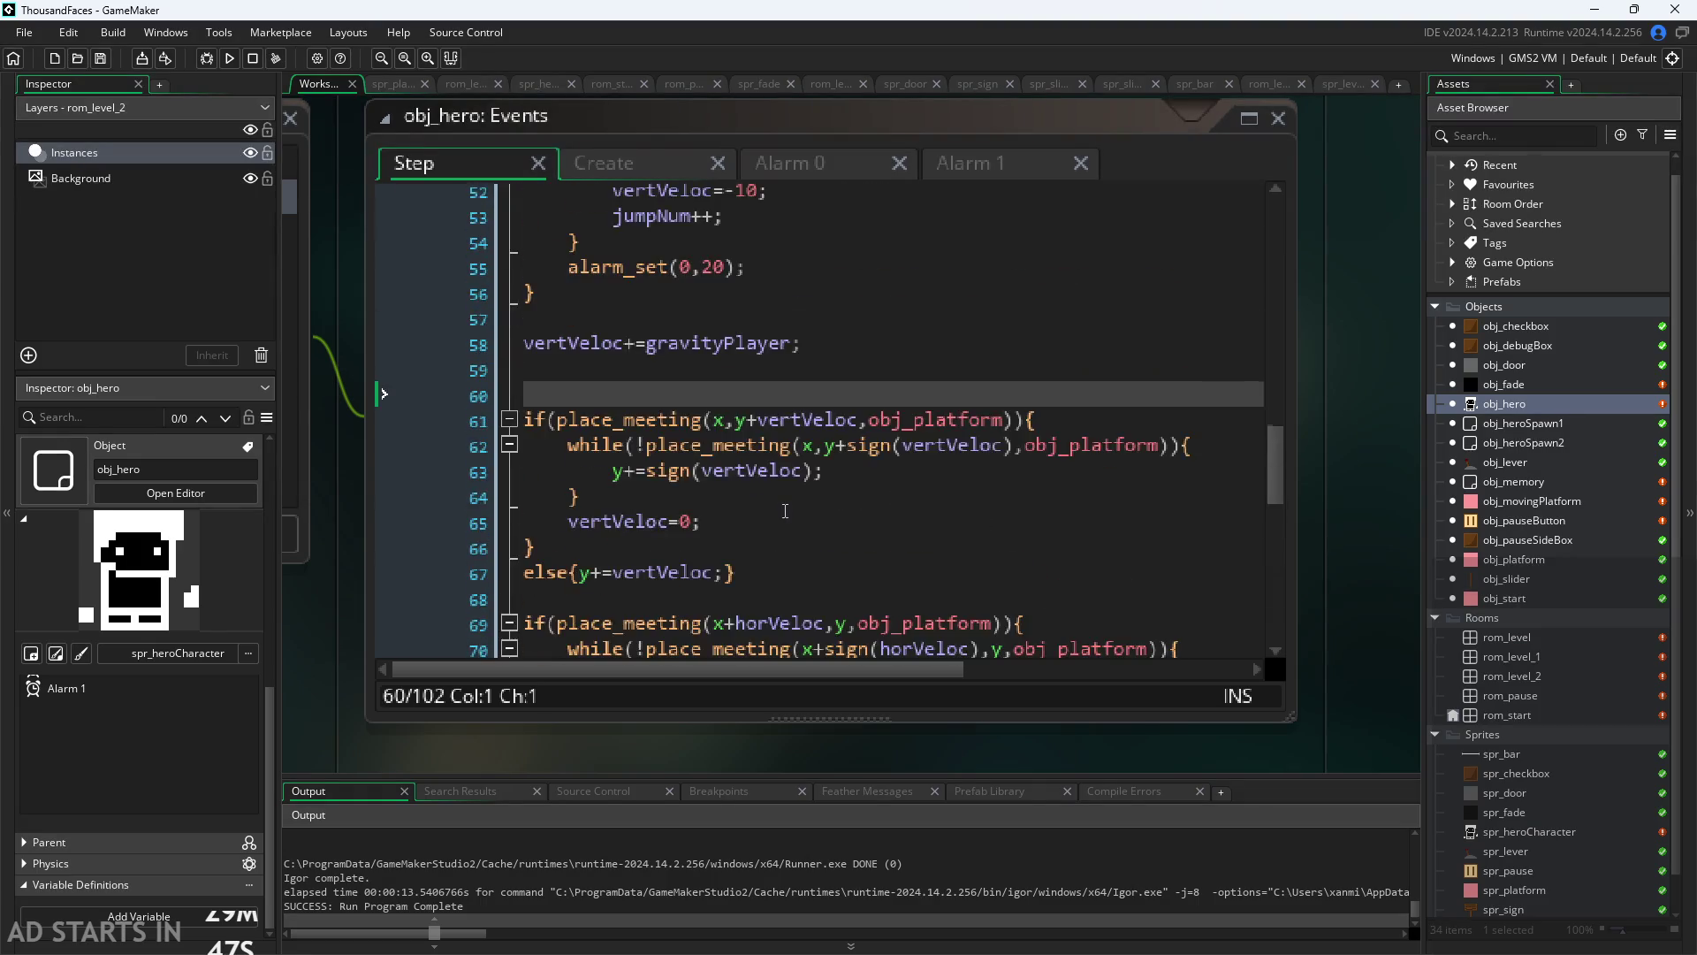
scroll(785, 502, up, 6)
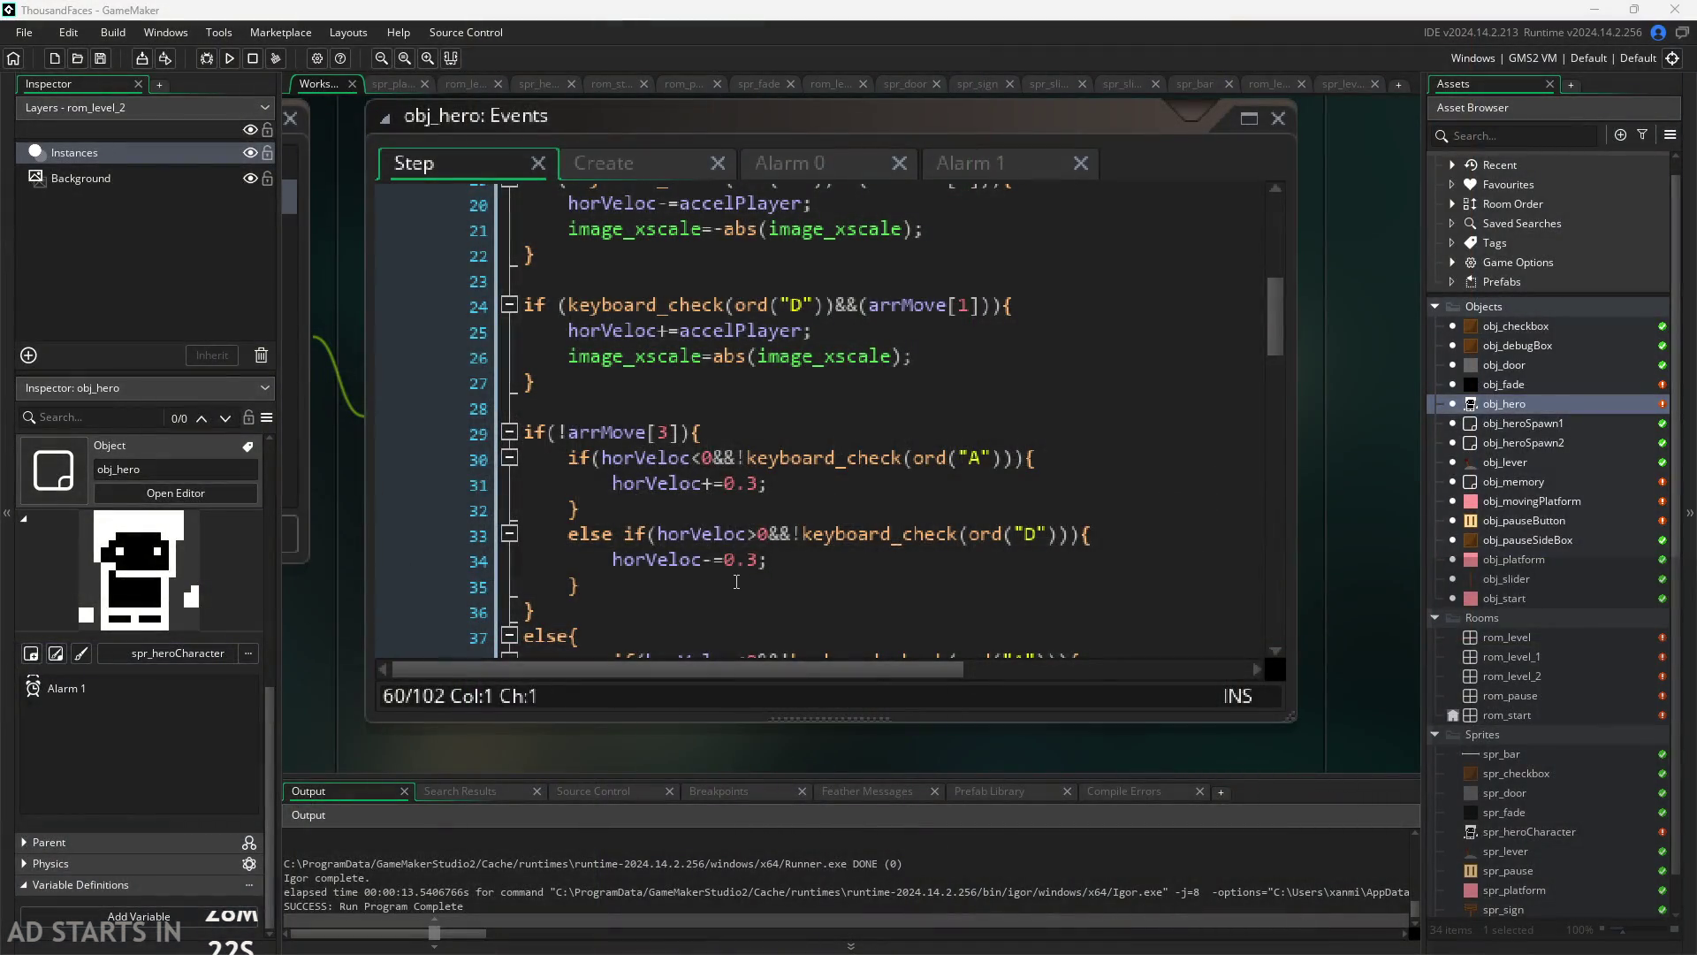
click(744, 559)
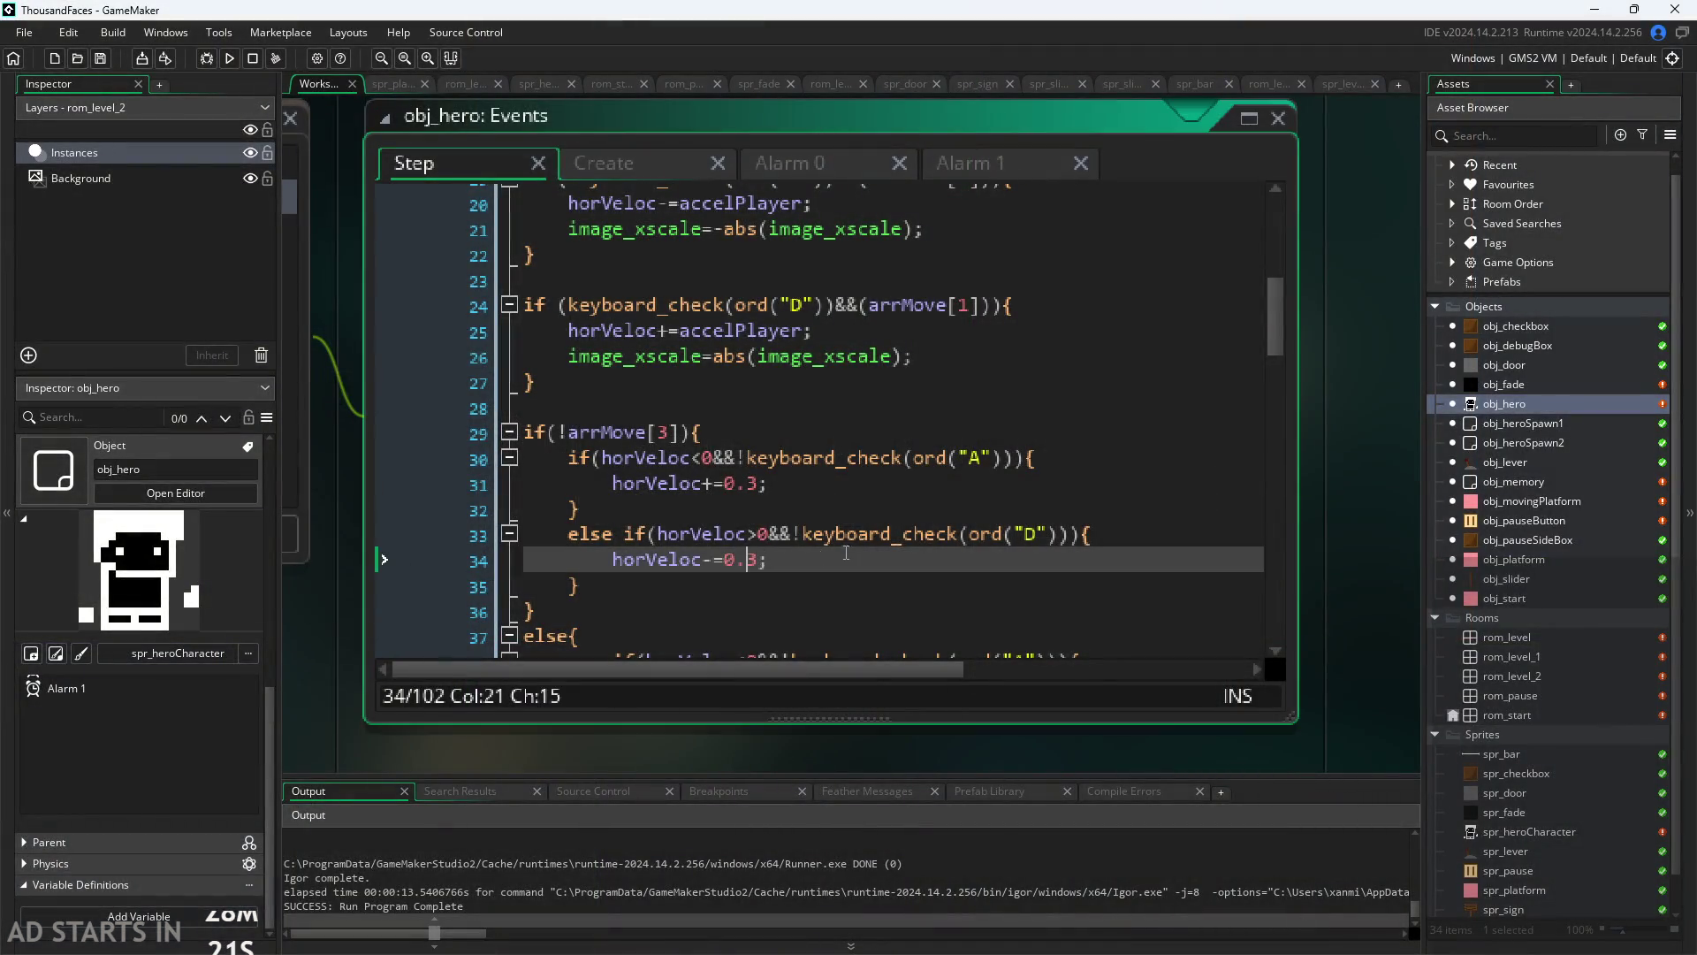
Step: Walk through the horVeloc slowdown block on lines 29–31 of the Step code
key(End)
click(784, 510)
click(809, 480)
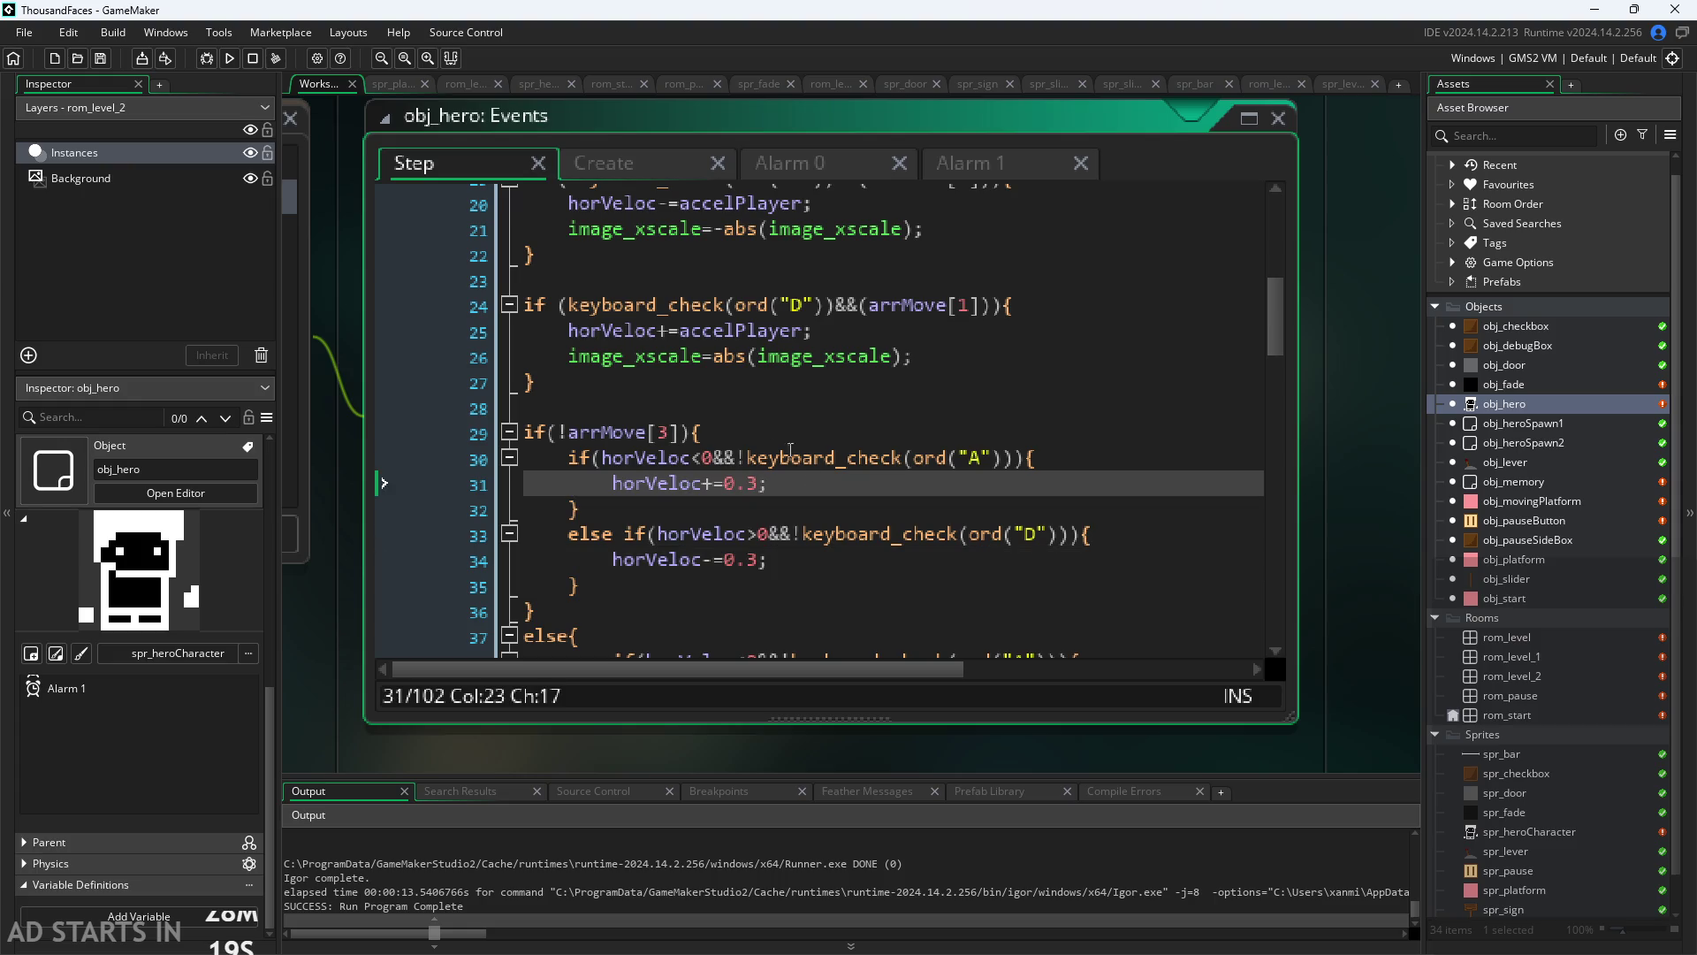
click(733, 409)
click(738, 435)
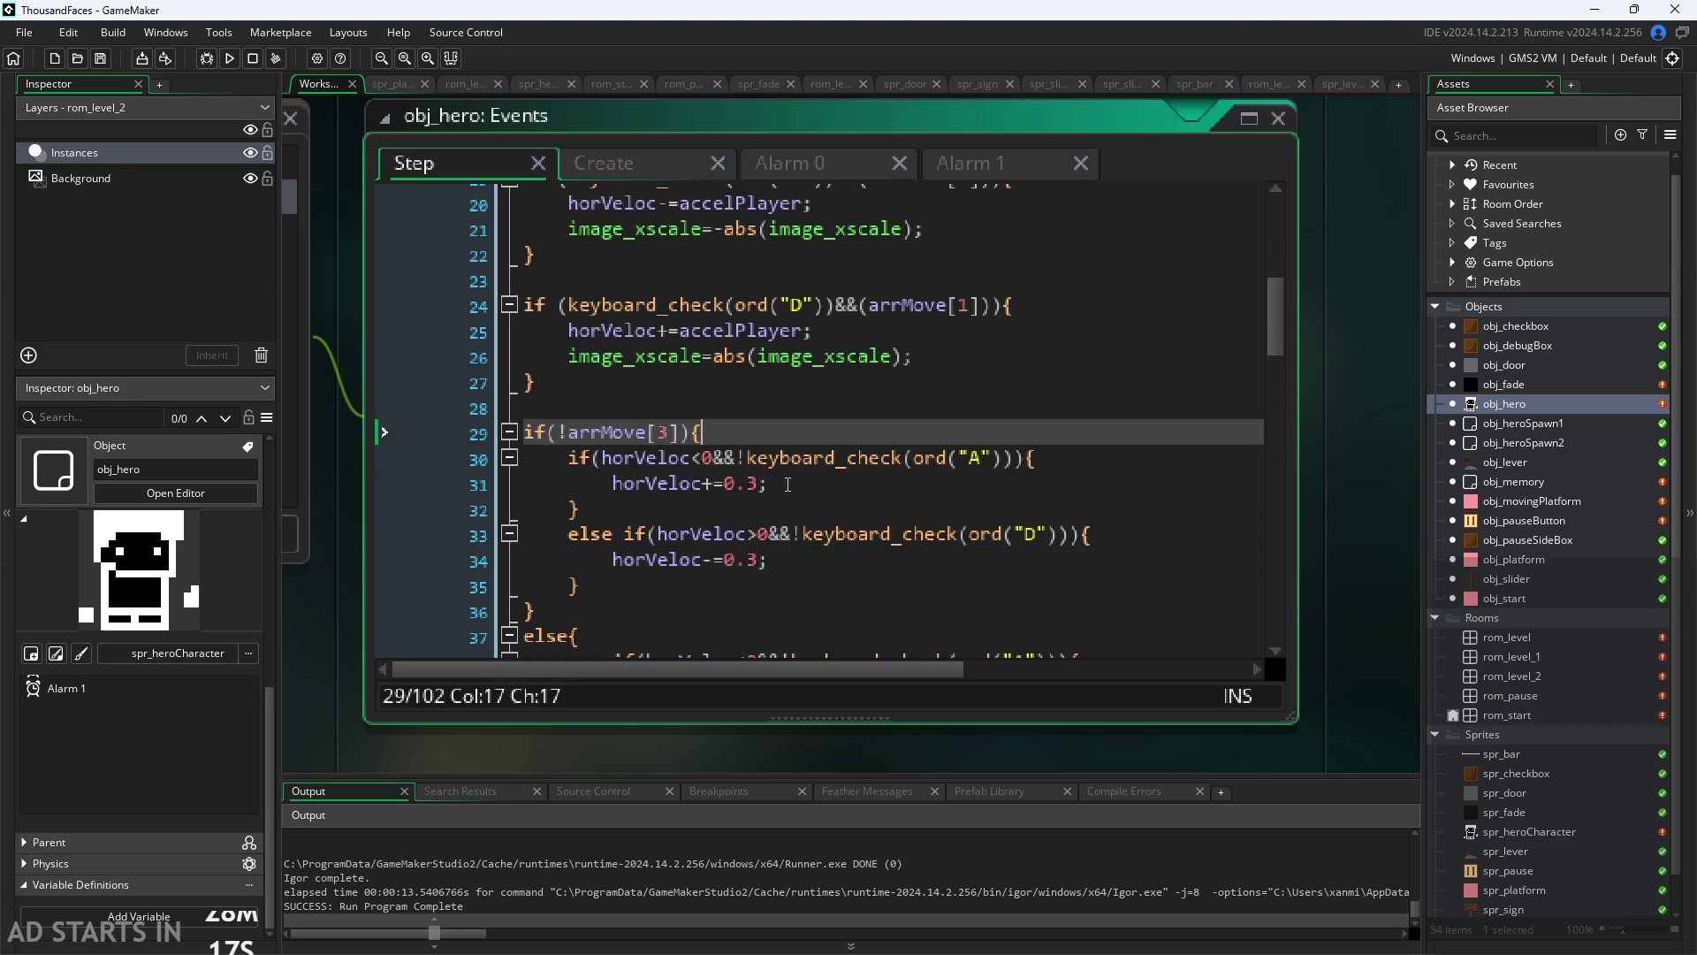
click(801, 458)
click(762, 484)
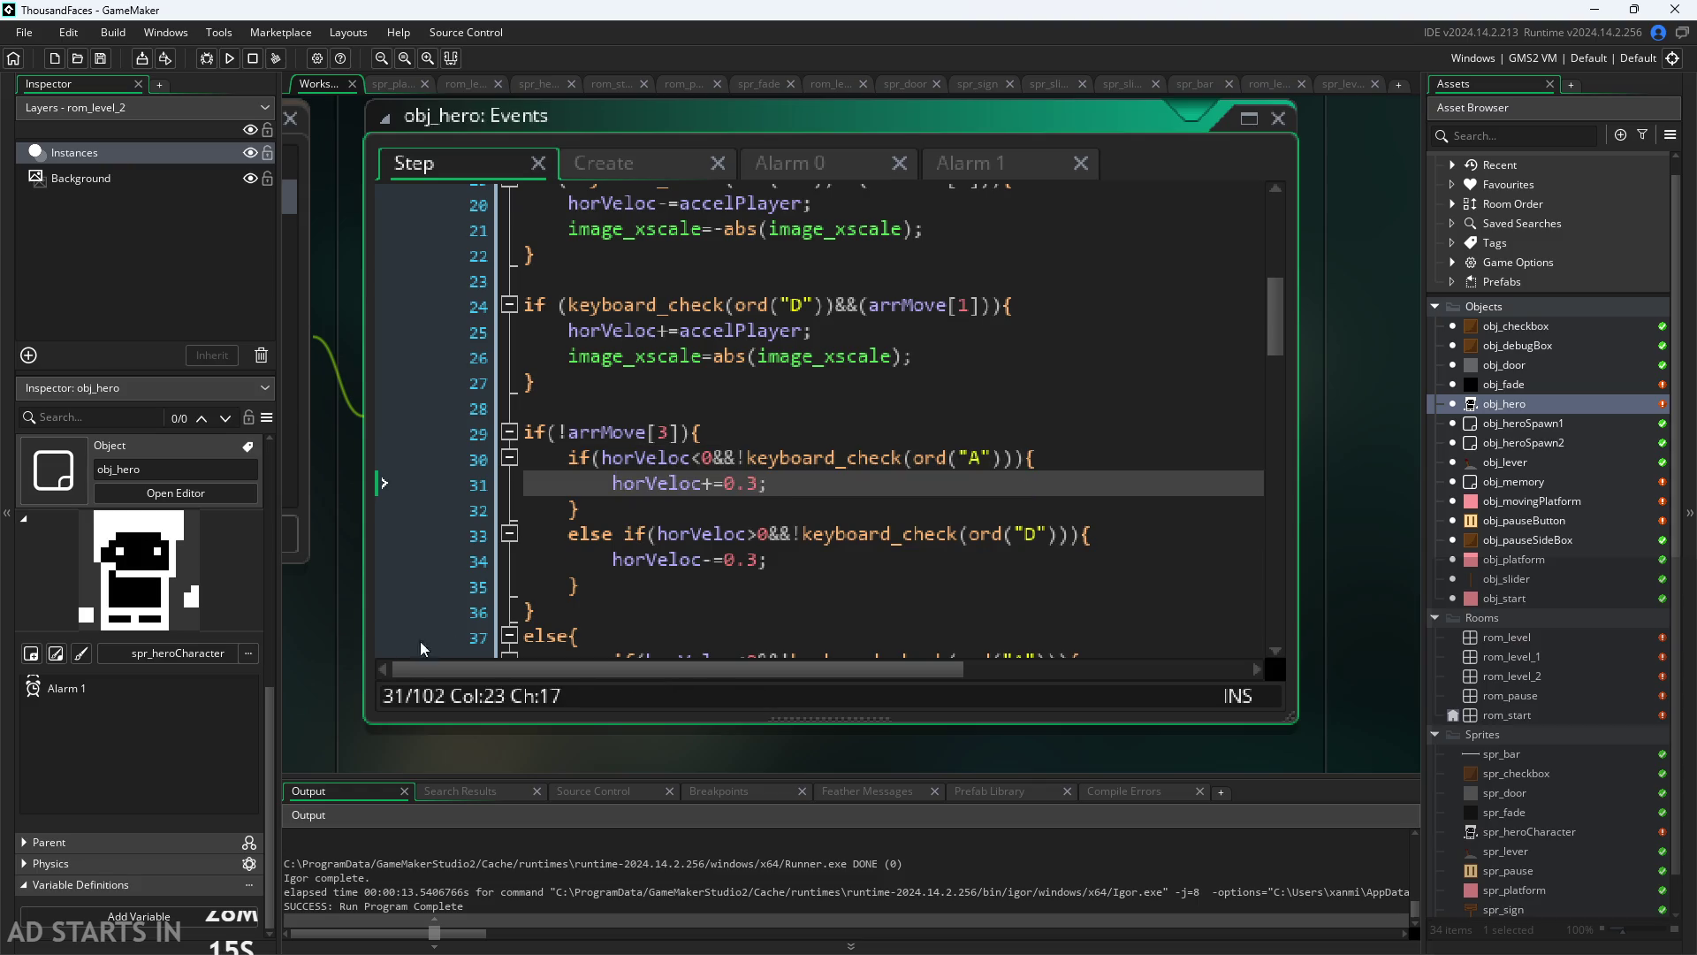
click(353, 652)
scroll(352, 653, down, 2)
scroll(349, 635, up, 3)
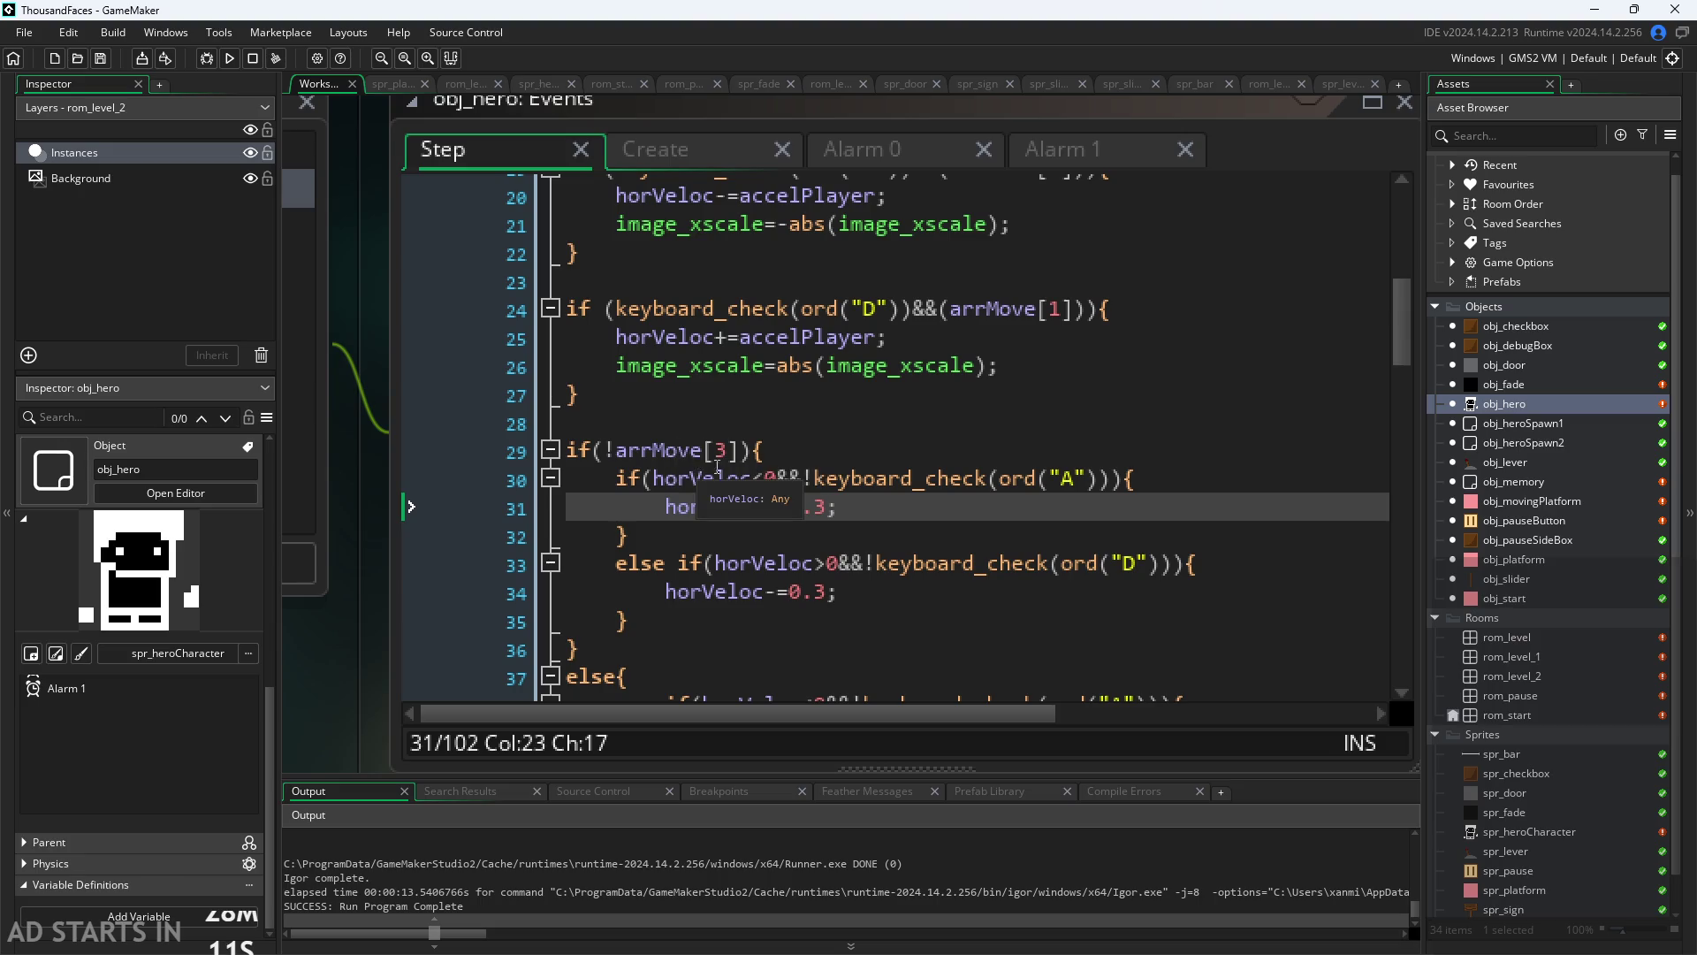
click(842, 511)
key(Left)
key(Up)
click(842, 511)
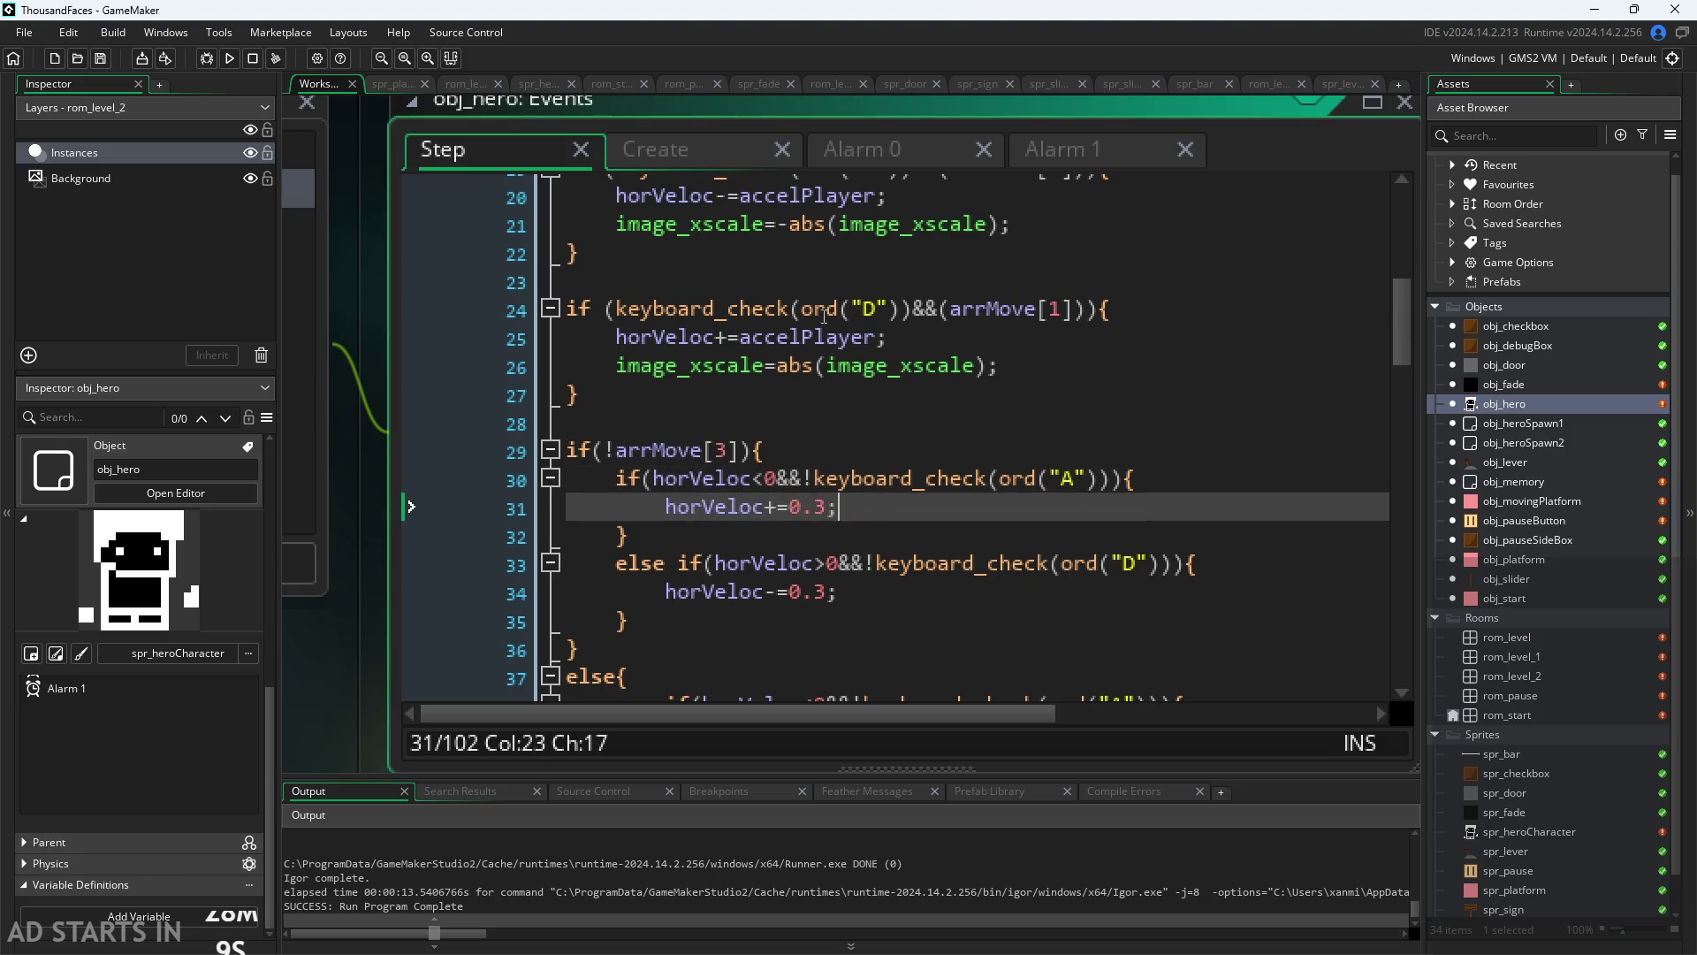
Step: Check the 0.3 factor in Create, then re-examine the horVeloc checks on lines 30–33
click(721, 159)
click(757, 247)
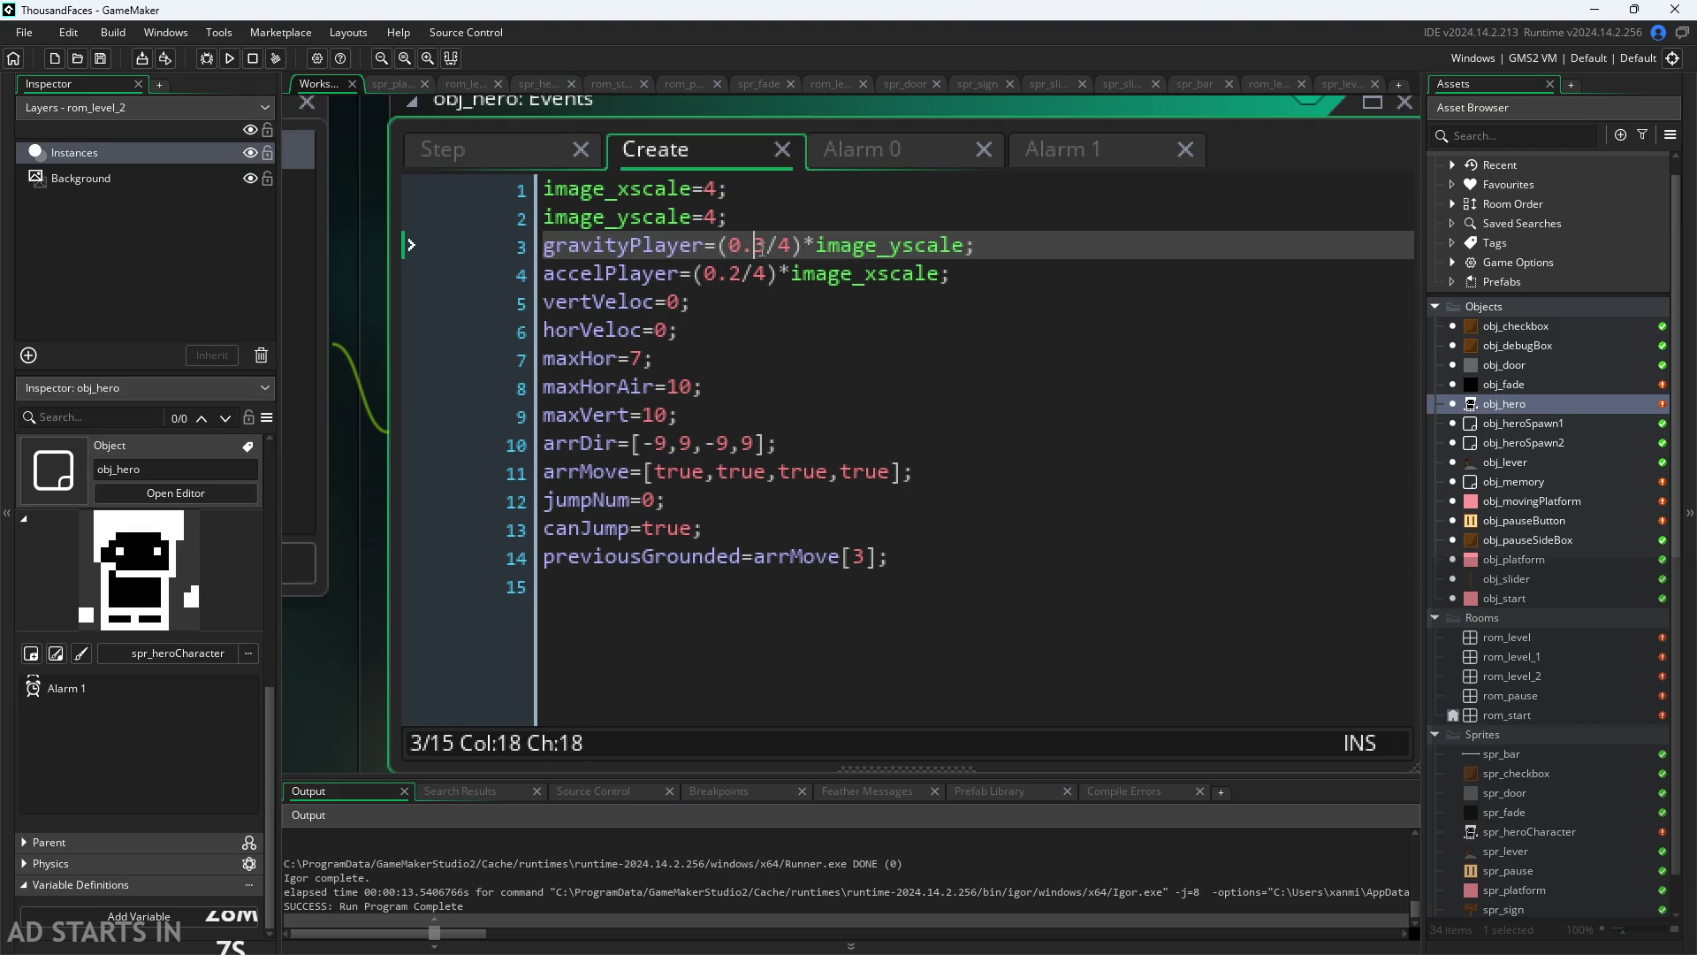
click(475, 158)
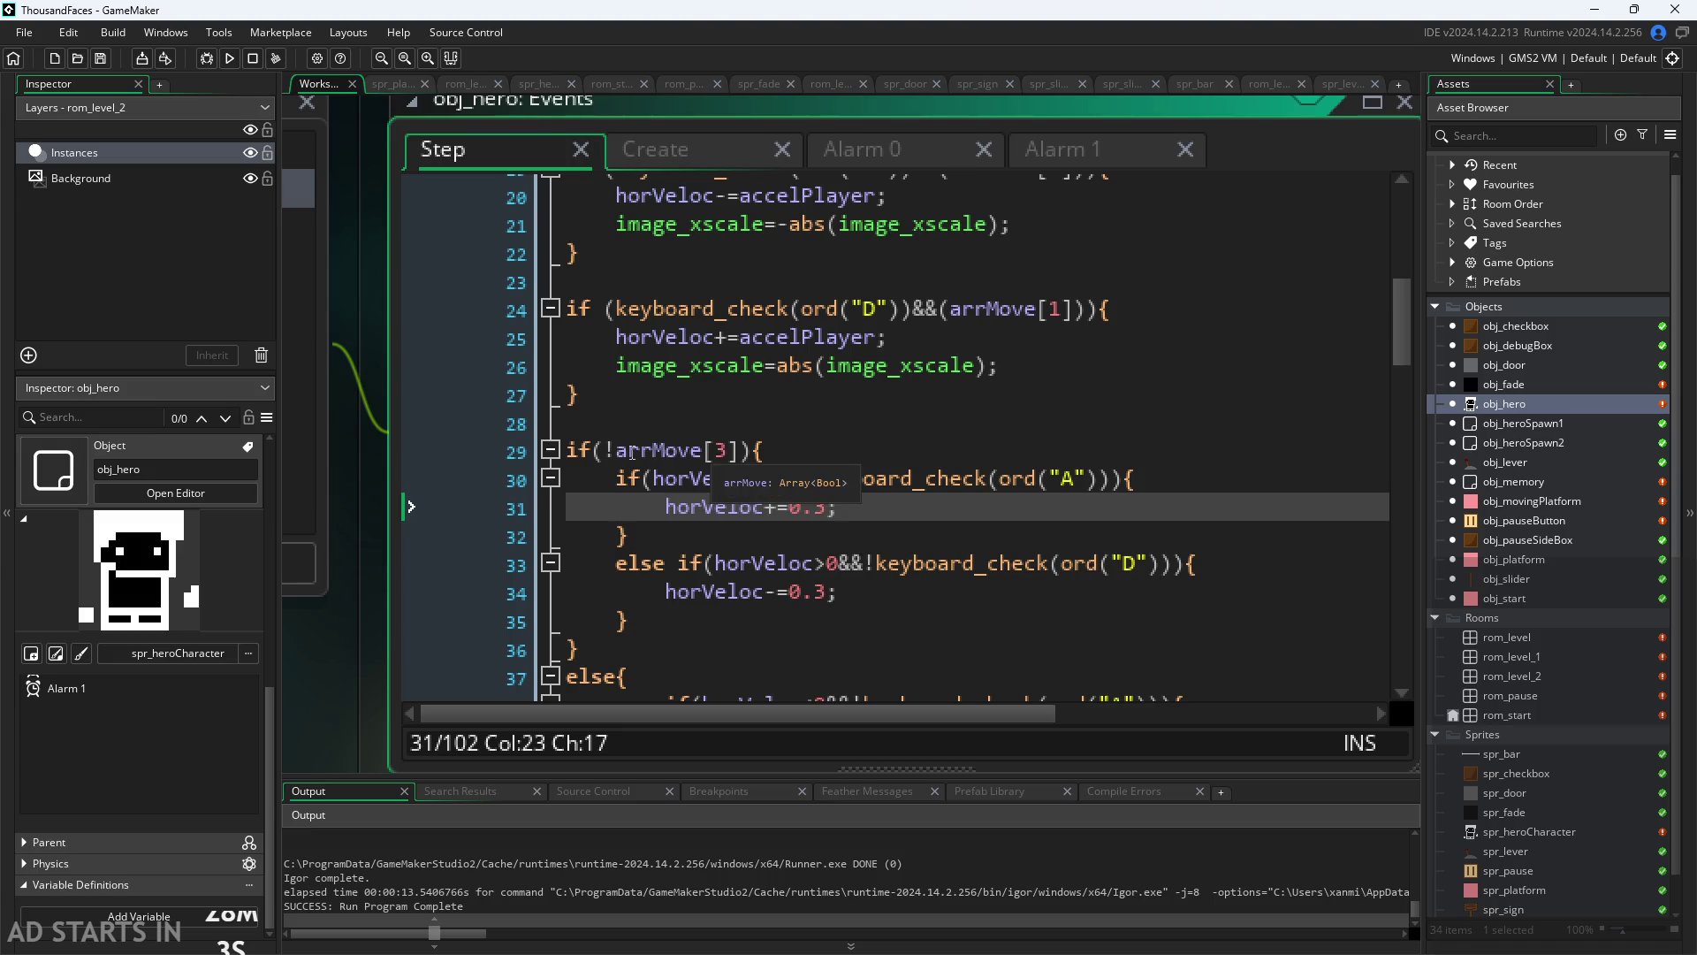
click(629, 451)
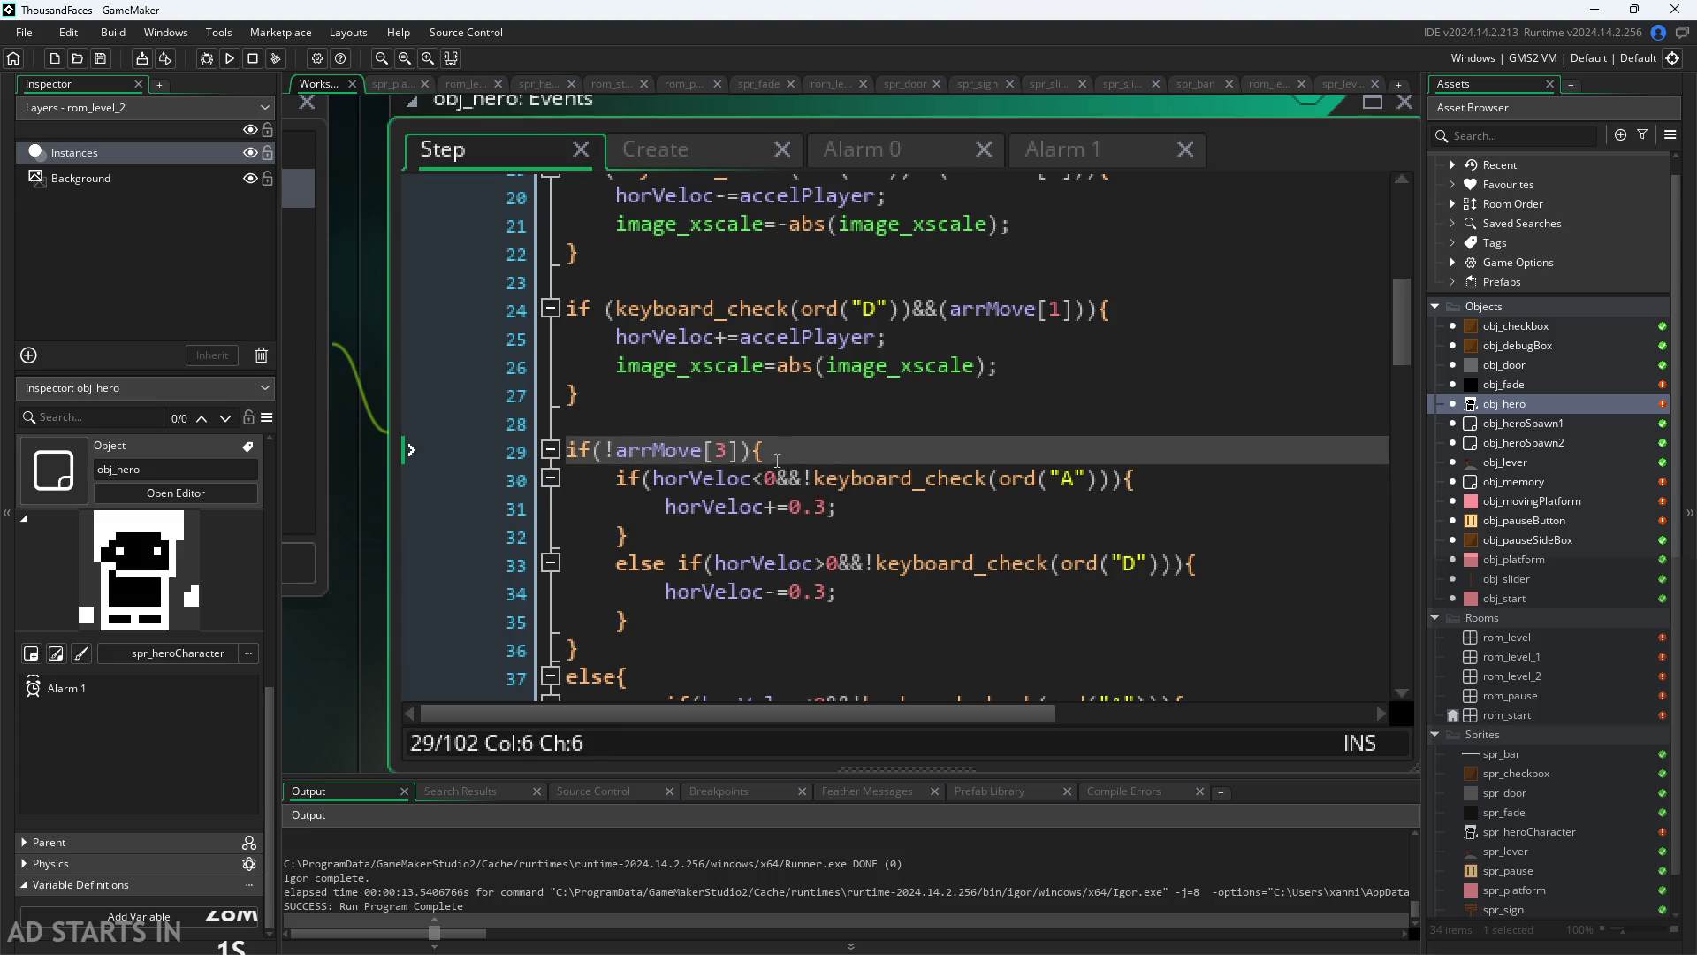
click(726, 507)
click(757, 482)
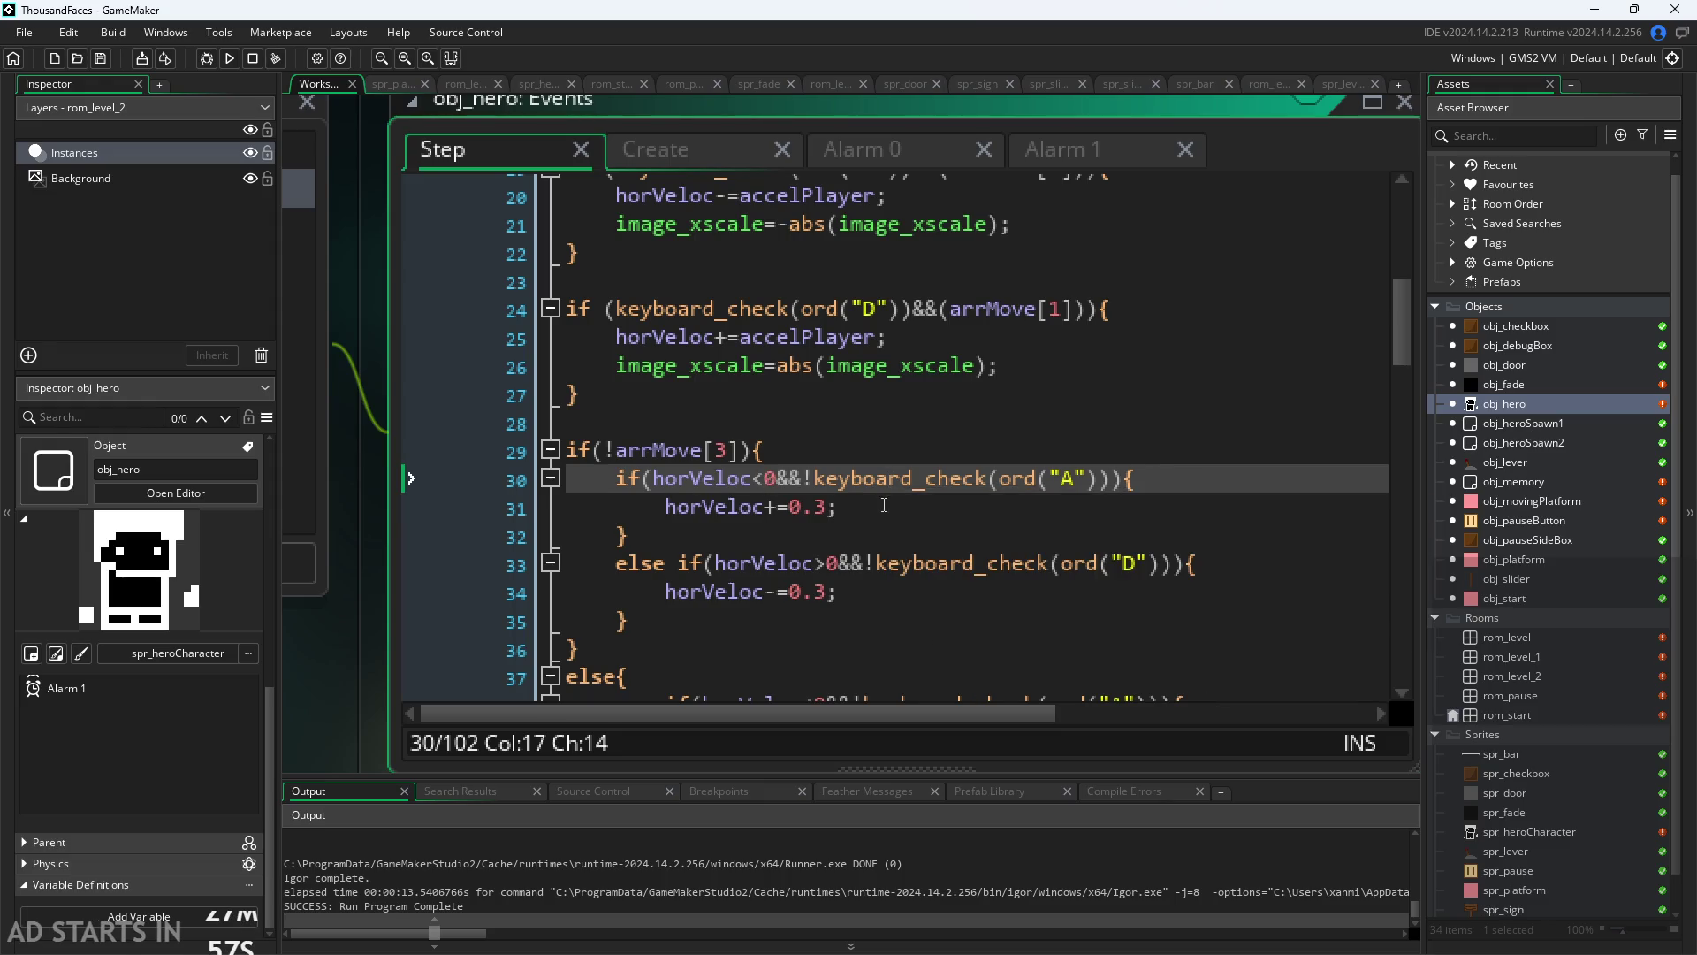
click(863, 505)
click(766, 508)
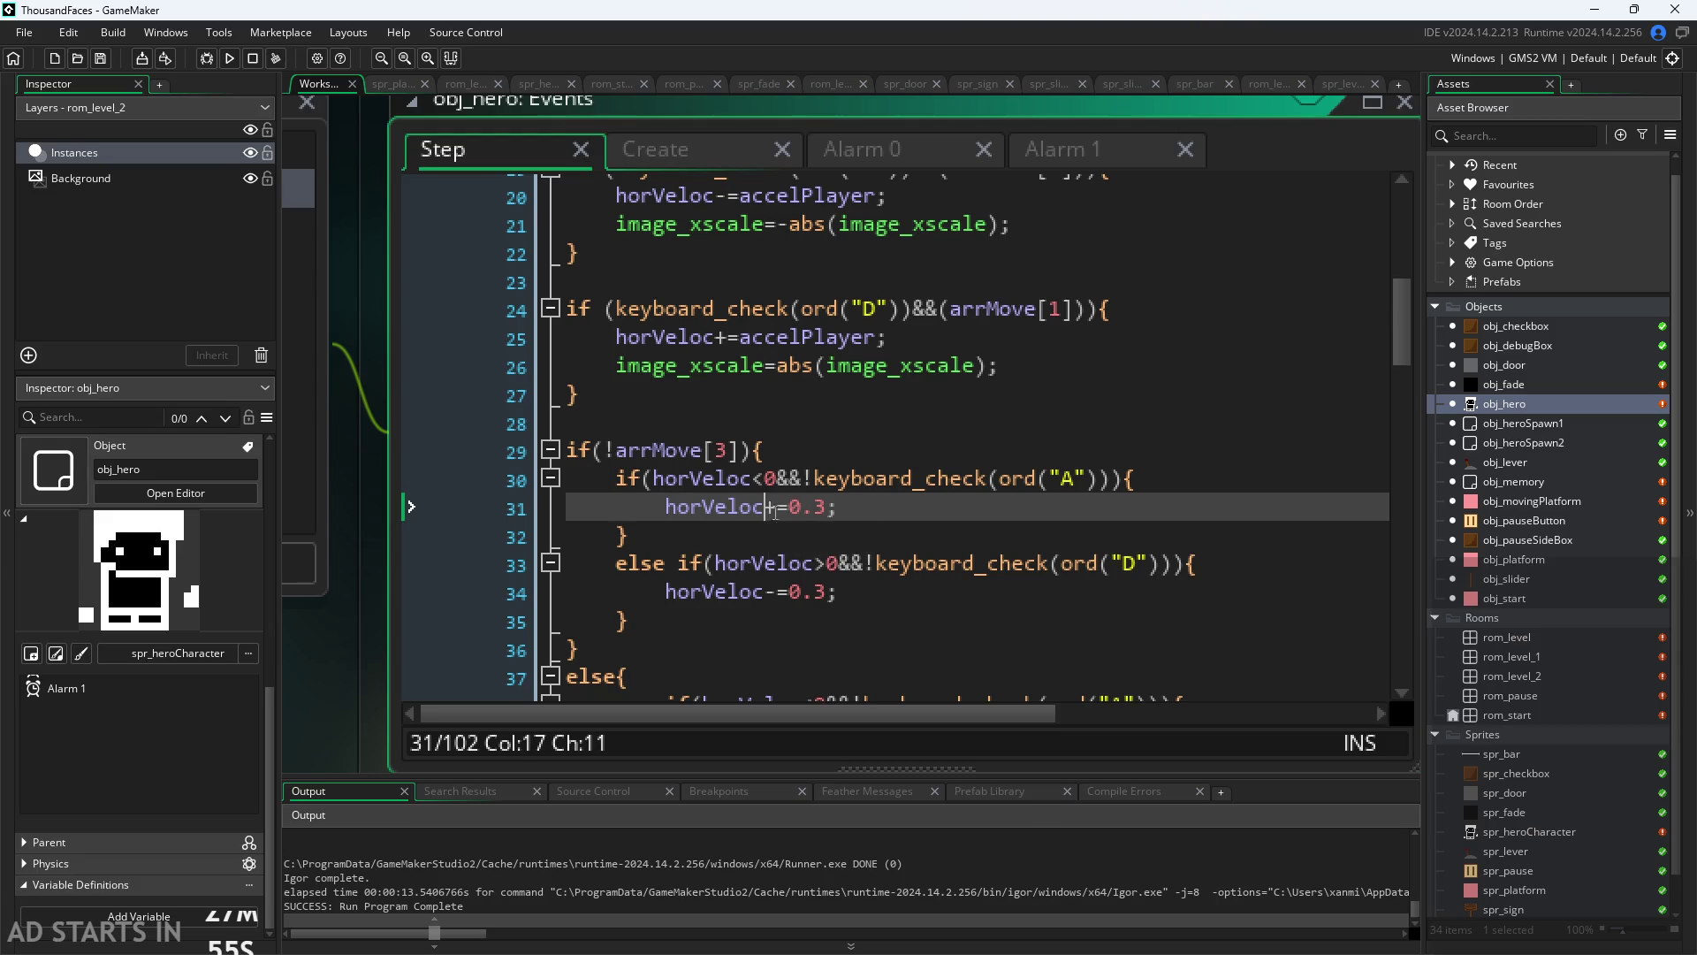
click(815, 508)
click(838, 566)
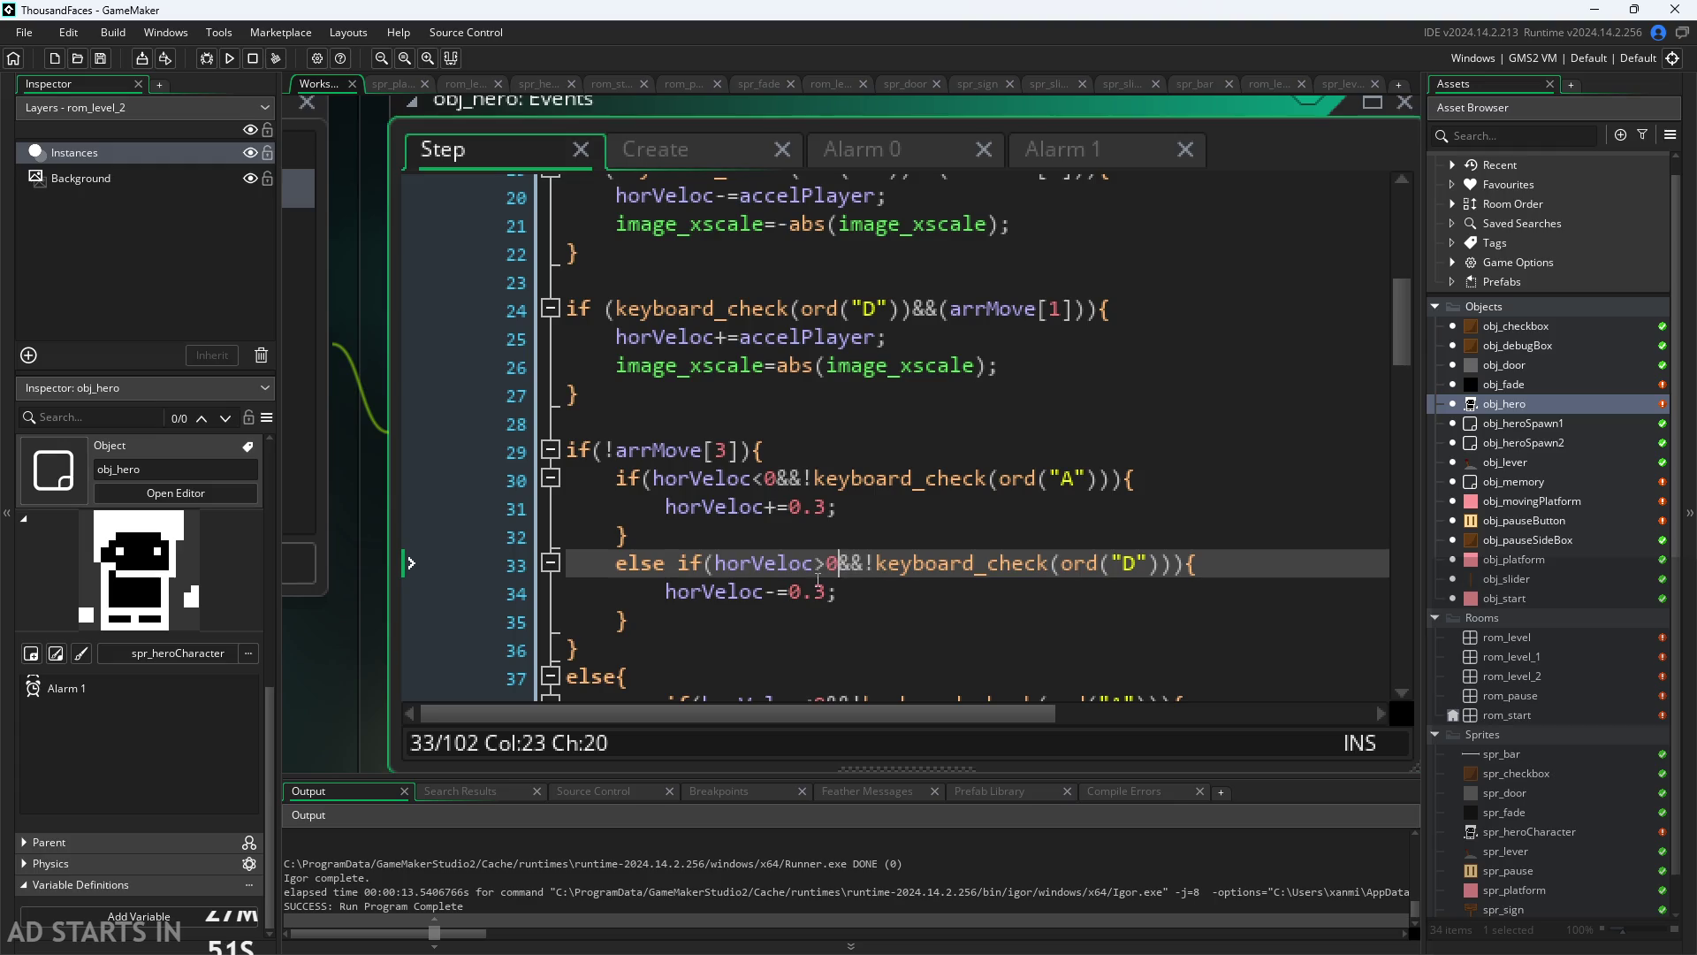
Step: Review horVeloc=0, vertVeloc=0 and the maxHor line in the Create code
click(670, 159)
click(724, 334)
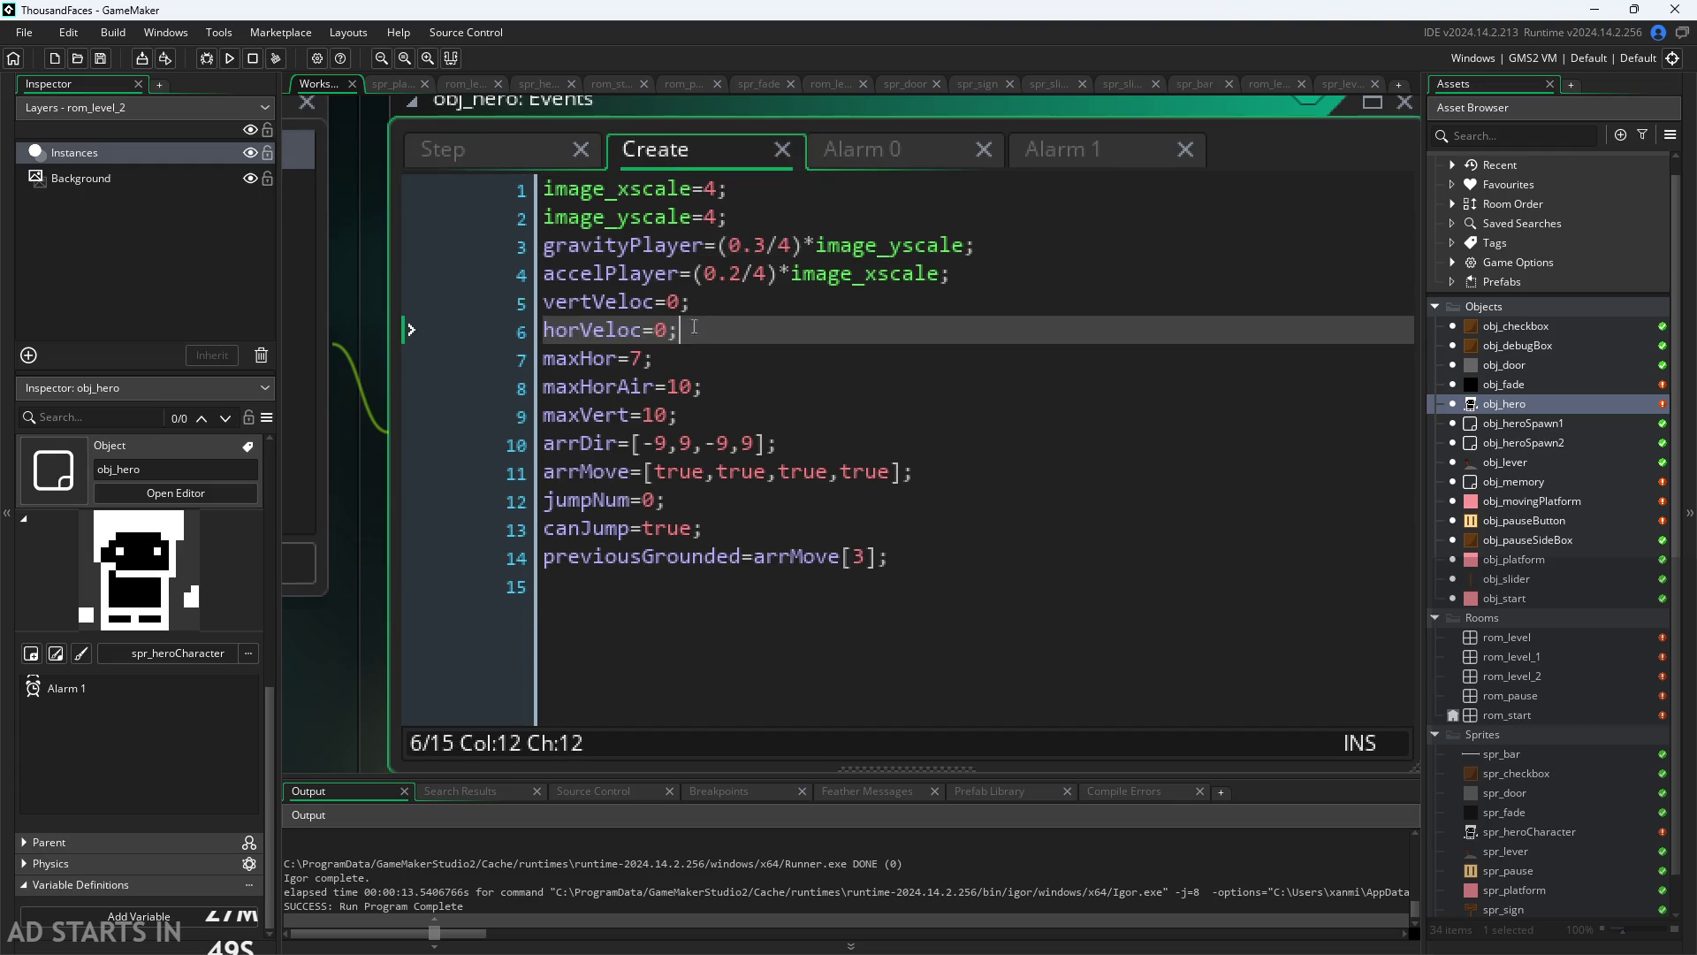
click(680, 358)
click(736, 327)
click(733, 301)
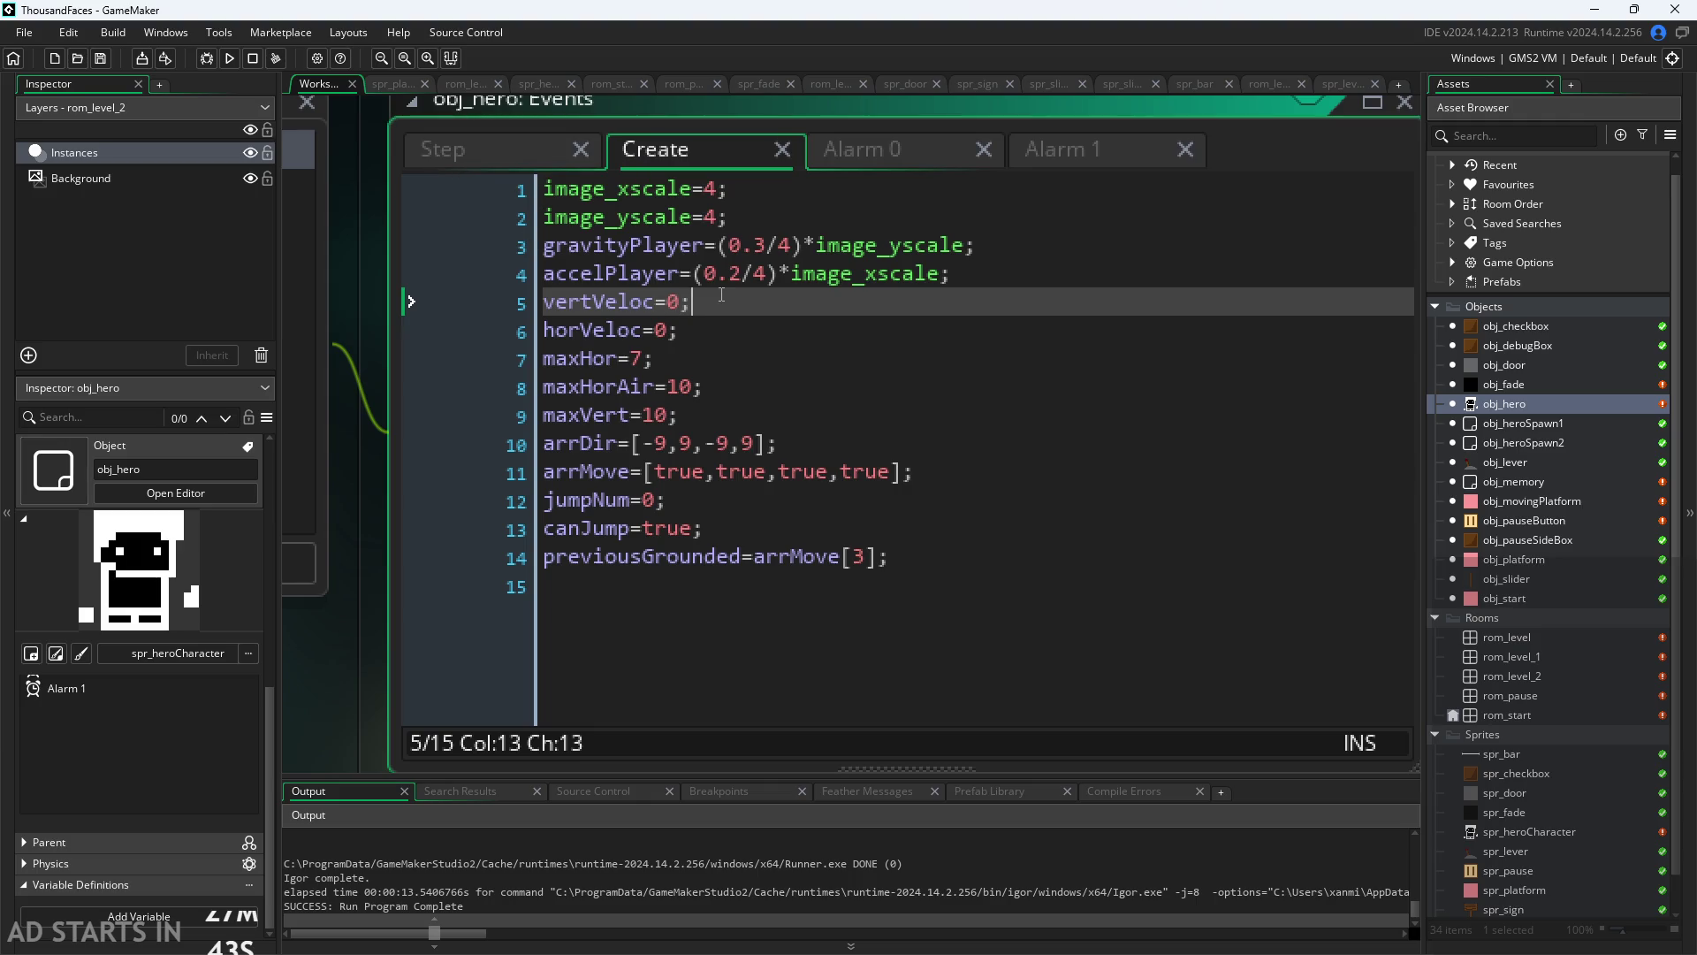
click(521, 150)
scroll(902, 506, up, 3)
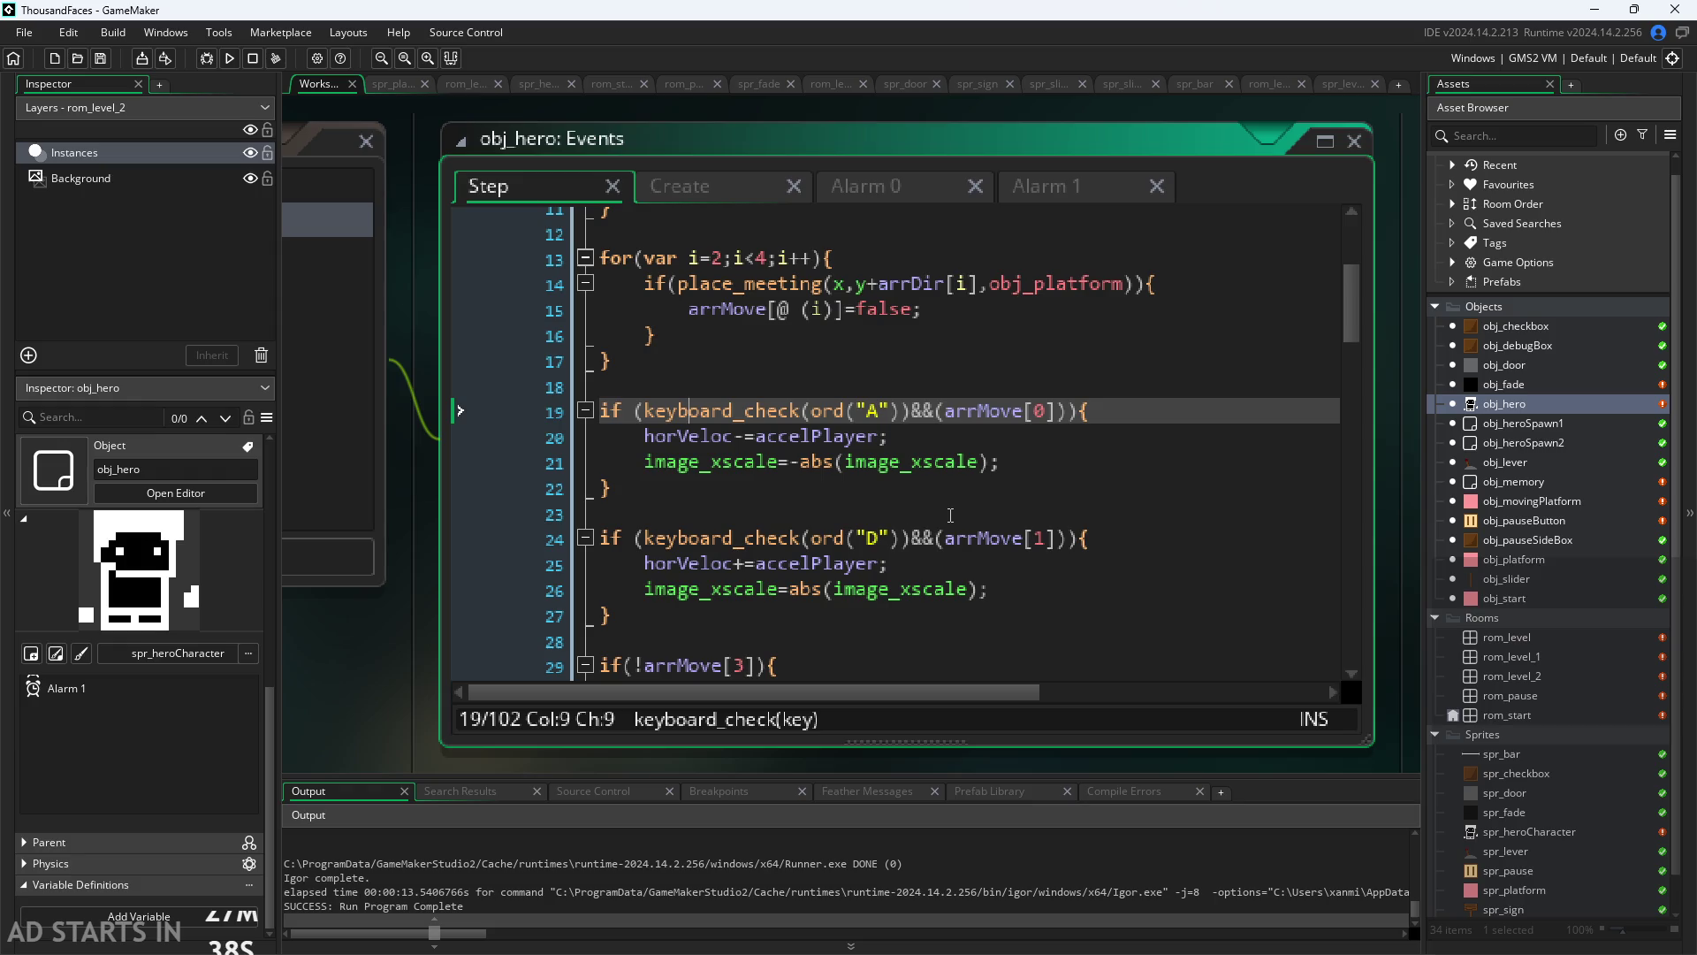
click(687, 186)
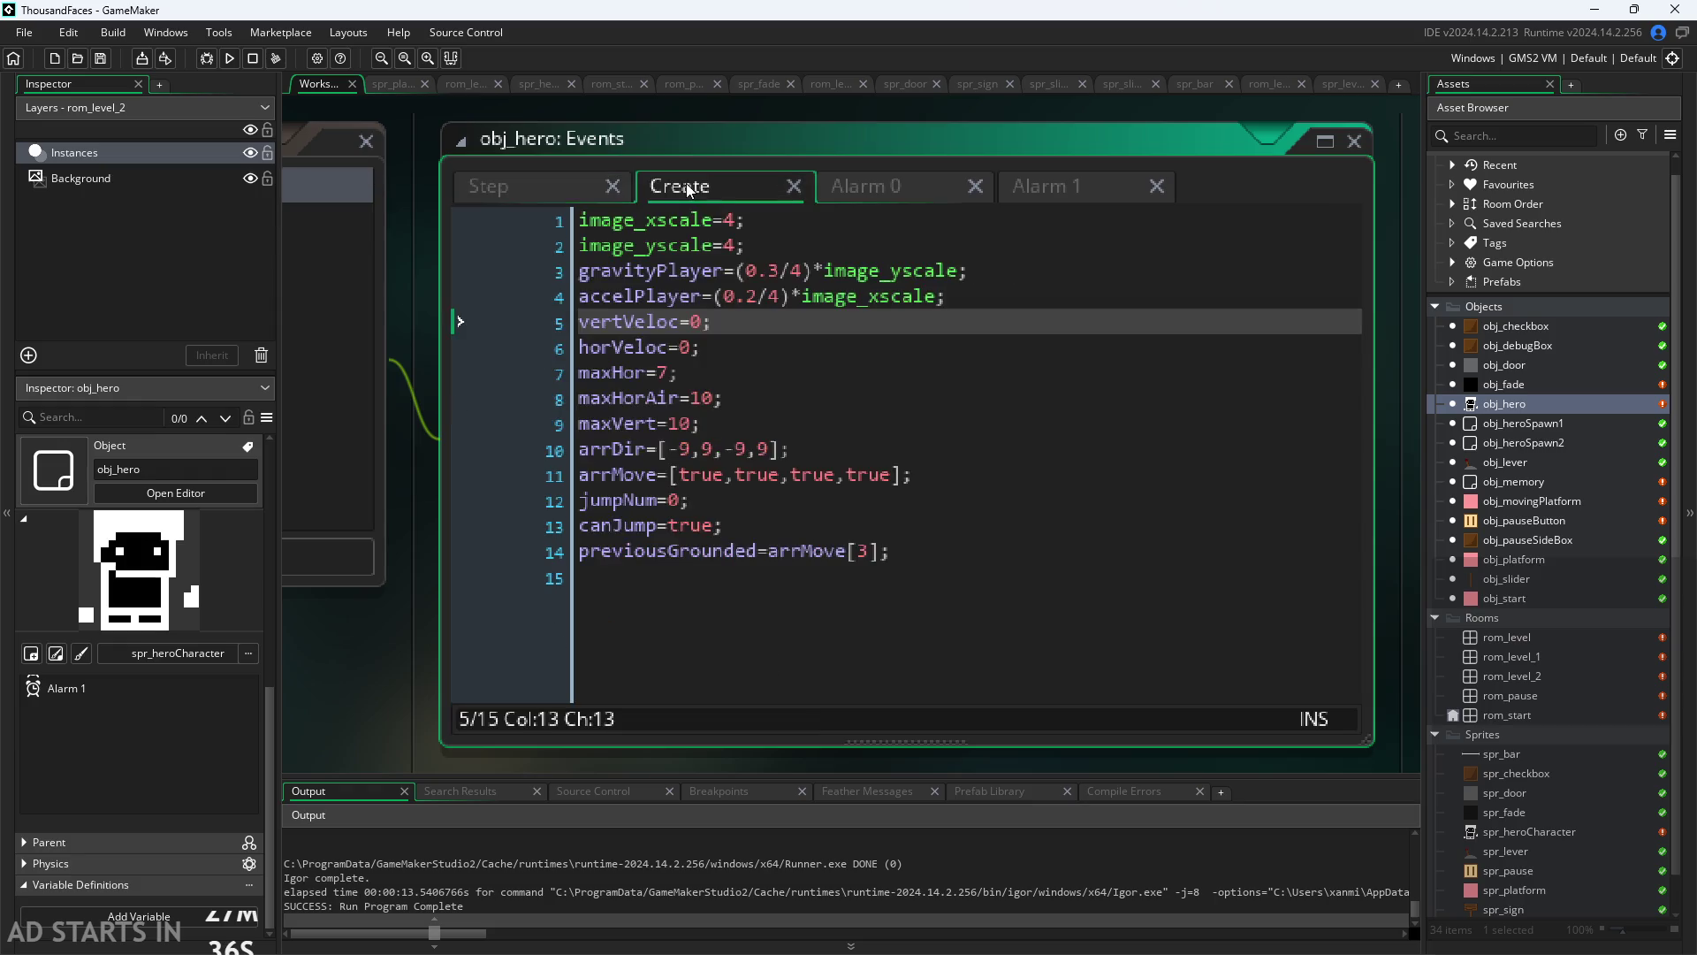
click(755, 338)
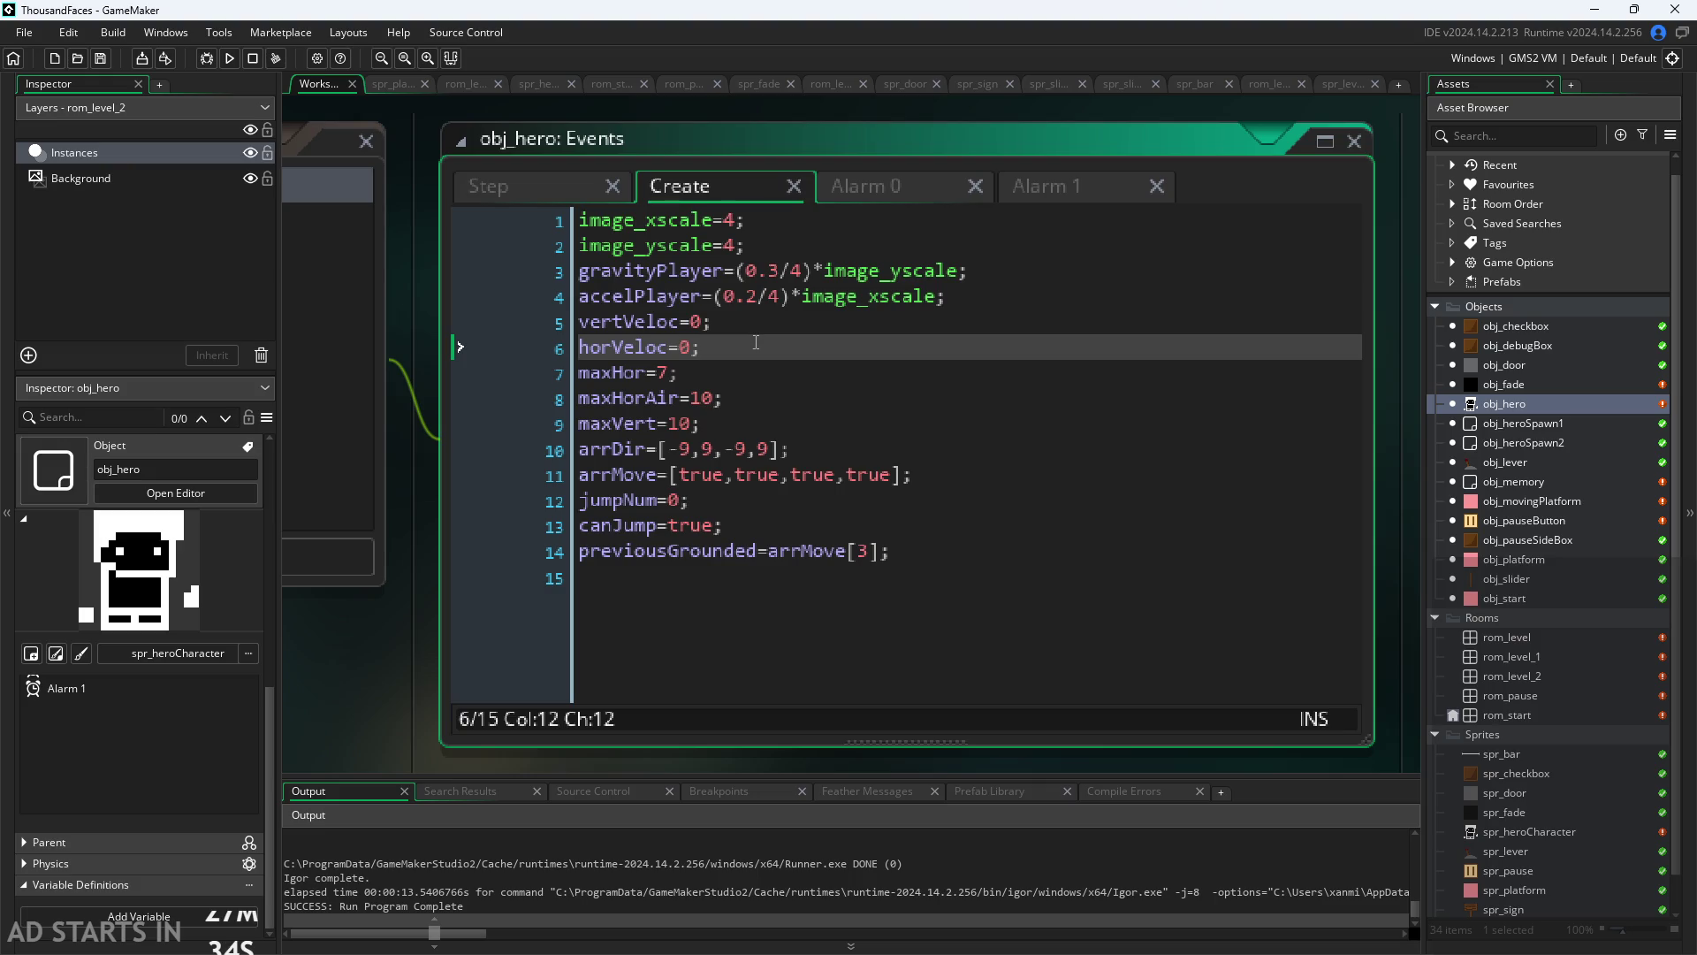
Step: Insert a top comment: movement changes based on scale and whether hero is on ground or in air
text( //)
text(add )
text(hor)
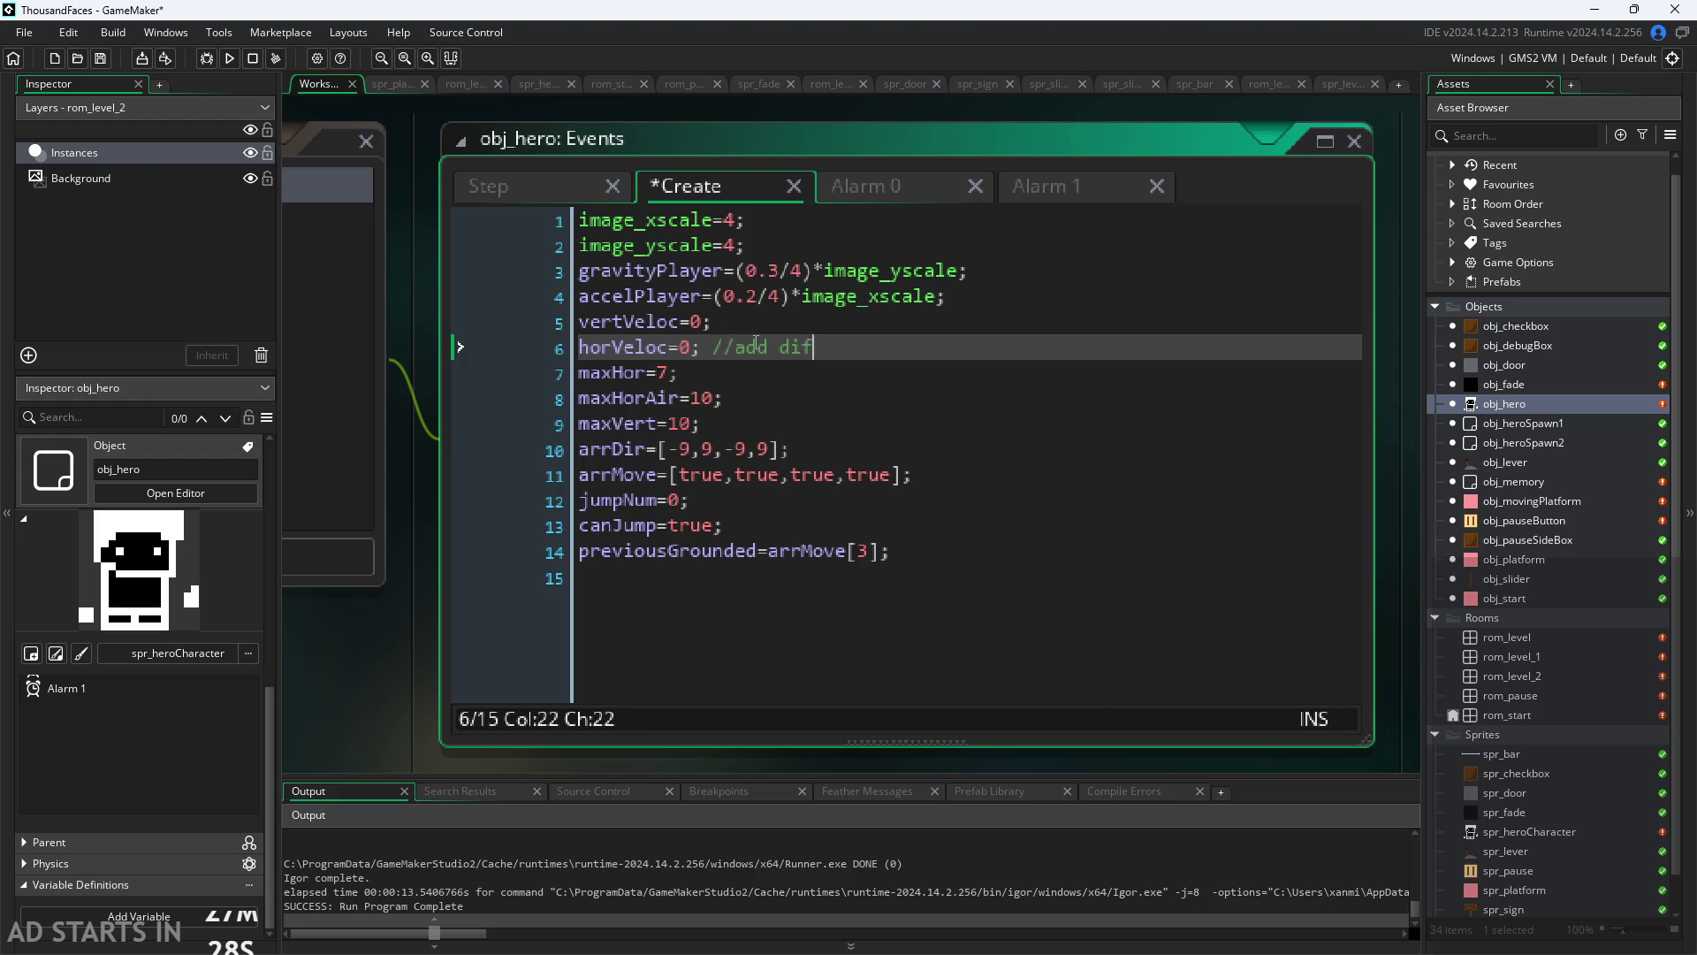
key(BackSpace)
key(BackSpace)
key(BackSpace)
key(BackSpace)
key(BackSpace)
key(BackSpace)
scroll(953, 283, down, 1)
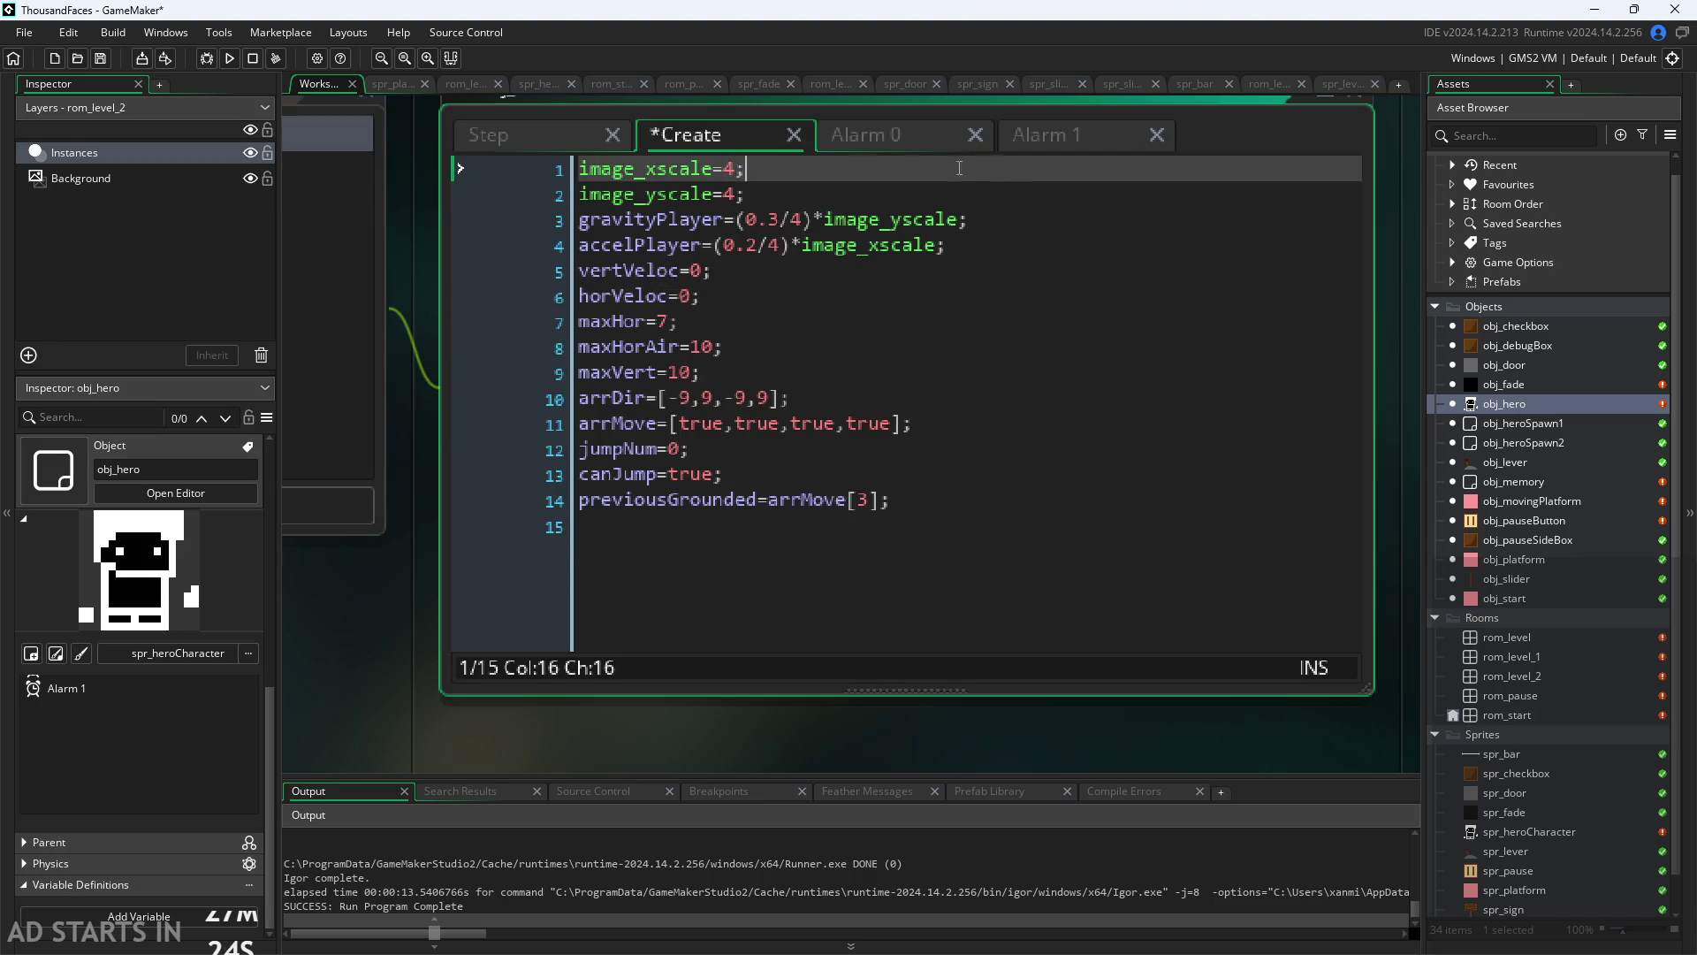
click(590, 169)
key(Home)
key(Return)
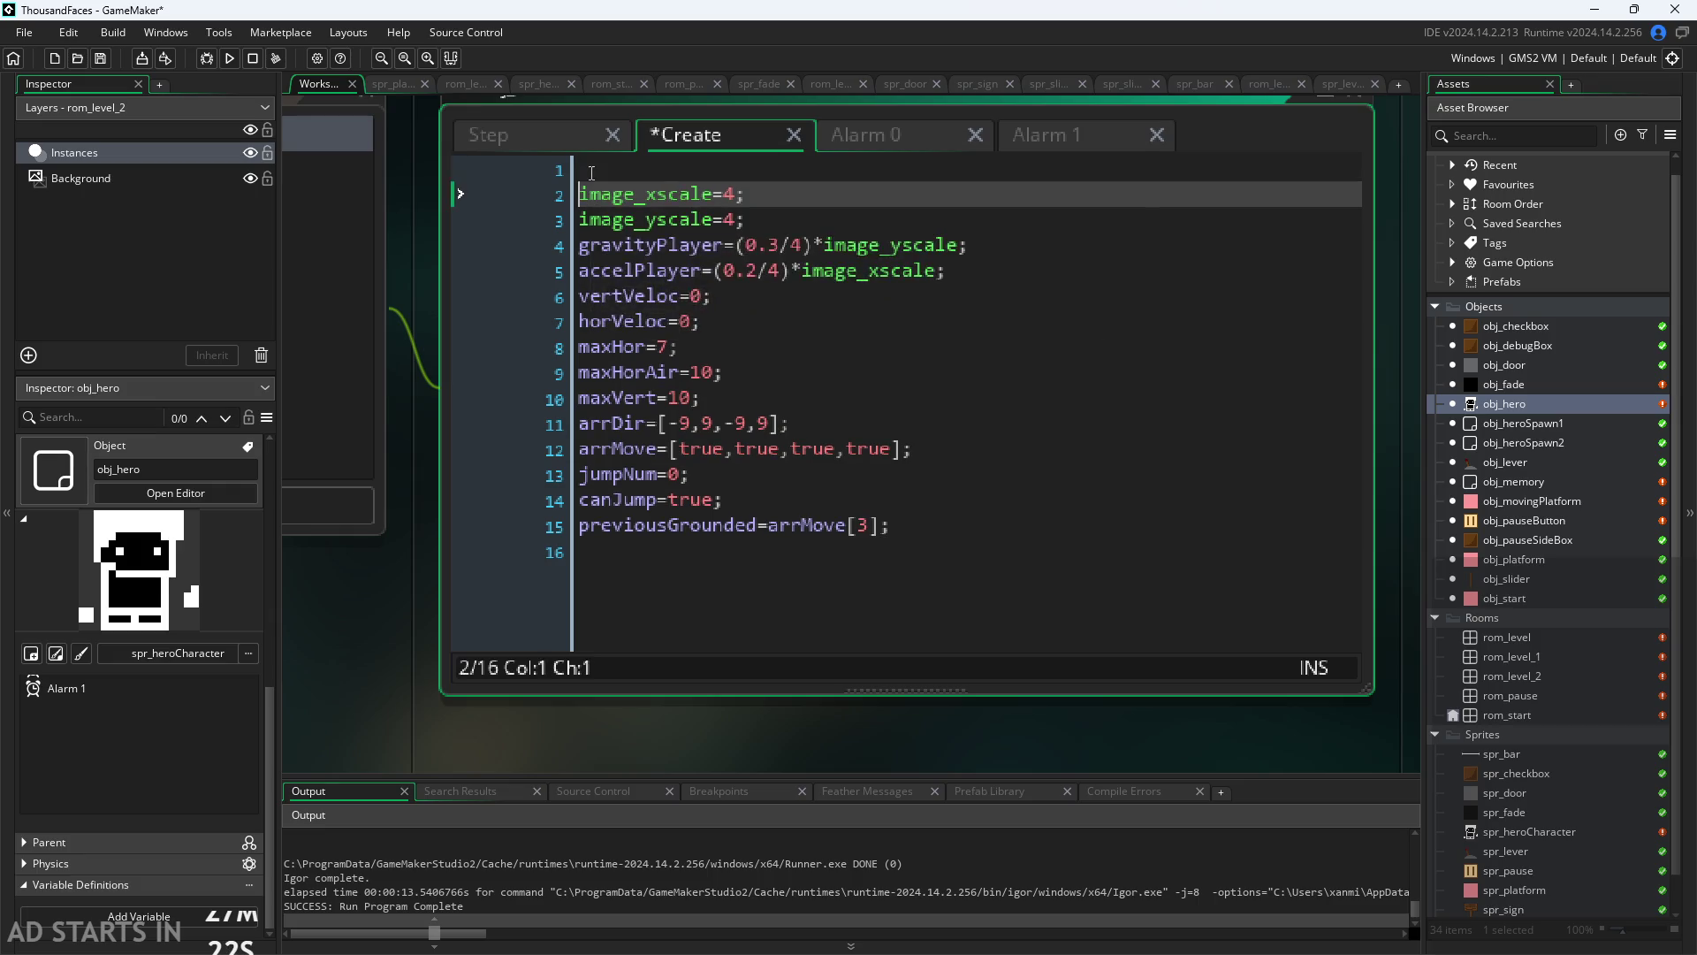
key(Up)
text(//add)
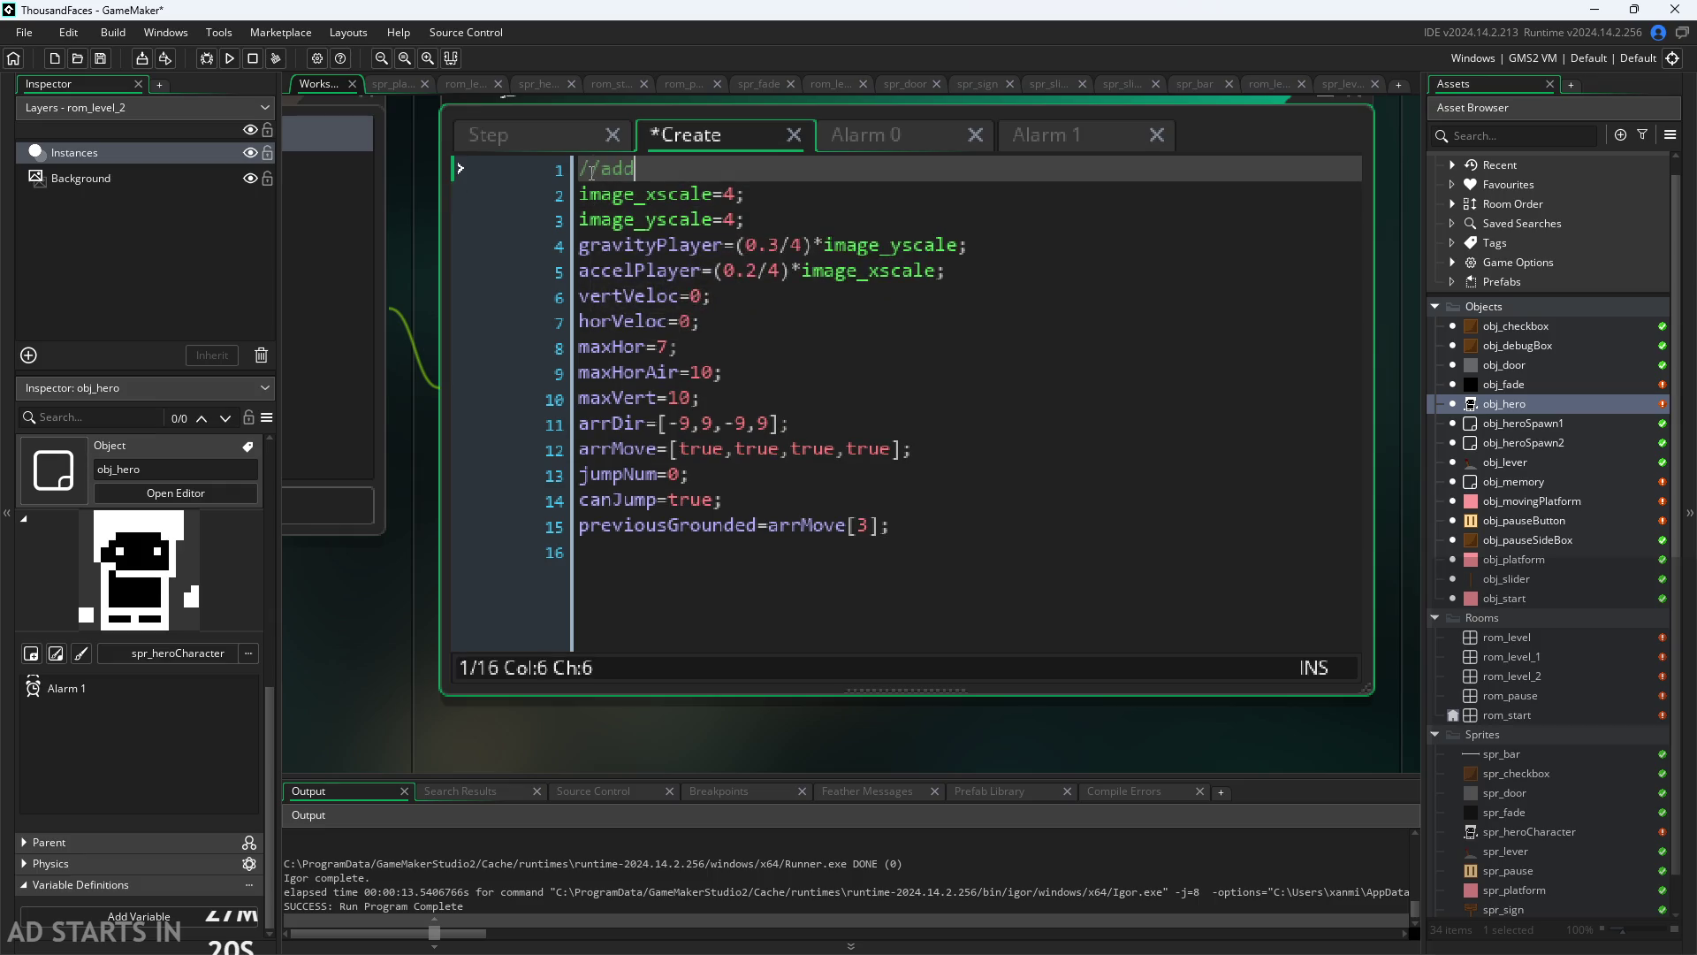
text( changes in)
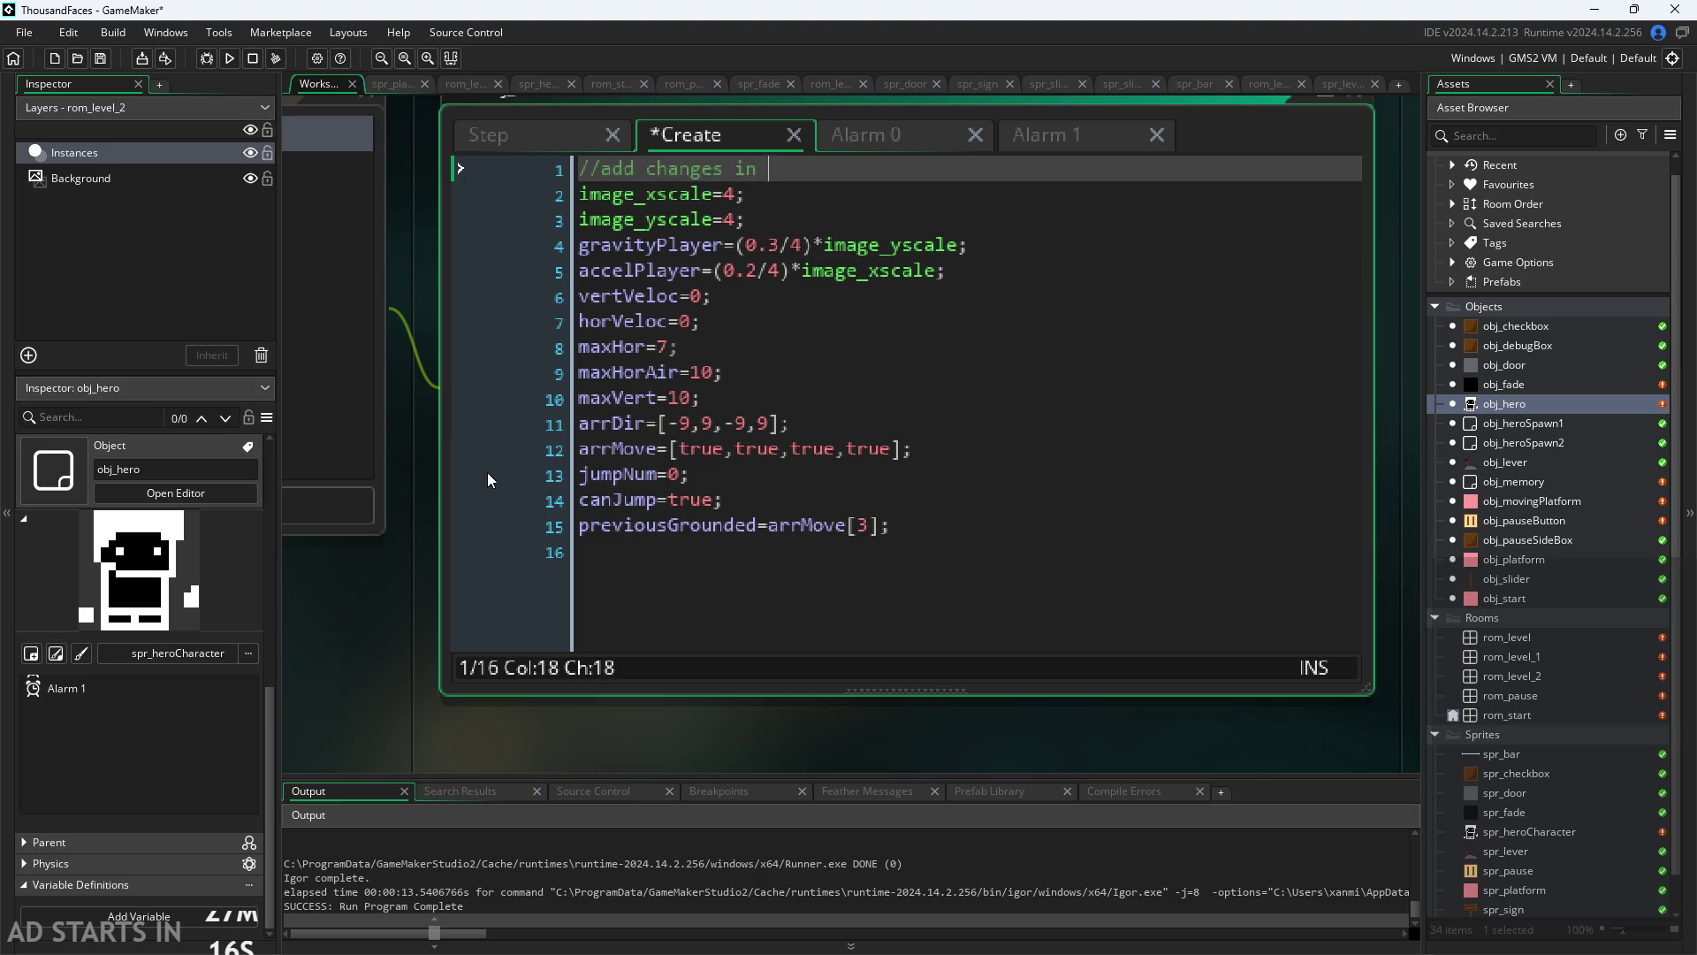
text( movement)
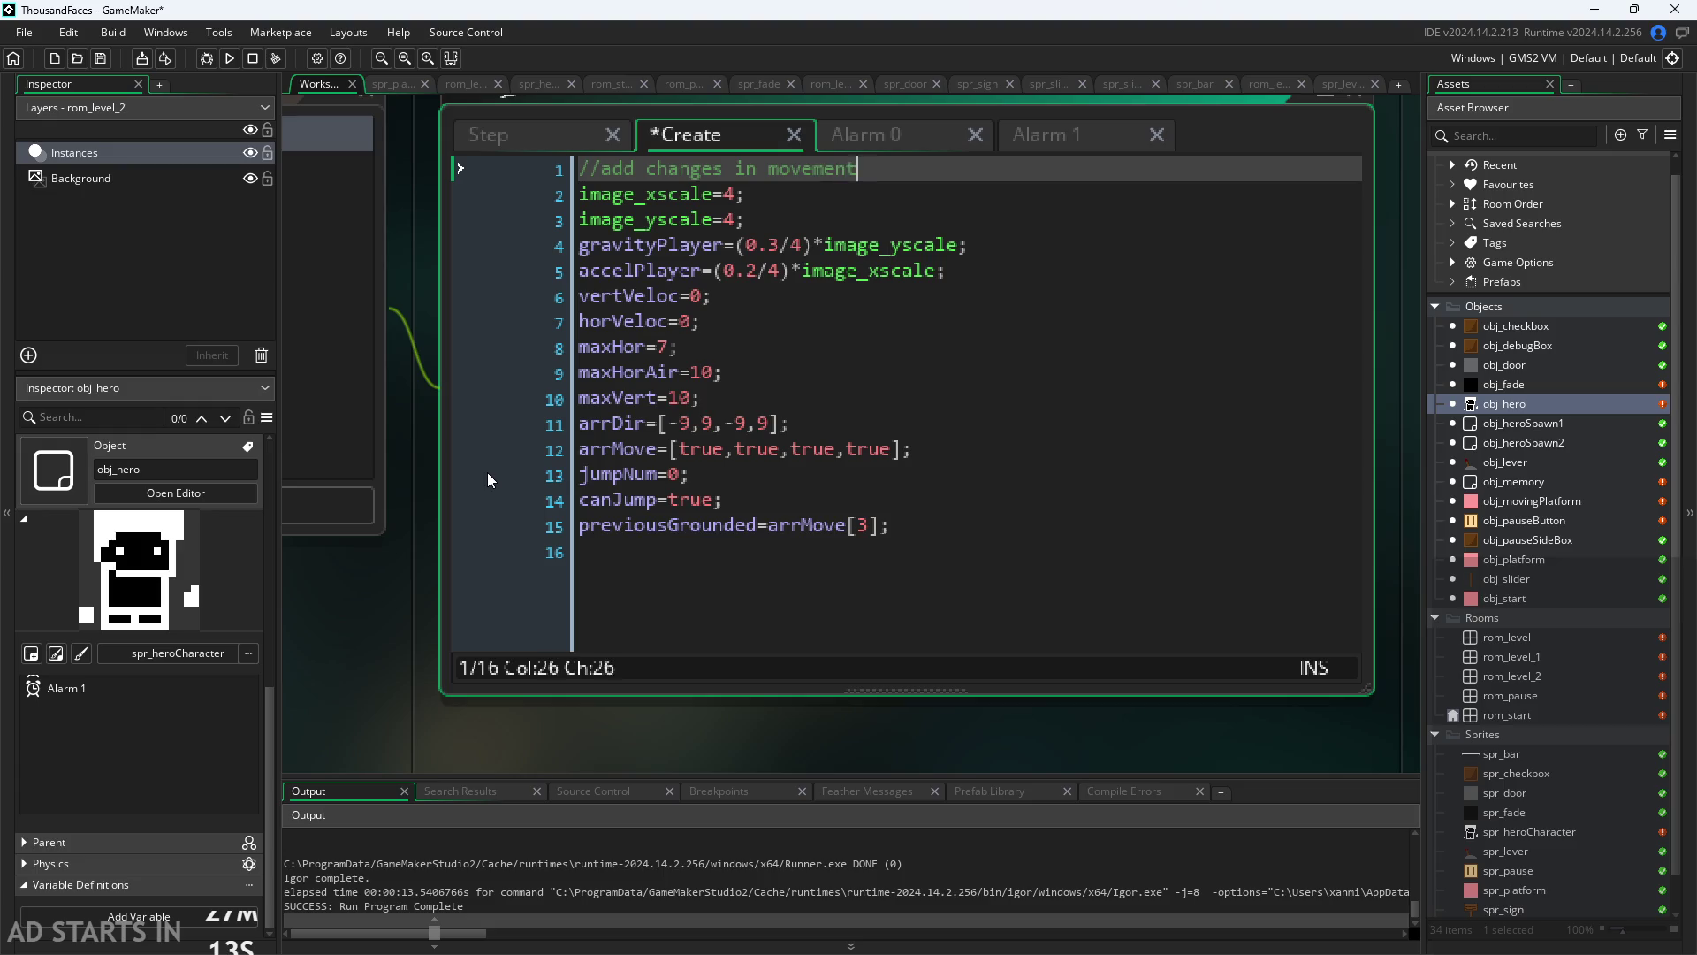
text( based on scale)
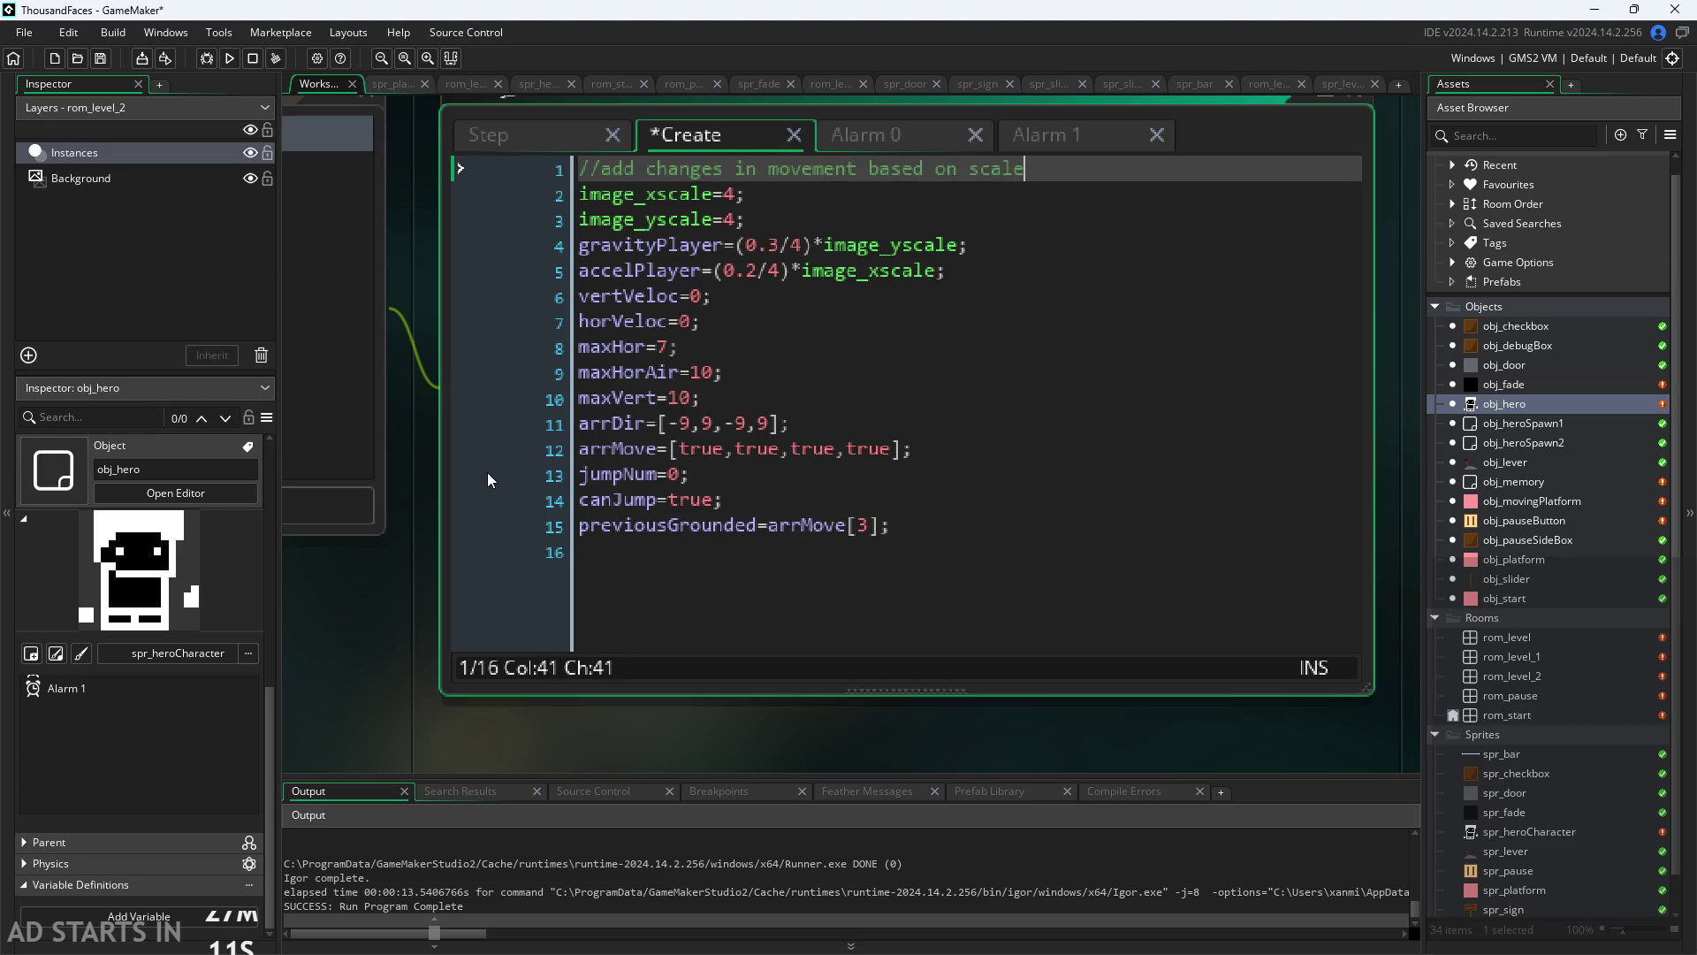
text(, and )
text(based on)
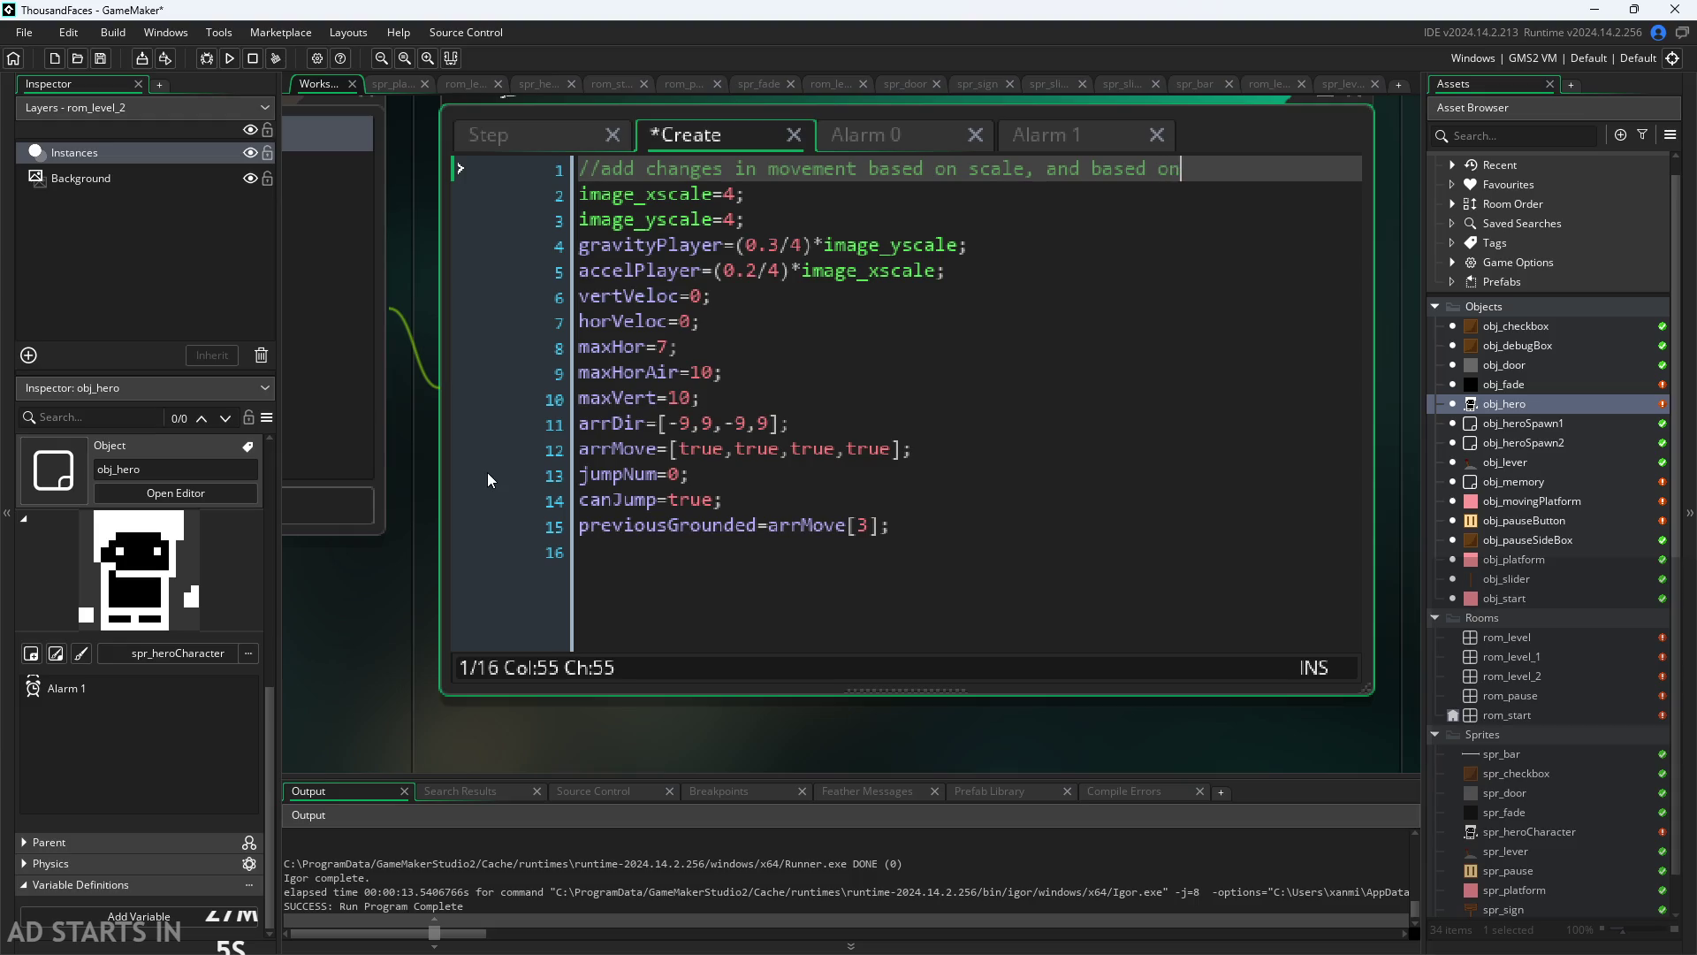
text( if player i)
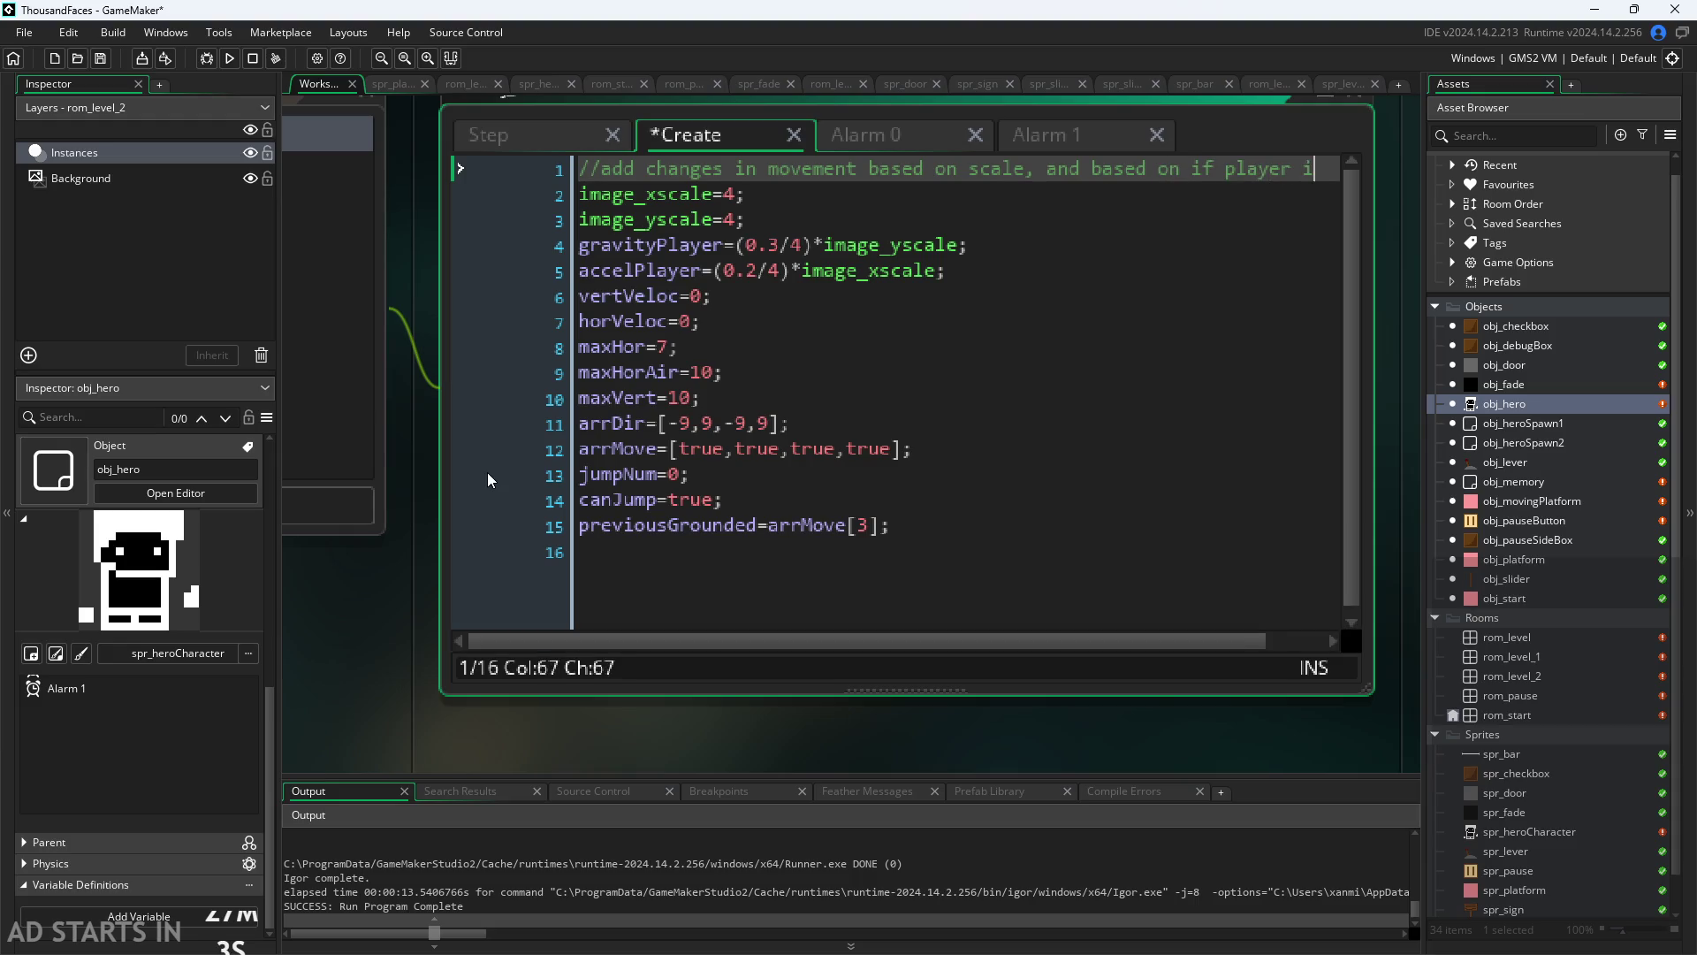
key(BackSpace)
key(BackSpace)
key(BackSpace)
key(BackSpace)
key(BackSpace)
key(BackSpace)
key(BackSpace)
key(BackSpace)
text(her)
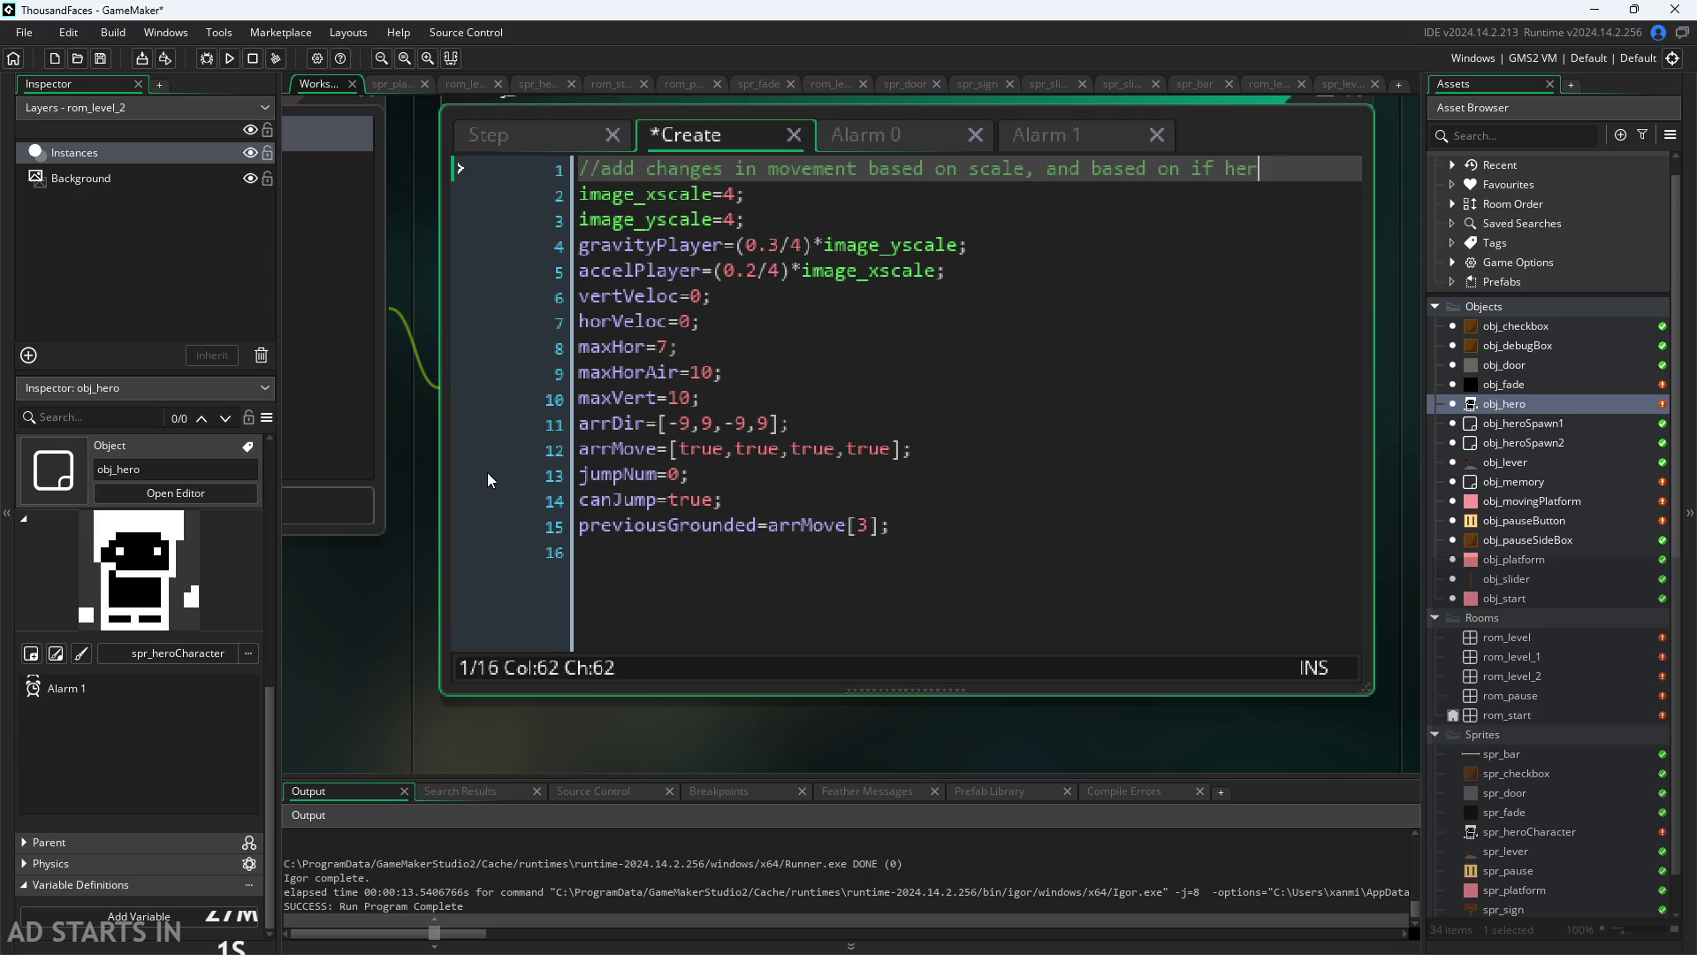
text(o is on ground )
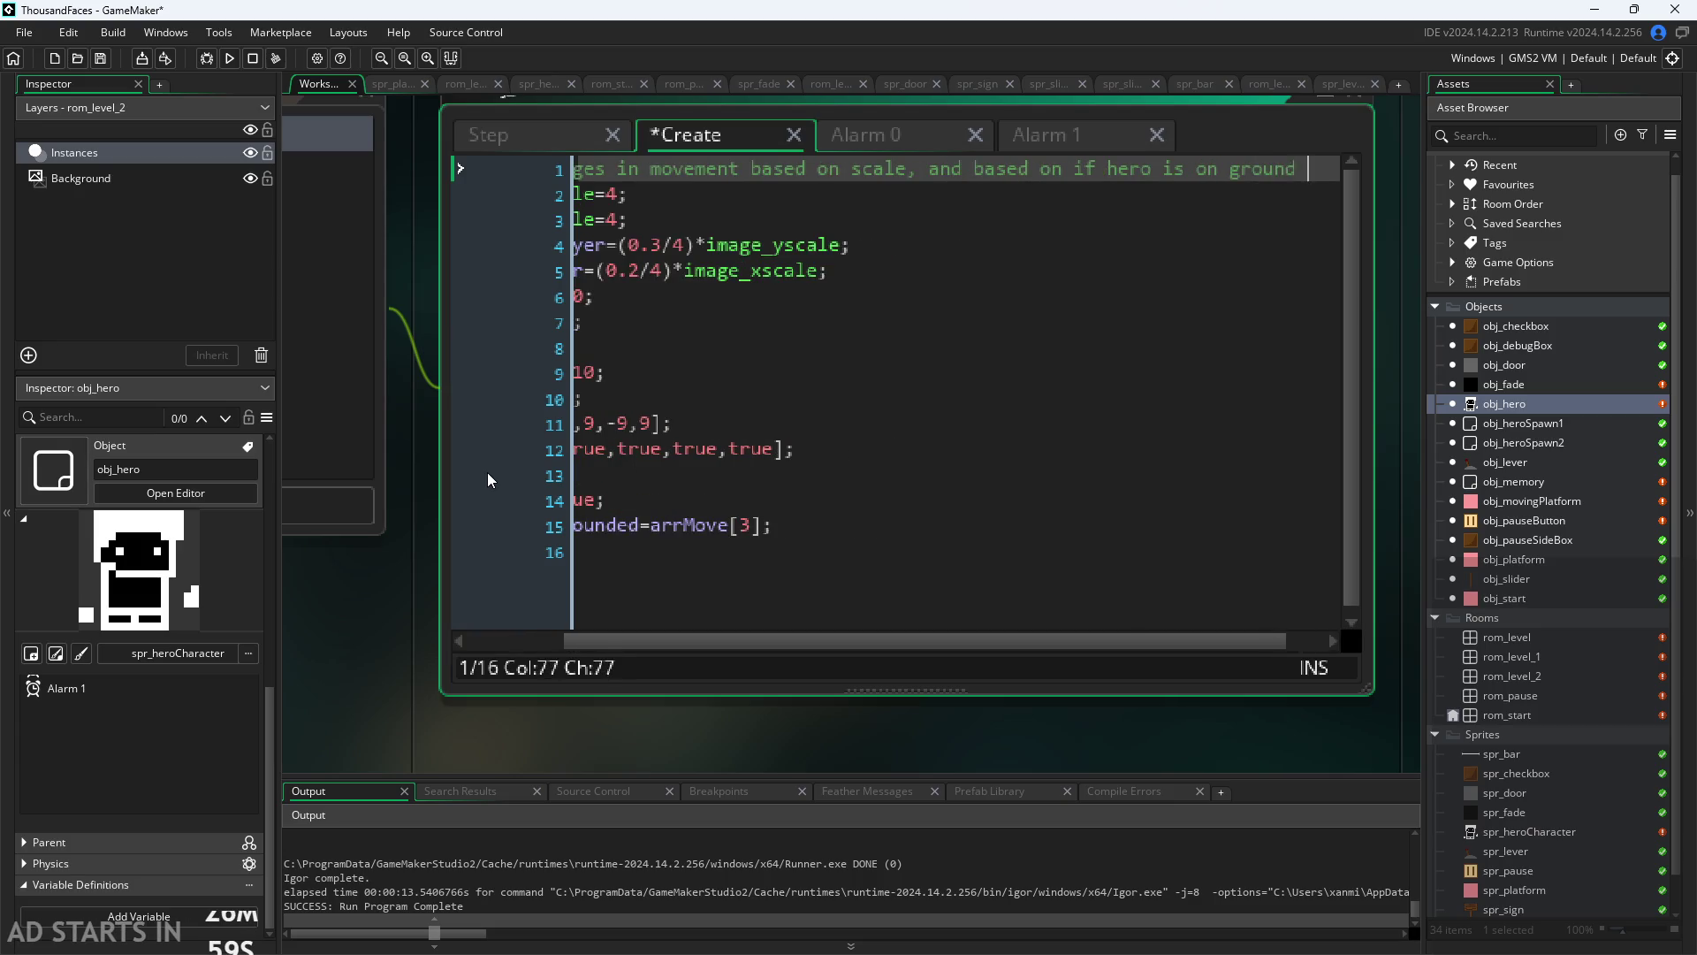
text(or air)
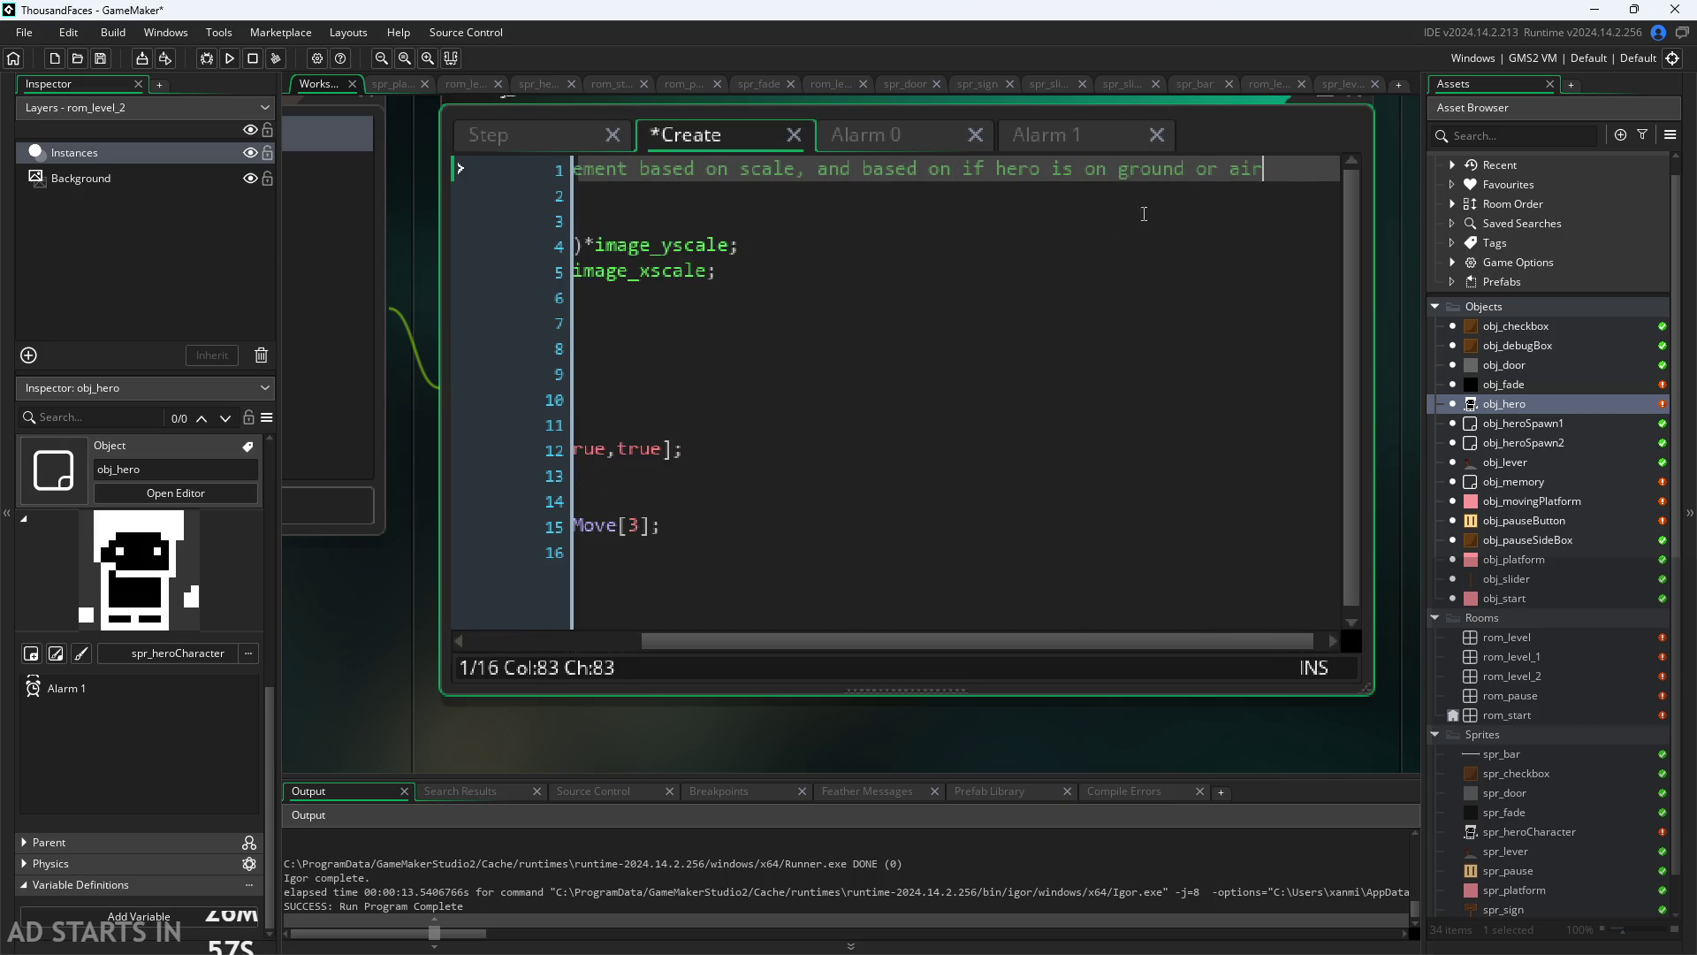
click(1228, 169)
text(in)
Step: Enlarge the obj_hero code window and add a new line after previousGrounded=arrMove[3];
scroll(1061, 486, down, 2)
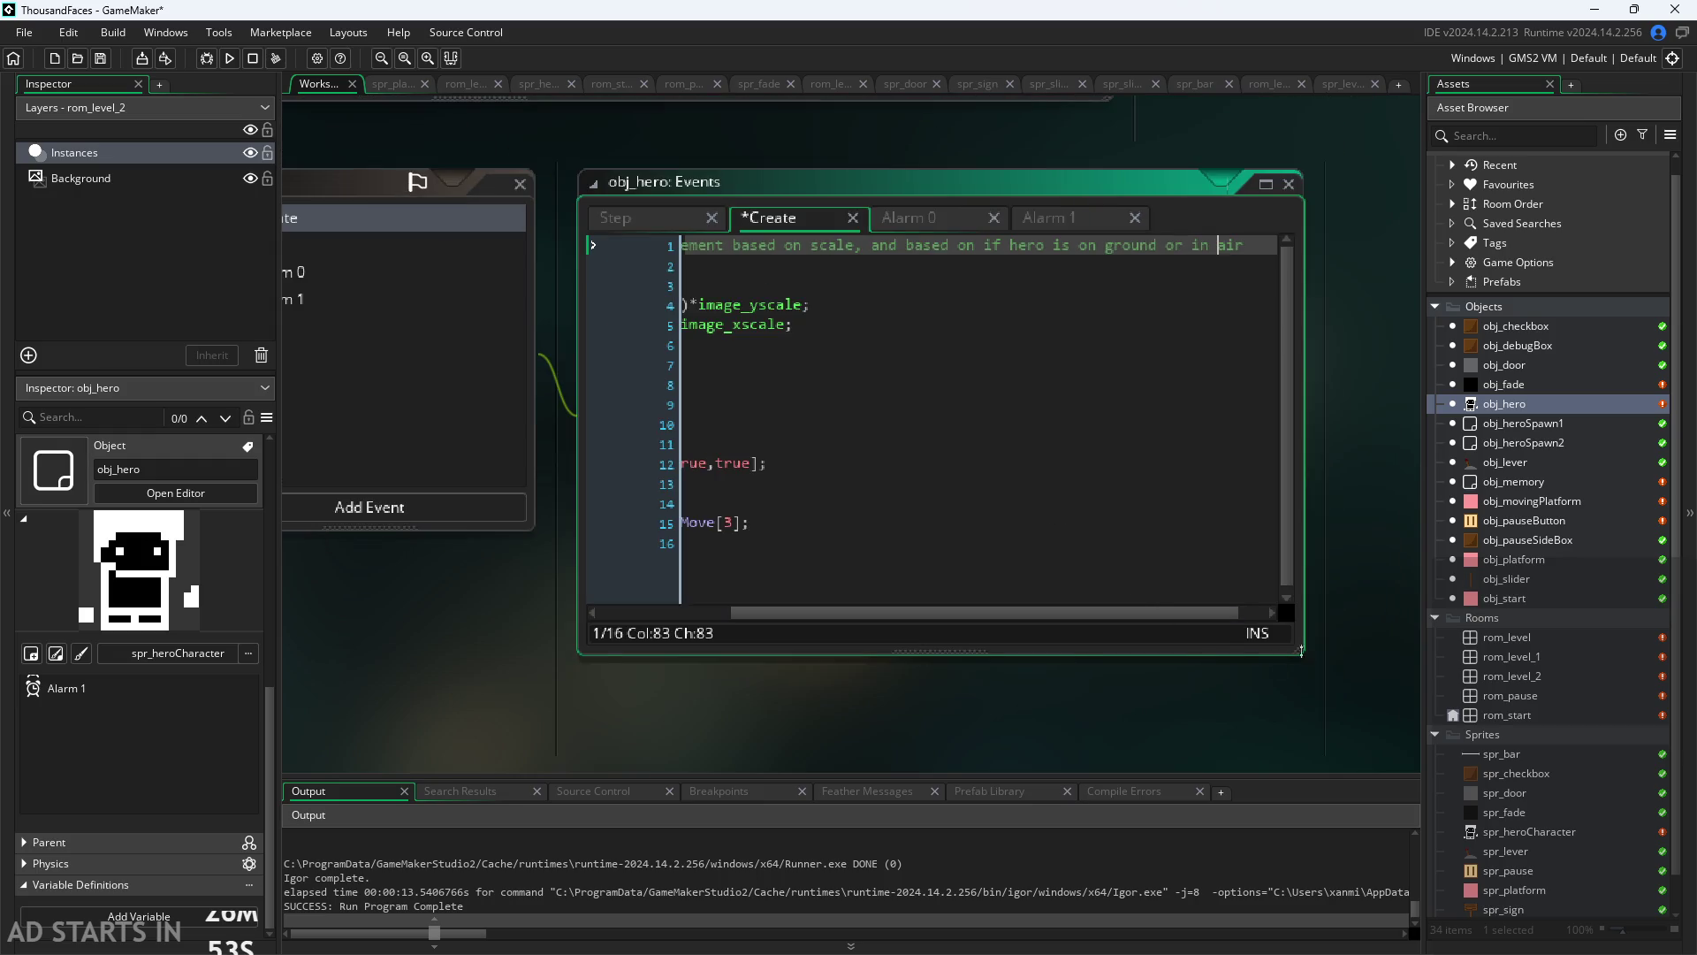
drag(1301, 656, 1427, 776)
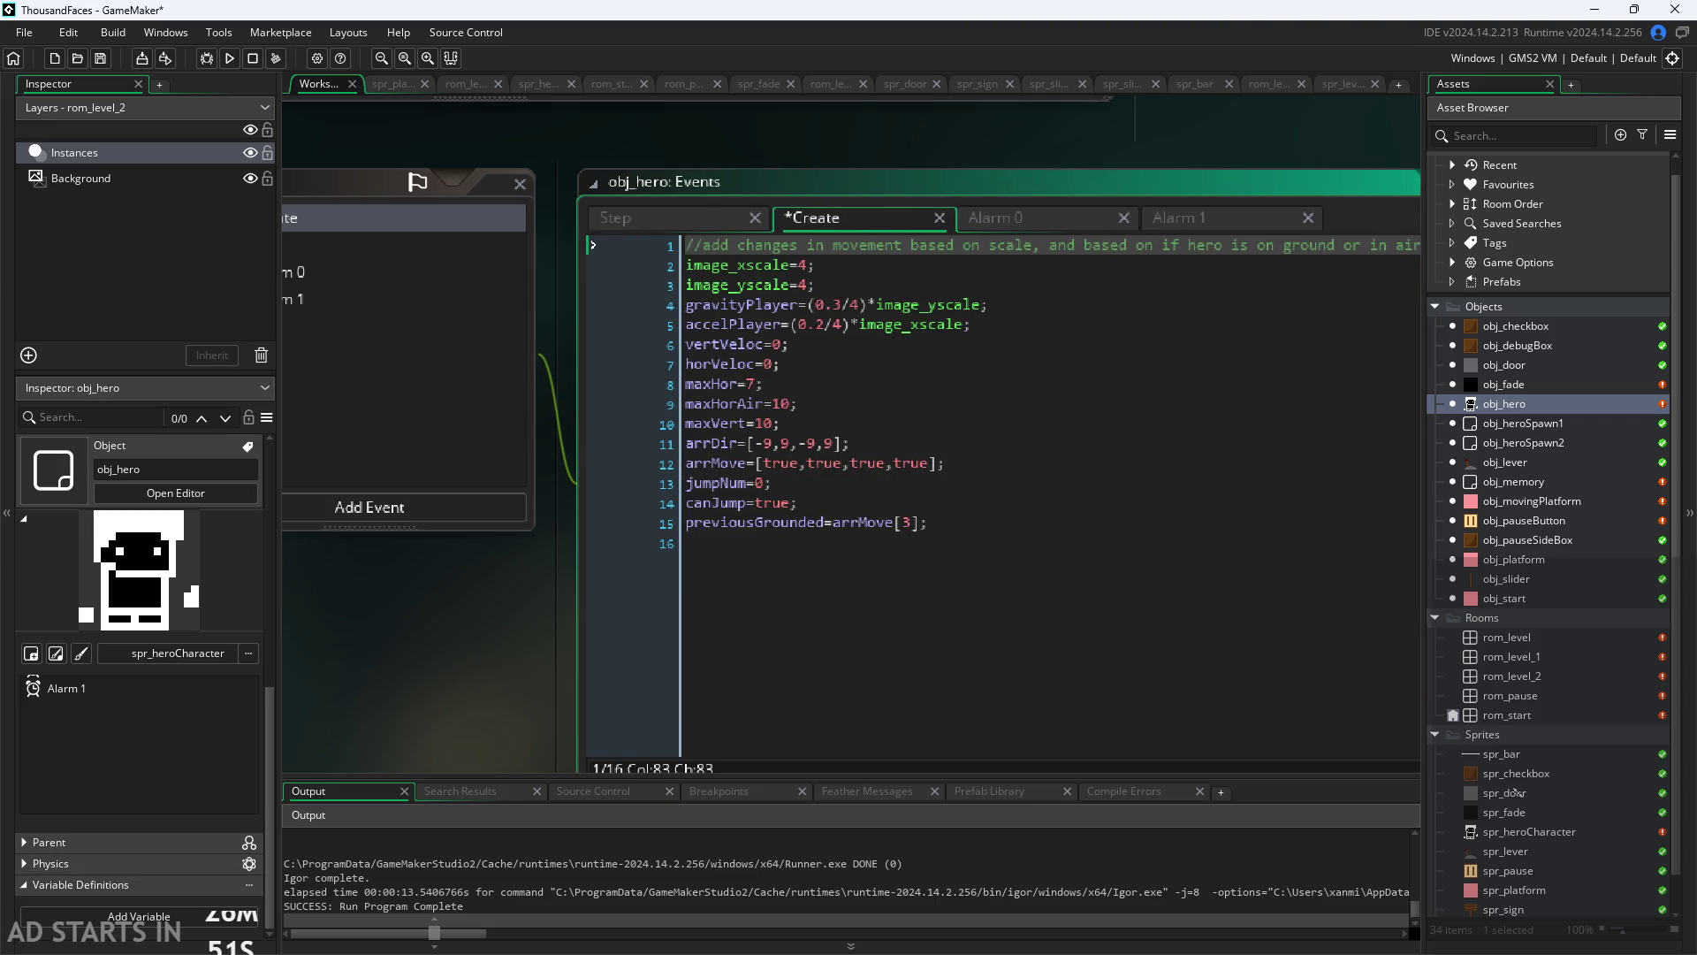
scroll(396, 512, down, 3)
scroll(394, 516, up, 2)
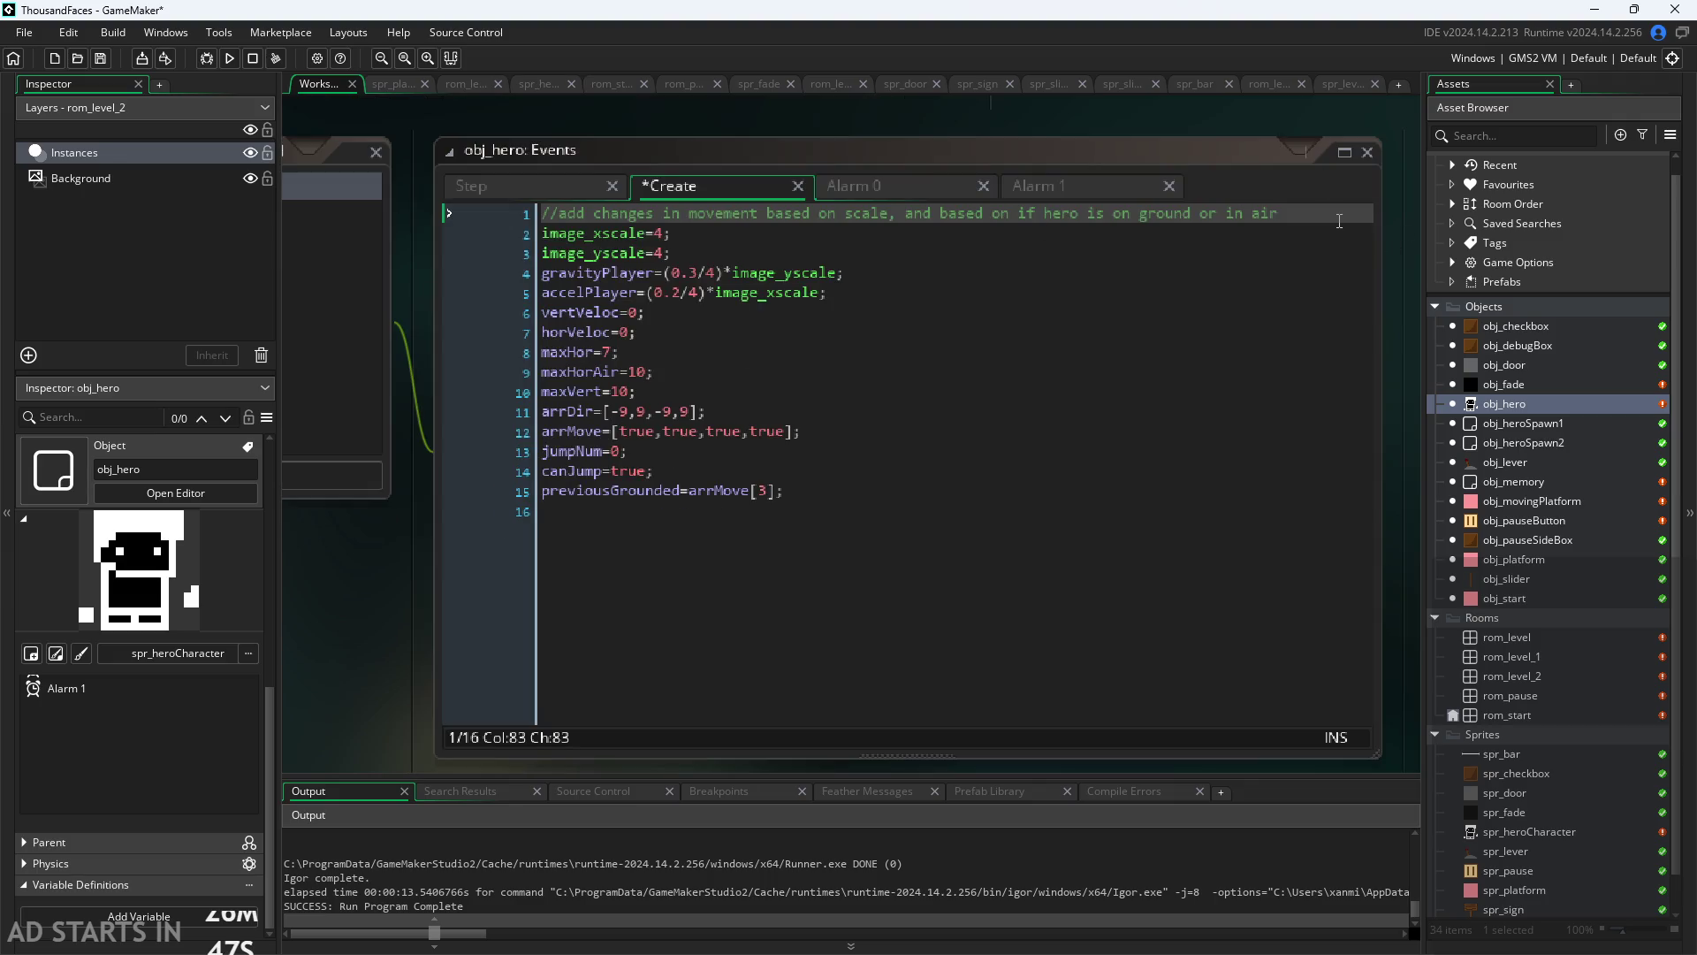
click(1339, 221)
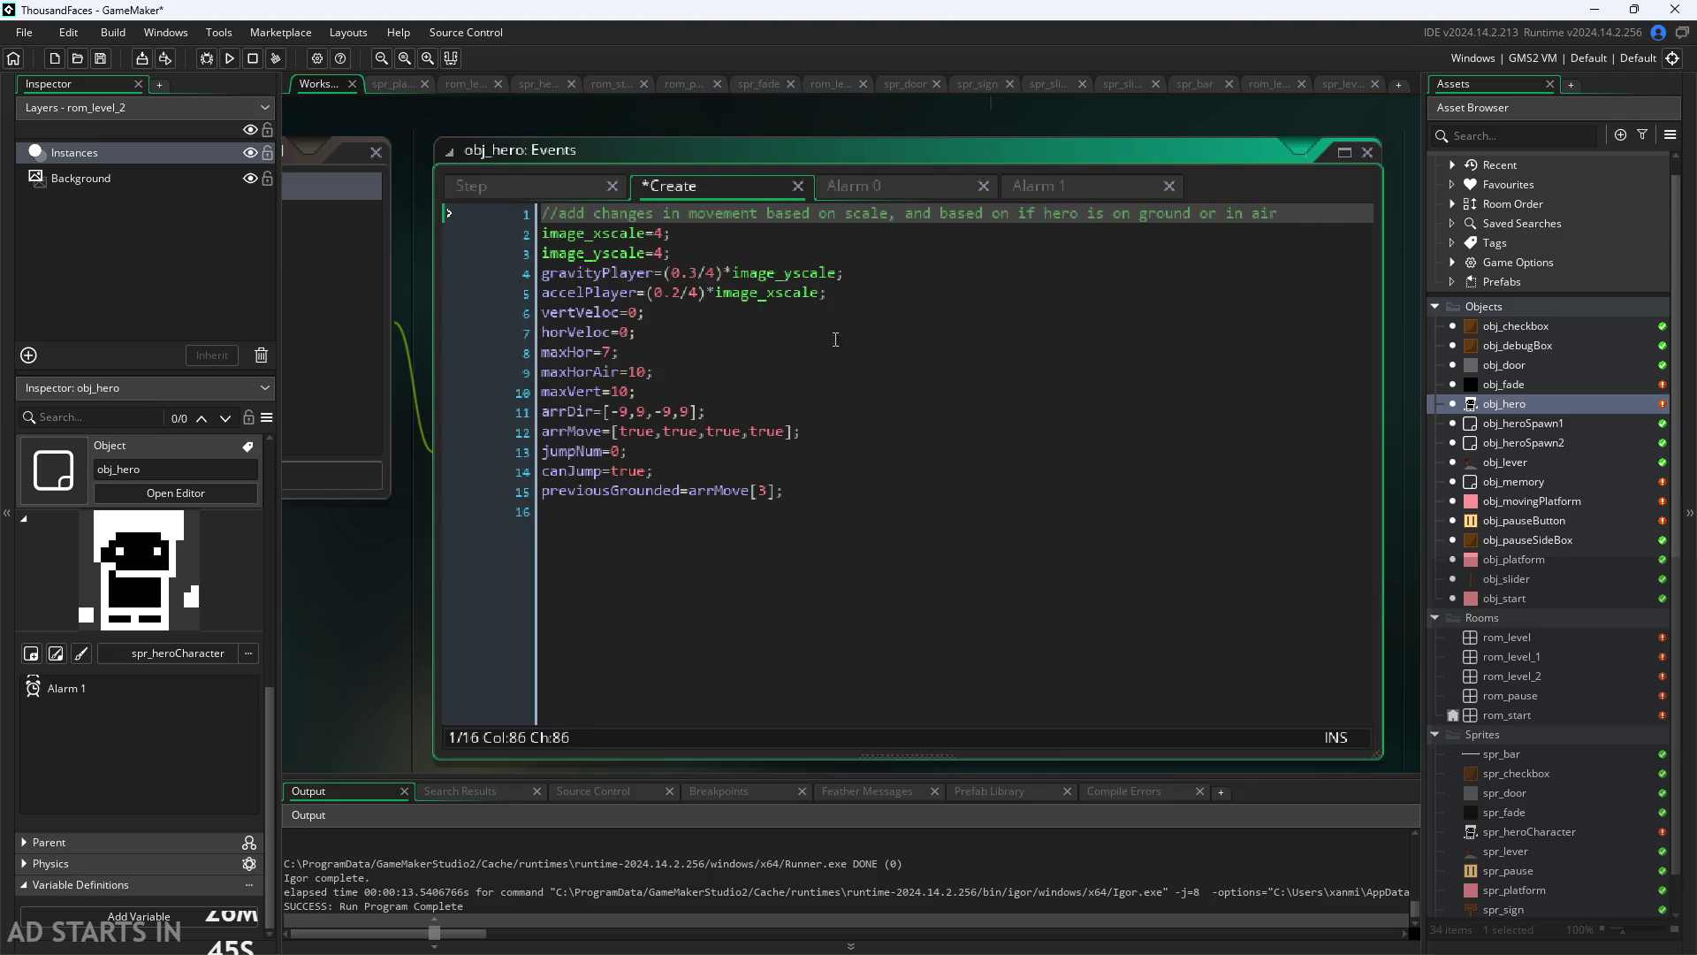
click(778, 390)
click(758, 430)
click(756, 453)
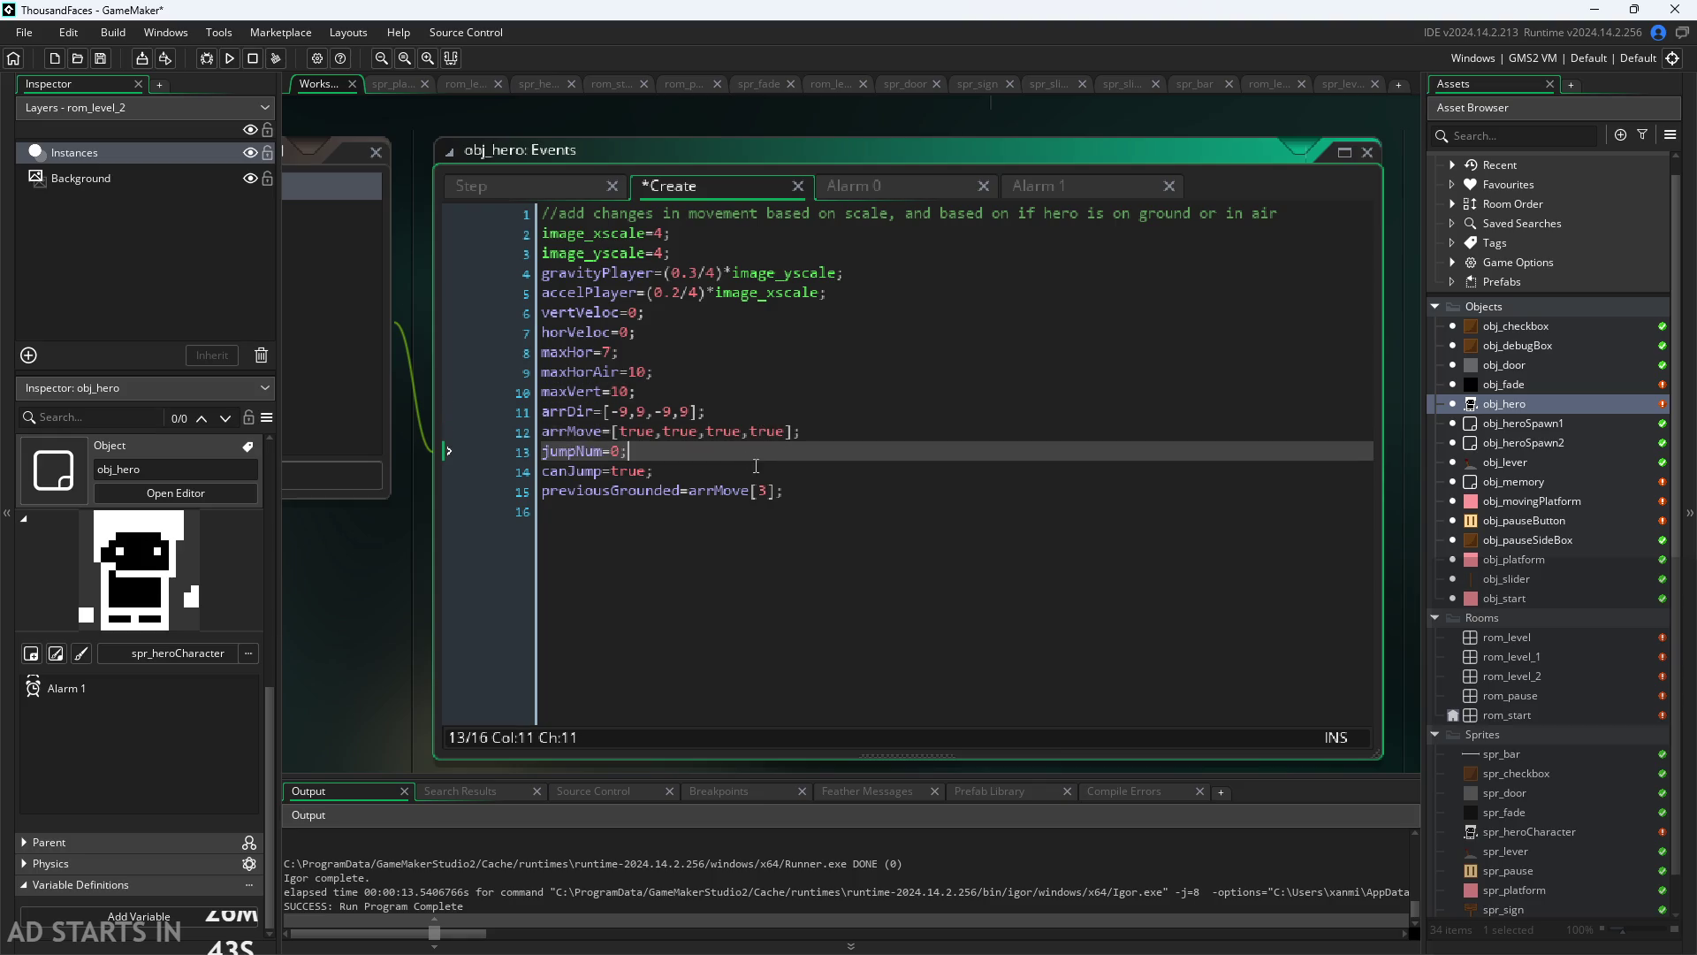
click(771, 477)
key(End)
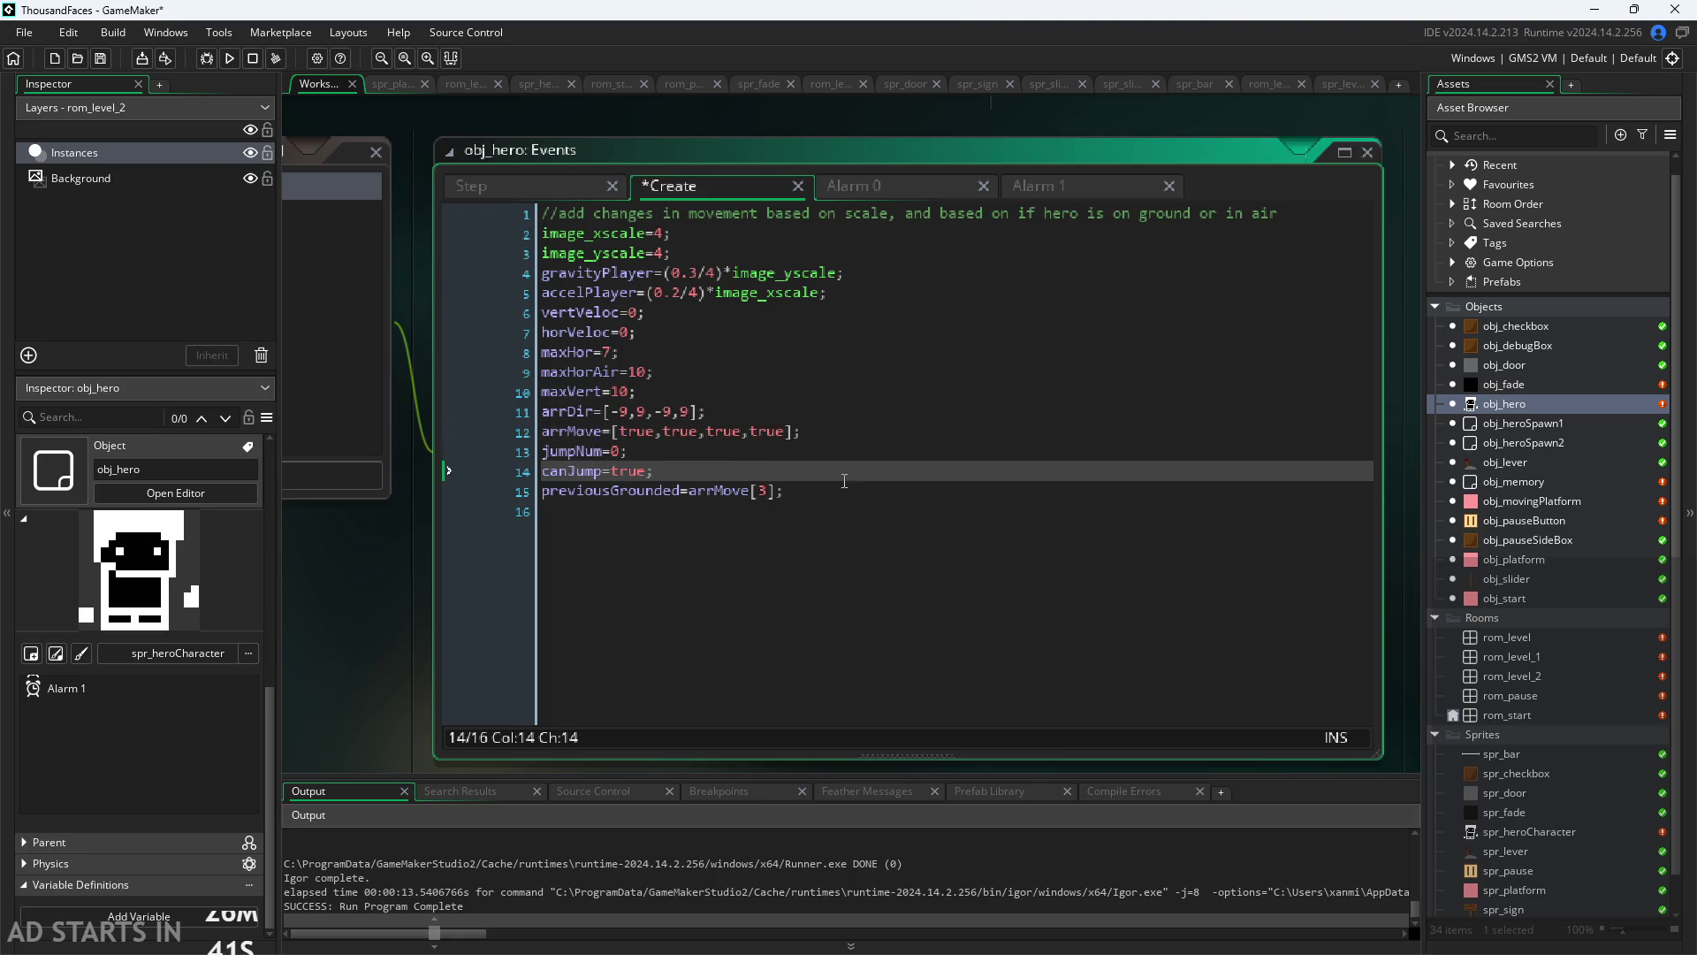
click(845, 486)
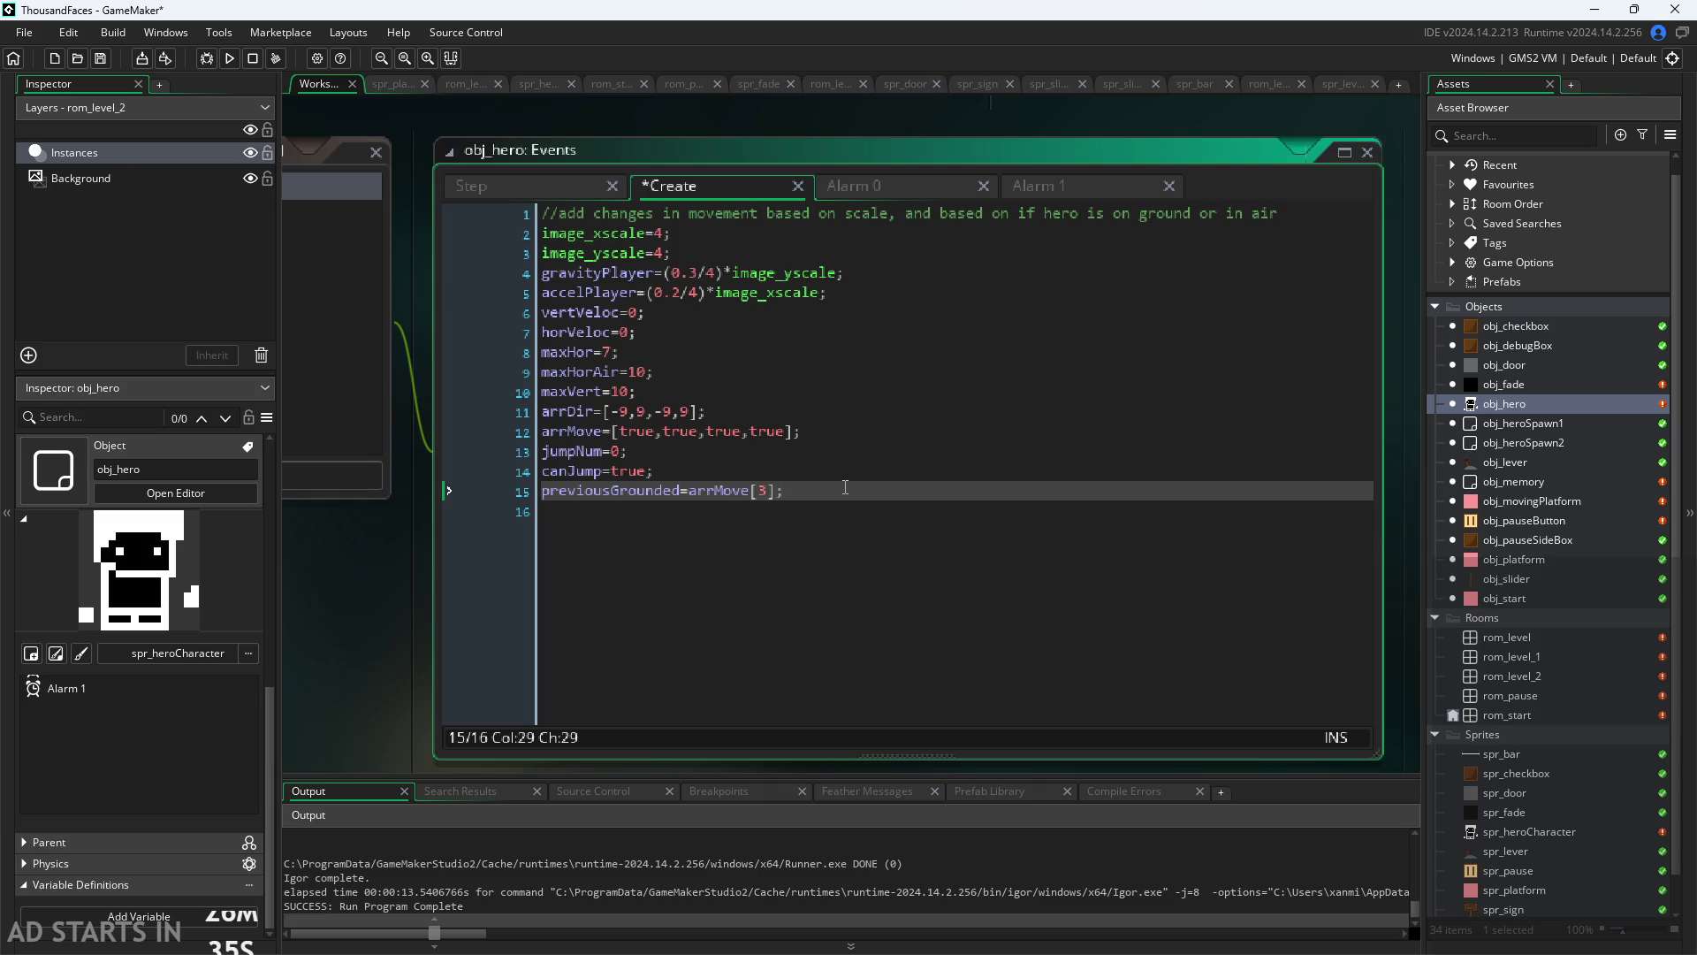
key(Return)
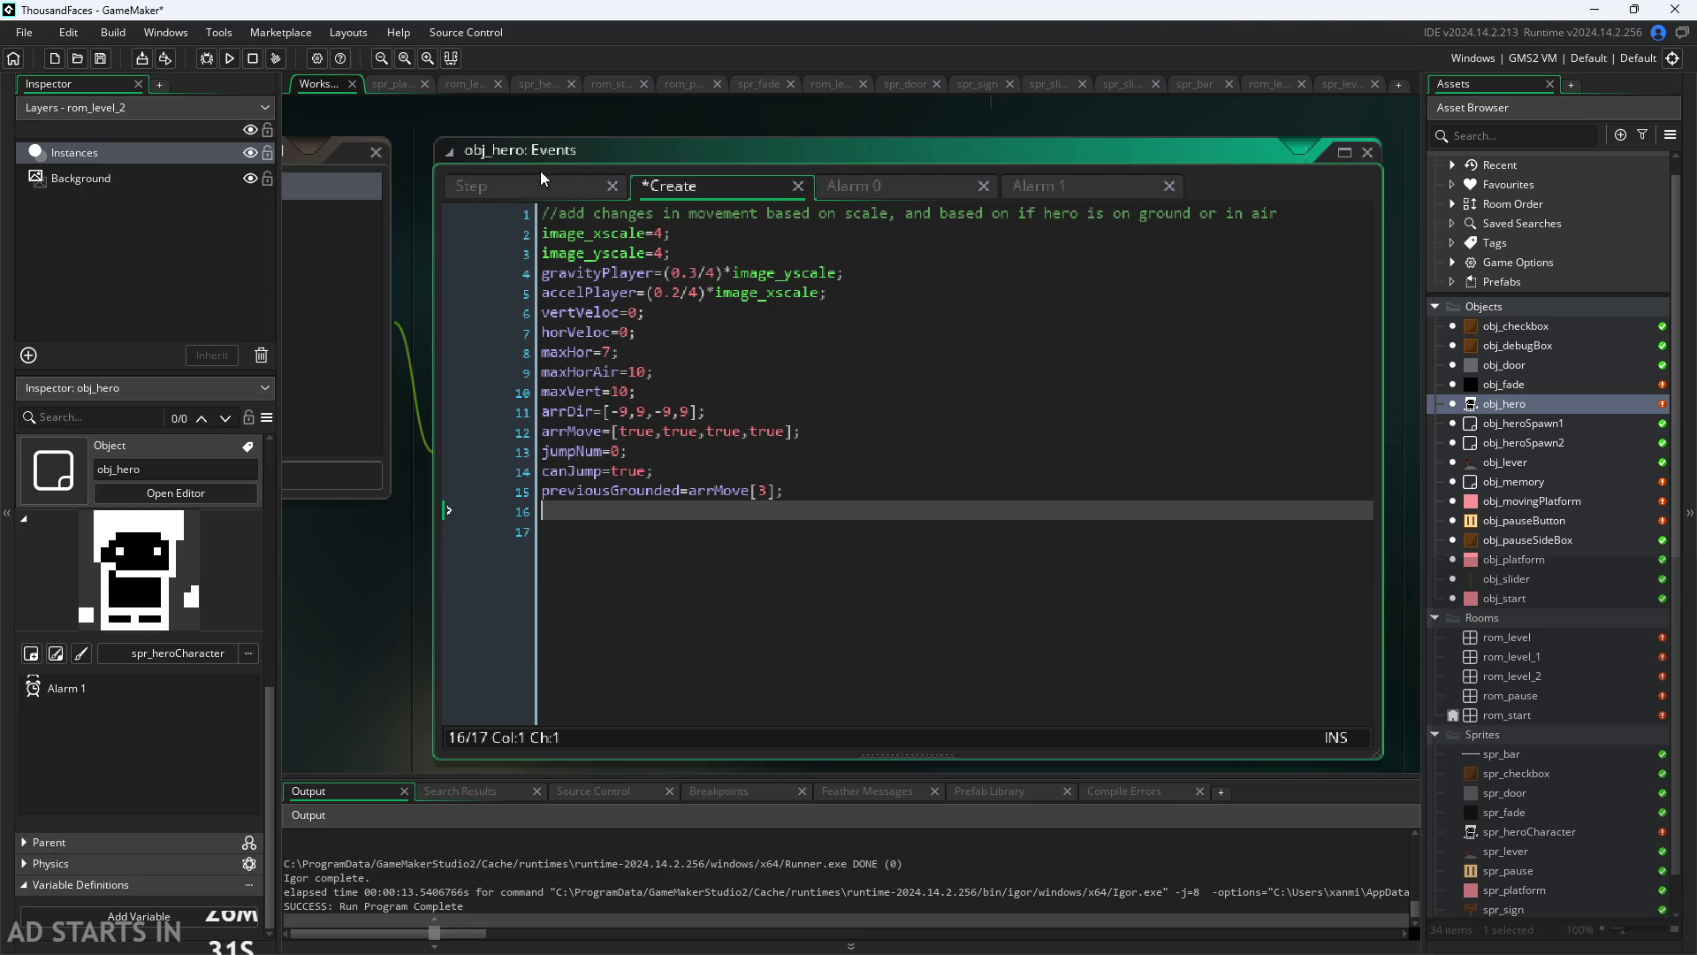
Step: Add onMovingPlatform=false; on a new line 16 of obj_hero's Create event
click(504, 184)
scroll(853, 485, up, 3)
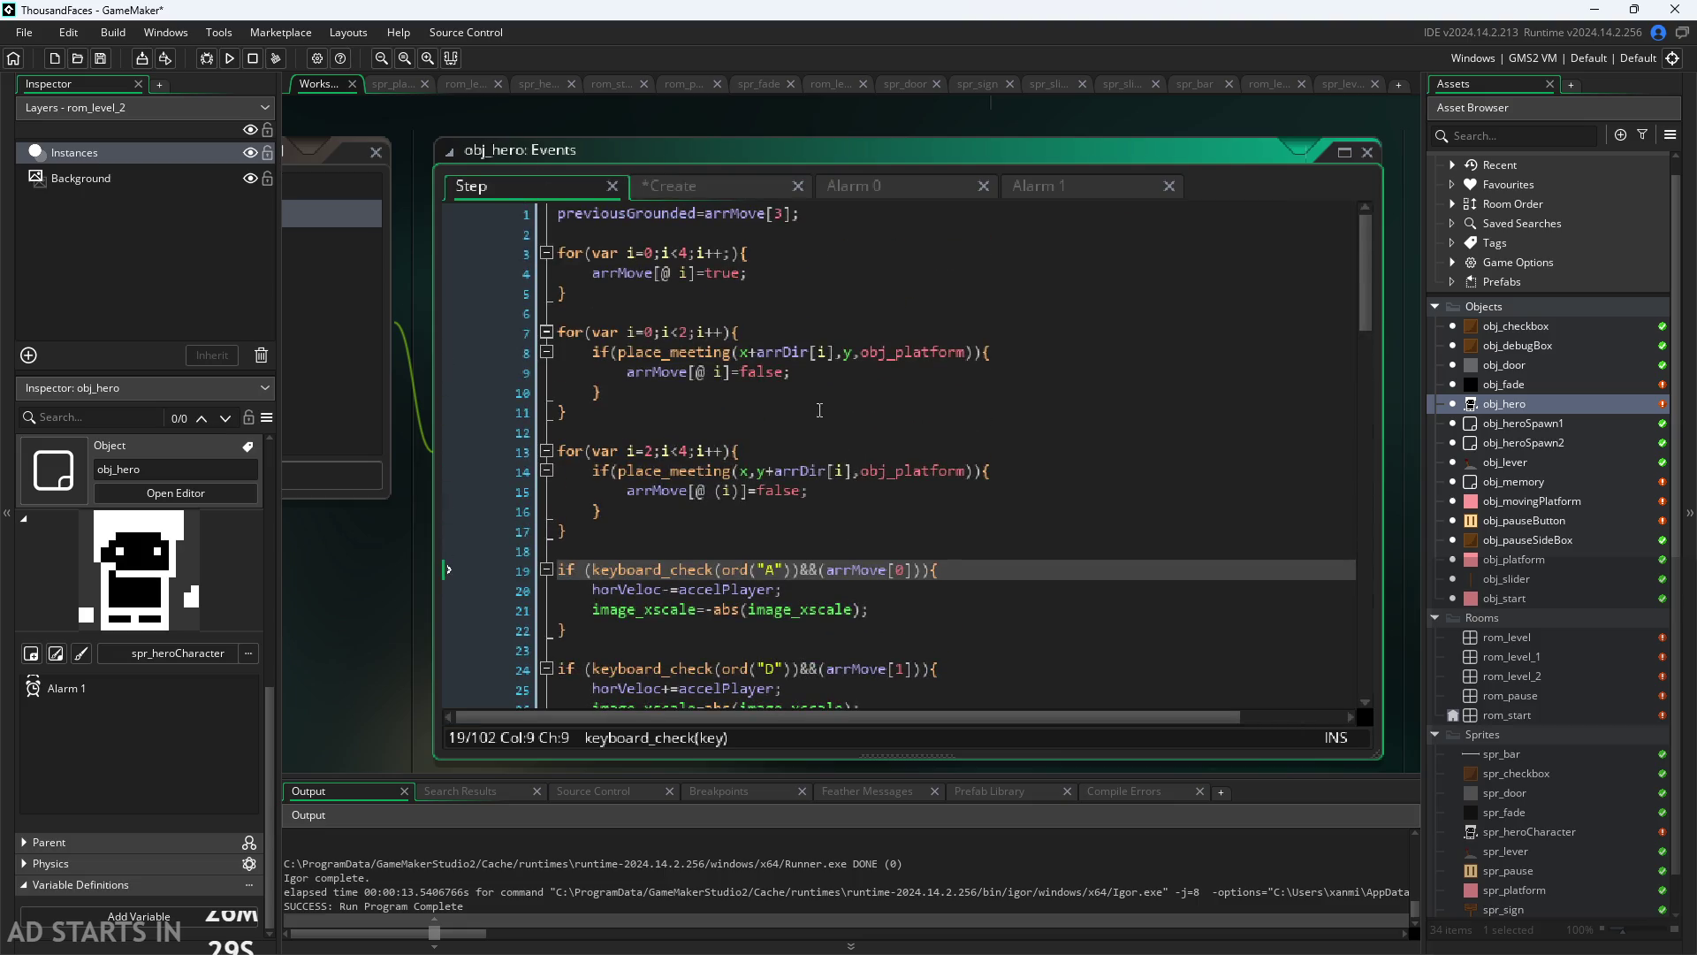
click(746, 188)
click(842, 492)
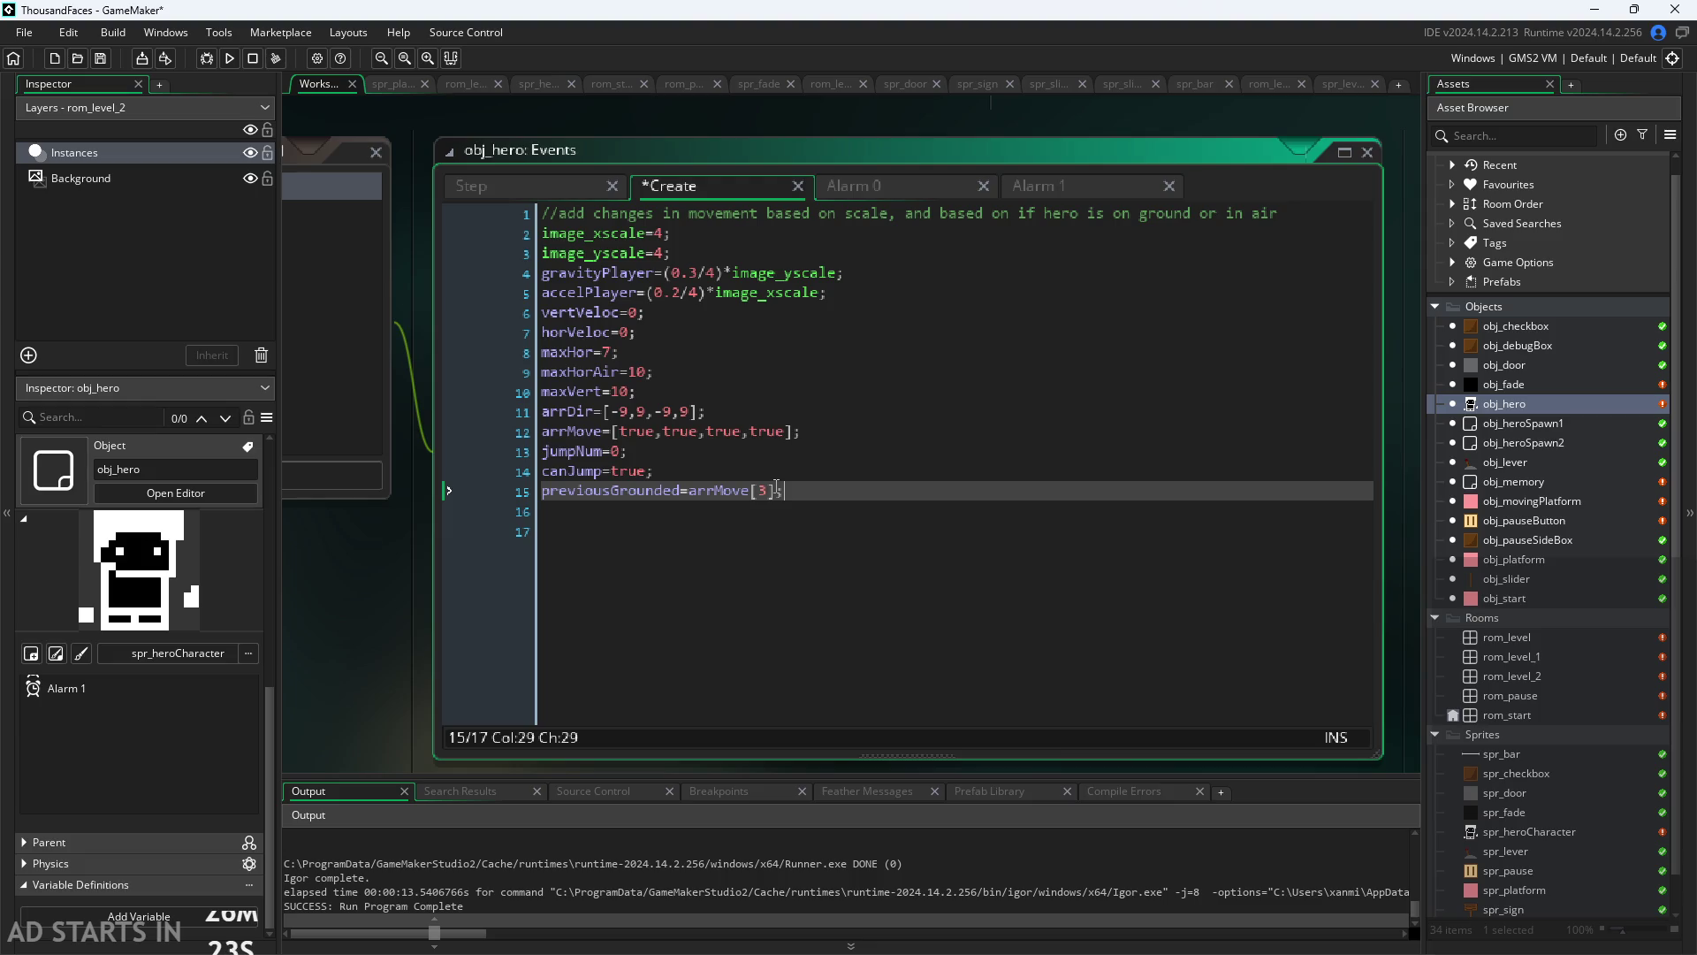
key(Return)
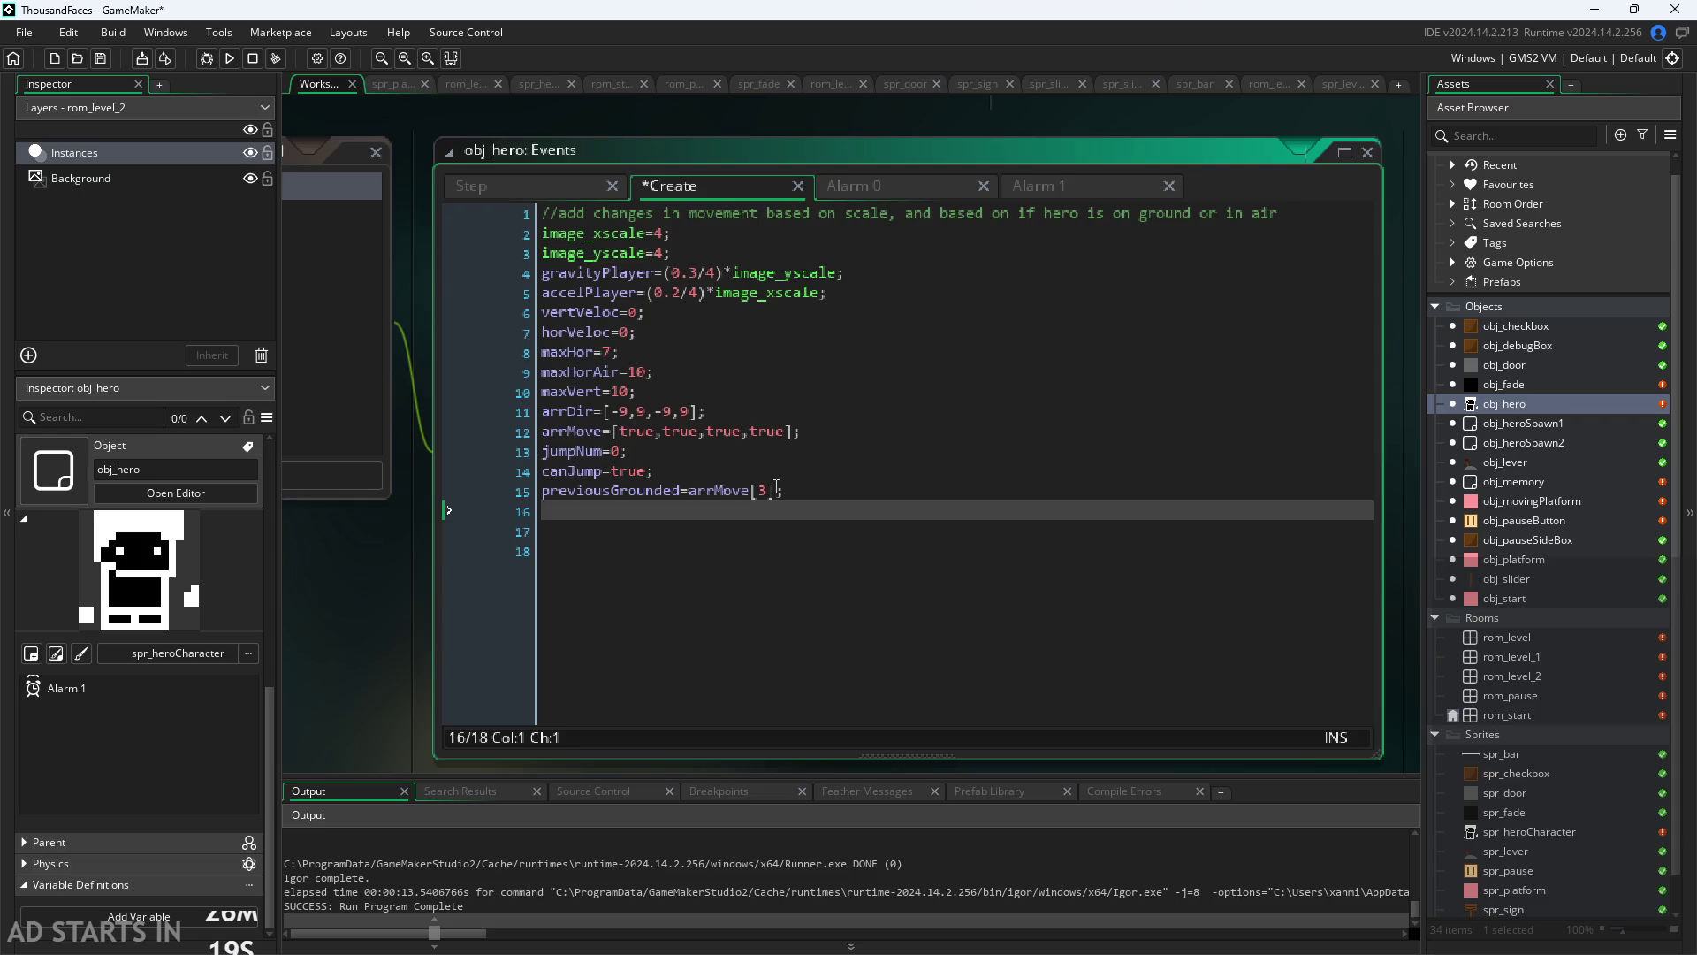
mouse_move(588, 251)
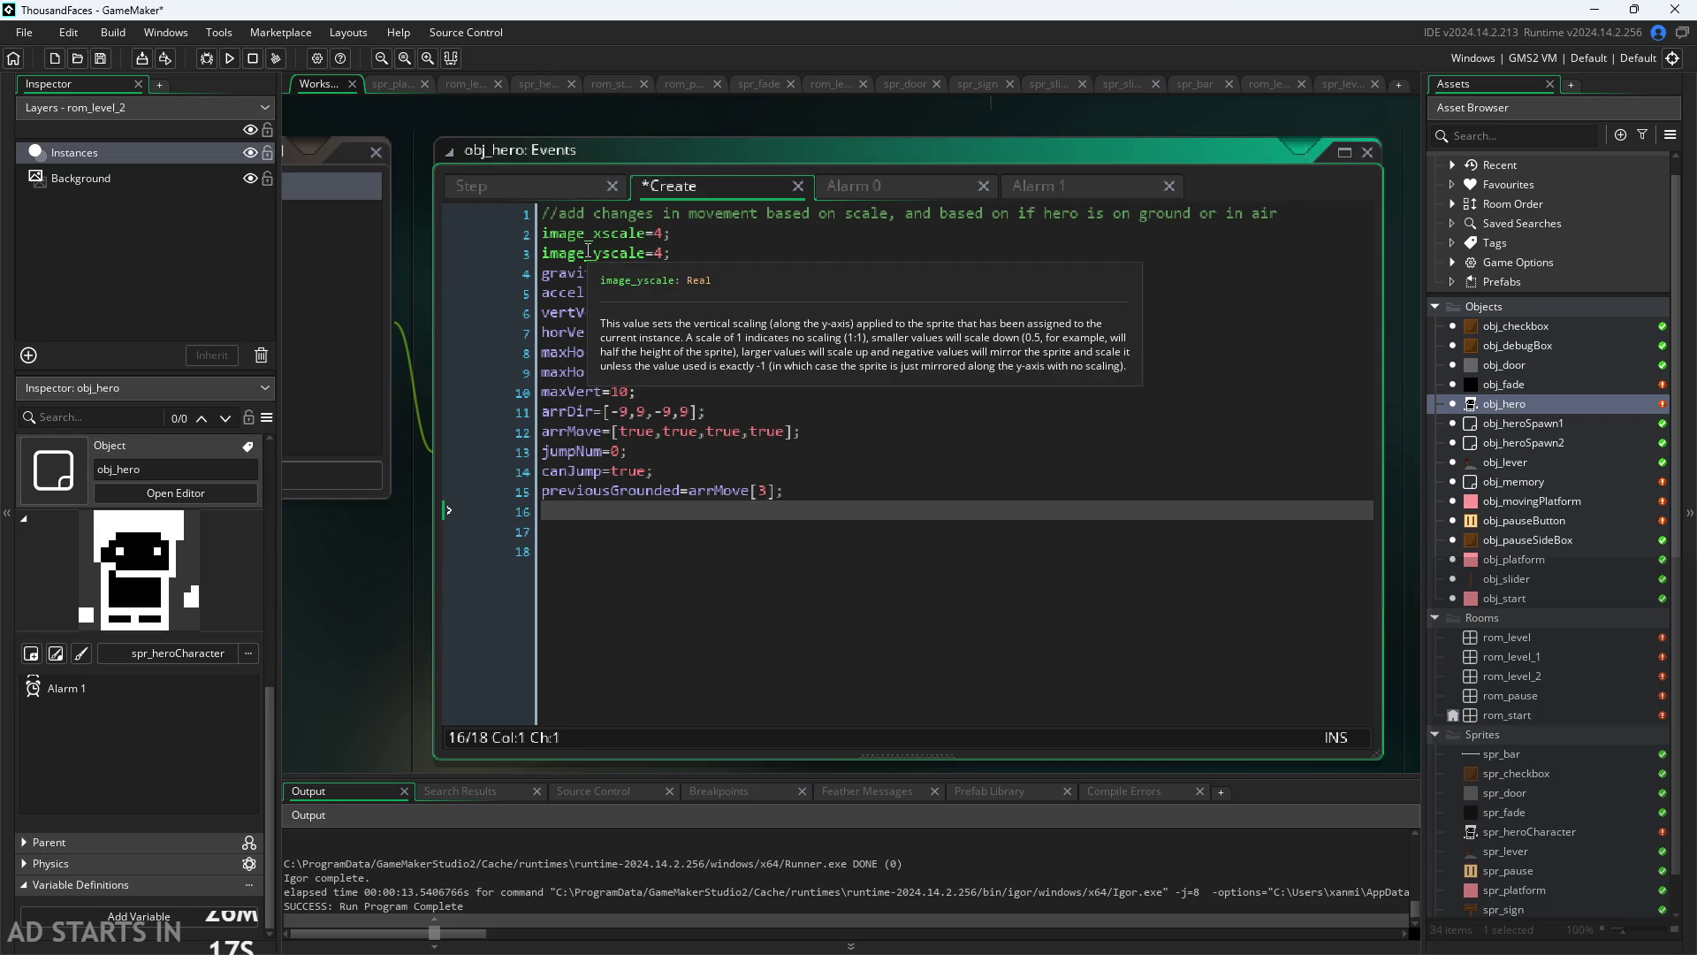
text(onplat)
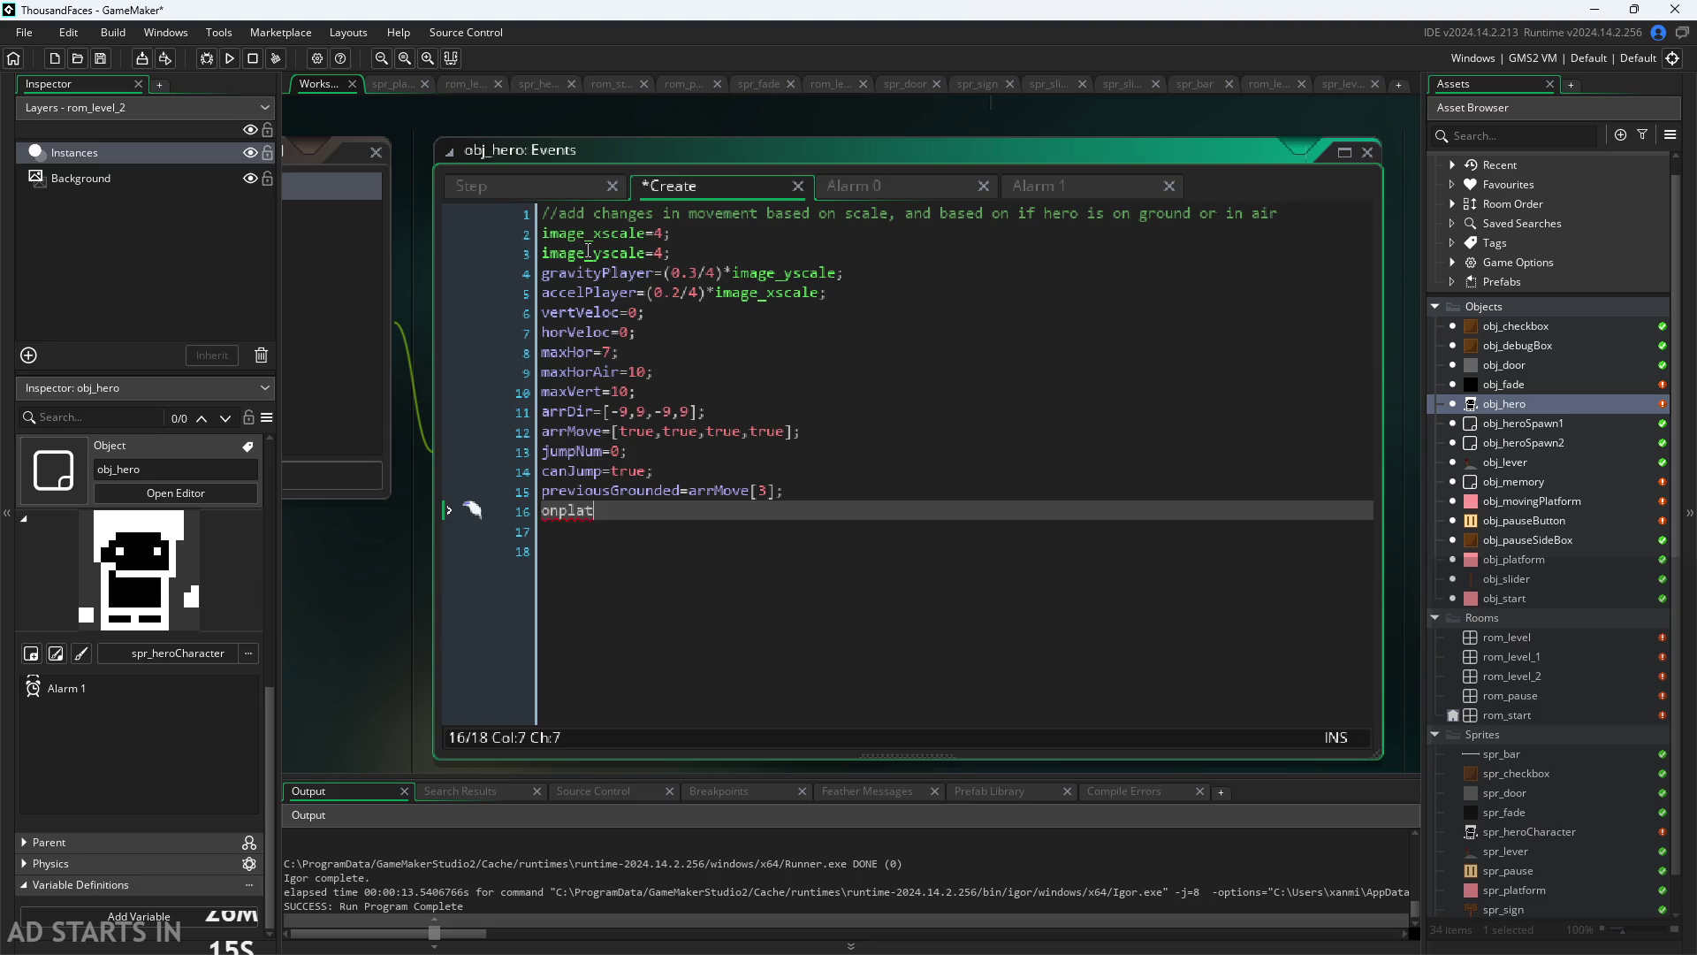
key(BackSpace)
key(BackSpace)
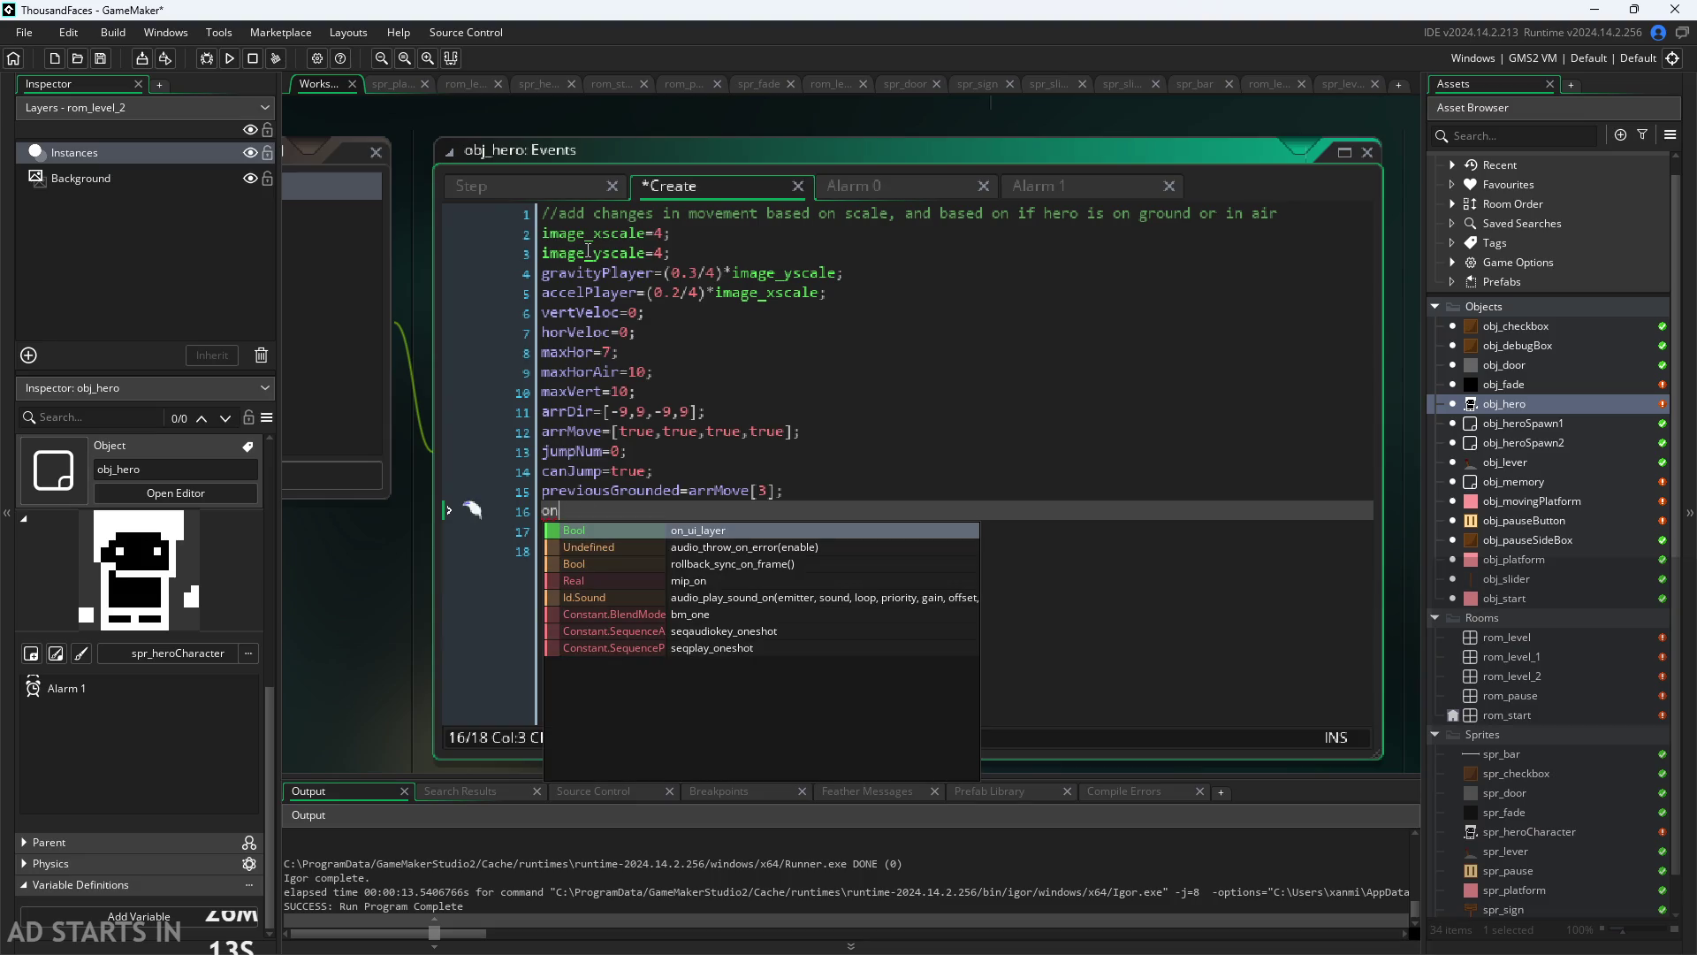
text(Moving)
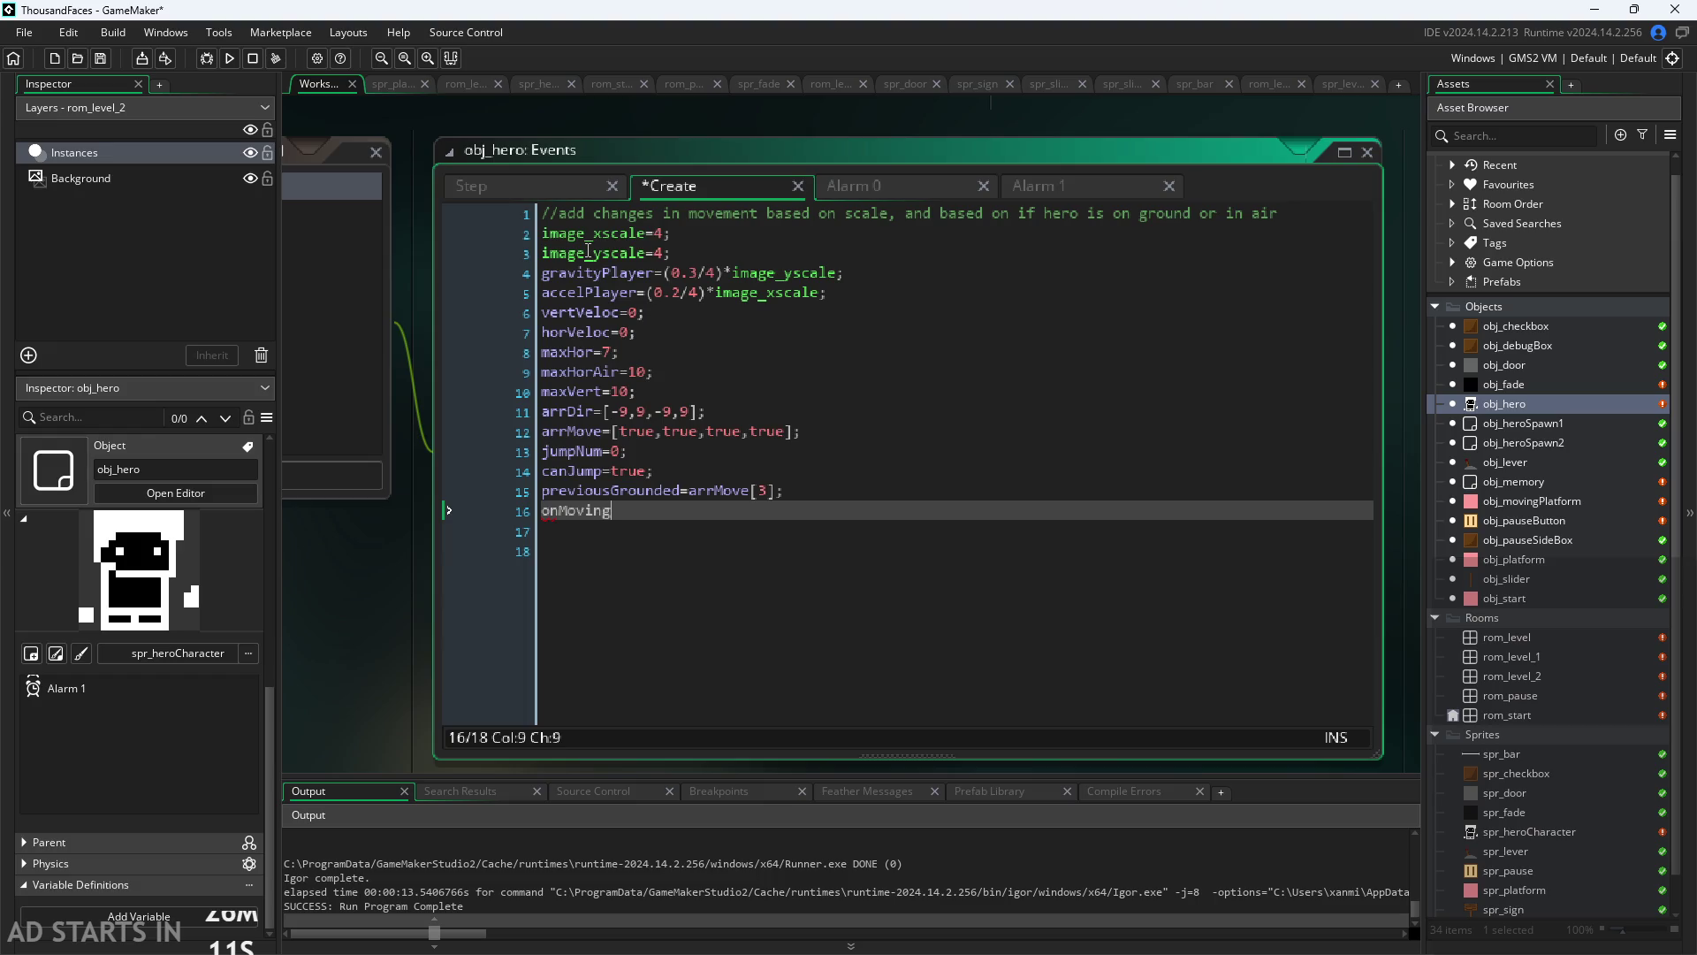
text(Platform)
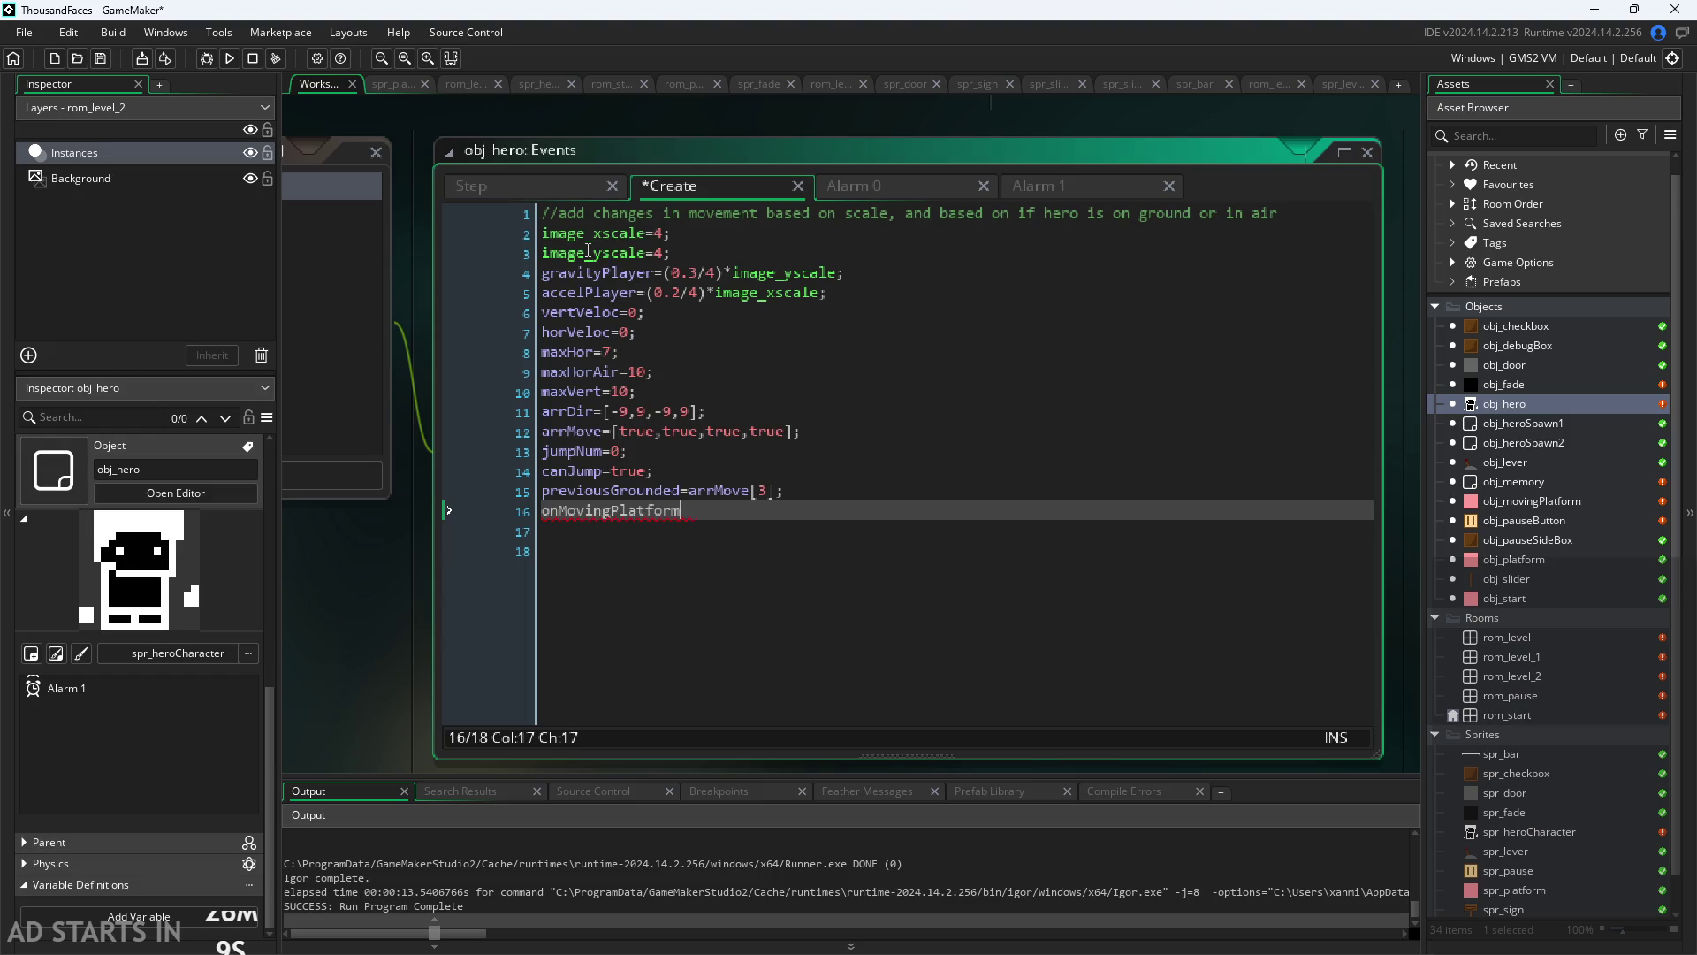
text(=false;)
Step: Start an if( on line 3 of the Step event, trying and then removing distance_to_object
click(499, 189)
click(745, 293)
click(746, 256)
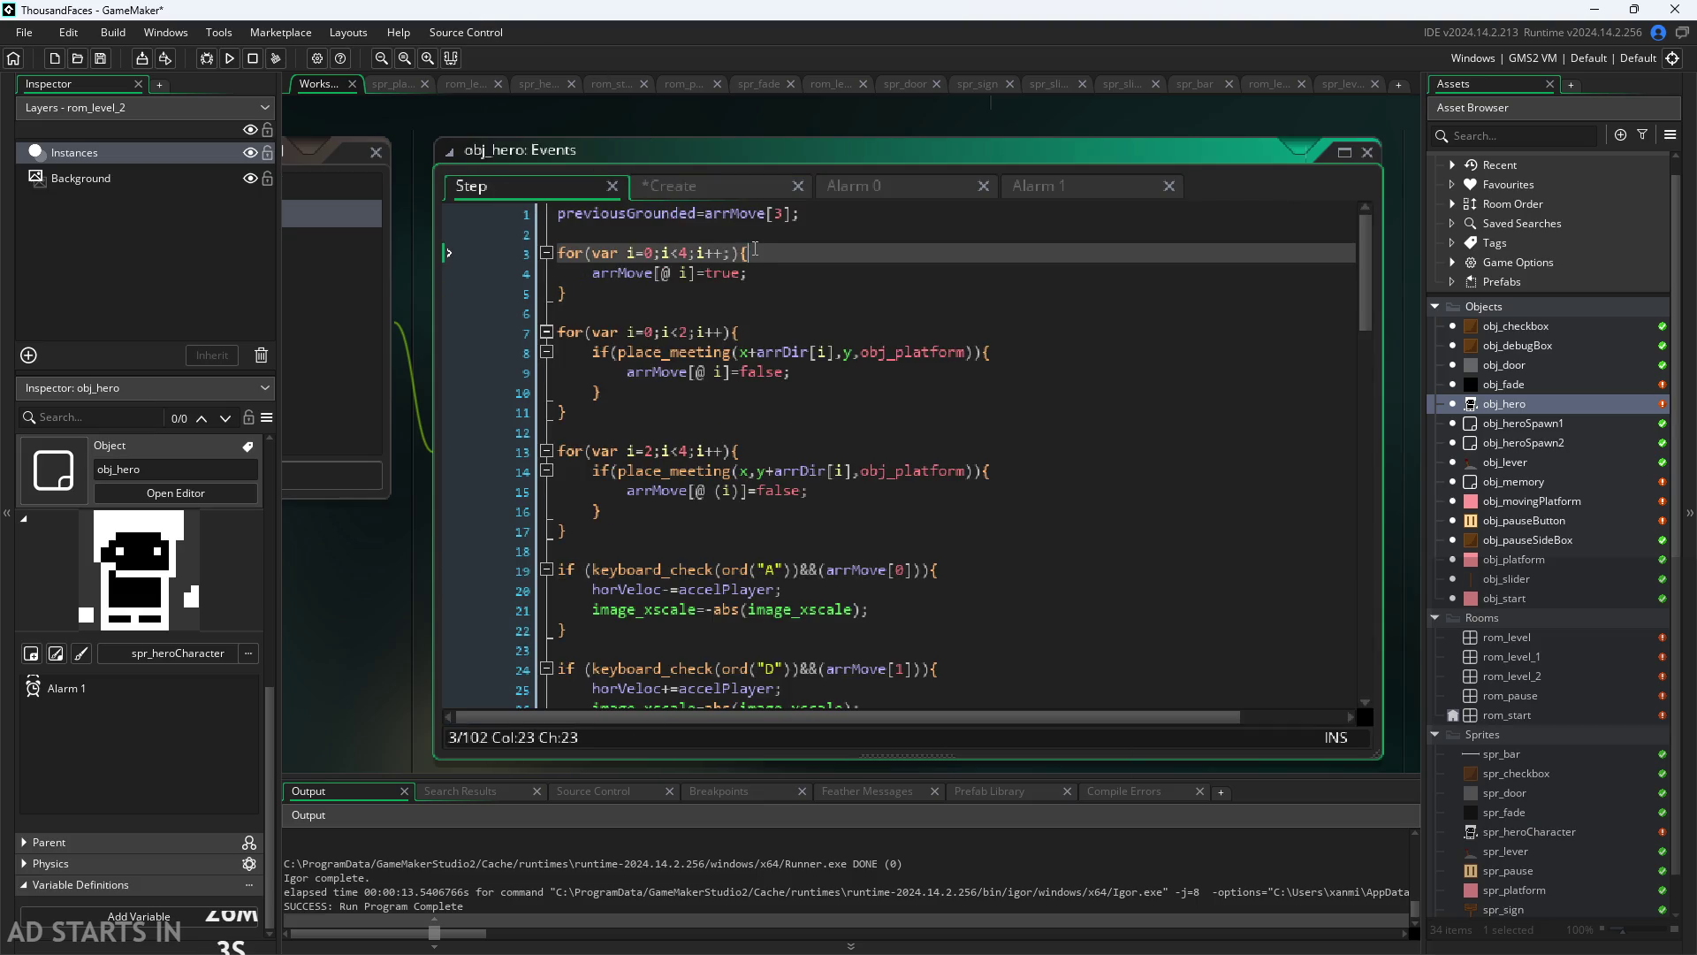
click(774, 235)
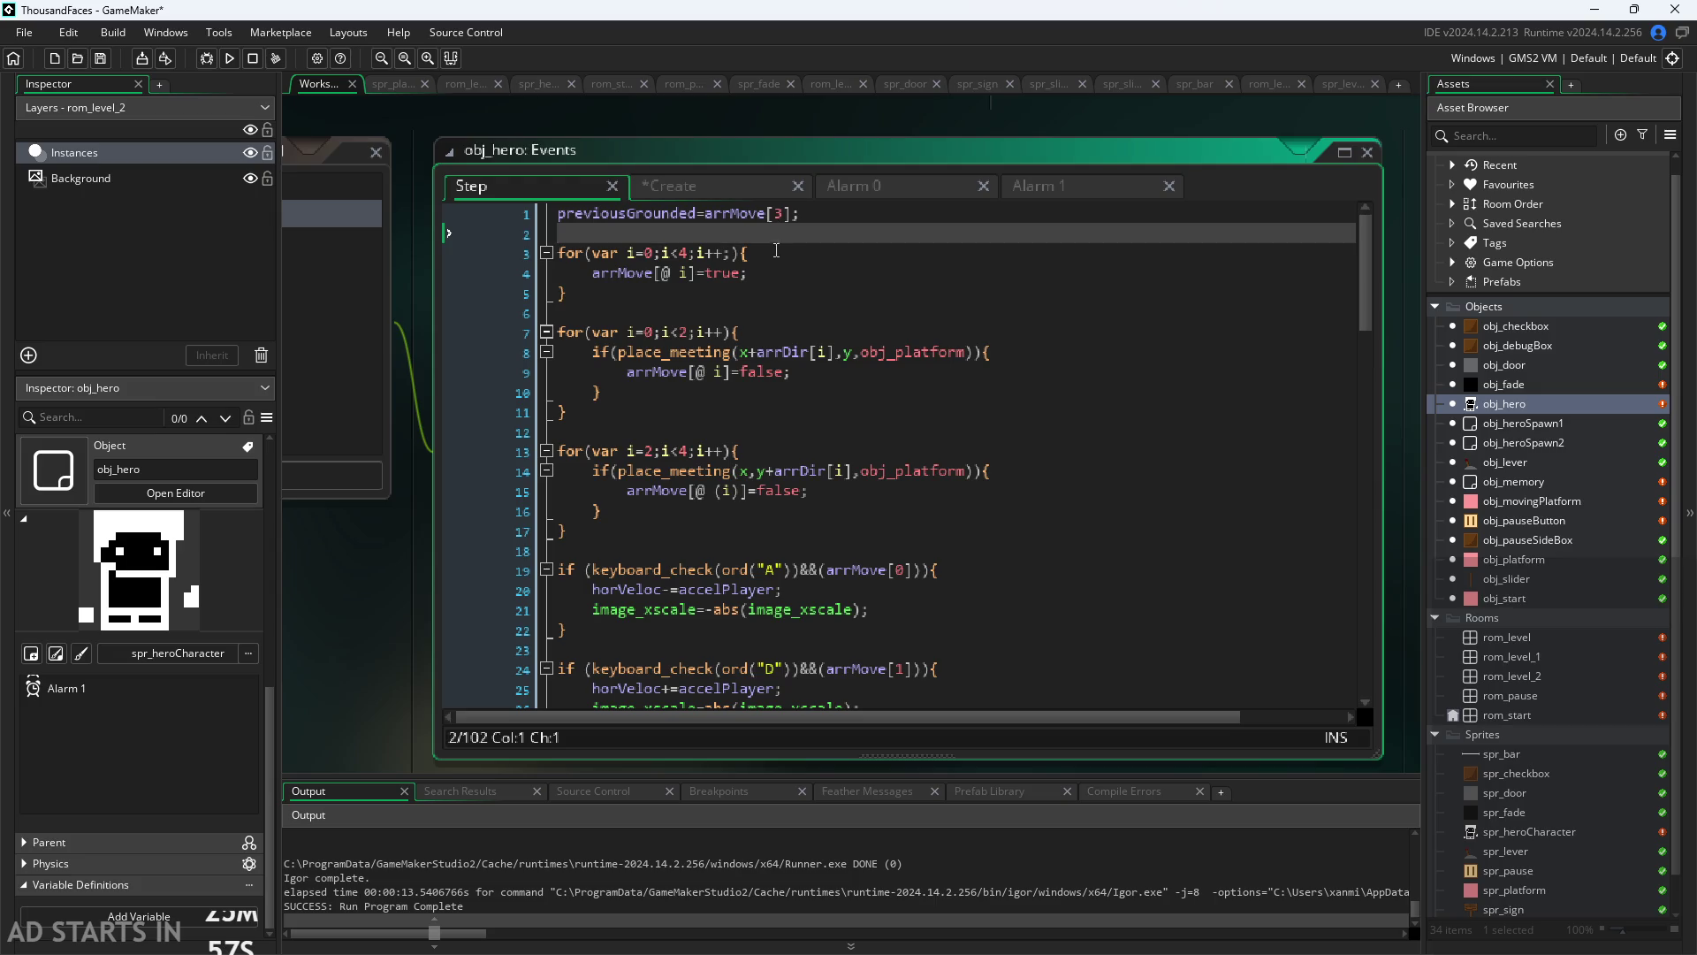
key(Return)
key(Return)
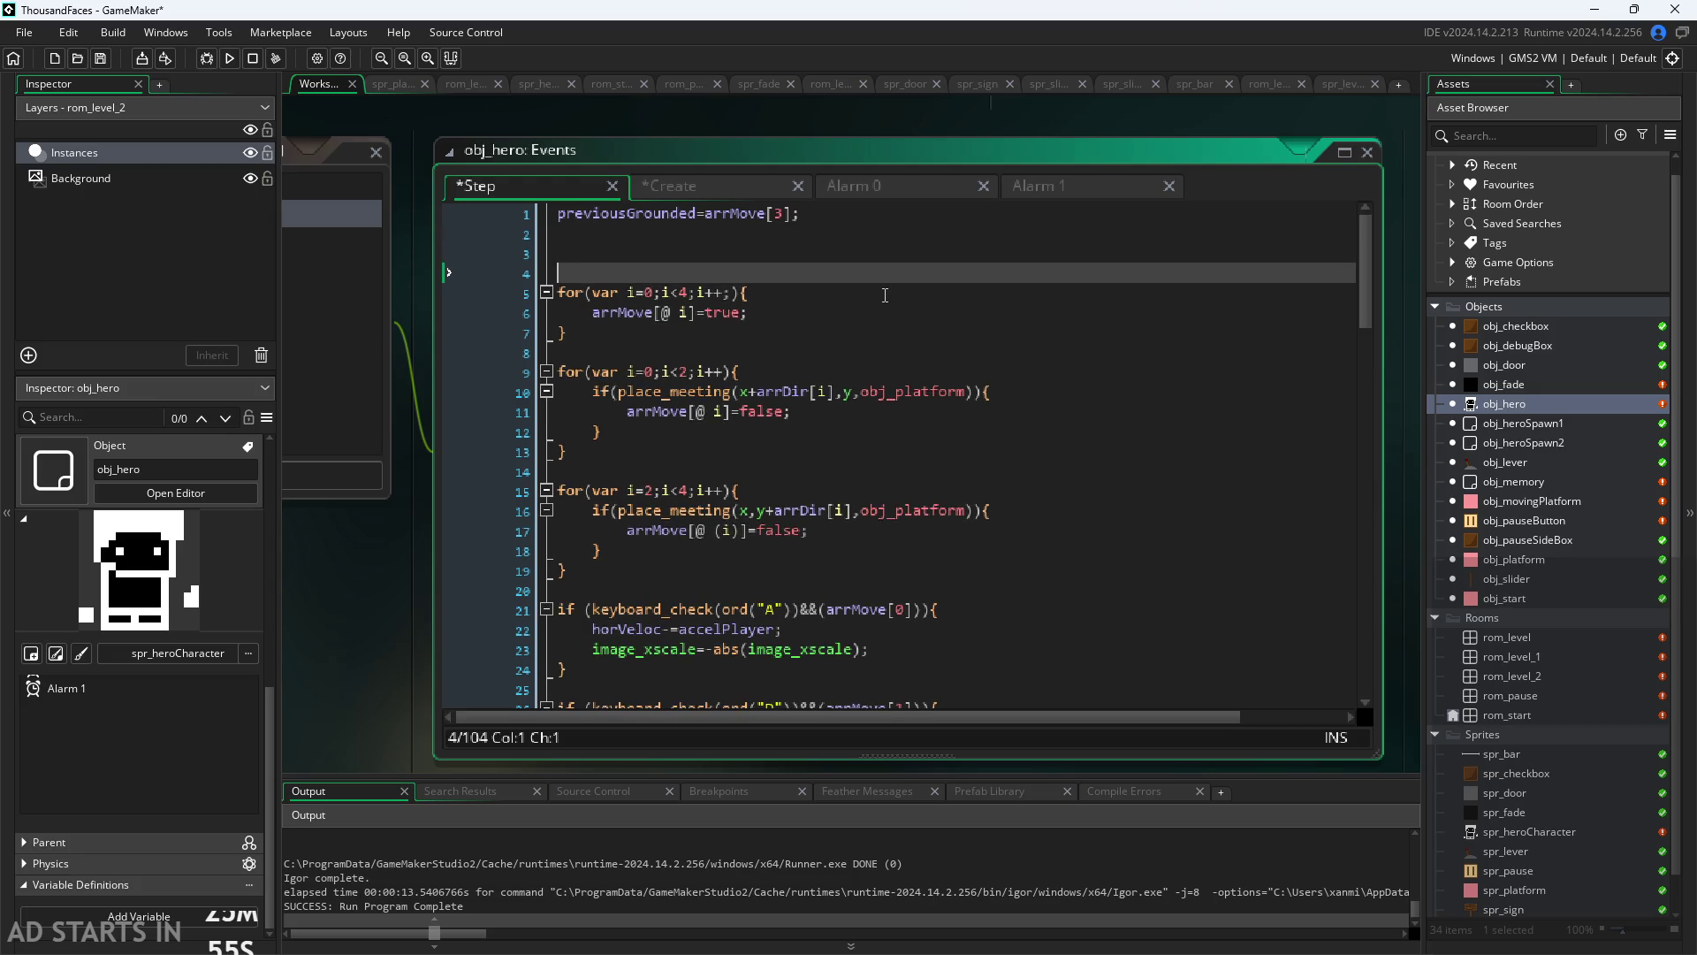
key(Up)
text(if()
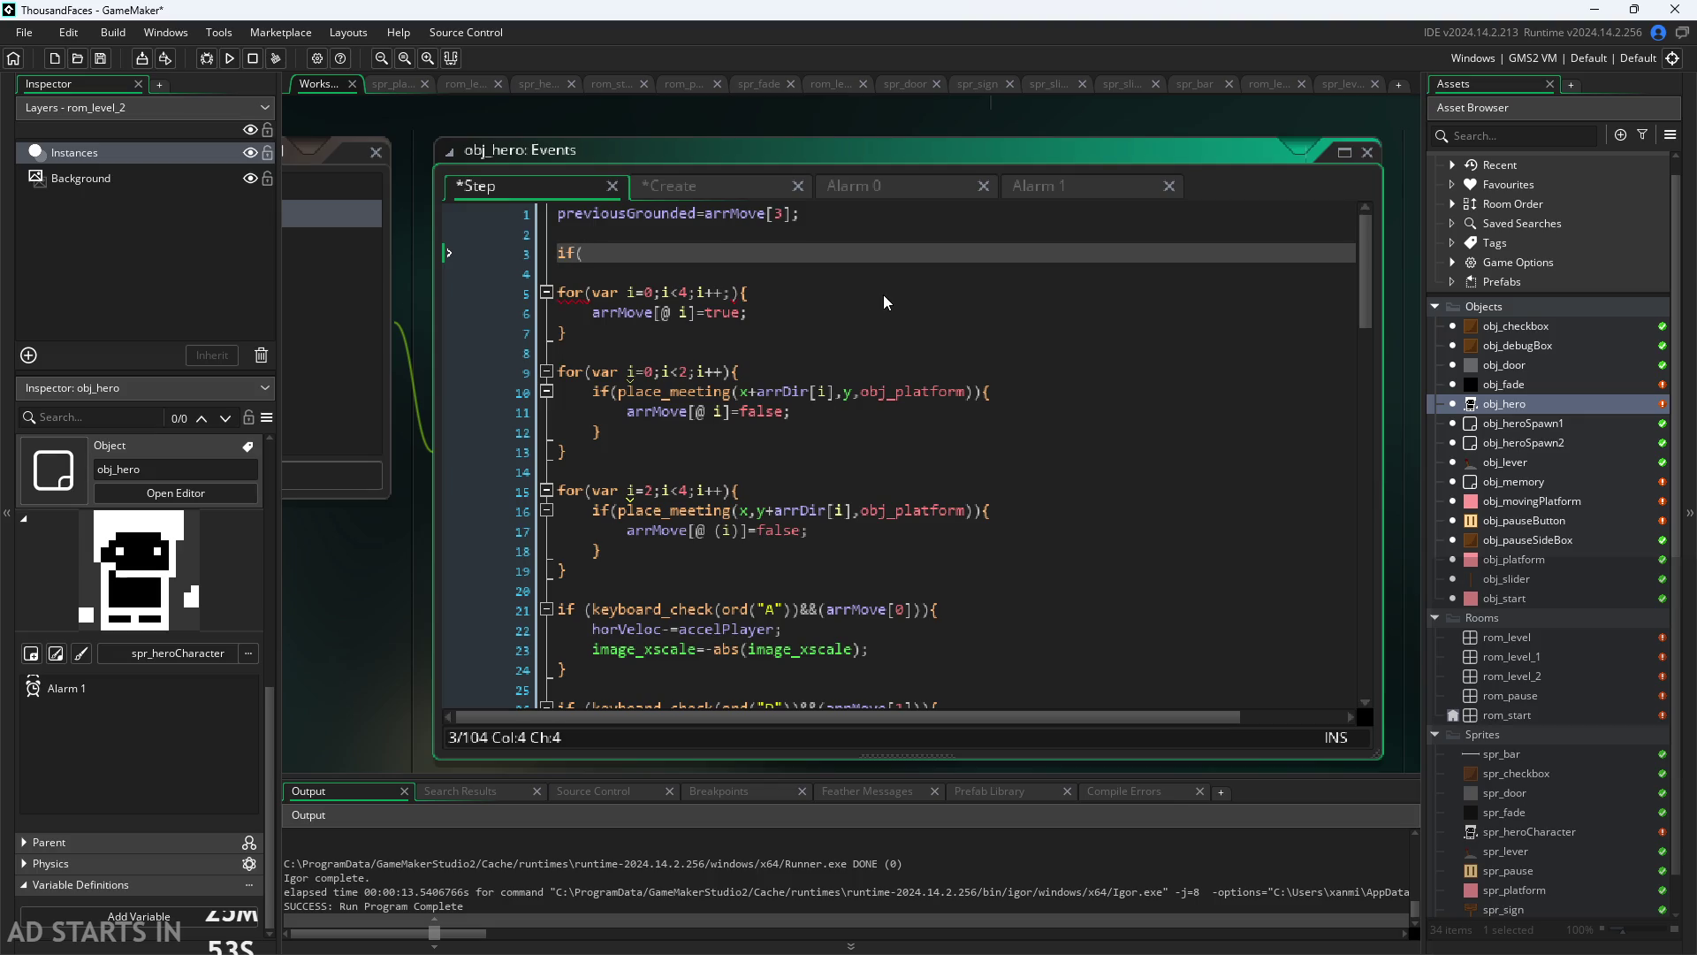
text(dist)
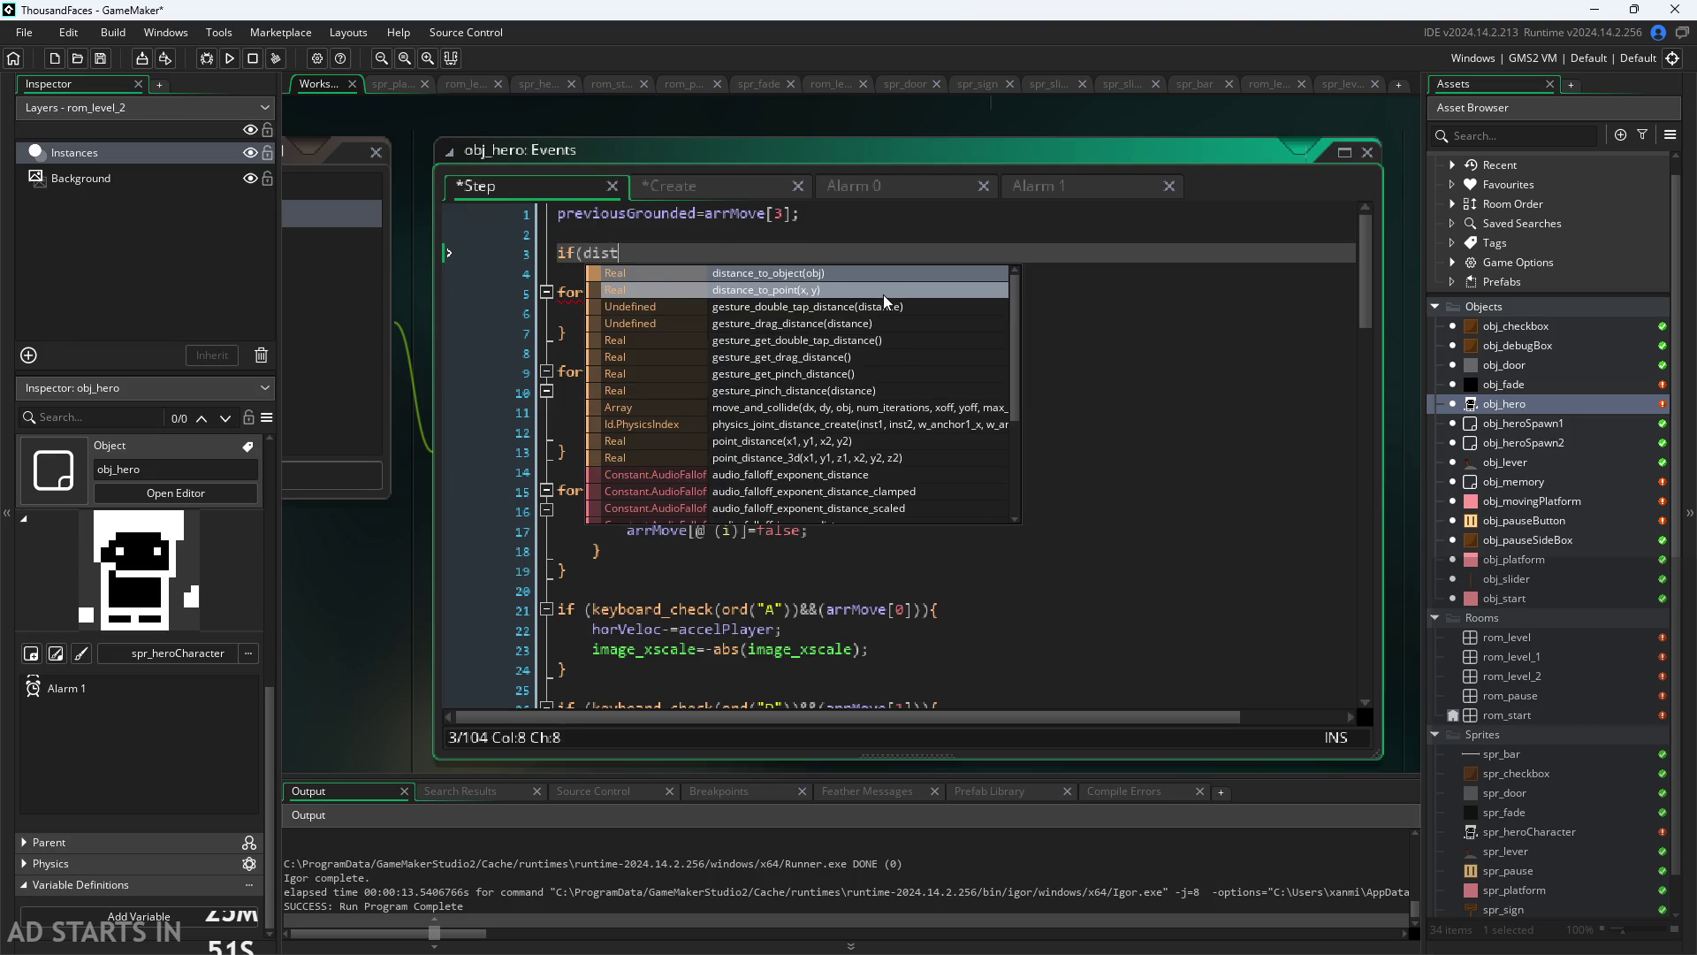
key(Return)
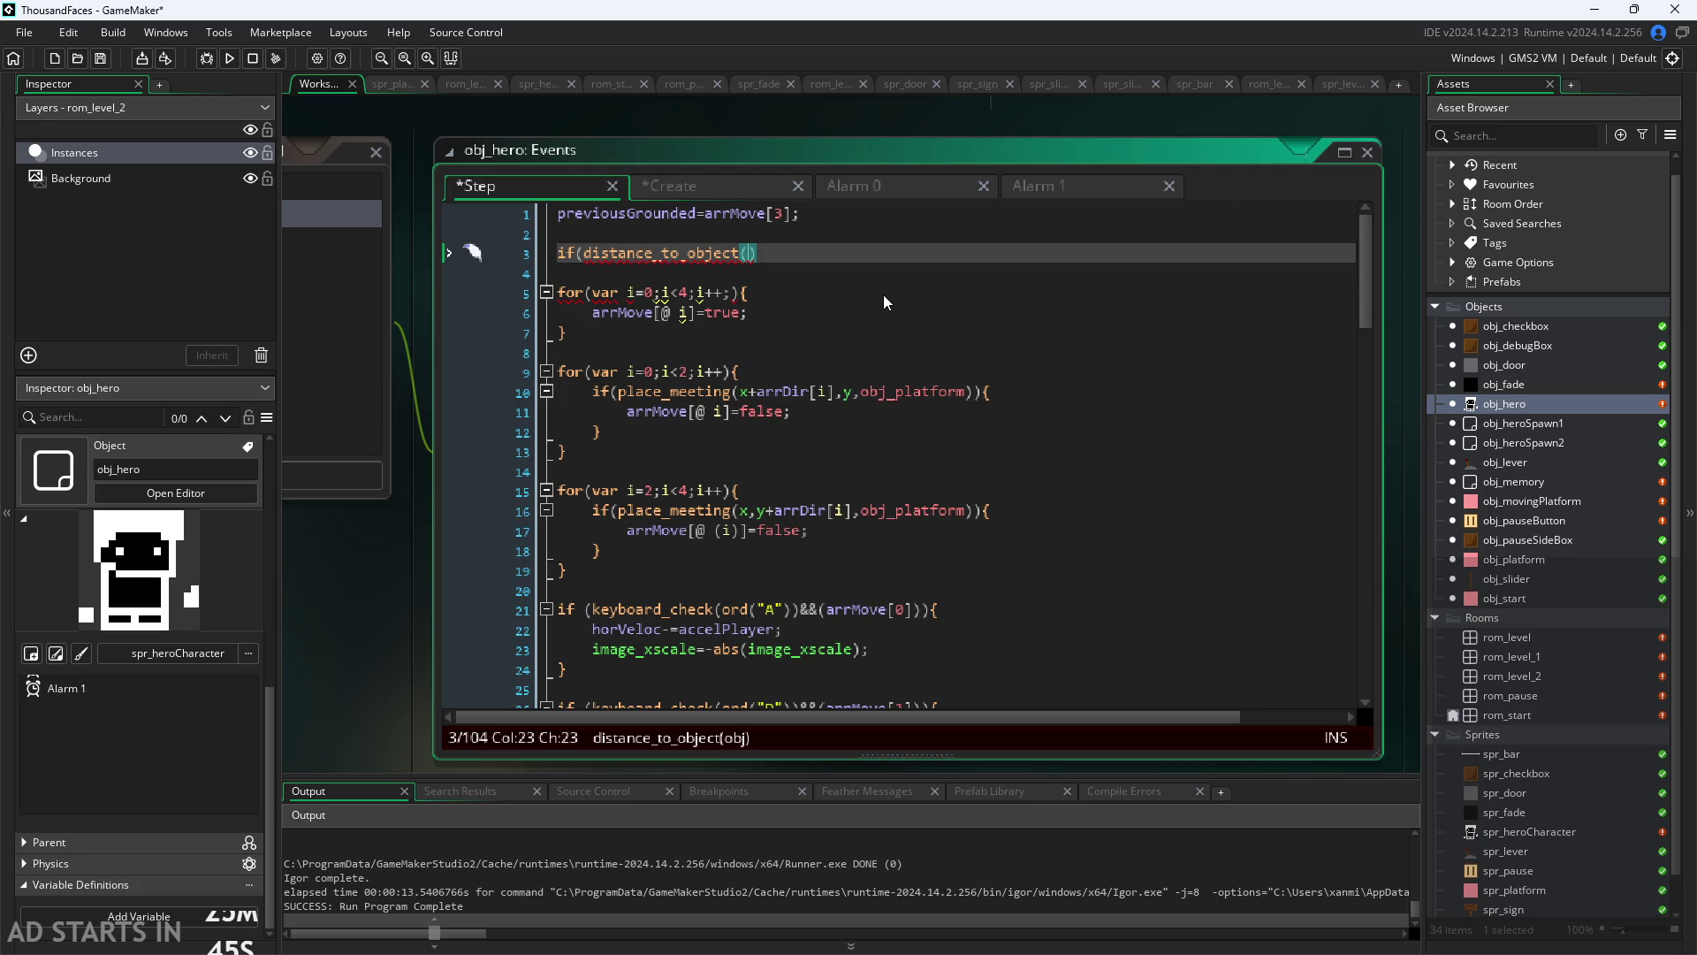
key(Delete)
key(BackSpace)
key(BackSpace)
key(BackSpace)
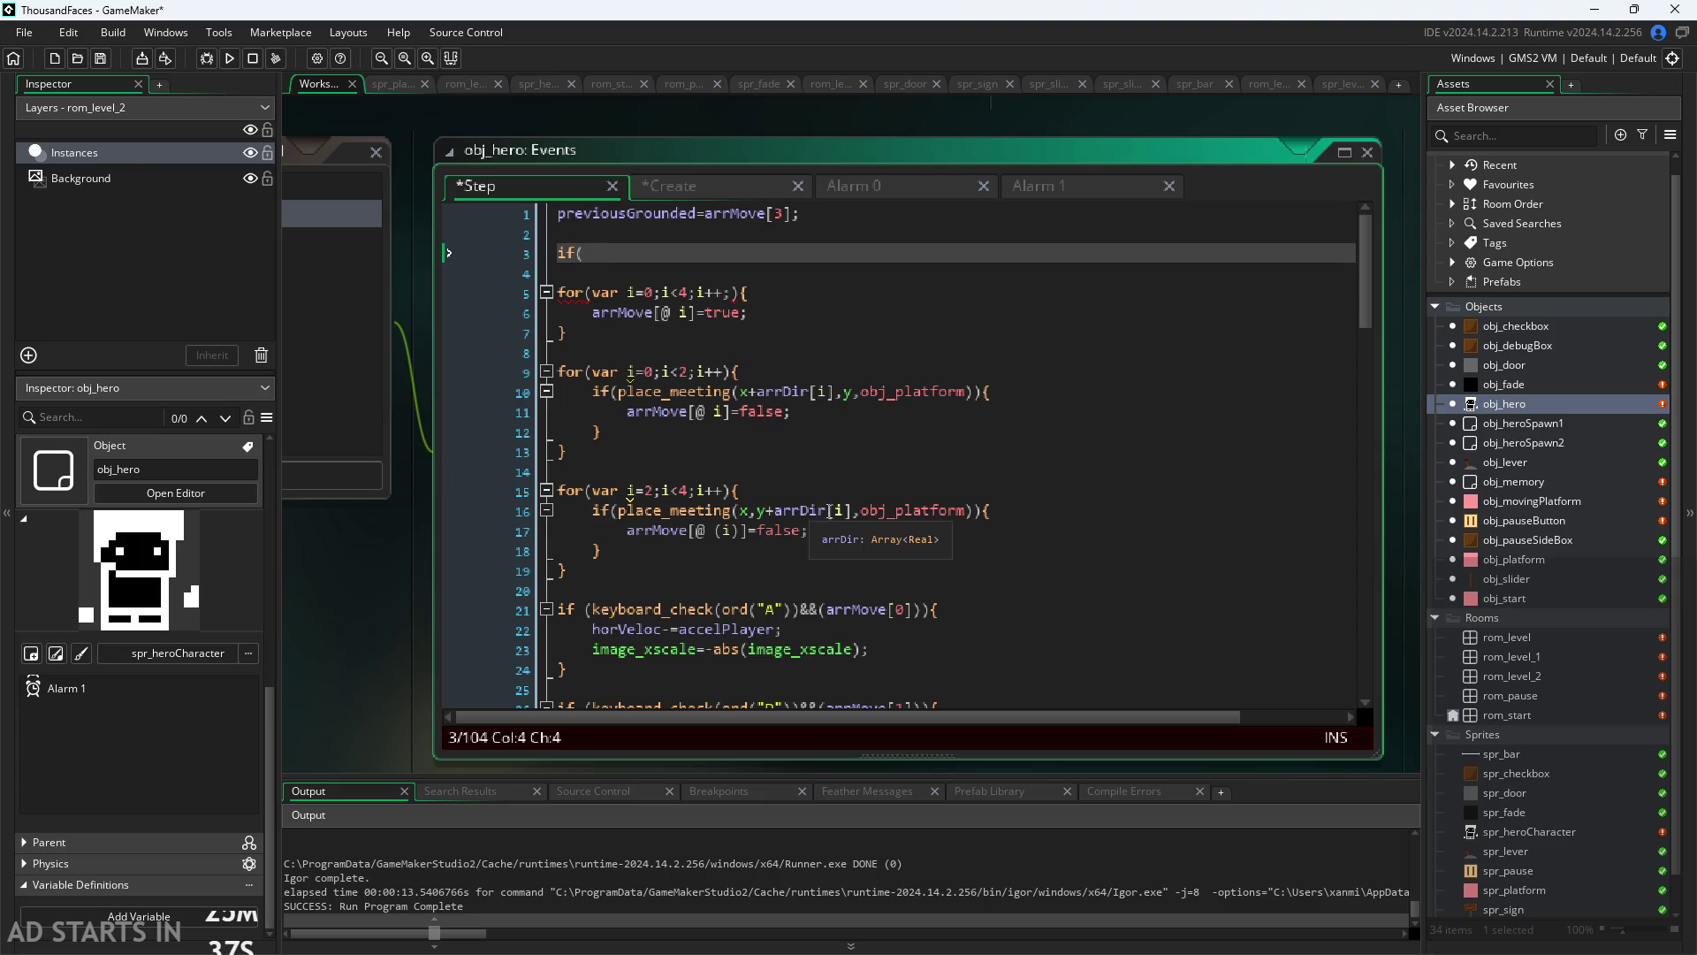
Step: Review the Step collision checks against the Create code, ending at the unfinished if( on line 3
click(677, 187)
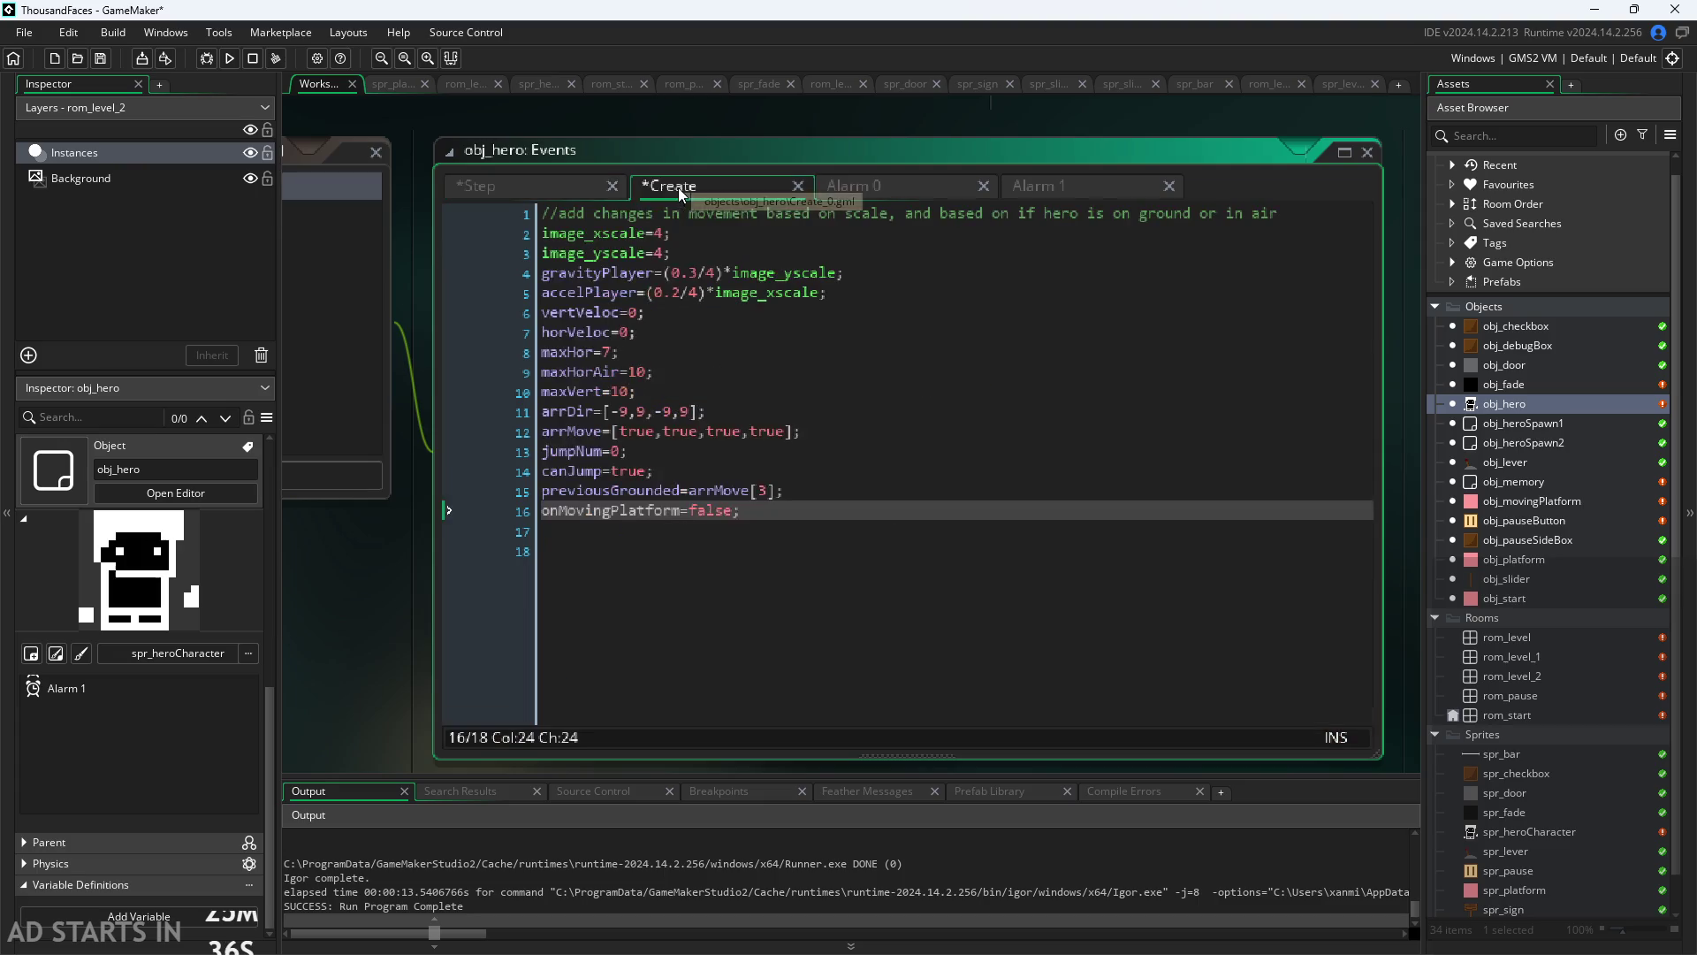
click(582, 188)
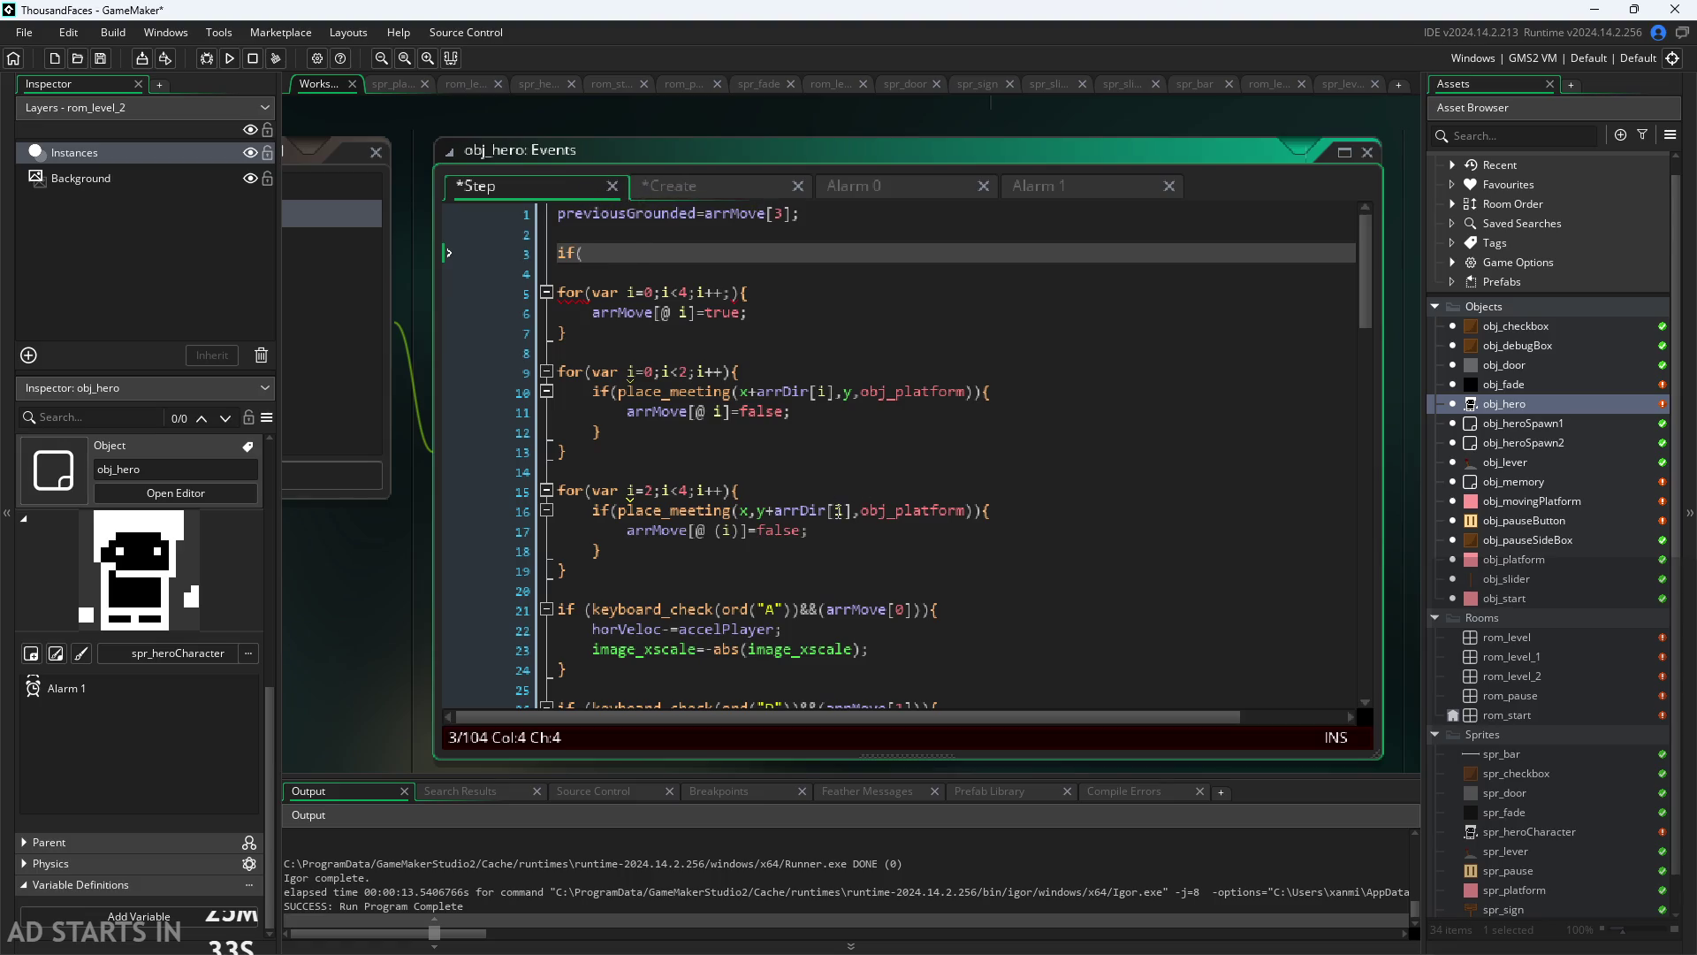
click(801, 511)
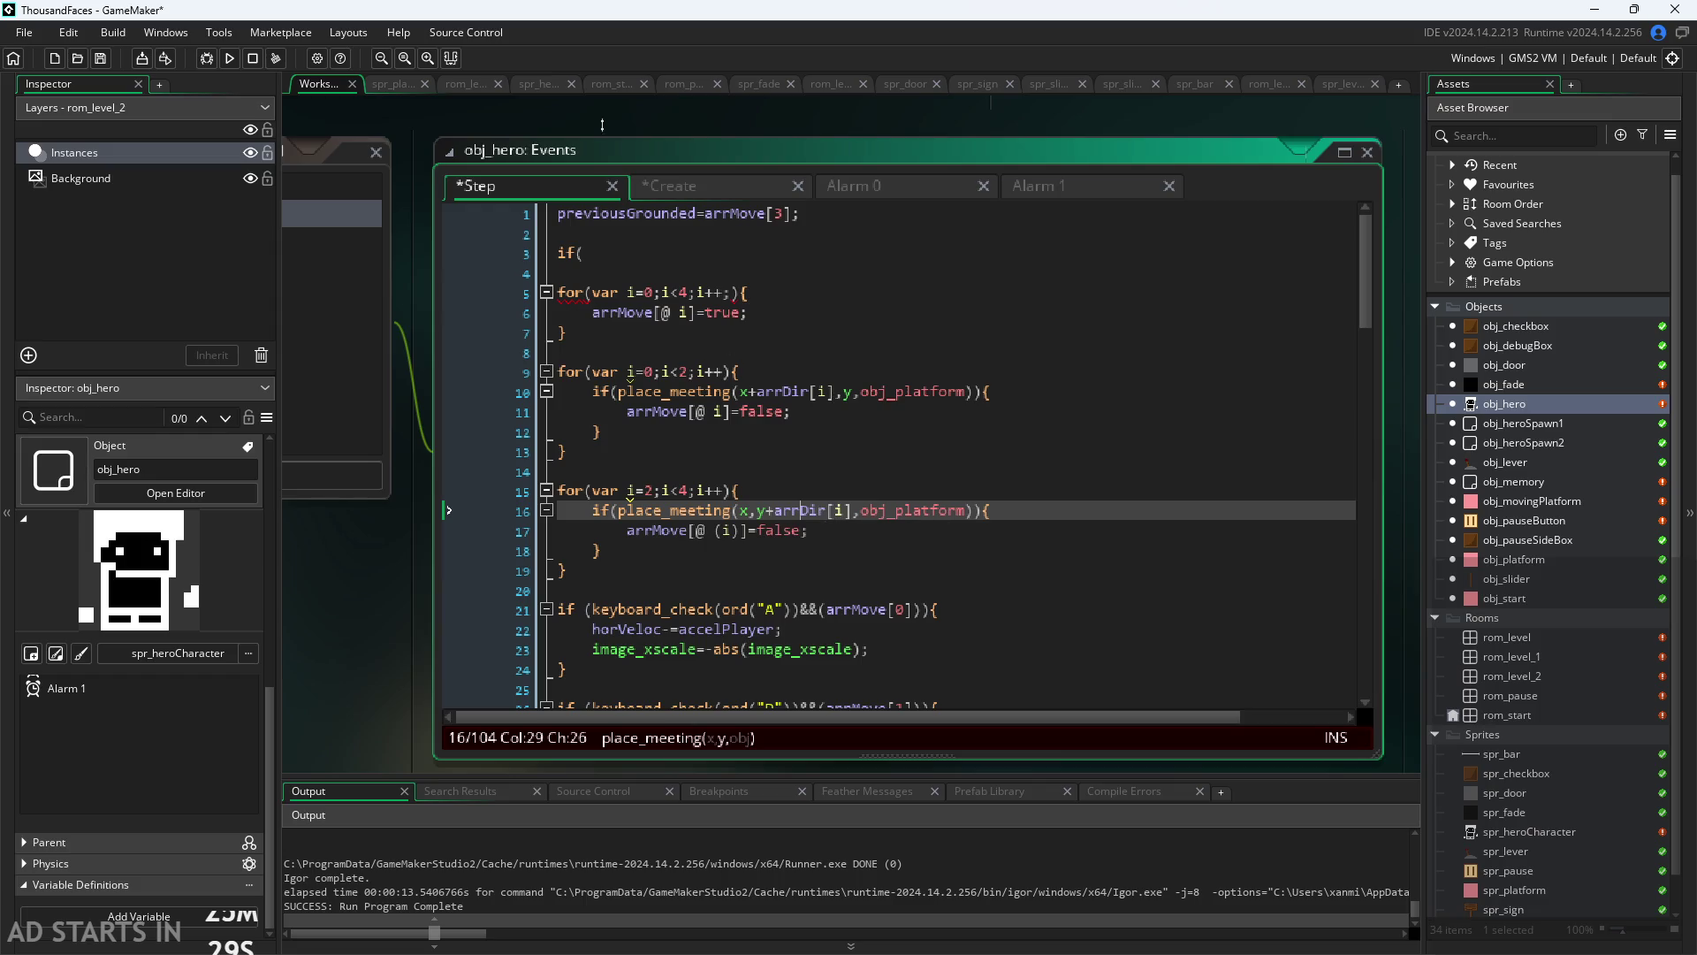
click(670, 190)
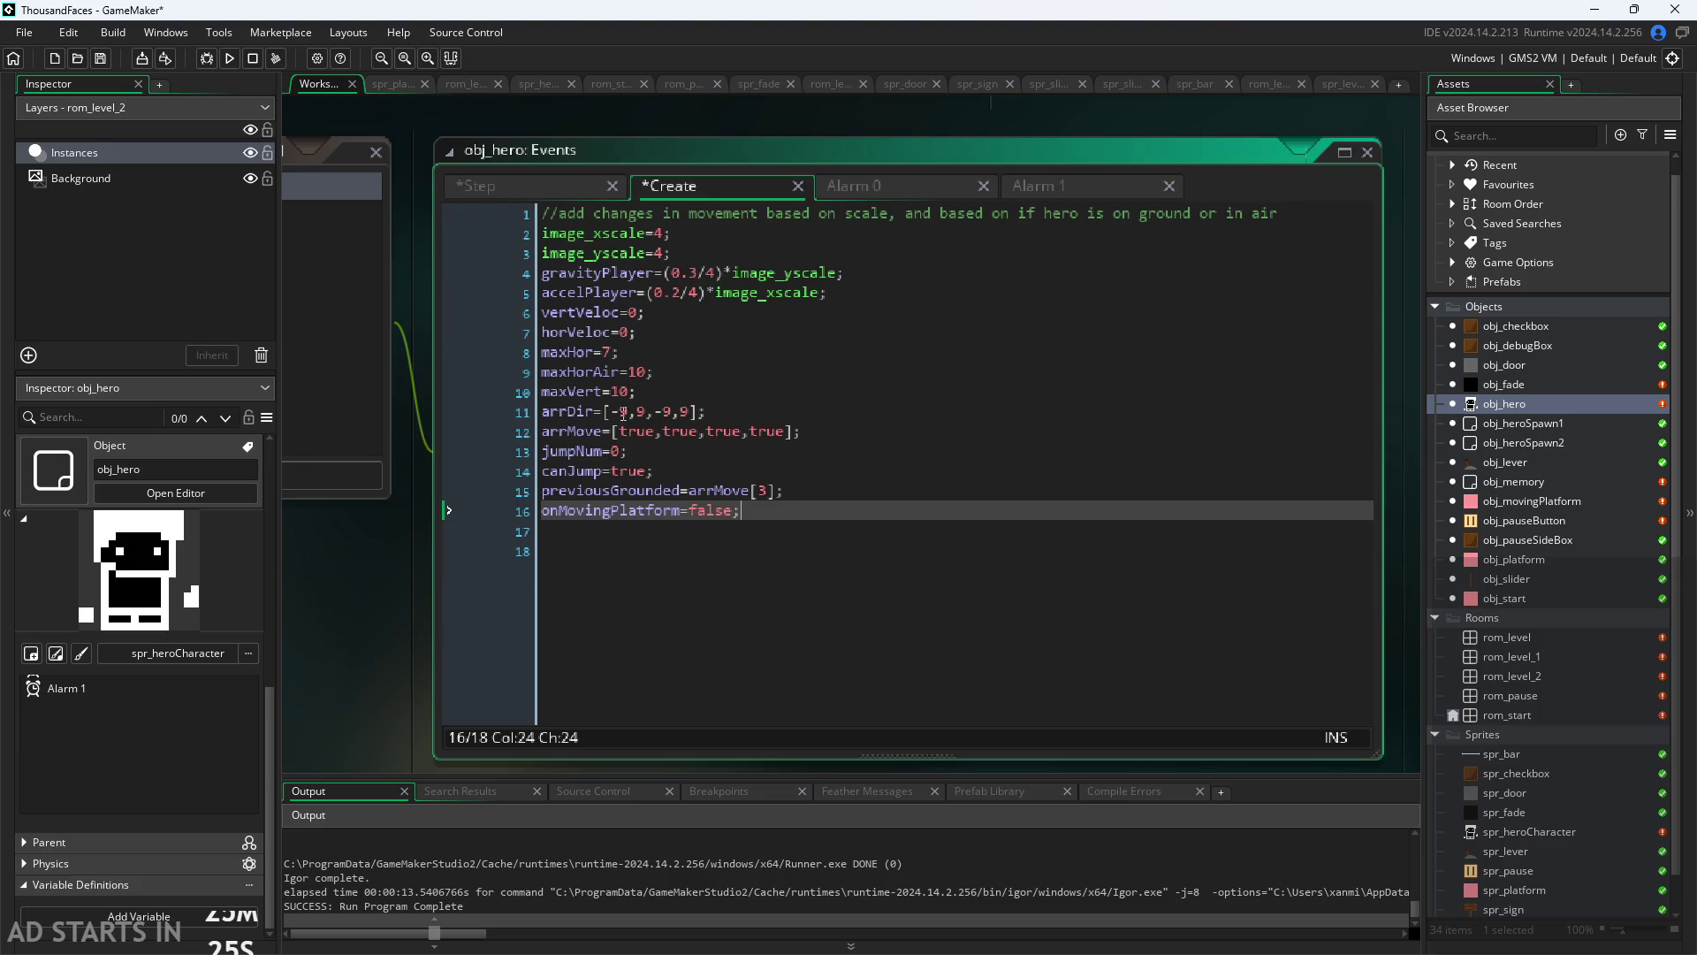
key(ctrl+Tab)
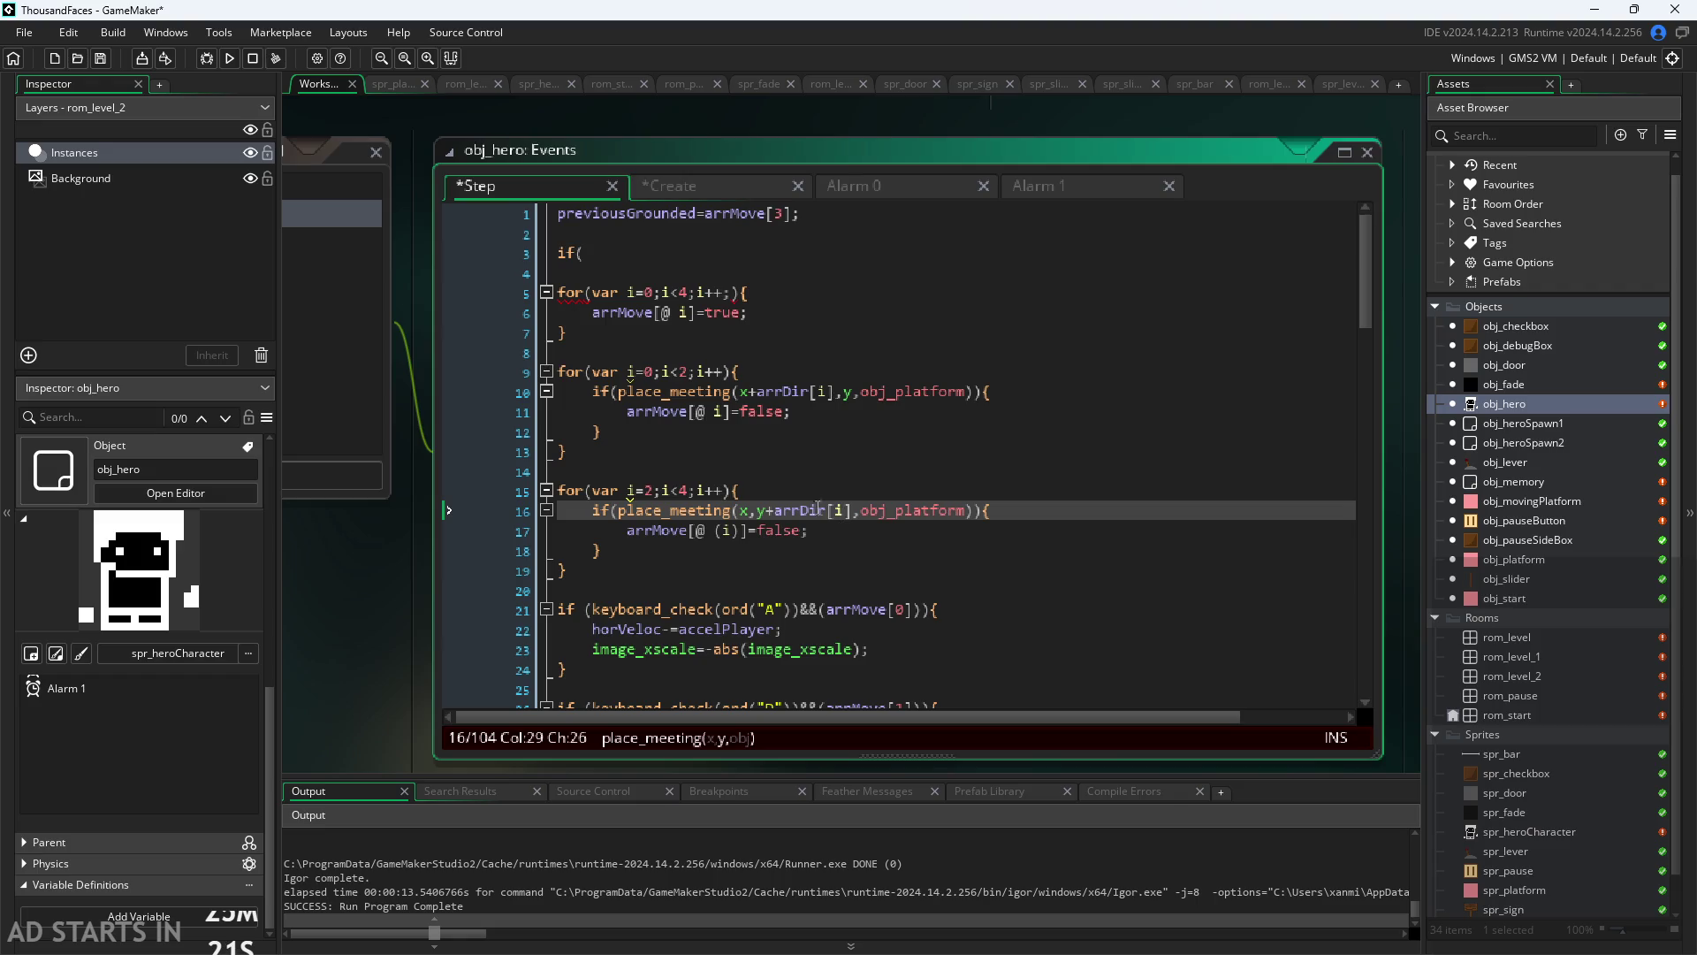
click(655, 188)
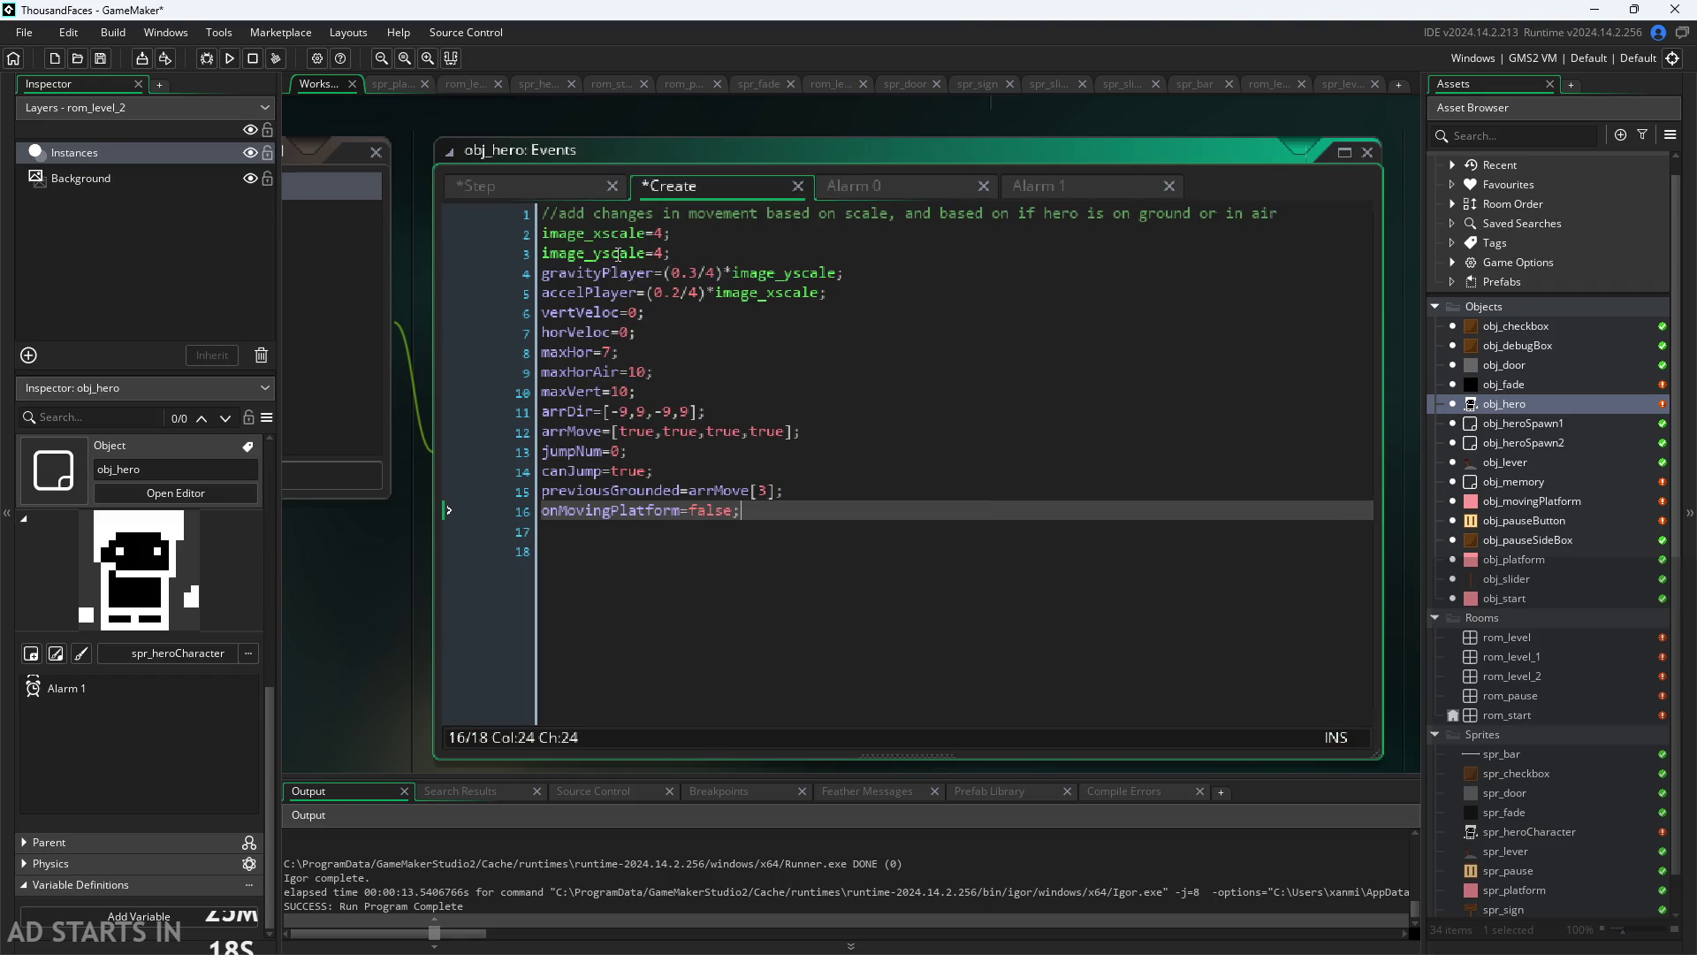
click(560, 189)
scroll(384, 596, up, 1)
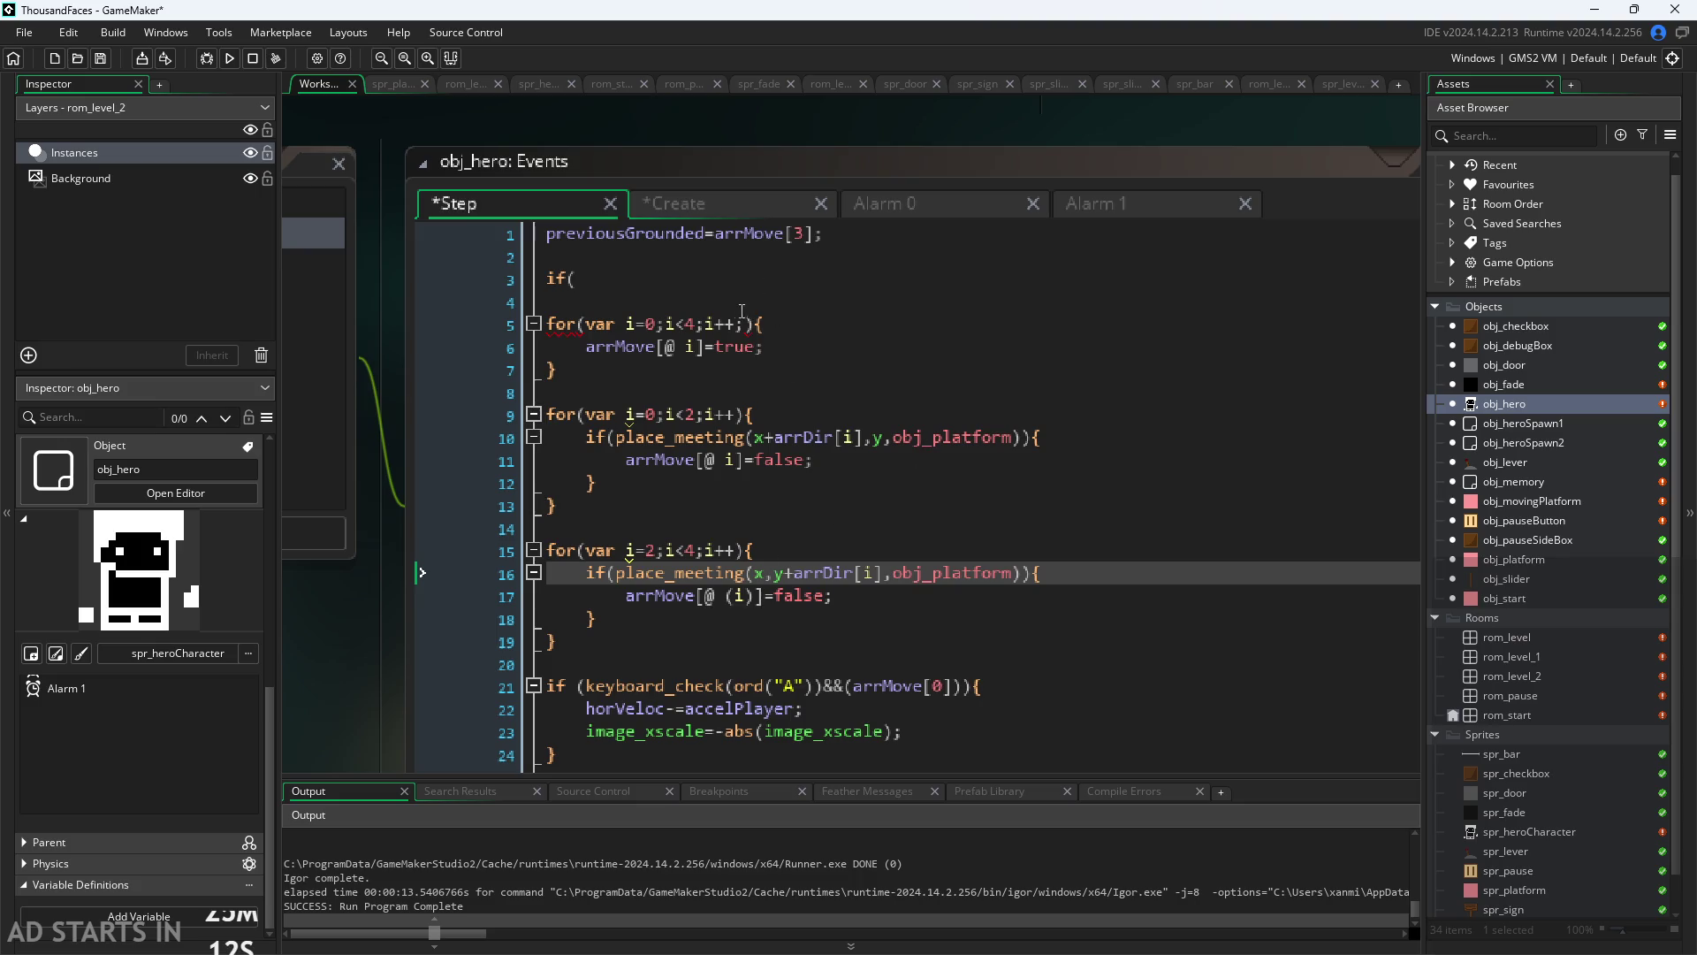
scroll(717, 493, down, 5)
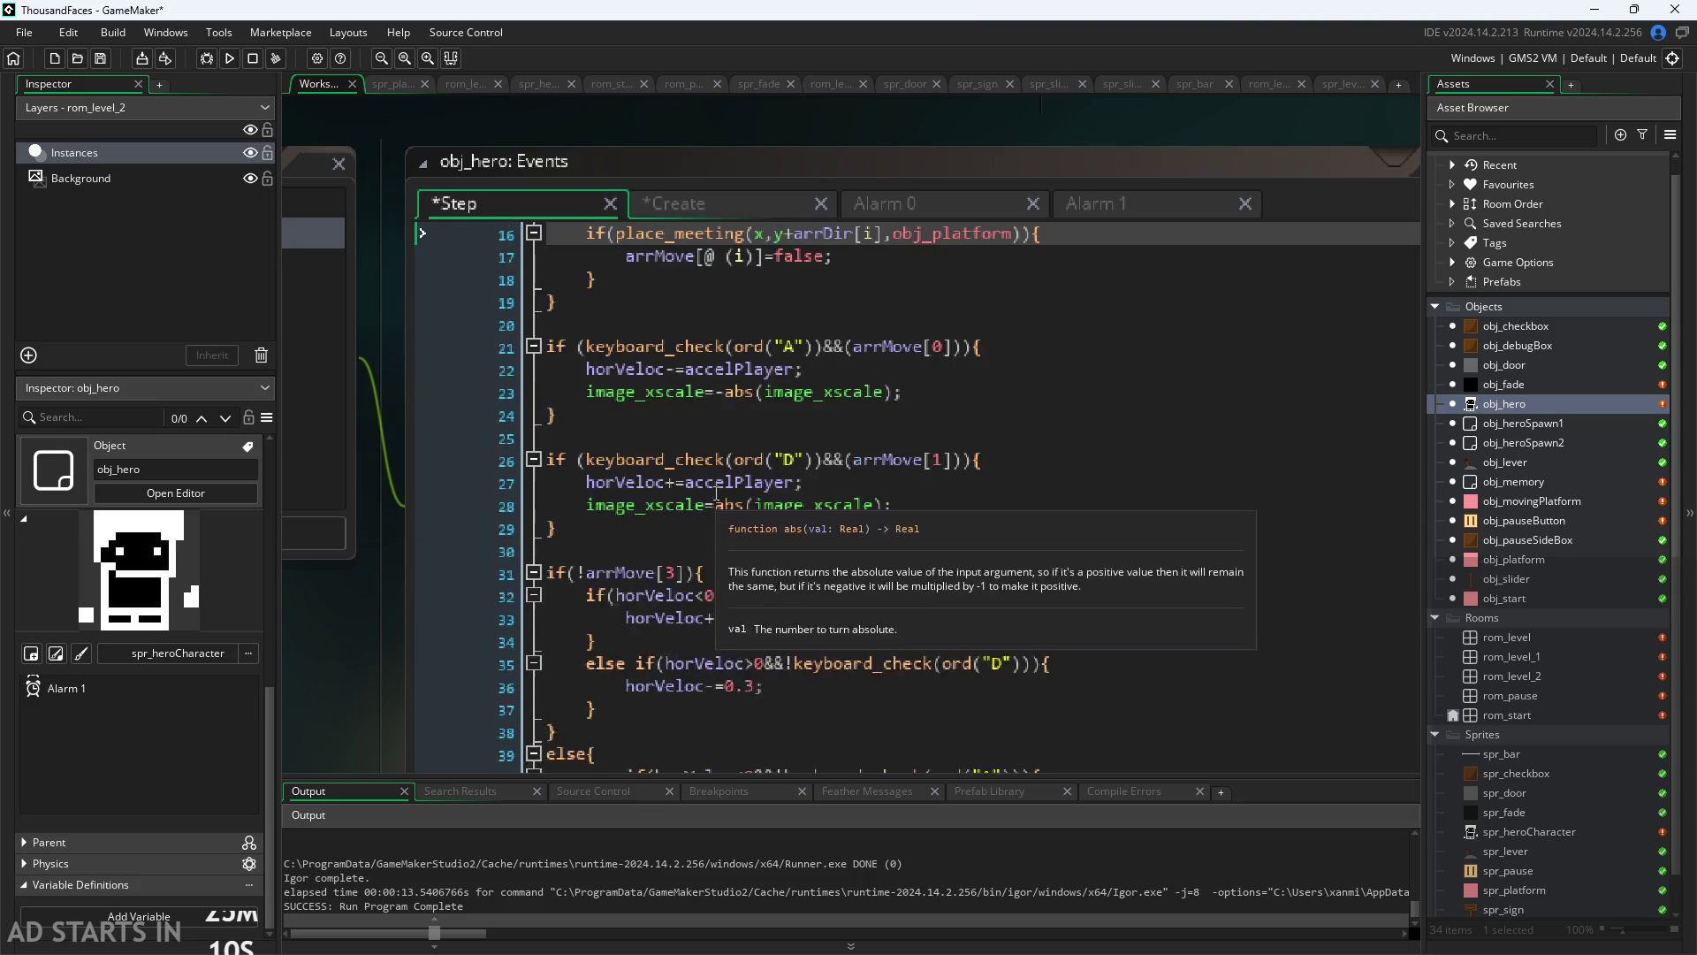
scroll(717, 494, up, 2)
scroll(708, 394, up, 3)
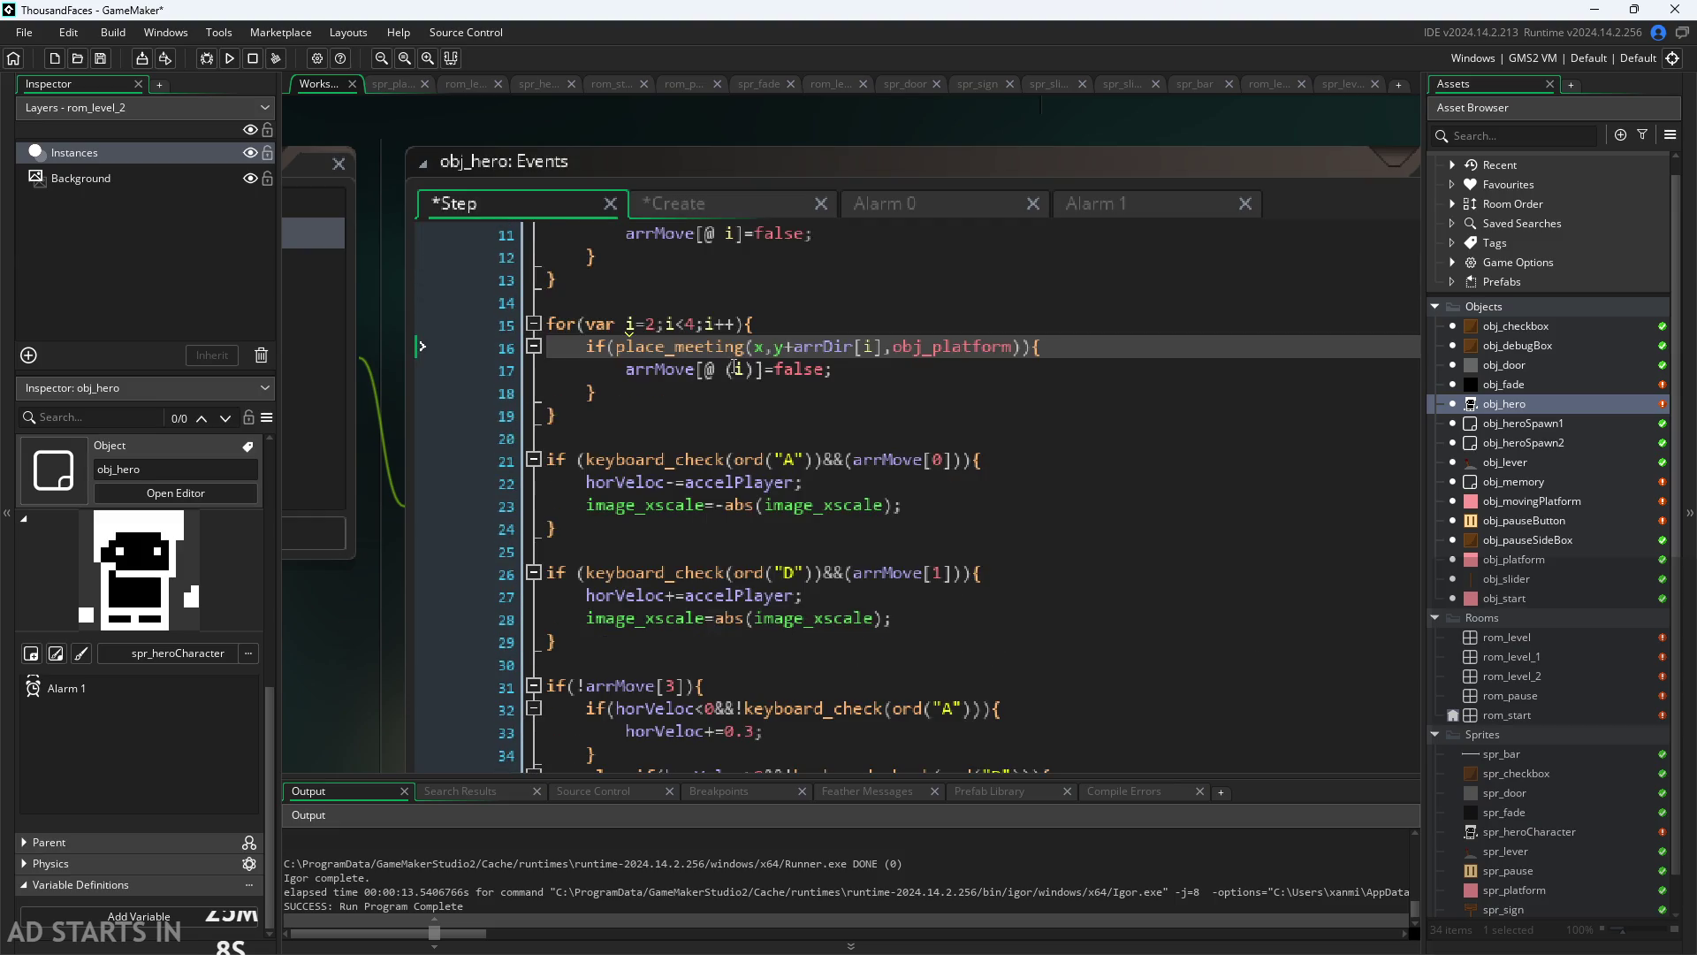
scroll(729, 394, up, 1)
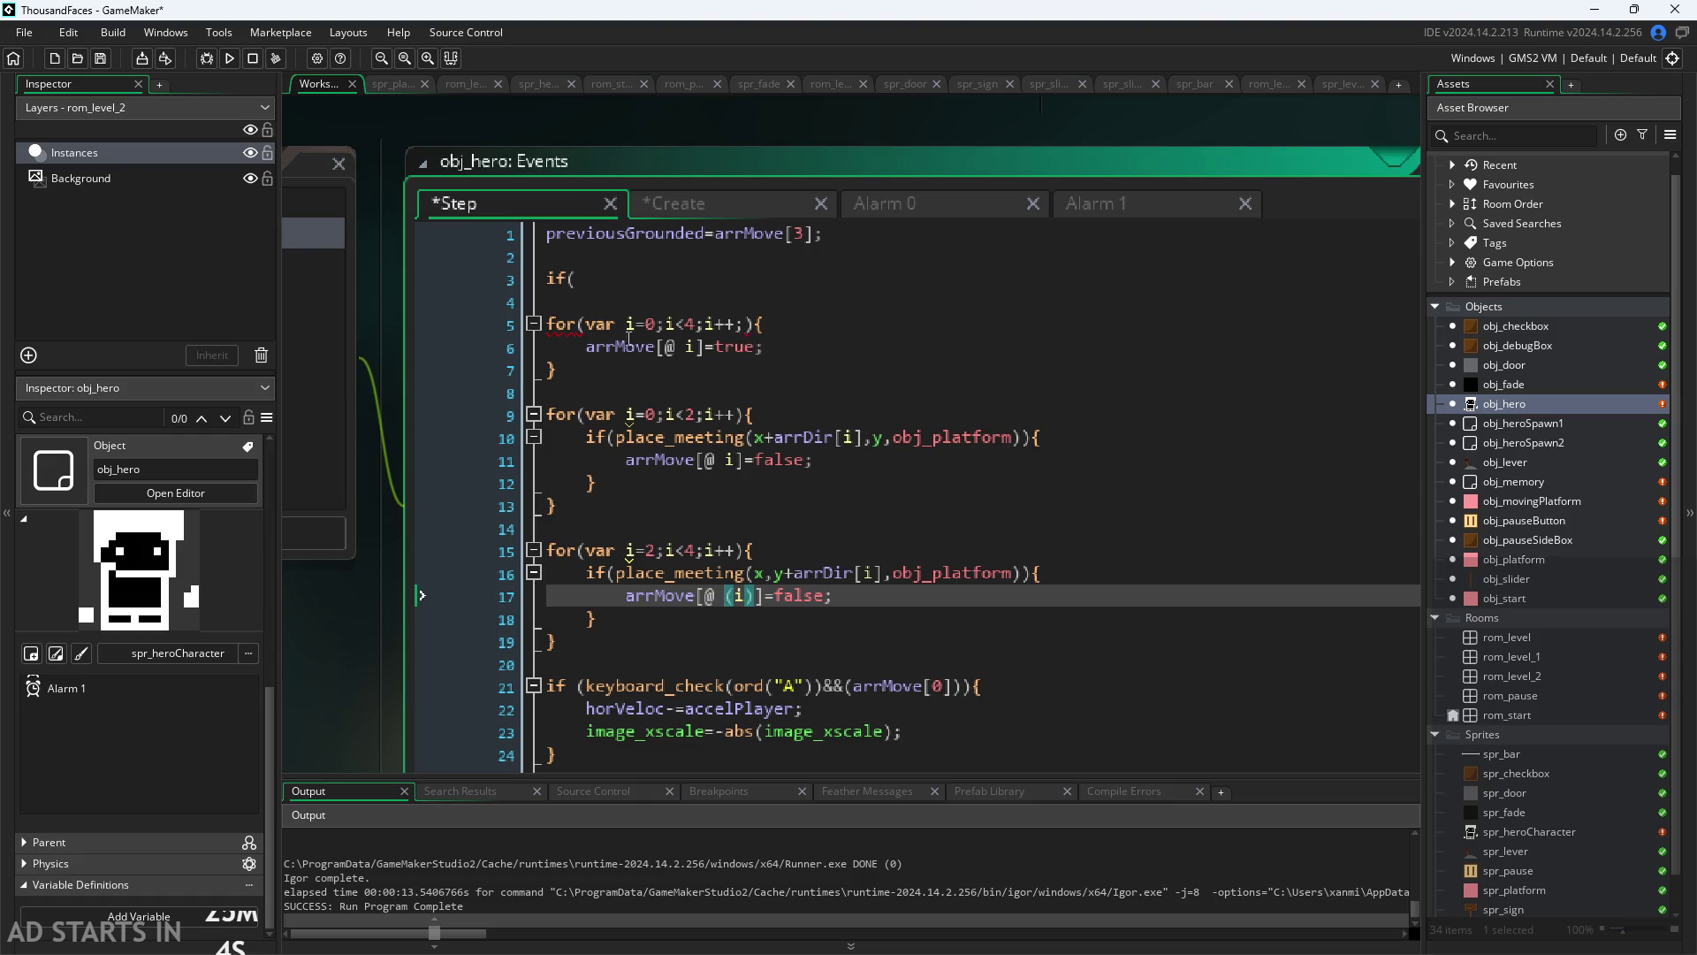
click(603, 281)
Step: Close line 3's if with a brace block, add two blank lines, and enter y+10 as the condition
text(){)
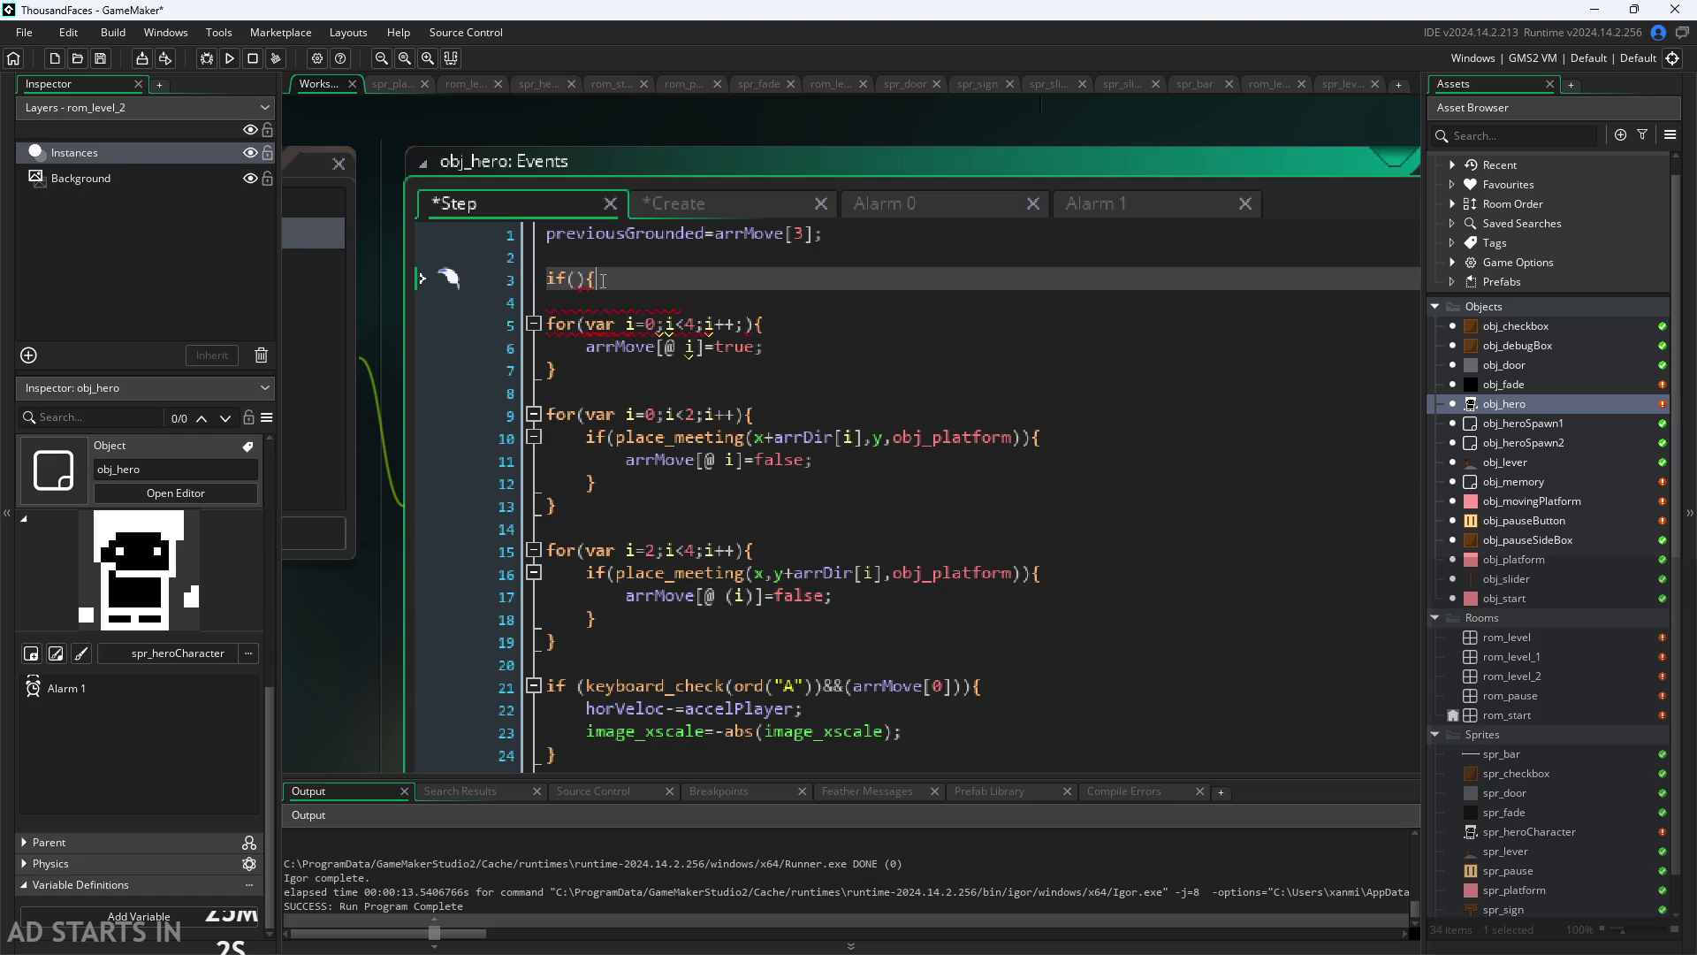
key(Return)
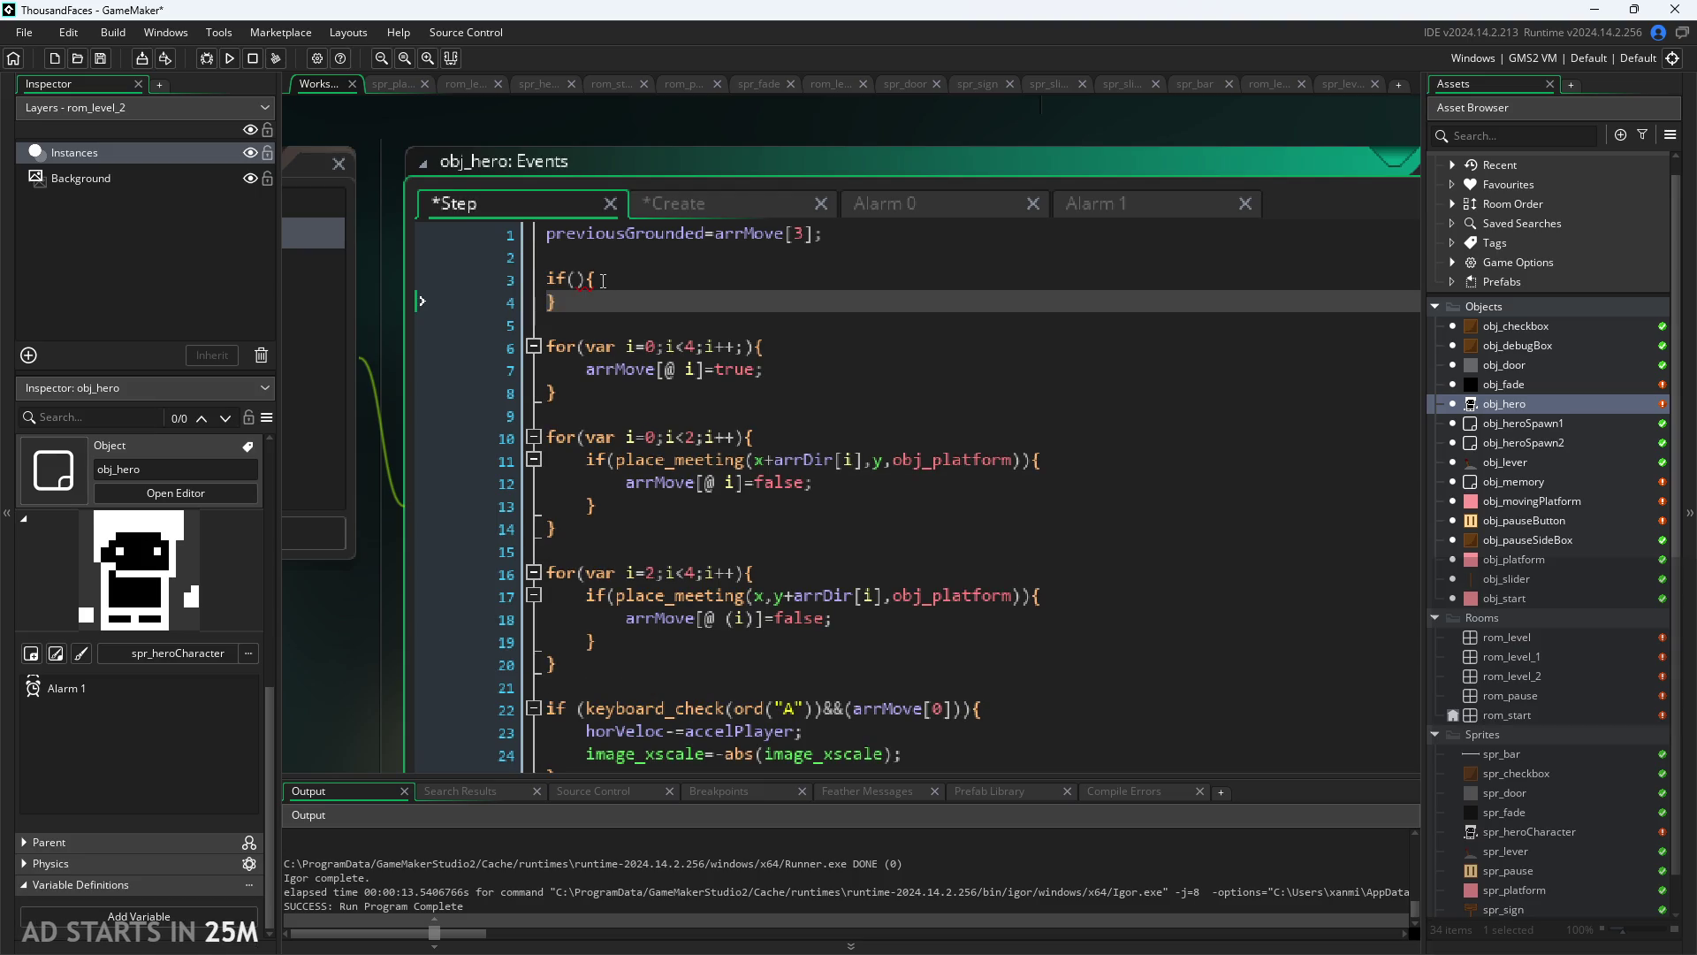
key(Return)
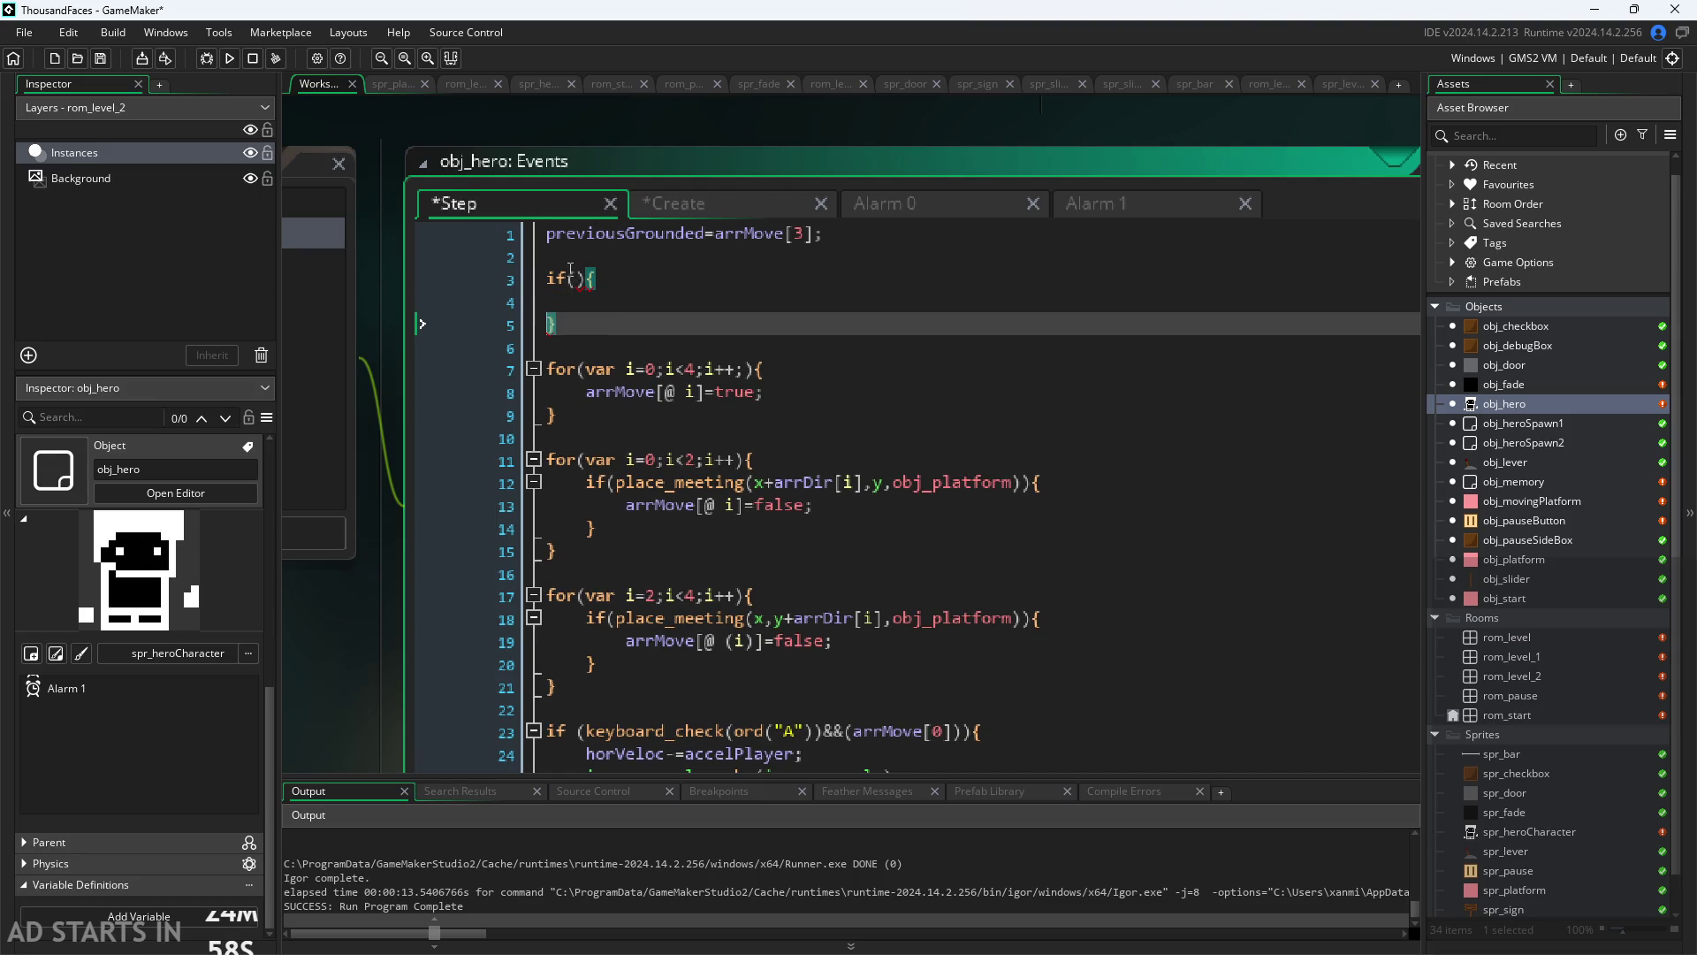
click(575, 278)
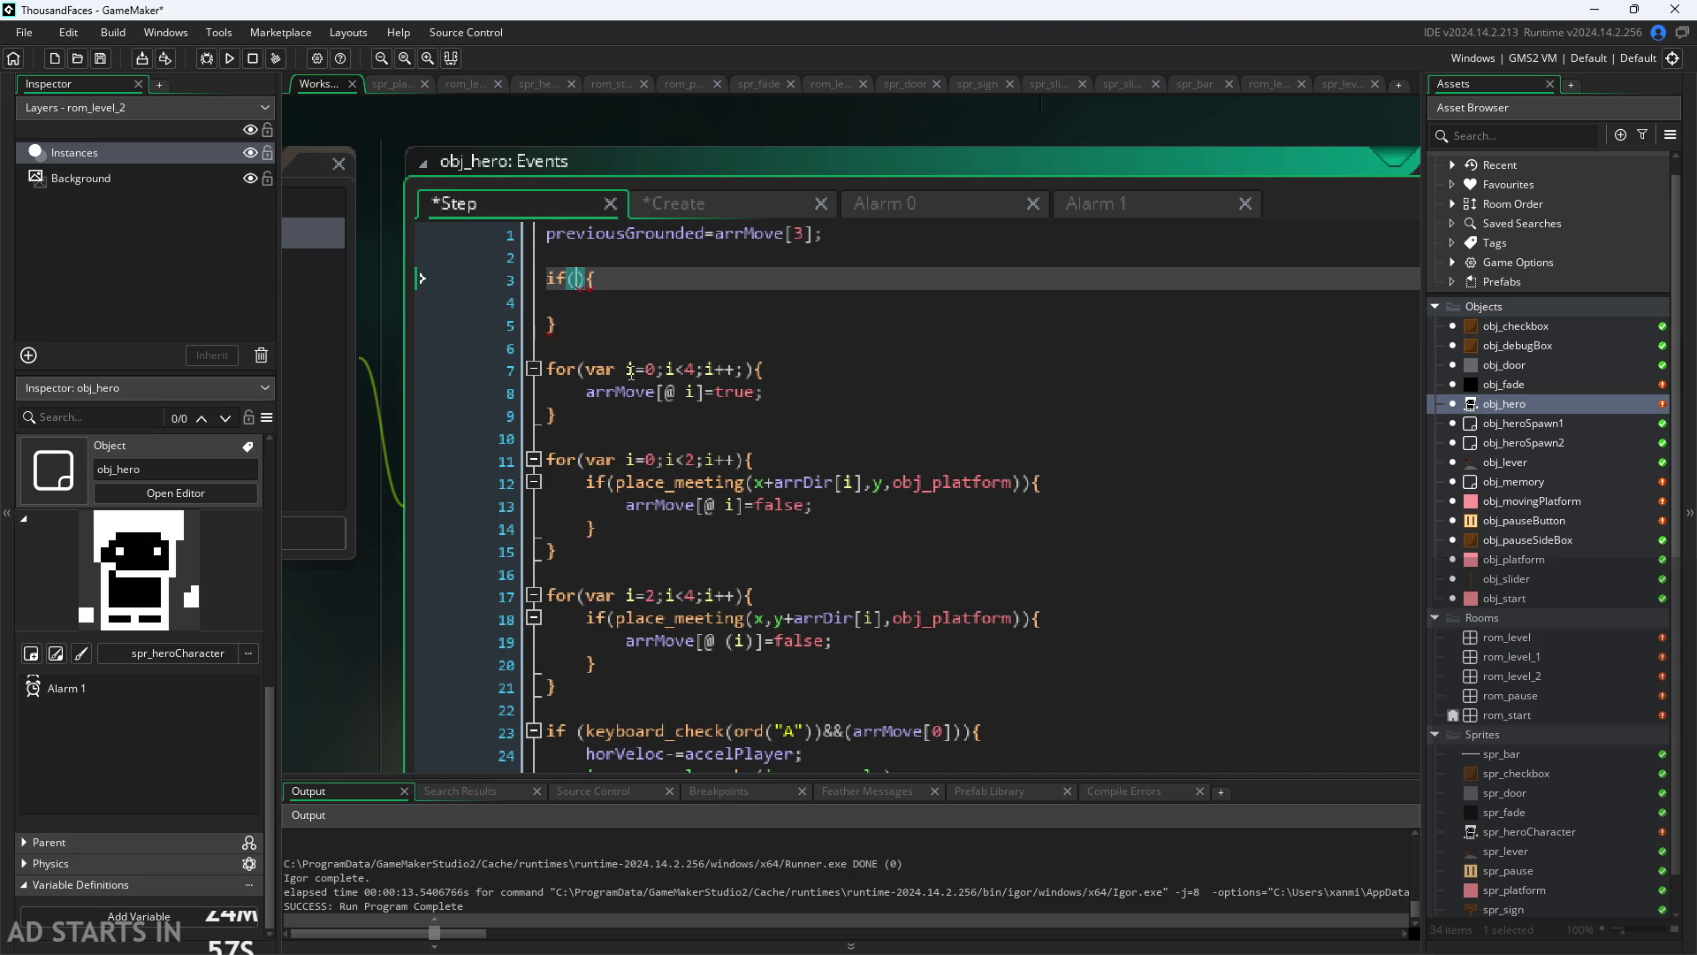
click(1536, 502)
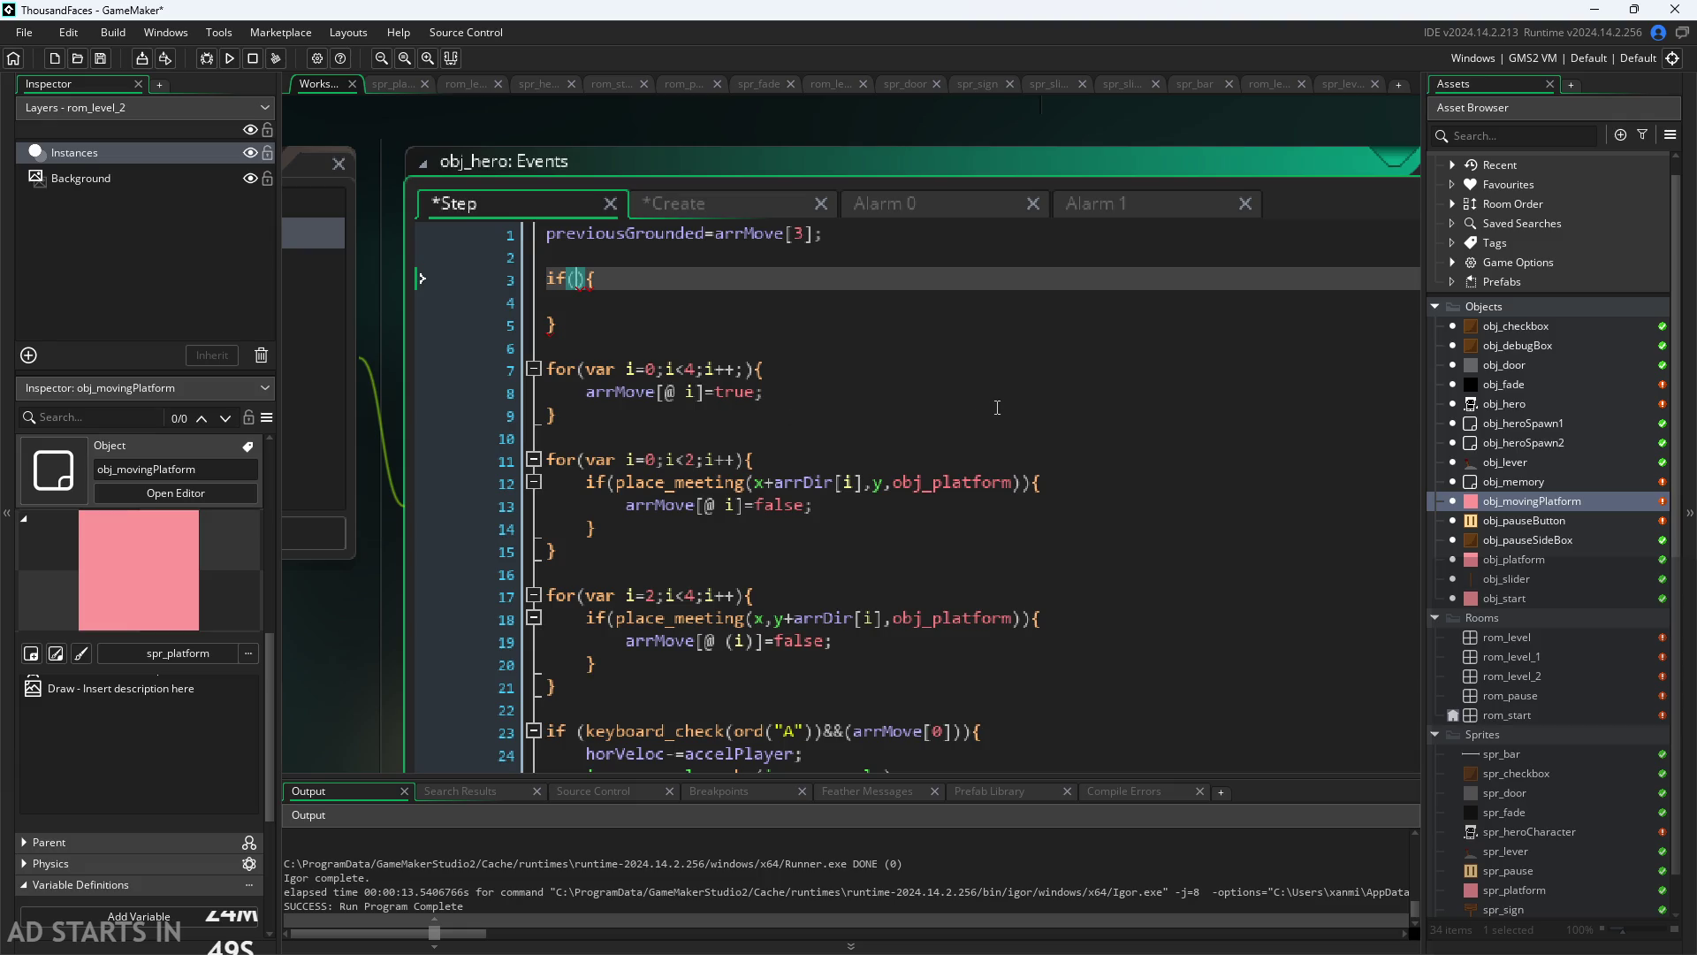
text(y)
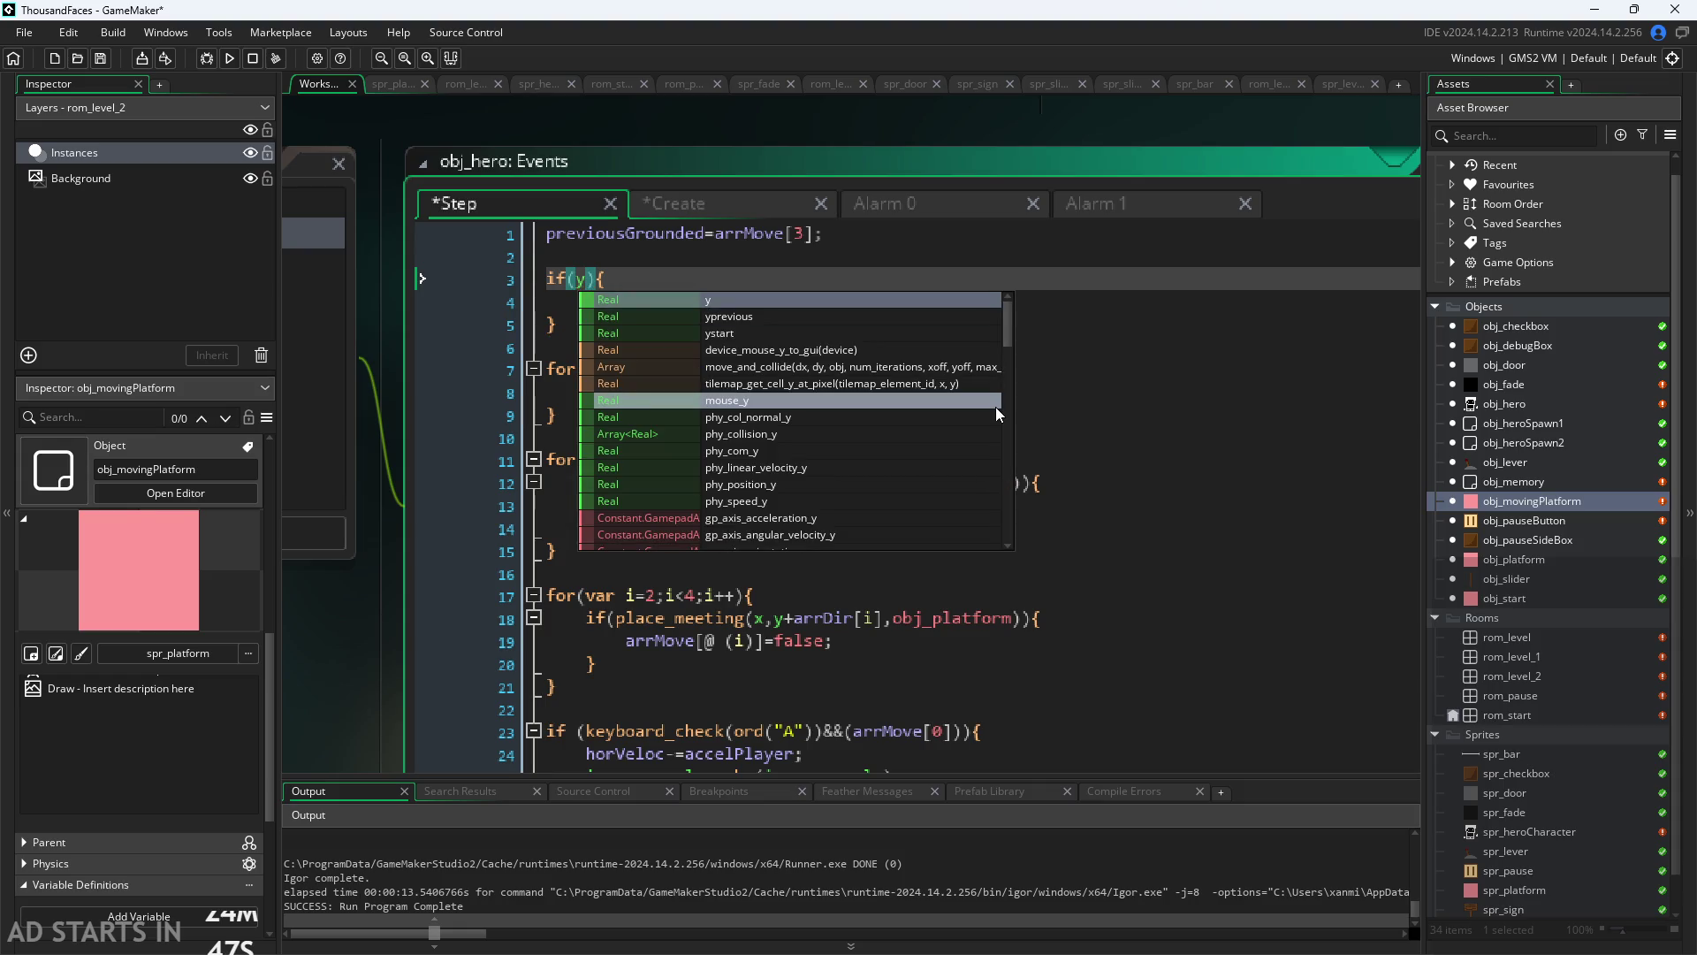
text(+)
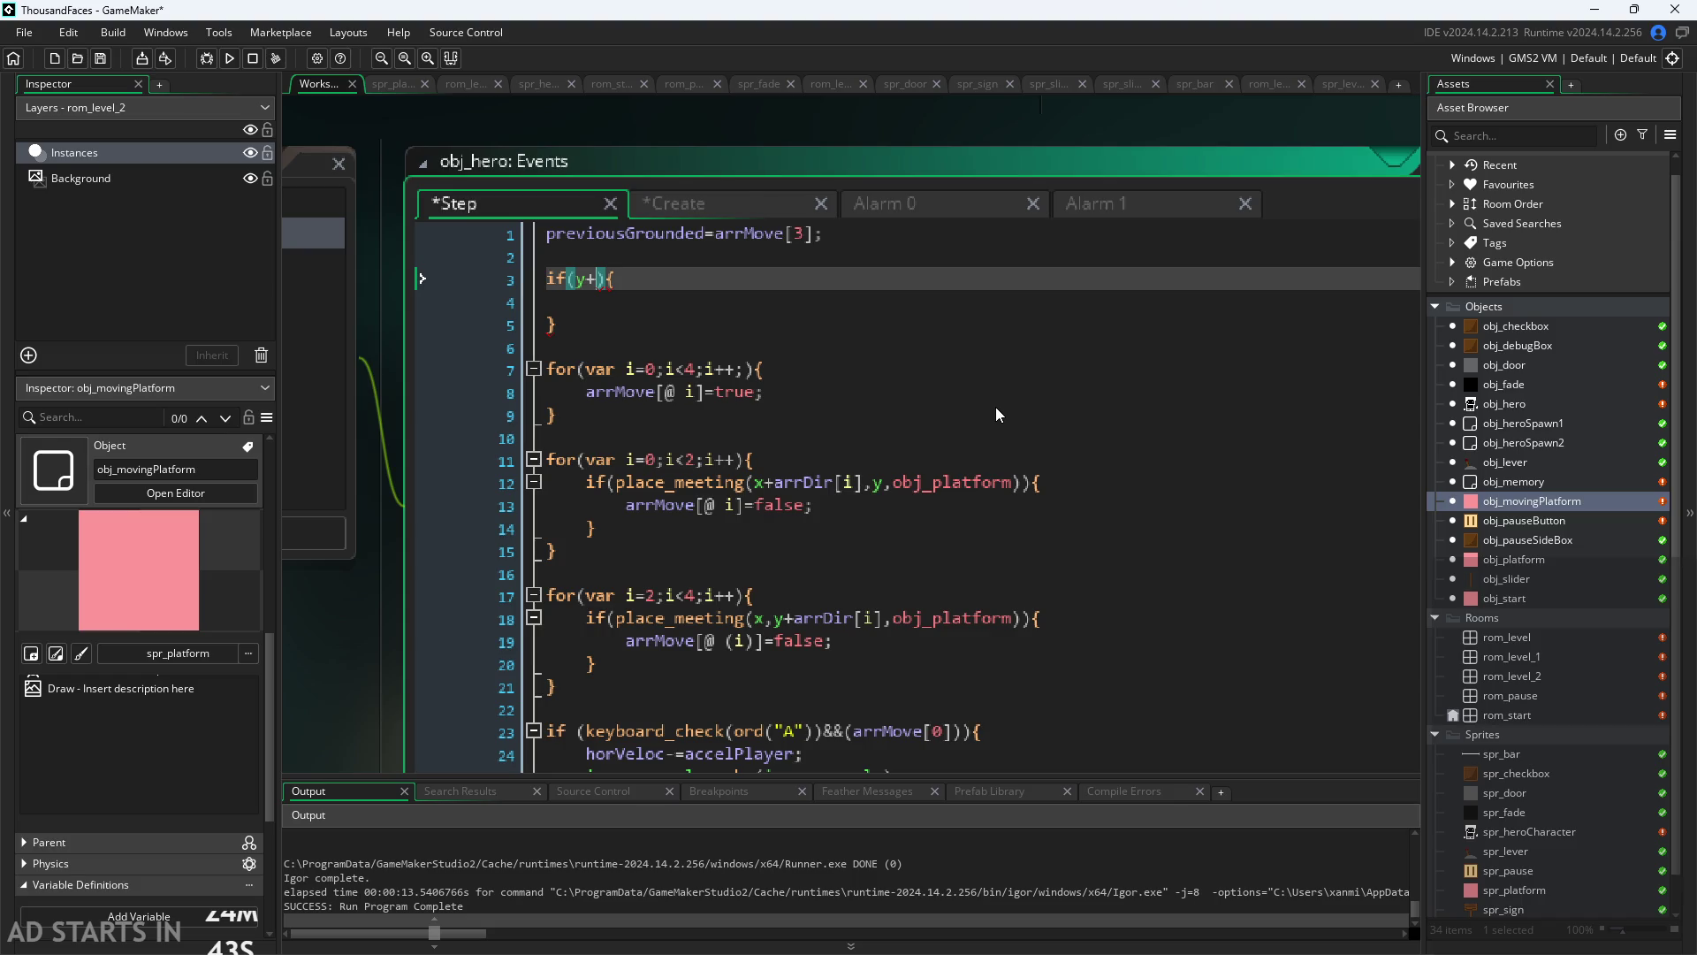
text(10)
Step: Try the words object, point, obj and place before y+10, then delete them so line 3 reads if(y+10){
key(Left)
key(Left)
key(Left)
key(Left)
key(Left)
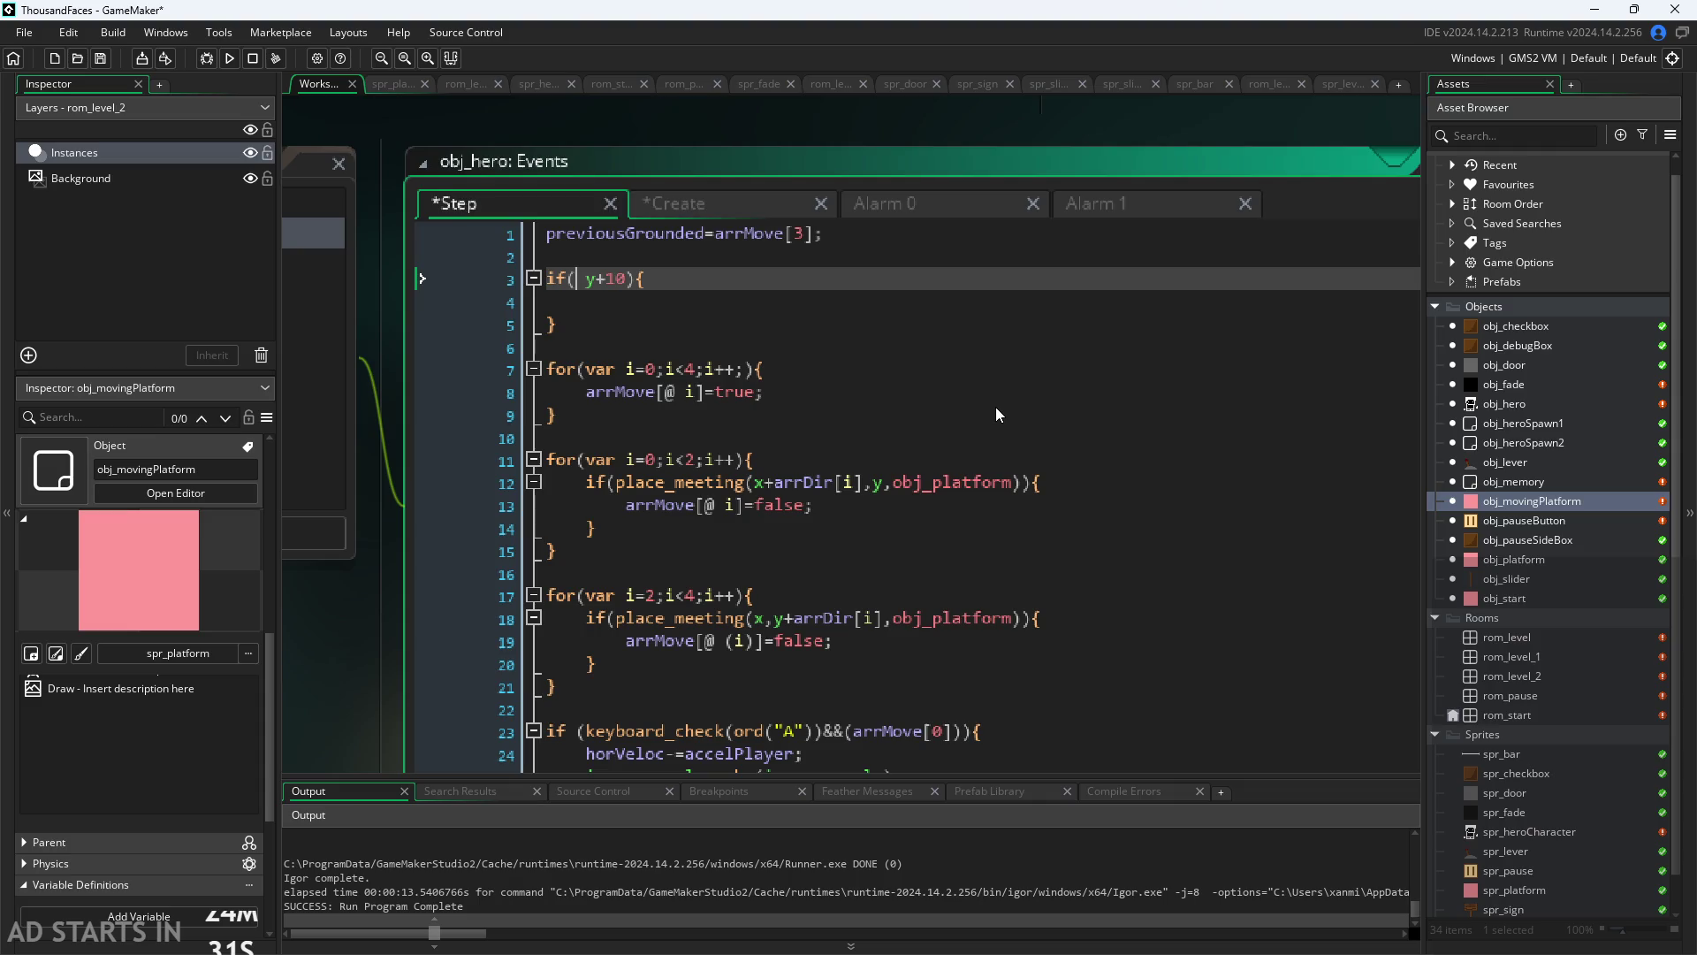
text(object)
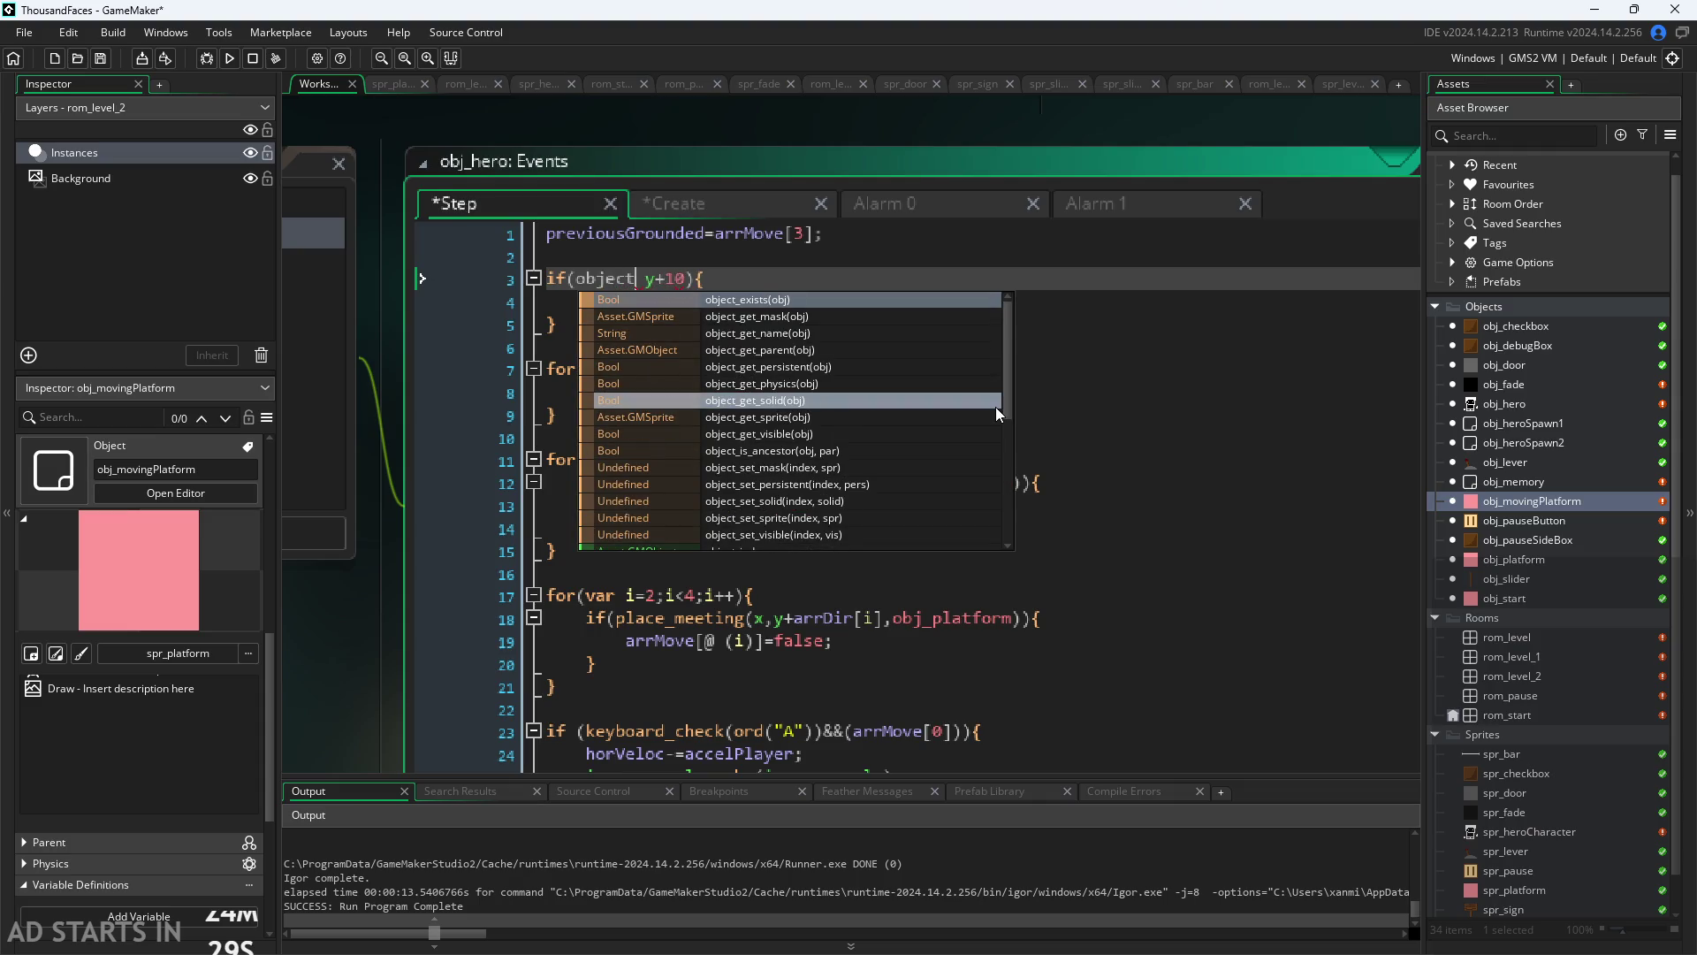
key(BackSpace)
key(BackSpace)
key(BackSpace)
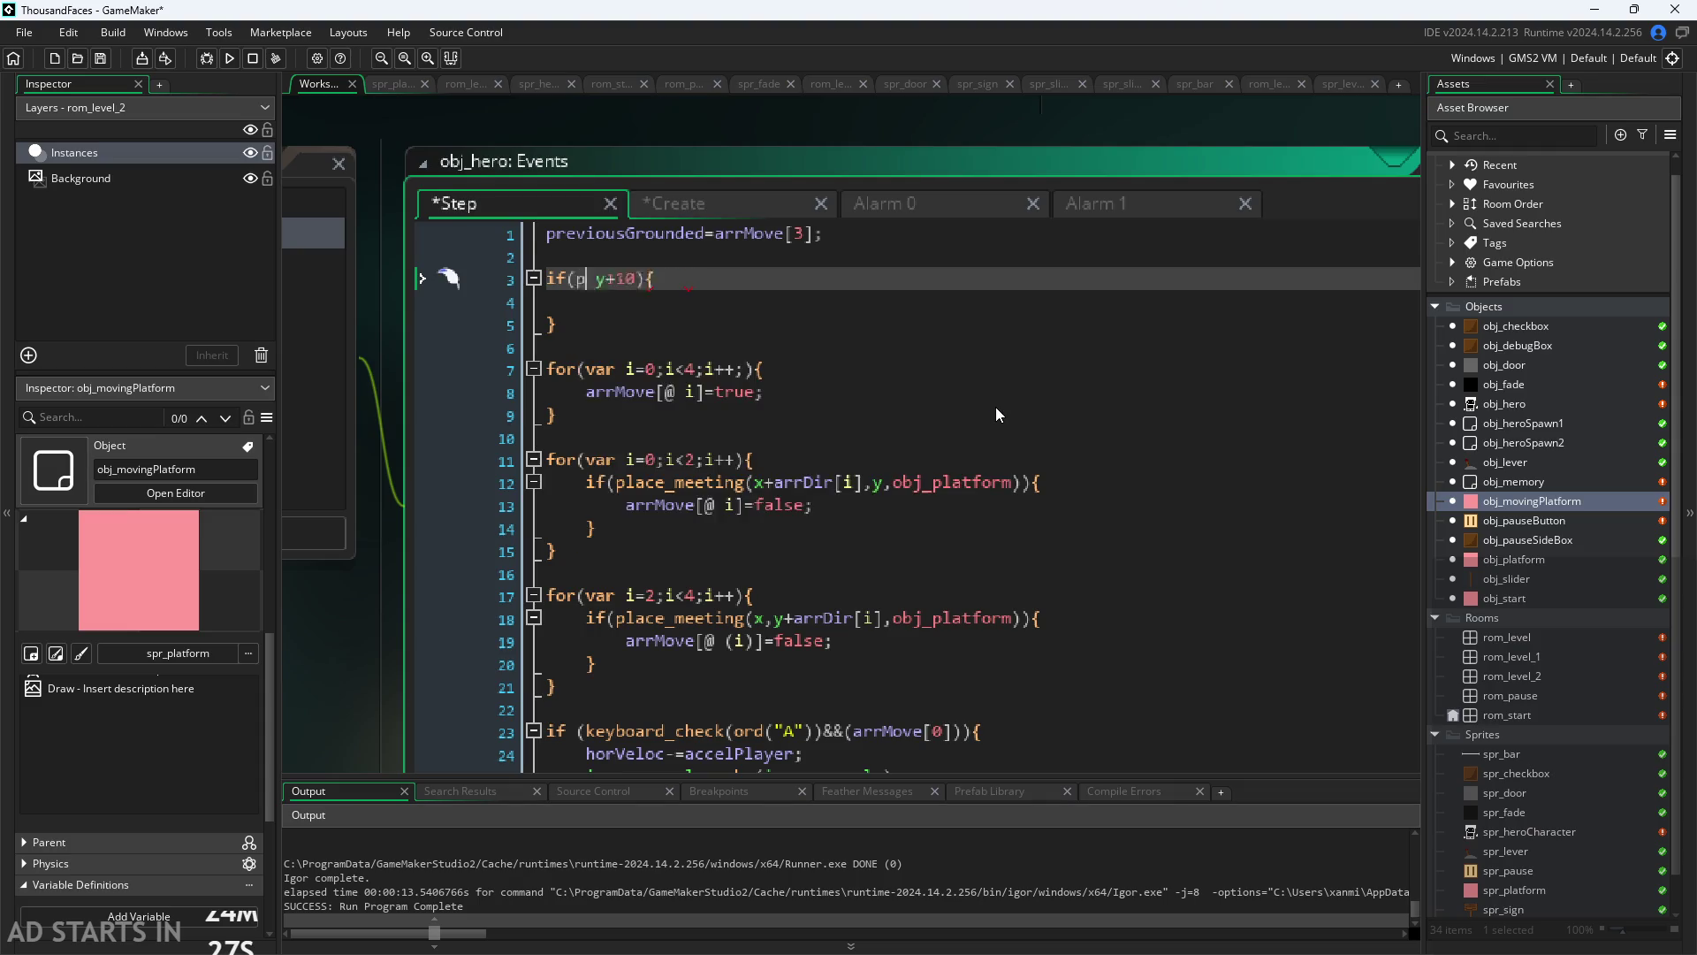
text(point)
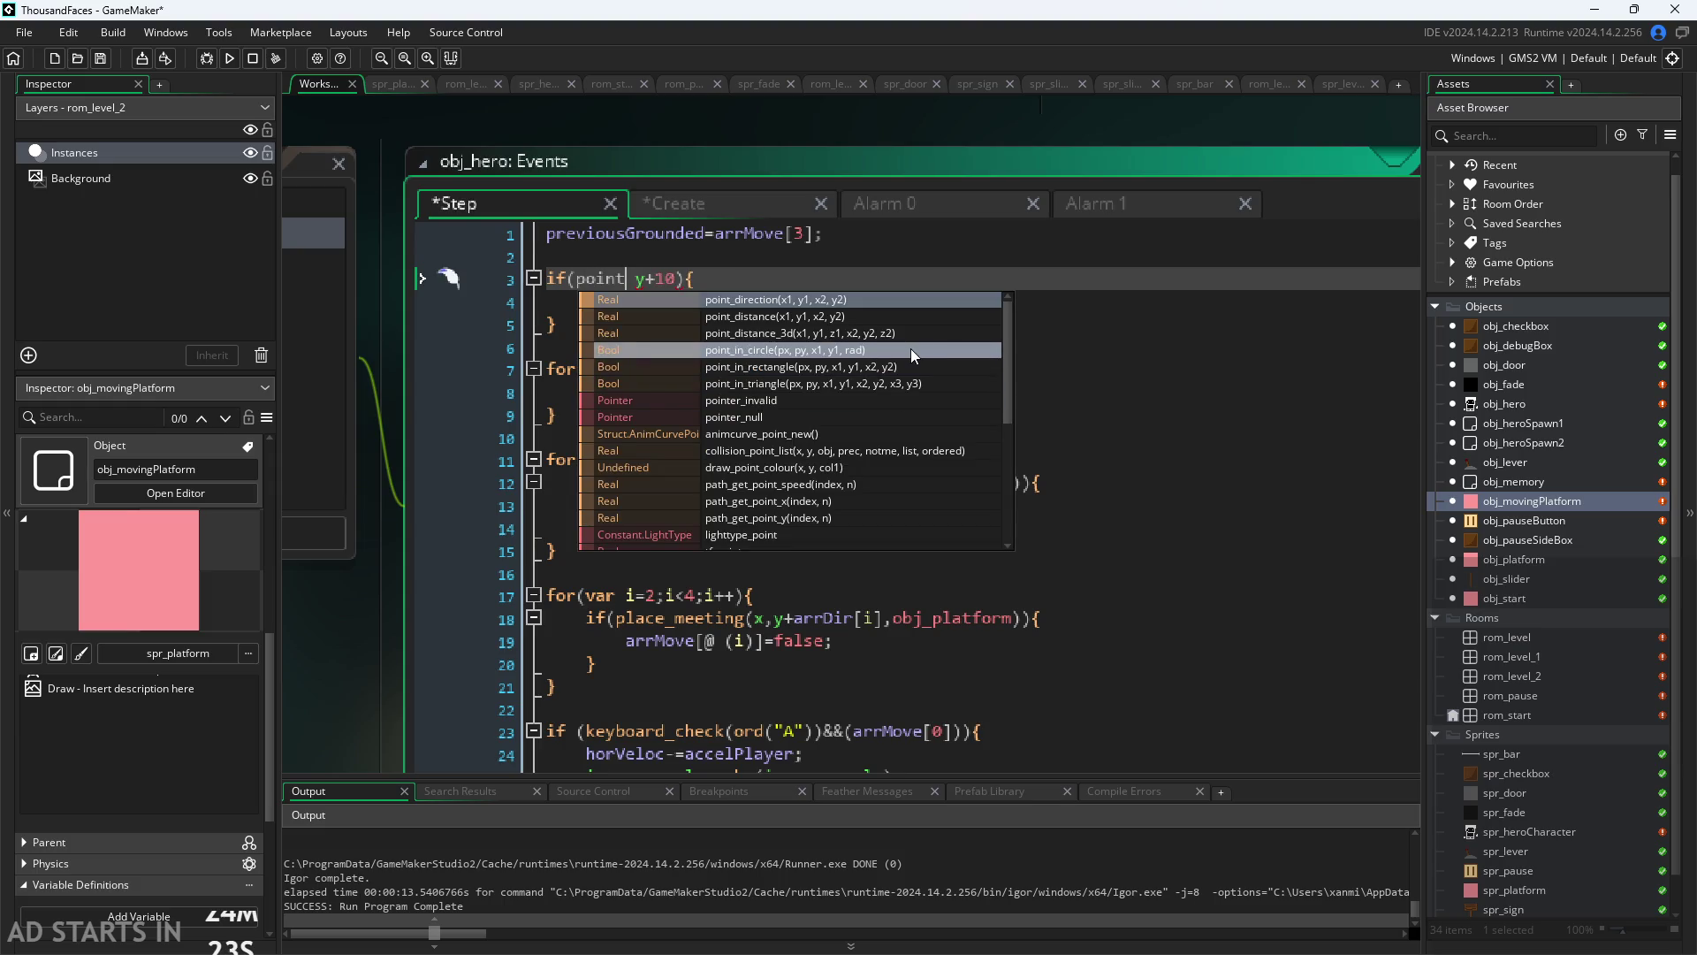
key(BackSpace)
key(BackSpace)
key(BackSpace)
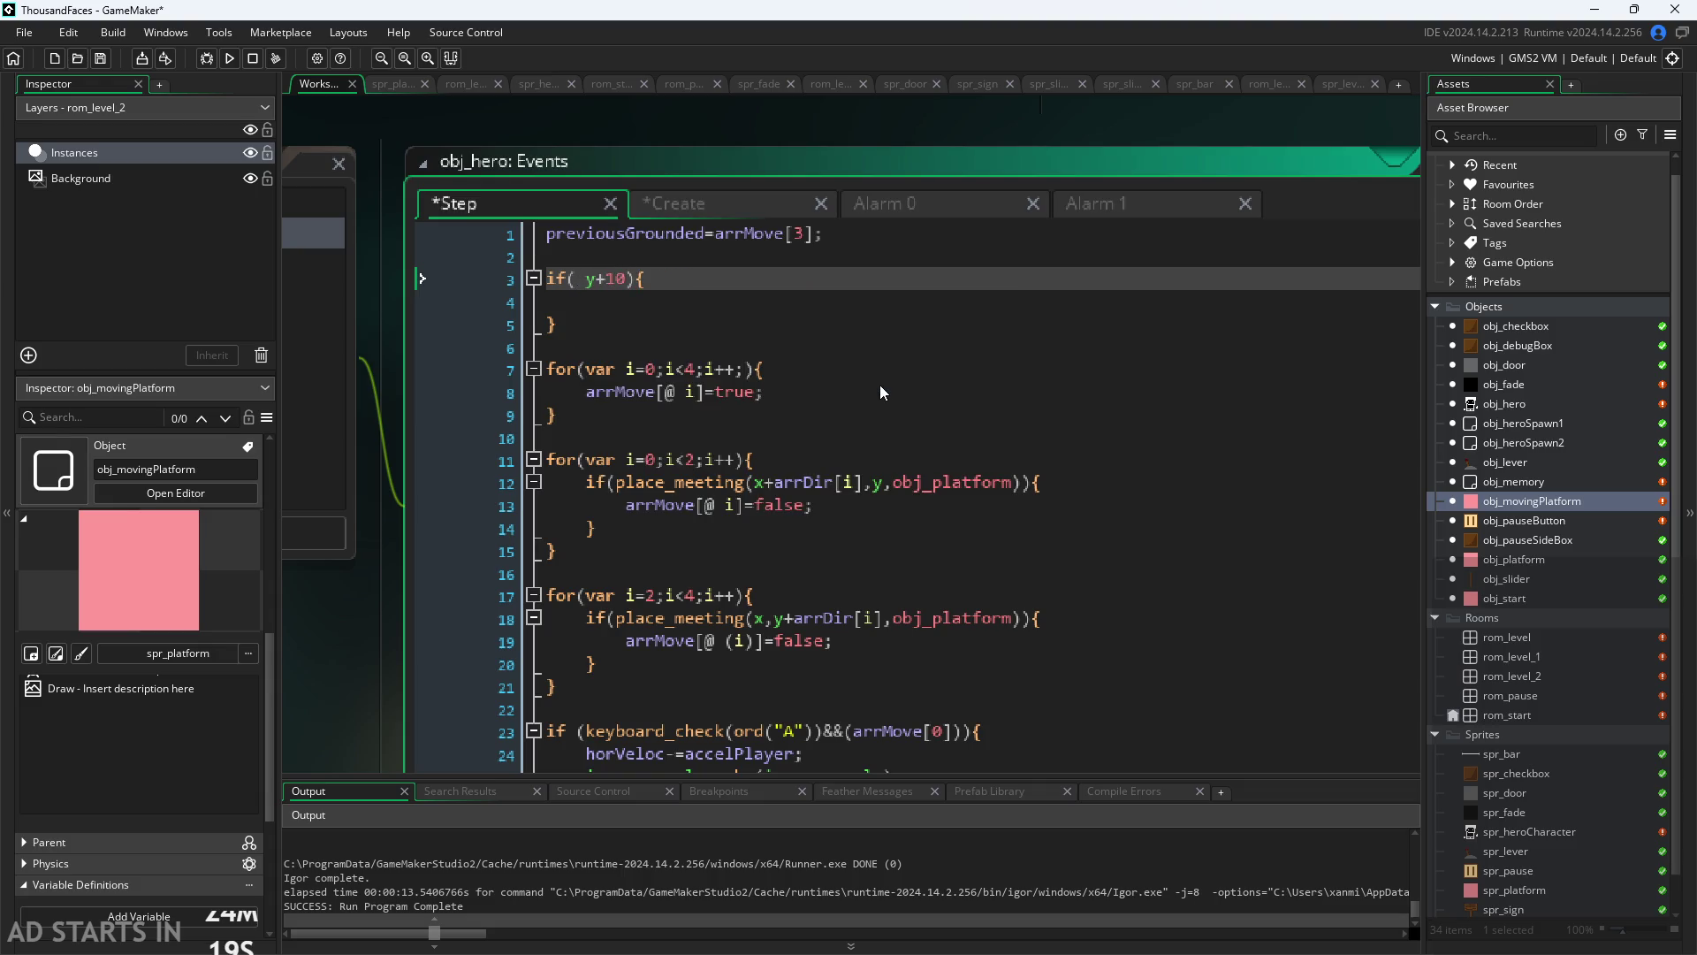
text(obj)
key(BackSpace)
key(BackSpace)
key(BackSpace)
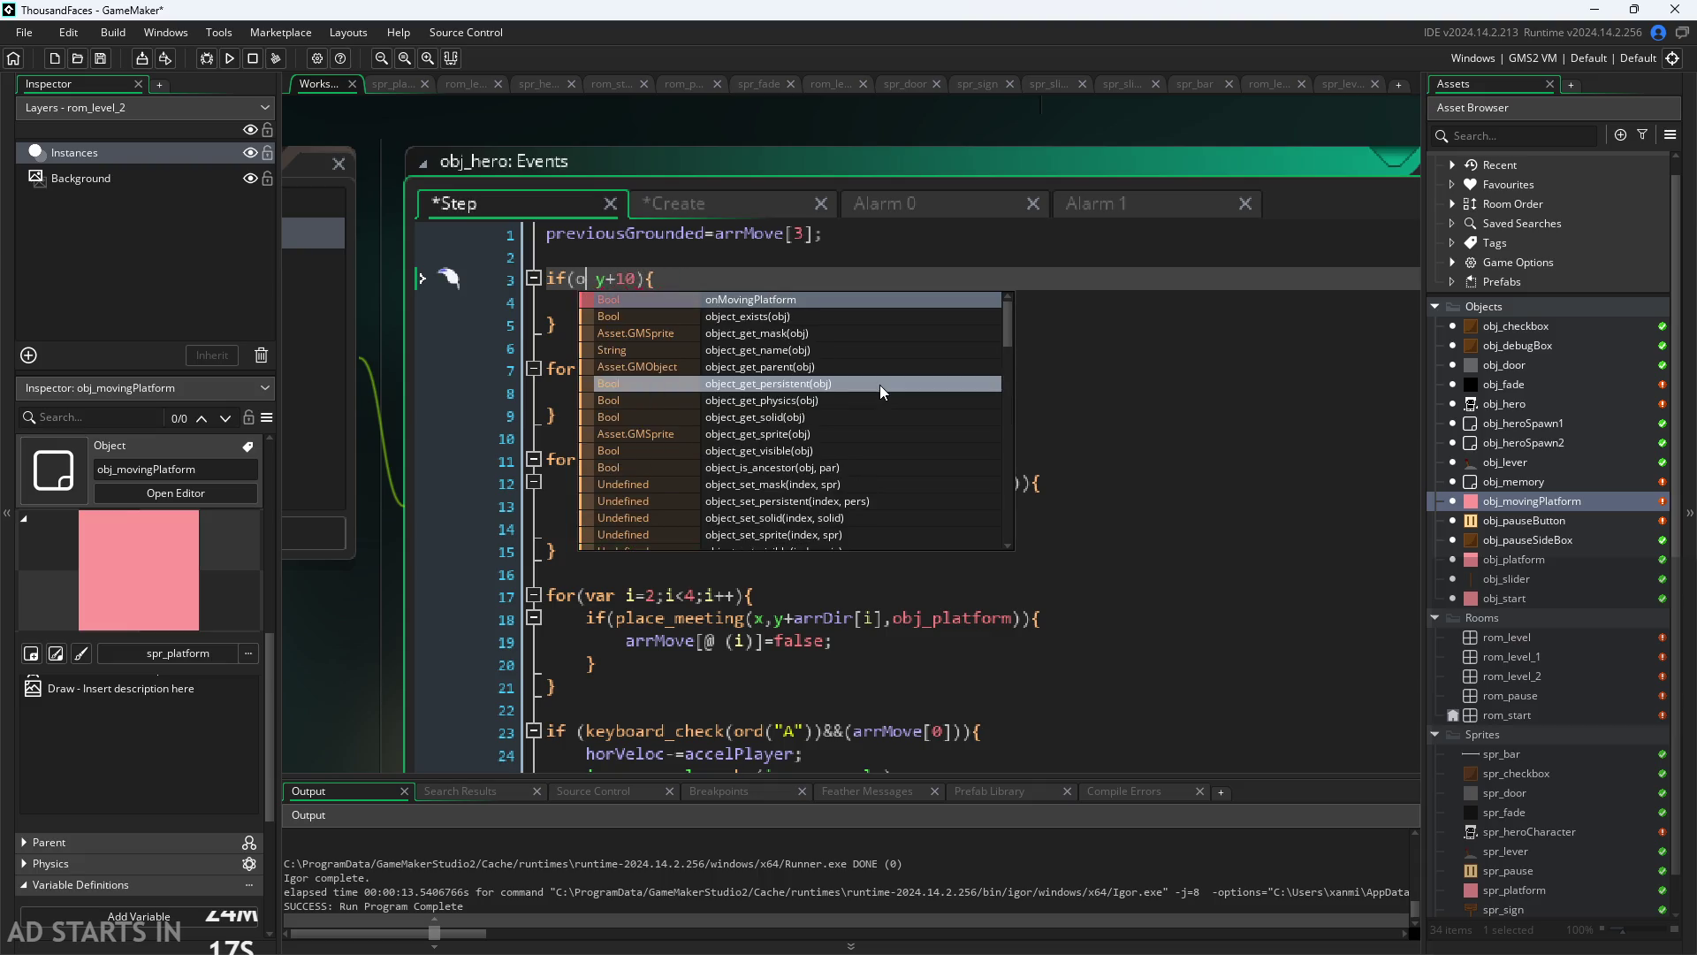
text(place)
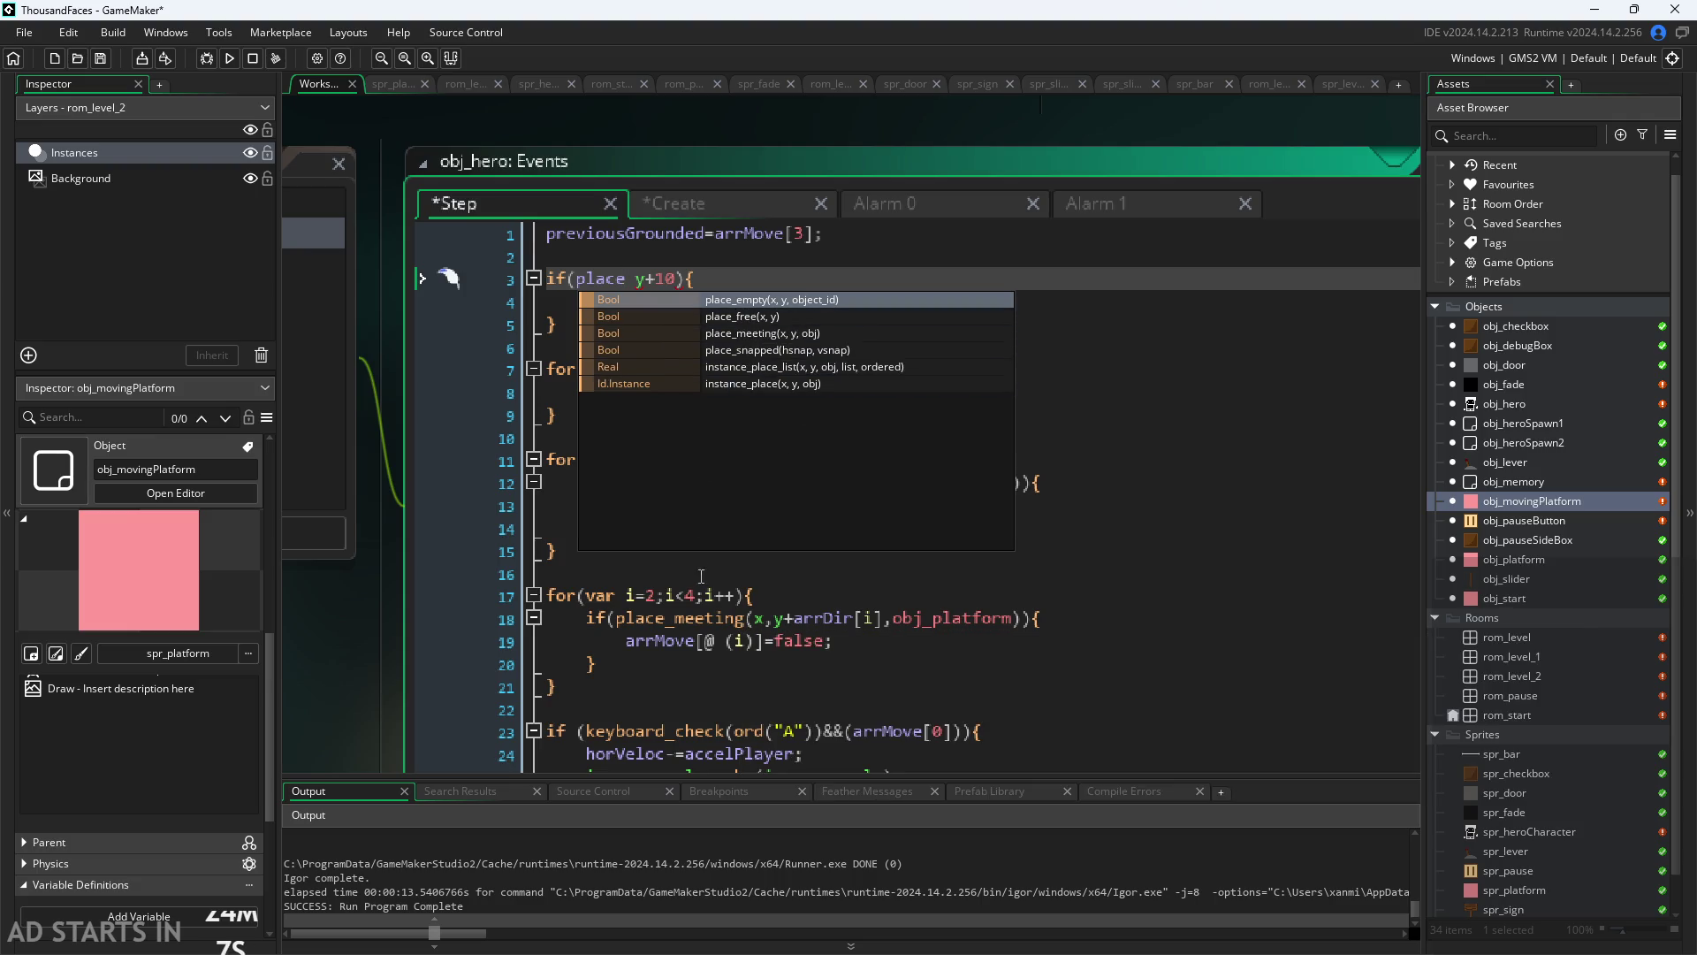
mouse_move(741, 616)
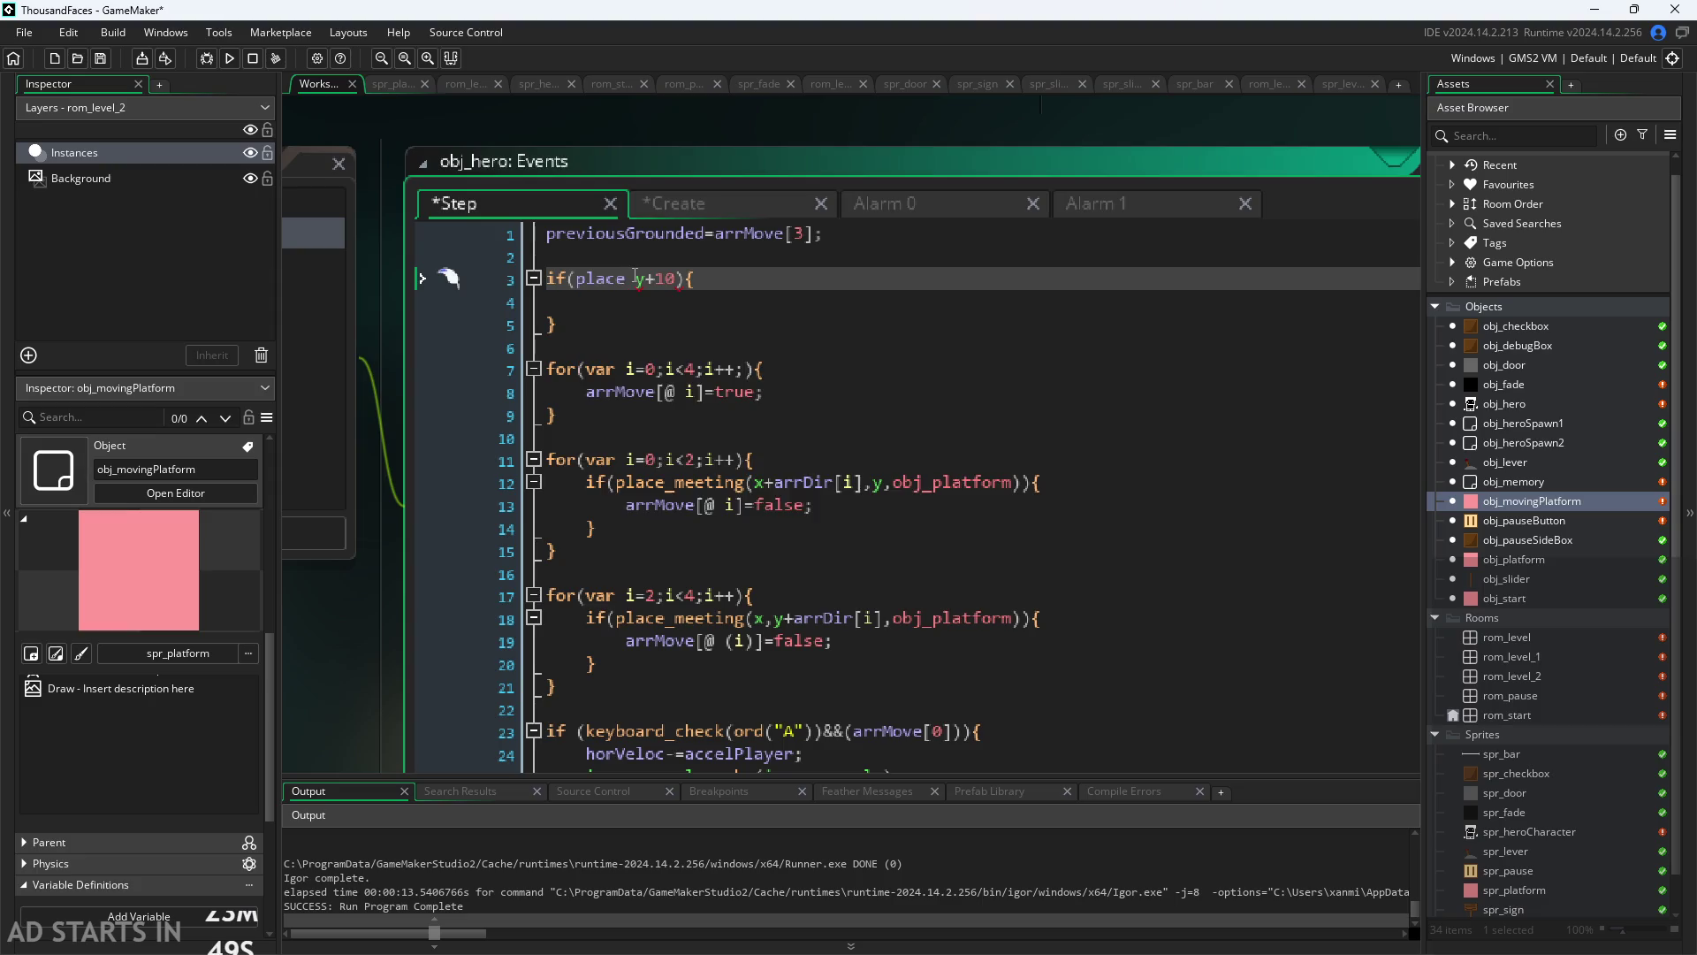
key(Escape)
drag(631, 279, 576, 283)
key(BackSpace)
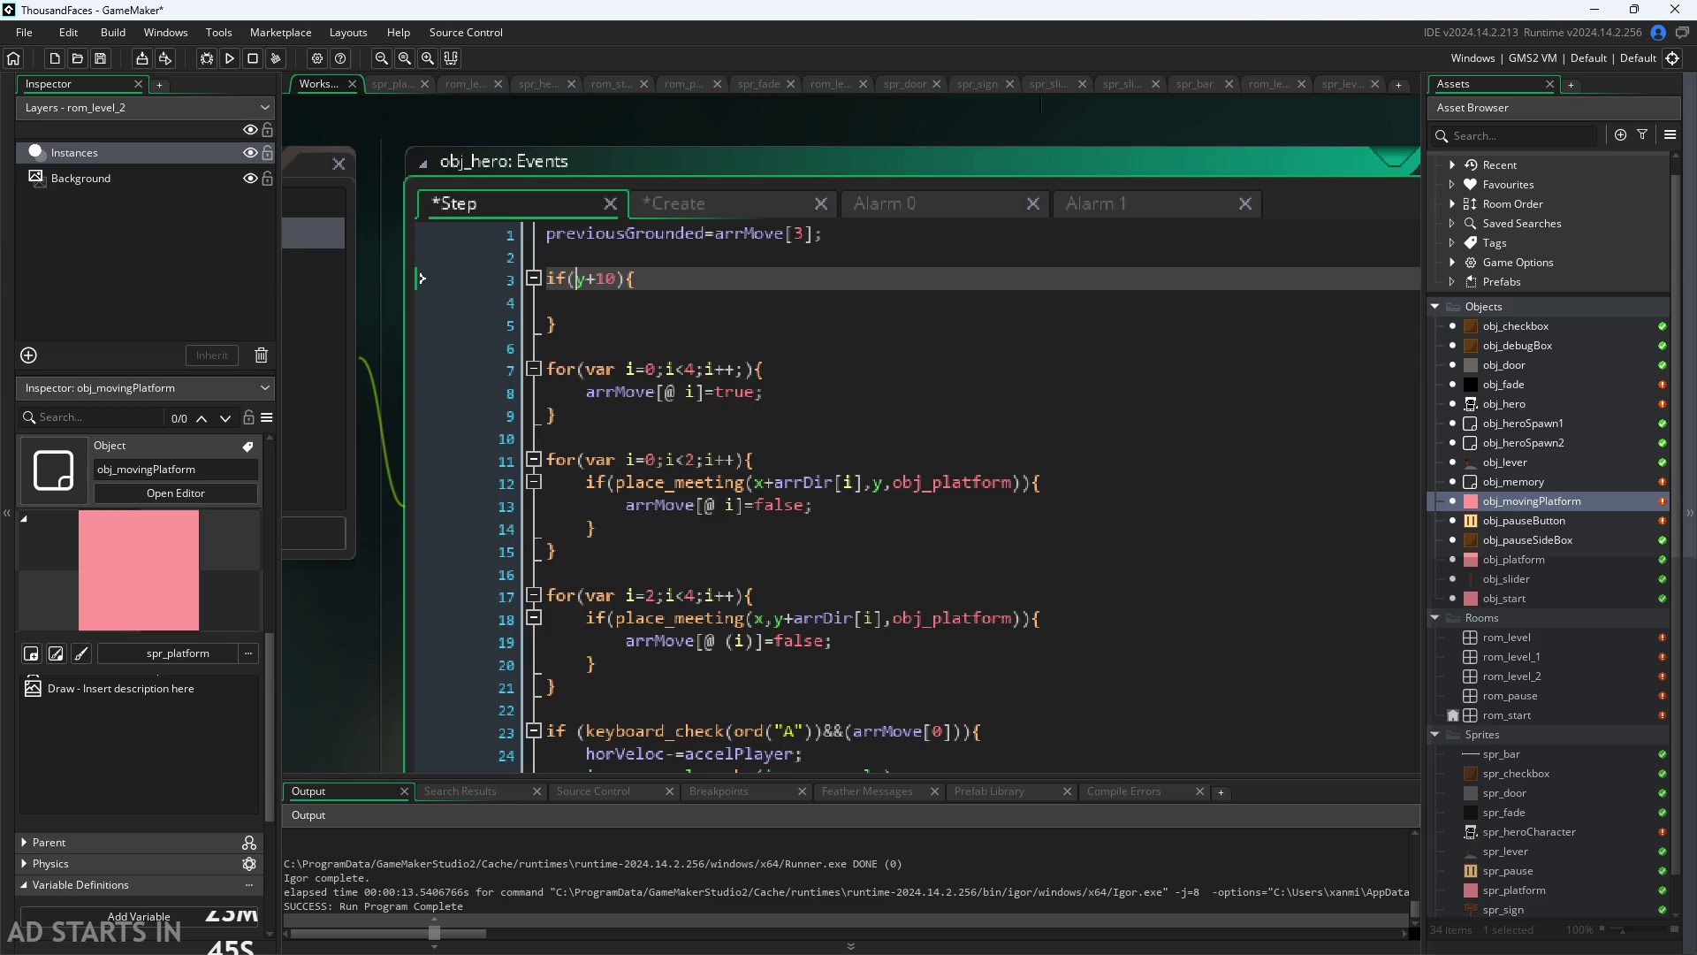
key(alt+Tab)
Step: Handwrite a y + 9 = in formula beside the platform hero sketch
scroll(1033, 724, up, 4)
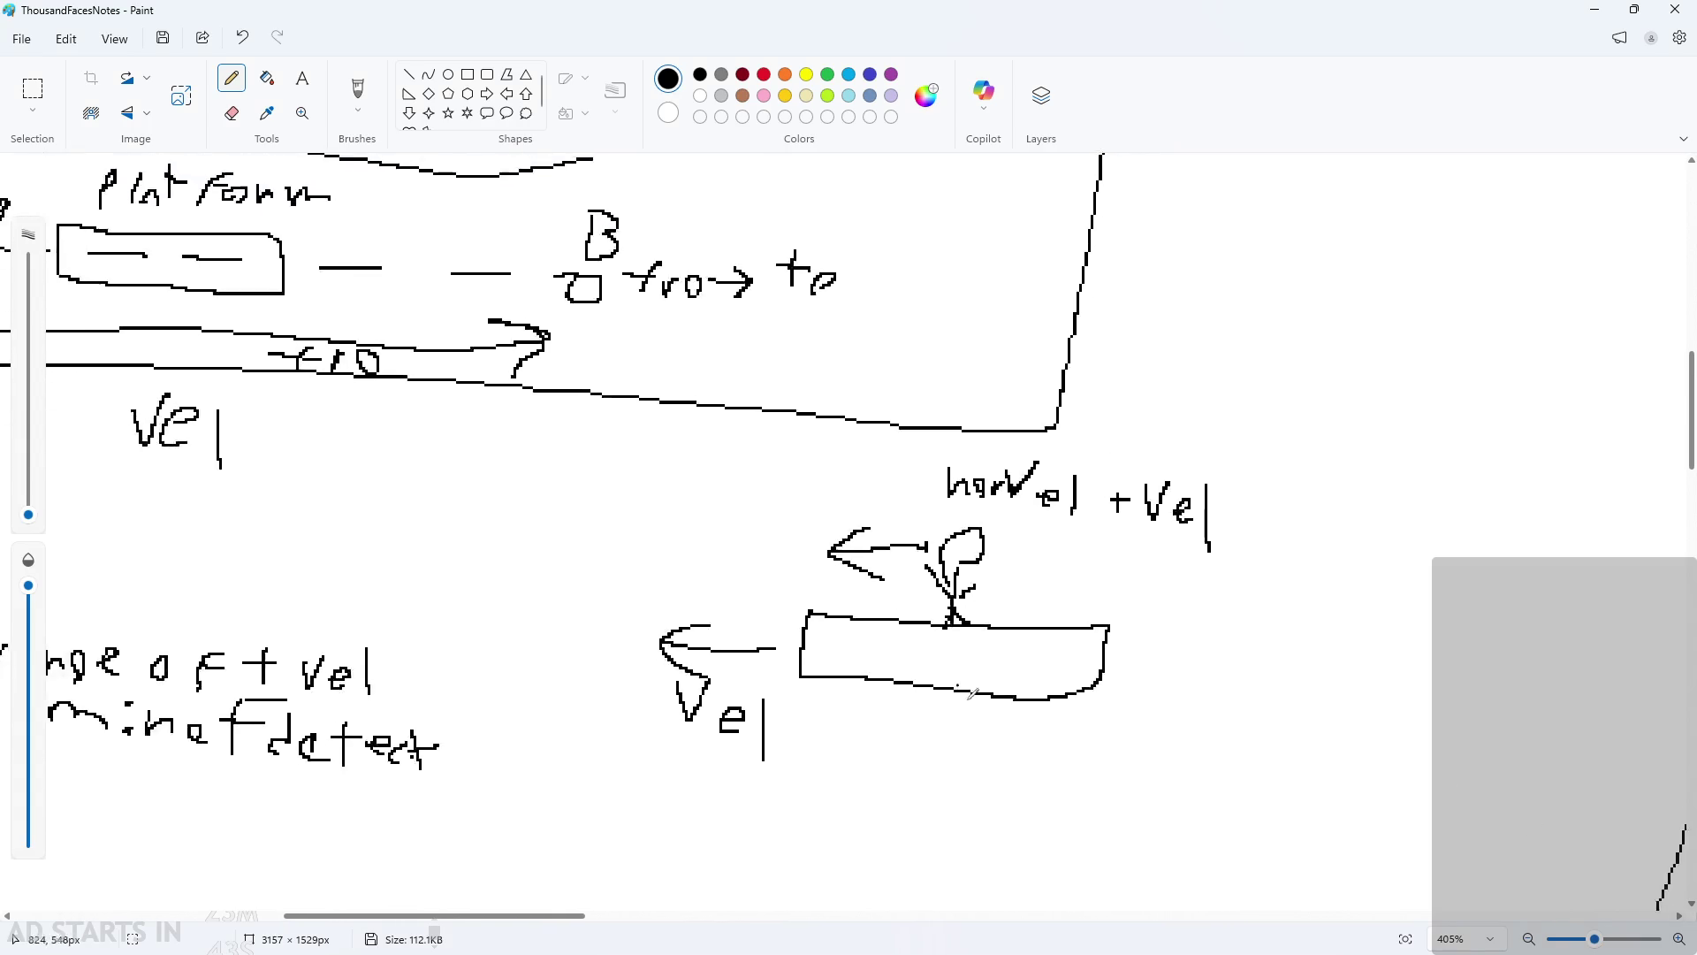
scroll(1032, 723, up, 3)
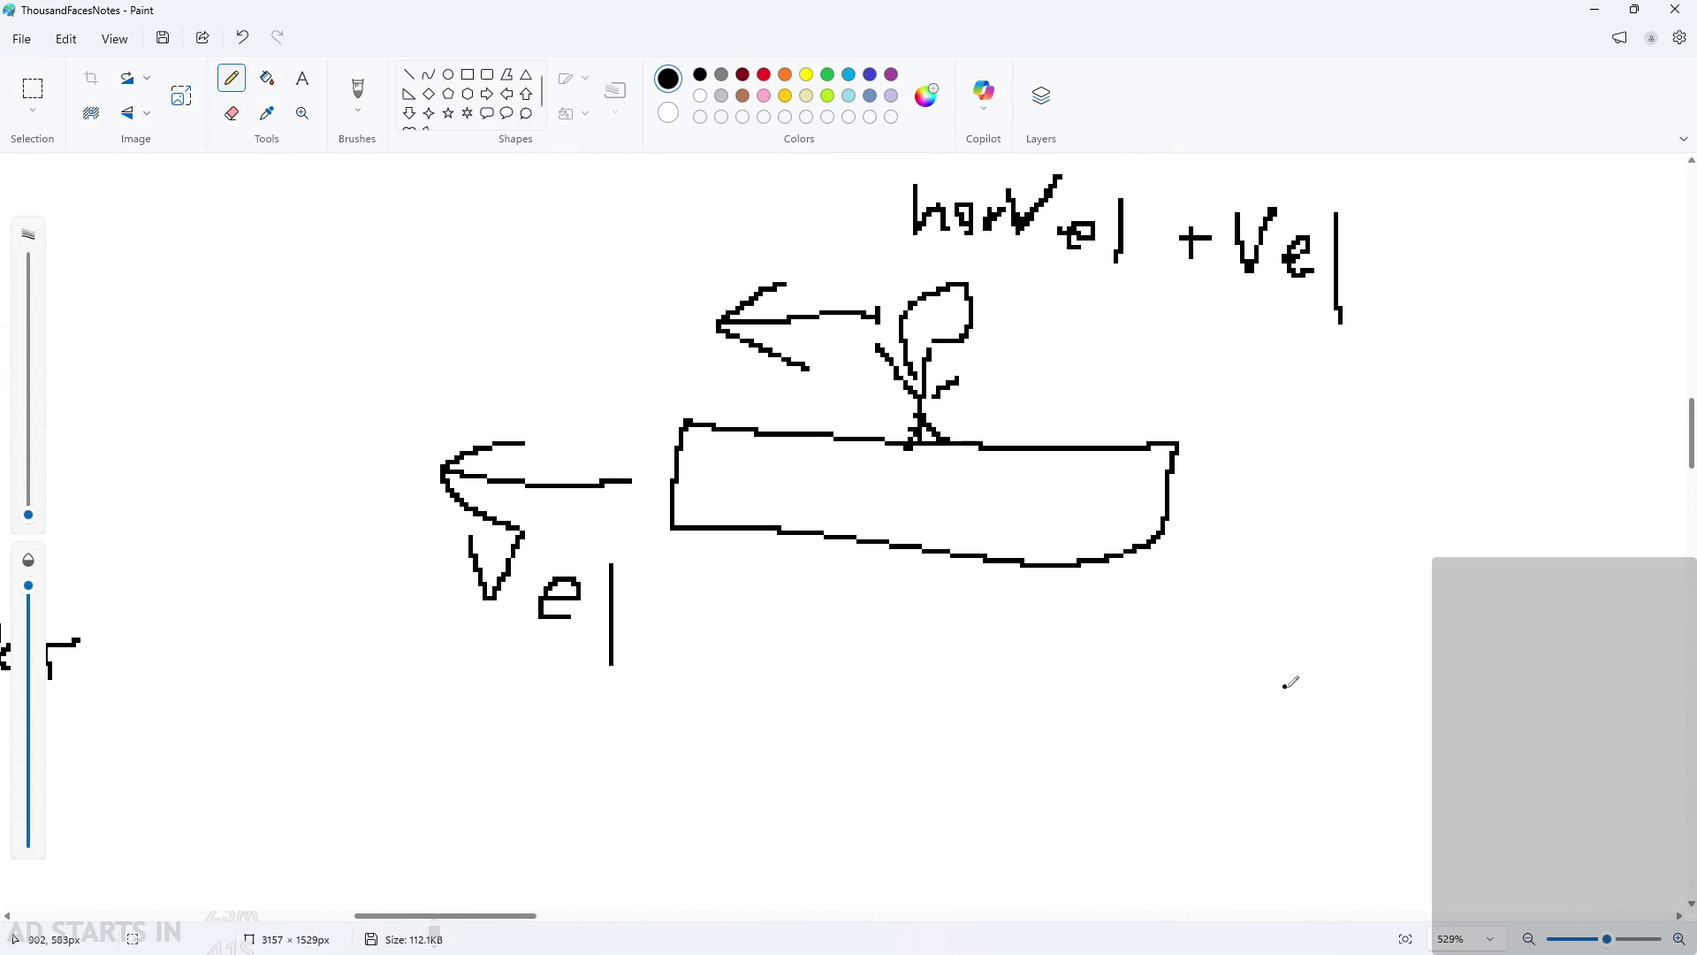
scroll(951, 565, up, 2)
scroll(990, 569, down, 1)
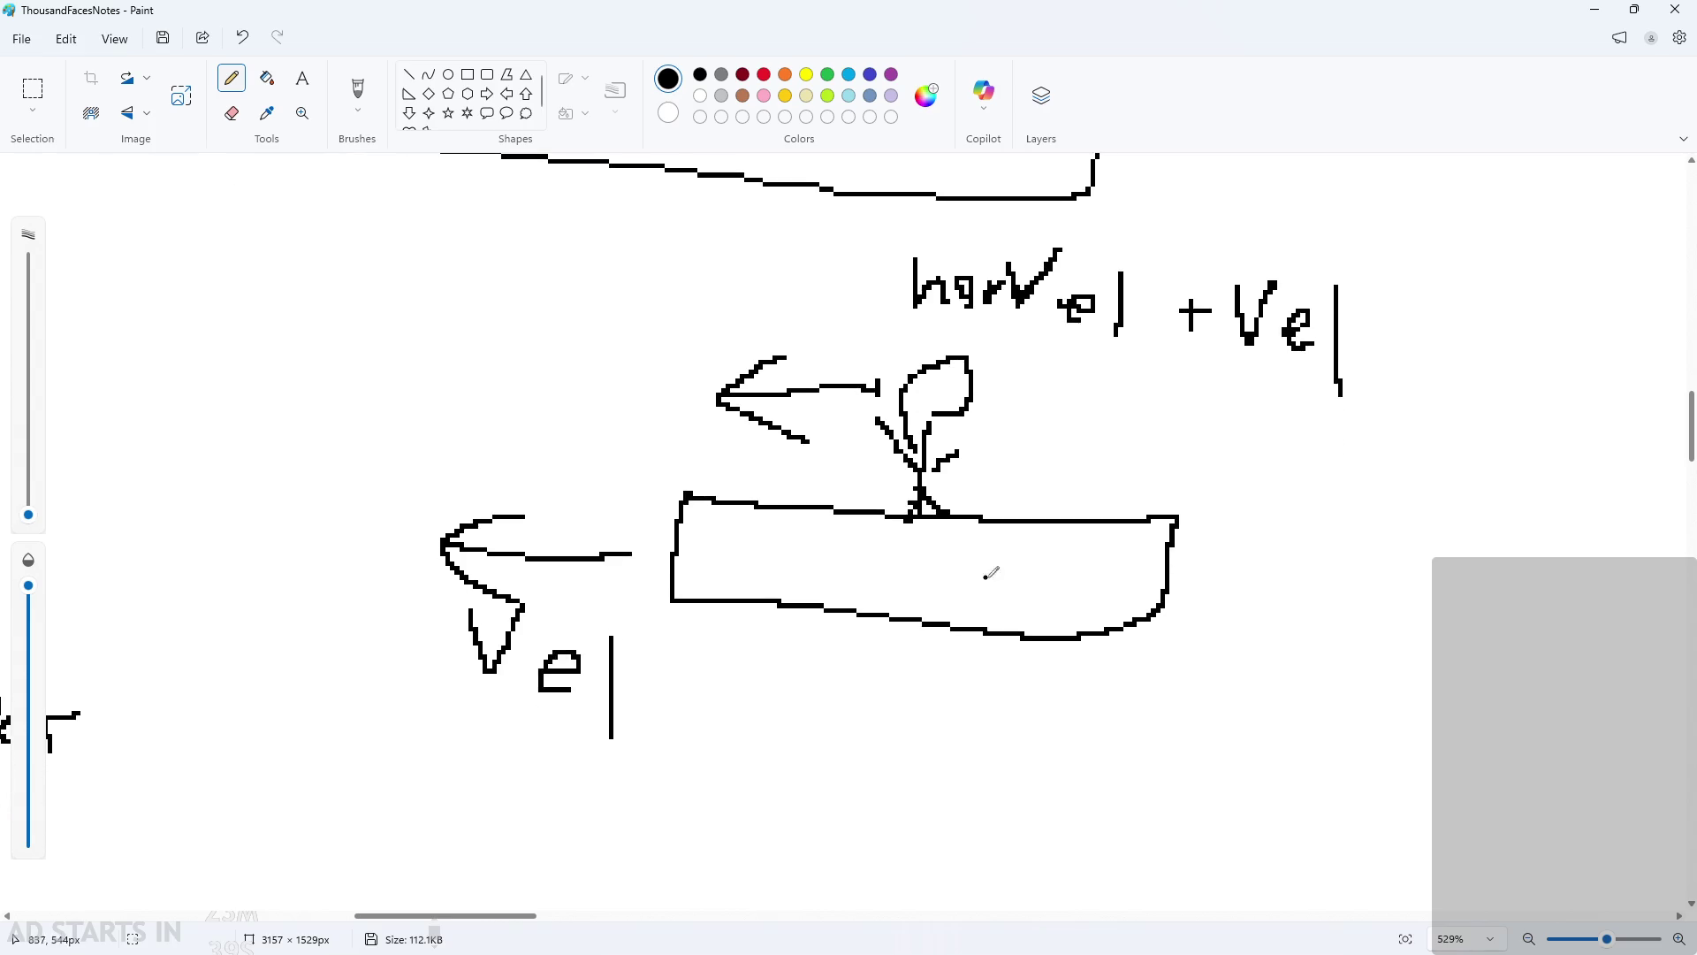
scroll(984, 495, up, 2)
mouse_move(959, 396)
mouse_down()
mouse_move(1008, 446)
mouse_move(970, 493)
mouse_up()
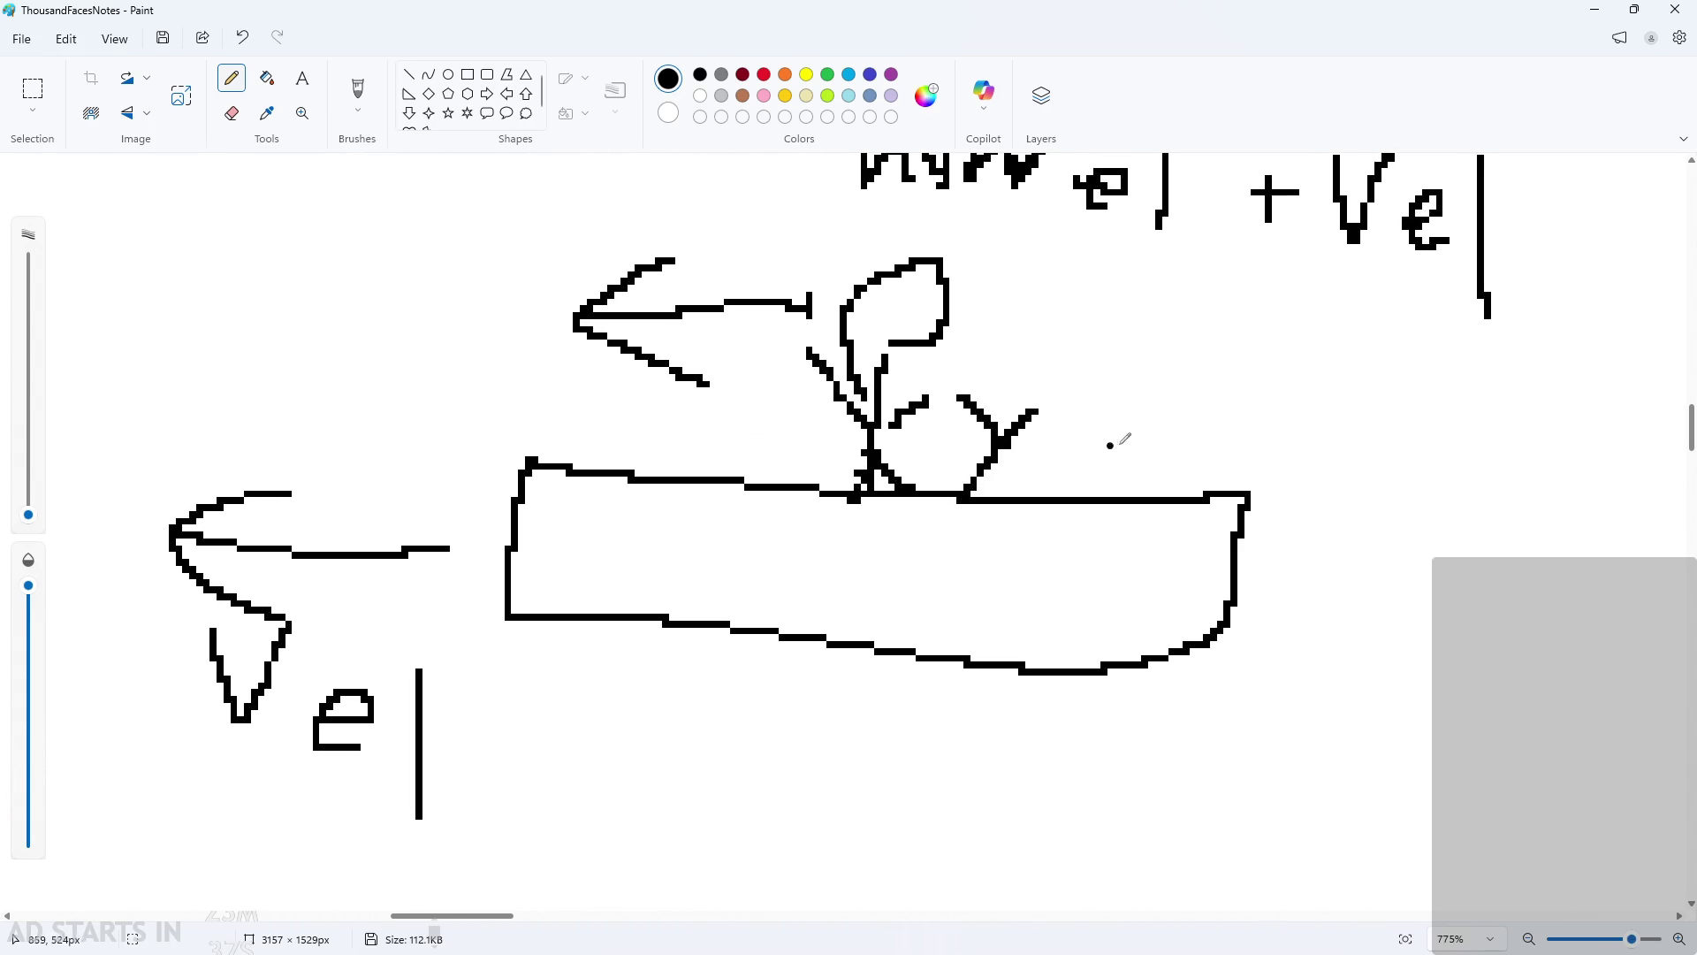
drag(1055, 432, 1134, 432)
drag(1090, 411, 1090, 474)
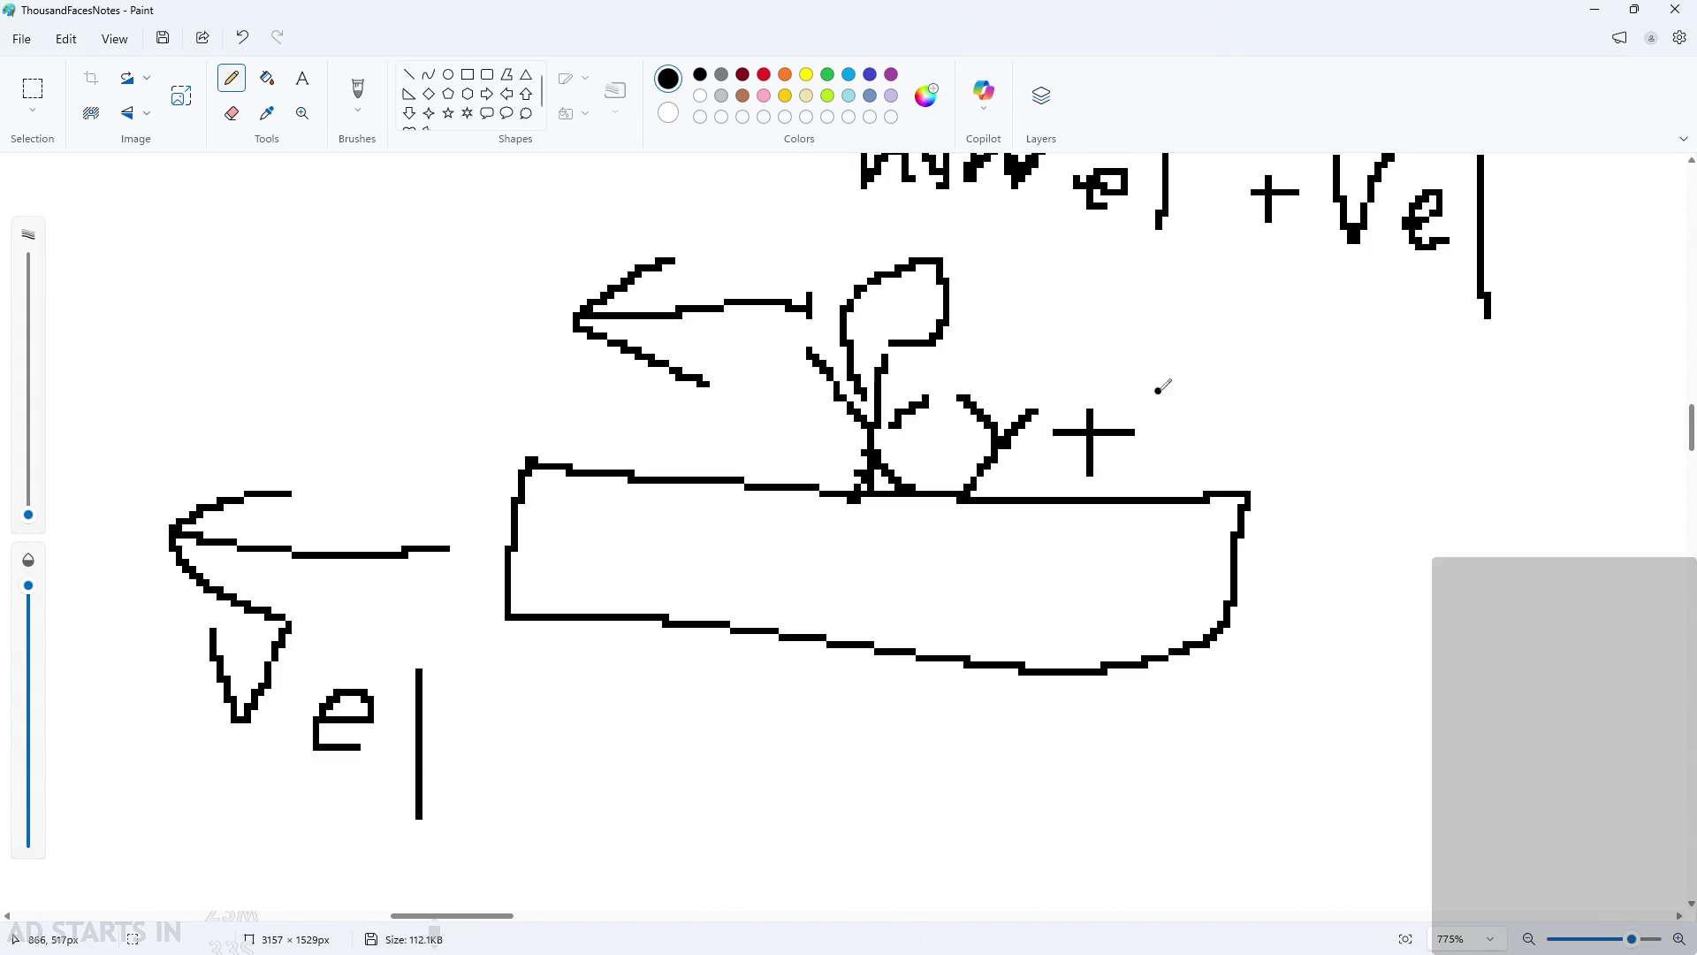
mouse_move(1160, 376)
mouse_down()
mouse_move(1160, 463)
mouse_move(1198, 438)
mouse_up()
key(ctrl+z)
key(ctrl+z)
mouse_move(1200, 474)
mouse_down()
mouse_move(1222, 437)
mouse_move(1207, 416)
mouse_up()
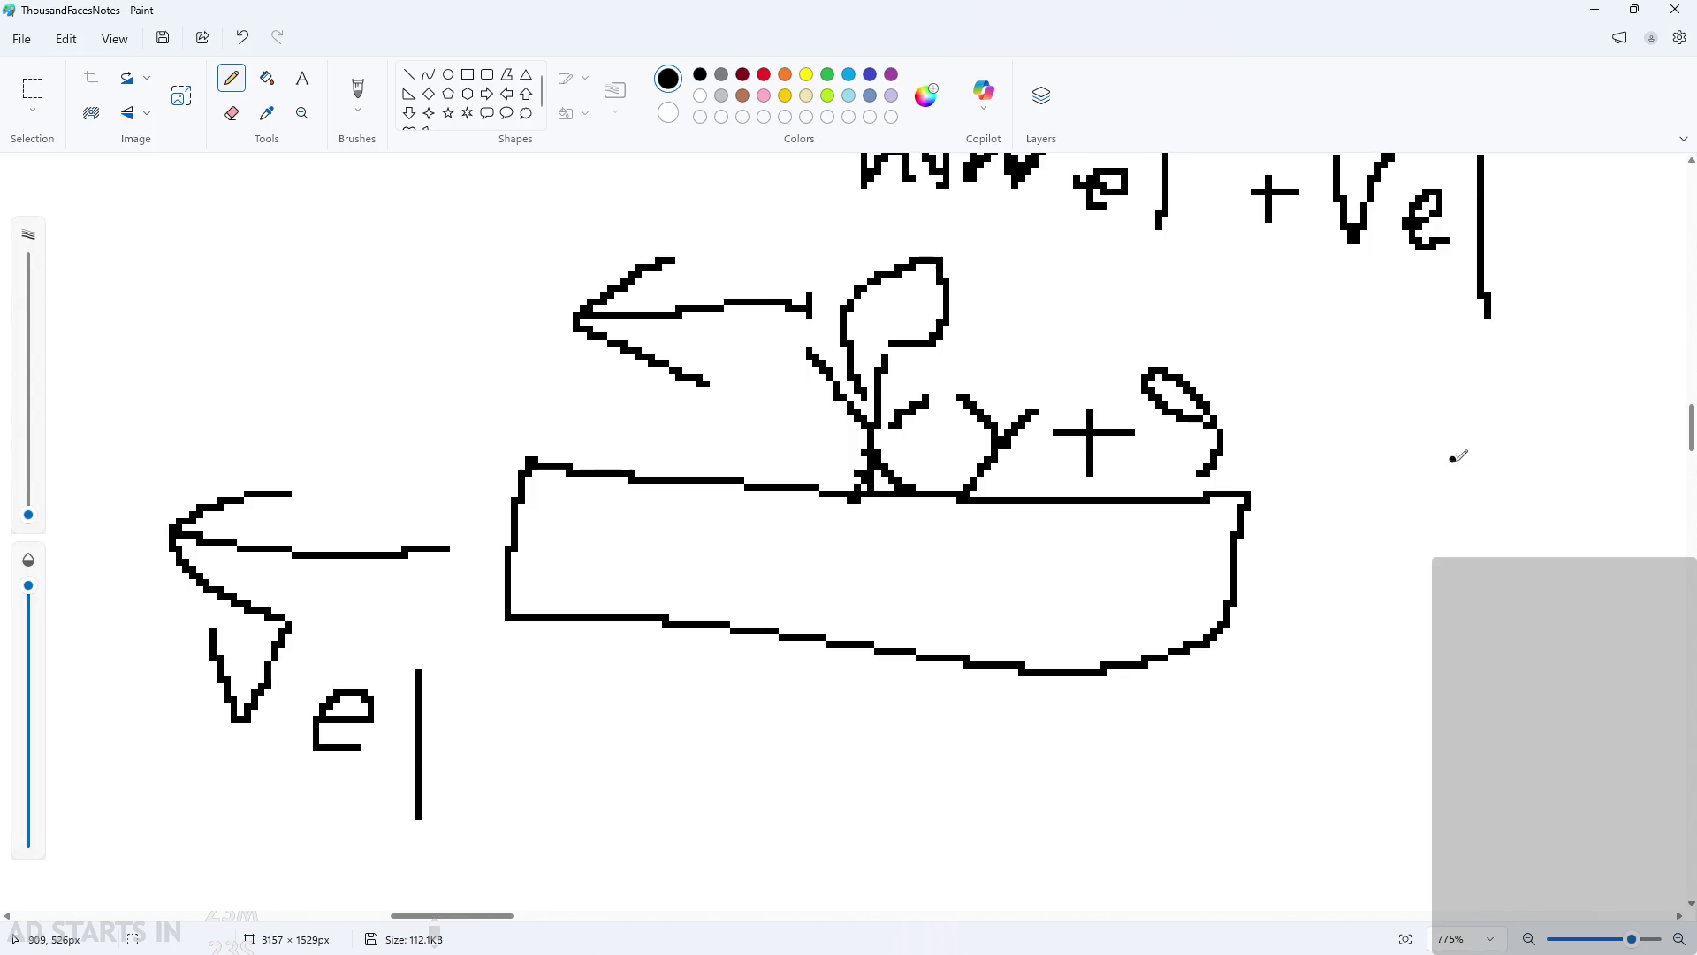
ctrl+scroll(1485, 458, down, 1)
ctrl+scroll(1221, 397, up, 2)
drag(1188, 400, 1246, 400)
drag(1164, 433, 1263, 440)
mouse_move(1308, 389)
mouse_down()
mouse_move(1308, 435)
mouse_move(1366, 433)
mouse_move(1411, 458)
mouse_up()
click(1325, 345)
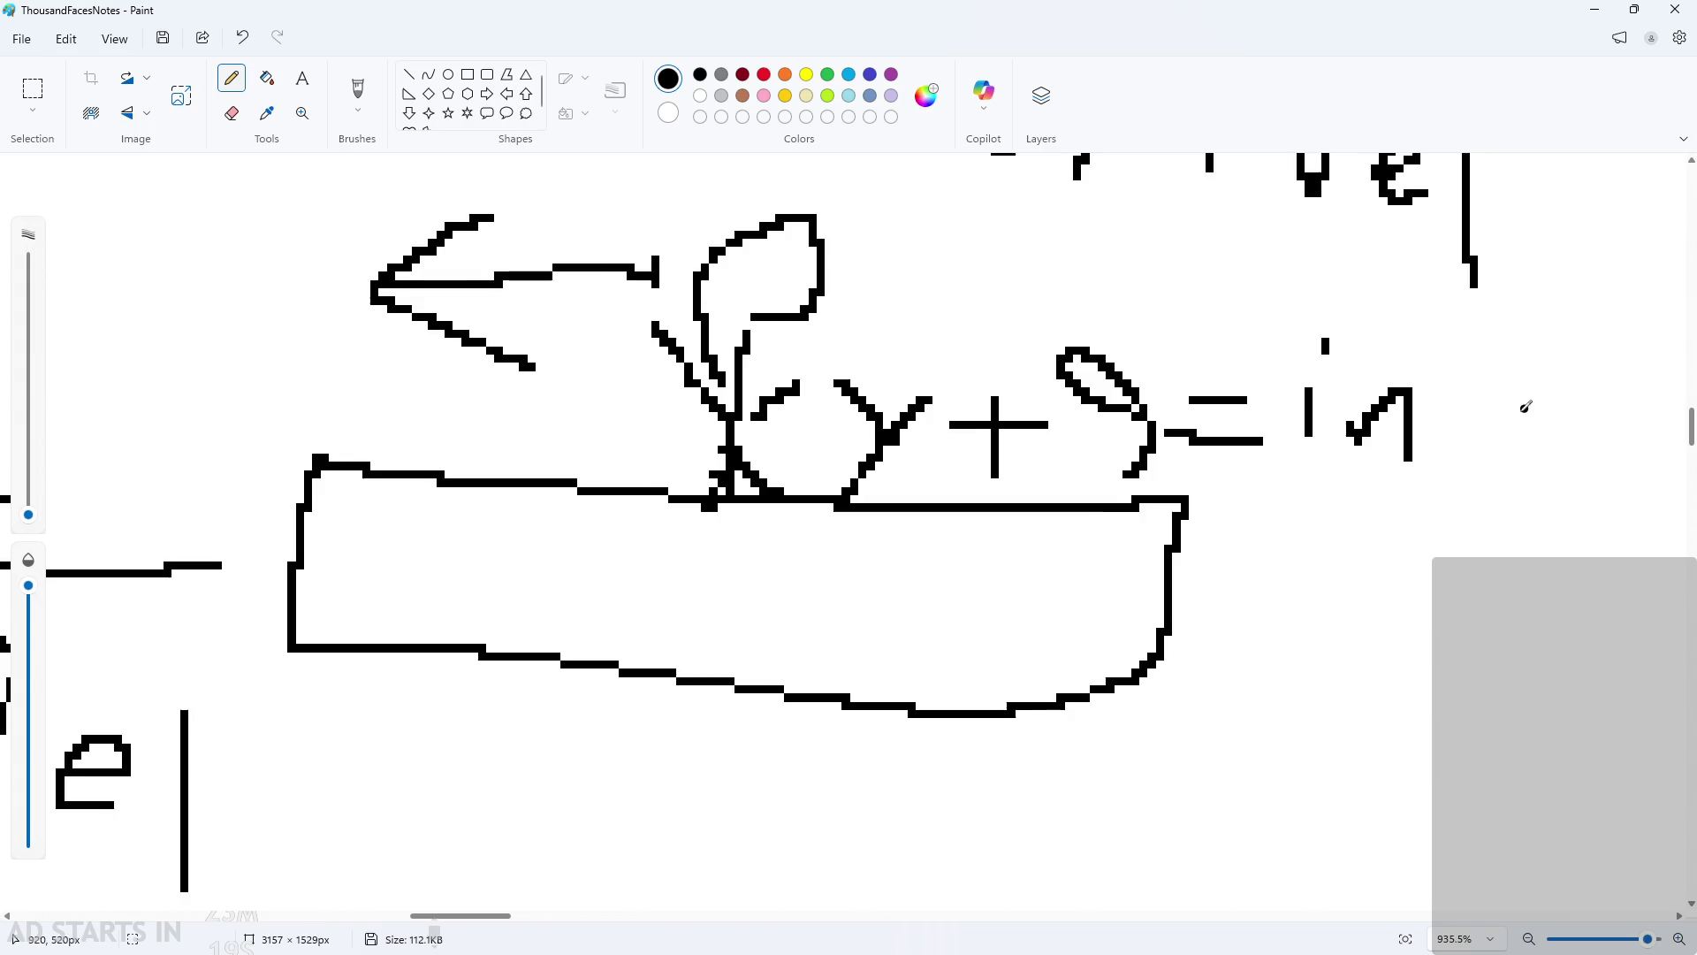
Step: Continue the note with movPlat + and minimize Paint
ctrl+scroll(1527, 403, down, 2)
mouse_move(1511, 389)
mouse_down()
mouse_move(1565, 455)
mouse_move(1617, 464)
mouse_up()
mouse_move(1633, 482)
mouse_down()
mouse_move(1633, 416)
mouse_move(1616, 482)
mouse_up()
mouse_move(1649, 411)
mouse_down()
mouse_move(1684, 435)
mouse_move(1692, 413)
mouse_up()
drag(471, 916, 537, 915)
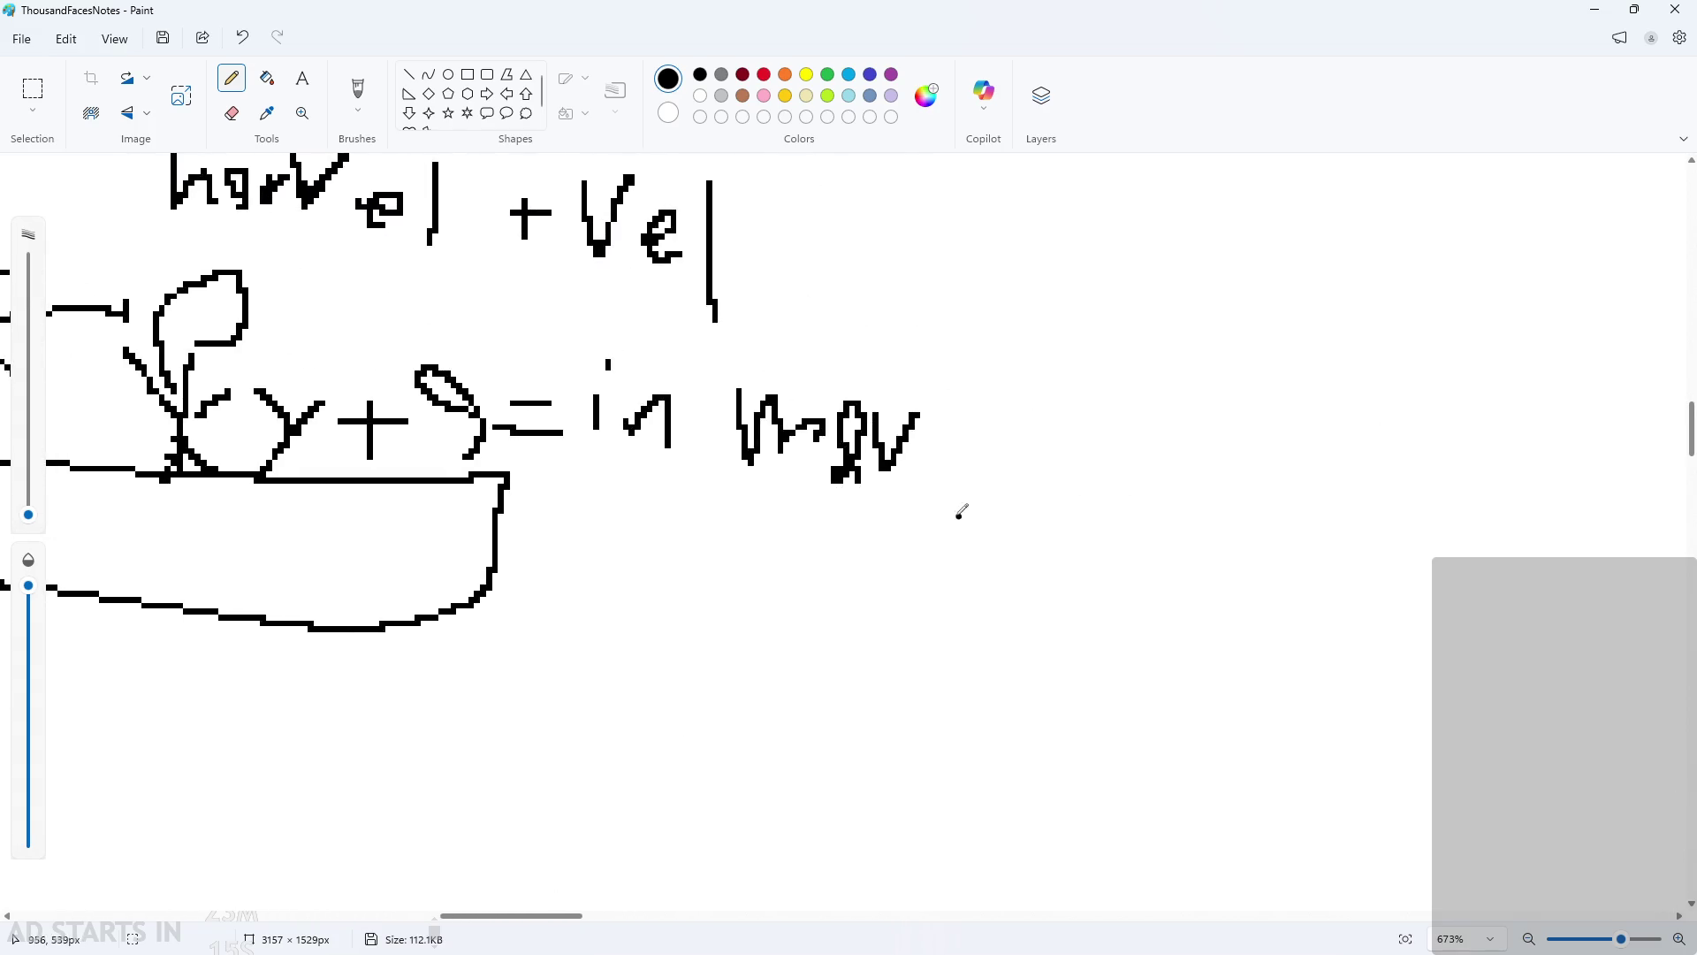
mouse_move(959, 468)
mouse_down()
mouse_move(979, 389)
mouse_move(945, 414)
mouse_move(1012, 468)
mouse_up()
mouse_move(1103, 517)
mouse_down()
mouse_move(1065, 466)
mouse_move(1087, 453)
mouse_up()
drag(1156, 483, 1155, 401)
drag(1107, 446, 1207, 450)
scroll(698, 540, down, 1)
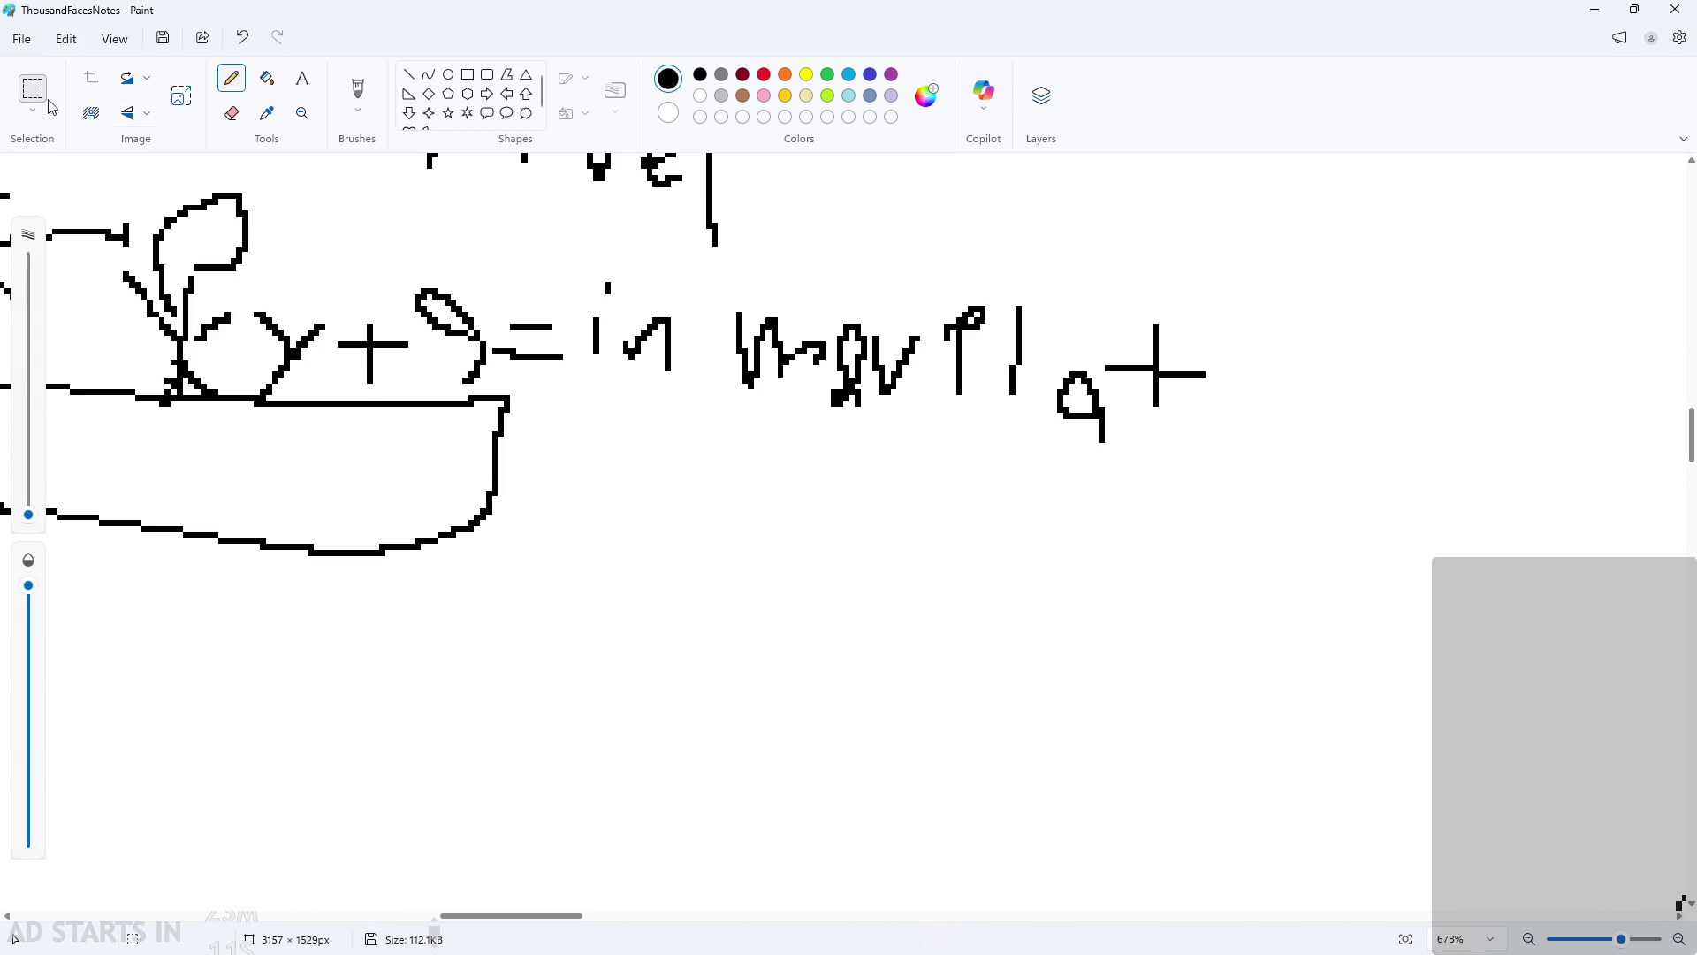
ctrl+scroll(537, 431, down, 2)
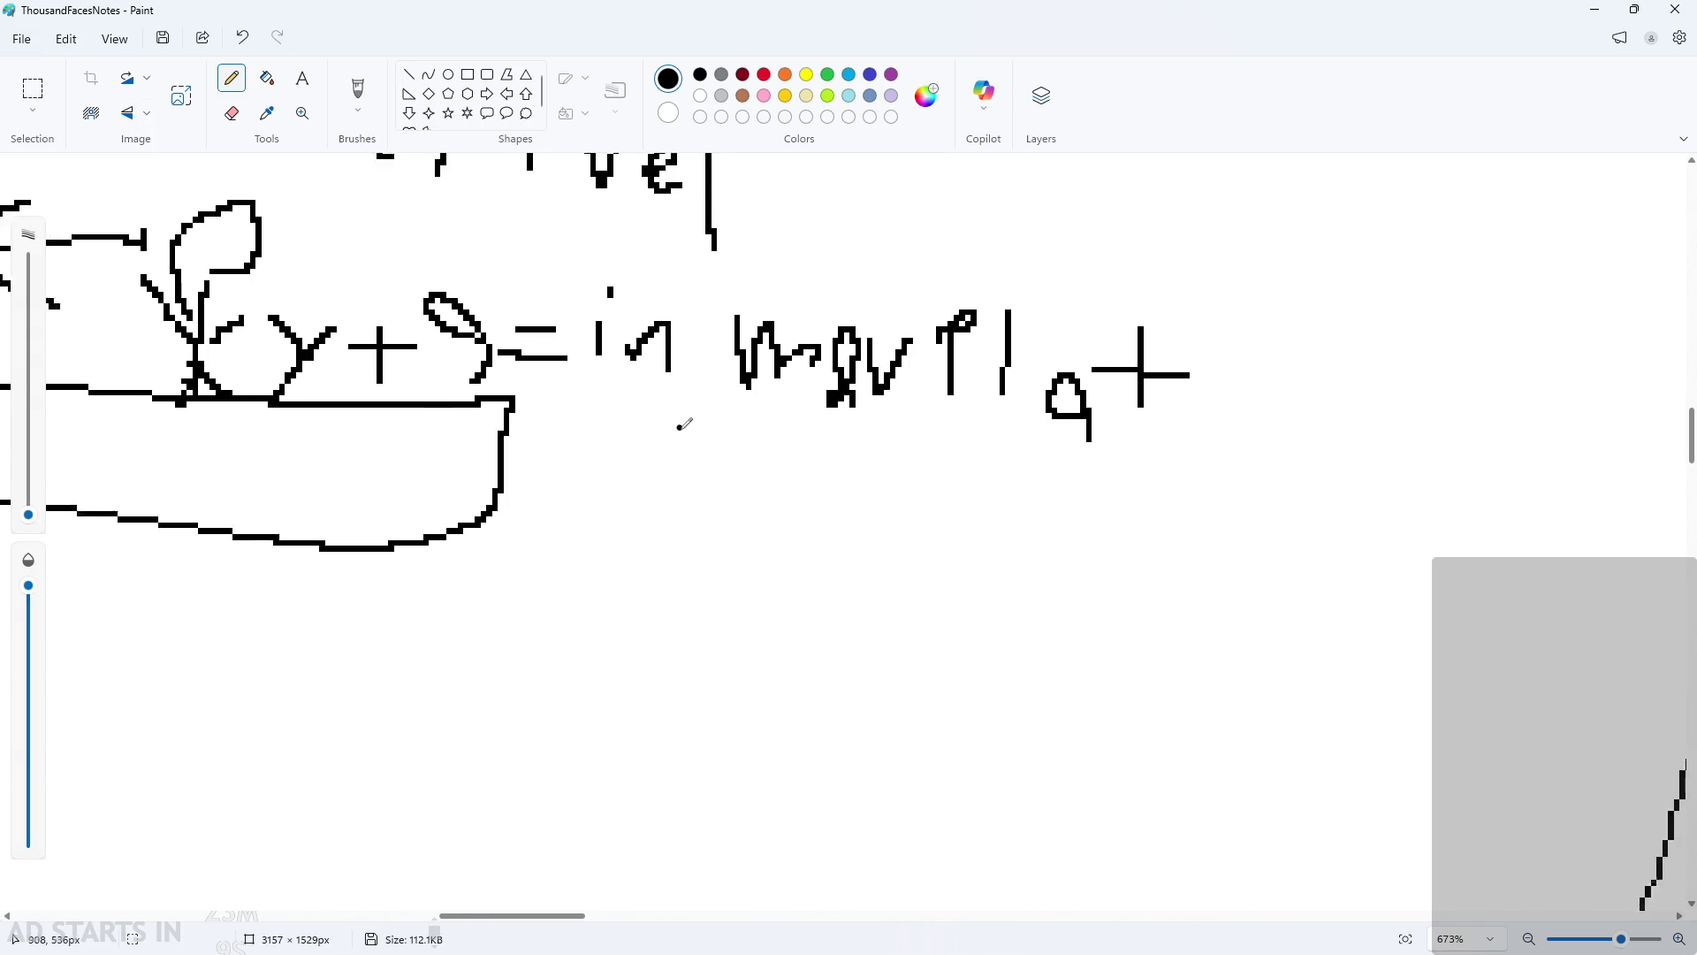
click(1595, 10)
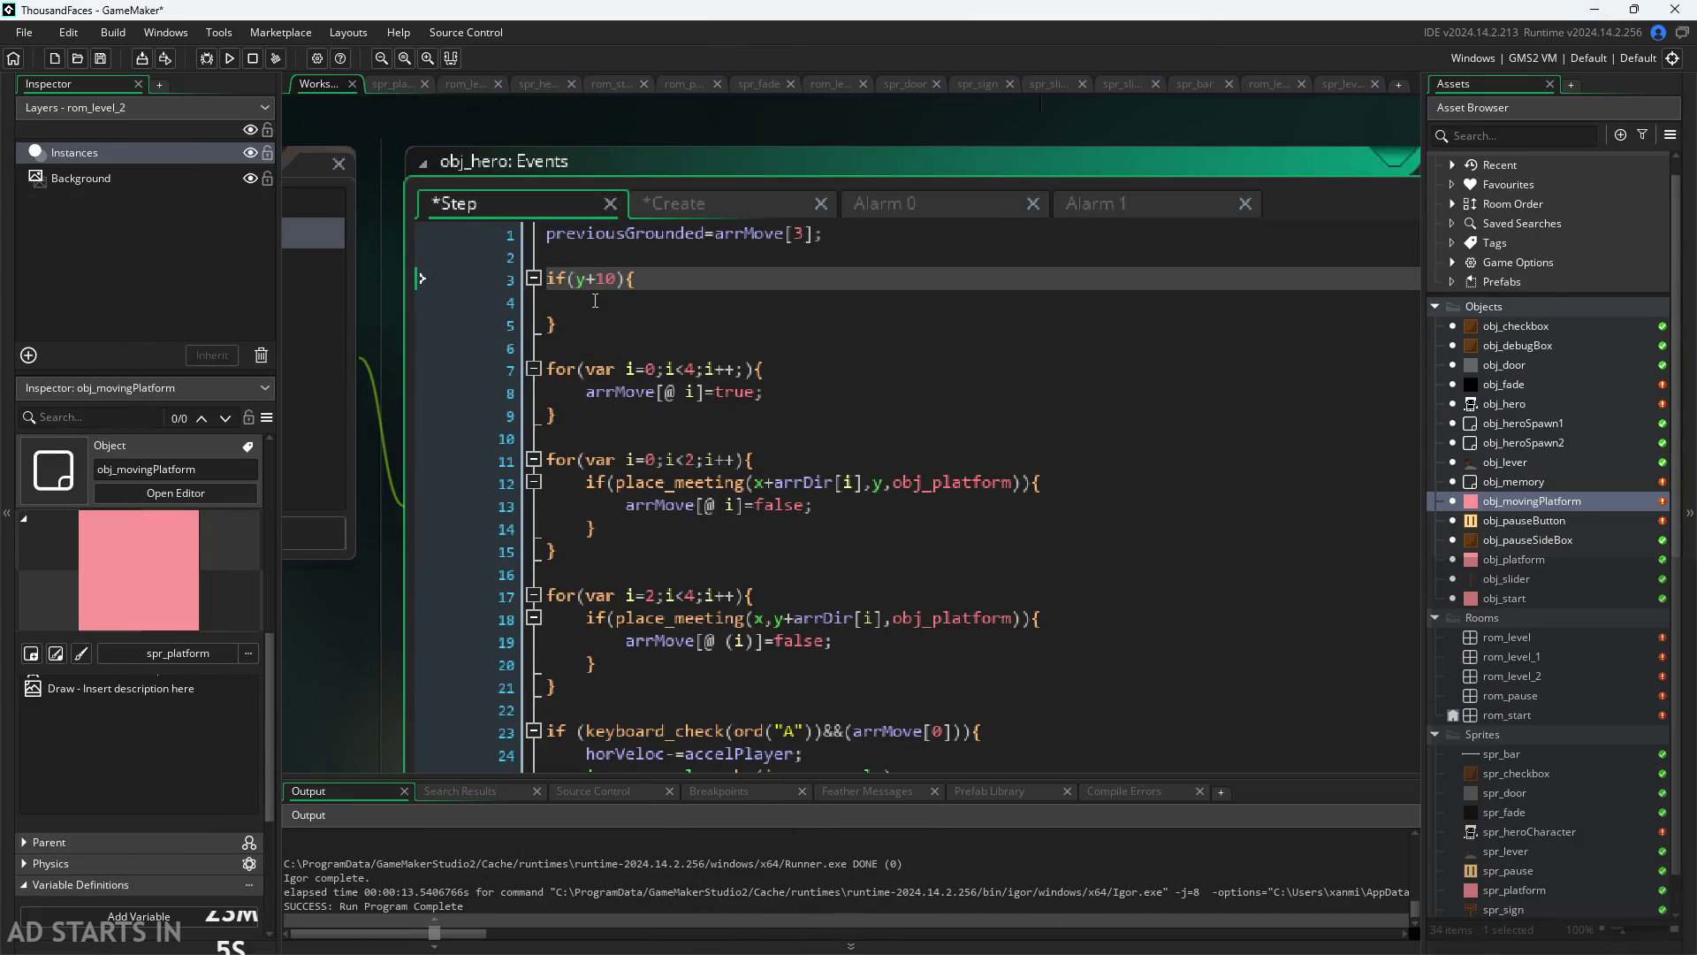
Step: Change the condition to place_meeting(x,y+10,obj_movingPlatform)
text(place+)
key(BackSpace)
text(_meeti)
text(ng()
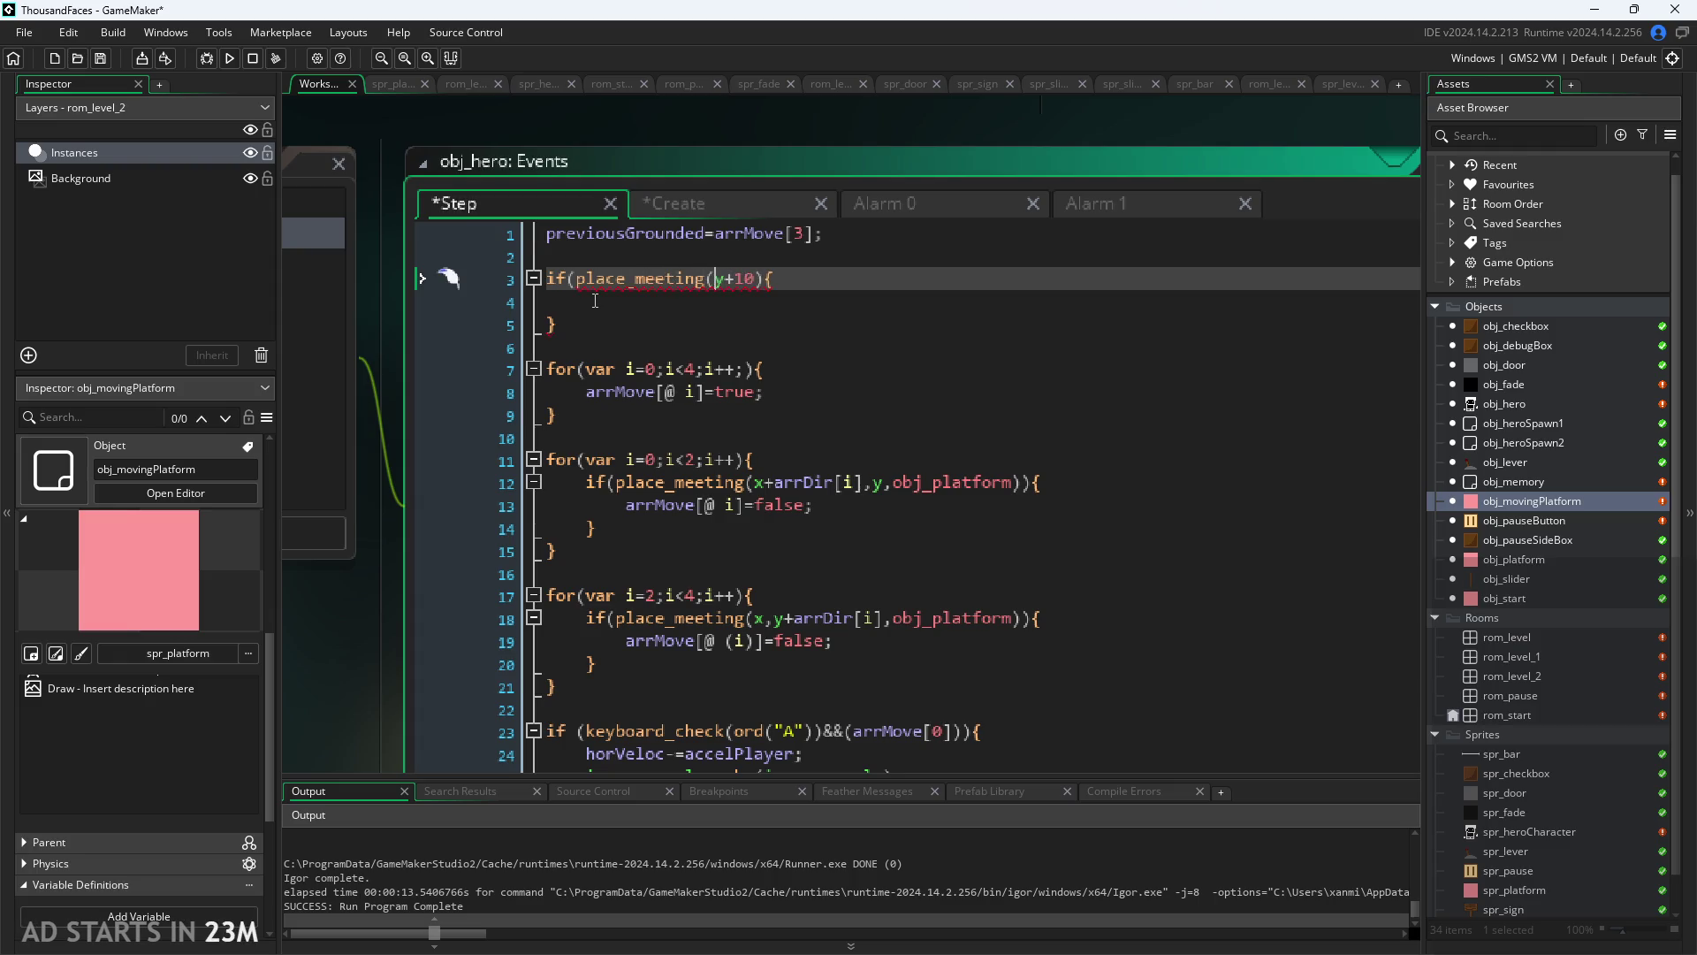
text(x,)
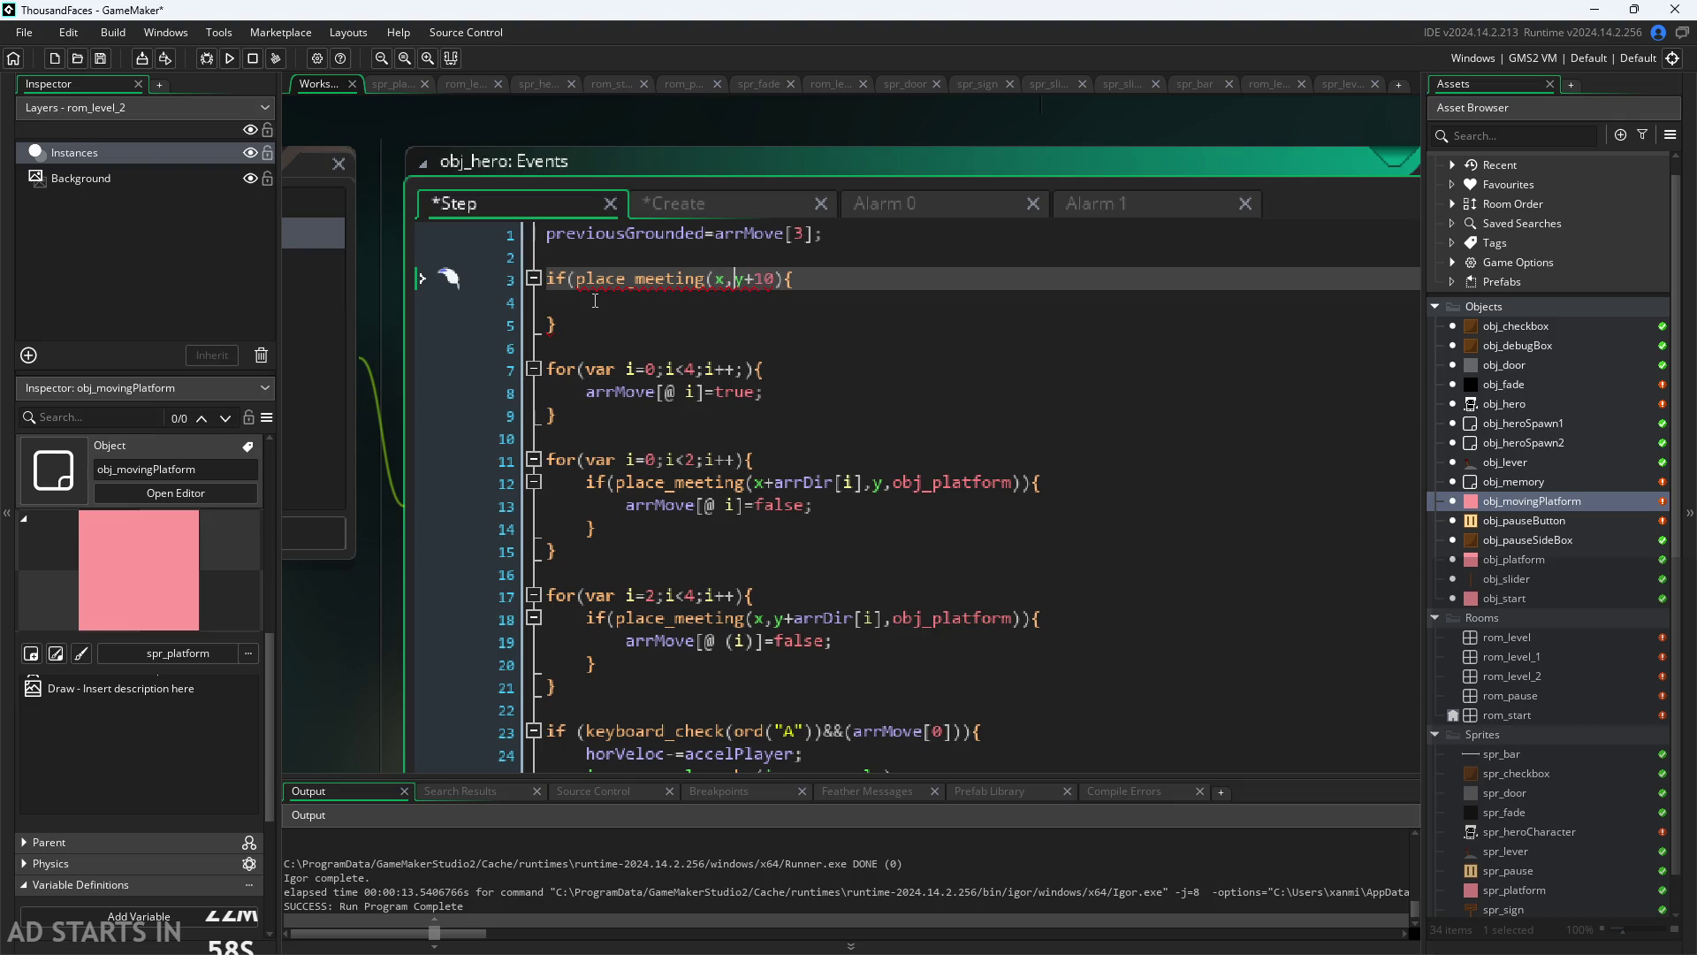
key(Right)
key(Right)
text(,)
text(obj_mov)
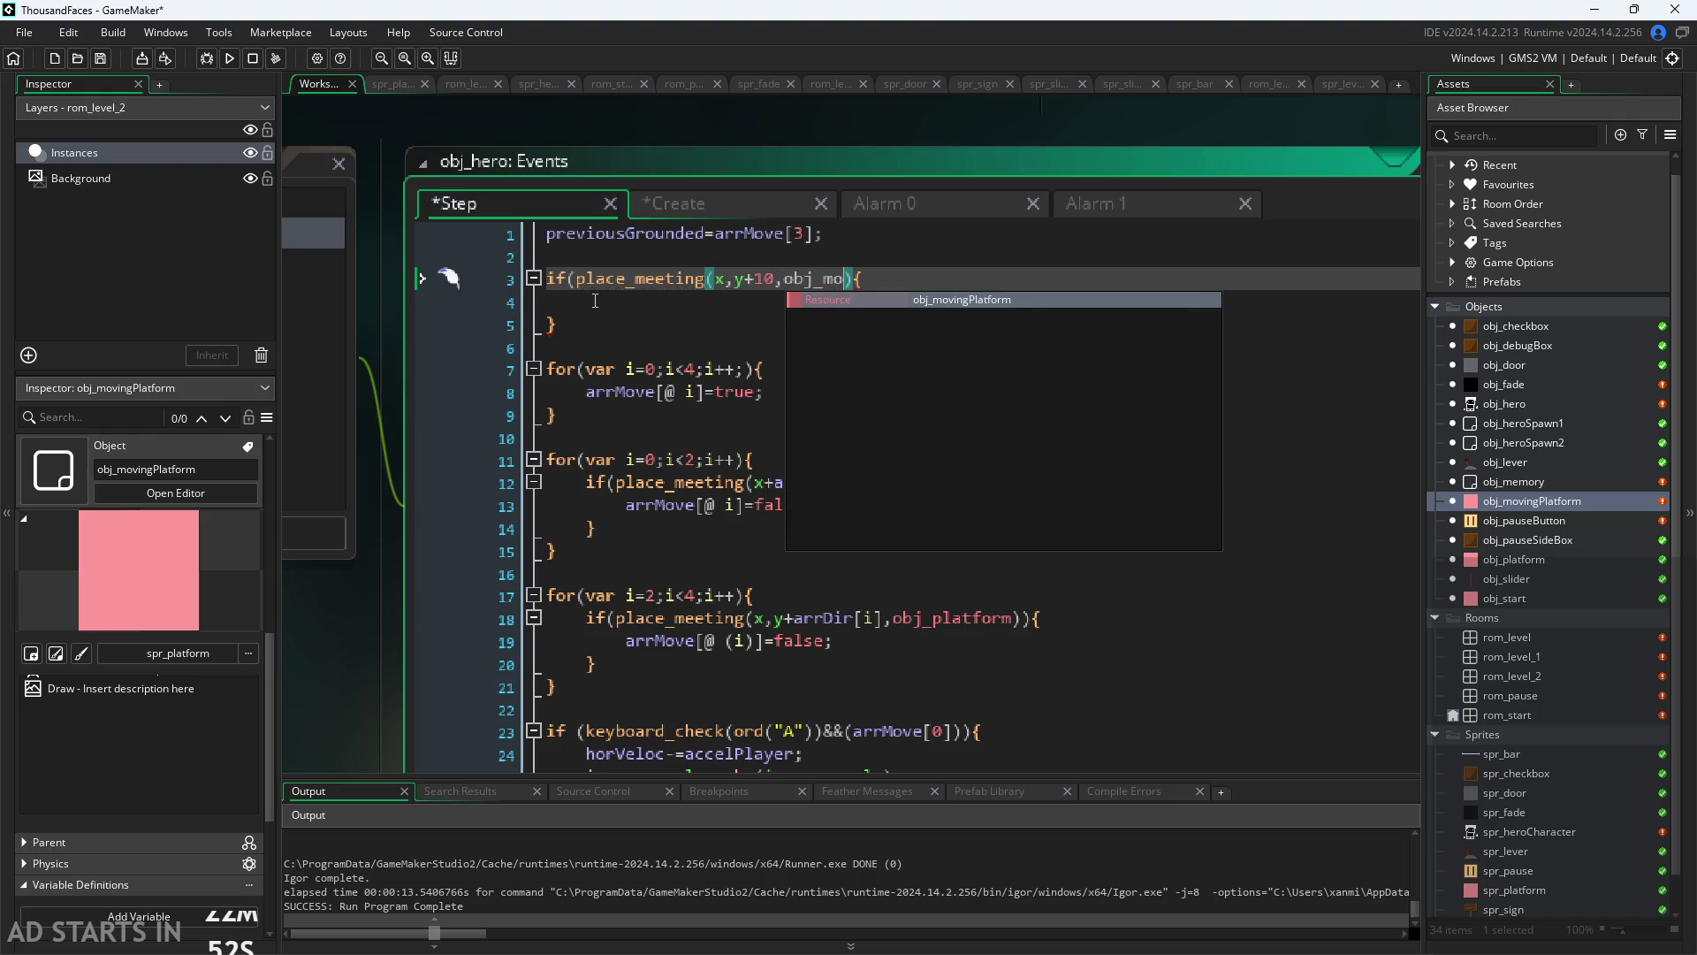
key(Return)
Step: Set onMovingPlatform=true; inside the if block and add the missing closing parenthesis
click(595, 300)
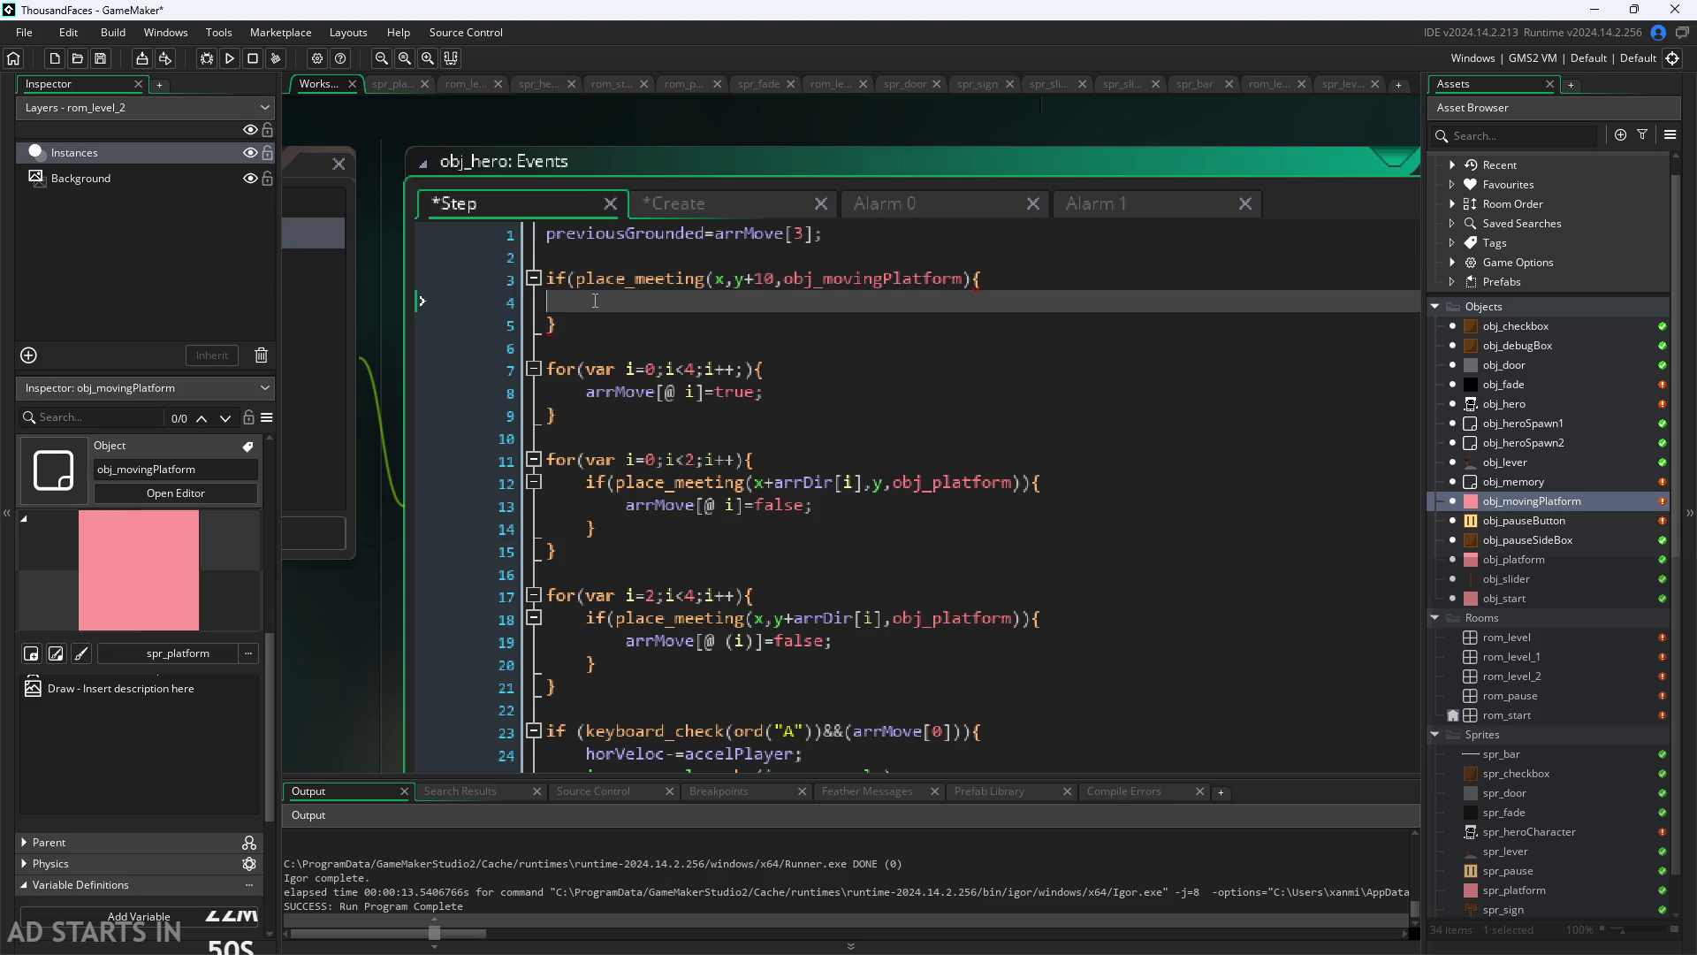
text(mov)
key(BackSpace)
key(BackSpace)
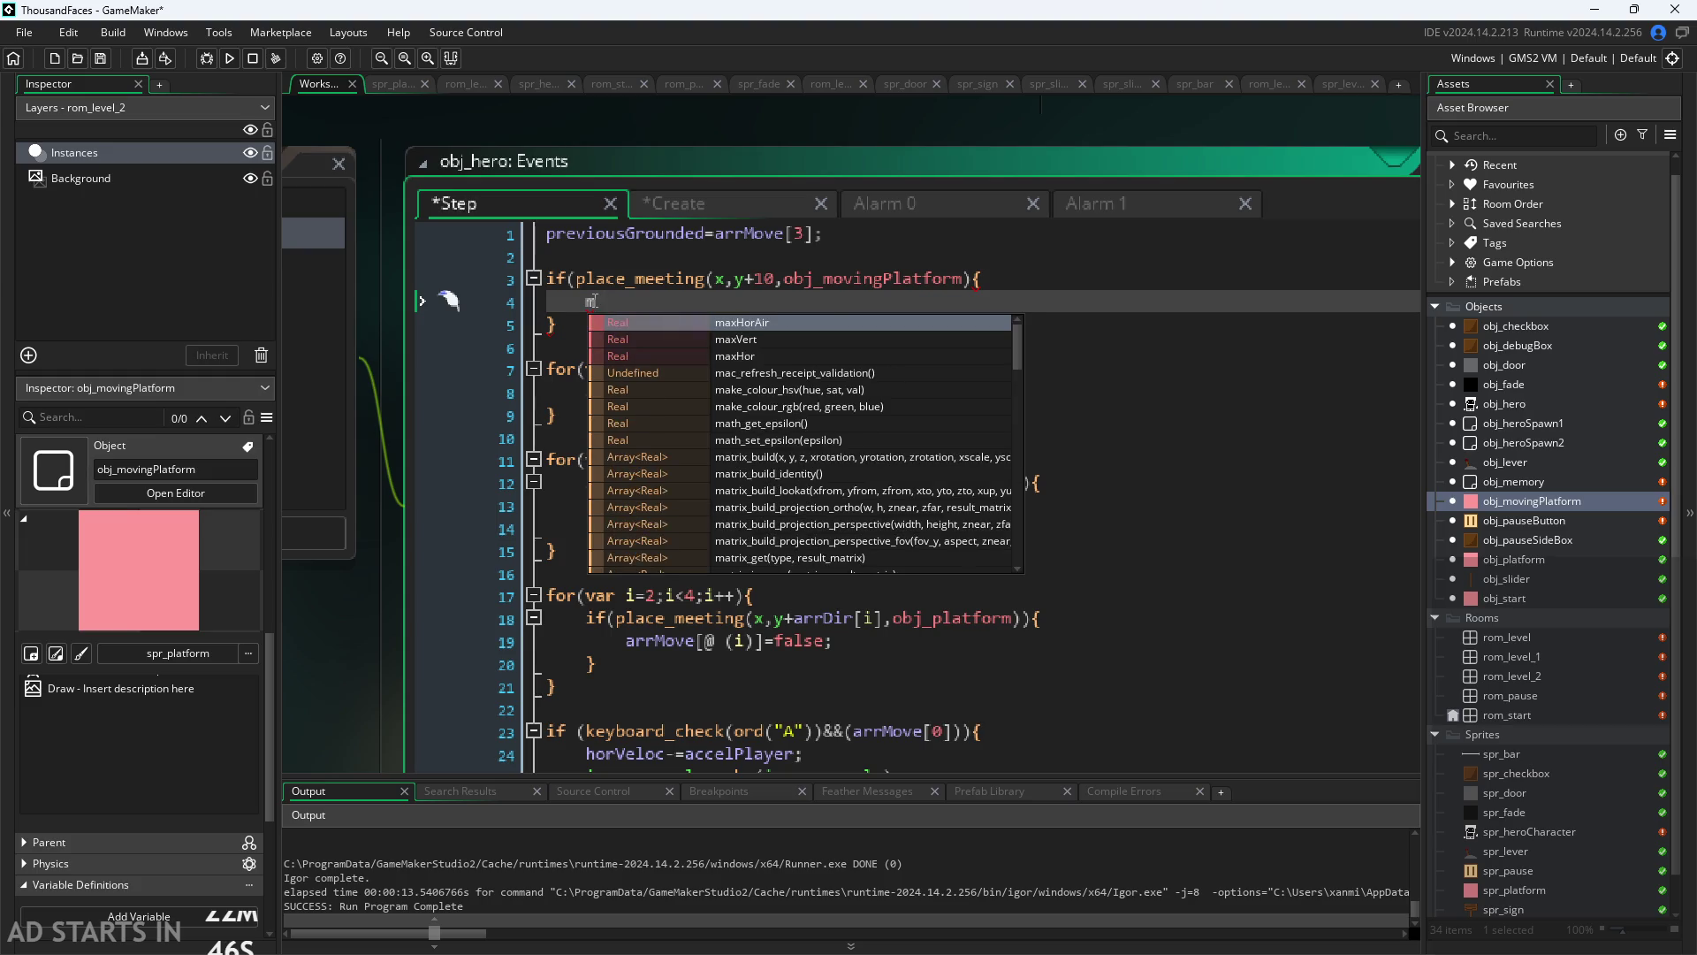
key(BackSpace)
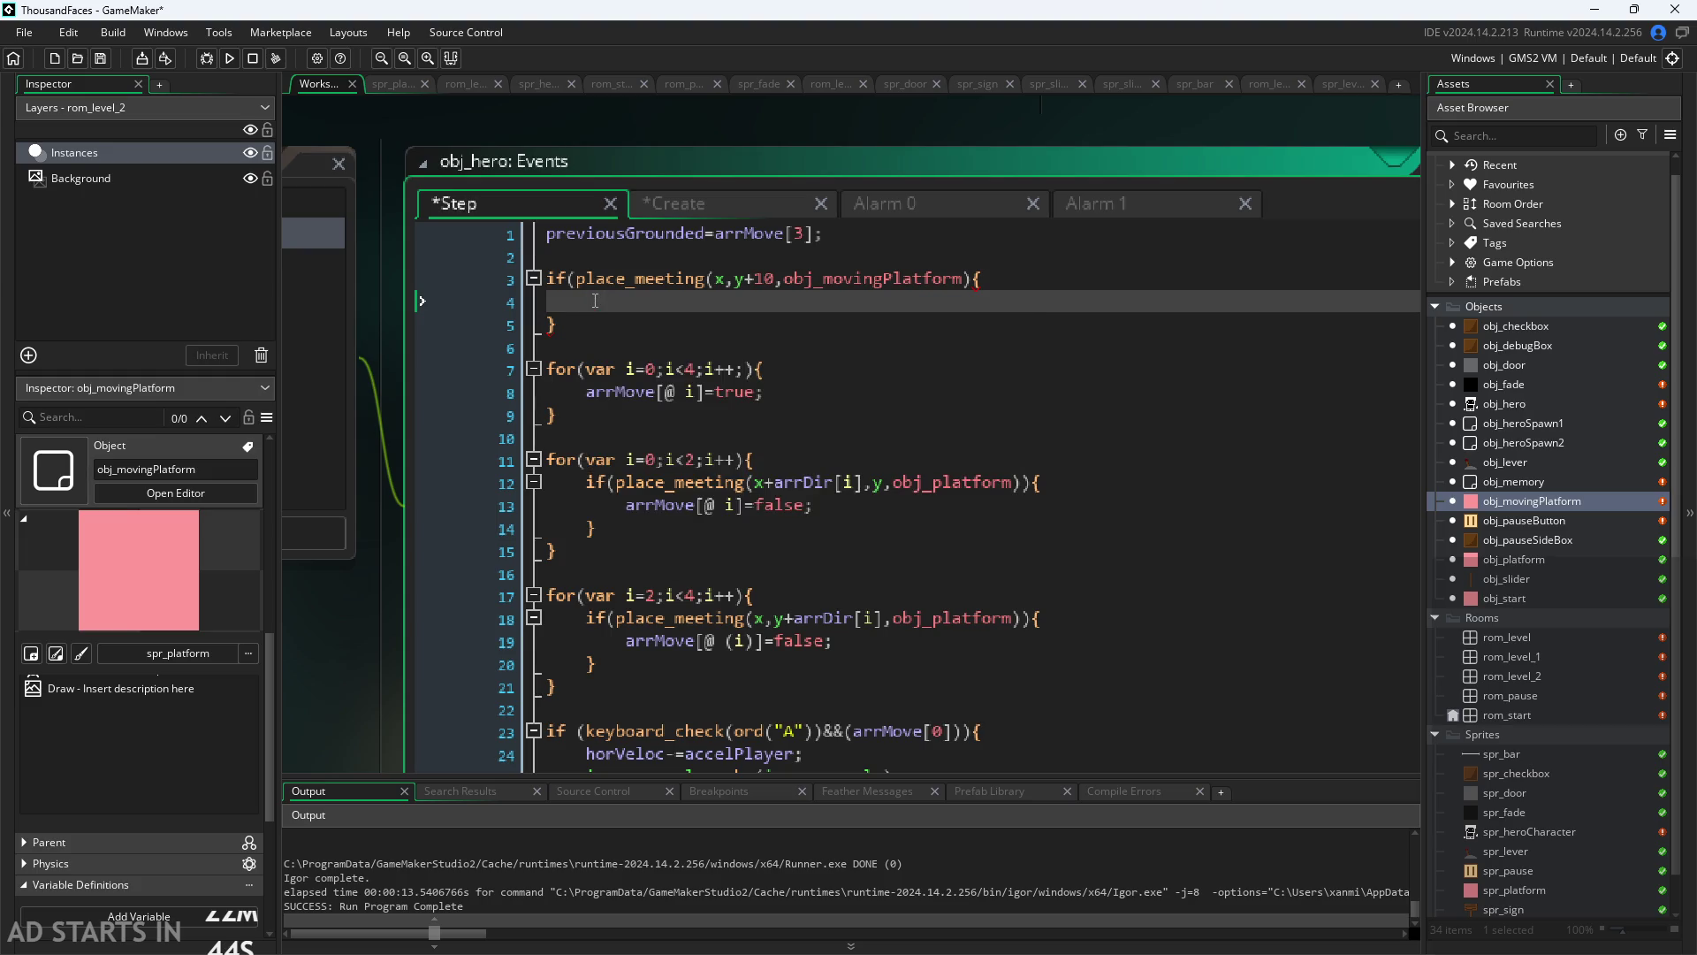
text(on)
key(Return)
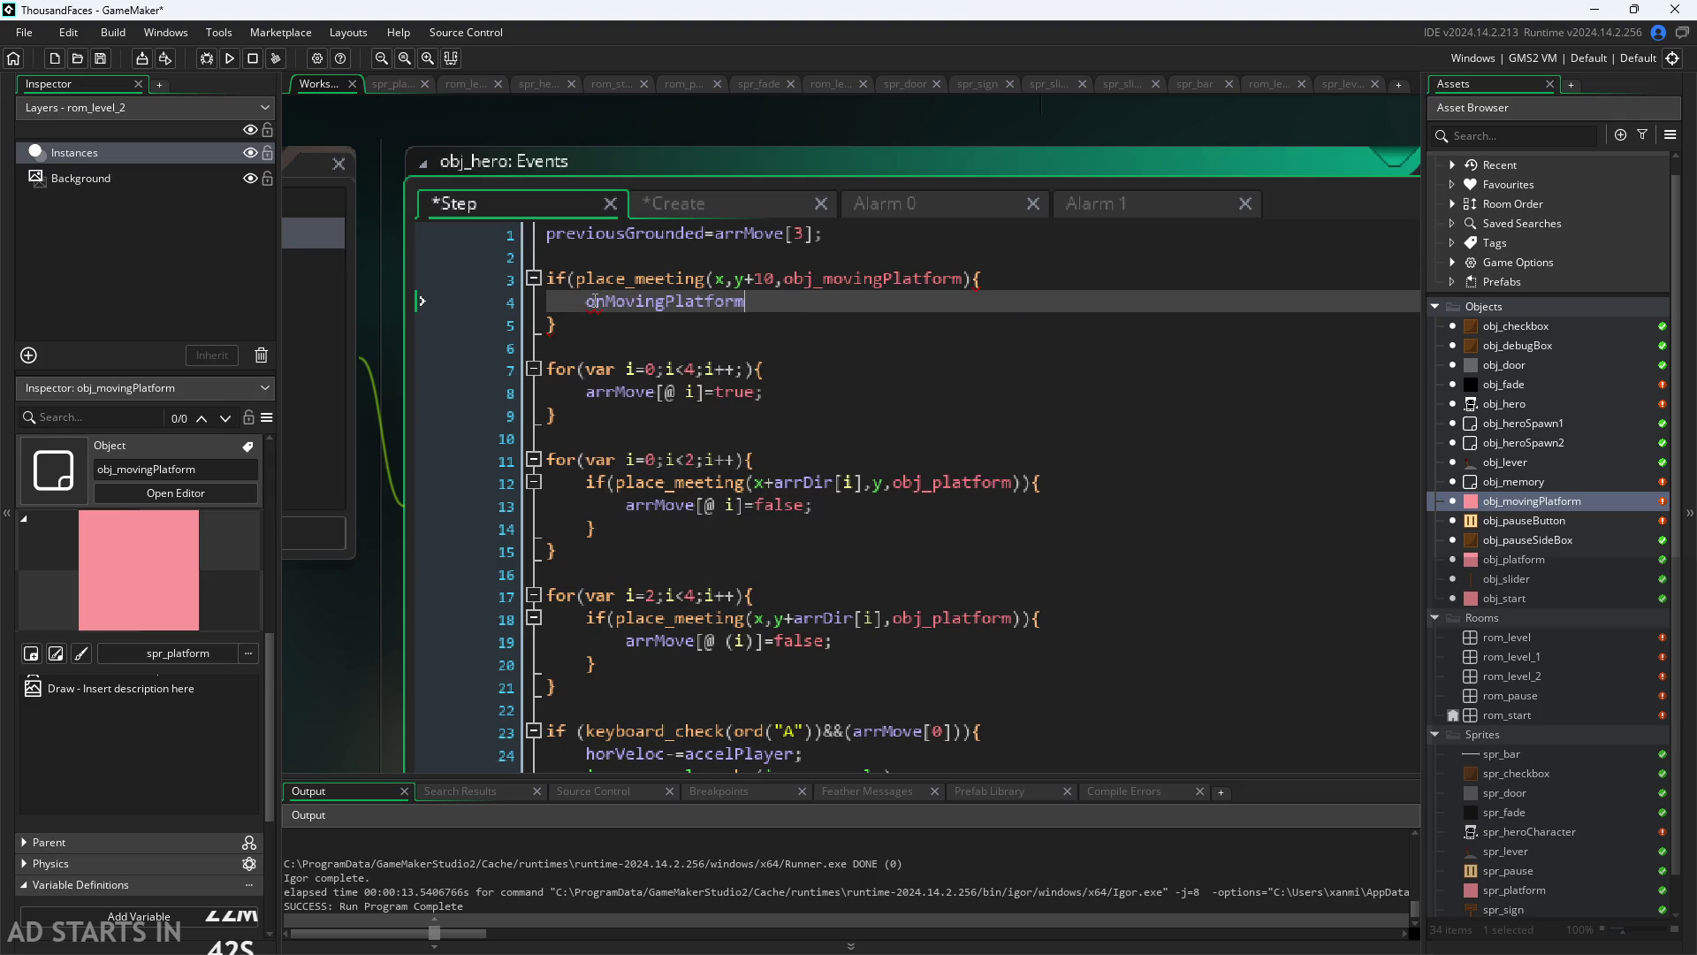
text(=true;)
click(963, 278)
text())
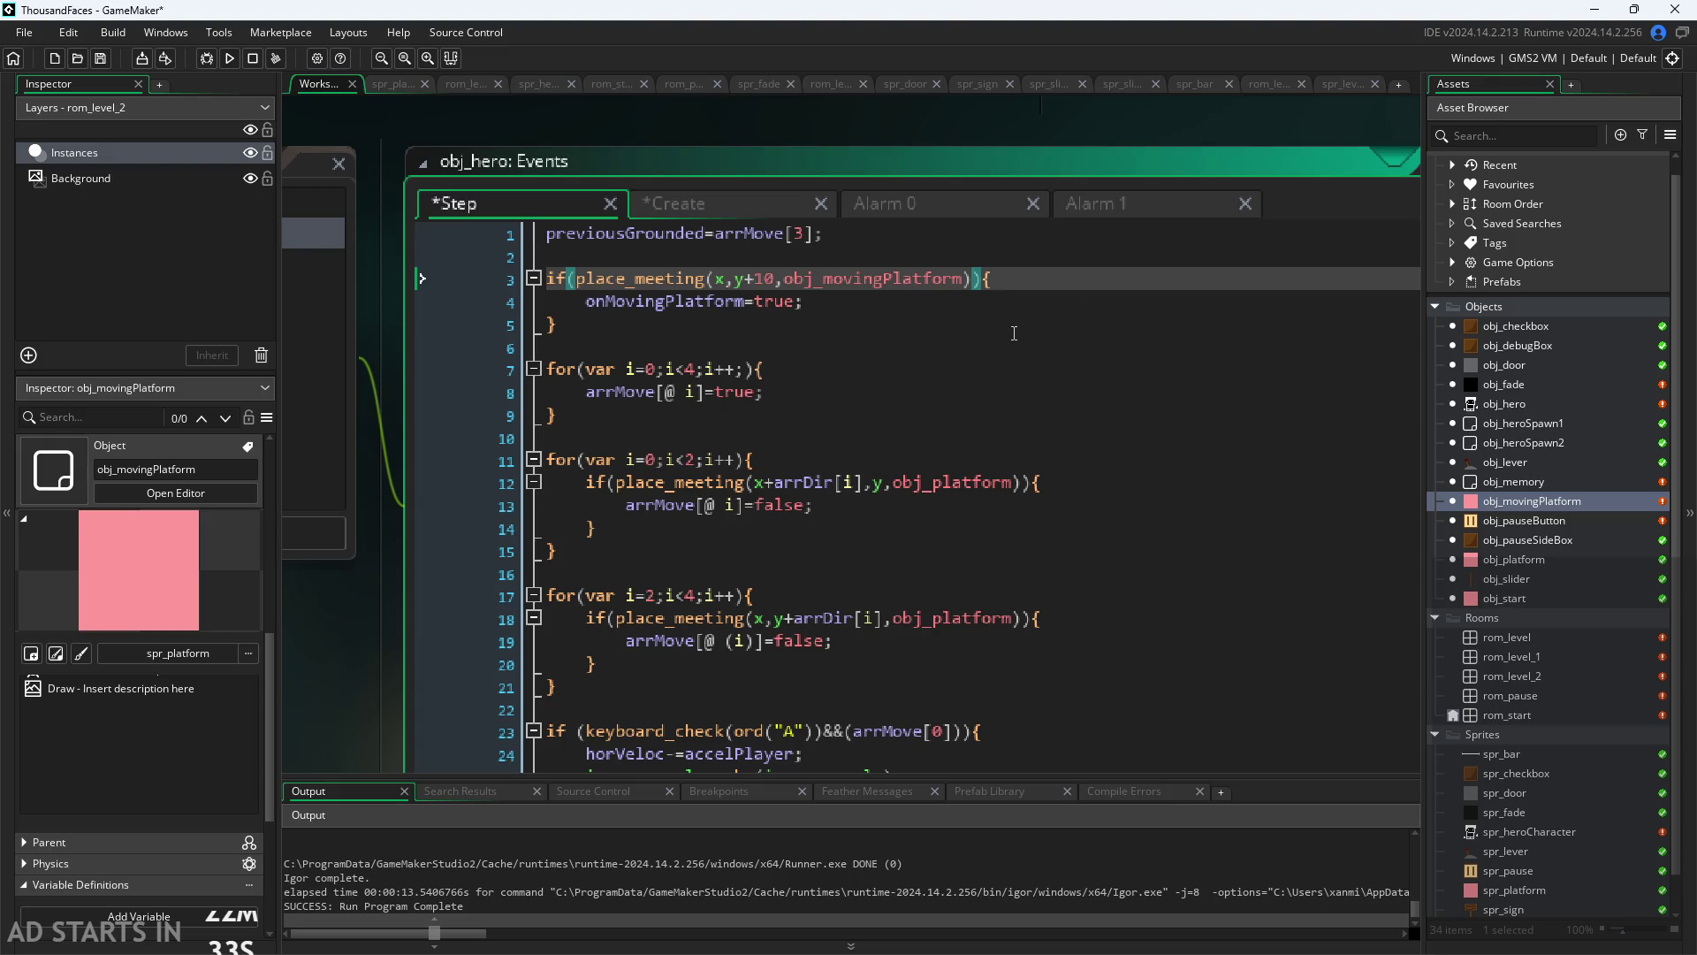
Step: Add an else block that sets onMovingPlatform to false
click(1014, 333)
key(Return)
text(else{)
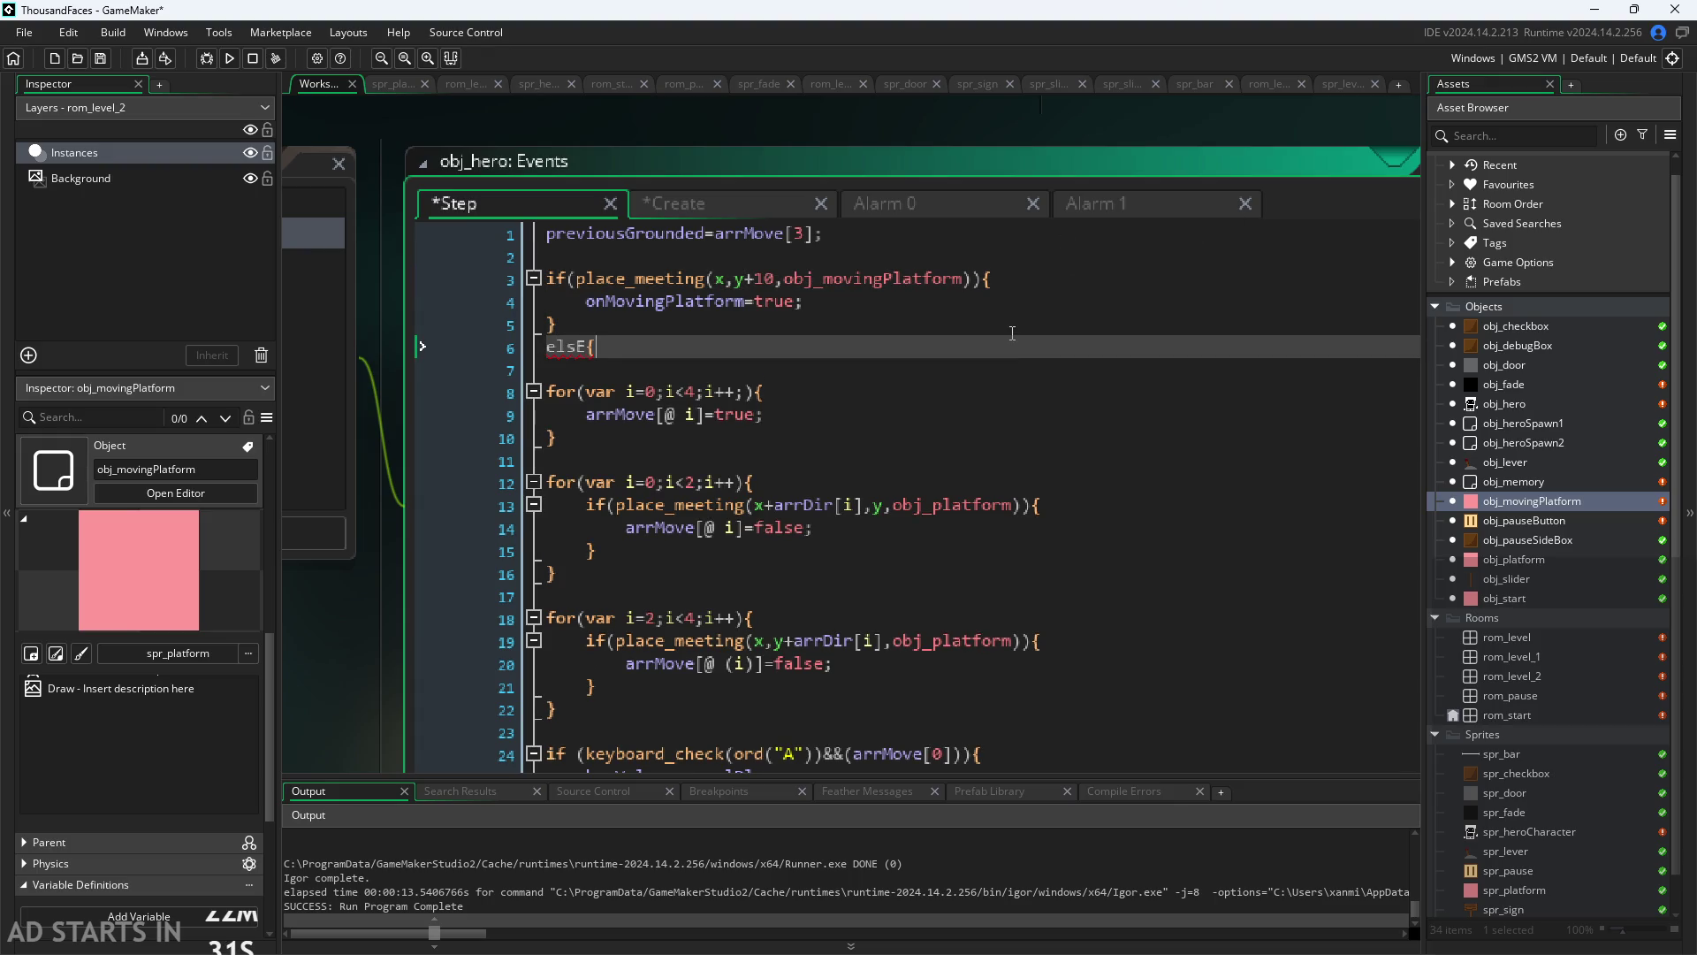
text(onMovingPlatform)
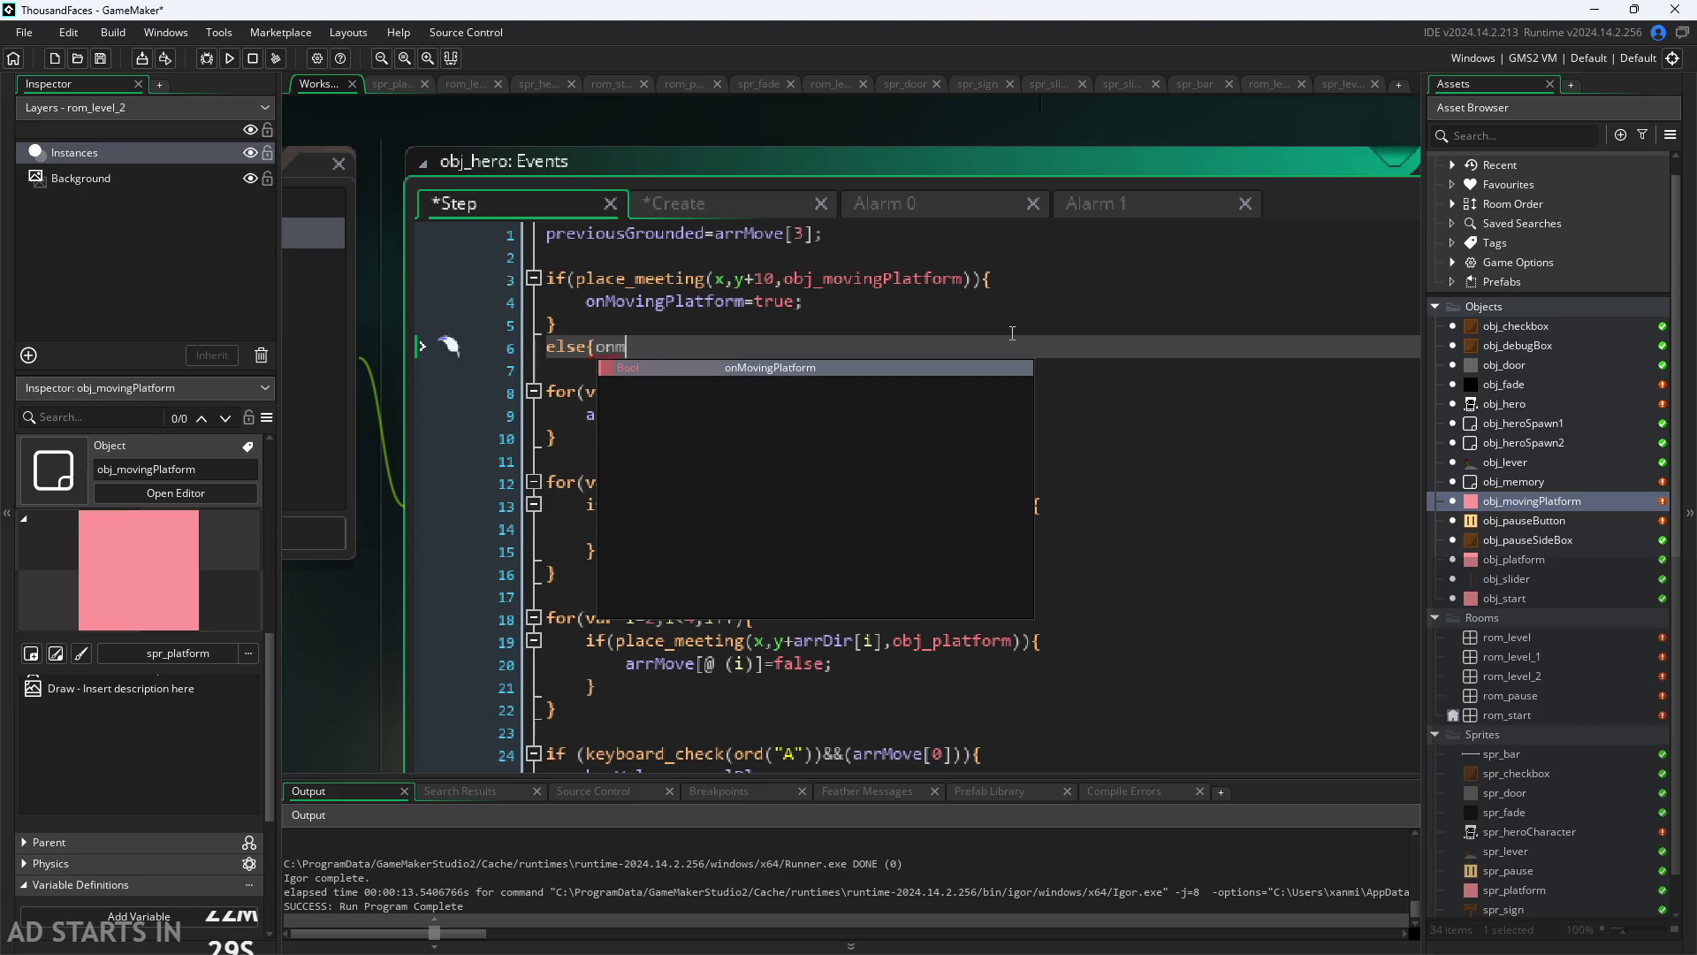
text(=false;)
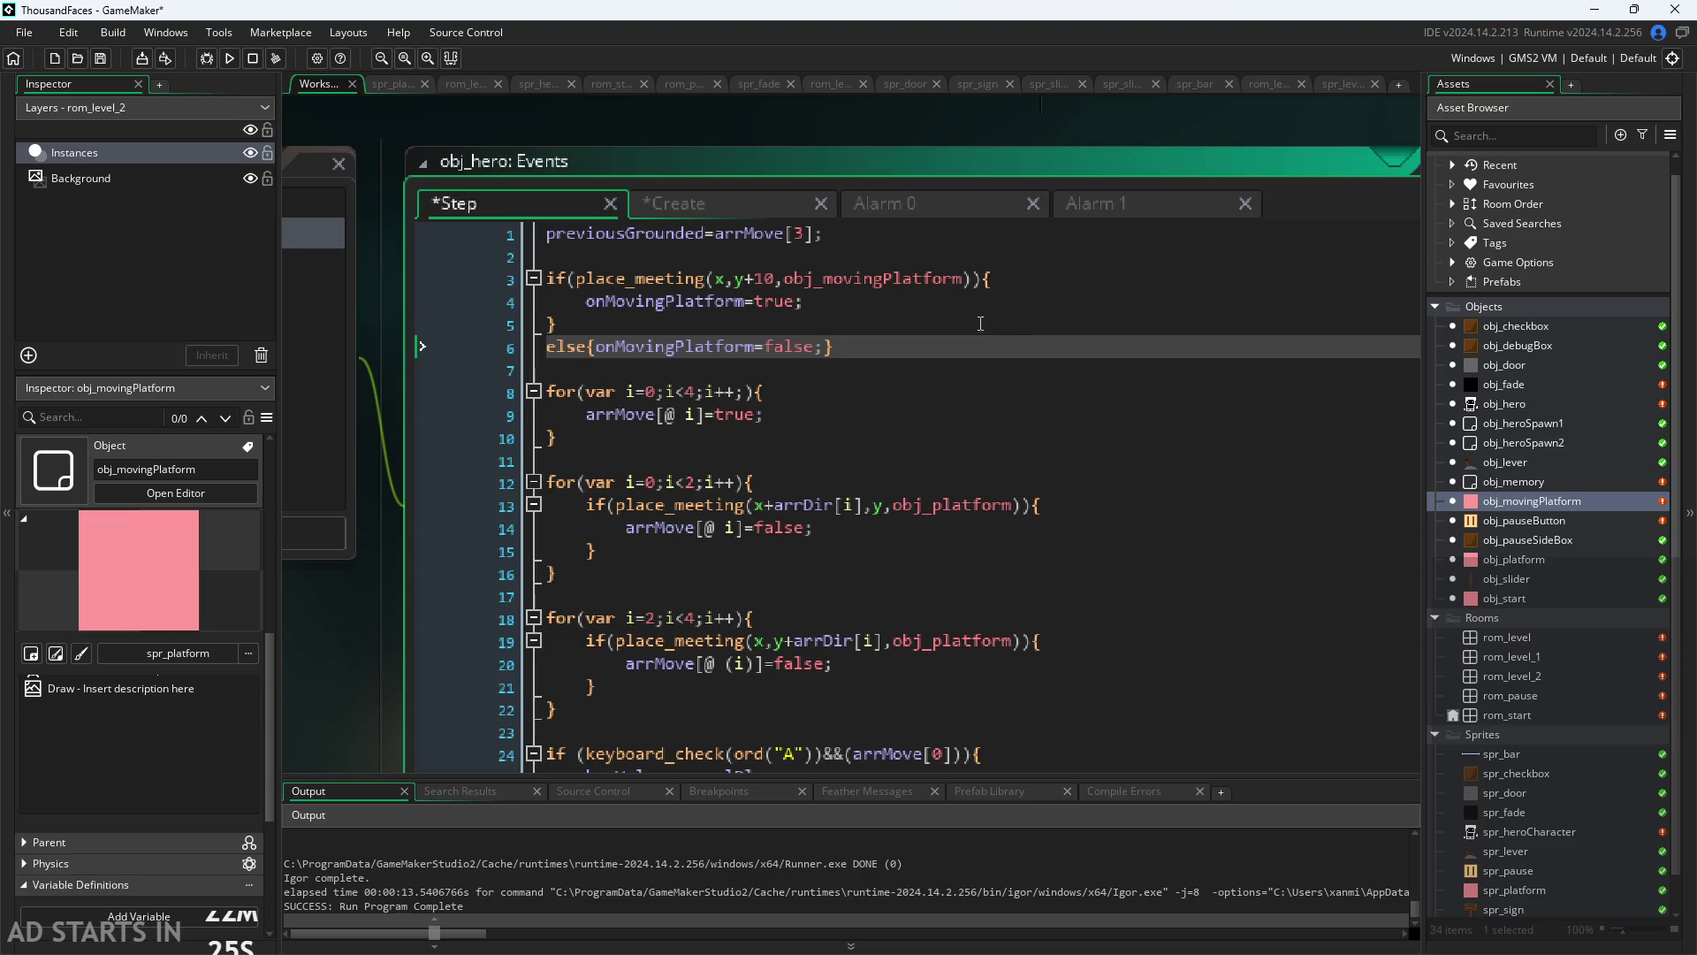
click(953, 296)
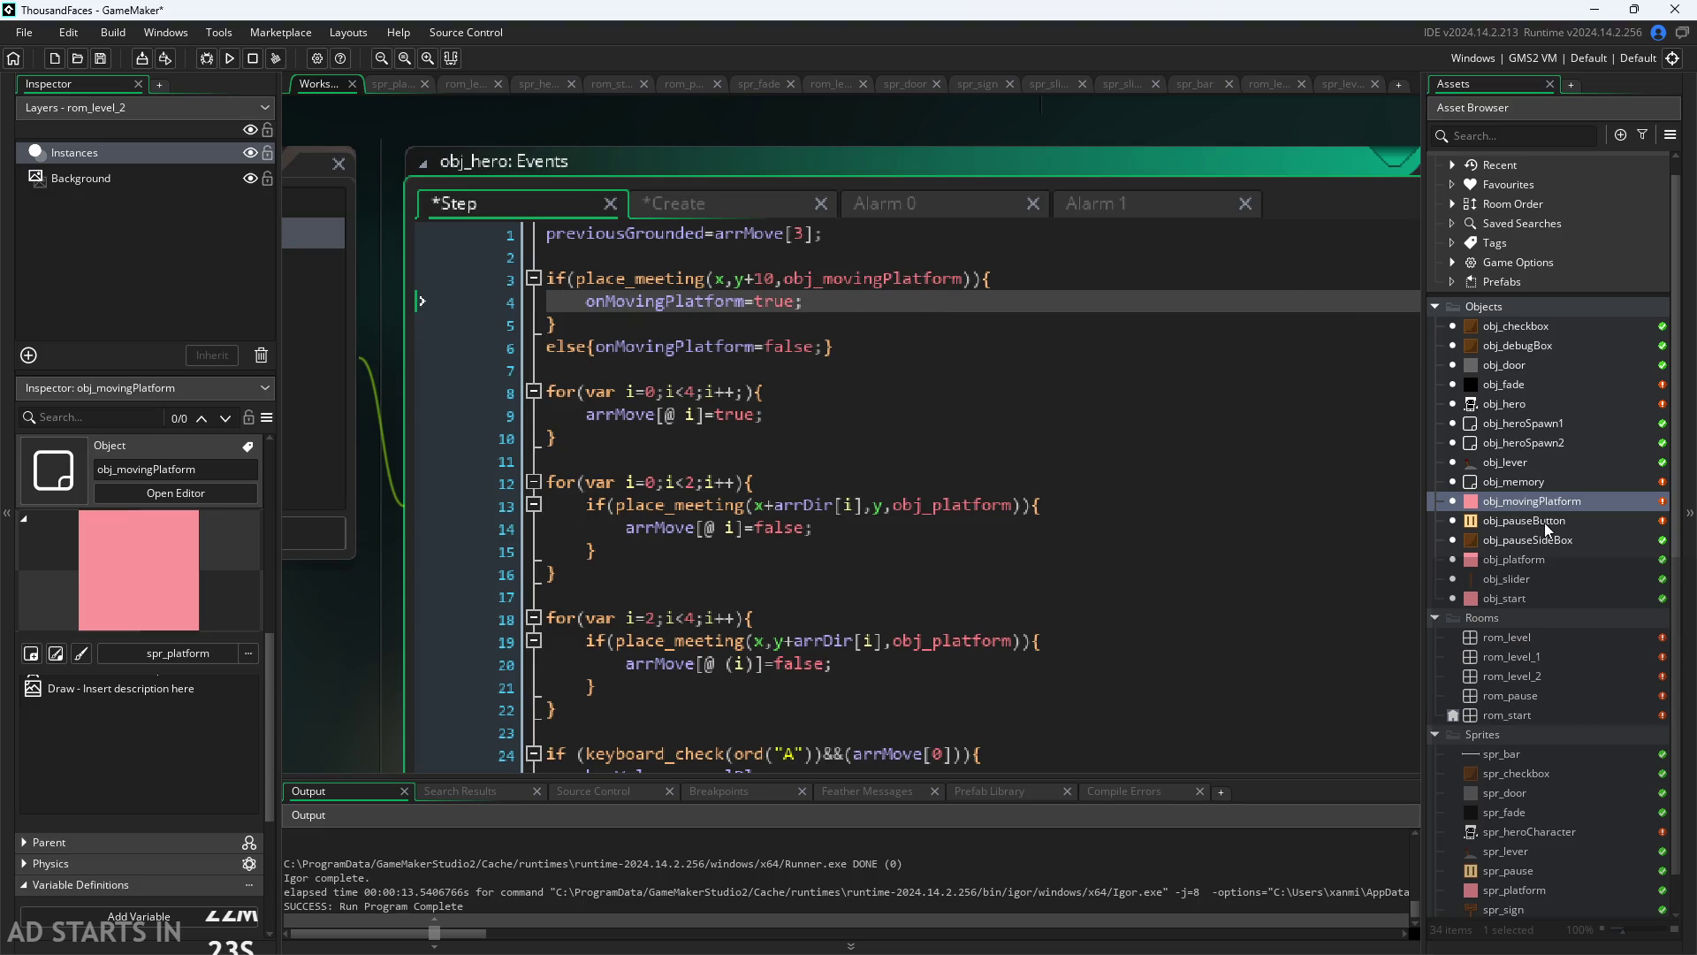
Step: Open obj_pauseButton's Draw GUI code and insert a blank line after line 15
double_click(1545, 522)
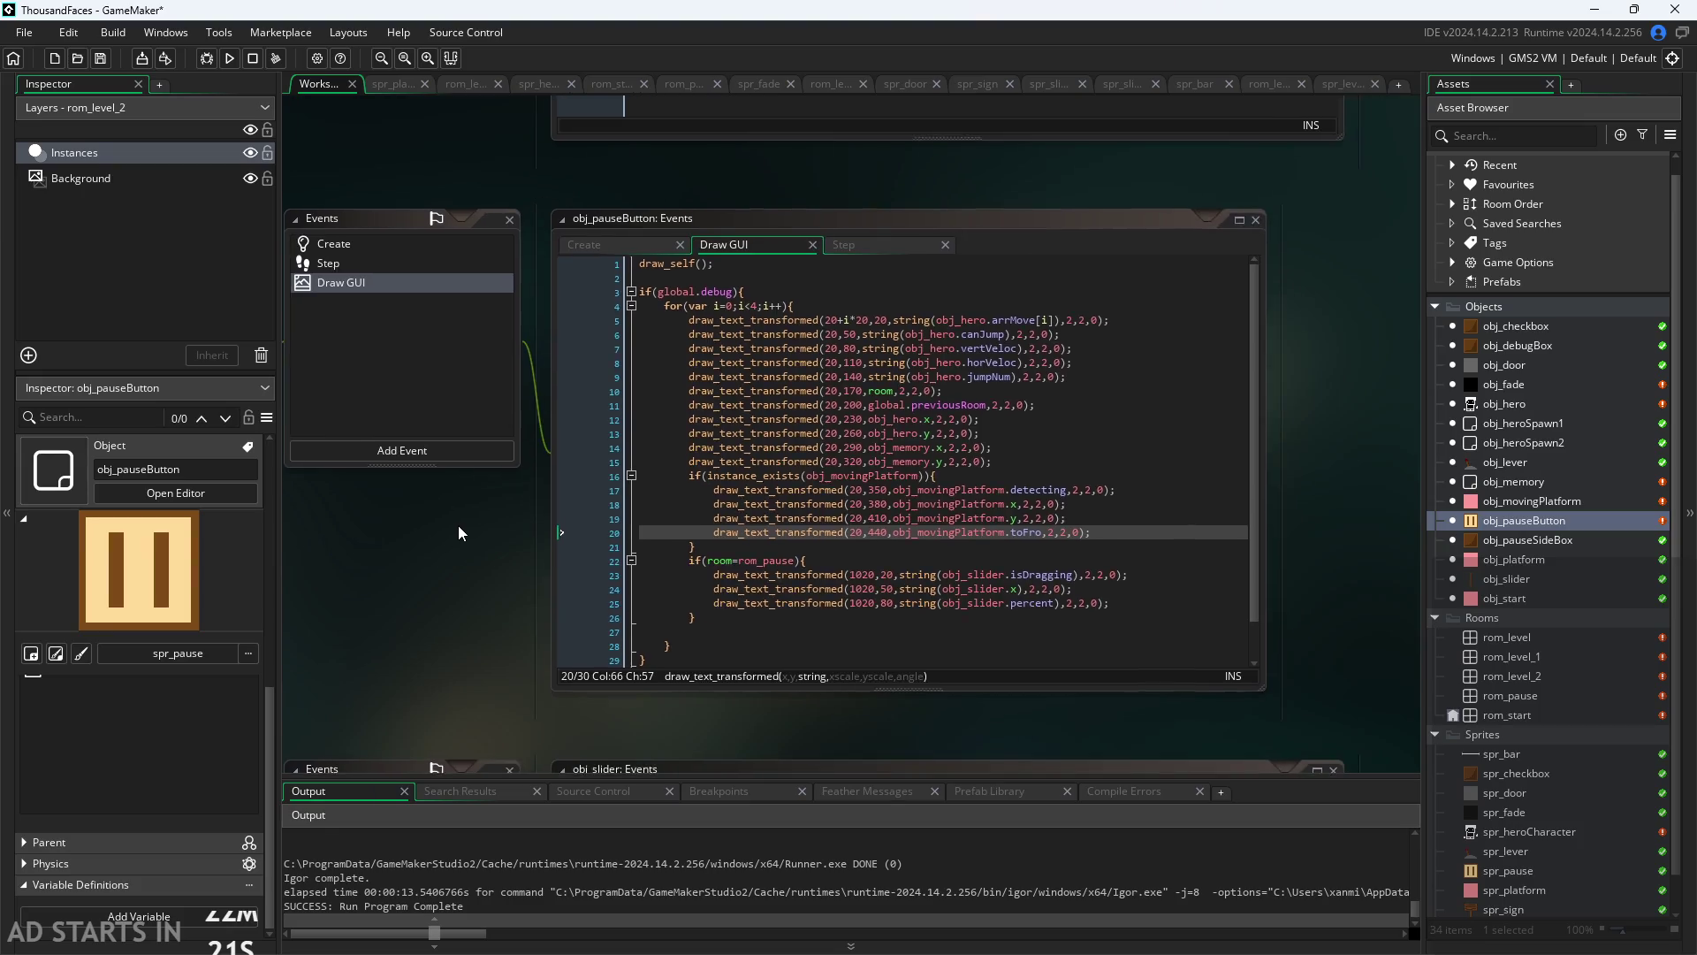
scroll(458, 533, up, 3)
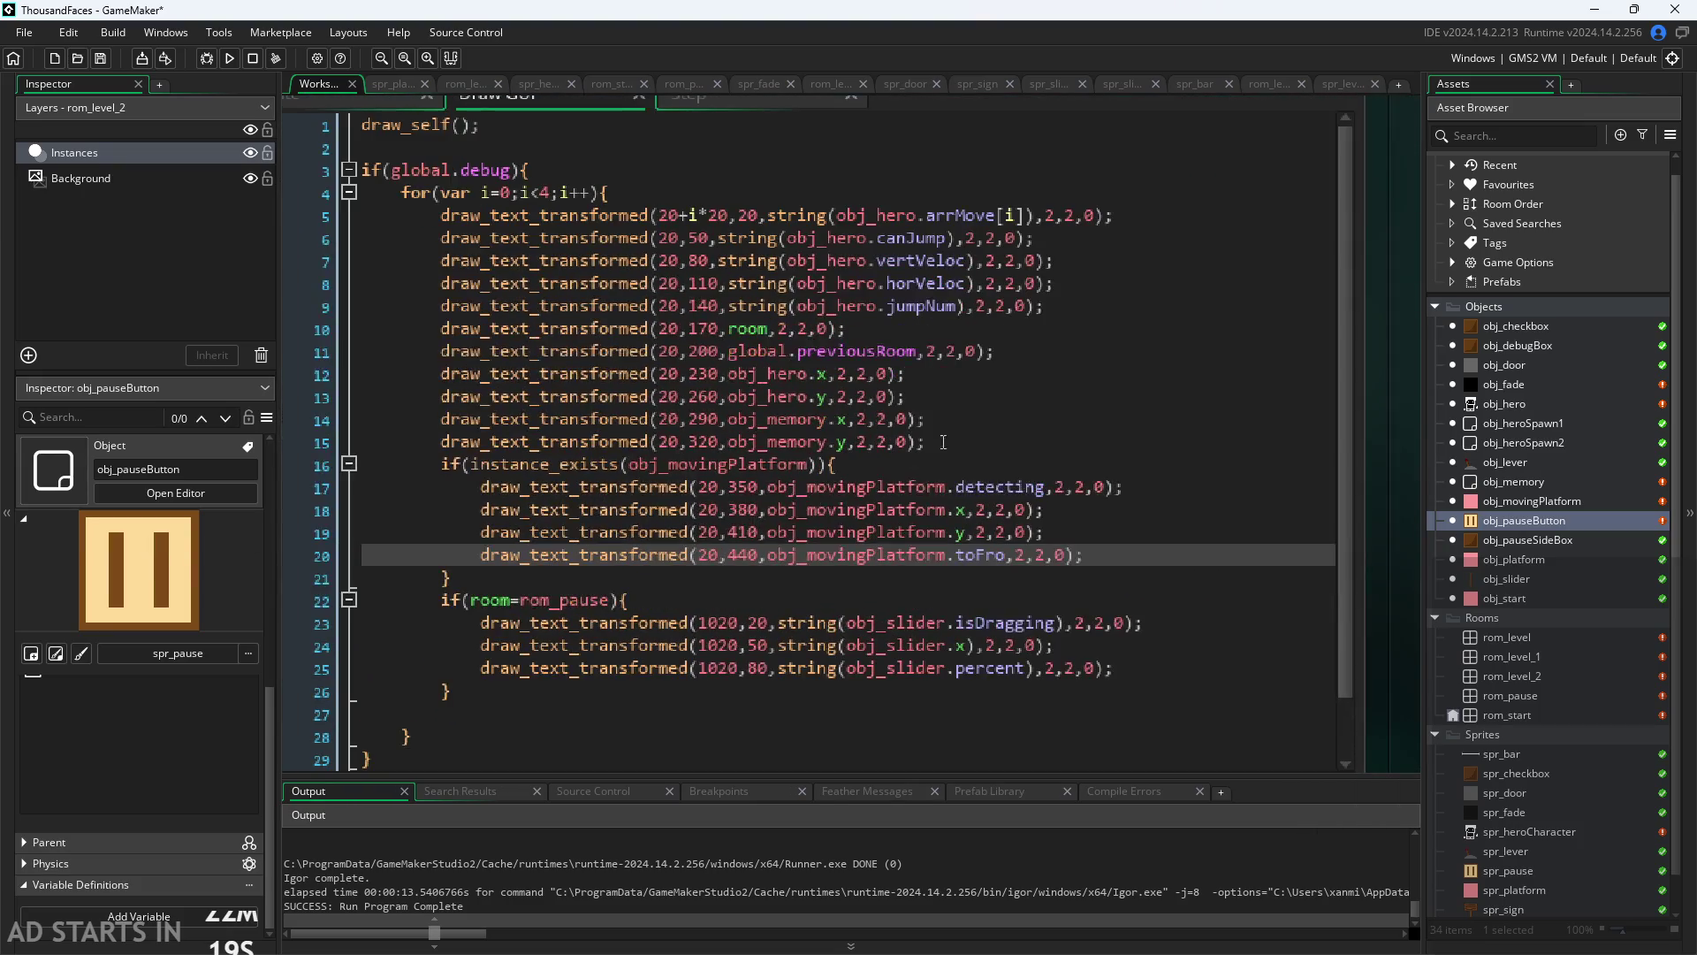
drag(943, 442, 239, 415)
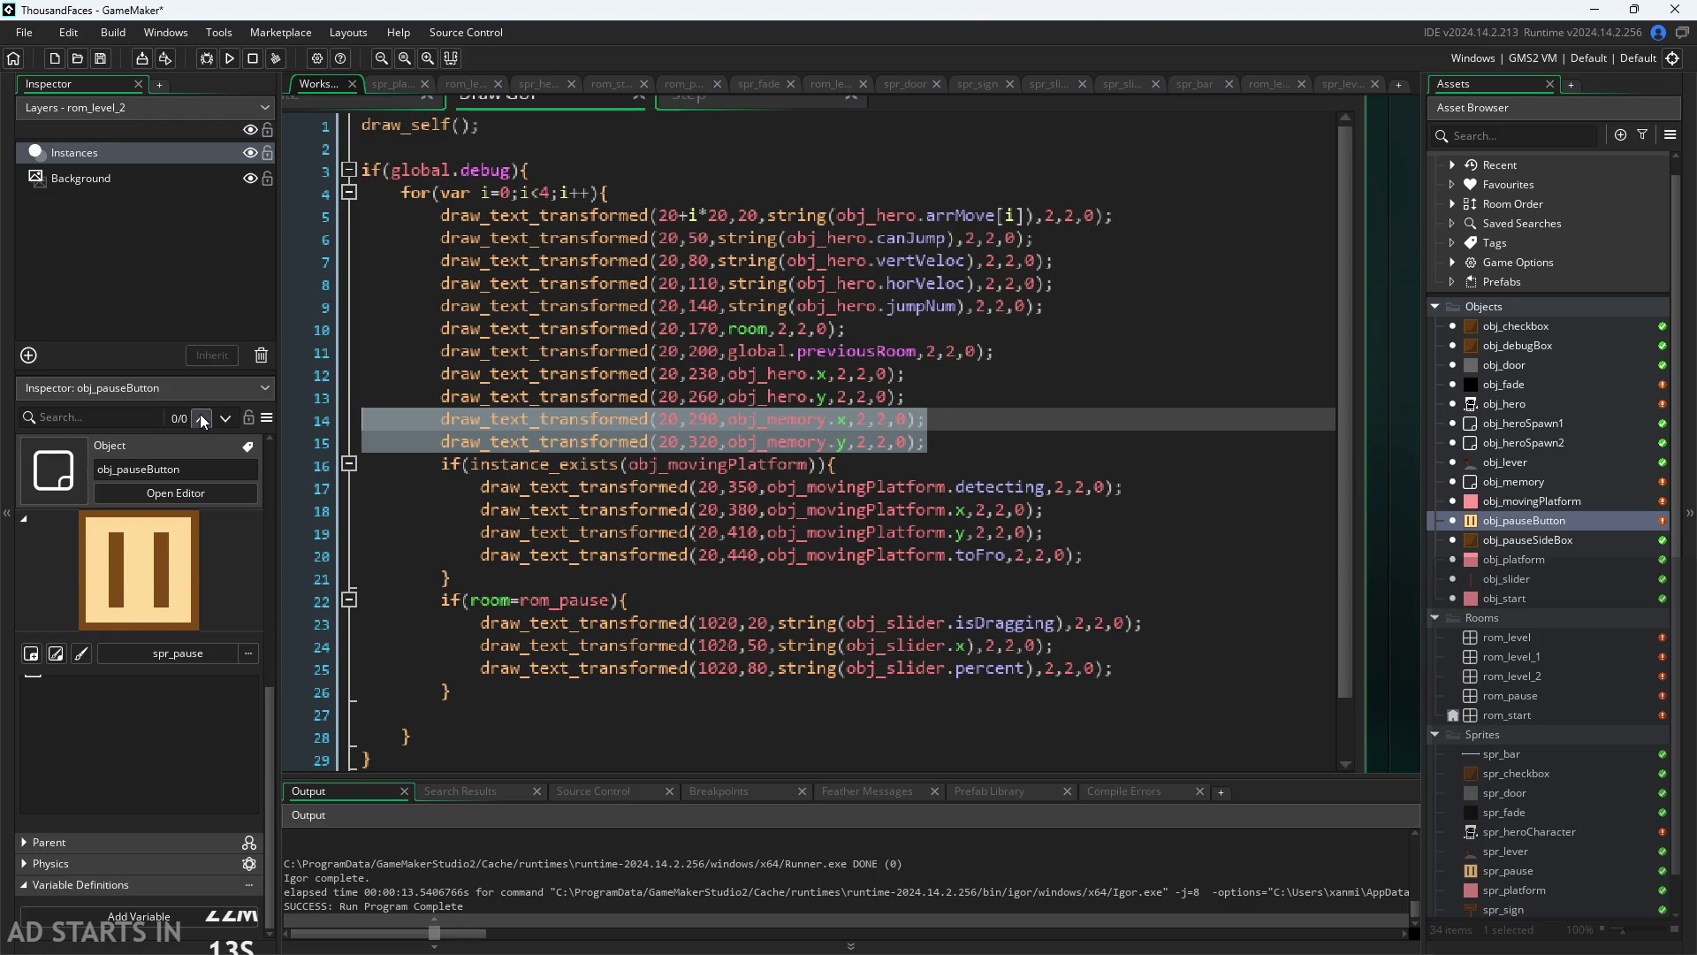
key(Down)
key(Down)
key(Down)
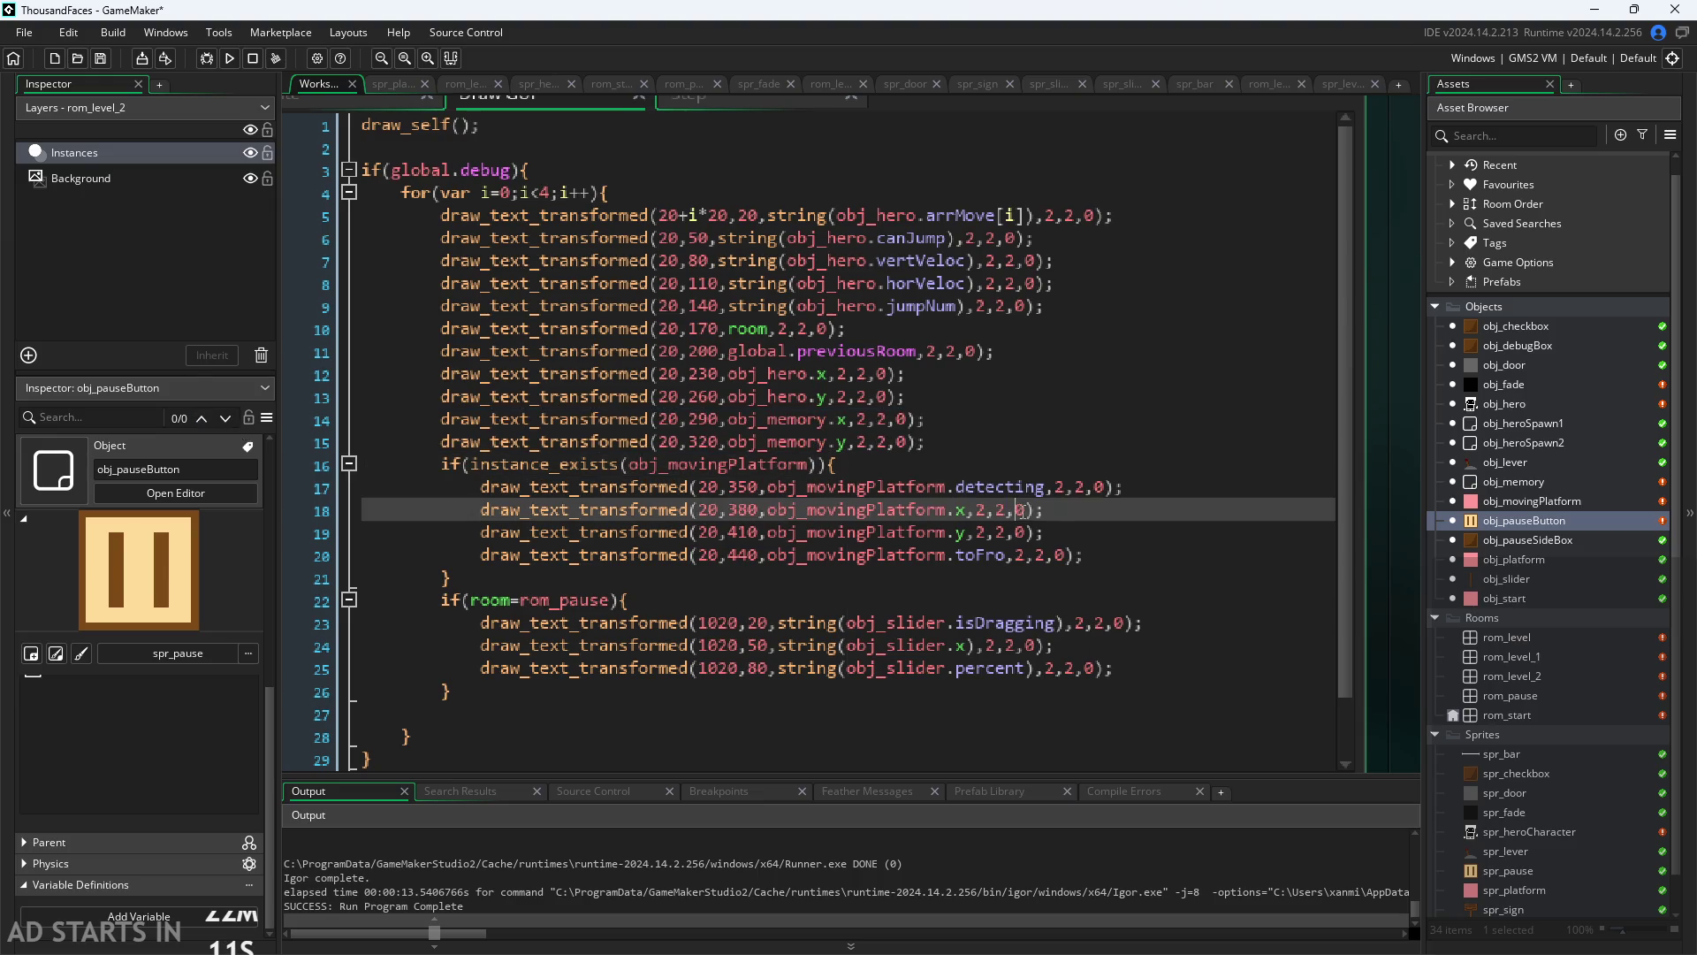
key(End)
scroll(1299, 511, down, 3)
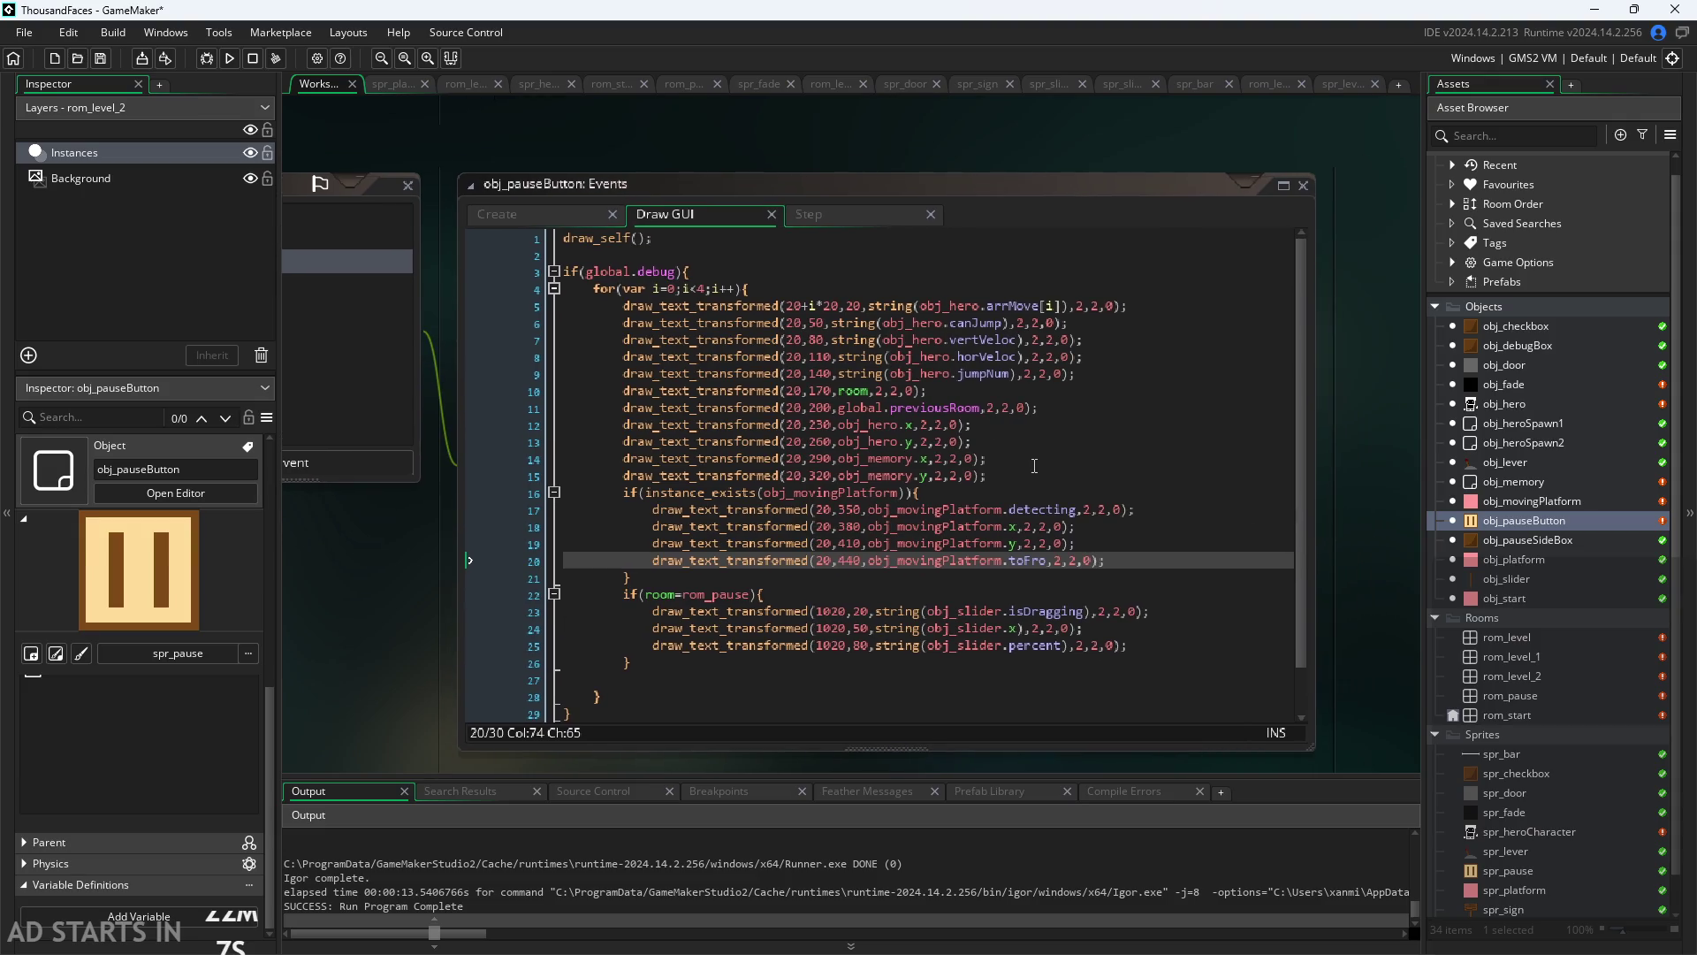
click(1039, 475)
key(Return)
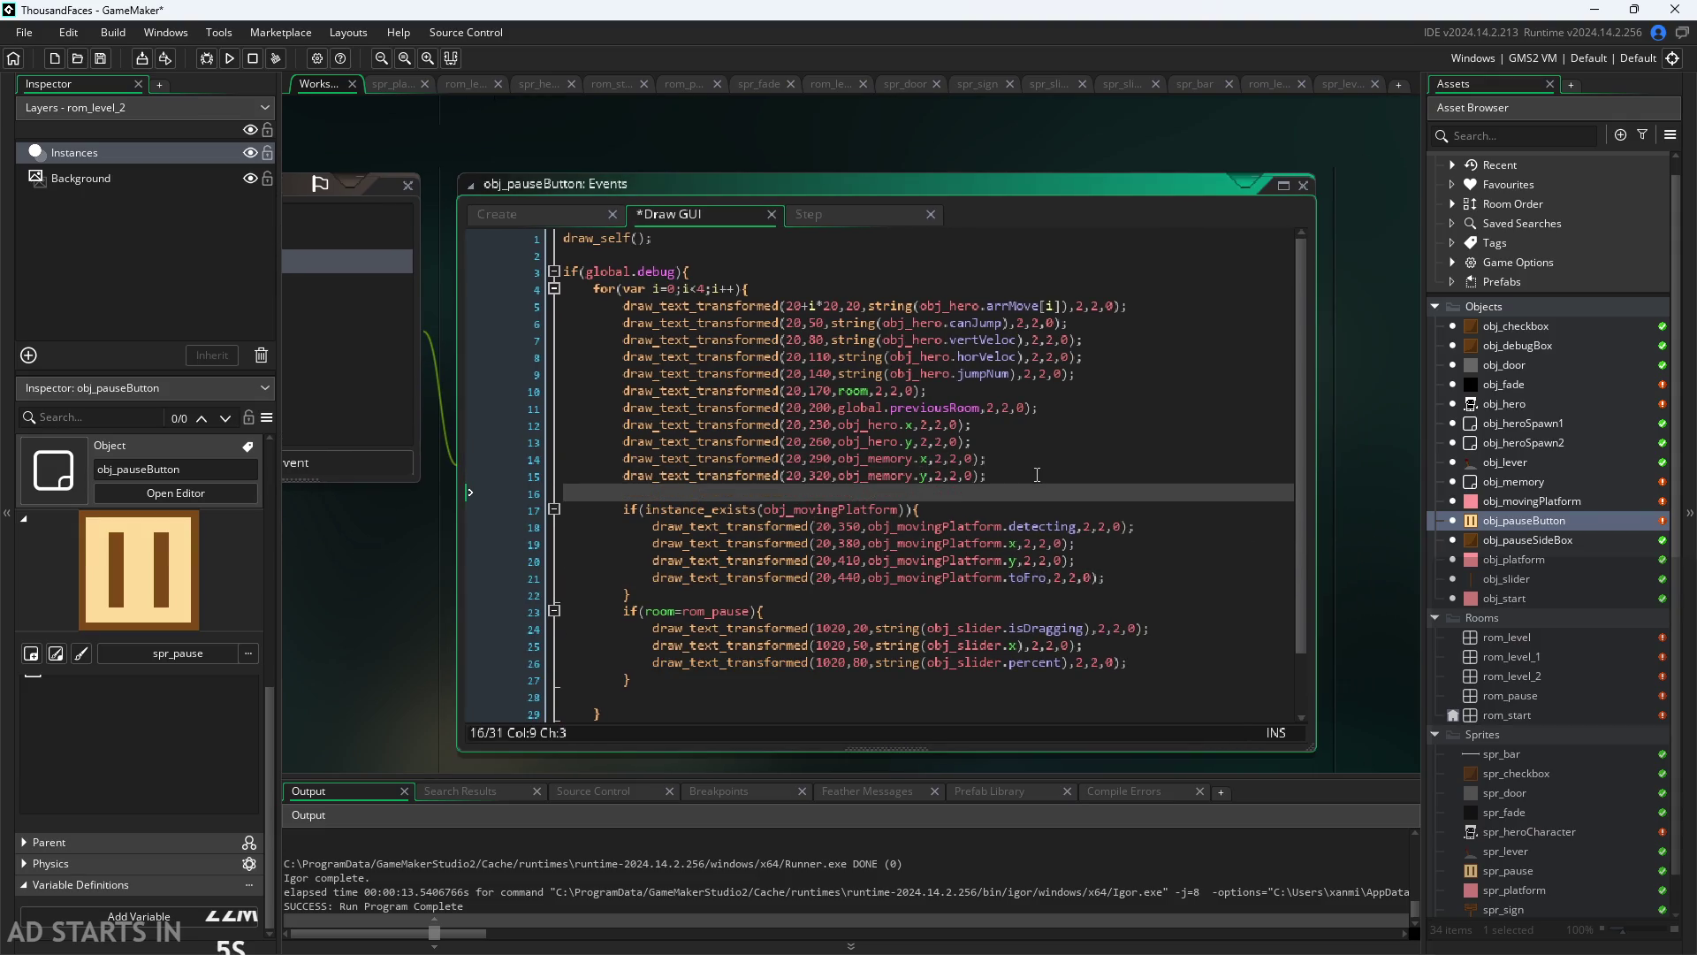
click(1059, 480)
click(1025, 490)
click(1035, 480)
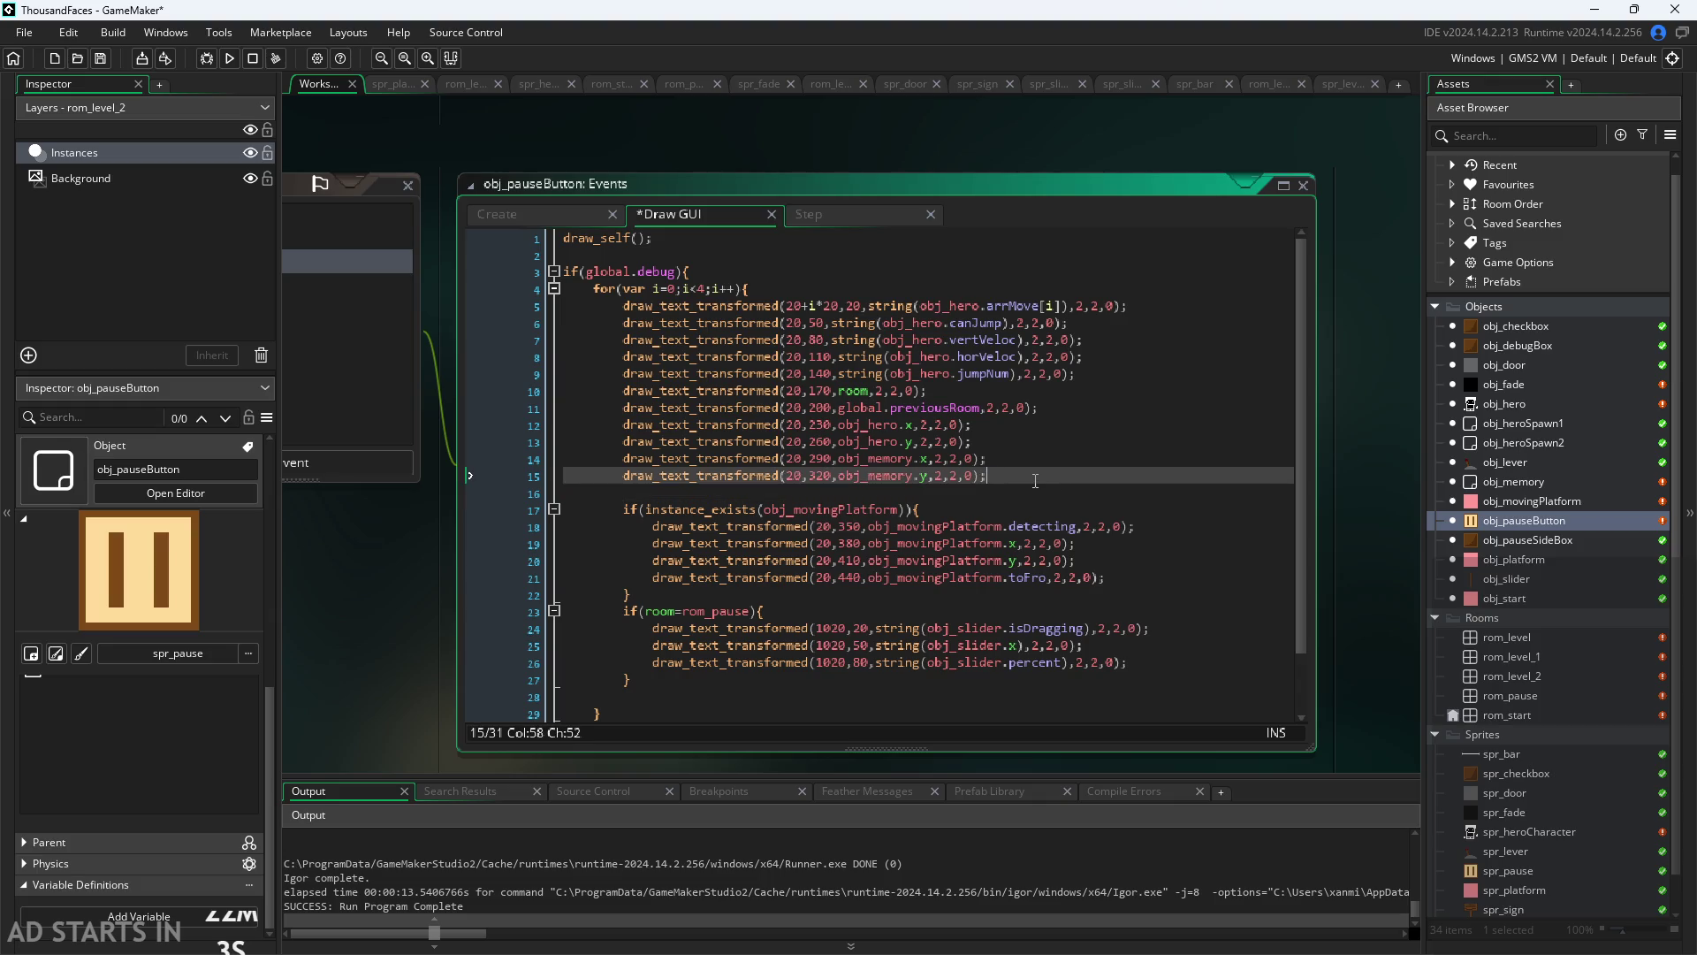
Step: Change the four obj_movingPlatform readouts' y values to 20, 50, 80 and 110
scroll(875, 543, up, 2)
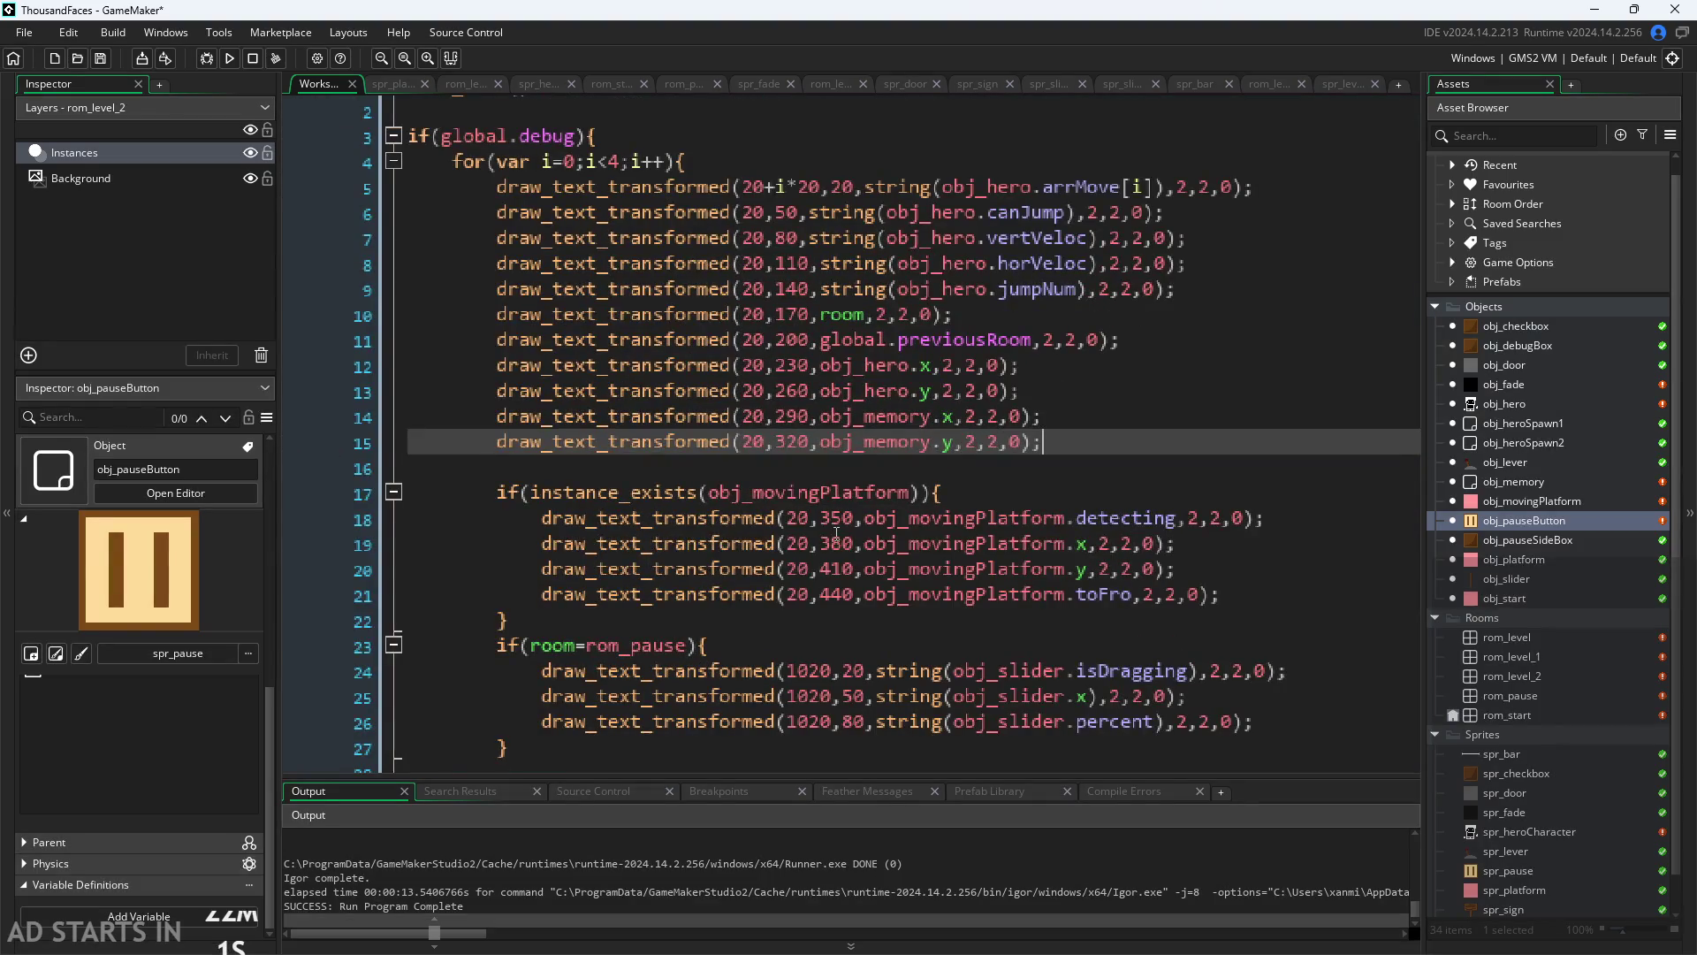
click(844, 519)
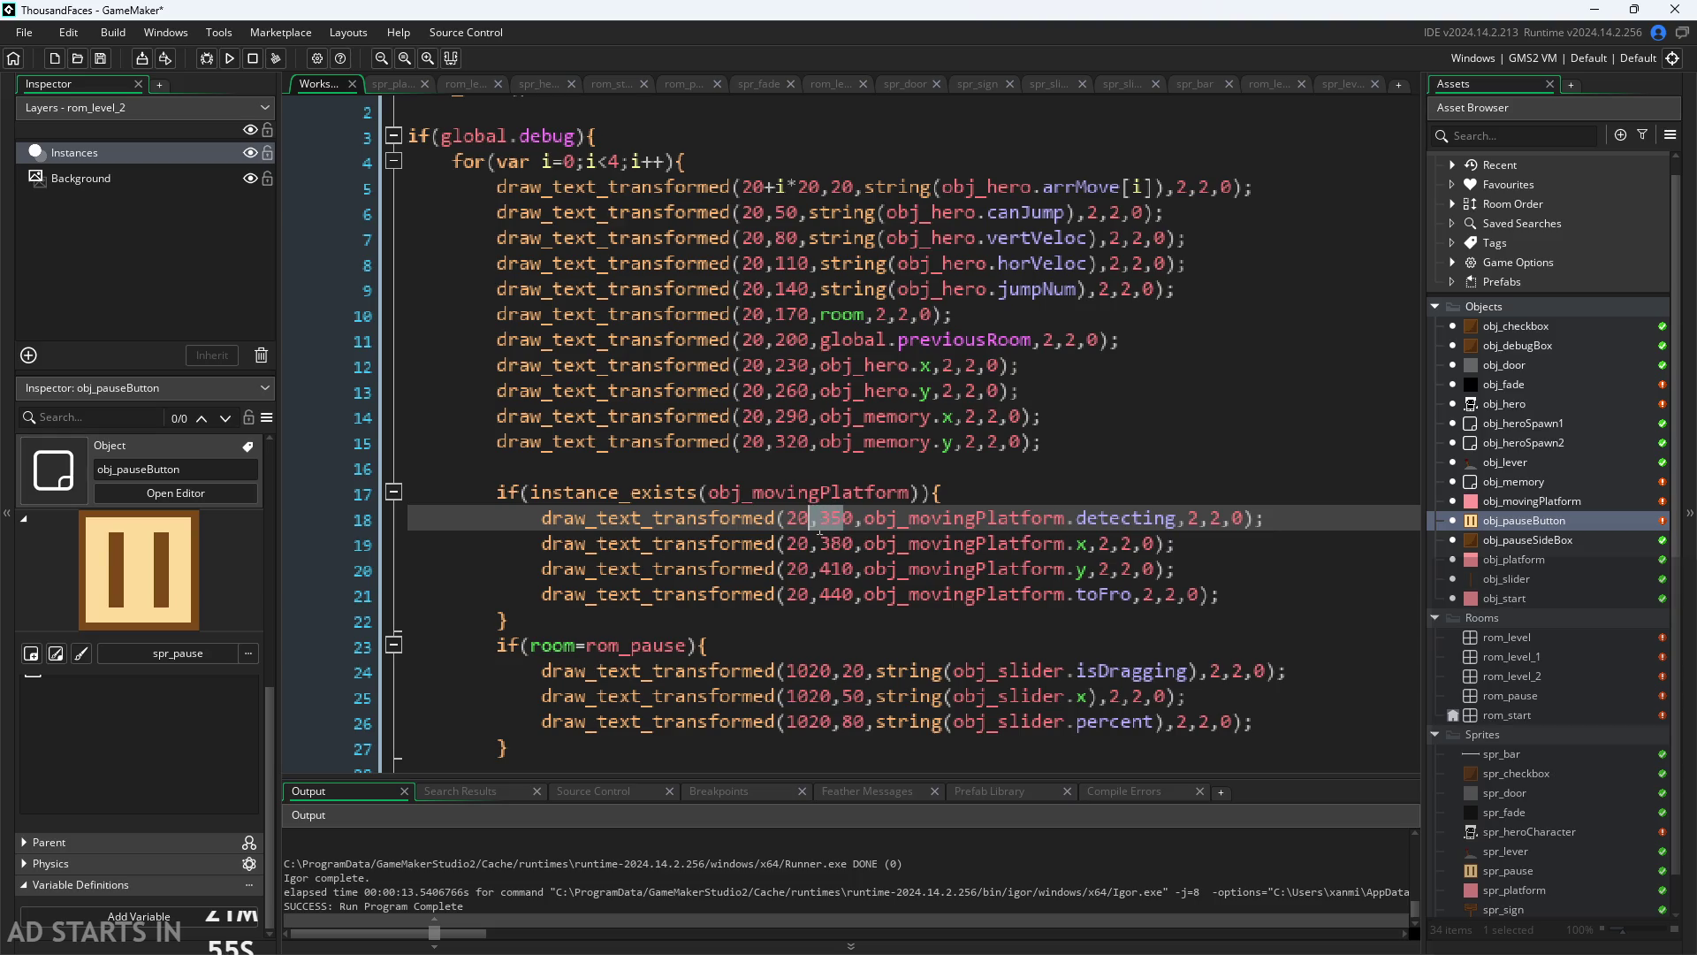
text(2)
key(Down)
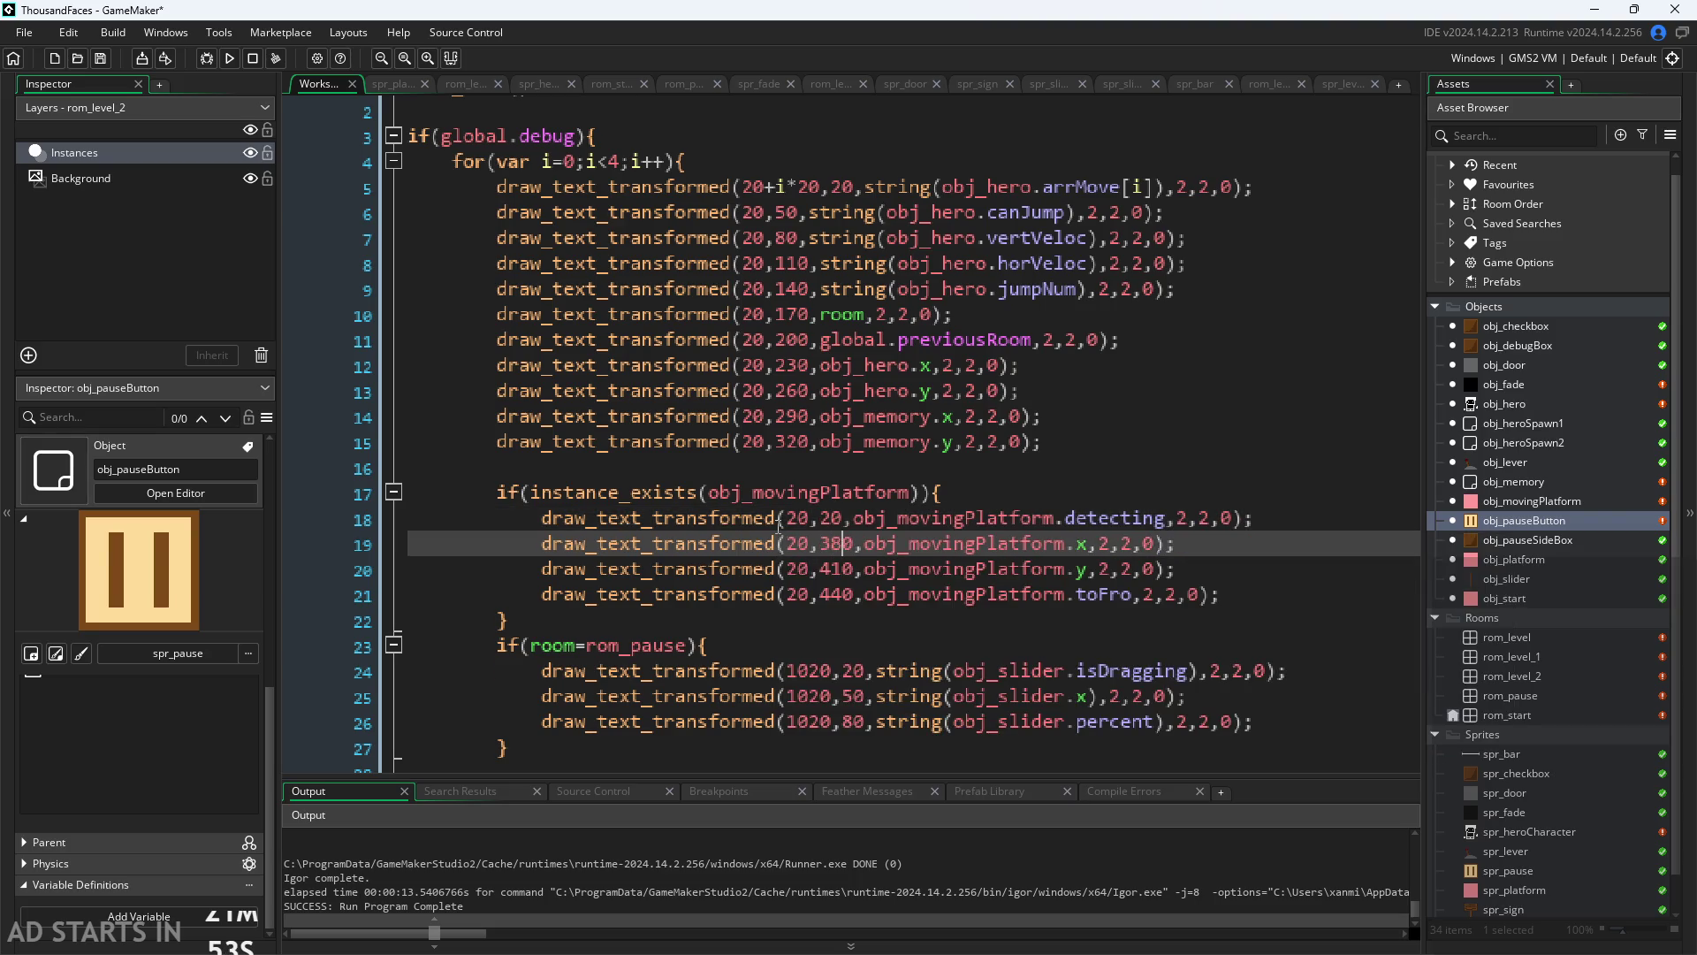
key(BackSpace)
key(Delete)
text(5)
key(Down)
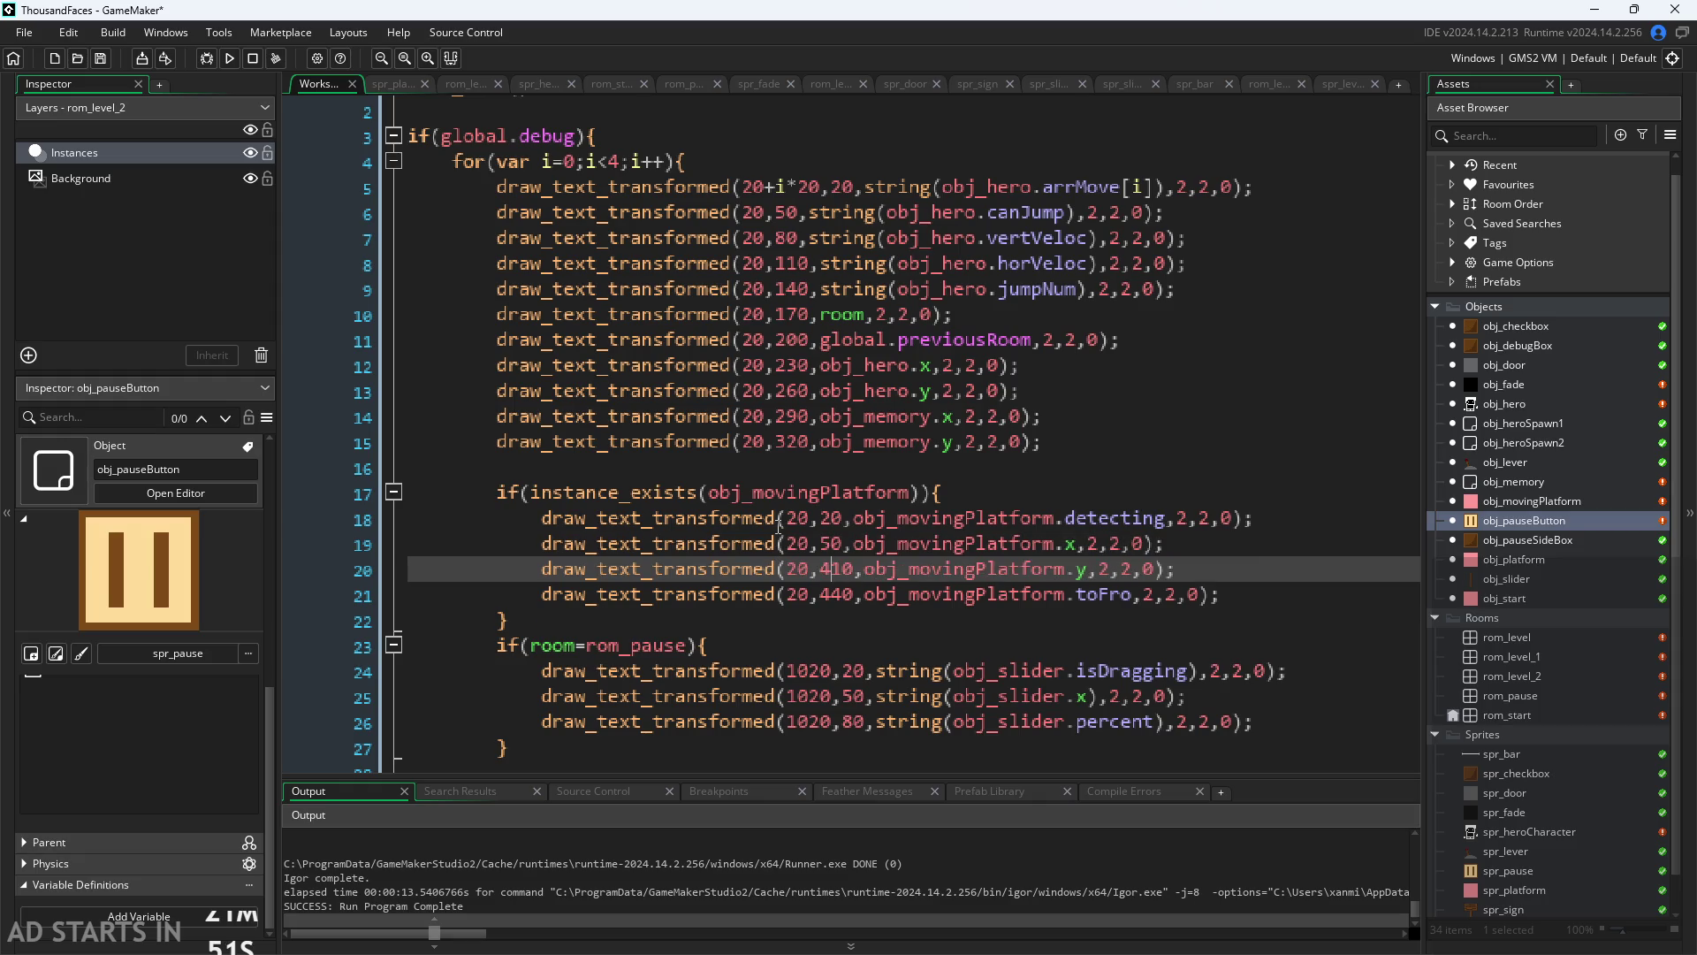
key(BackSpace)
key(Delete)
text(8)
key(Down)
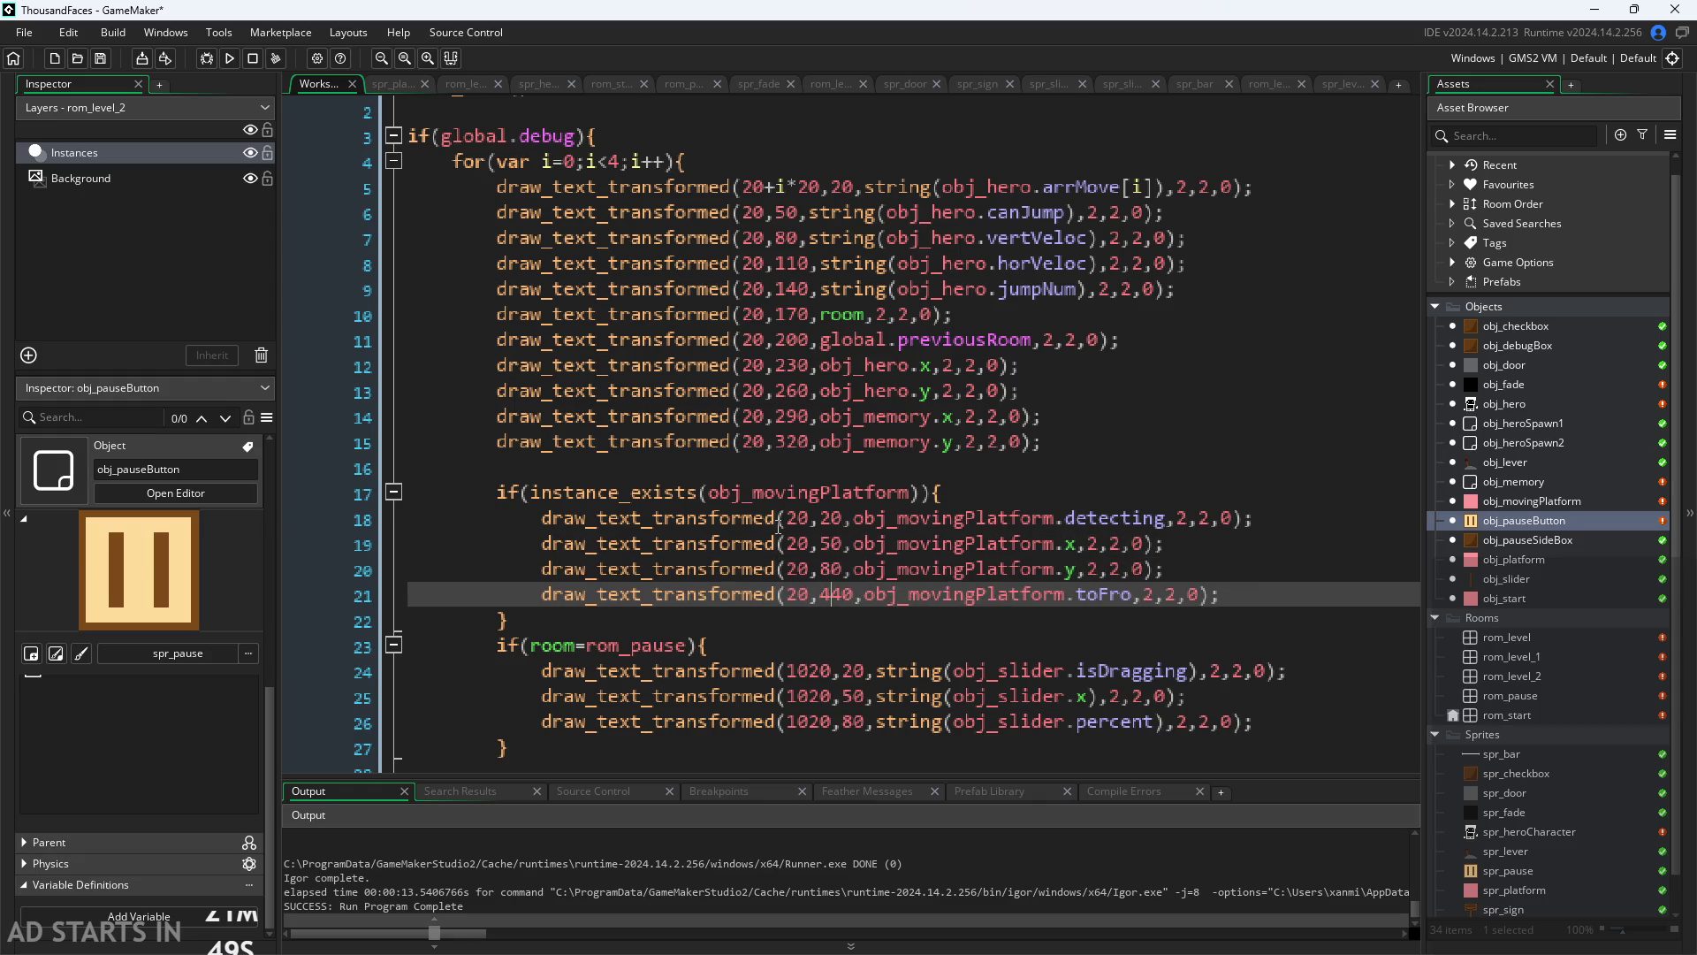
key(BackSpace)
key(BackSpace)
text(11)
Step: Prefix each readout's x value with 10 so all four sit at x 1020
click(786, 519)
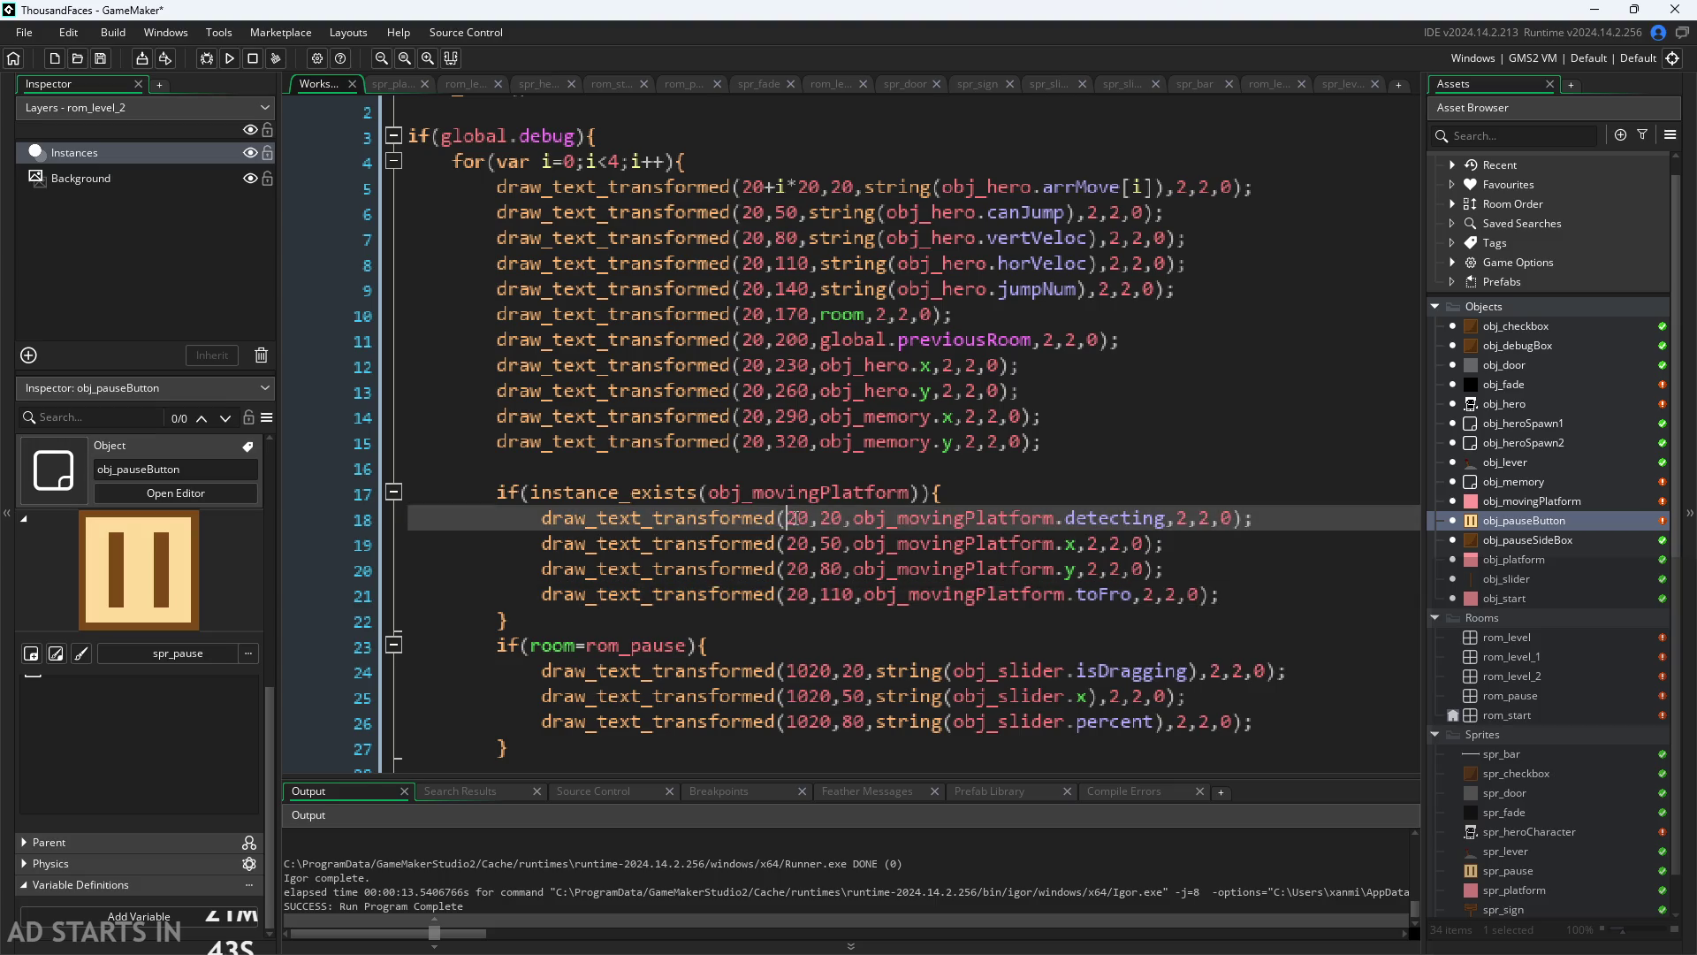
text(10)
key(Down)
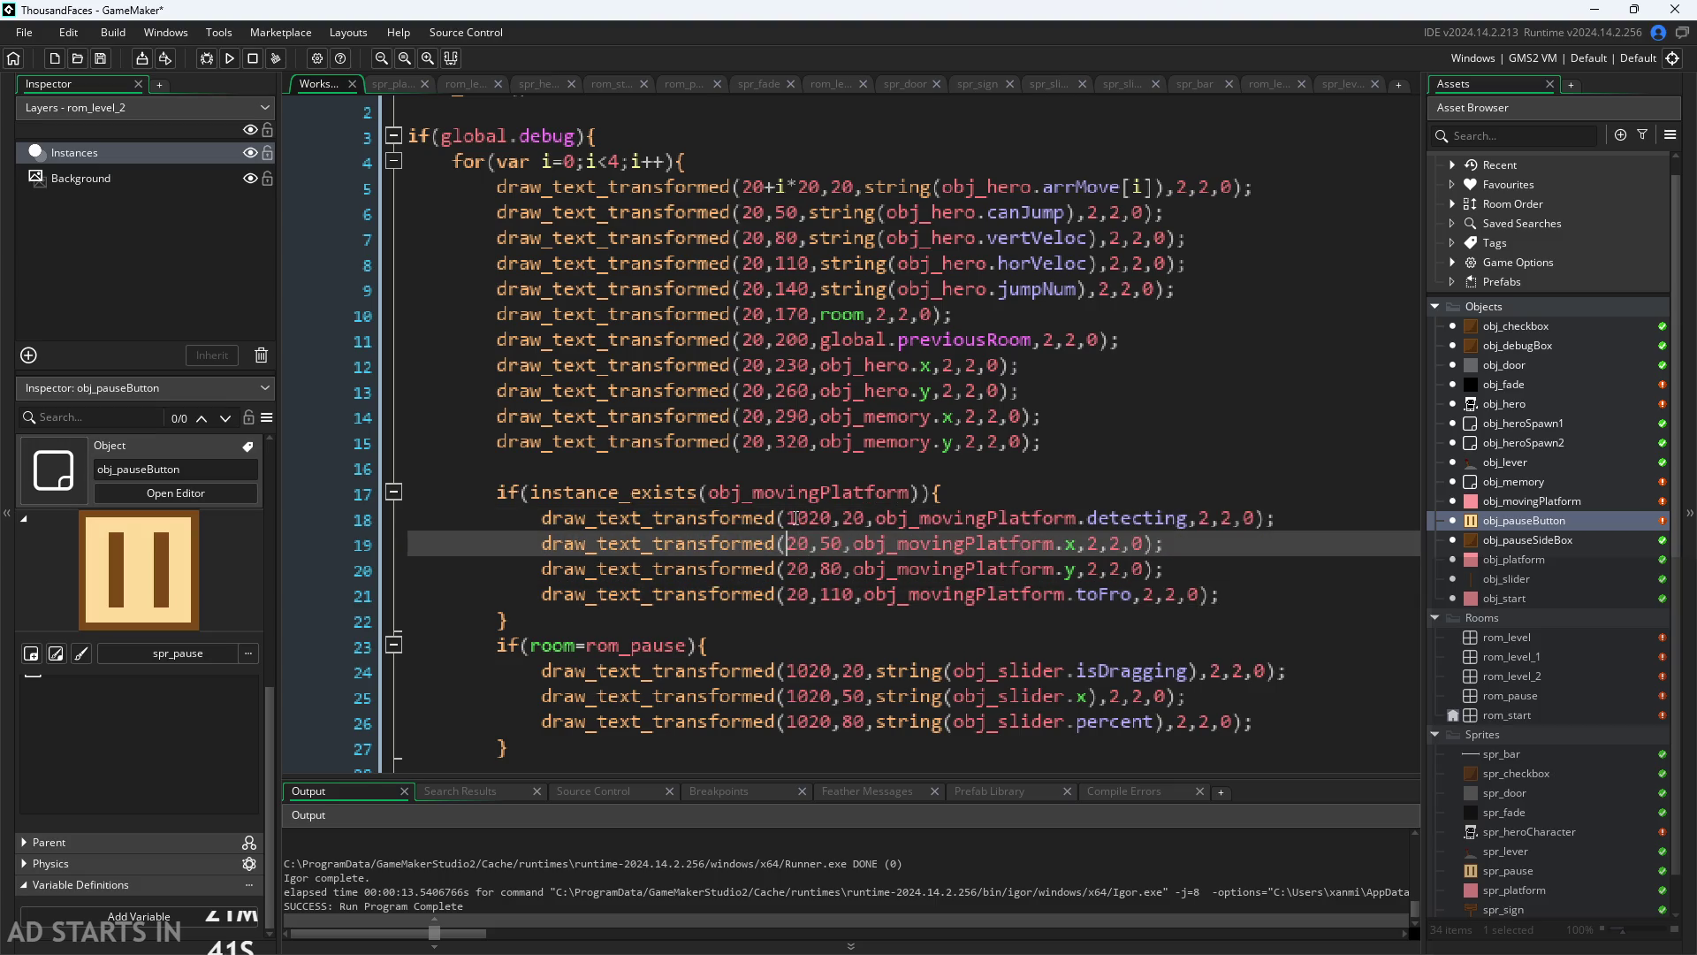
text(10)
key(Down)
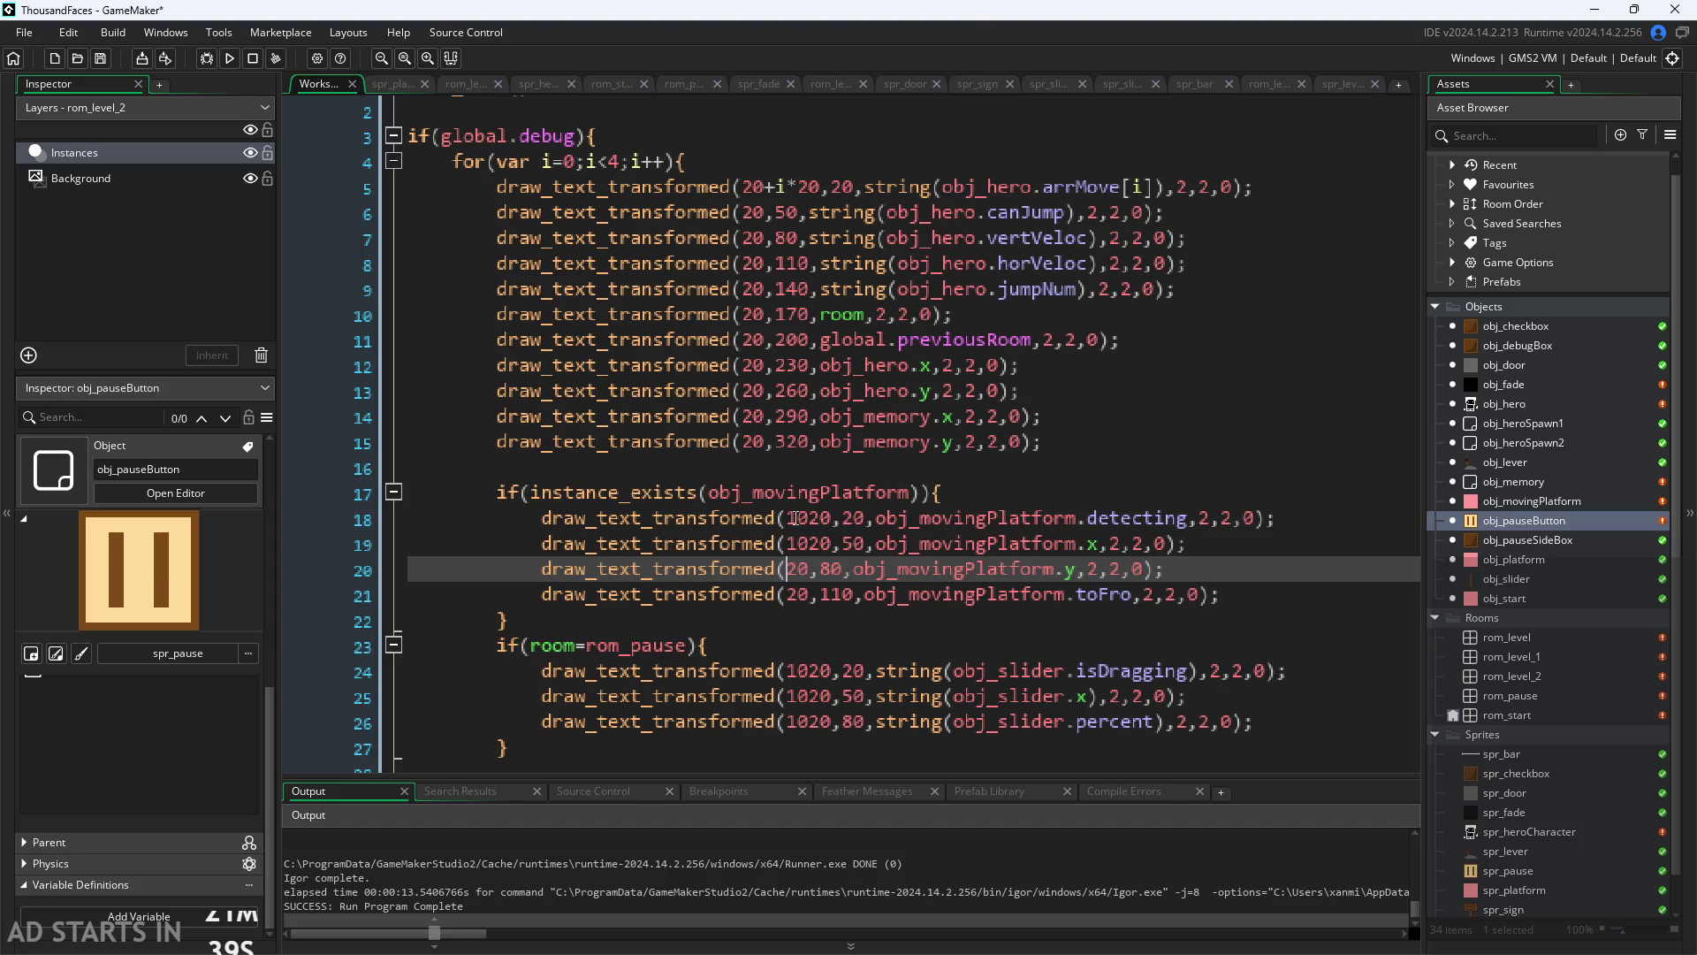
text(10)
key(Down)
text(10)
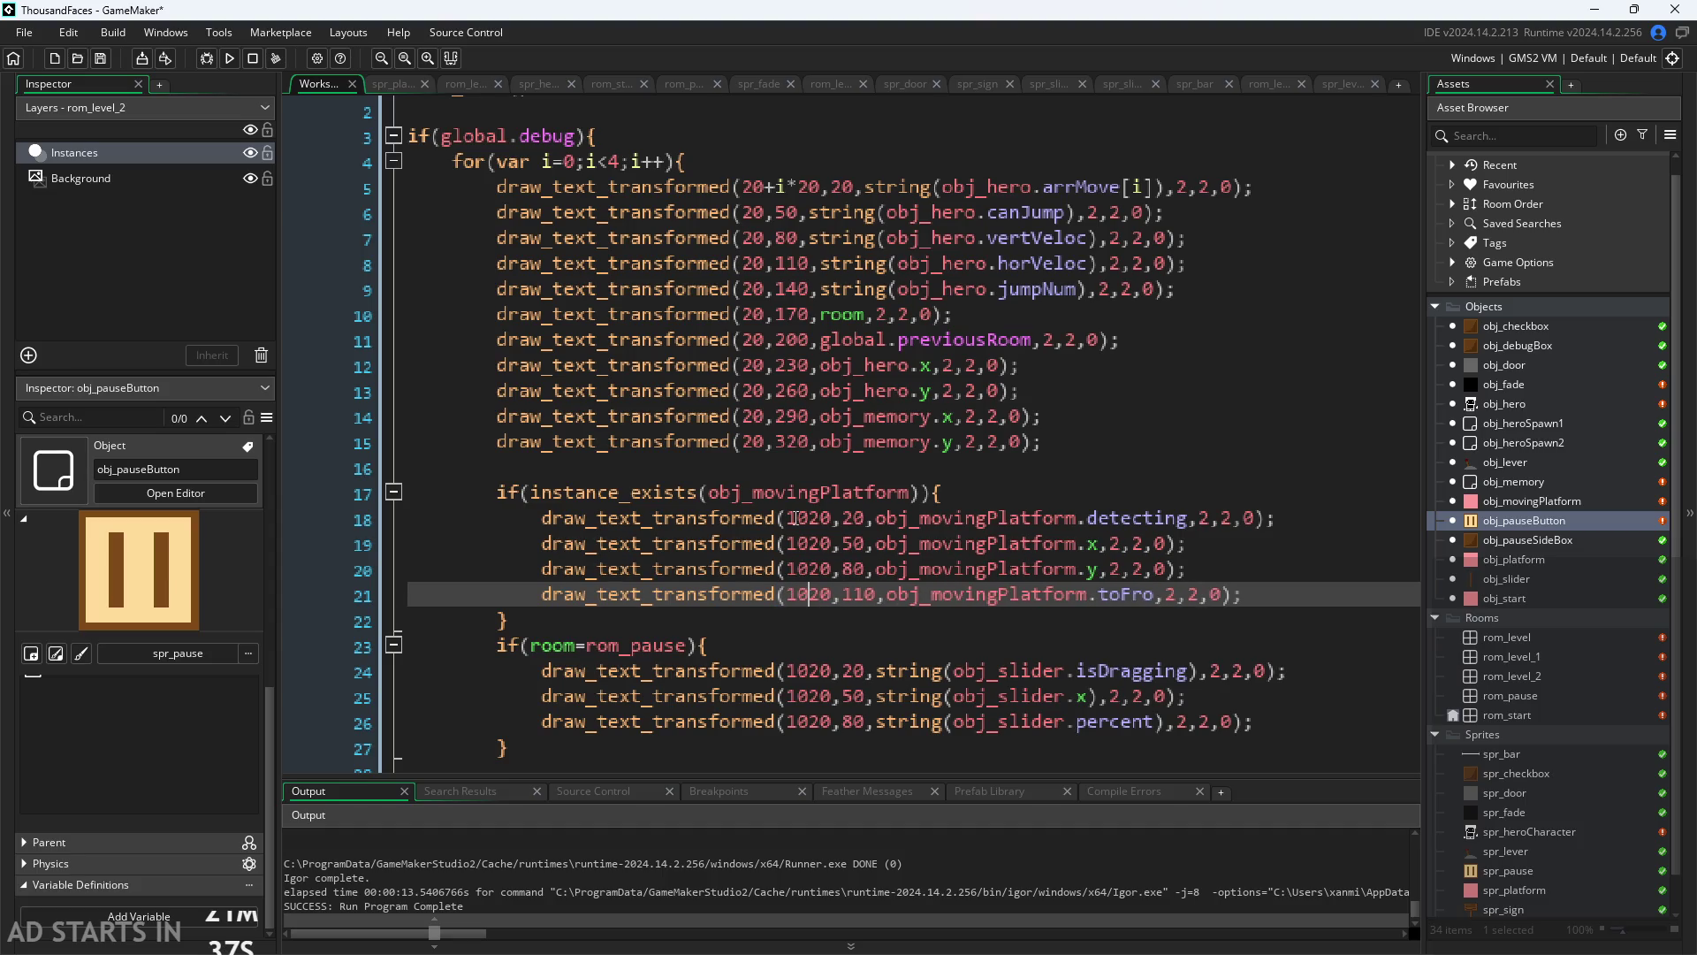
mouse_move(1045, 442)
mouse_down()
mouse_move(508, 423)
mouse_move(499, 439)
mouse_up()
key(ctrl+c)
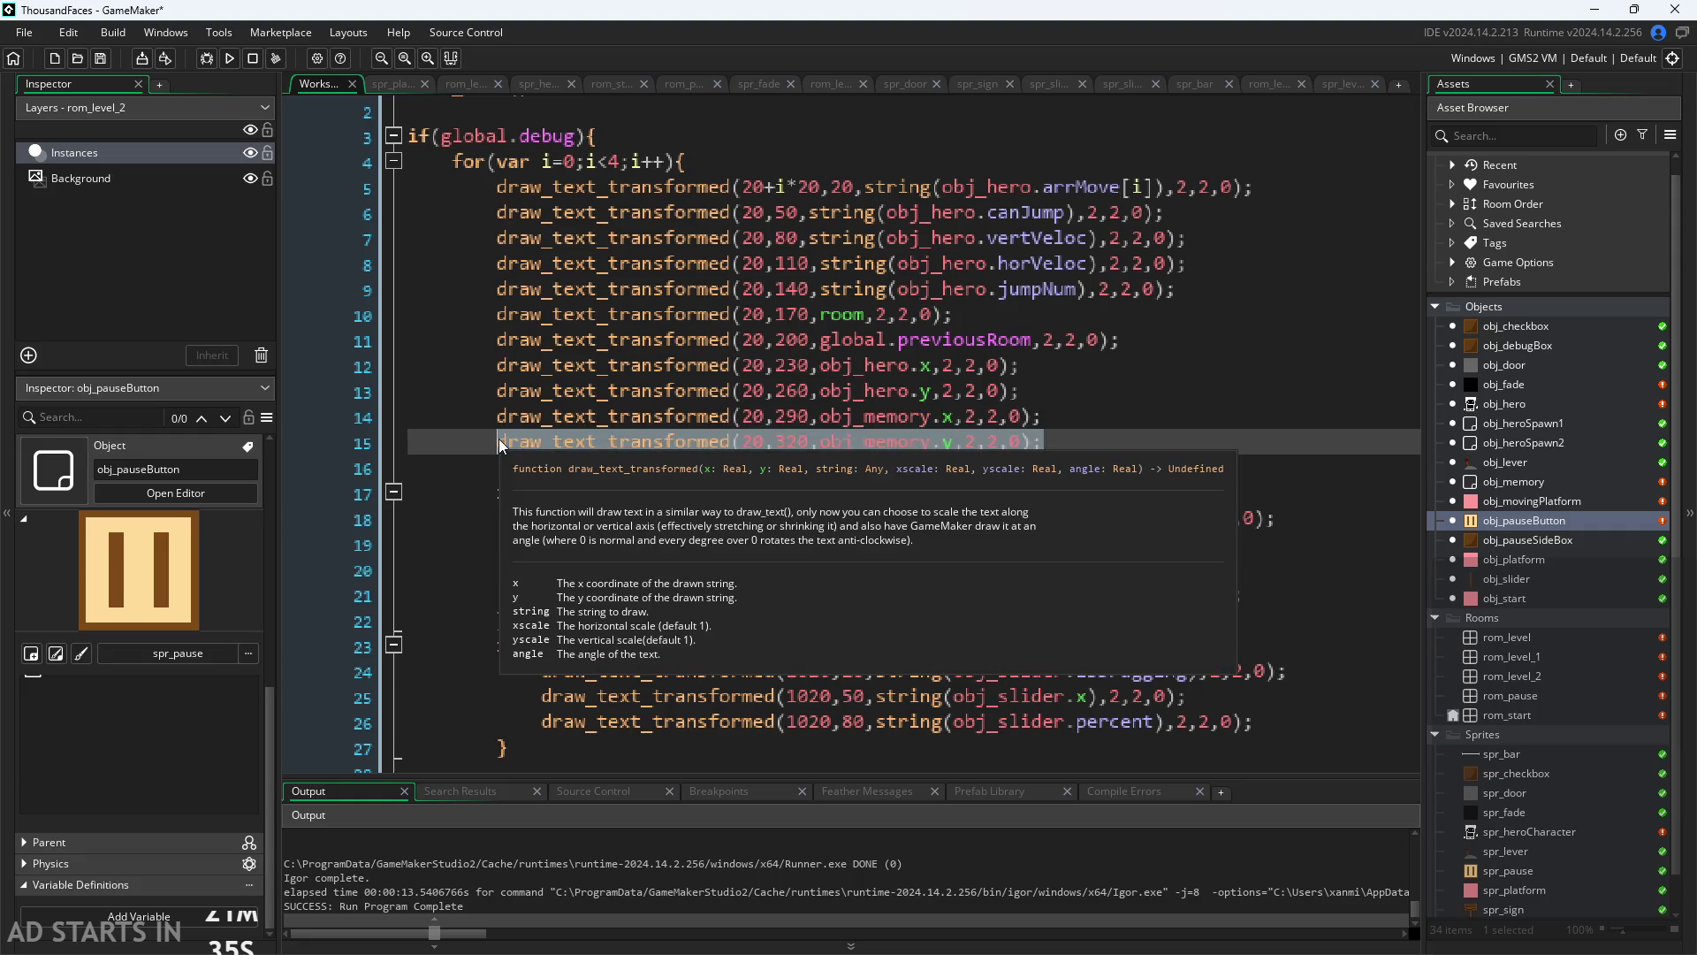
click(1129, 444)
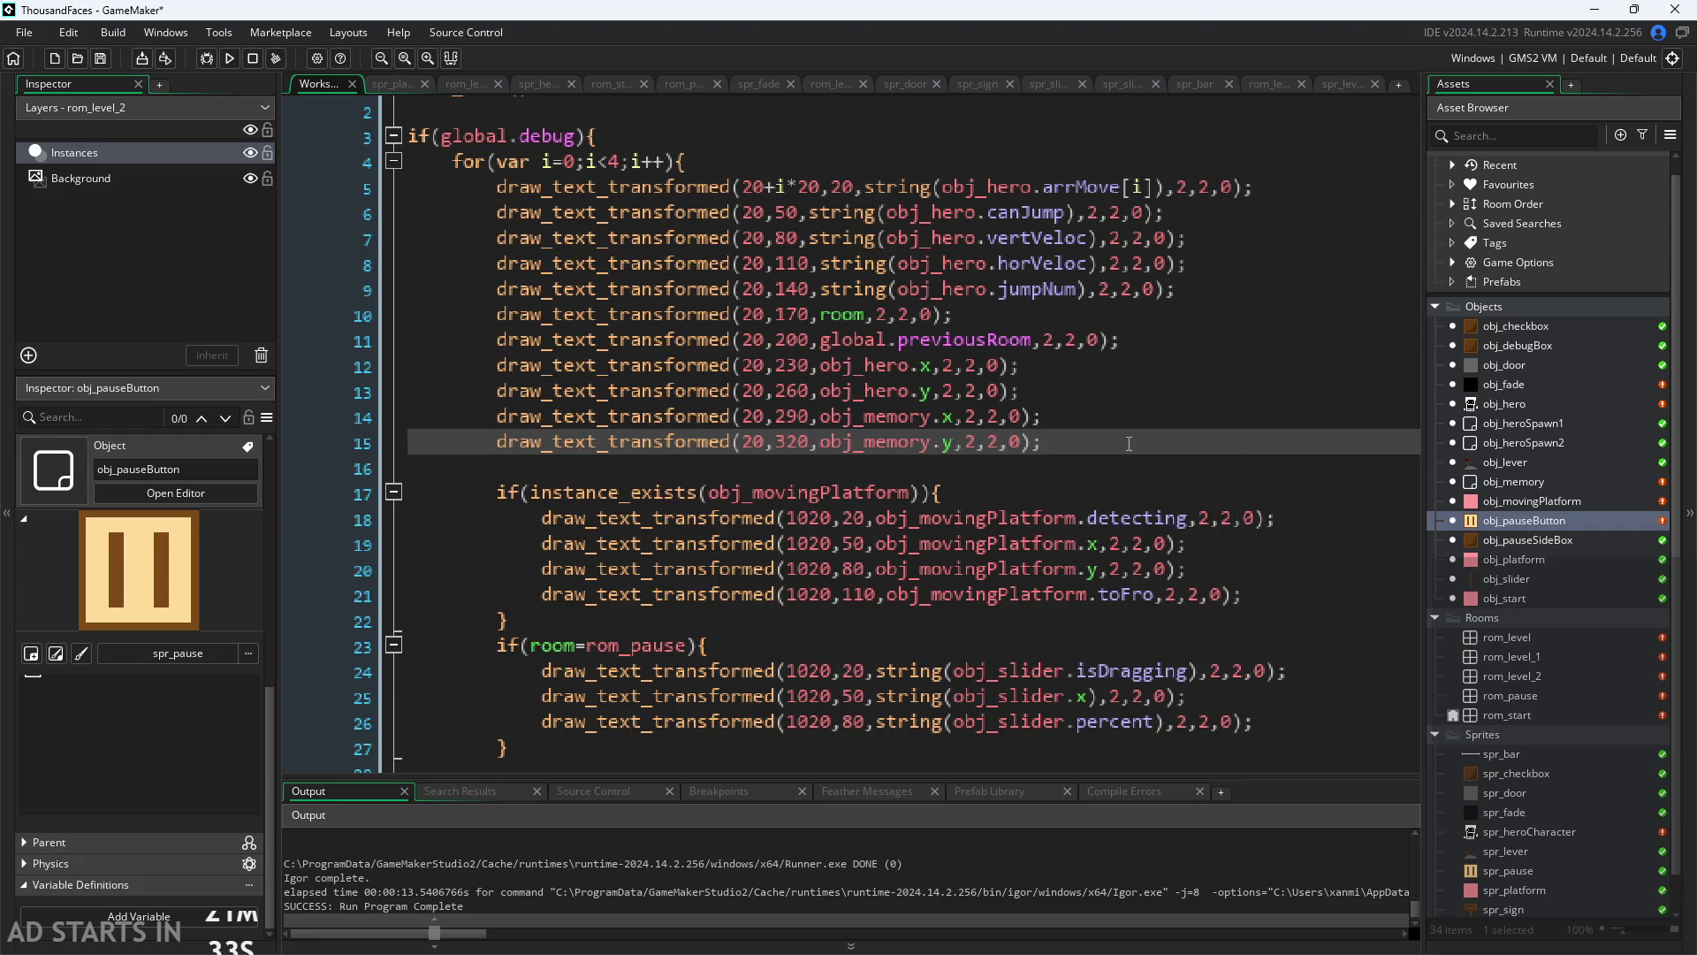
Step: Copy line 15 to a new line 16 at y 350, drawing obj_hero.onMovingPlatform instead of obj_memory.y
key(Return)
key(ctrl+v)
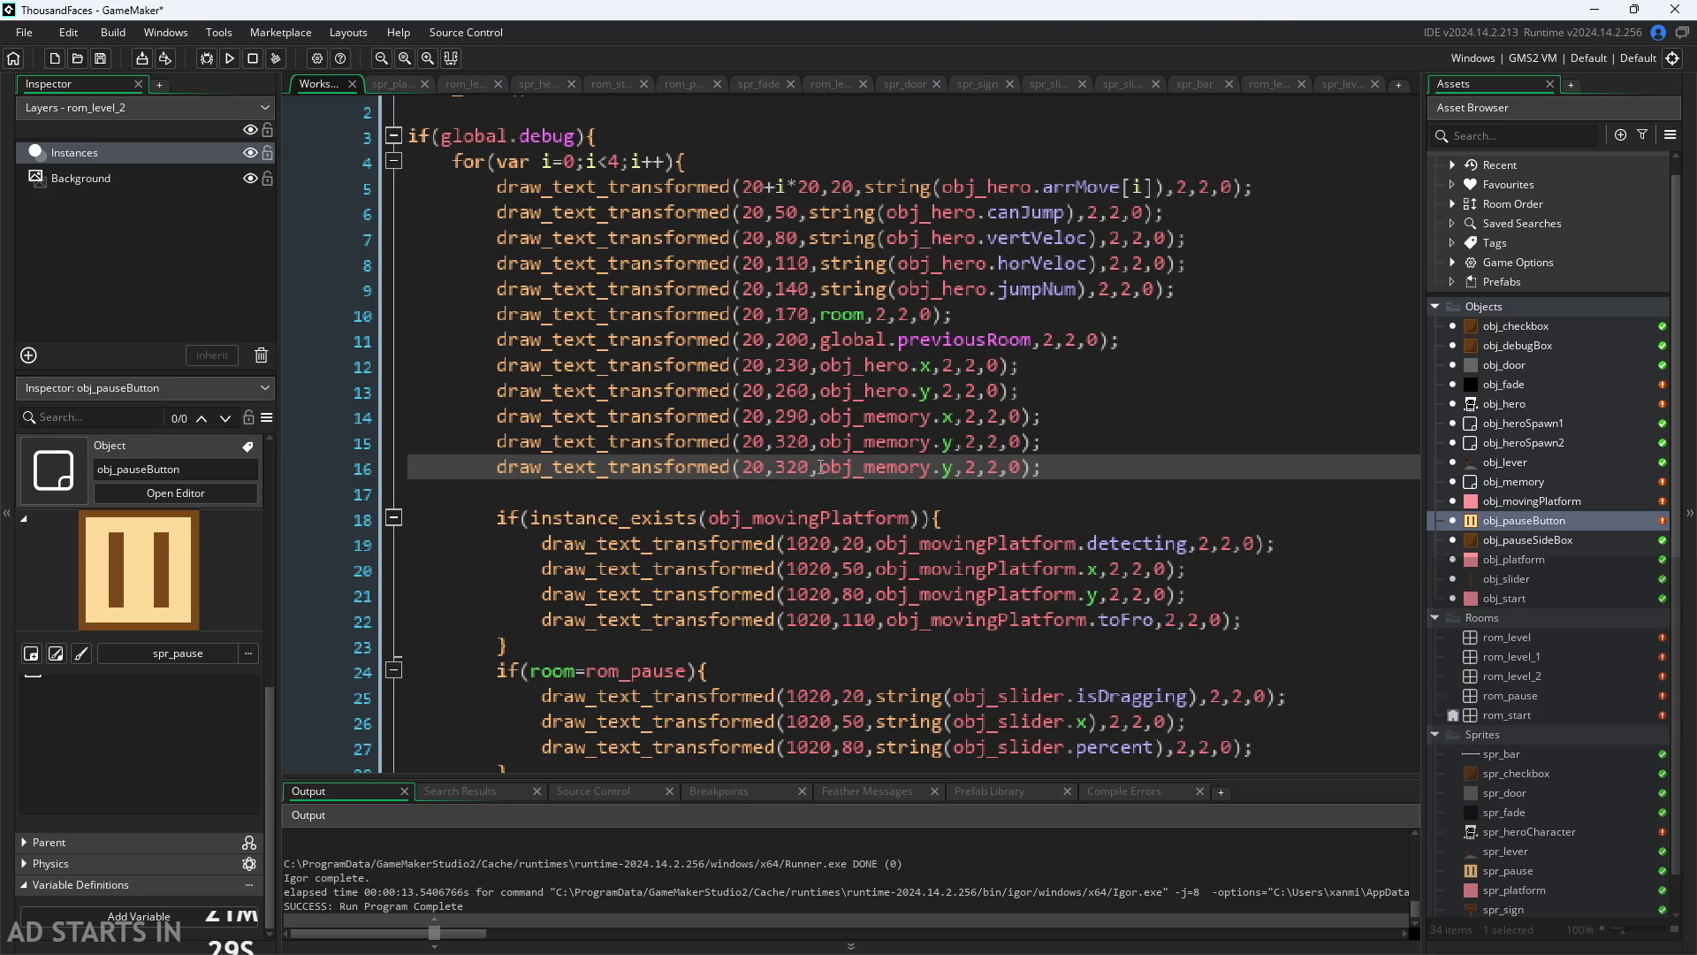
key(Right)
key(Left)
key(BackSpace)
key(BackSpace)
key(BackSpace)
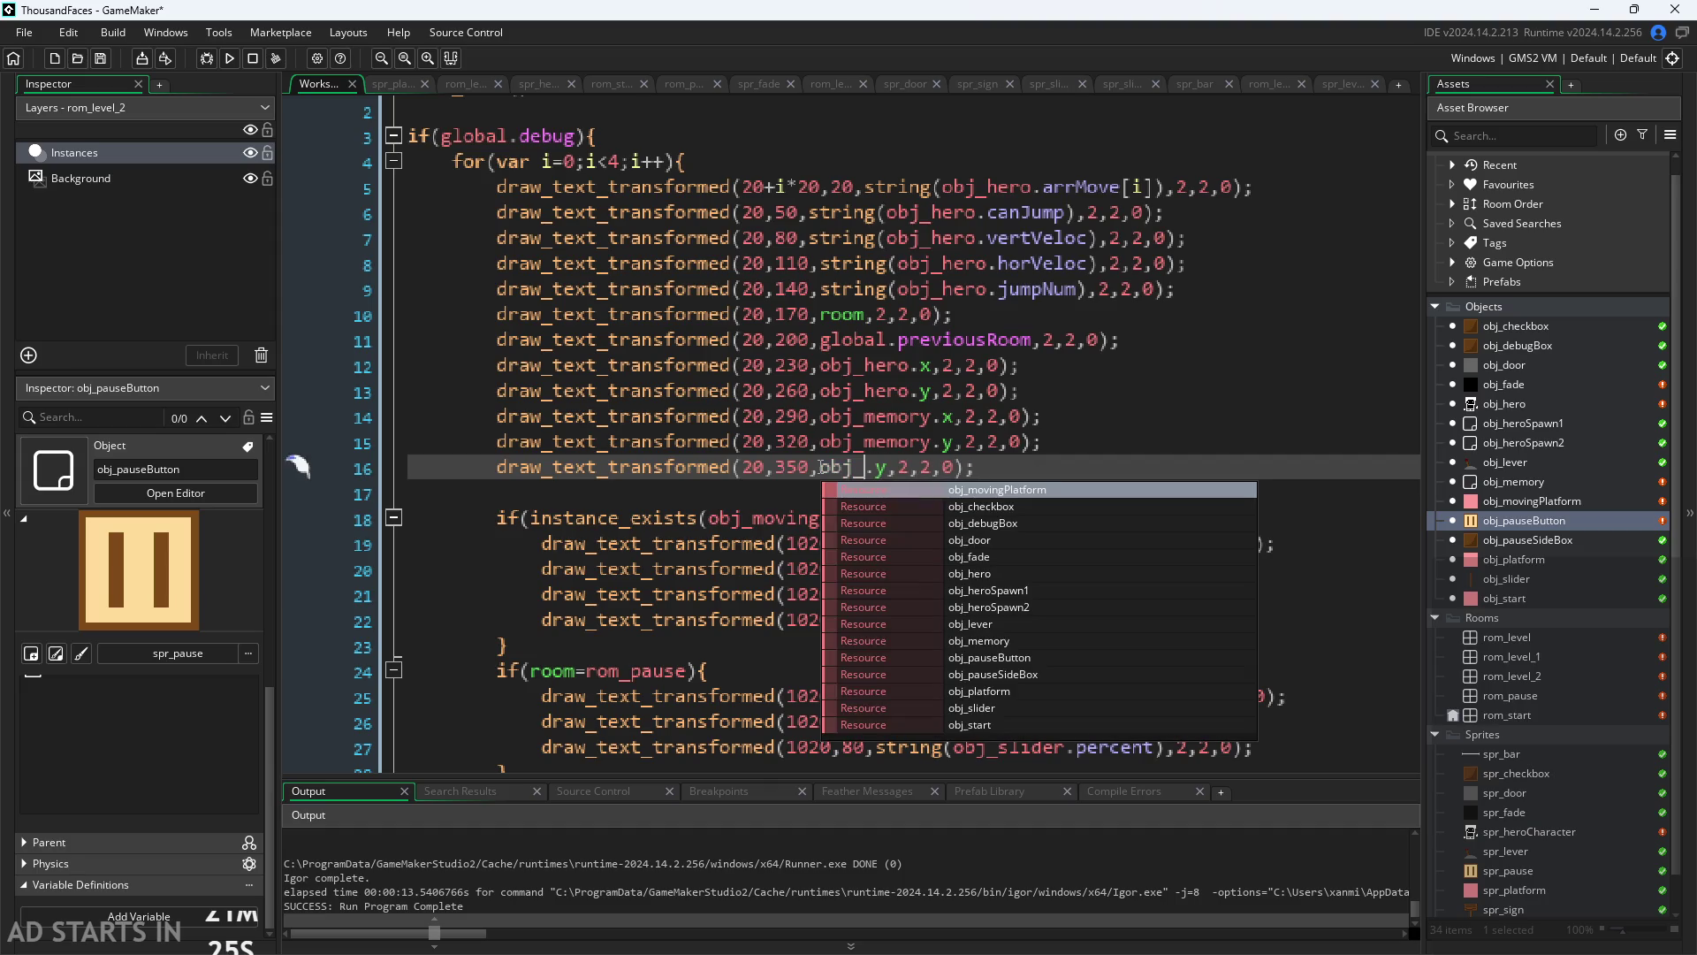
text(hero)
key(Delete)
key(Delete)
text(.)
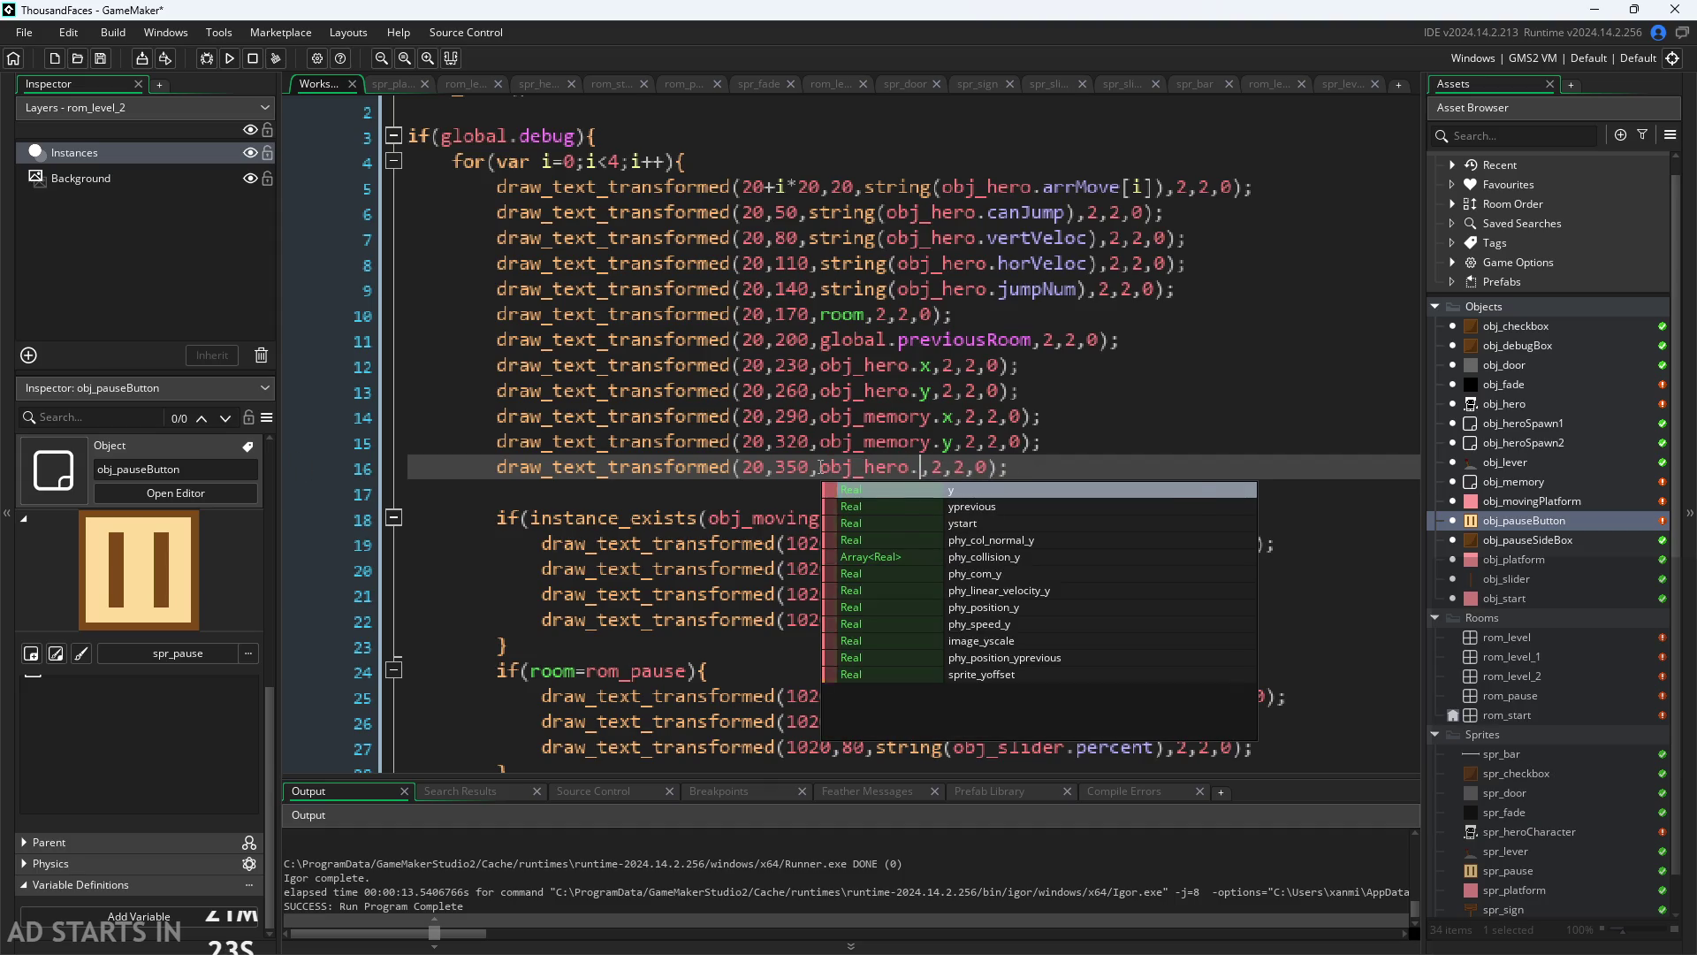
text(onM)
key(Return)
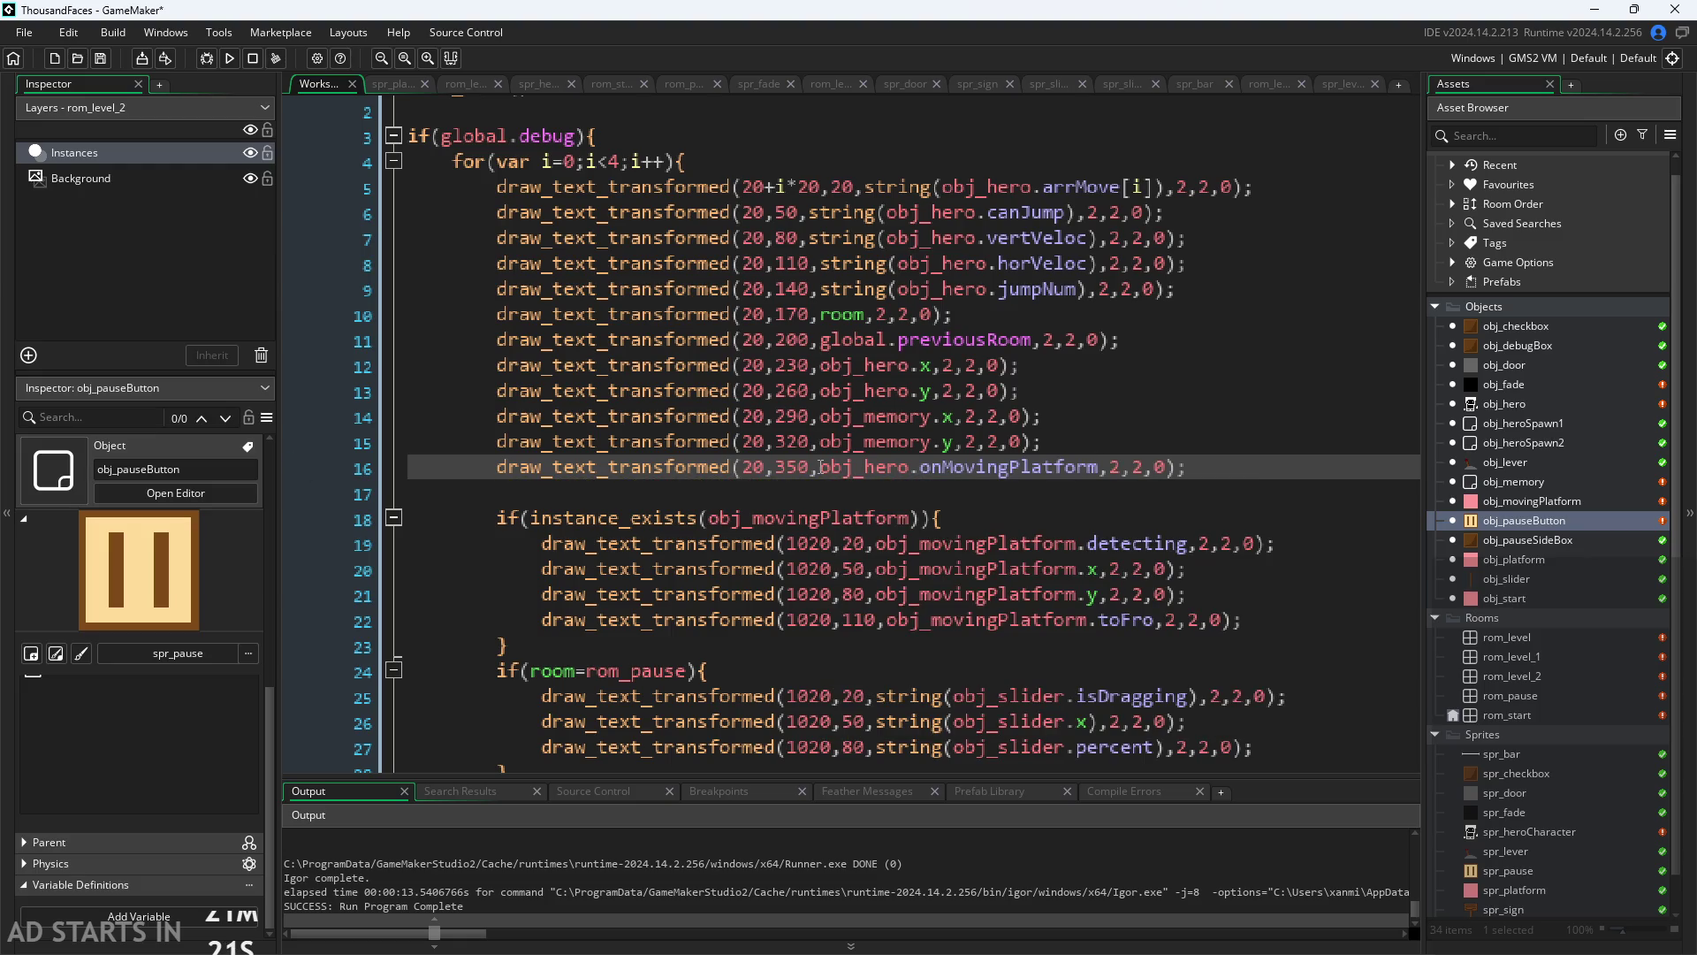
scroll(799, 448, down, 2)
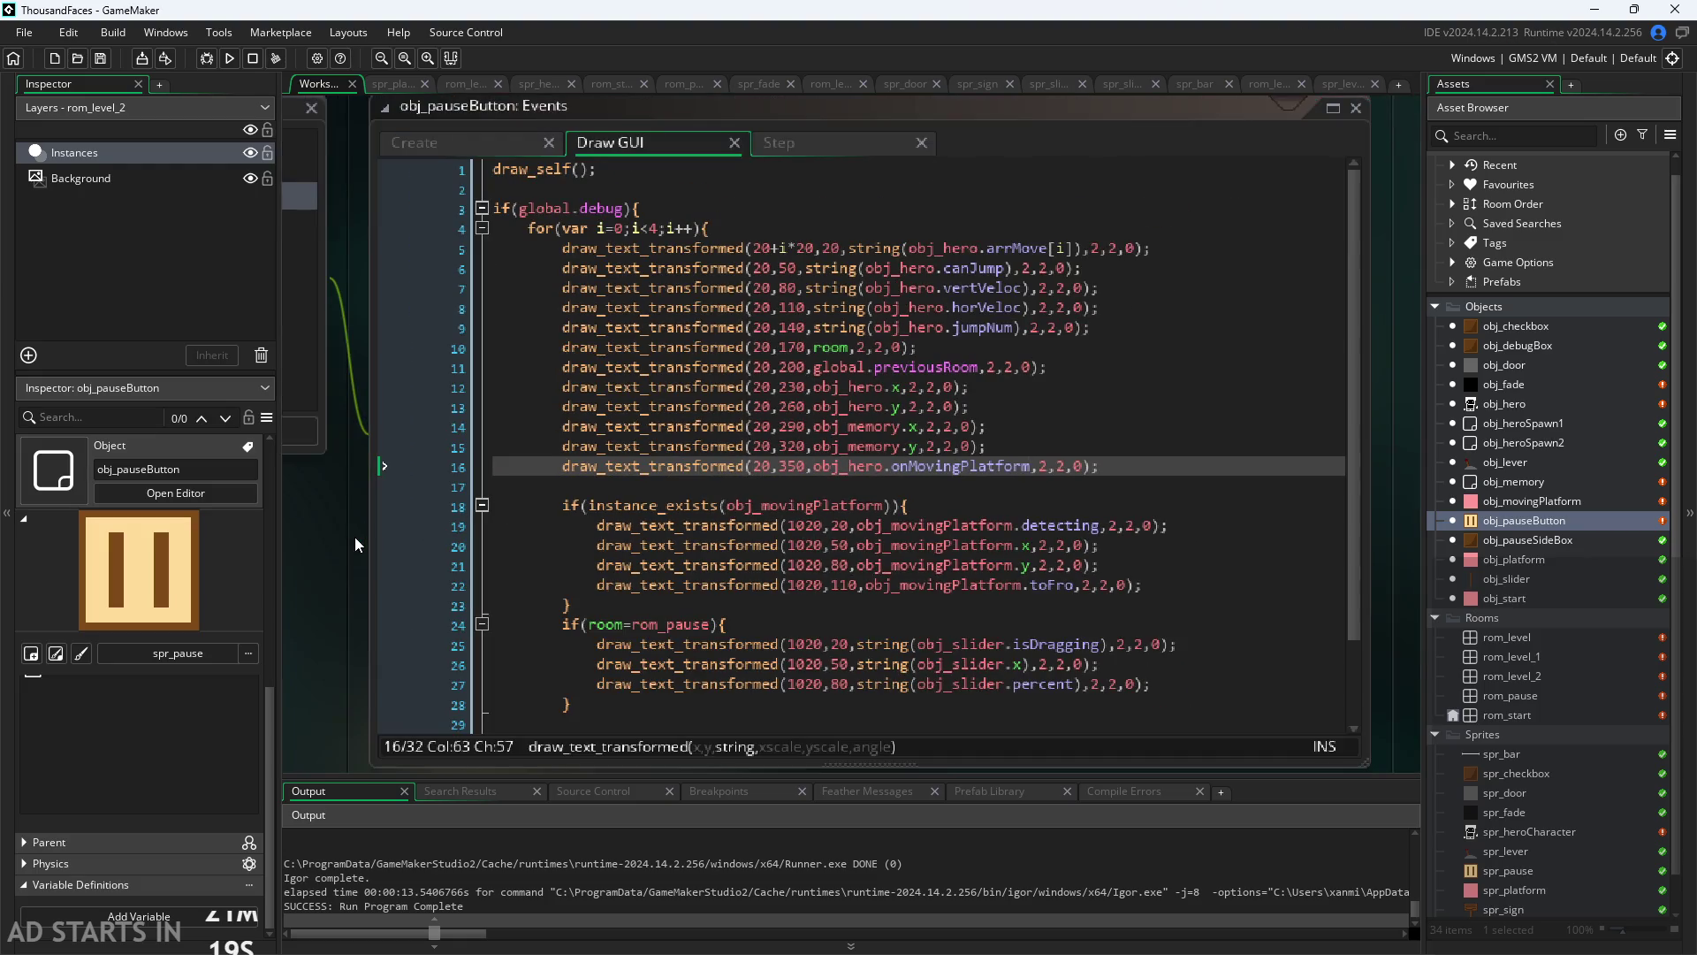
Step: Run the game and enable Debug Stats and Pause Button on Right Side from the pause menu
click(207, 59)
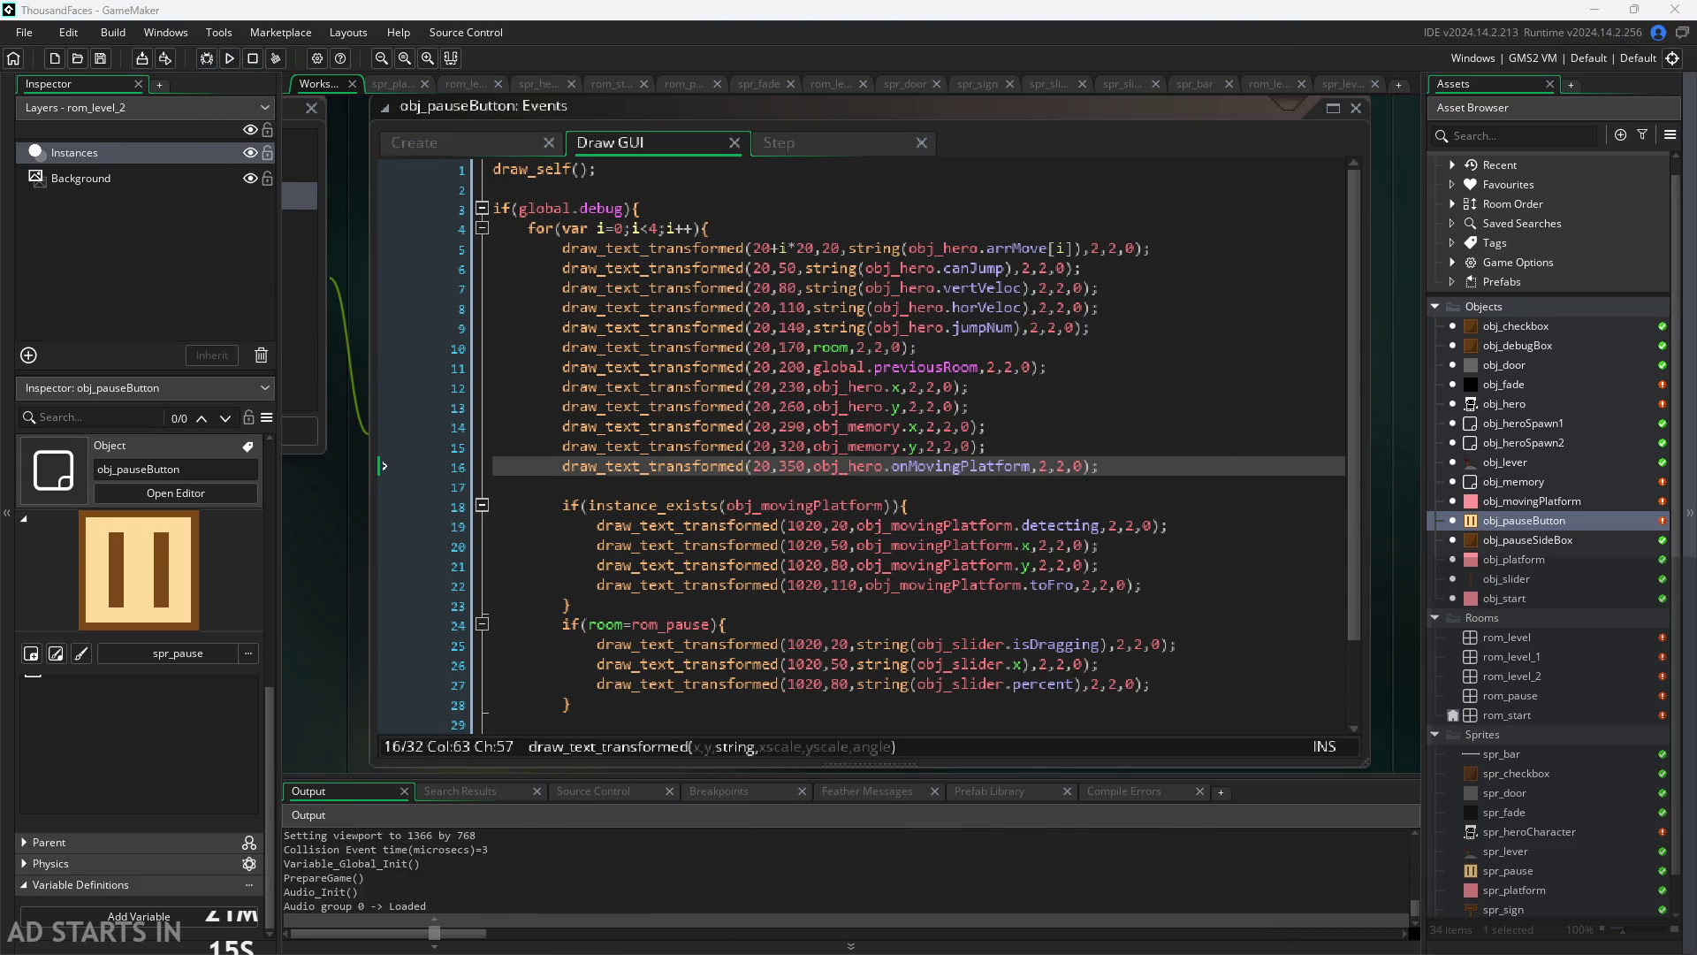
key(Escape)
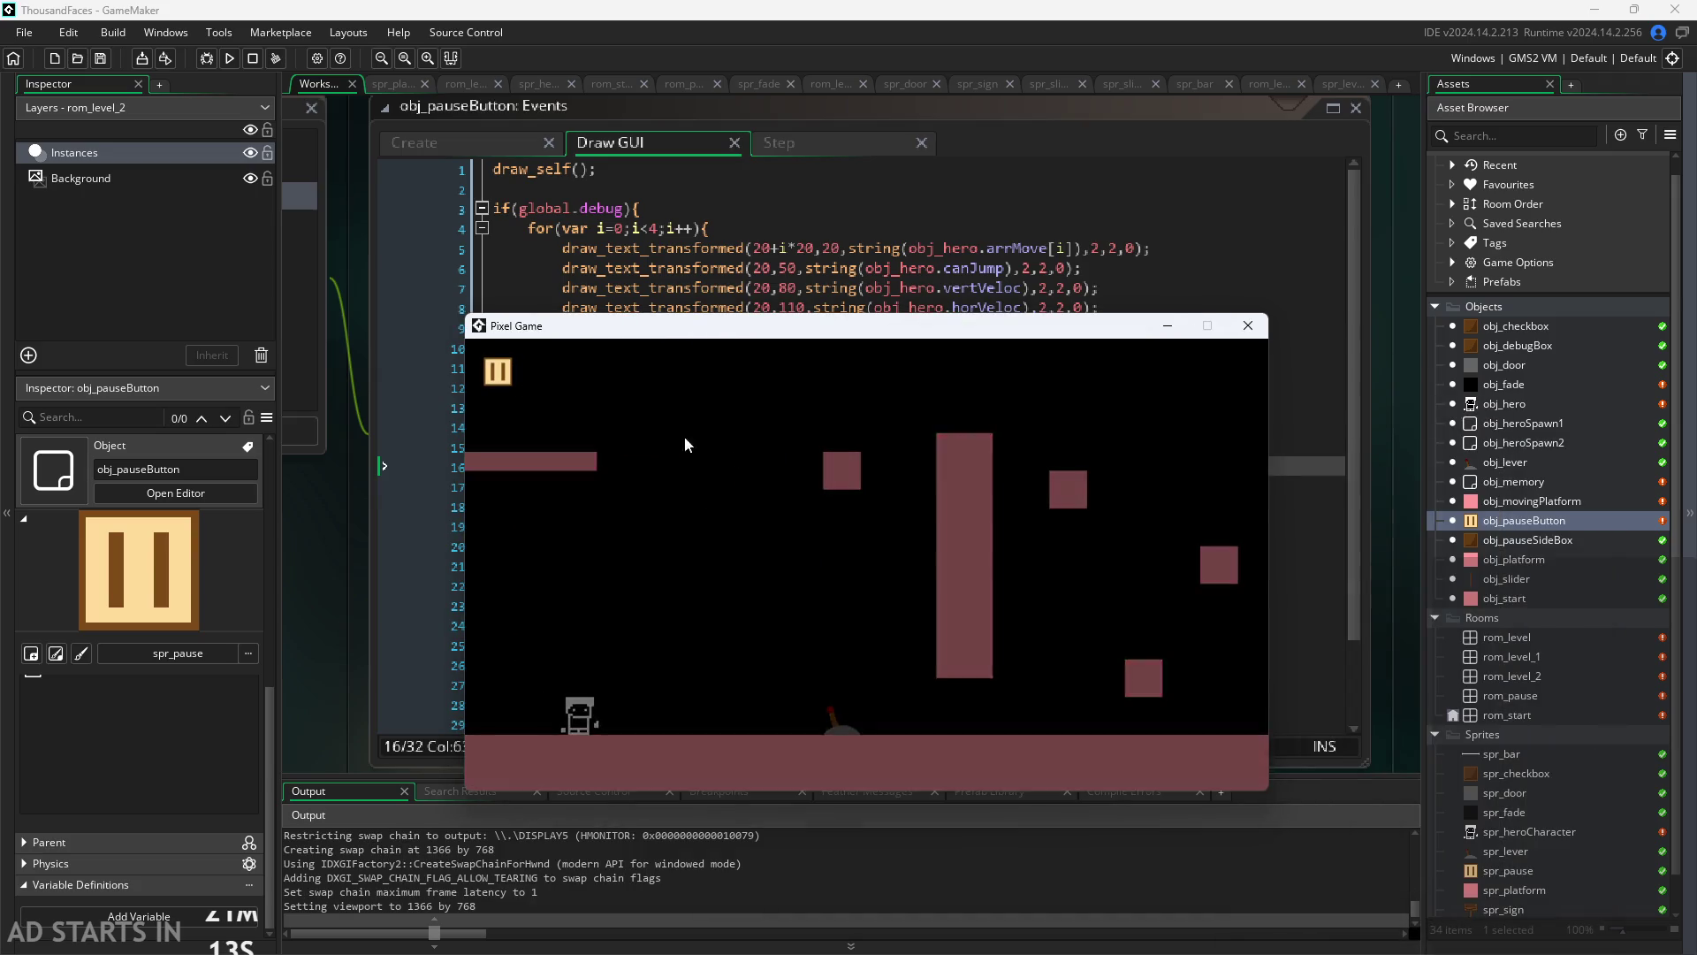
click(743, 502)
click(744, 550)
key(Escape)
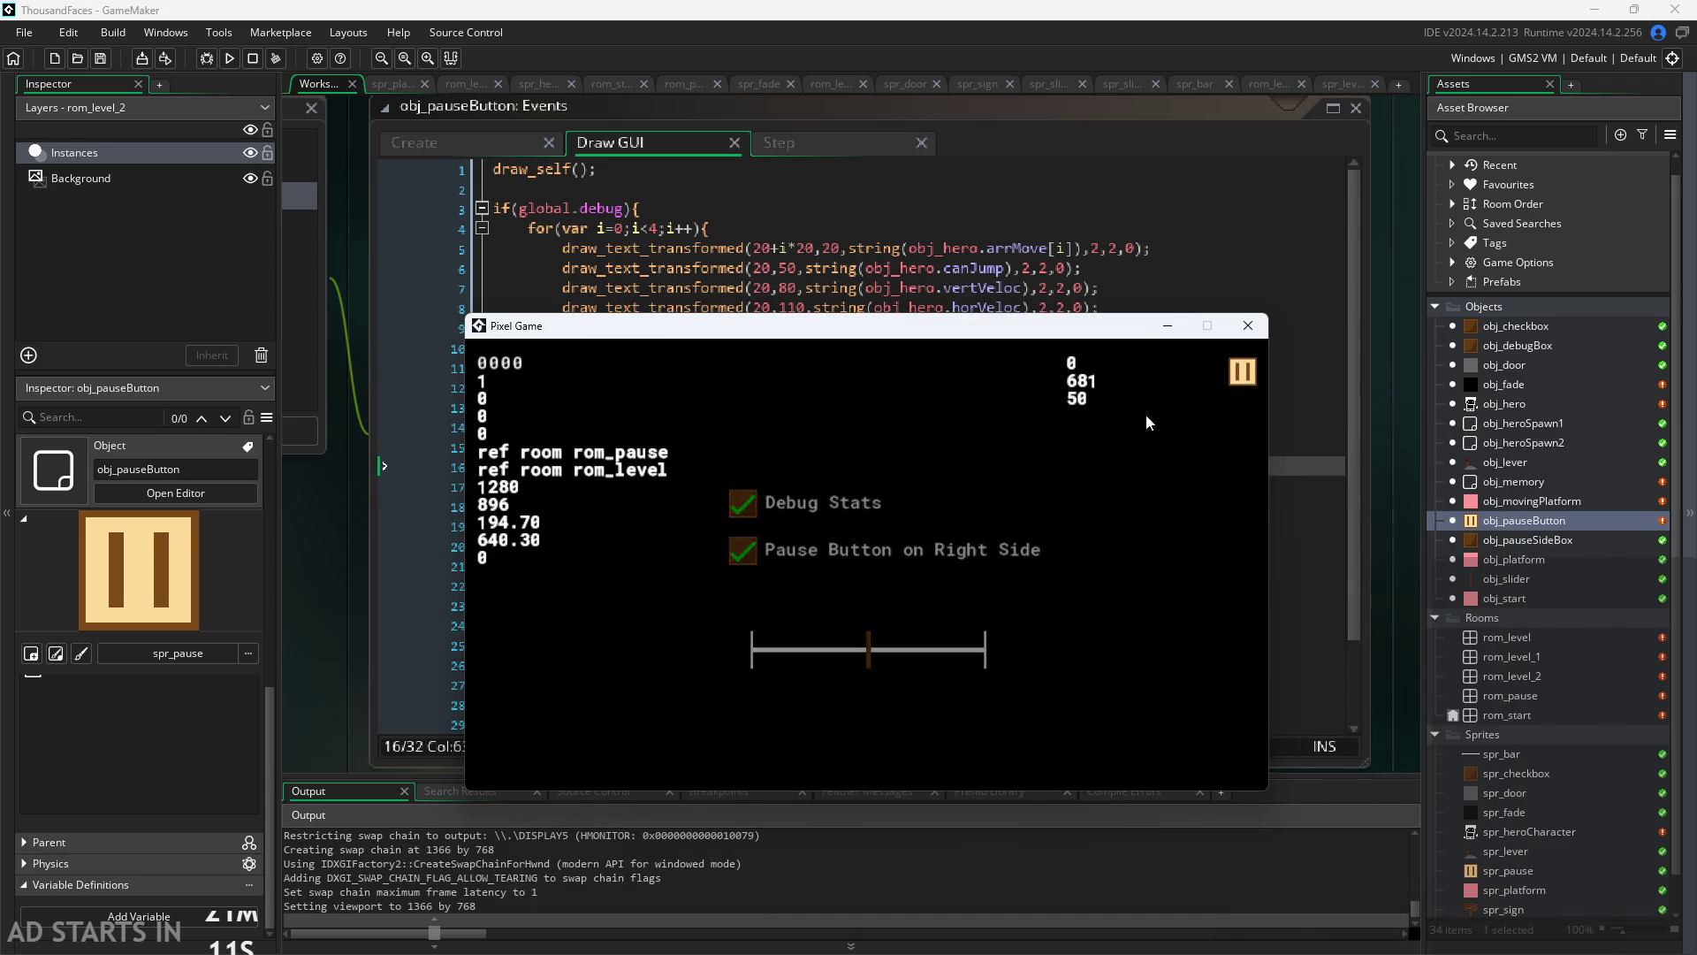
Step: Walk right and jump through to level 2, then close the game window
key(Right)
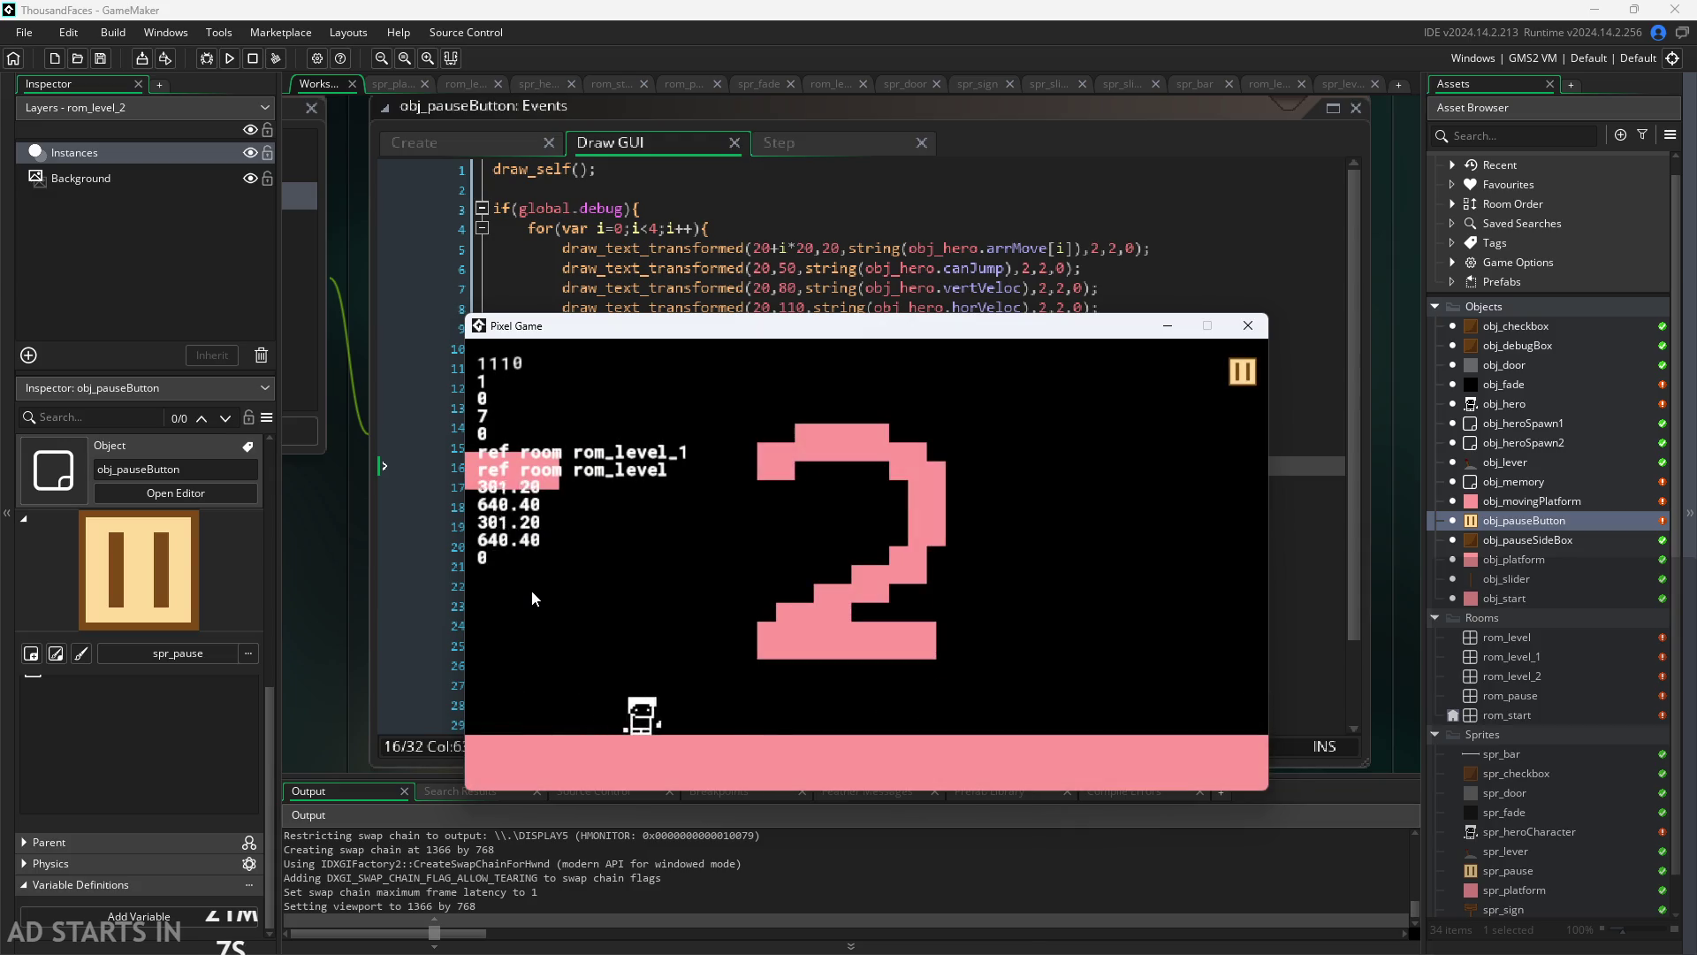
key(Up)
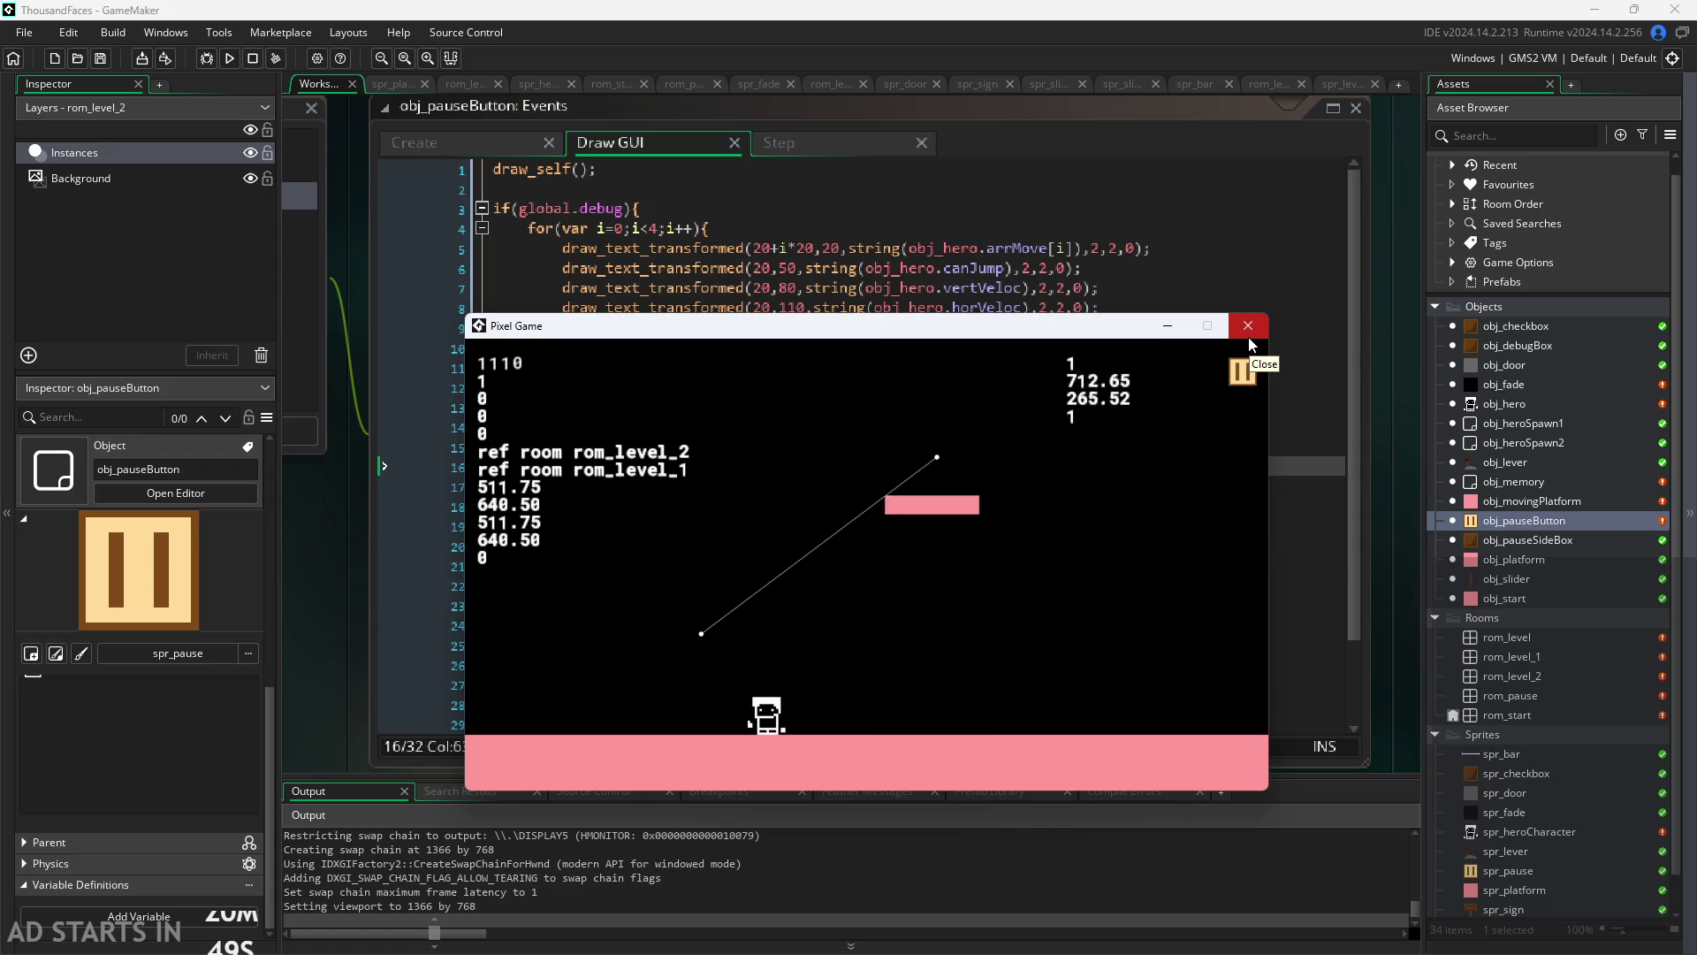
click(1248, 339)
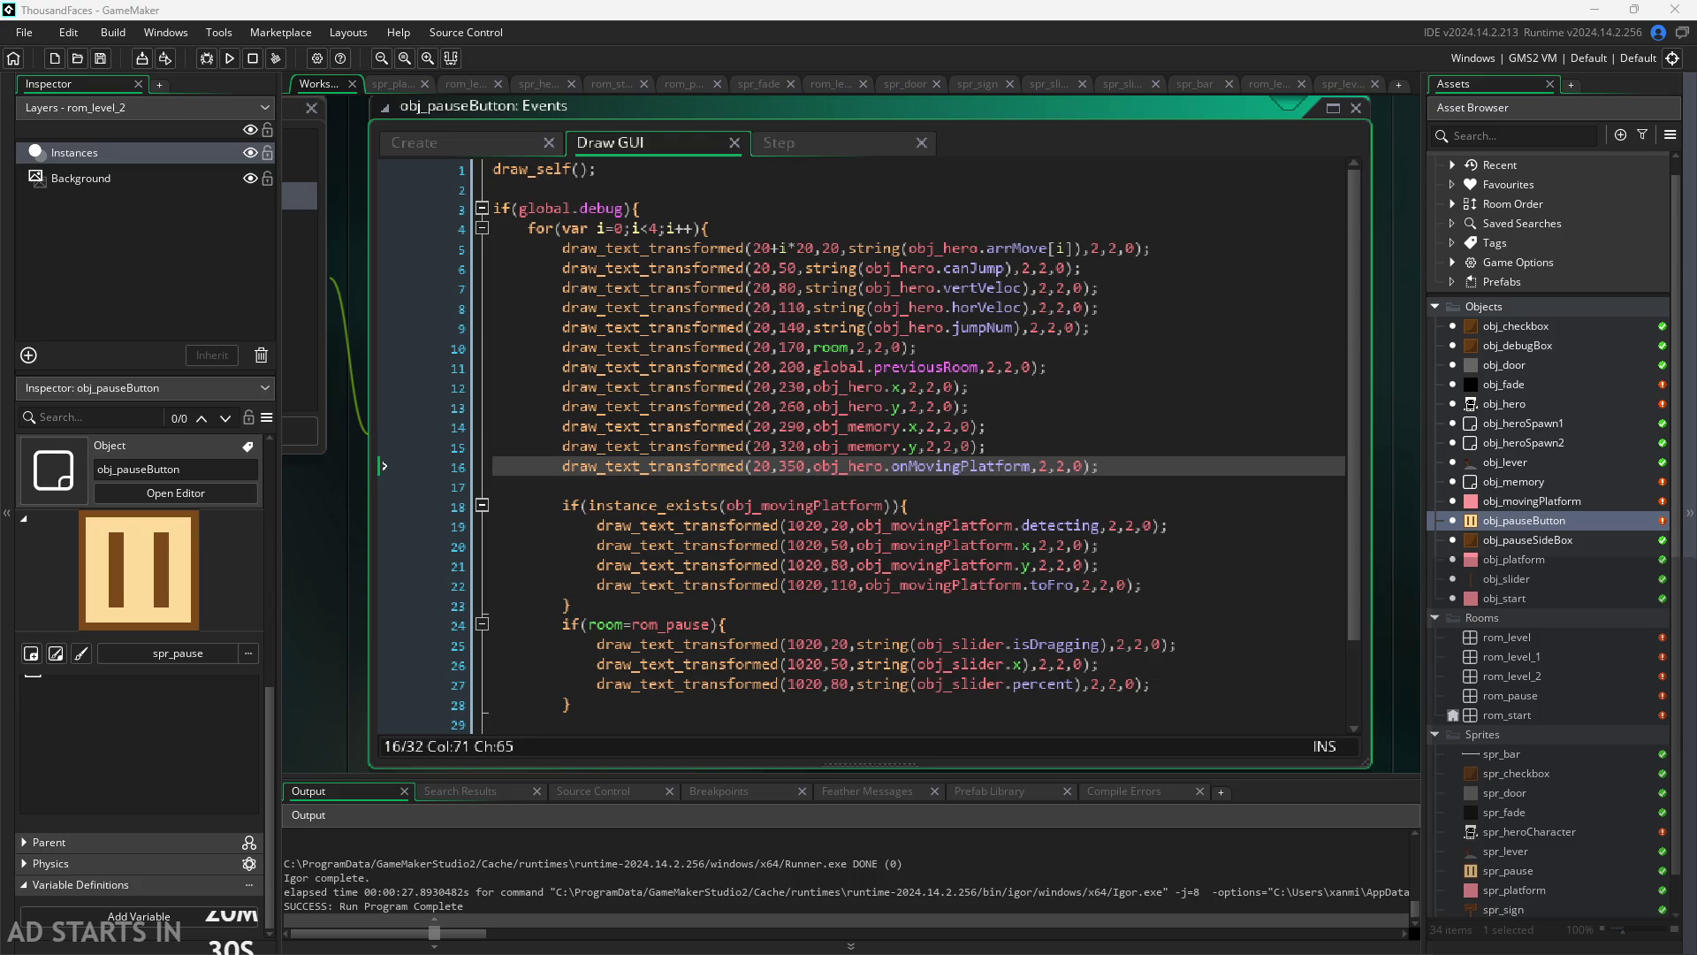
Step: Glance at the pause button's Create code, then open obj_hero's Create event
click(442, 156)
click(619, 141)
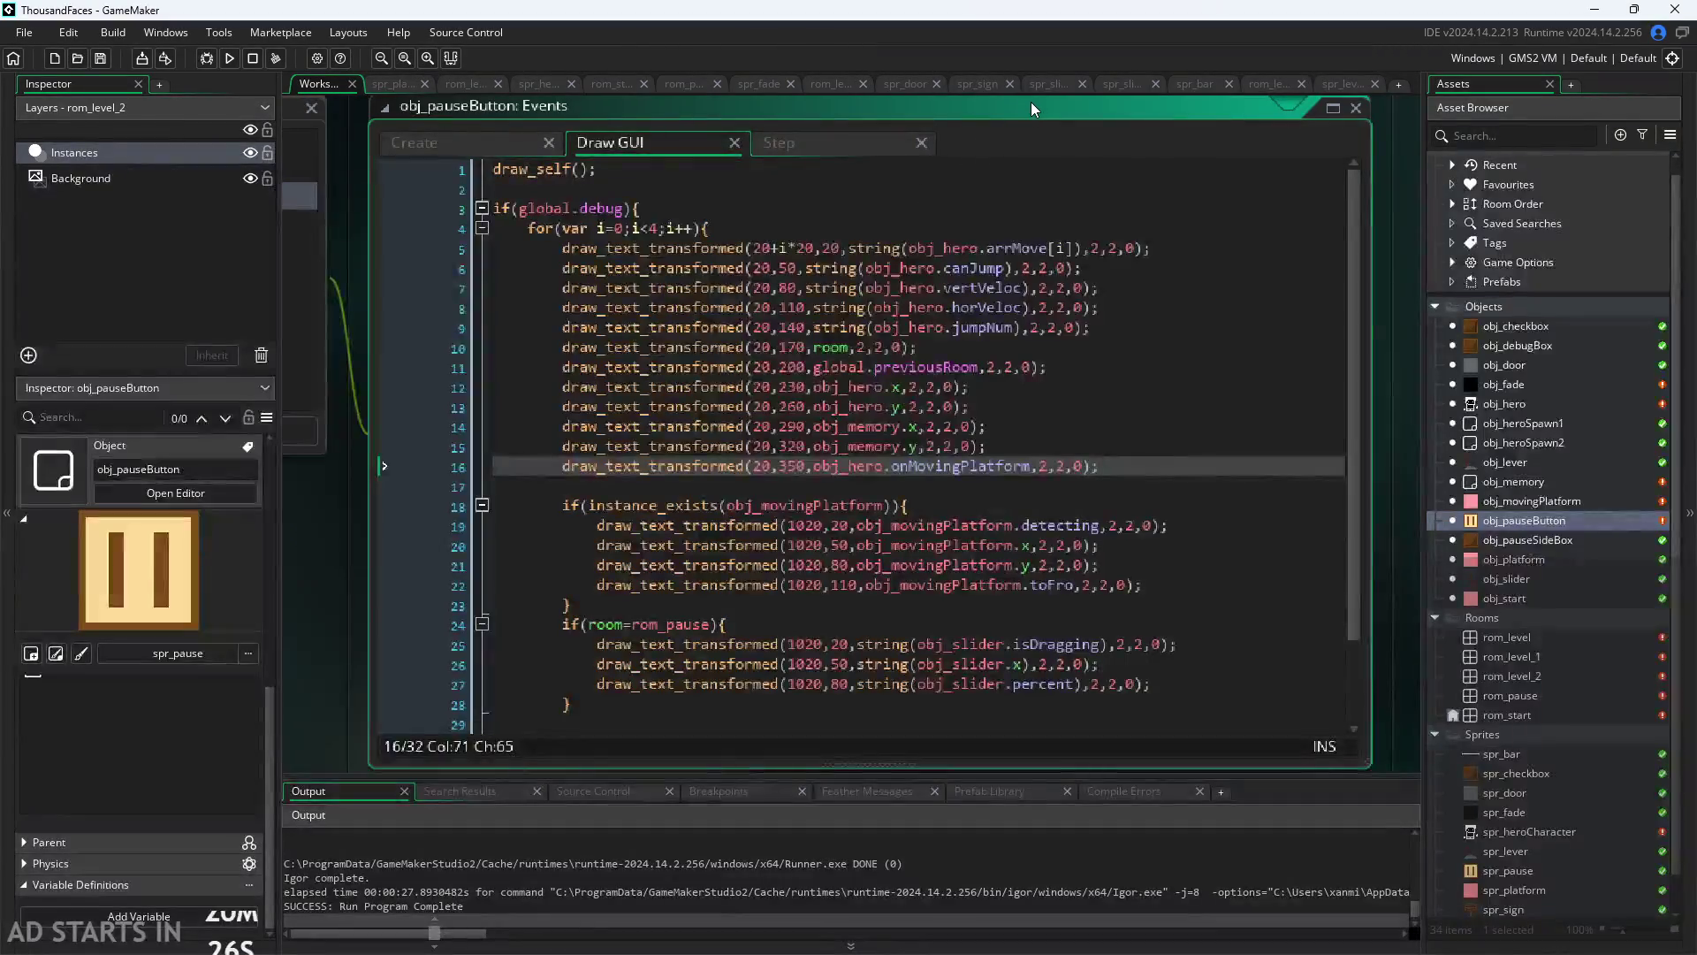
scroll(1030, 102, down, 1)
scroll(1364, 241, up, 1)
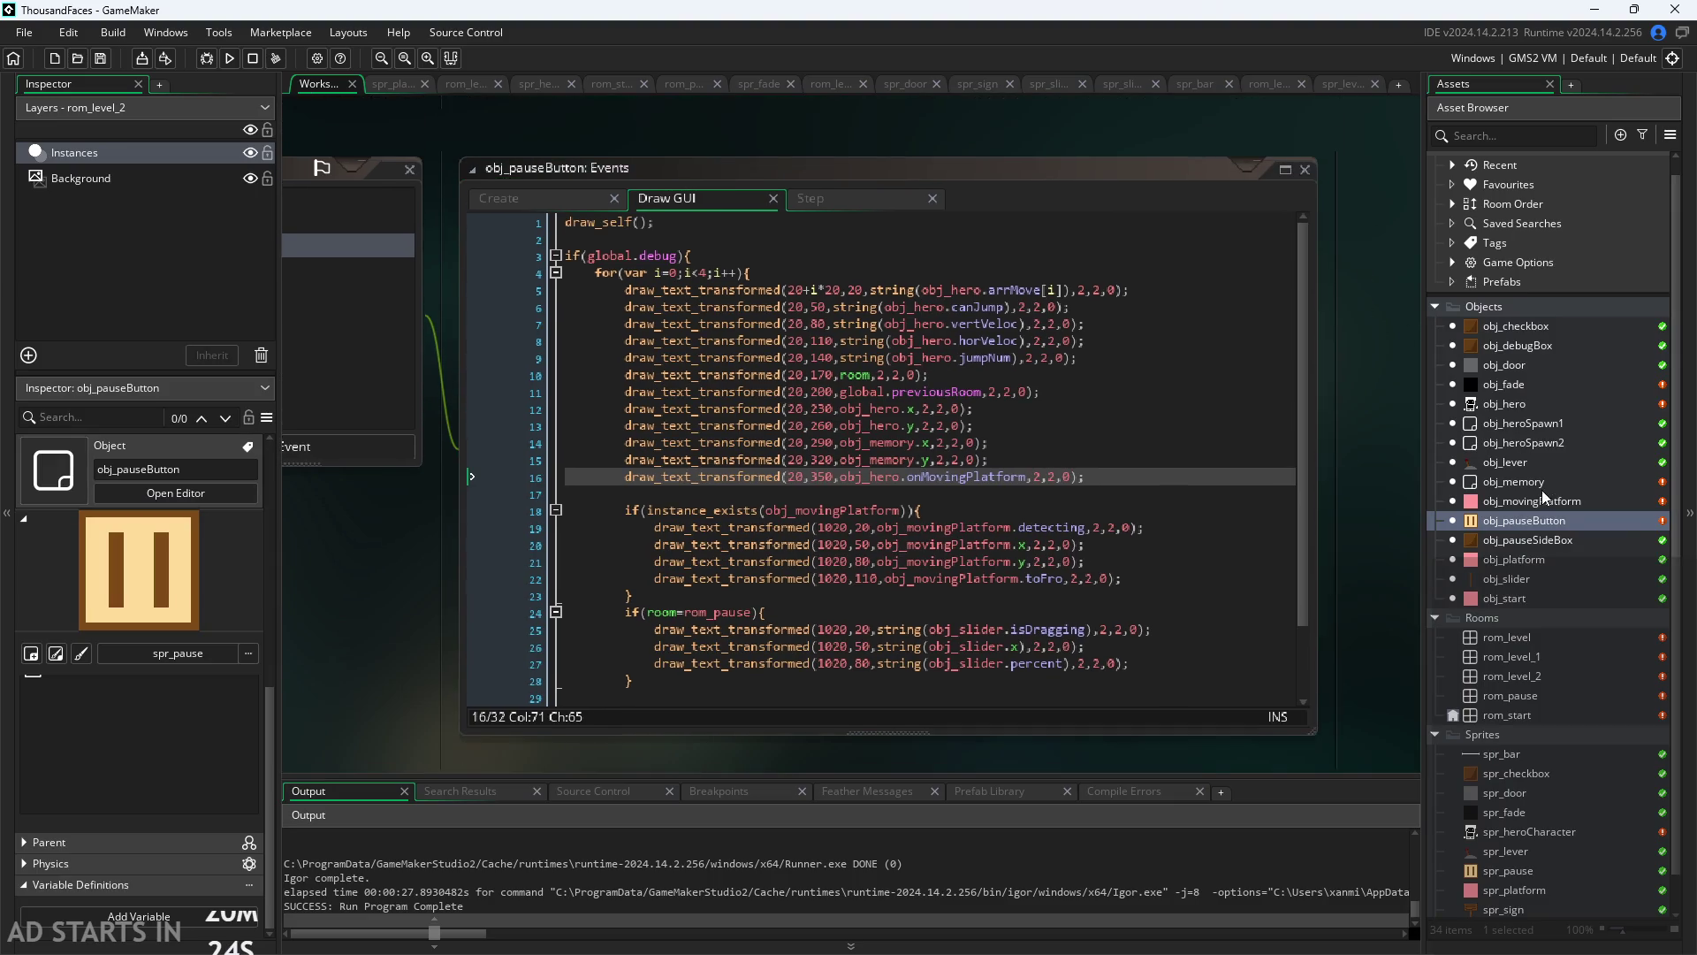
double_click(1526, 406)
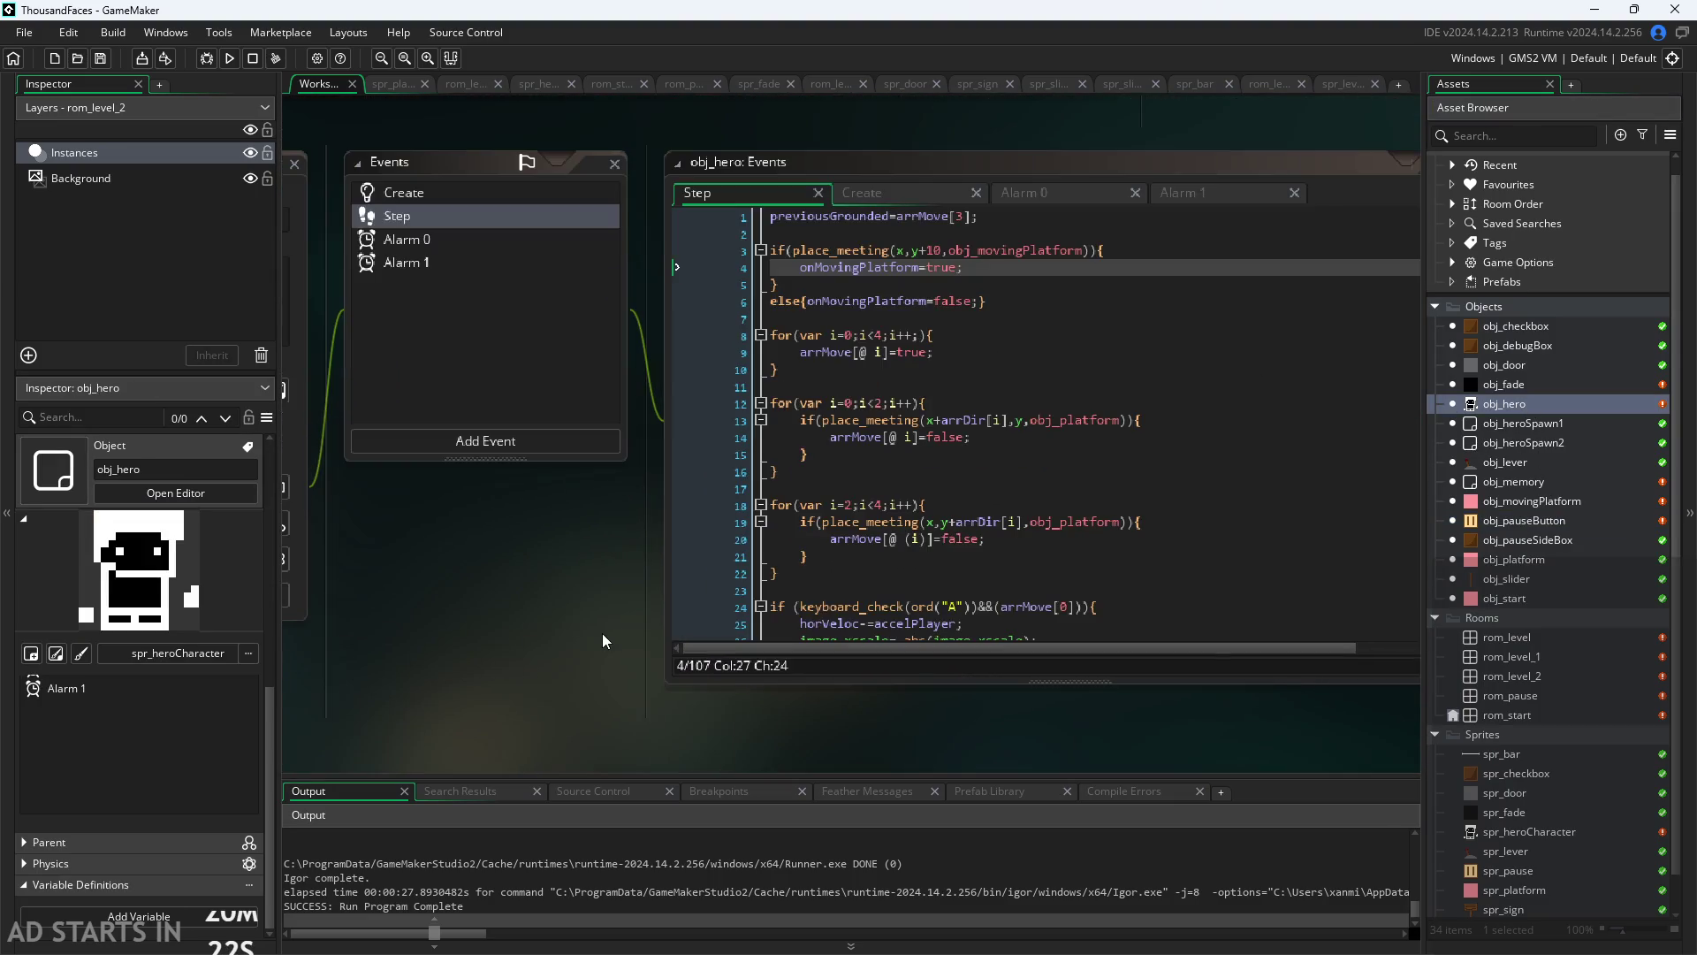
click(861, 193)
scroll(819, 156, up, 1)
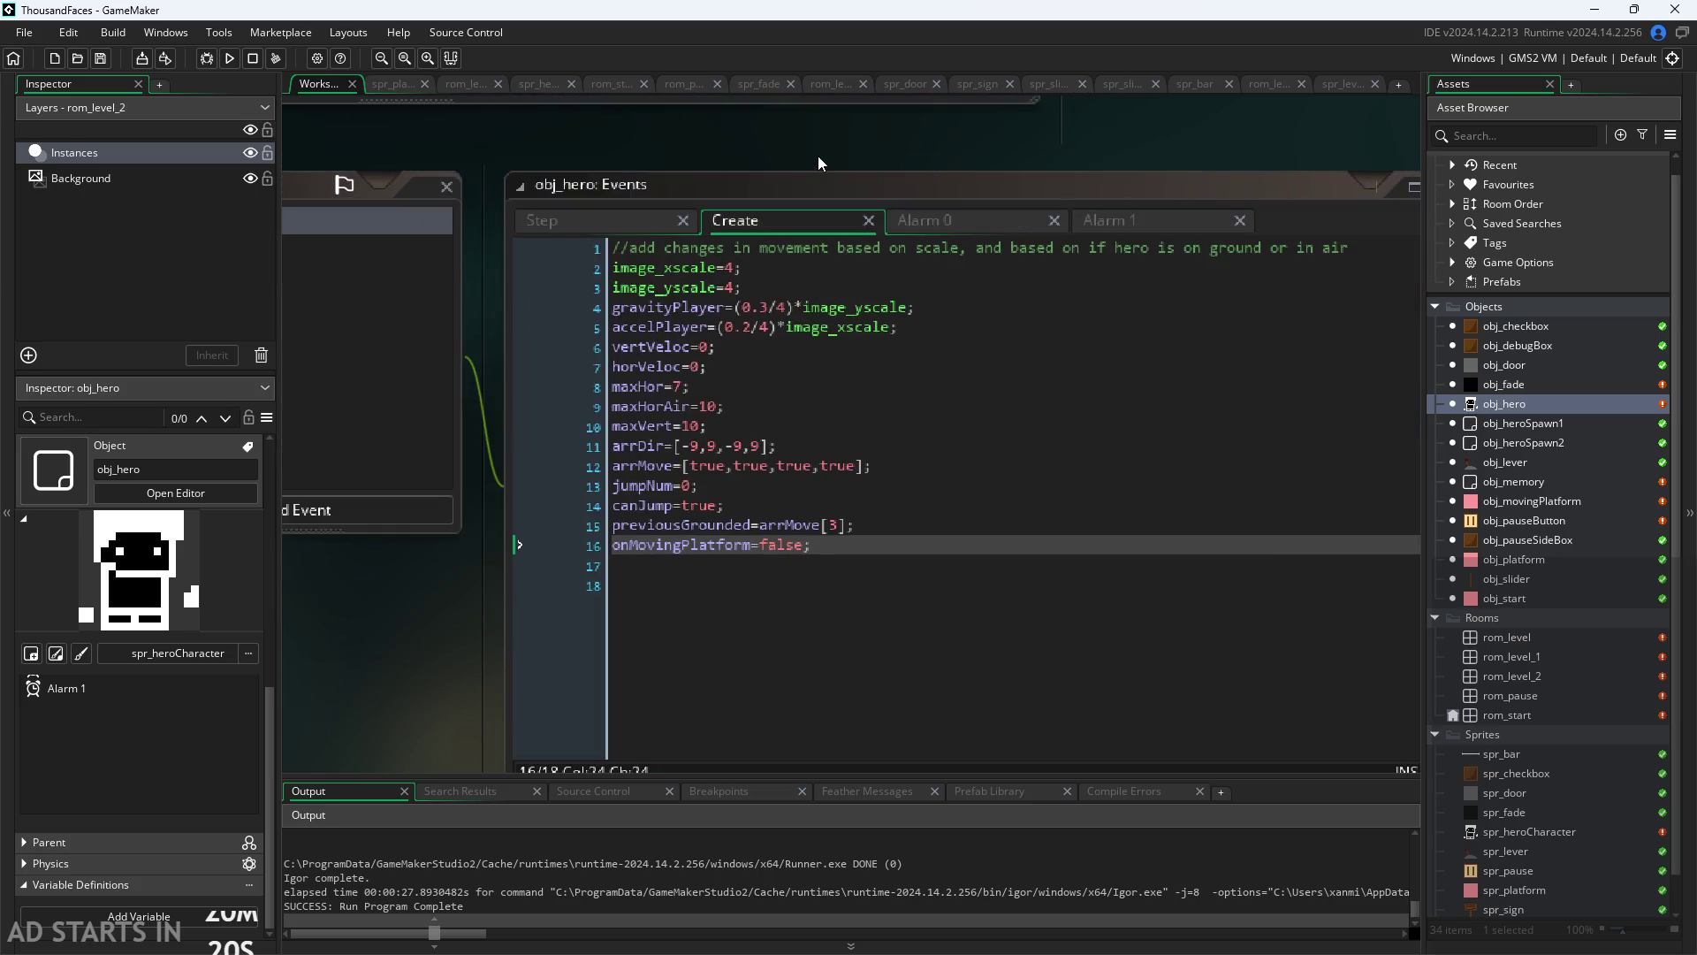
click(889, 545)
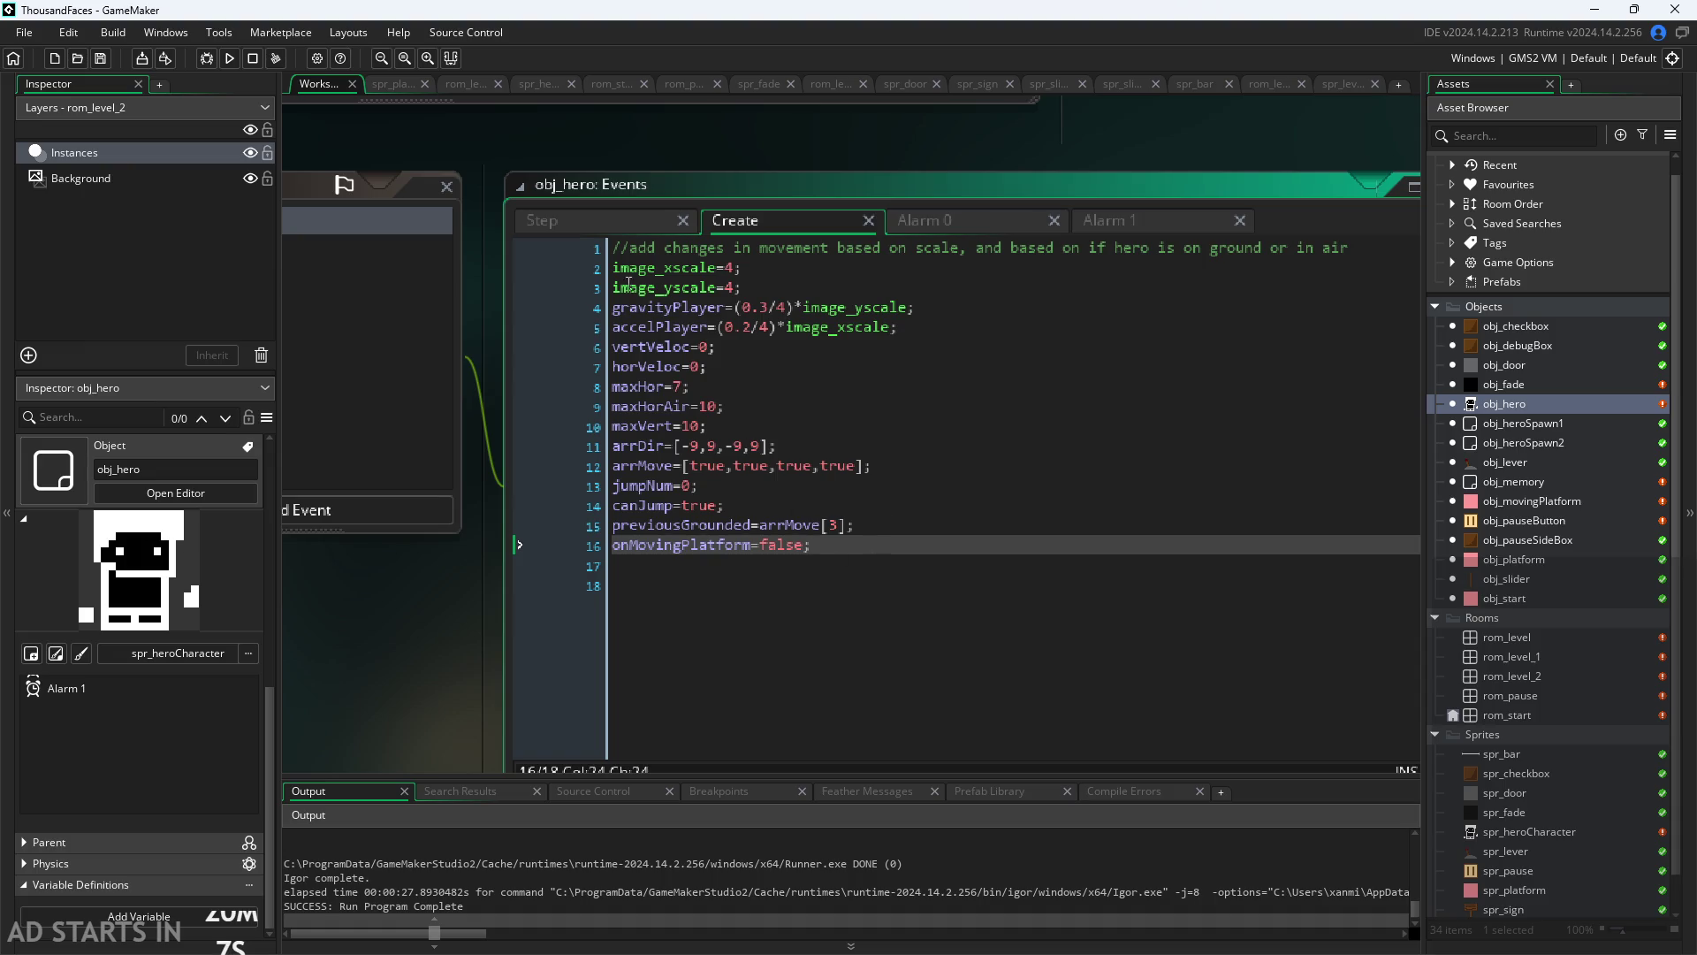
Step: Review the onMovingPlatform true/else false blocks in obj_hero's Step event, then return to Create
click(603, 226)
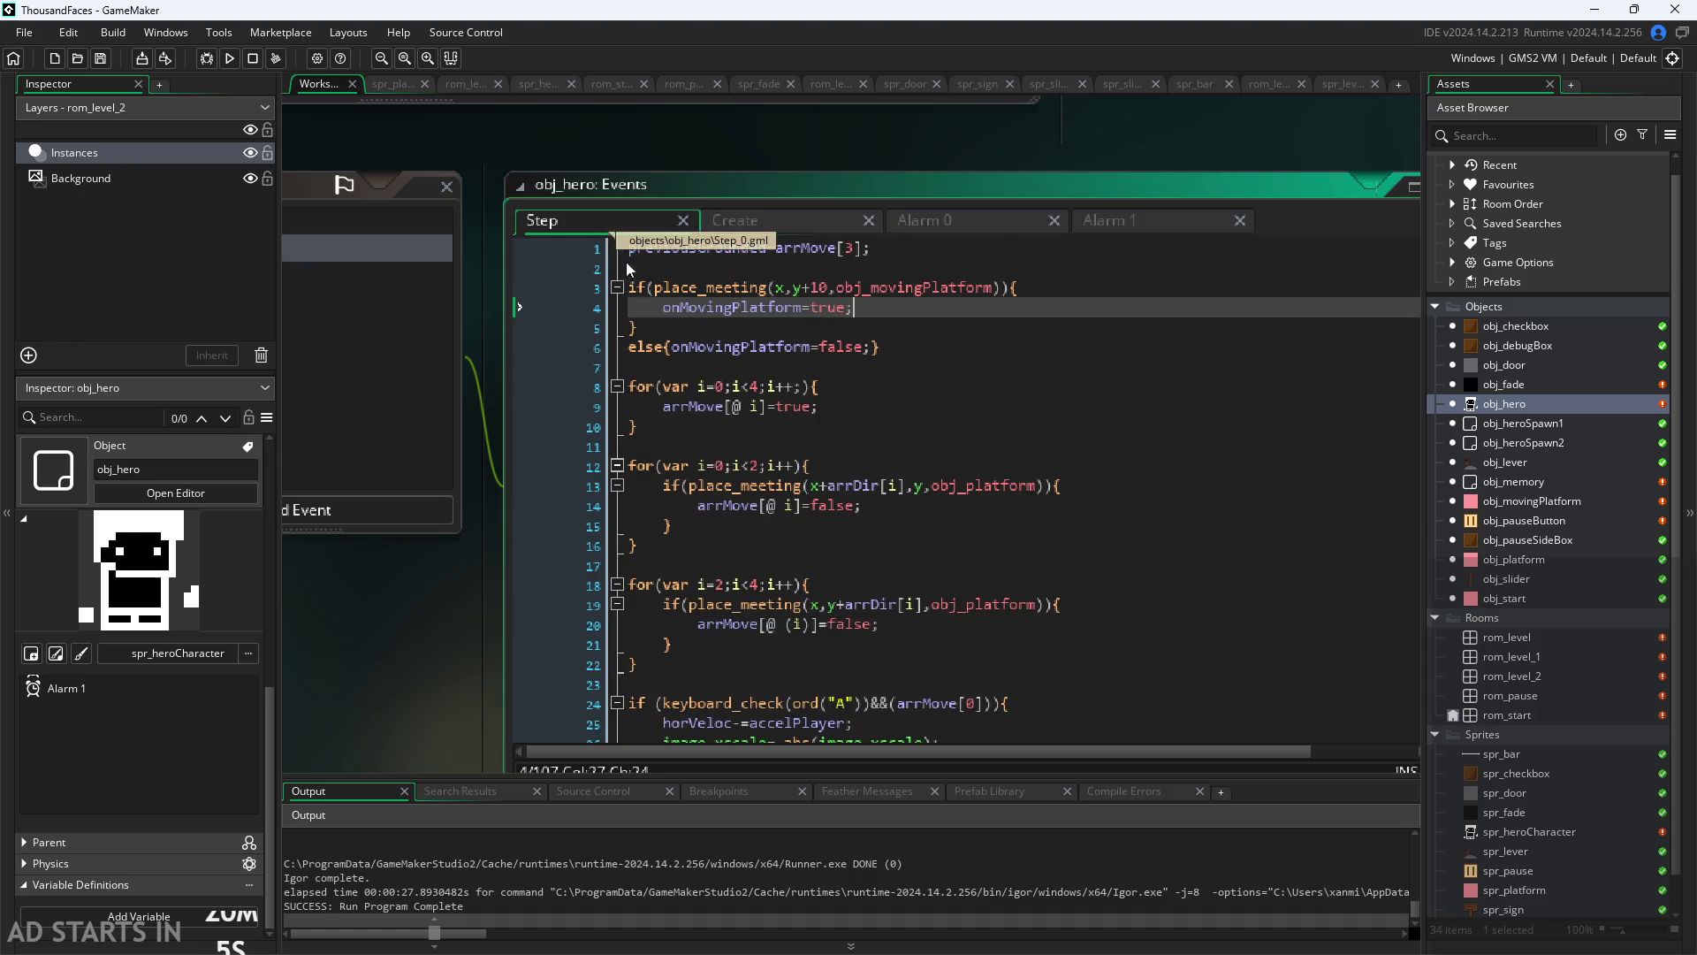
click(857, 319)
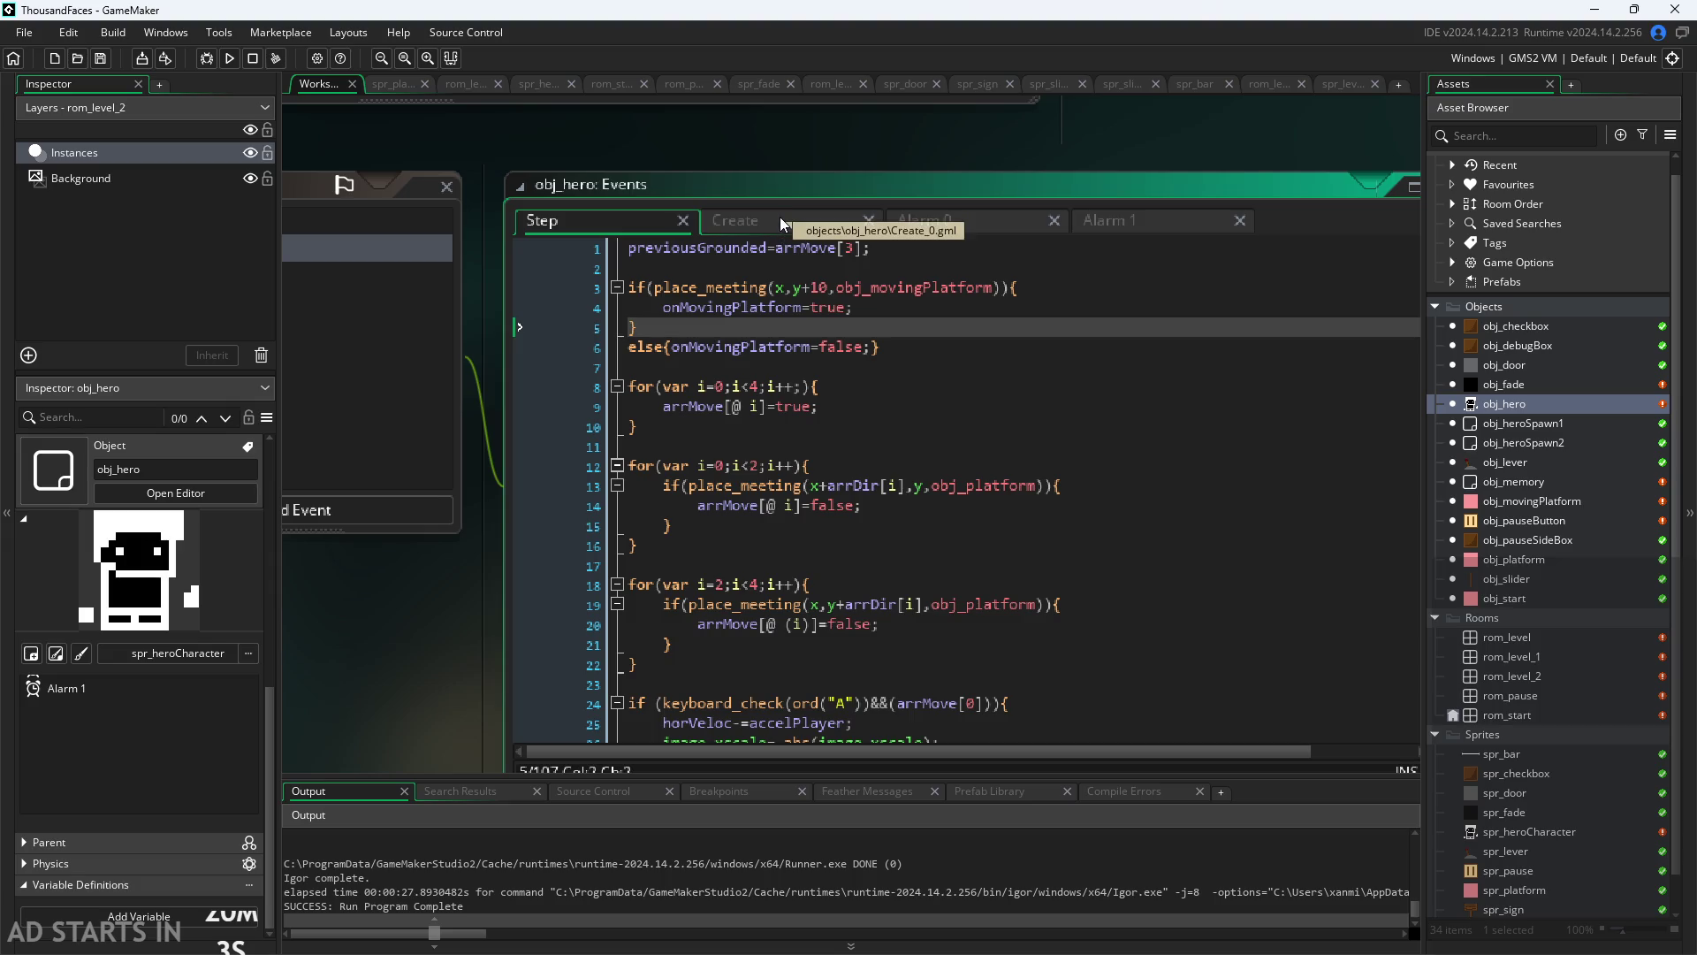
click(908, 344)
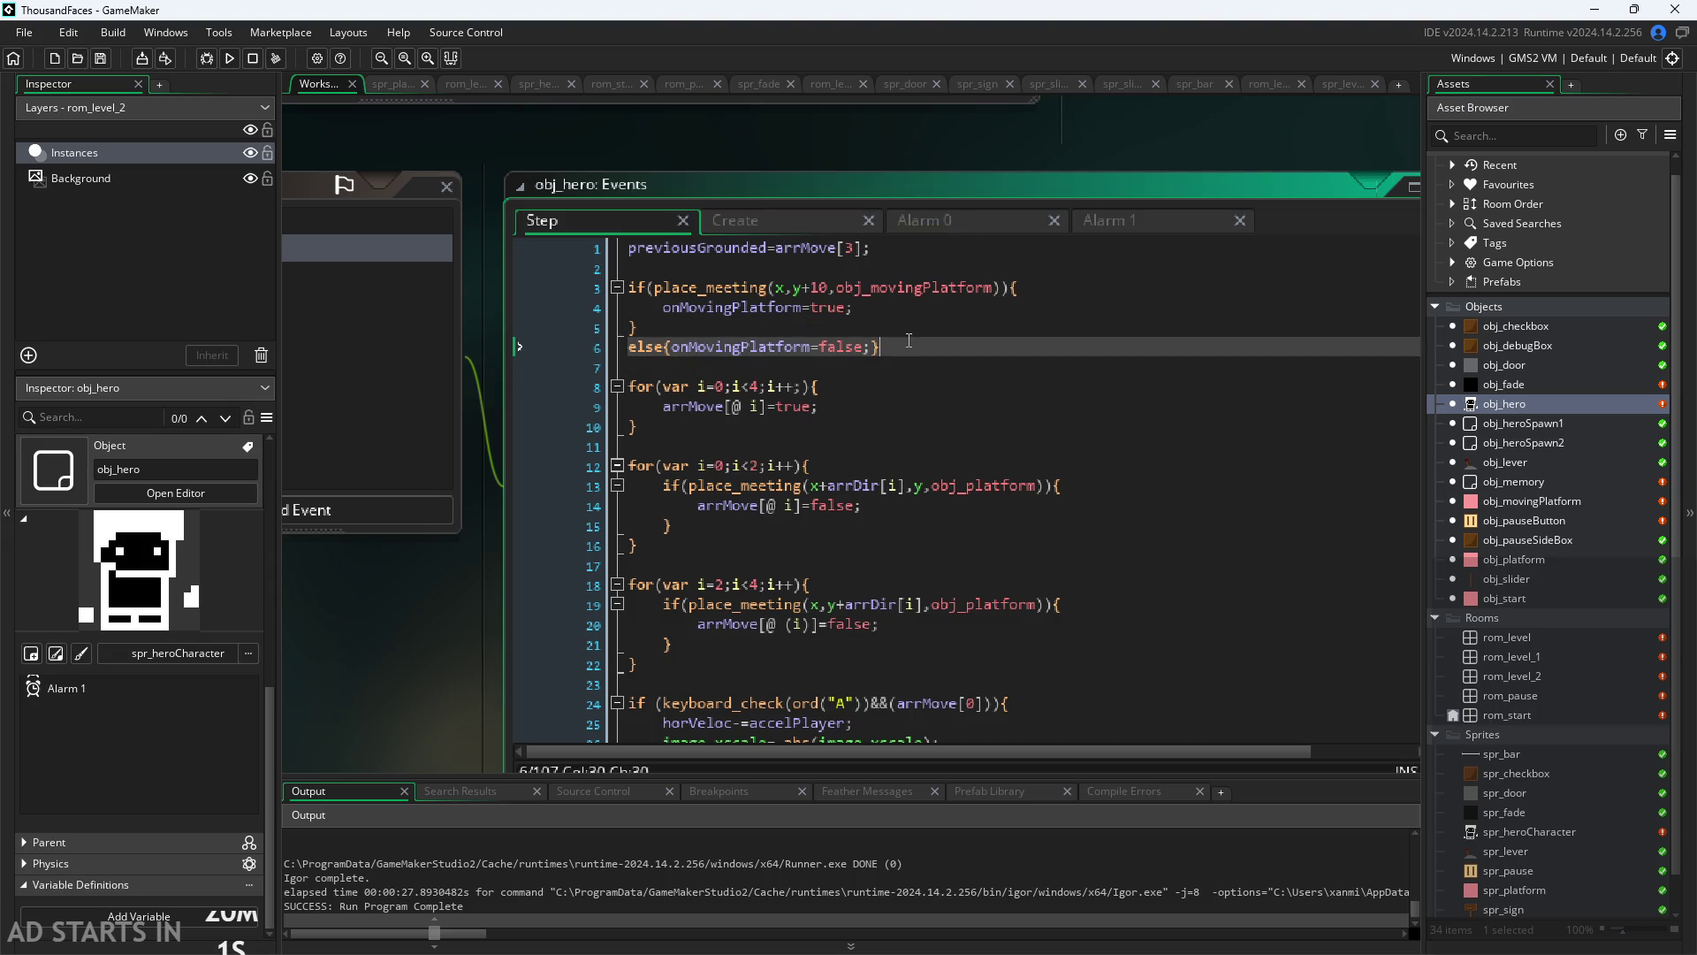
click(751, 223)
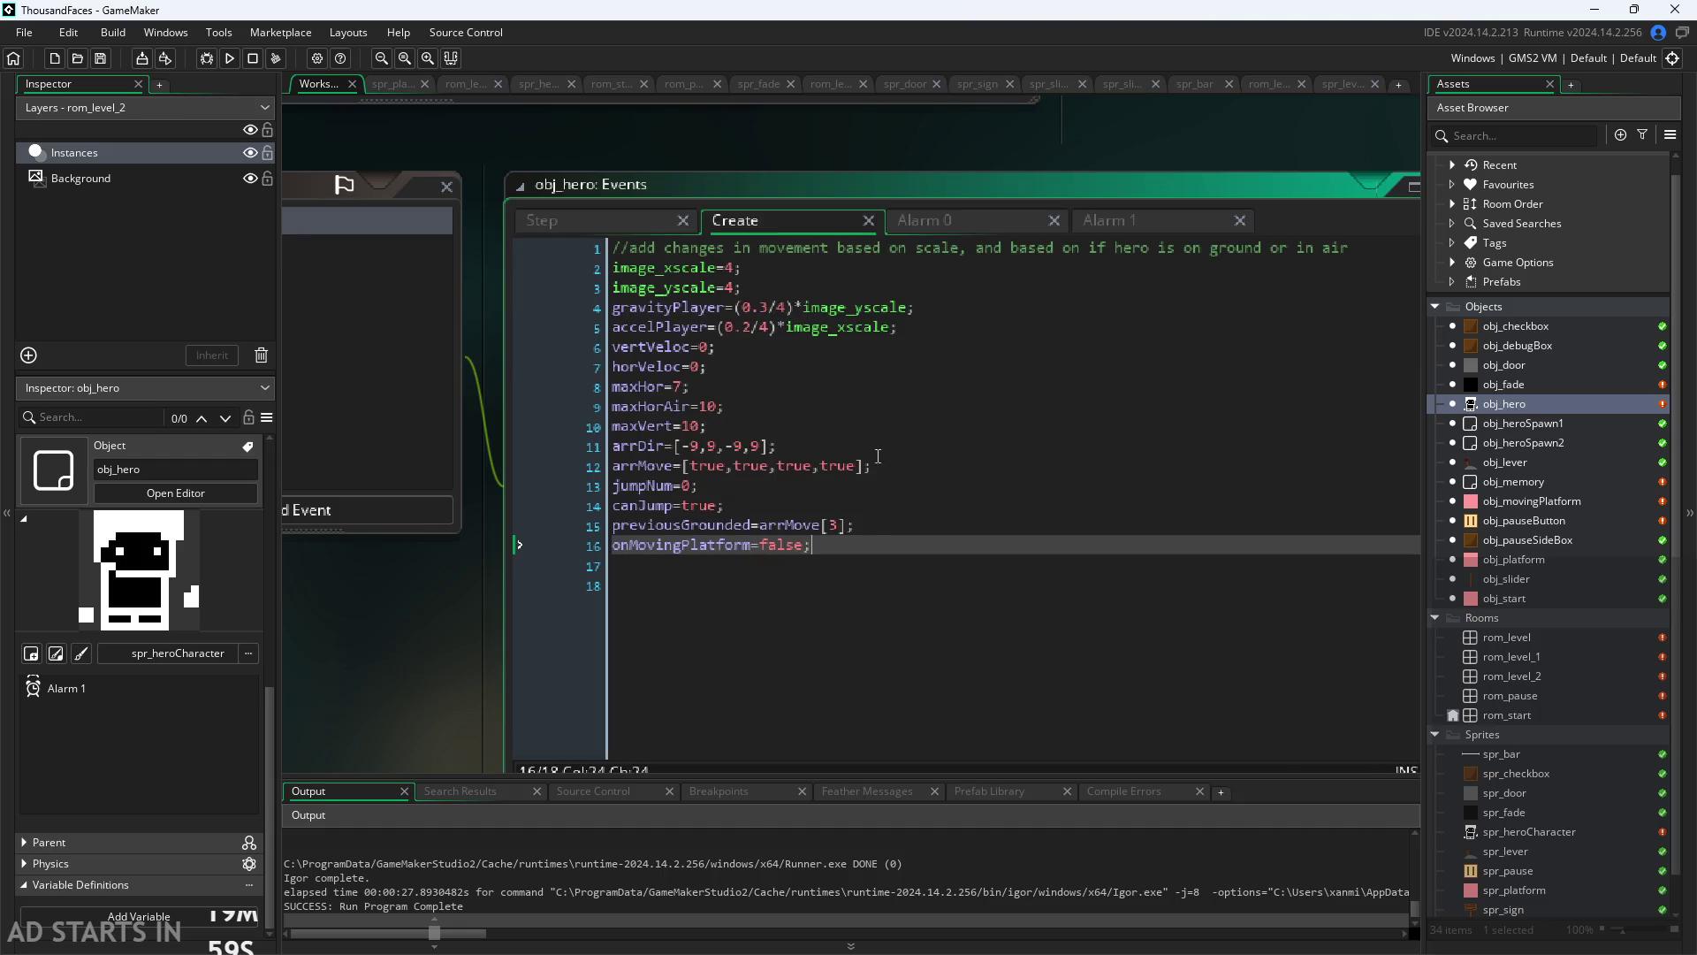
Step: Add extHorVel=0; and extVerVel=0; on new lines after onMovingPlatform=false; in the Create event
key(Return)
text(o)
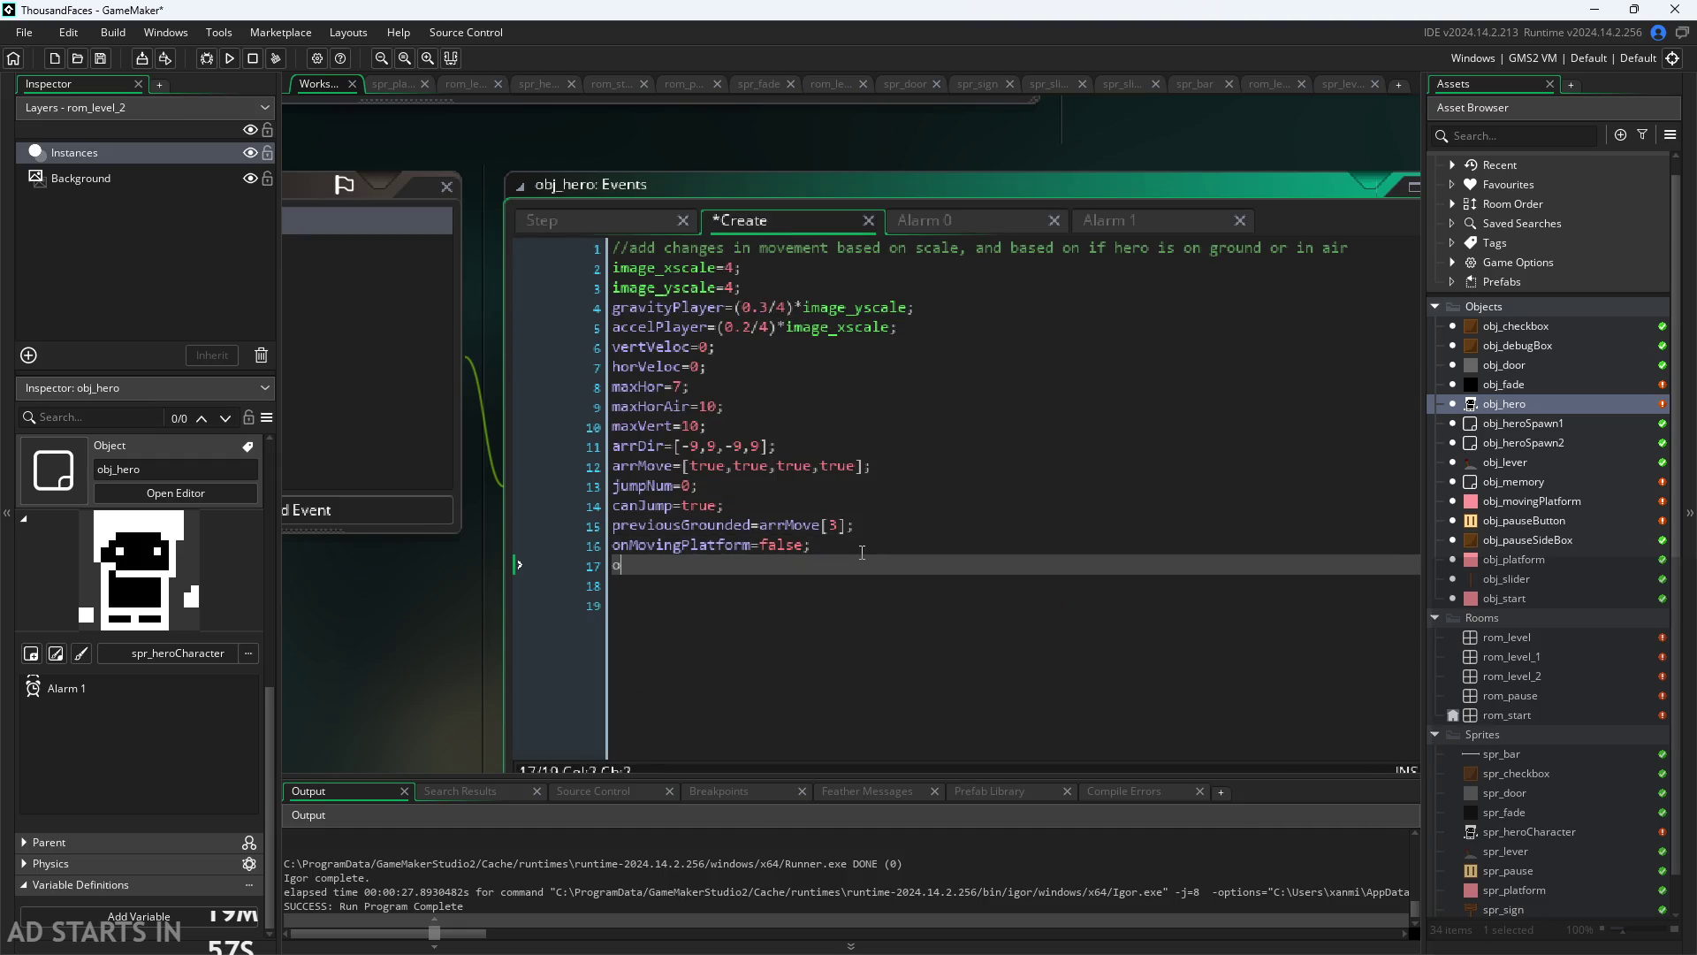
text(utSide)
key(BackSpace)
key(BackSpace)
key(BackSpace)
text(side)
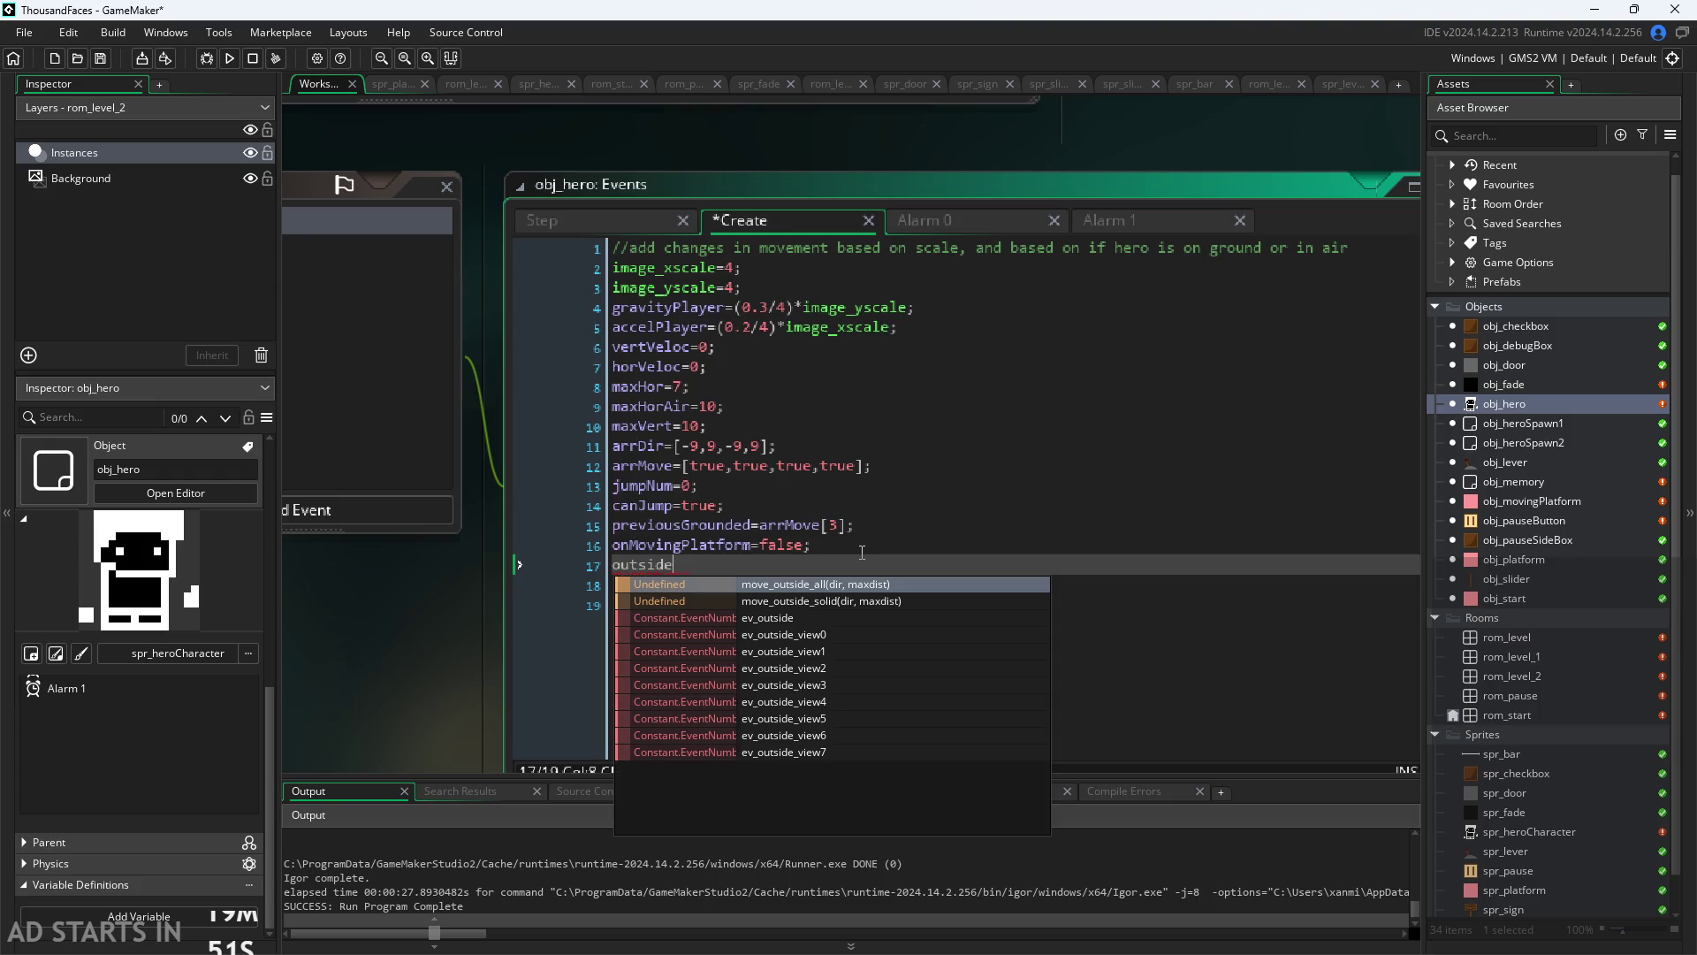
text(Ho)
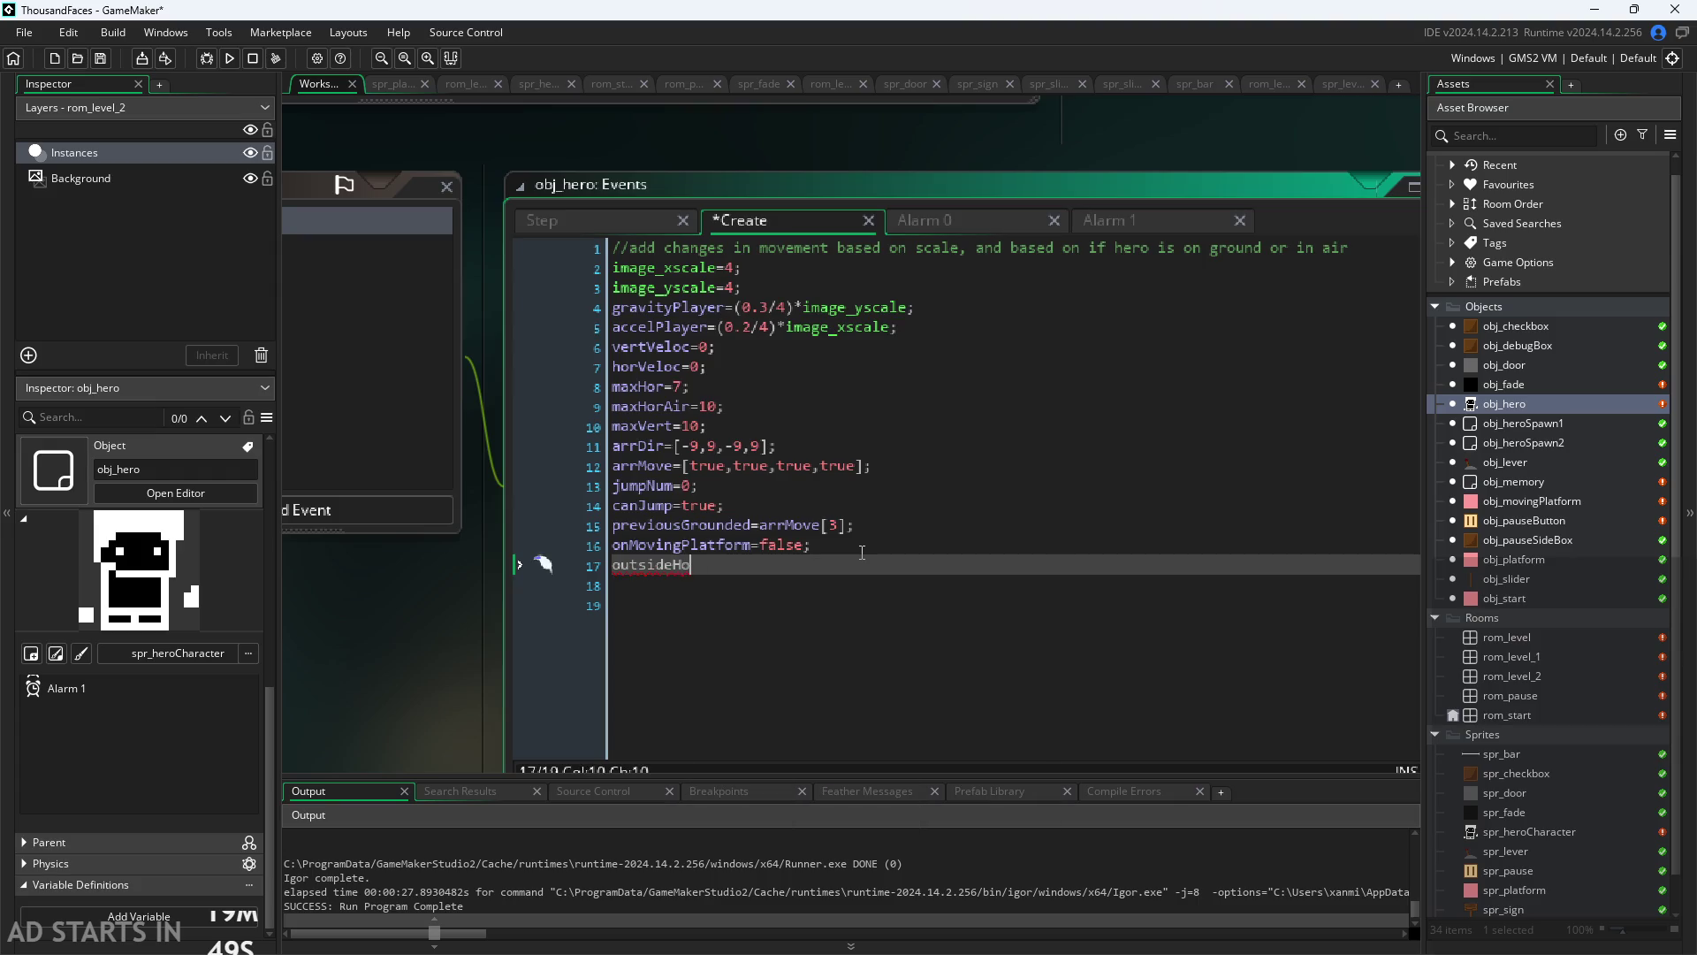
key(BackSpace)
key(BackSpace)
key(BackSpace)
text(extHo)
text(rVel)
text(=0;)
key(Return)
text(ex)
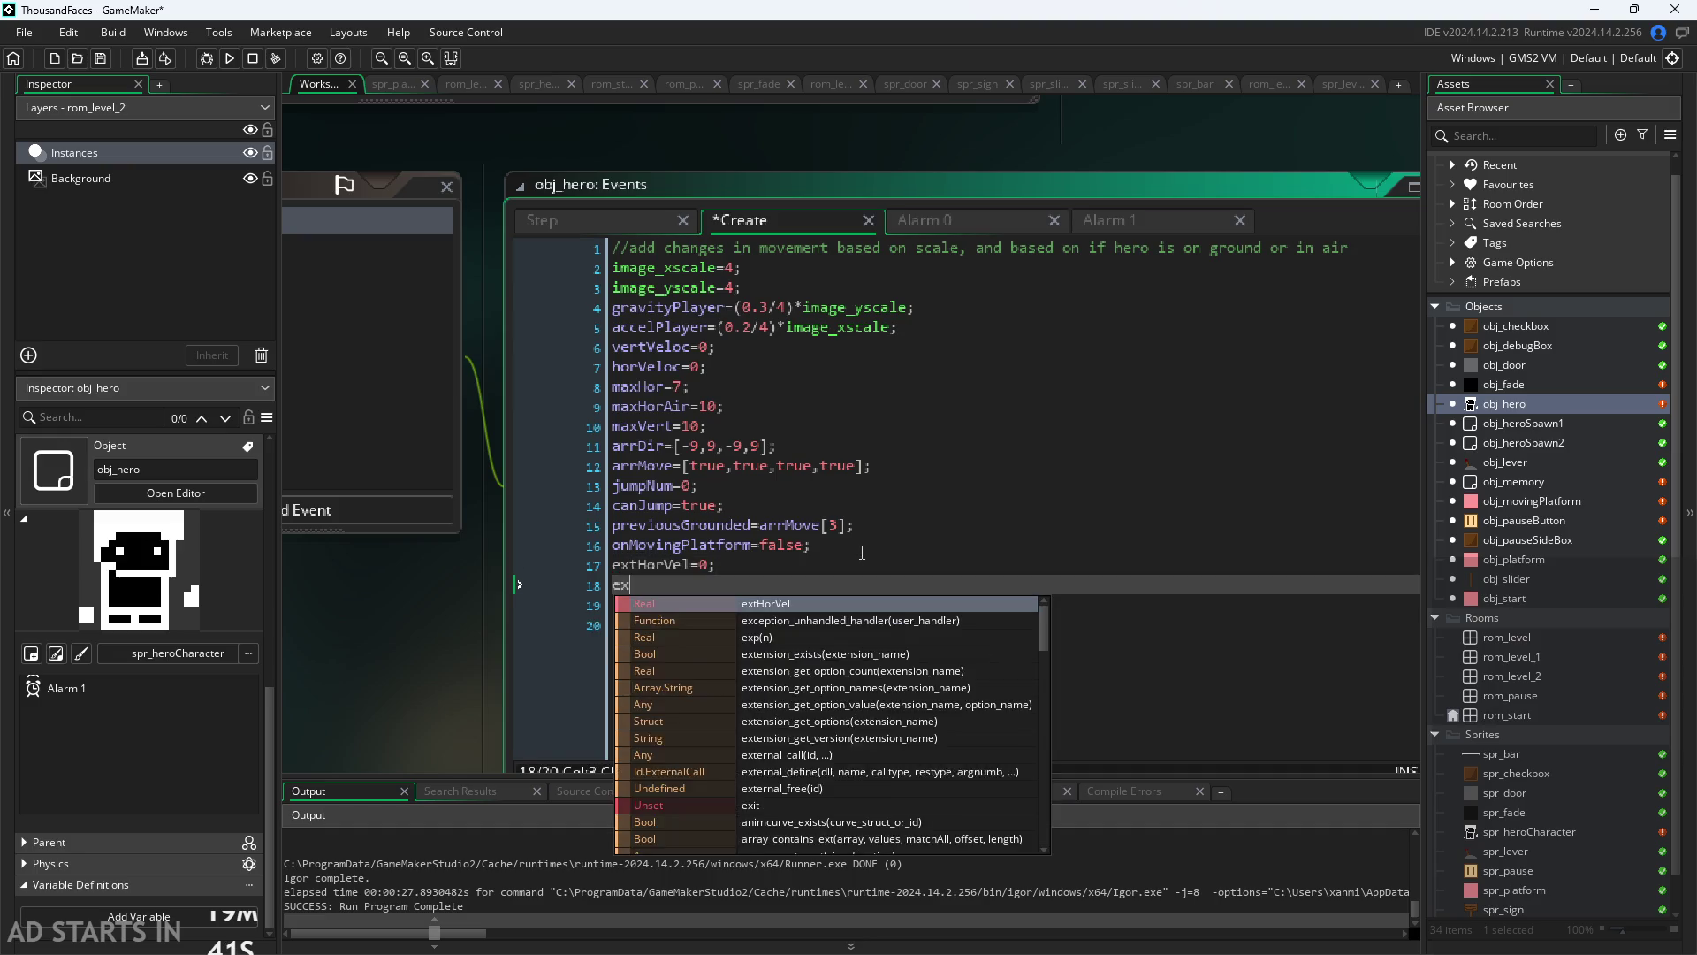
text(tVerV)
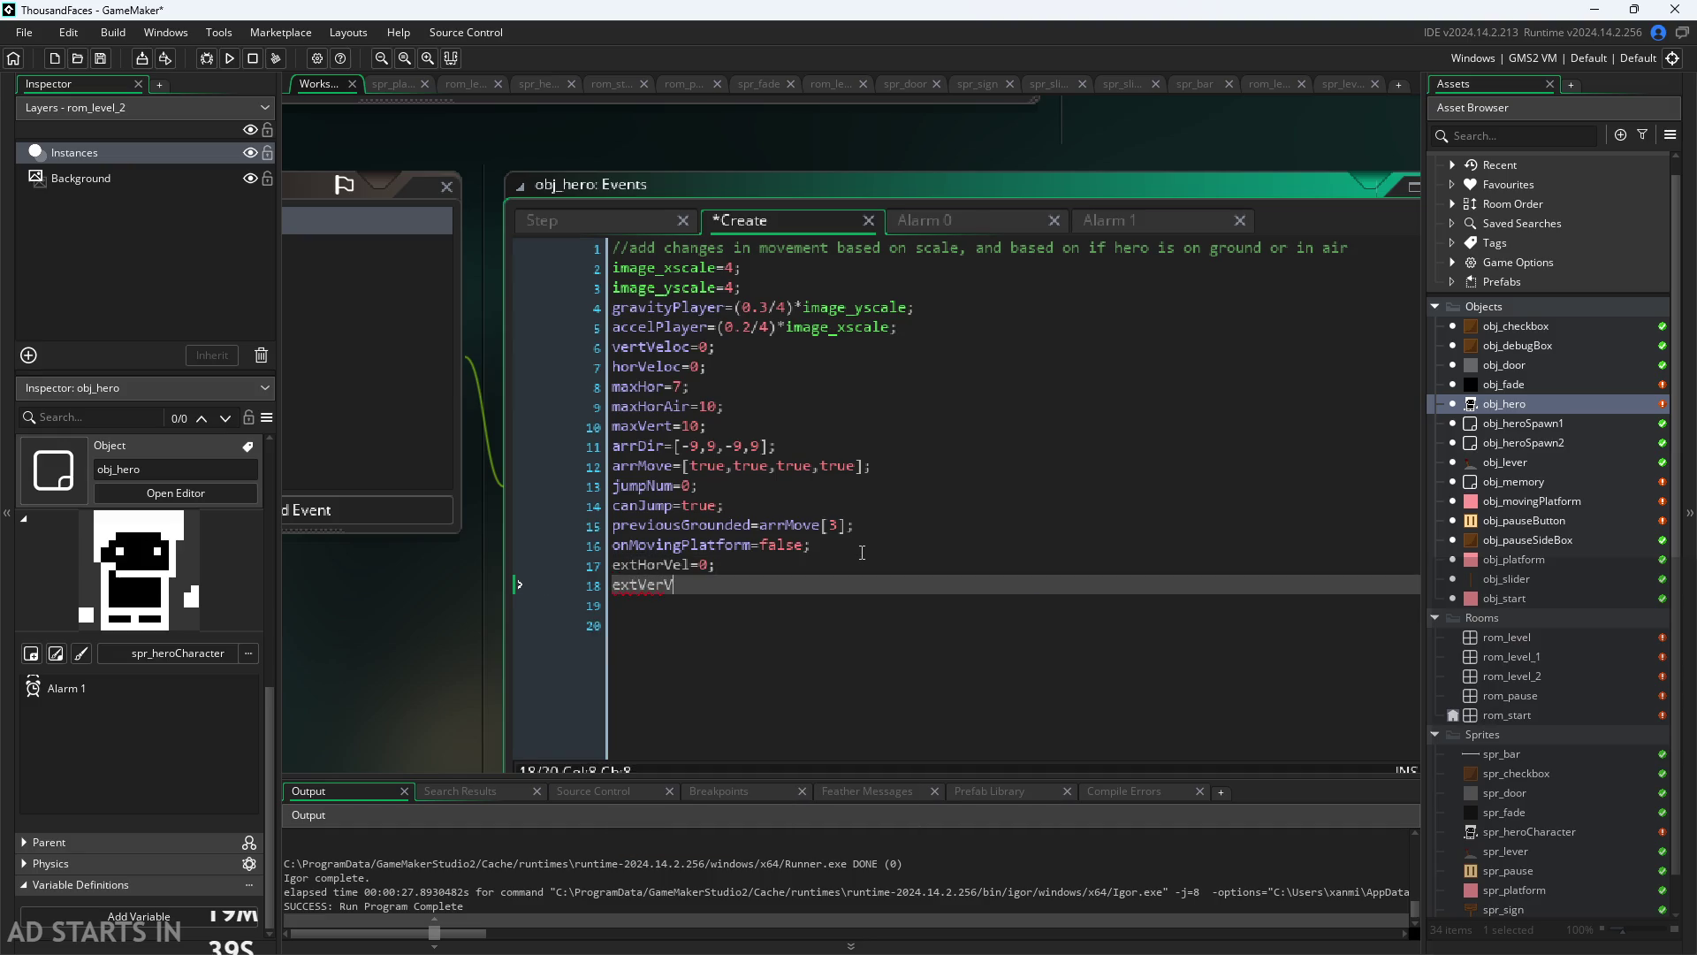
text(el=0;)
Step: Compare against the vertVeloc declaration on line 6, then return to obj_hero's Step event code
click(692, 347)
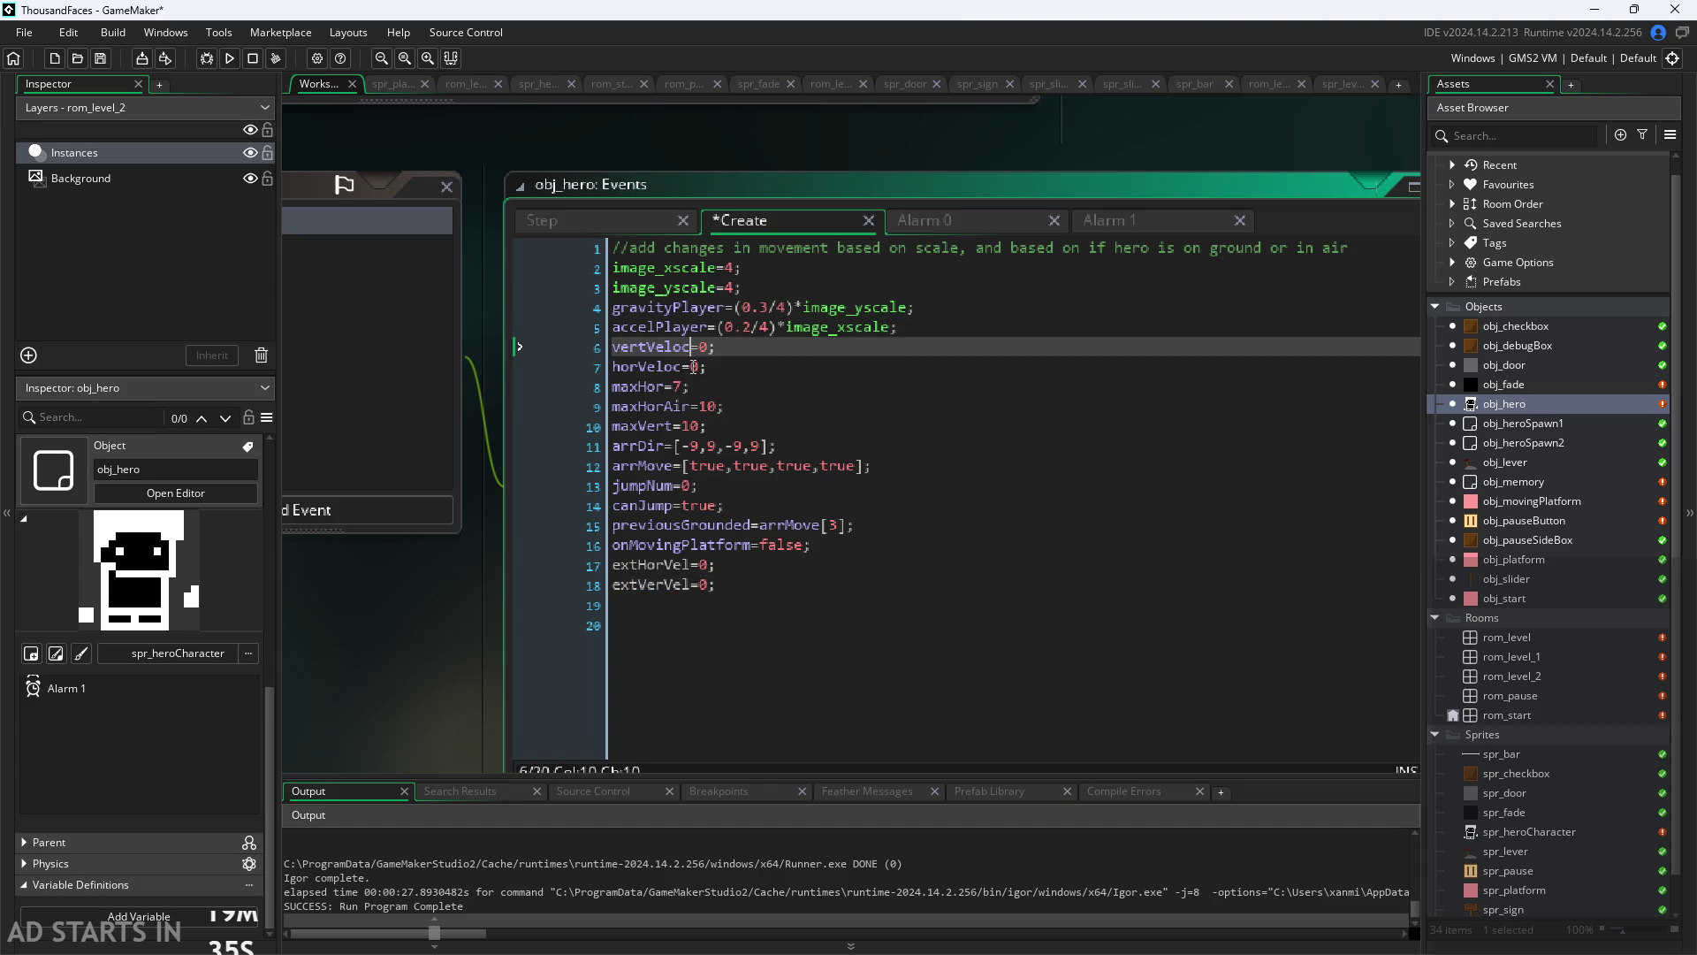
click(718, 584)
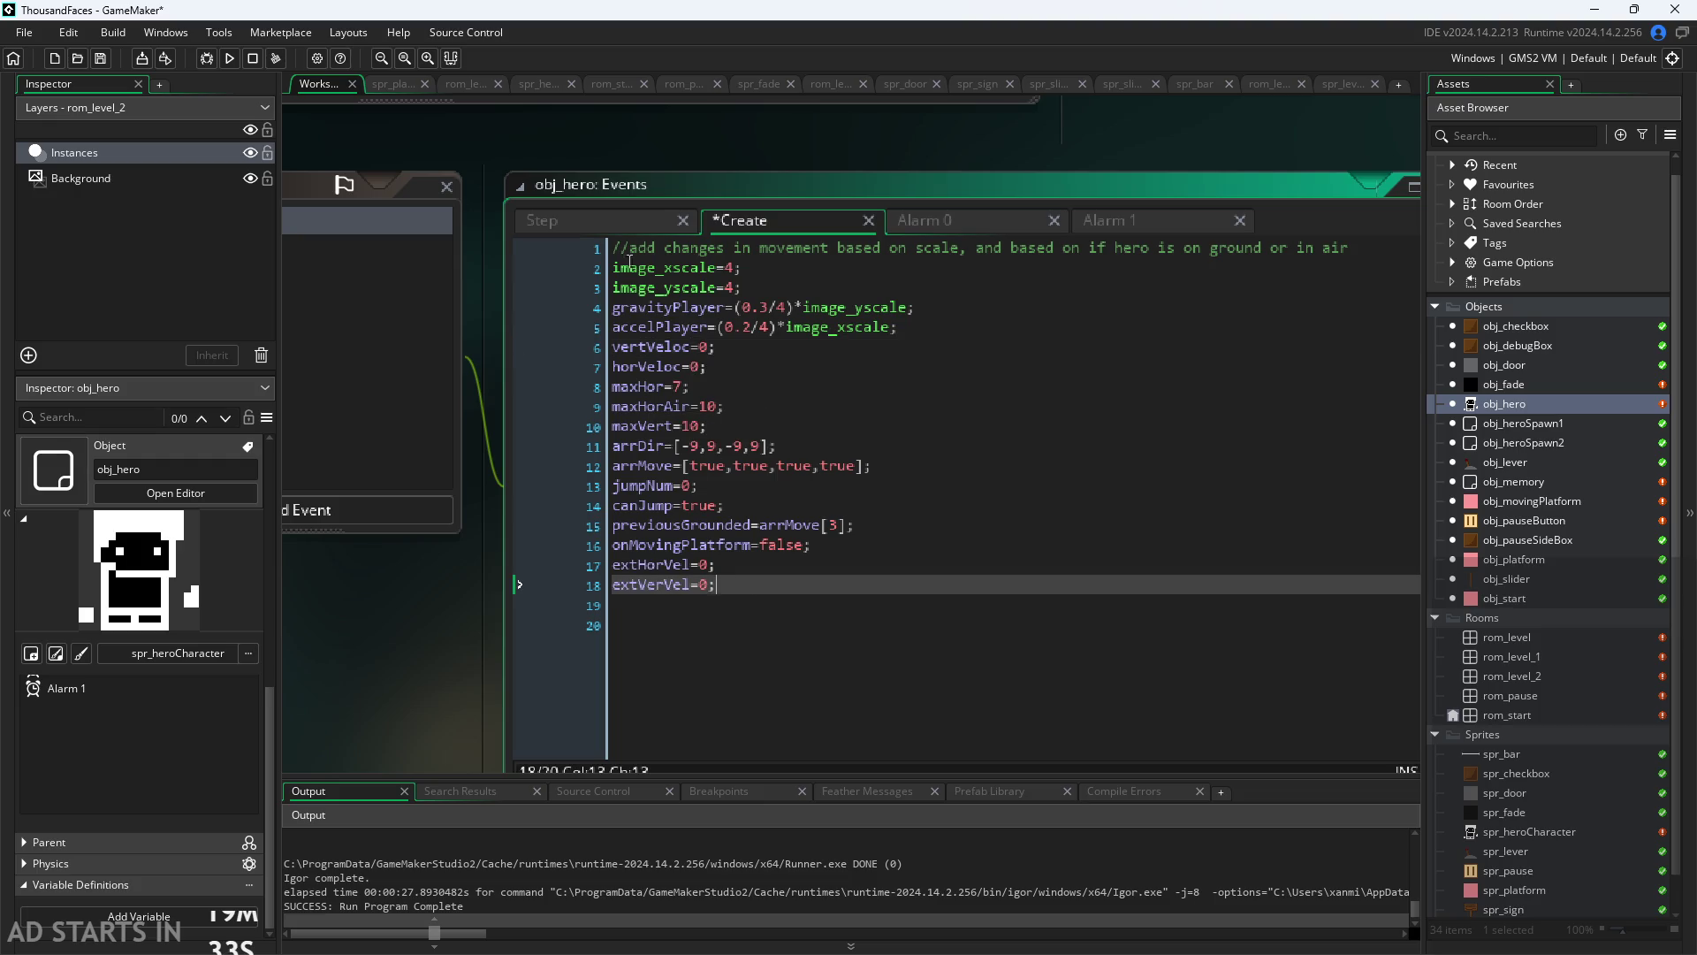
click(617, 224)
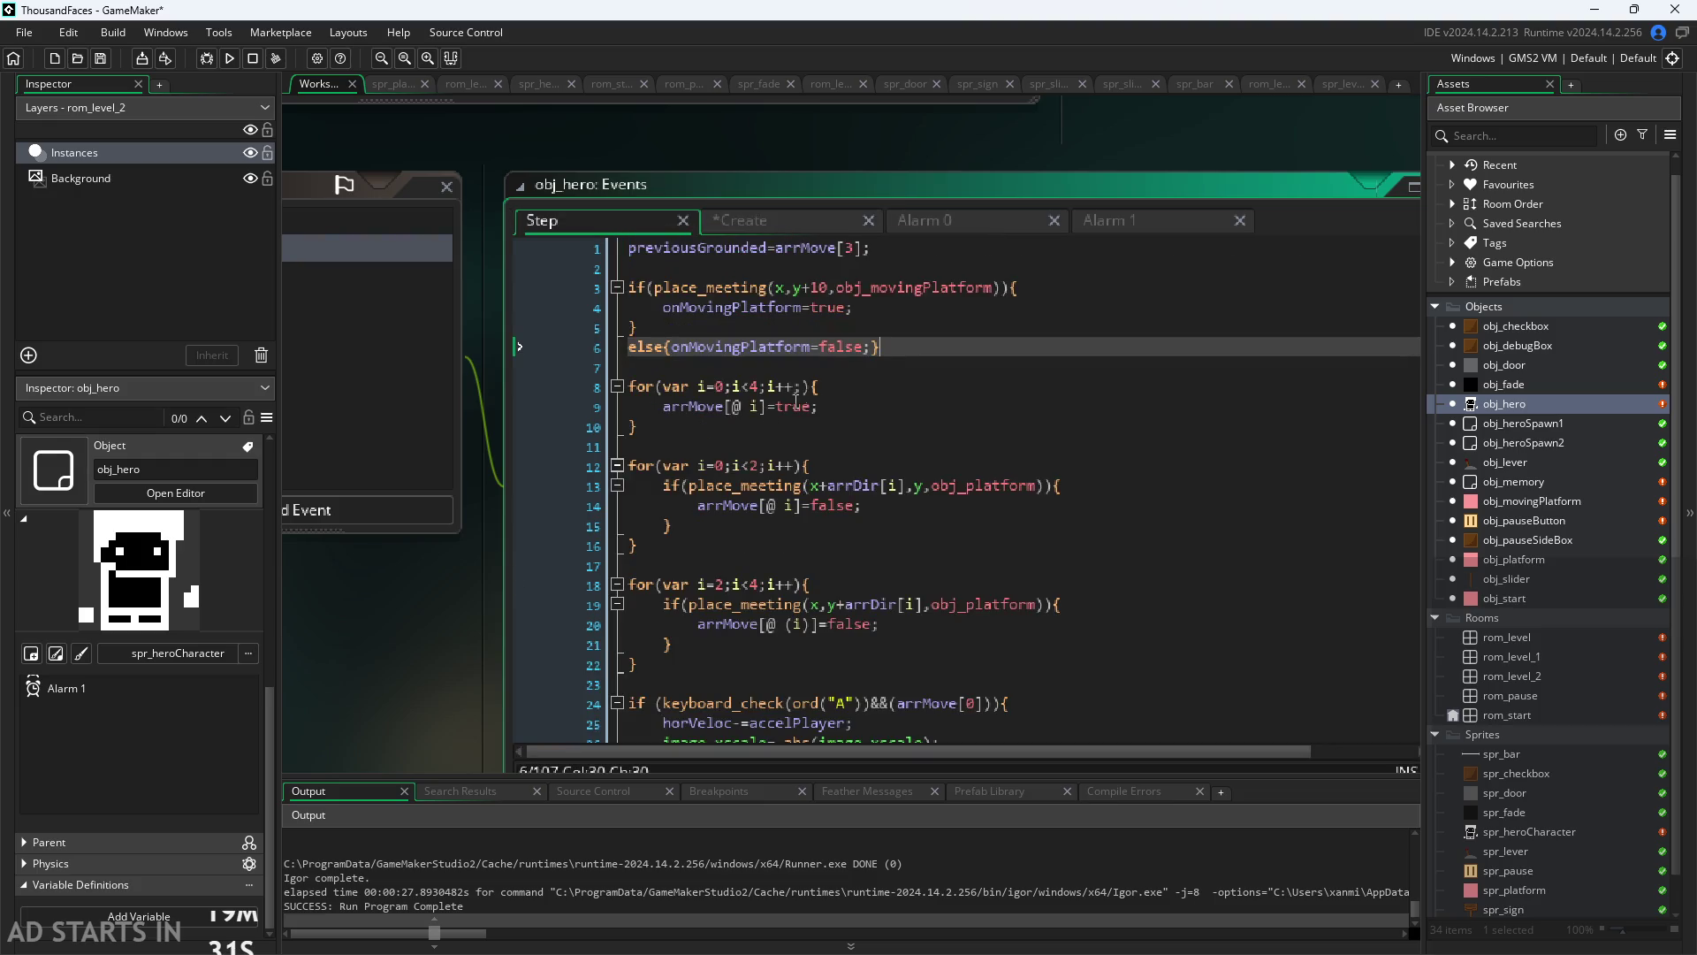
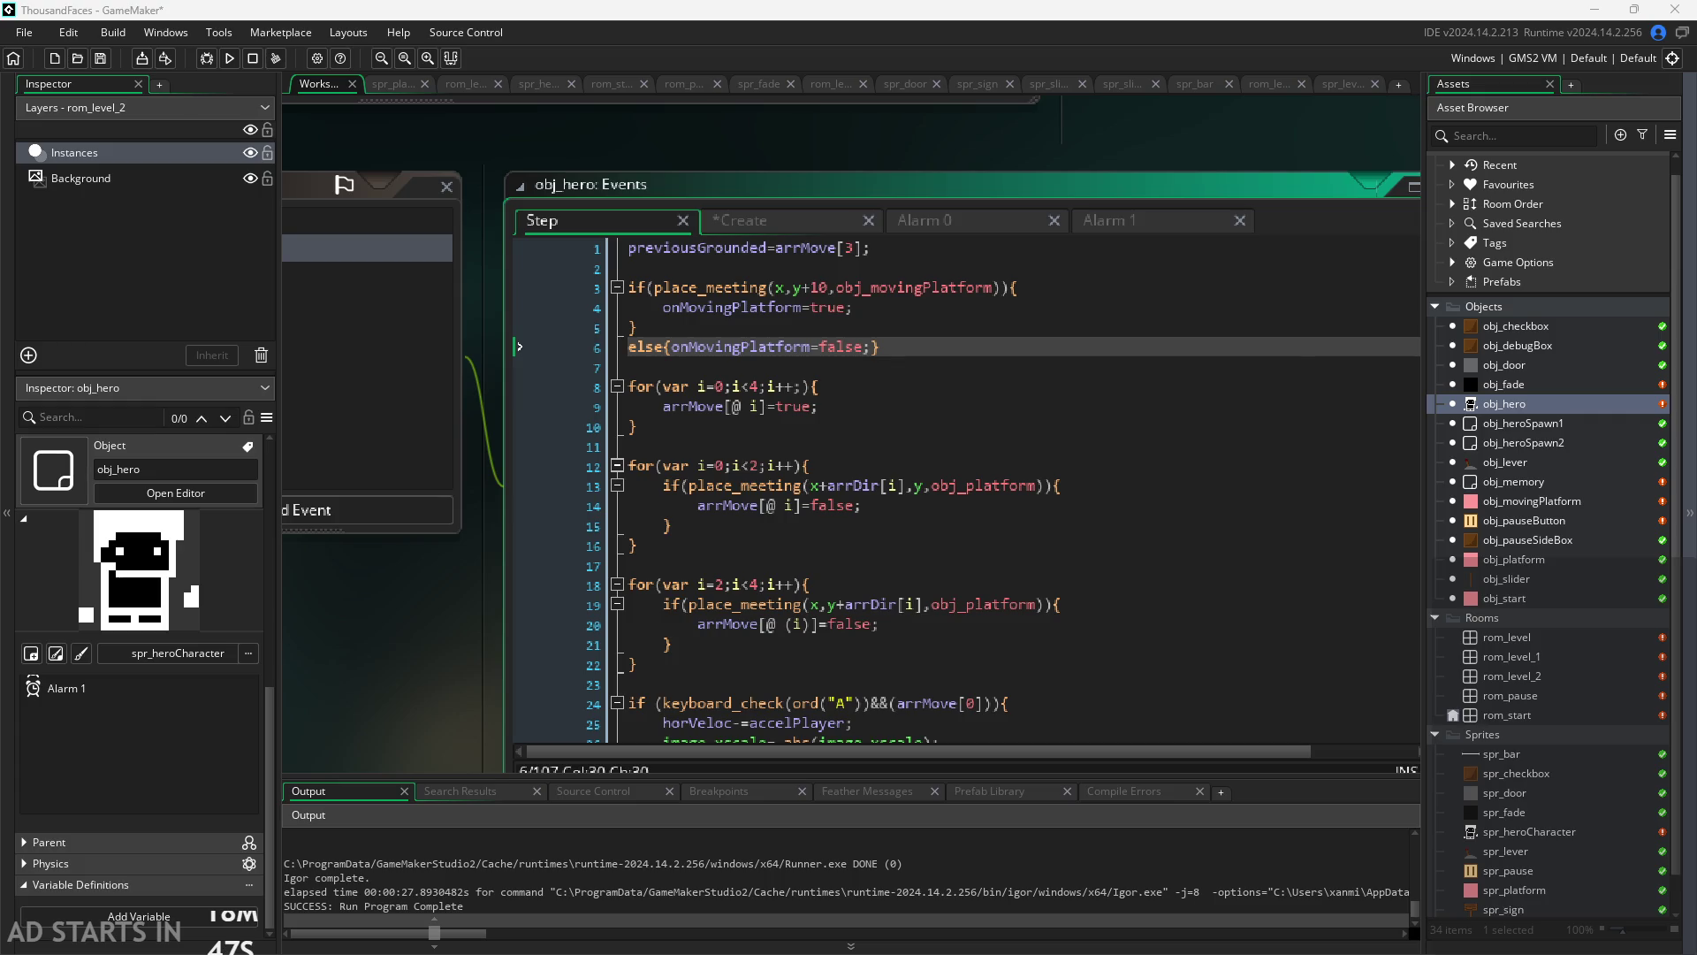
Step: After checking the GameMaker manual, set rom_level_2's moving platform By to 500 and return to obj_hero's Step code
click(398, 32)
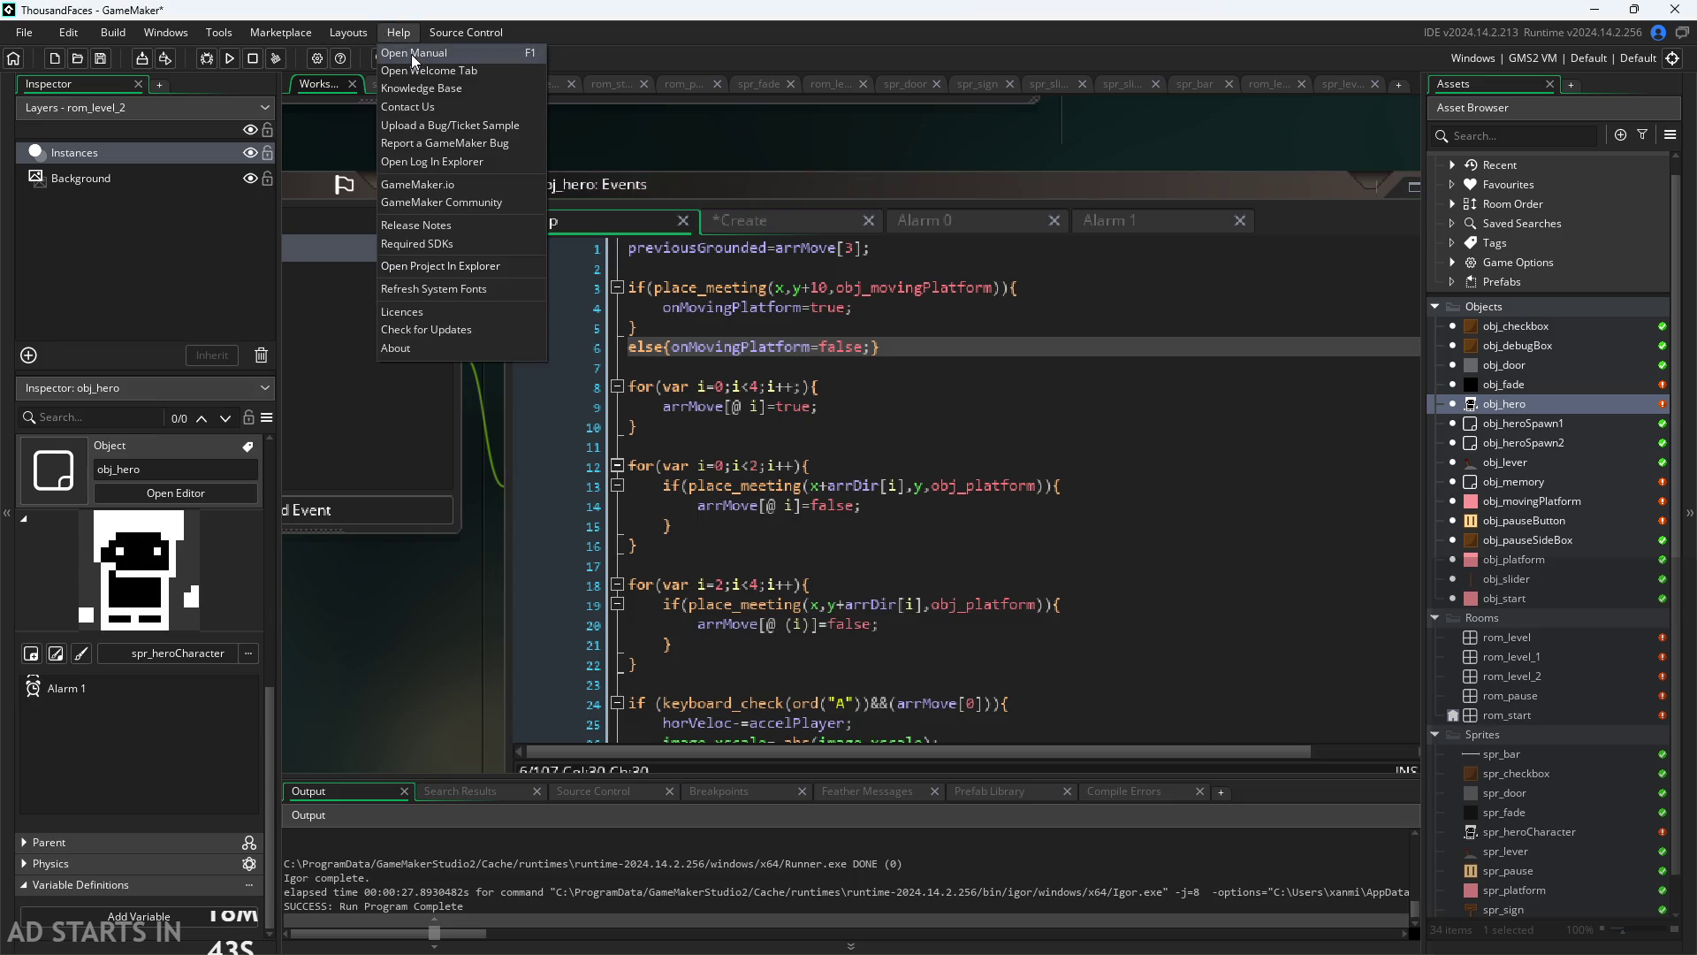
click(411, 55)
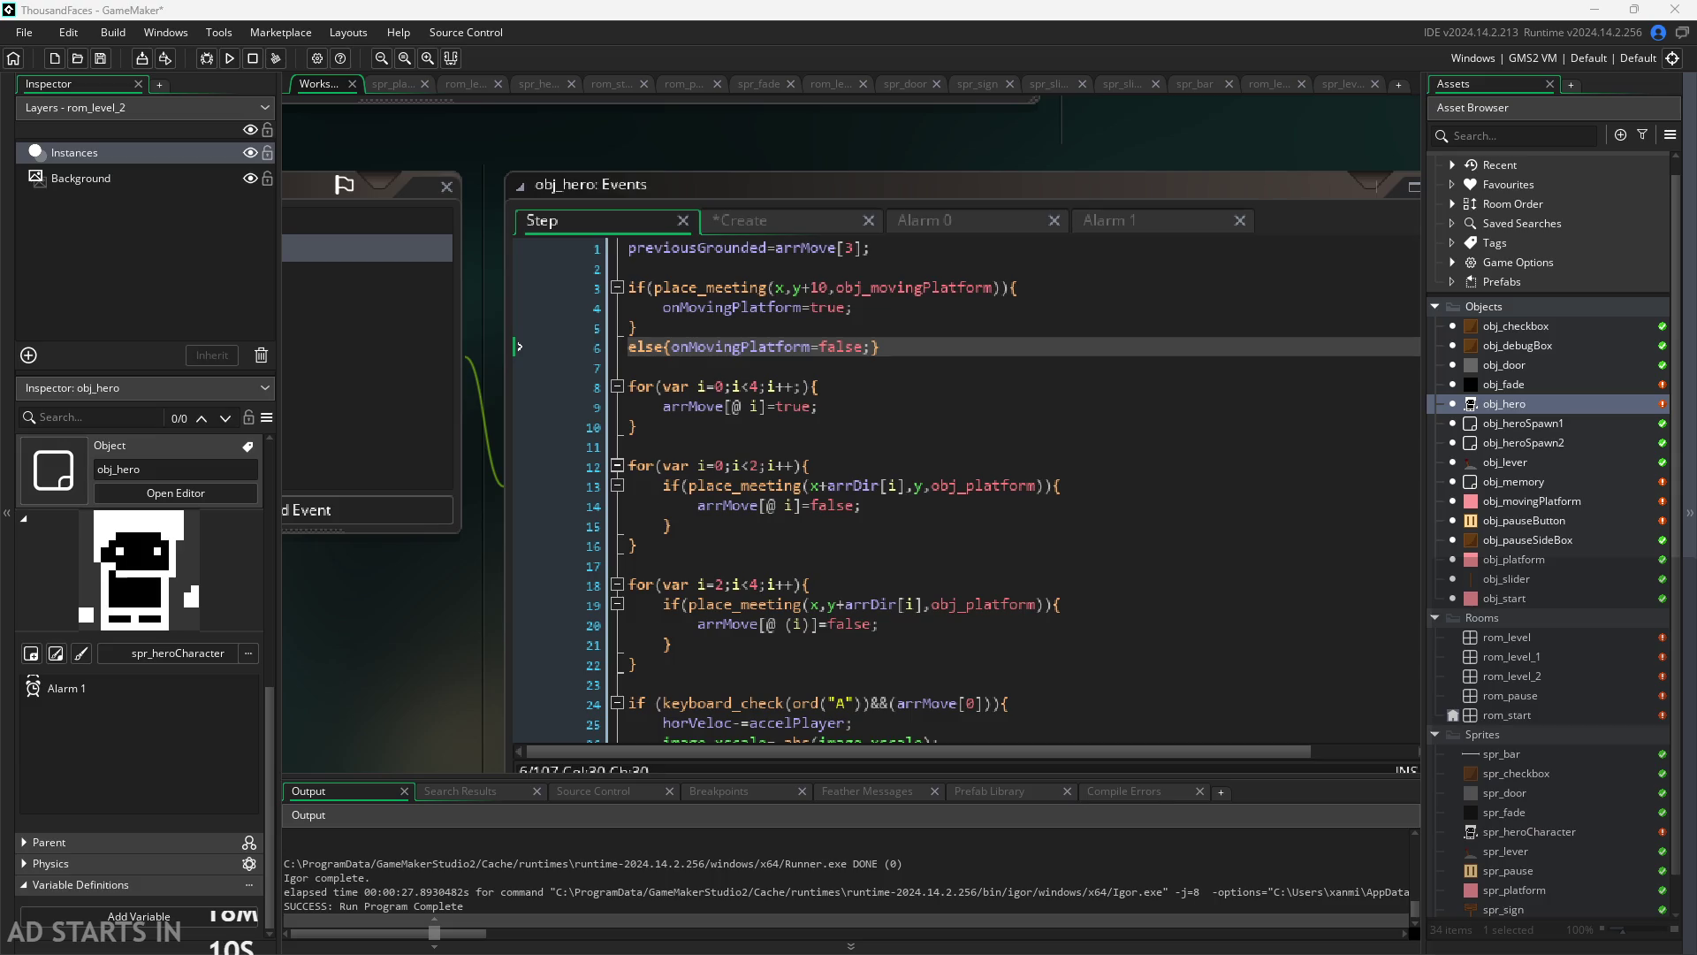
double_click(1545, 675)
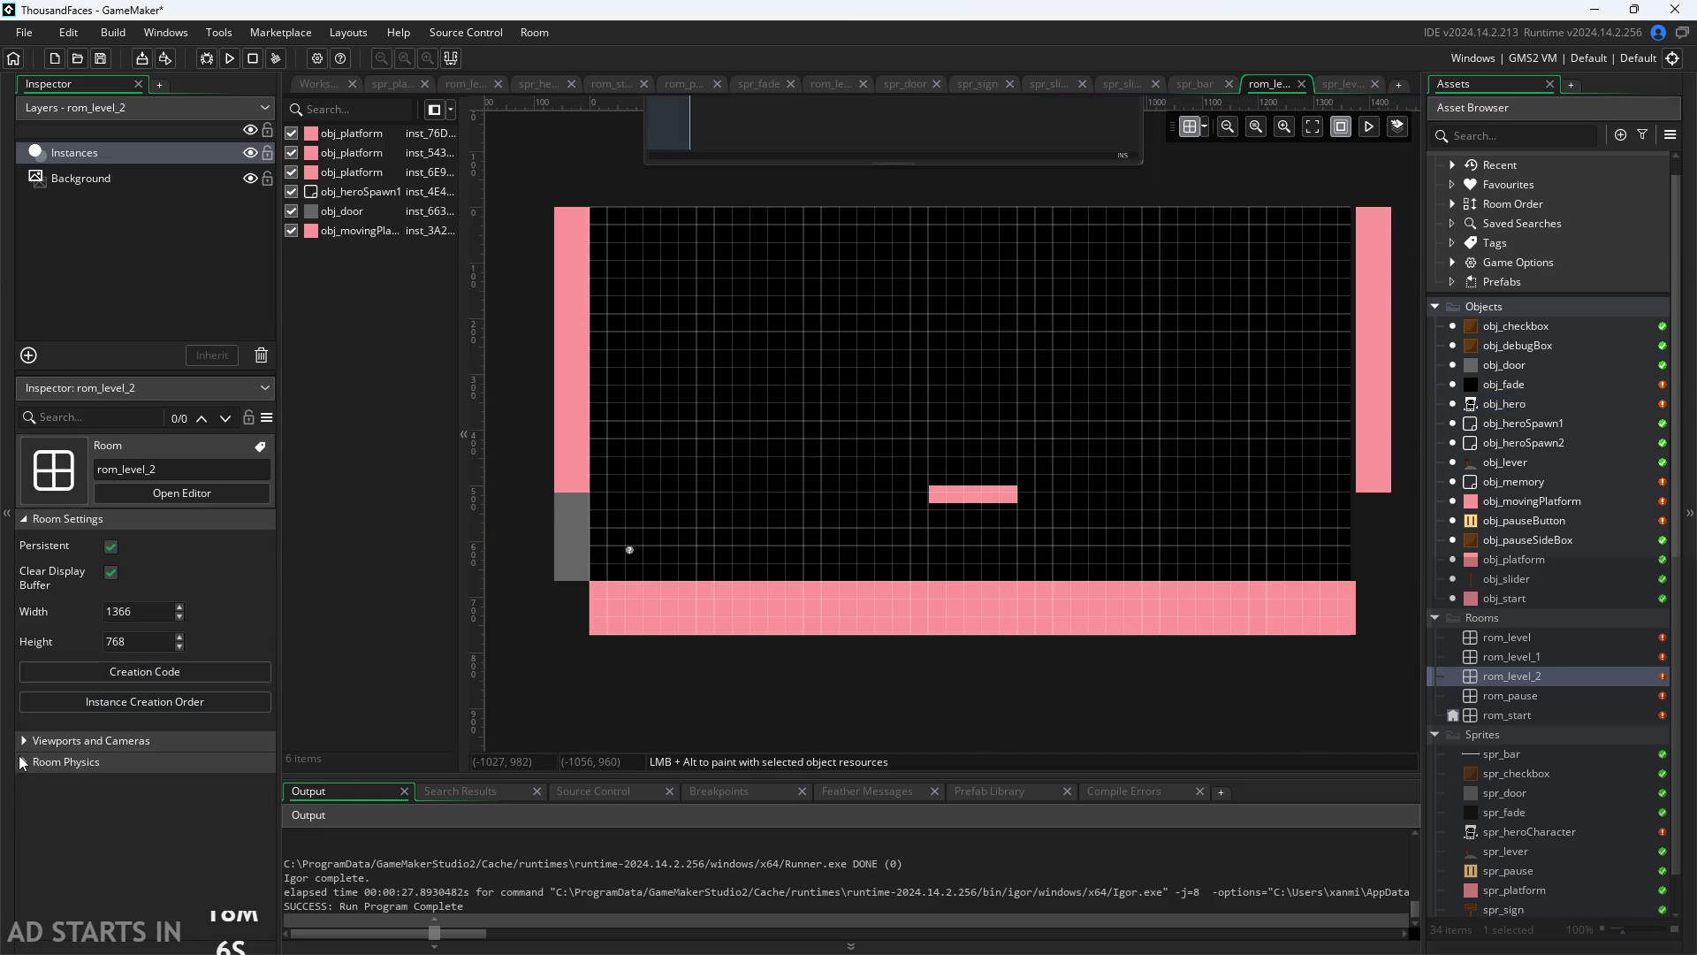
click(955, 502)
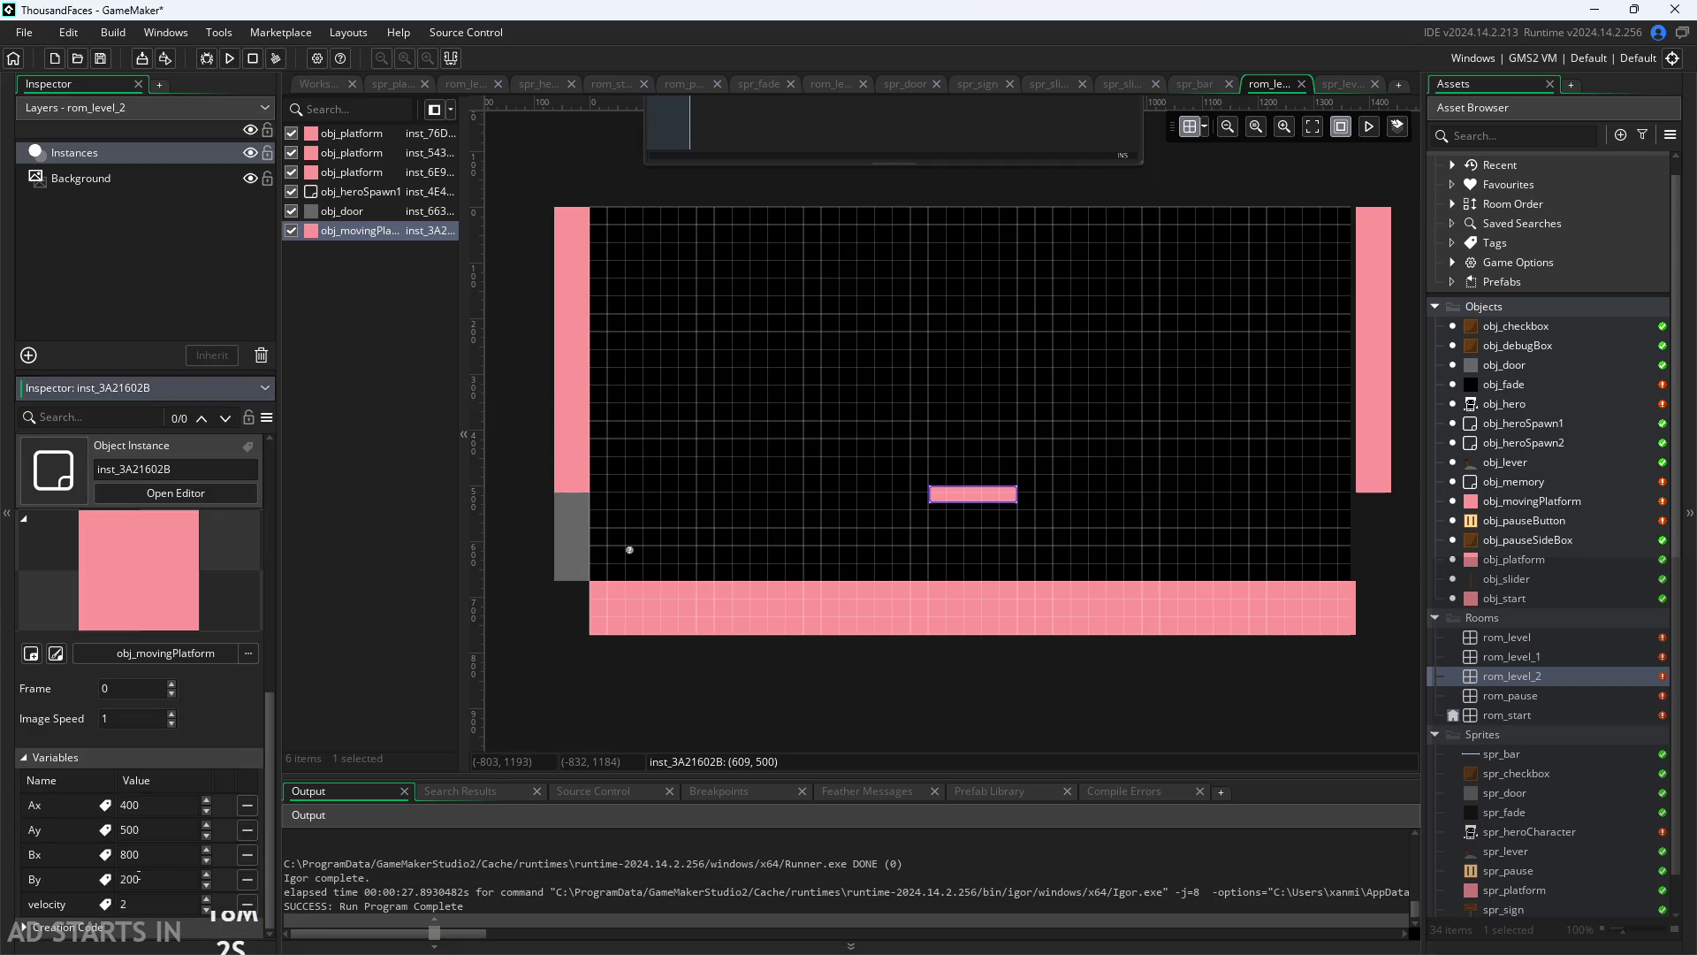
click(135, 879)
text(5)
click(371, 530)
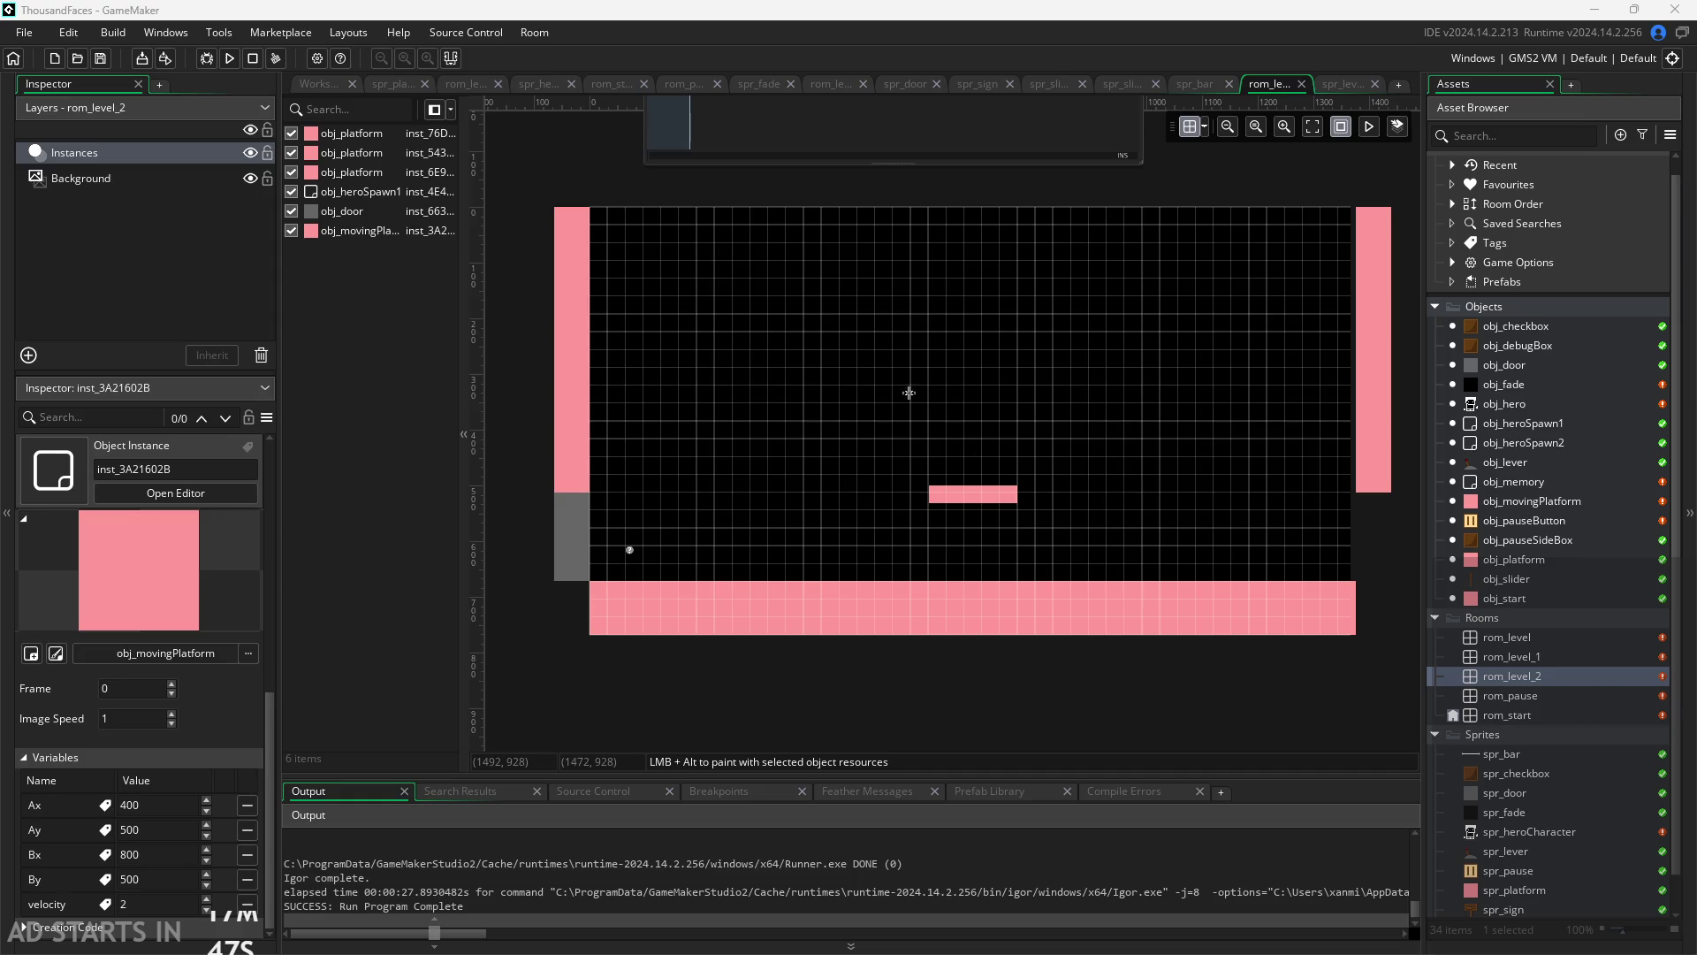
click(319, 84)
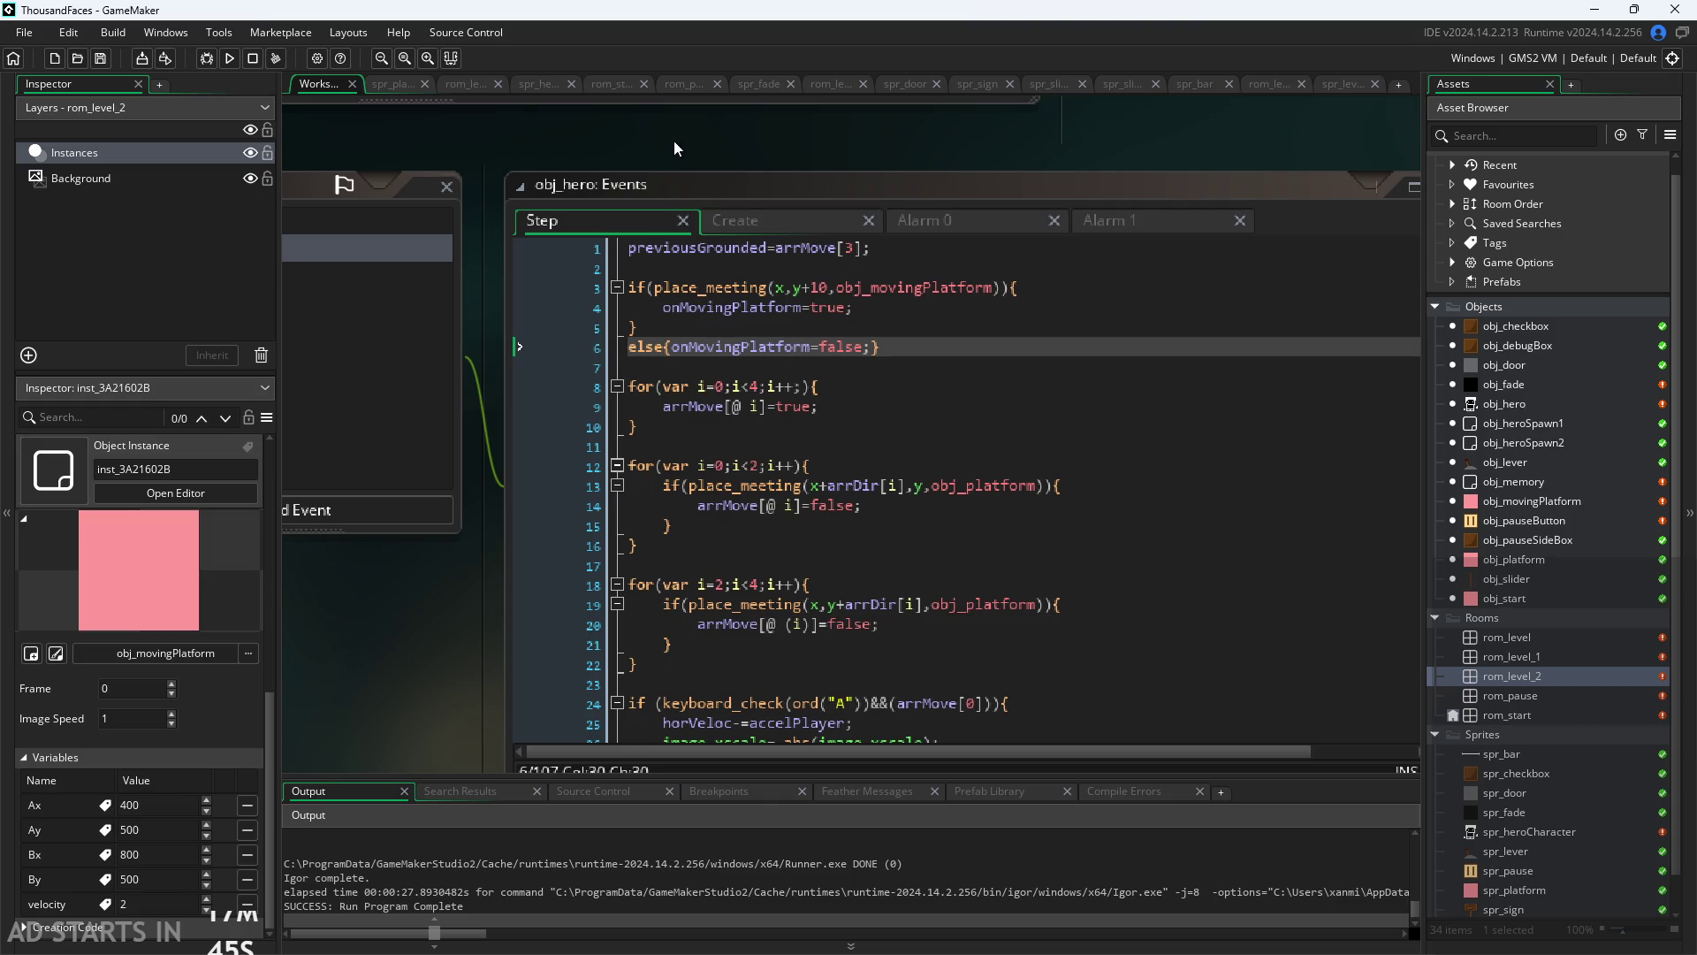
Step: Review the properties of obj_movingPlatform and obj_platform in the Asset Browser
scroll(674, 141, down, 2)
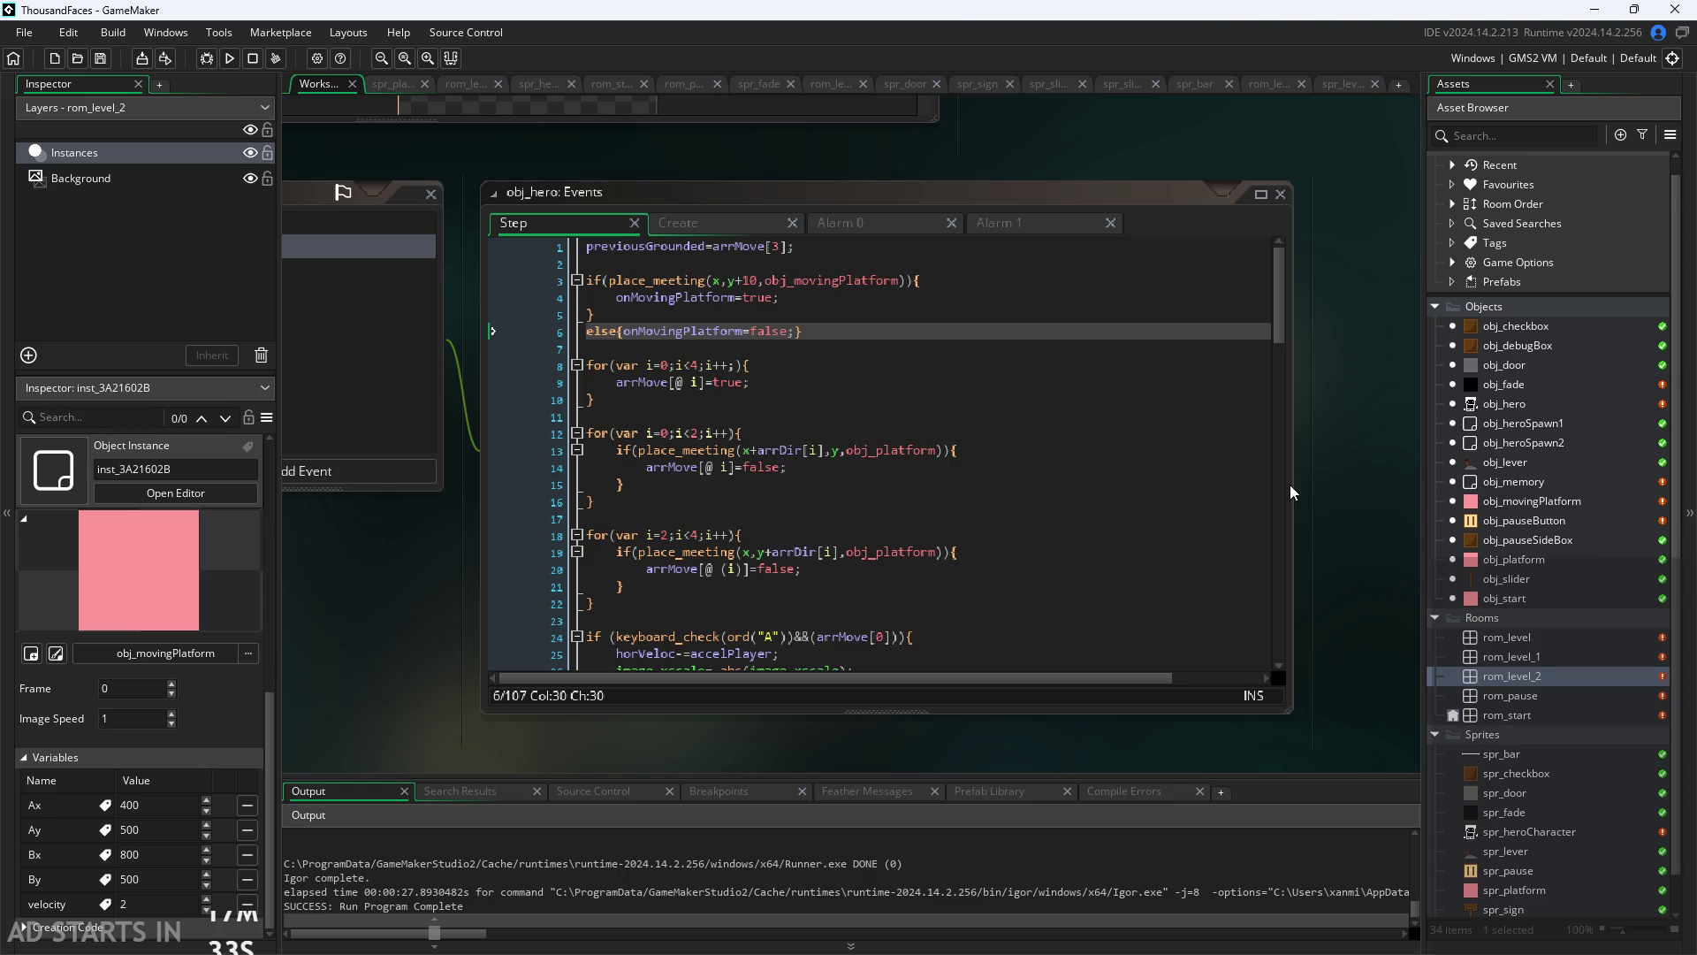
click(1522, 497)
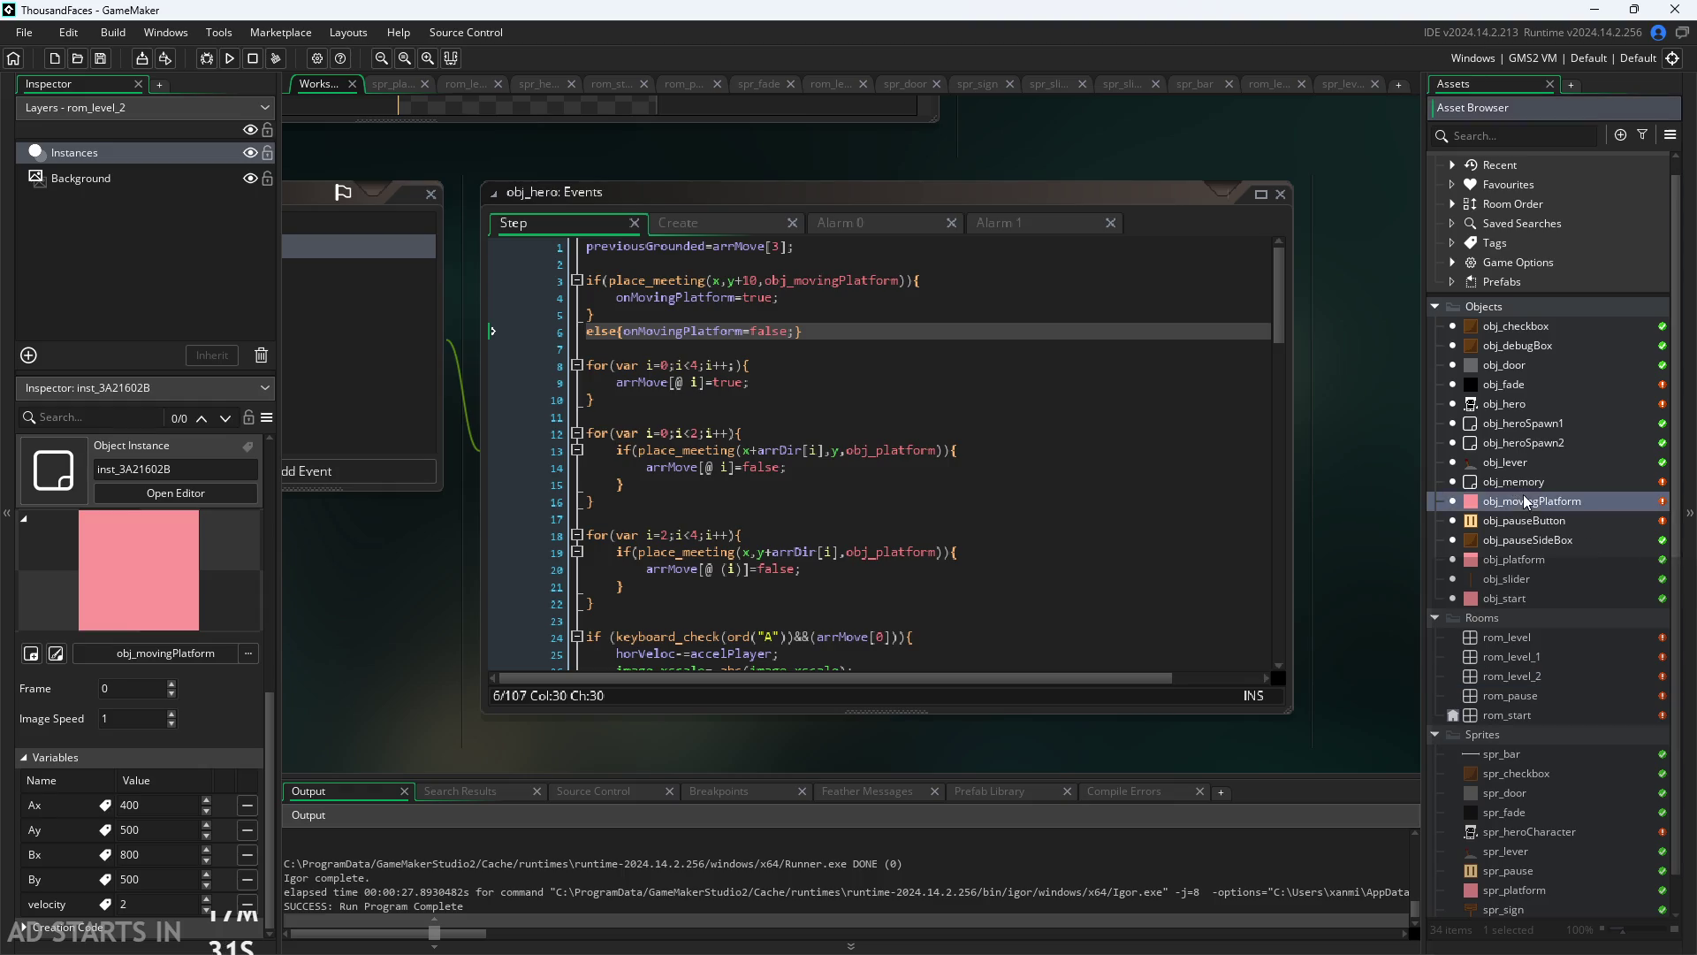
click(1522, 562)
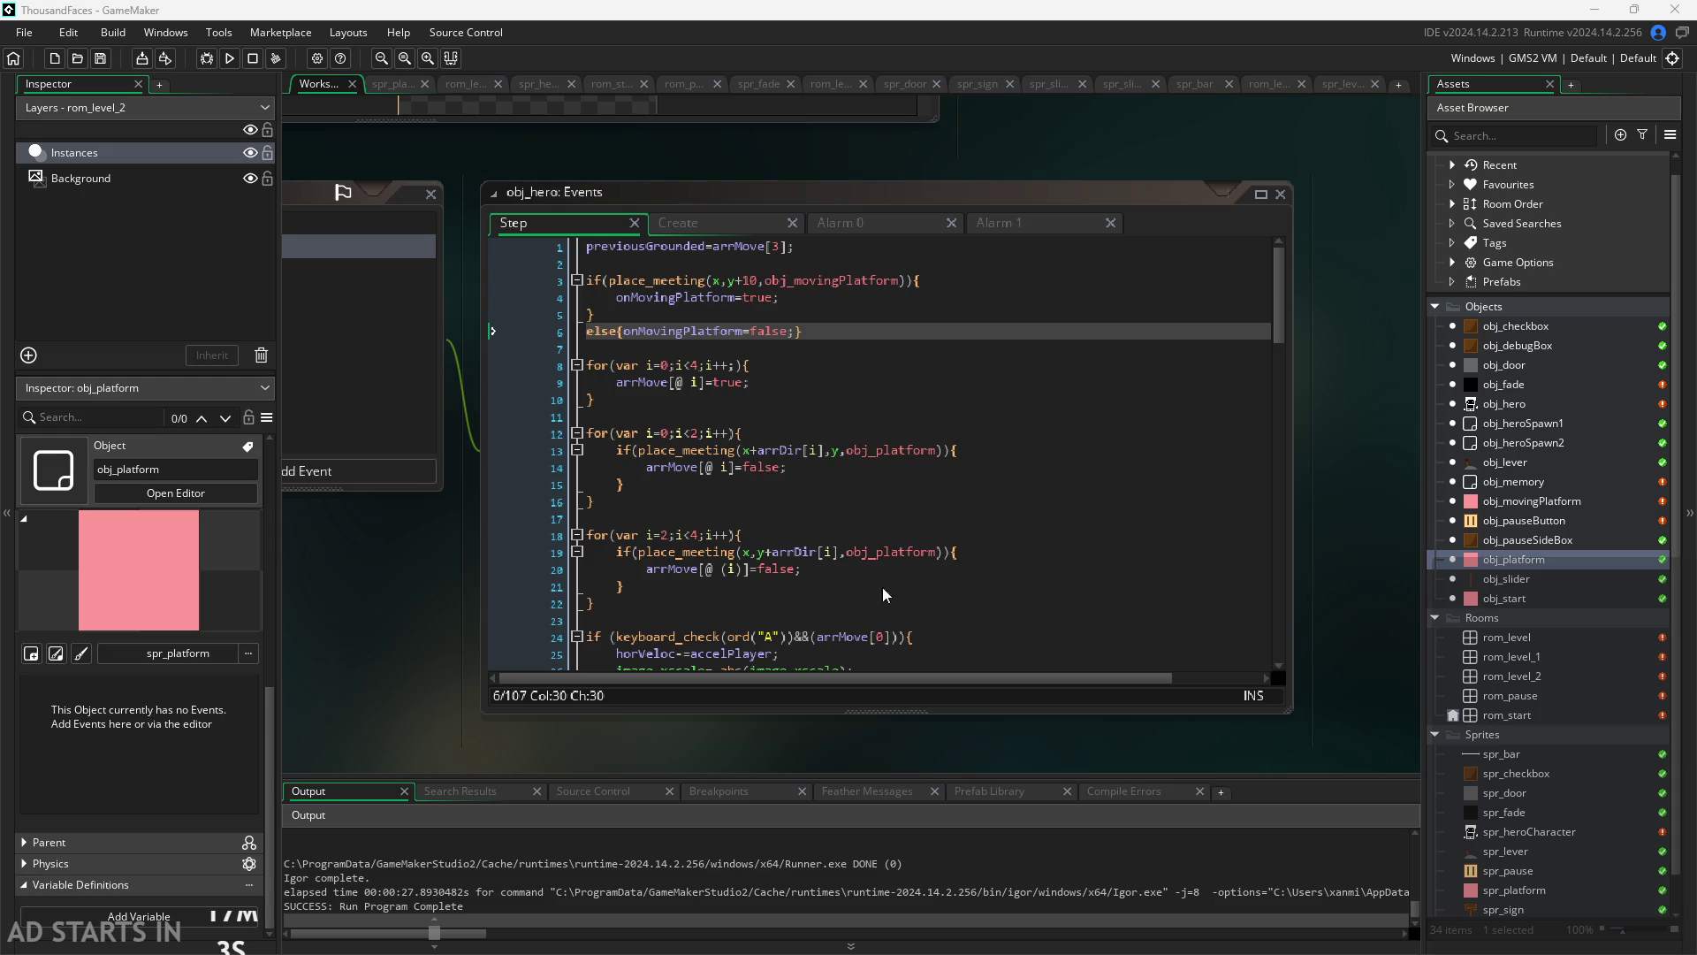
Step: Review the onMovingPlatform if/else block in obj_hero's Step code and place the caret after line 6
click(852, 366)
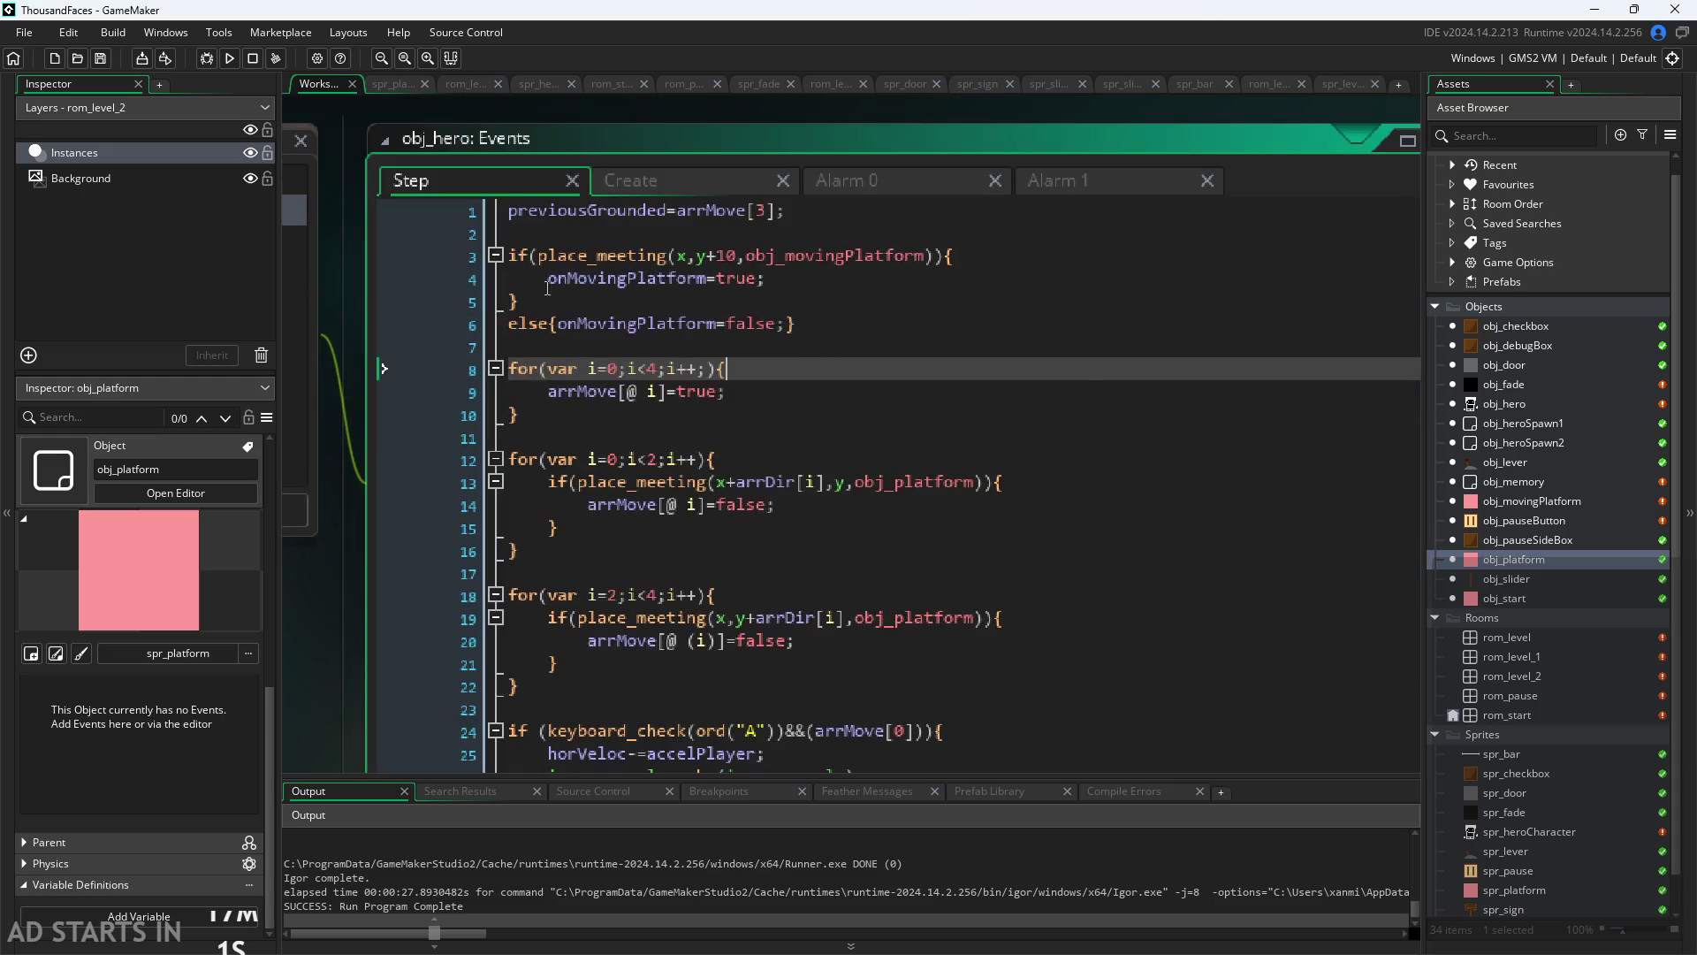
ctrl+scroll(689, 541, up, 1)
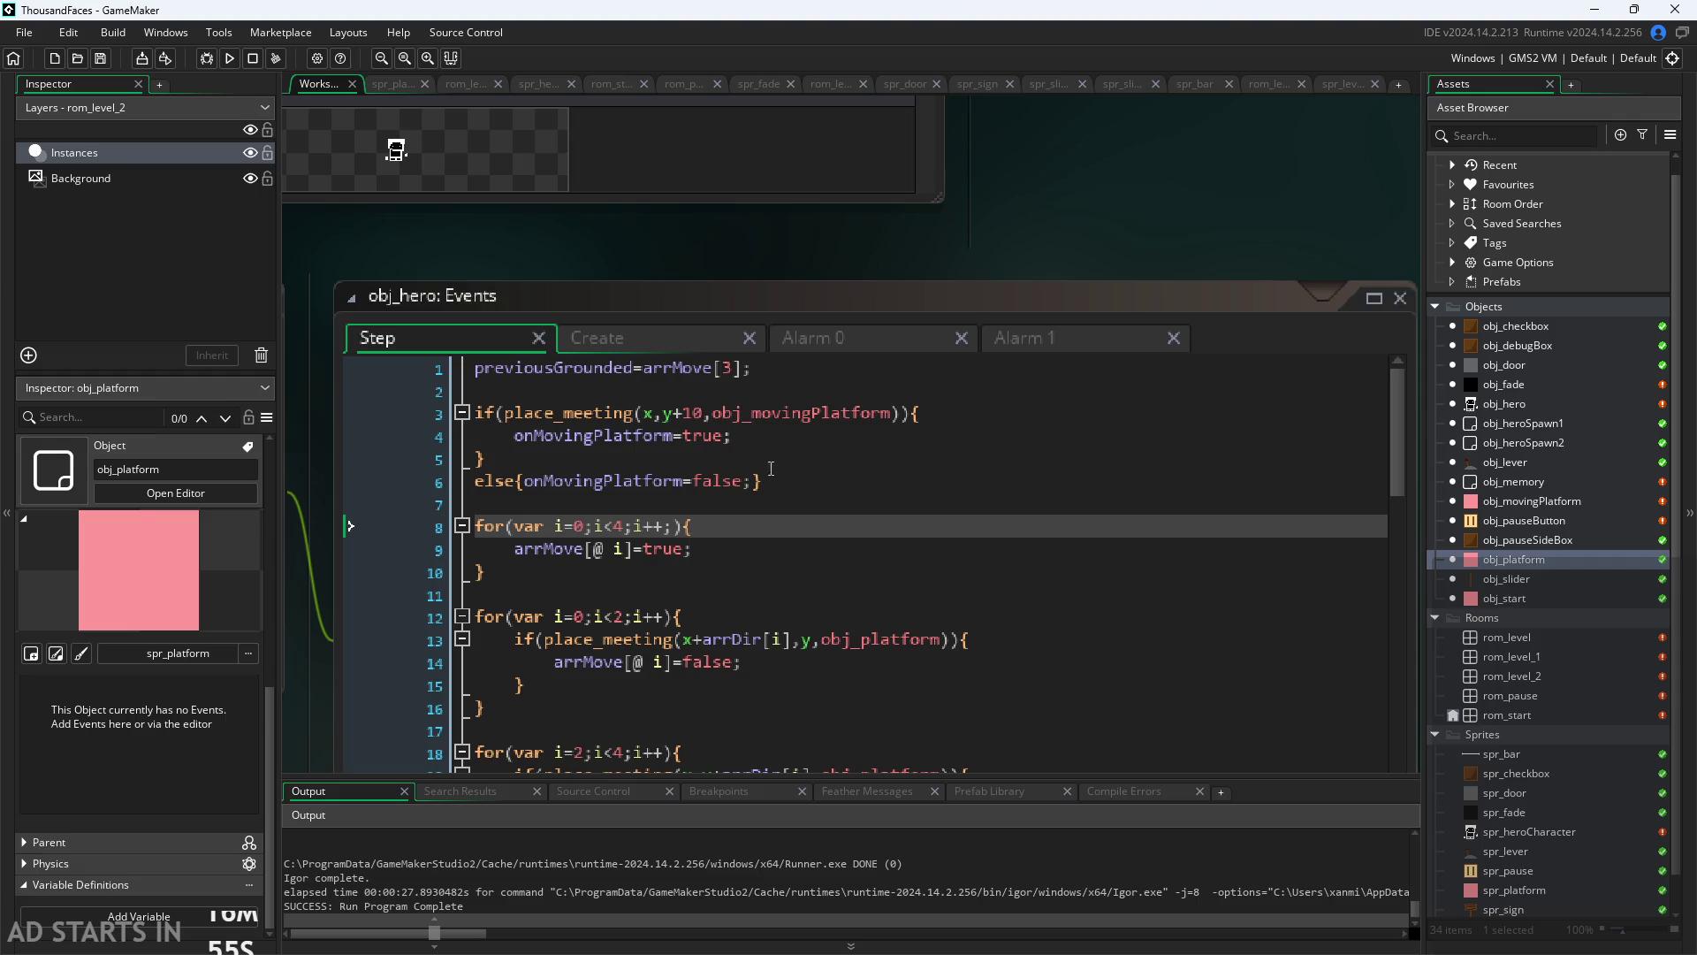
scroll(931, 247, down, 1)
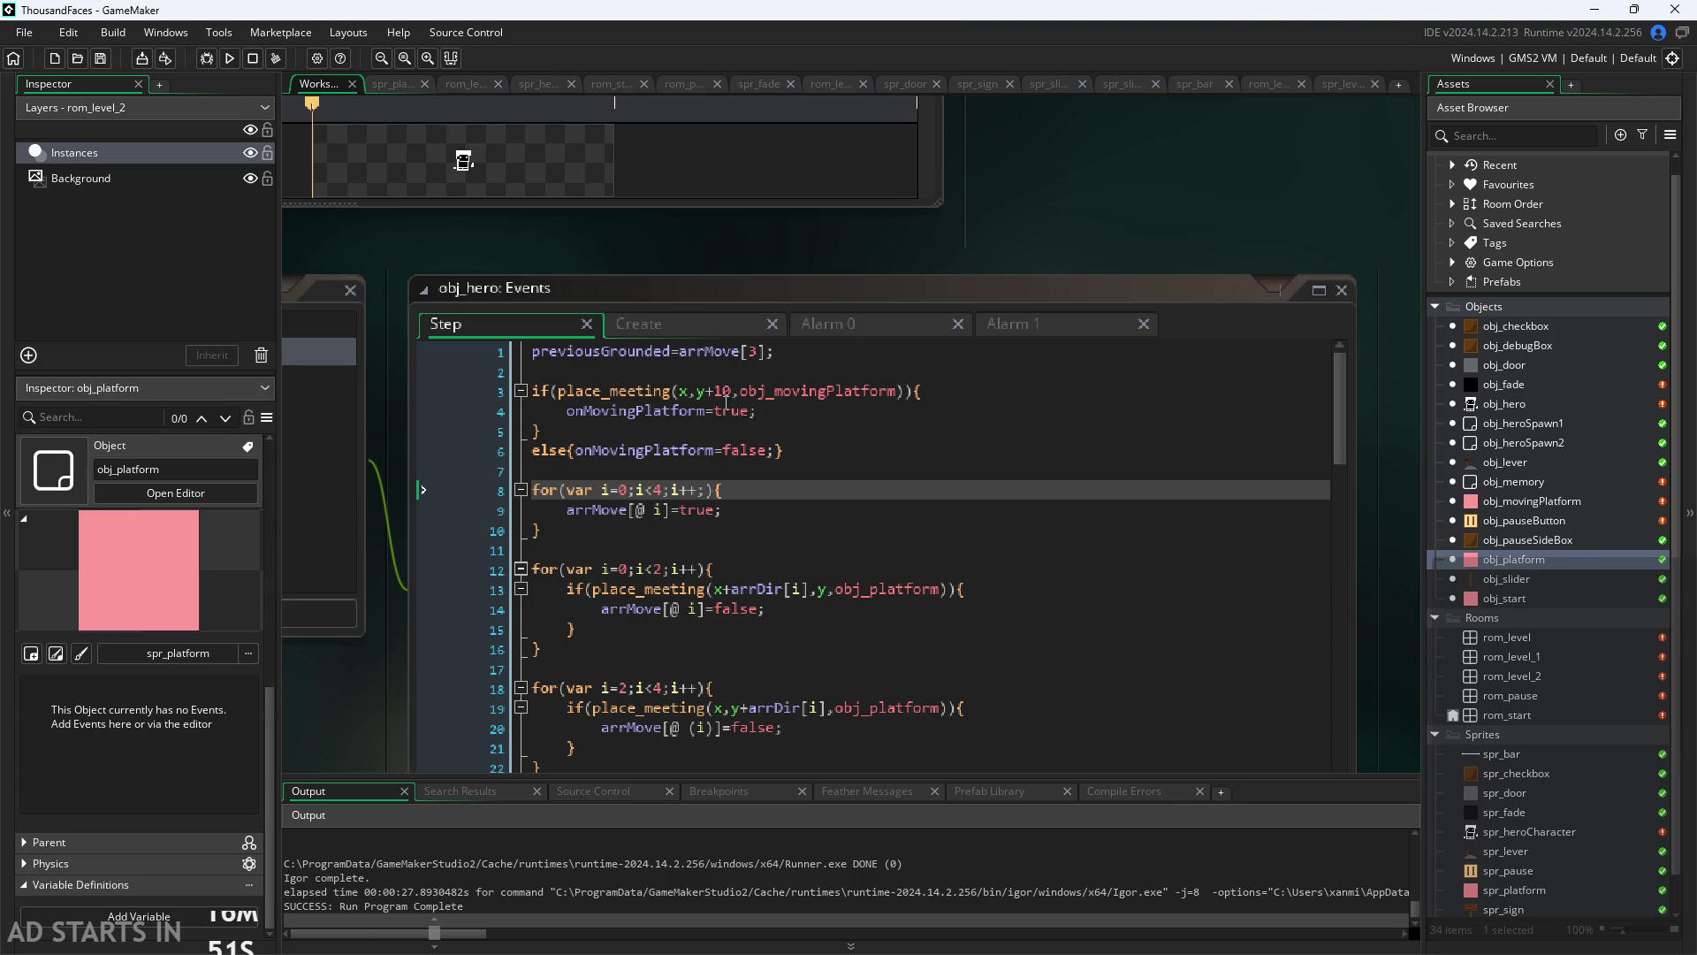
mouse_move(791, 451)
mouse_down()
mouse_move(456, 395)
mouse_move(453, 410)
mouse_move(783, 450)
mouse_up()
scroll(818, 419, down, 1)
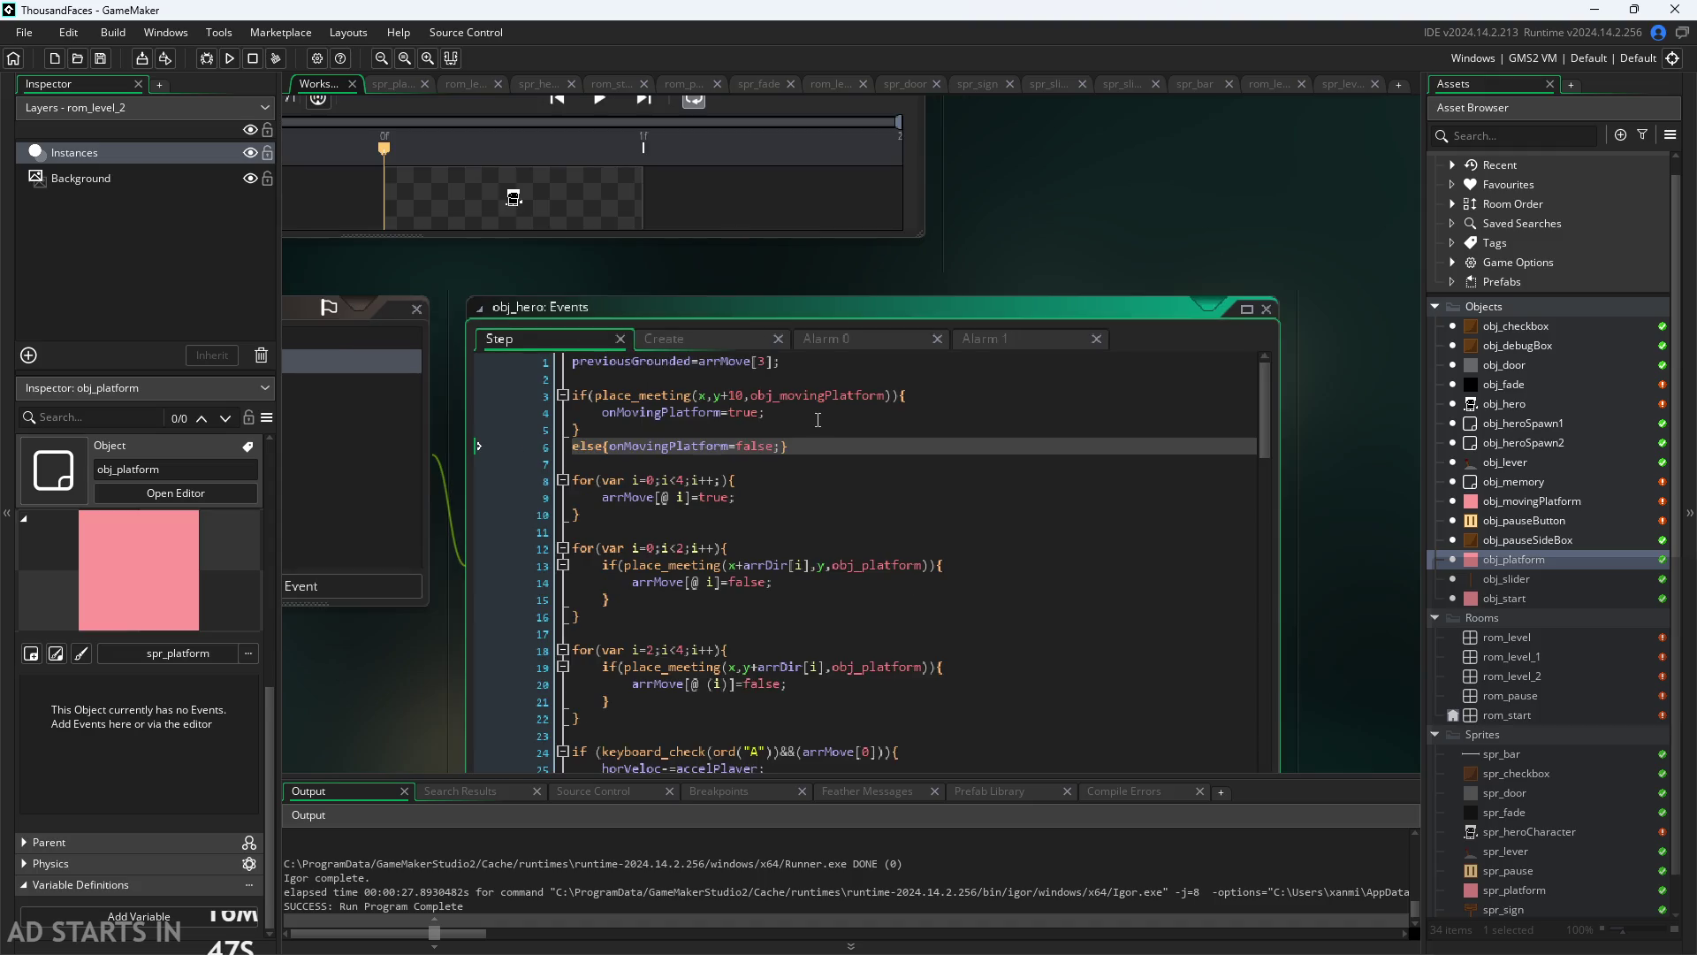
scroll(444, 485, up, 1)
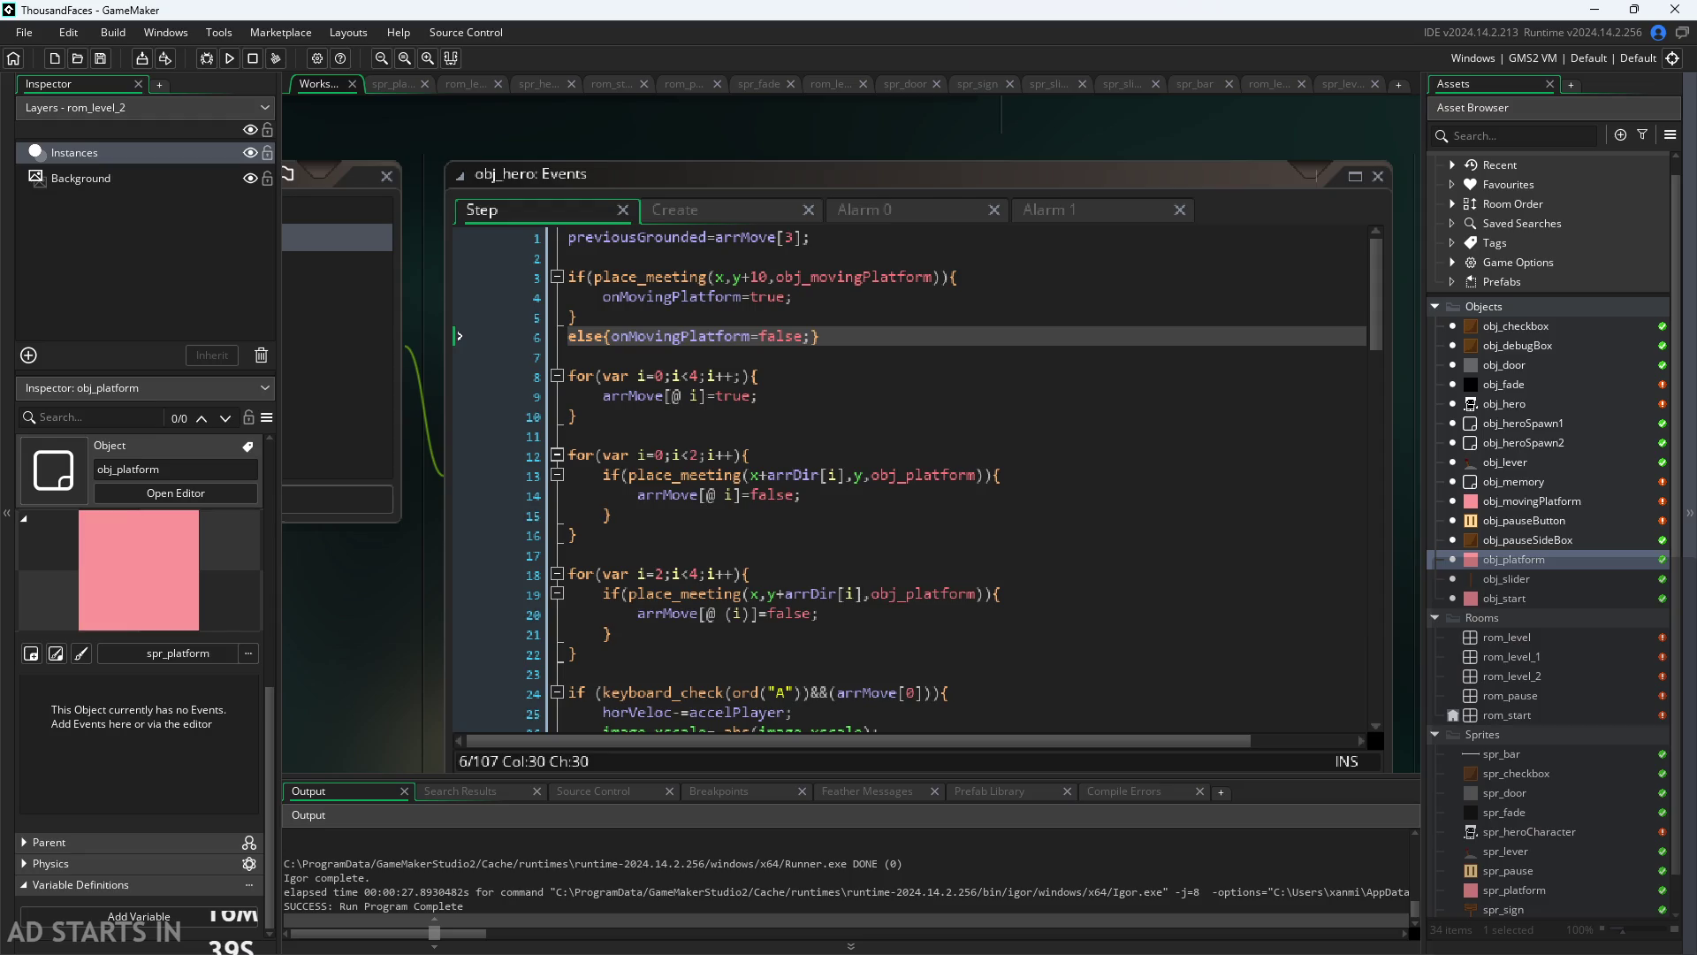
click(831, 348)
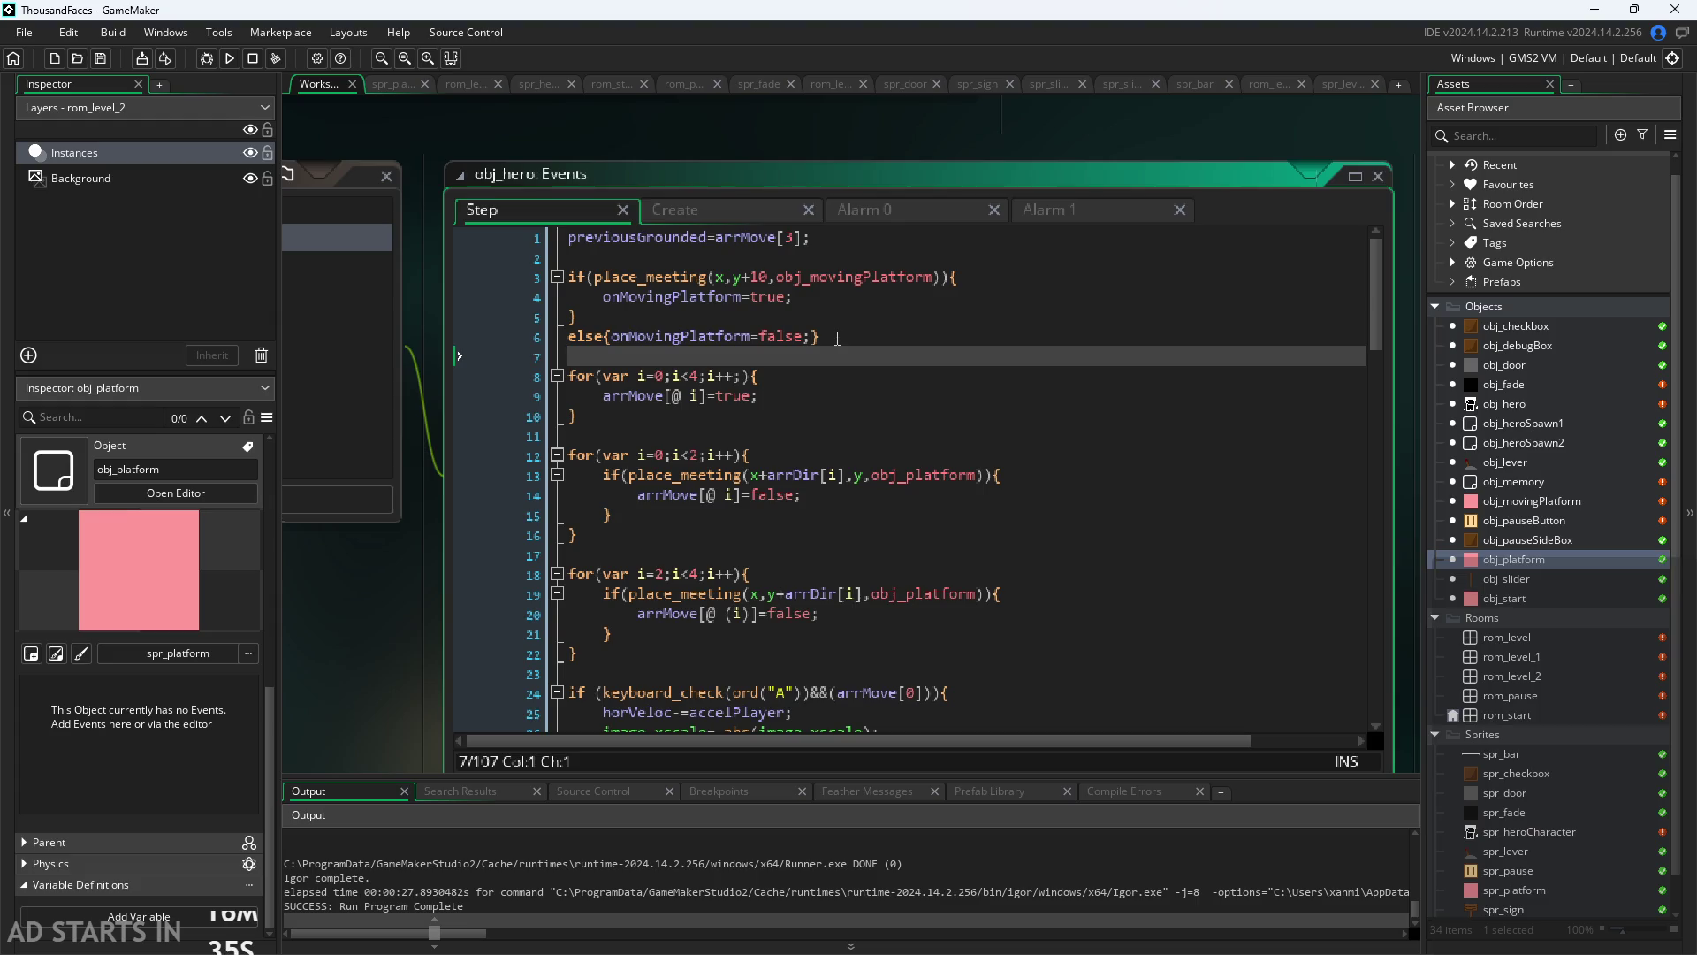
click(838, 336)
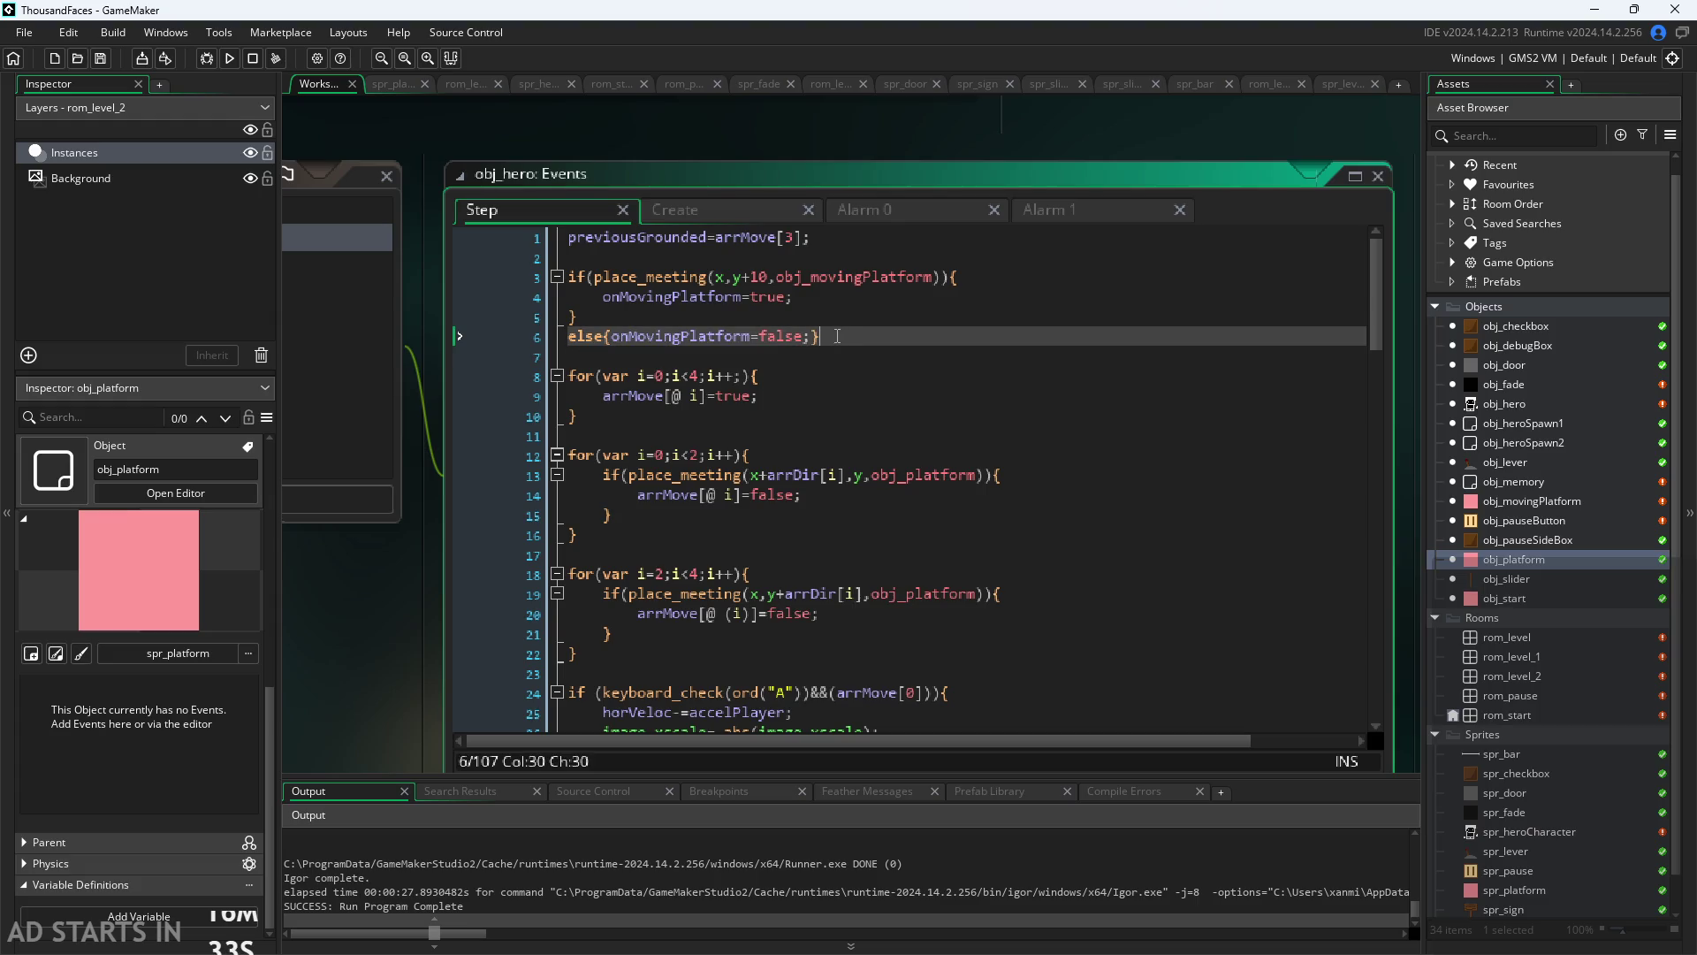
Step: Add the line instance_place(x,y+10,obj_movingPlatform).velocity; after the else block
key(Return)
text(i)
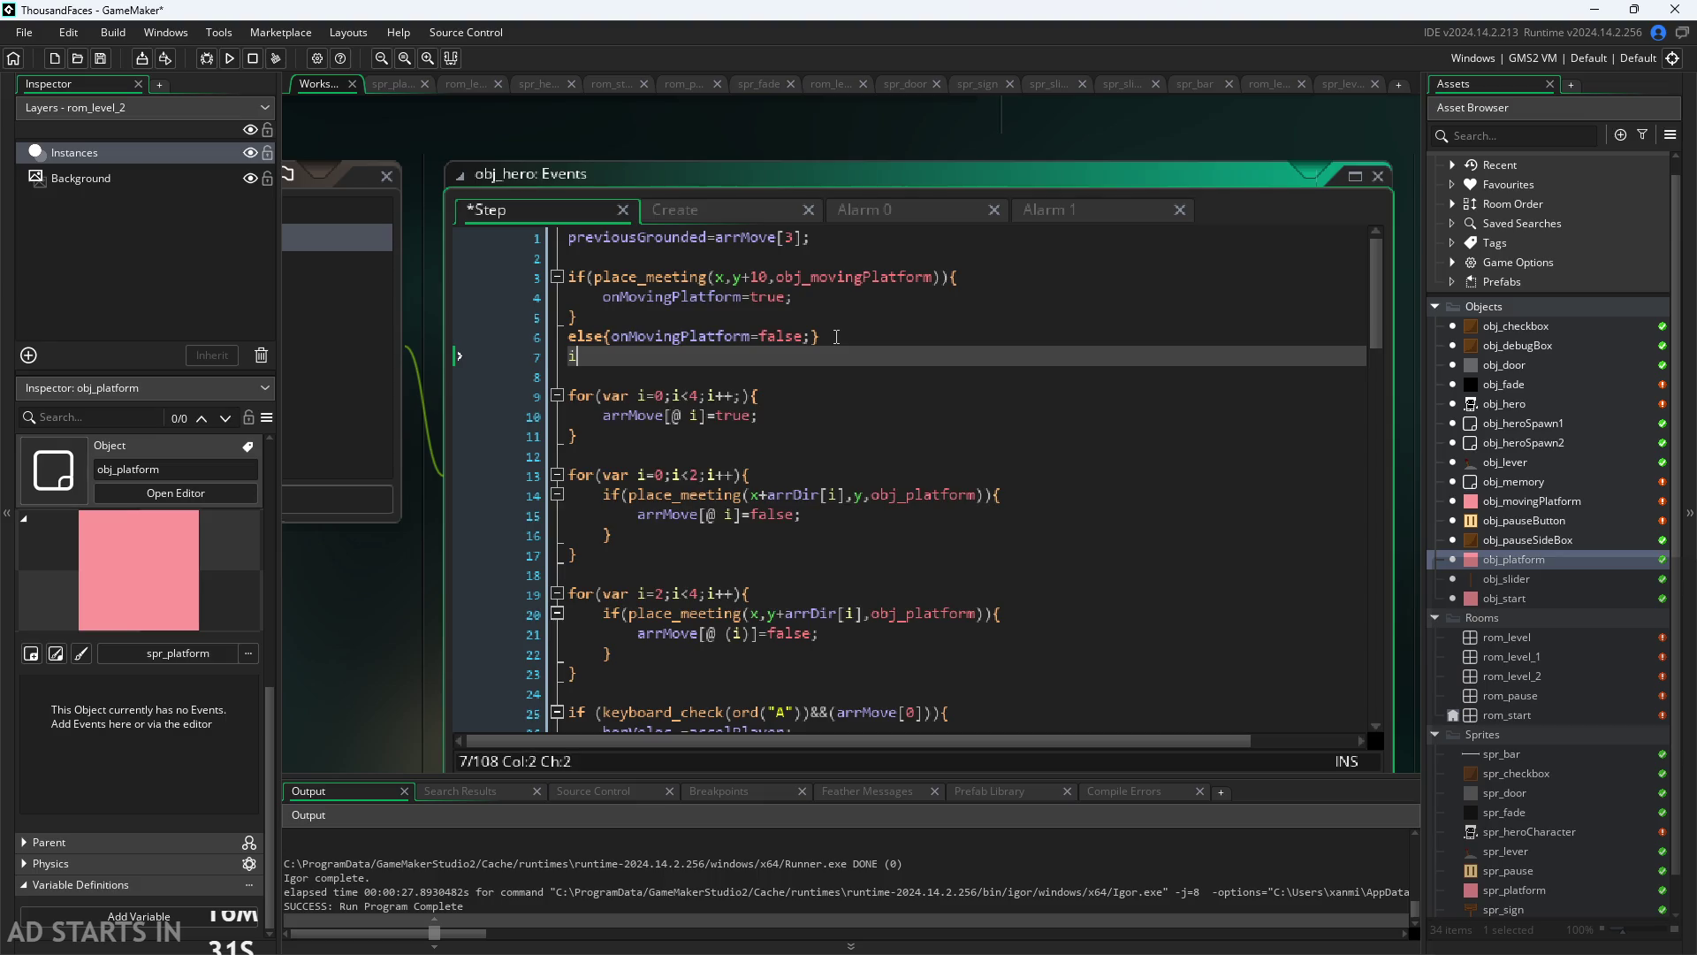
text(nstance_p)
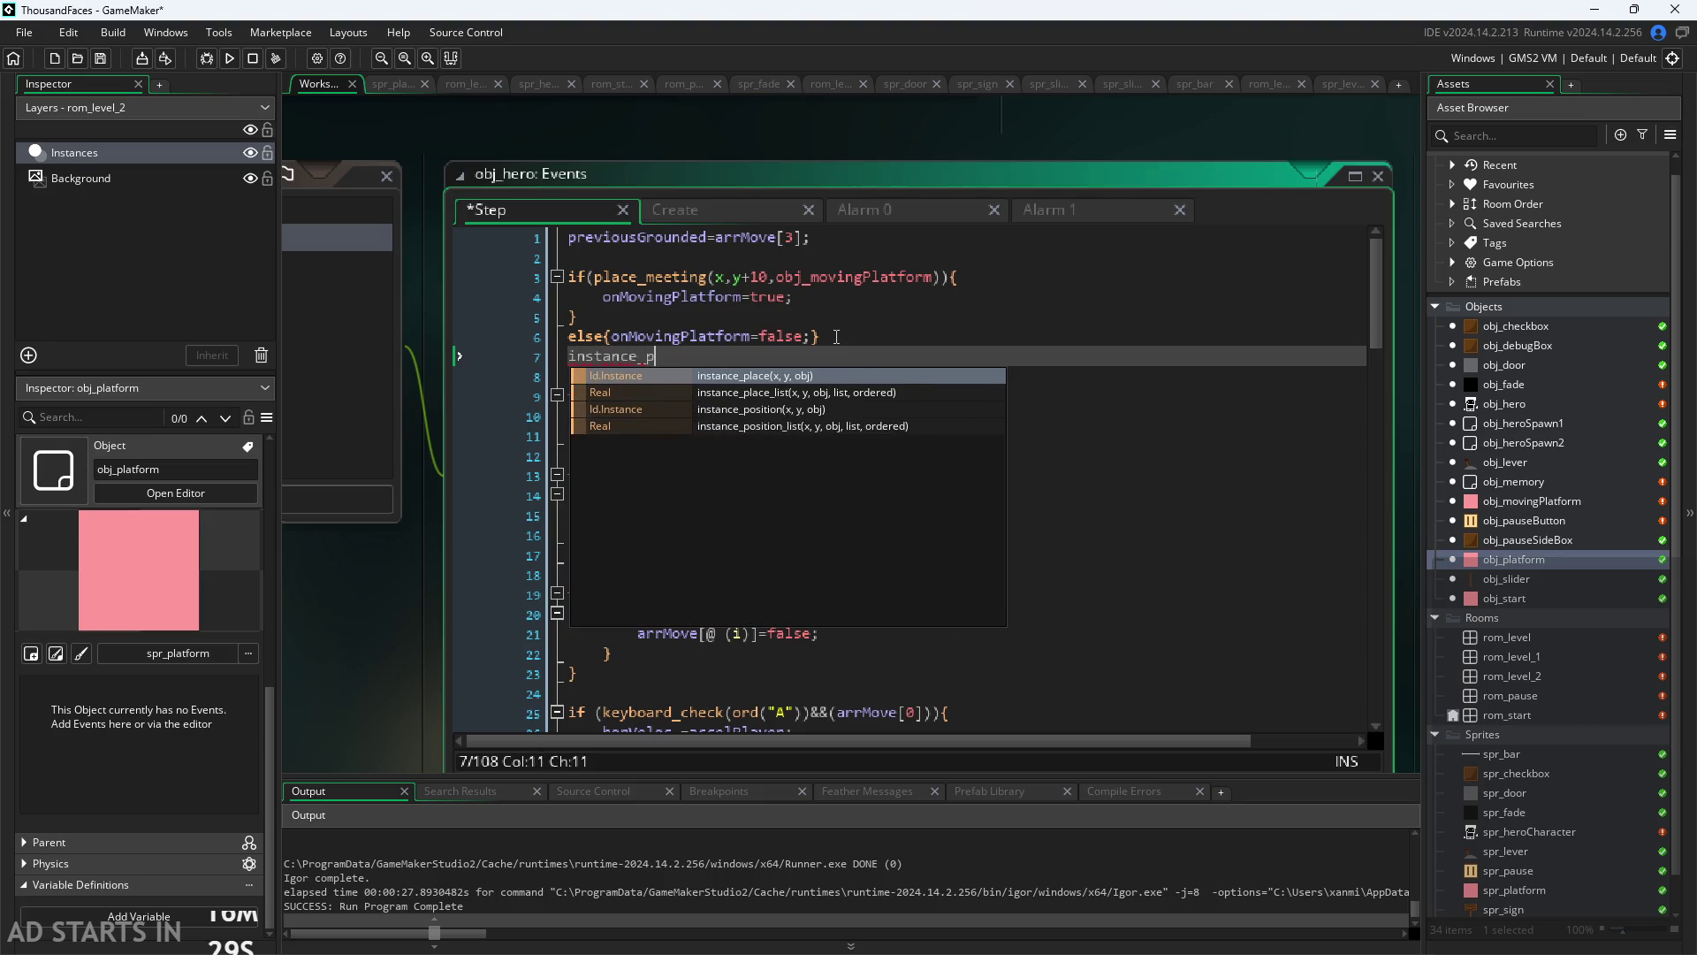
text(lace()
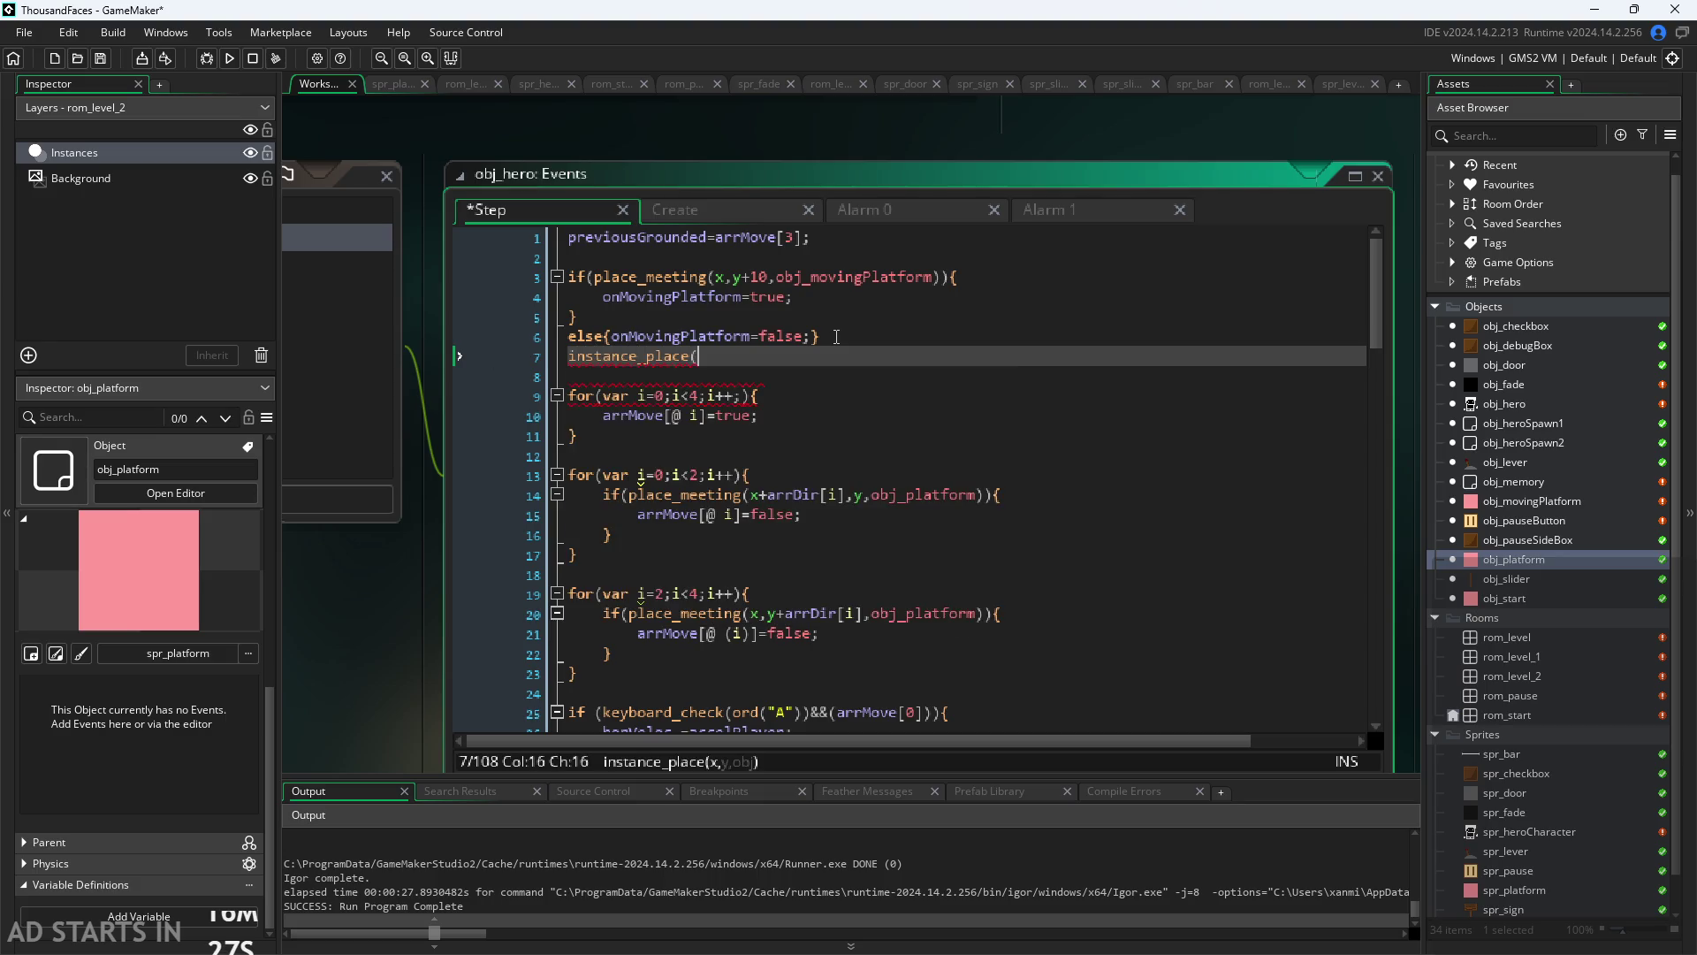
text(x,y+10)
text())
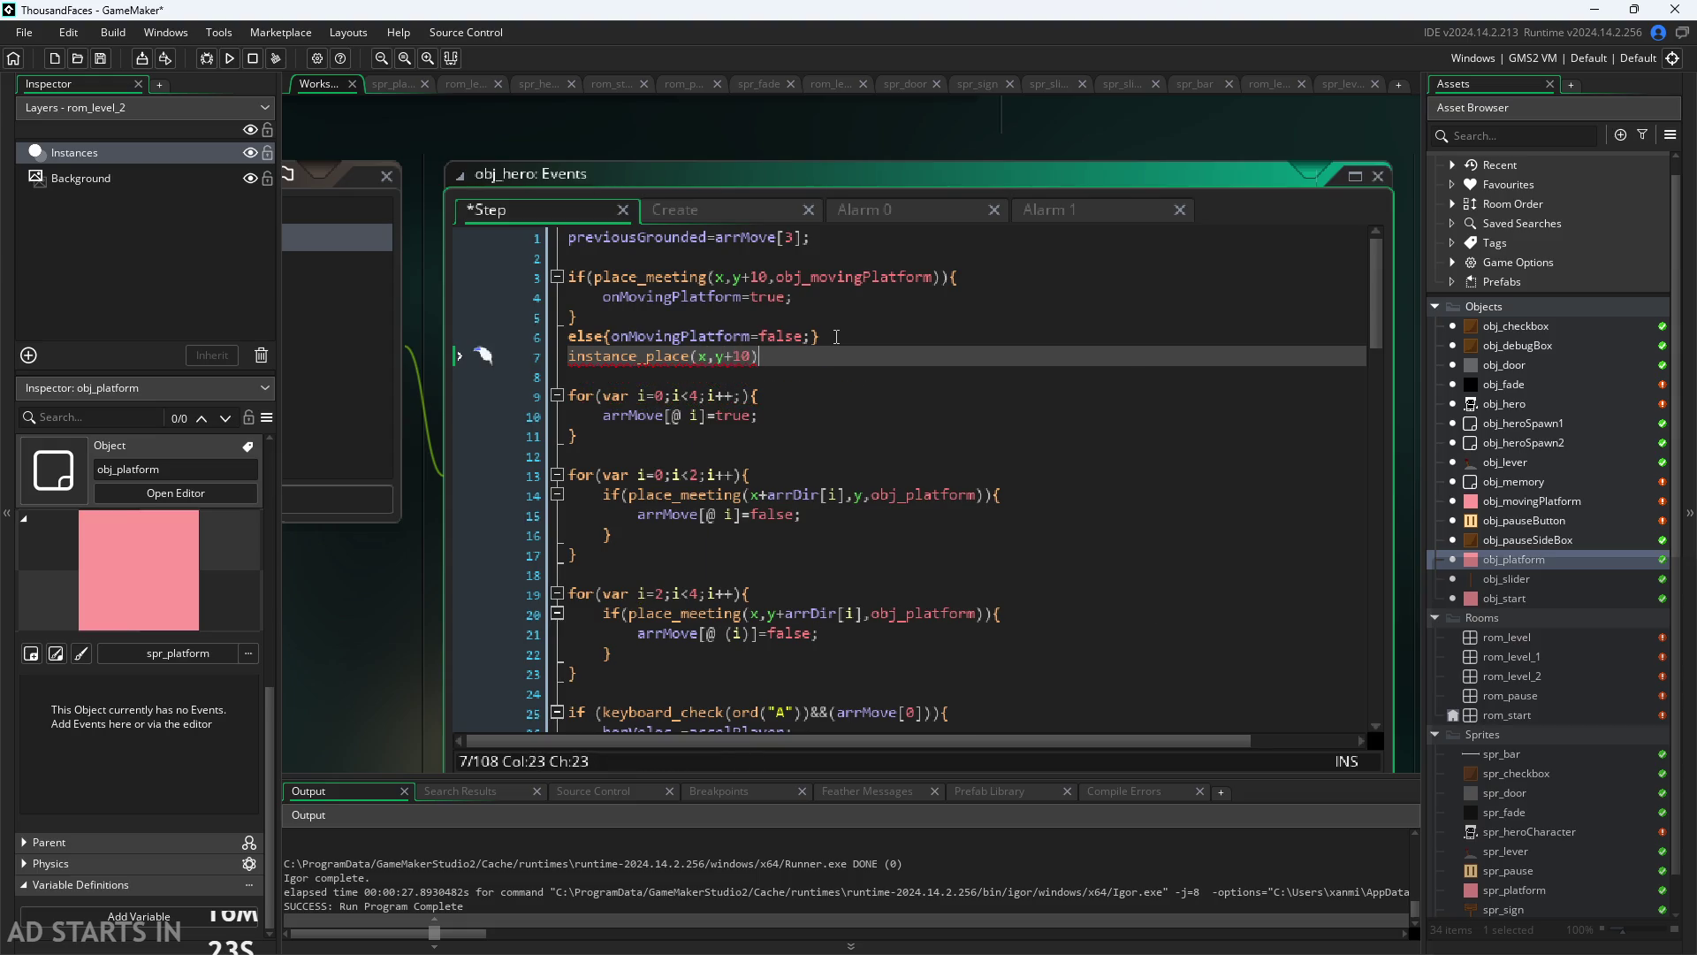
key(Left)
text(,)
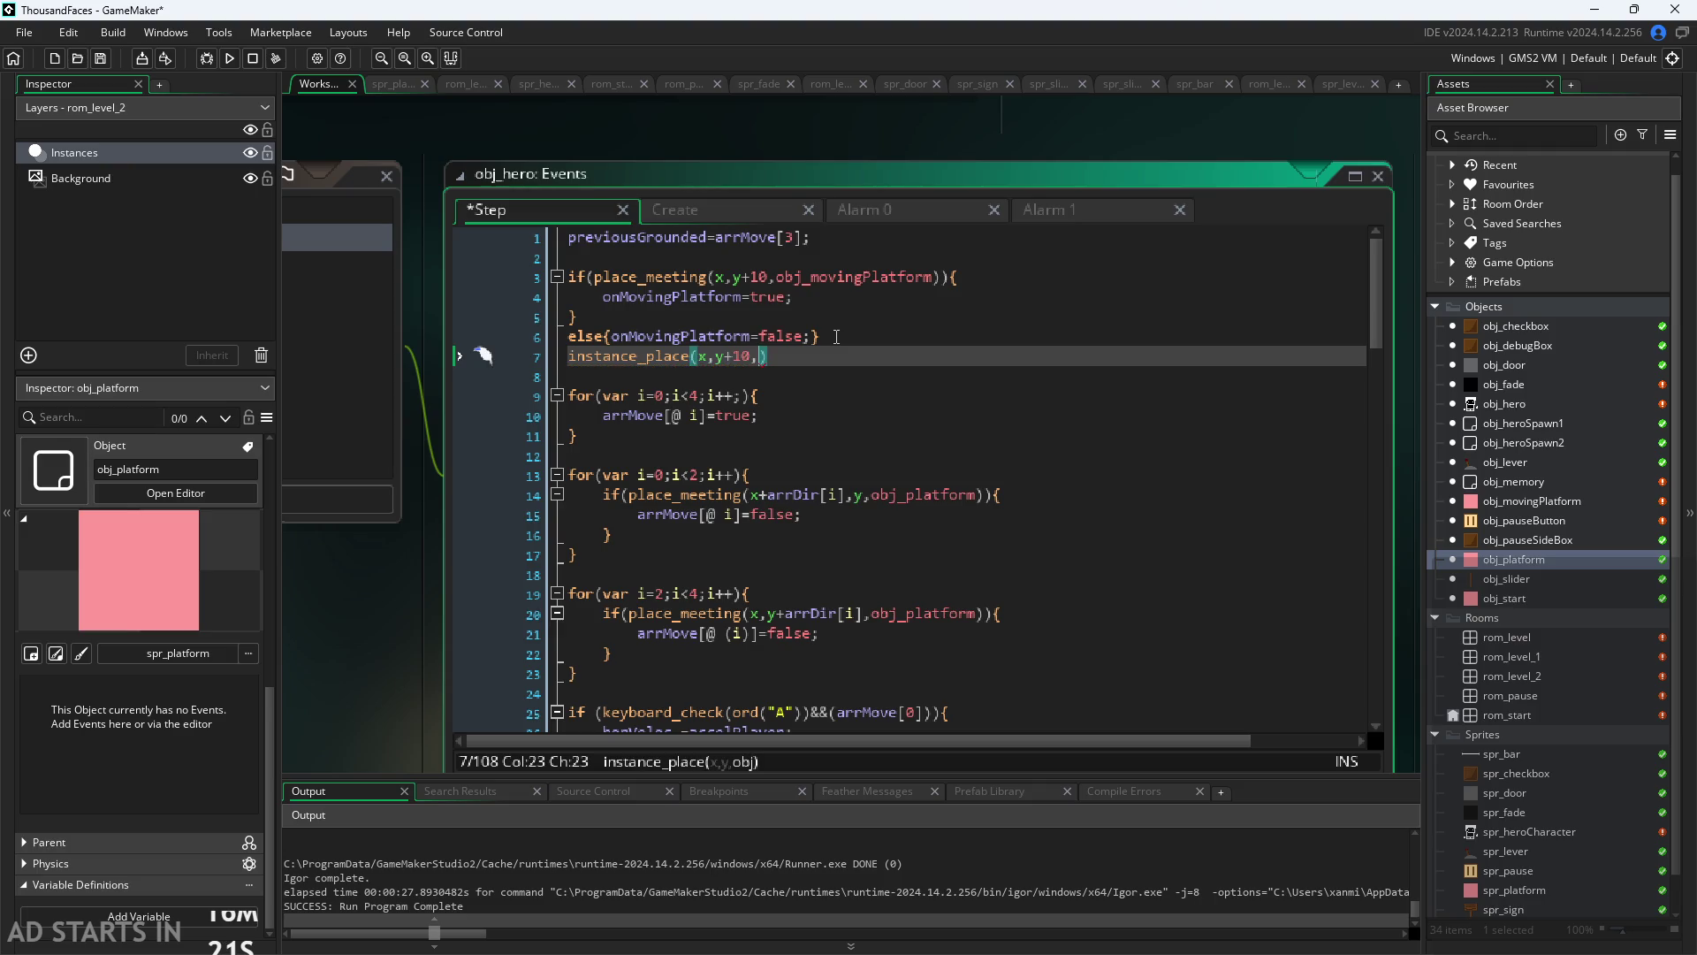
text(obj_mov)
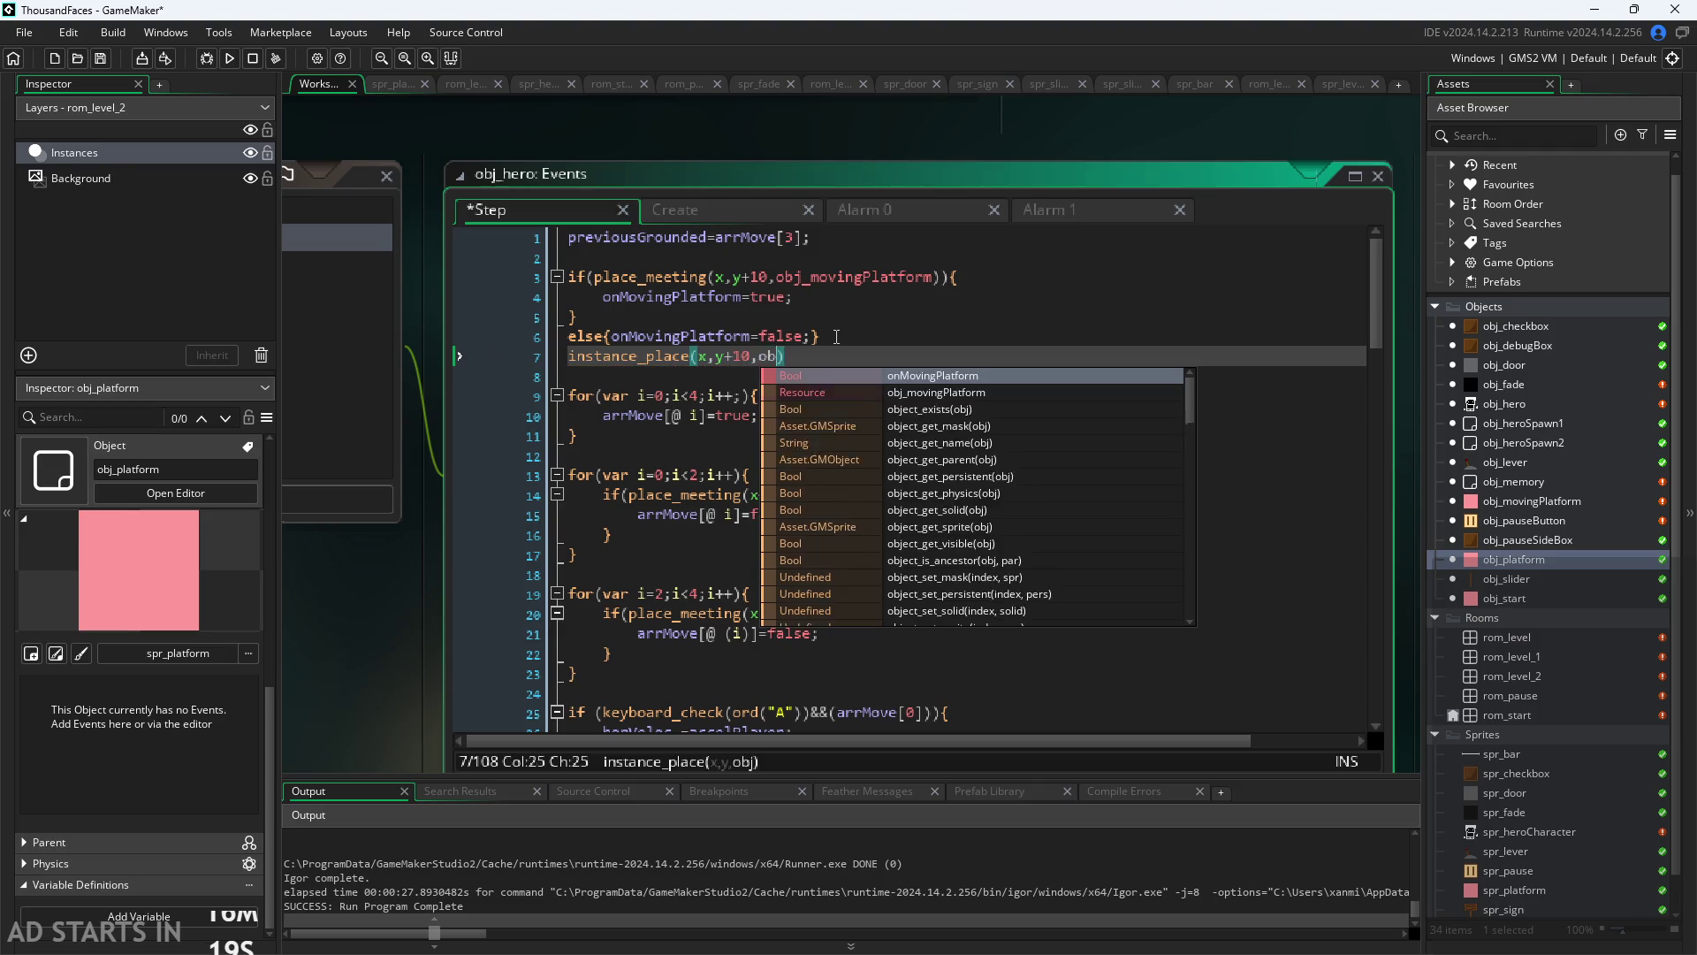
key(Return)
key(Right)
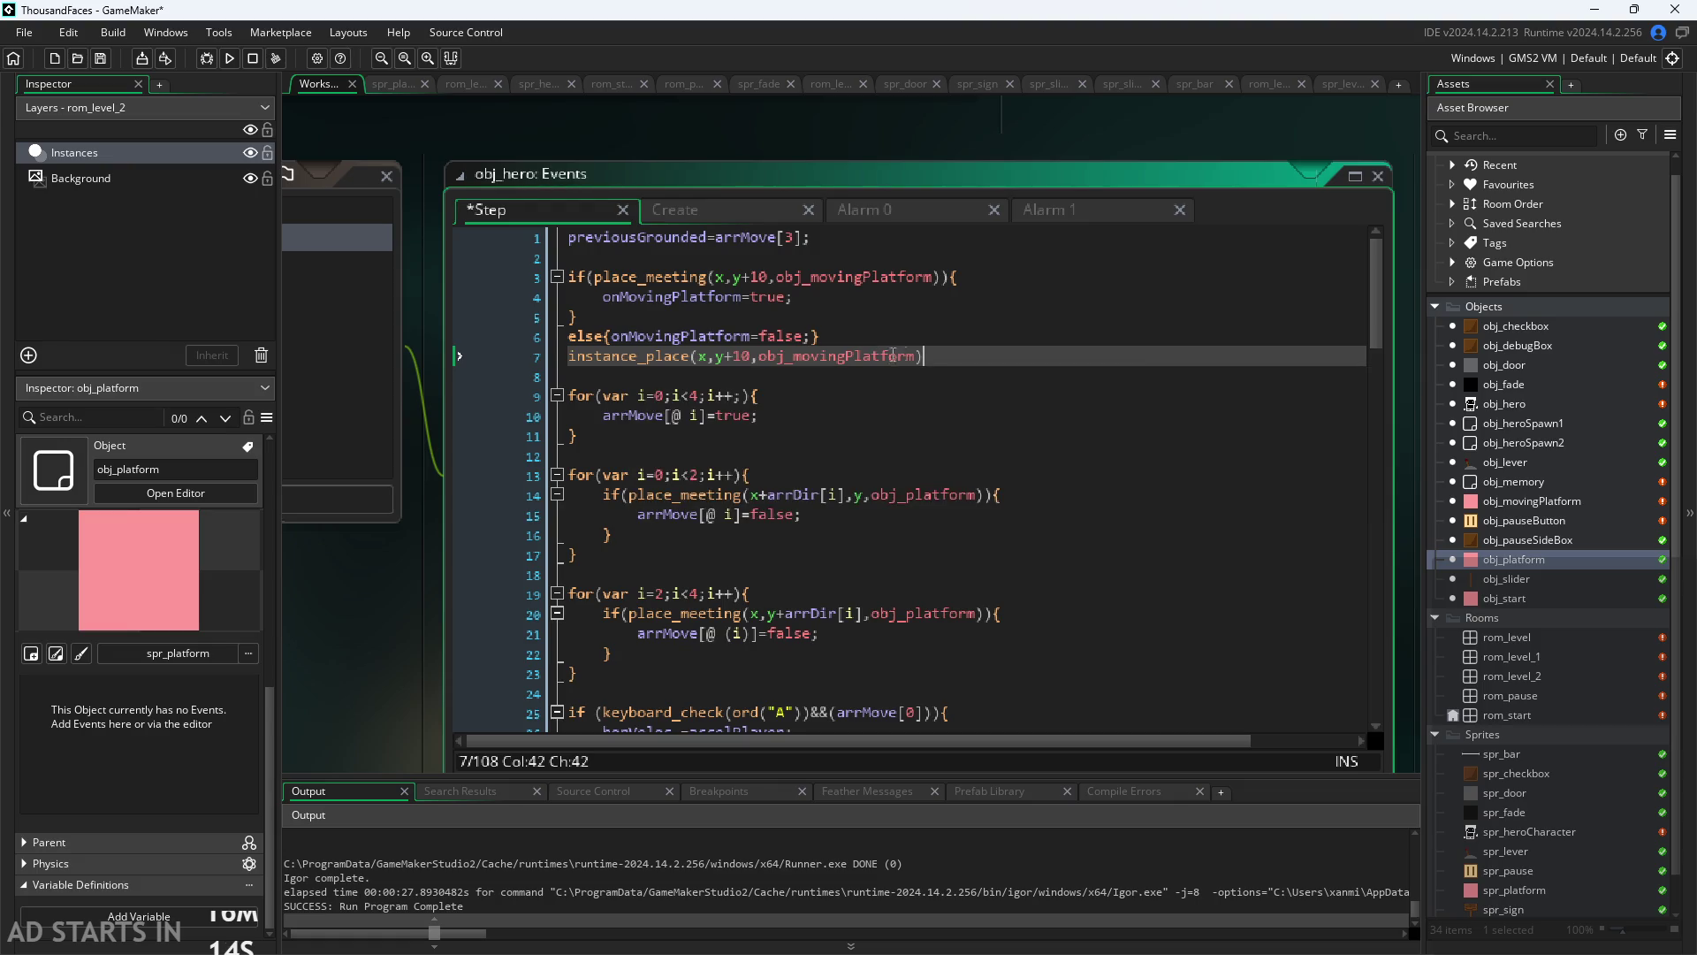
mouse_move(903, 364)
text(.velocity)
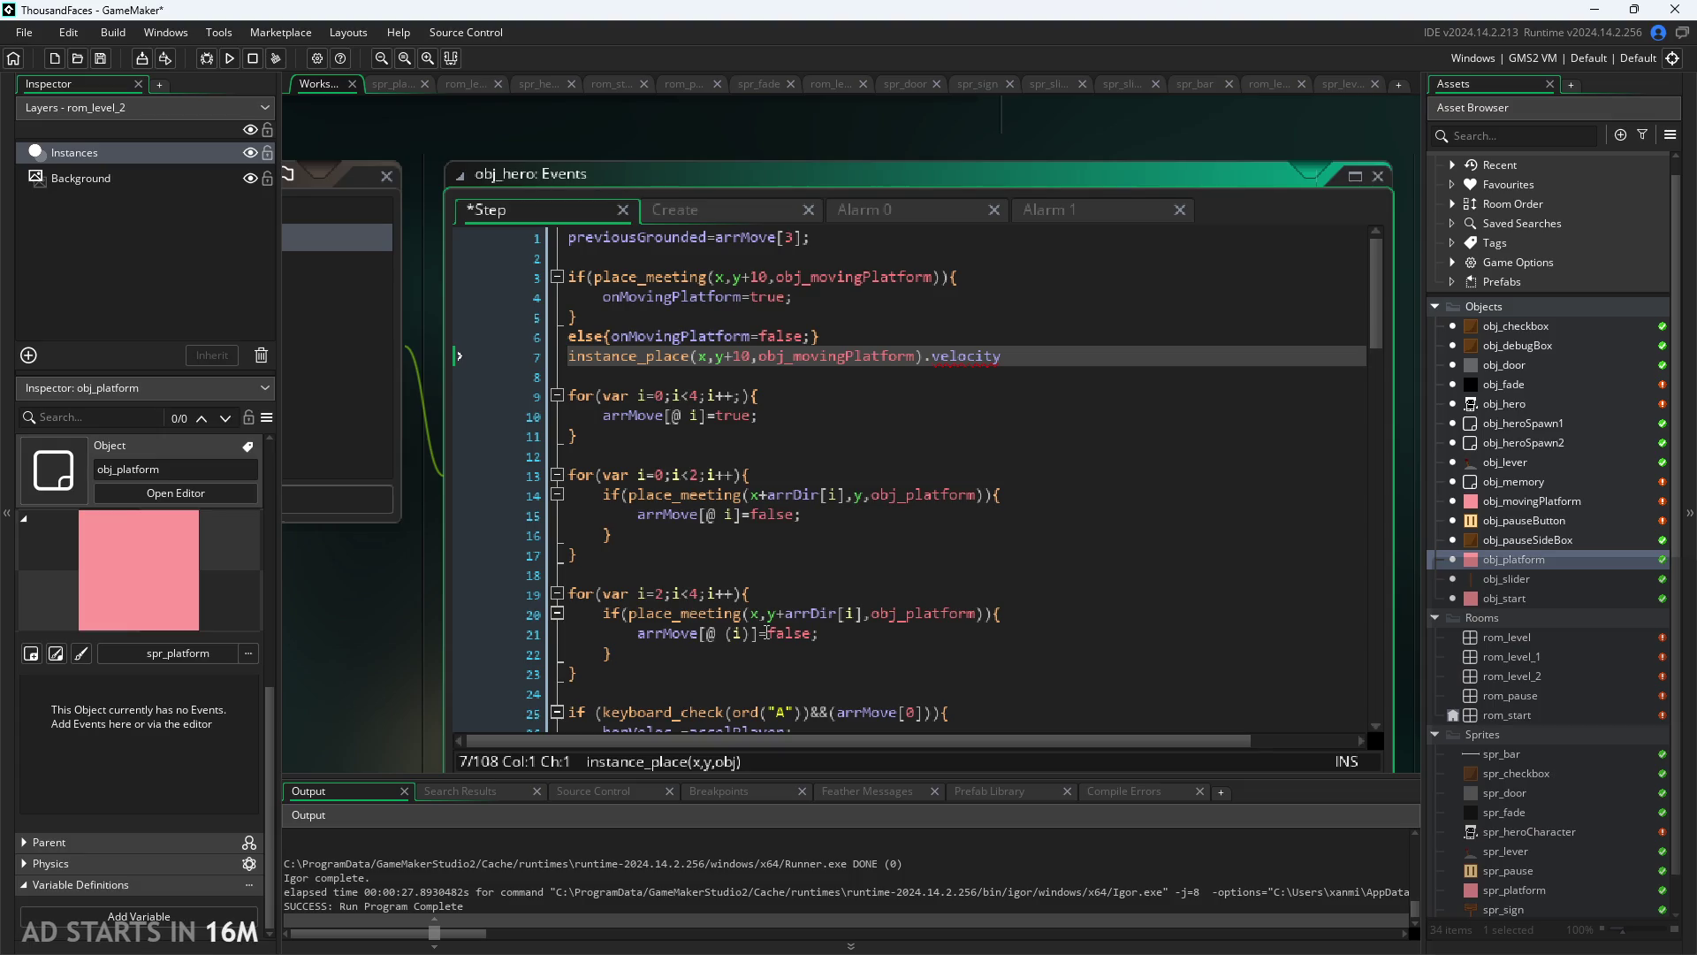
click(1008, 363)
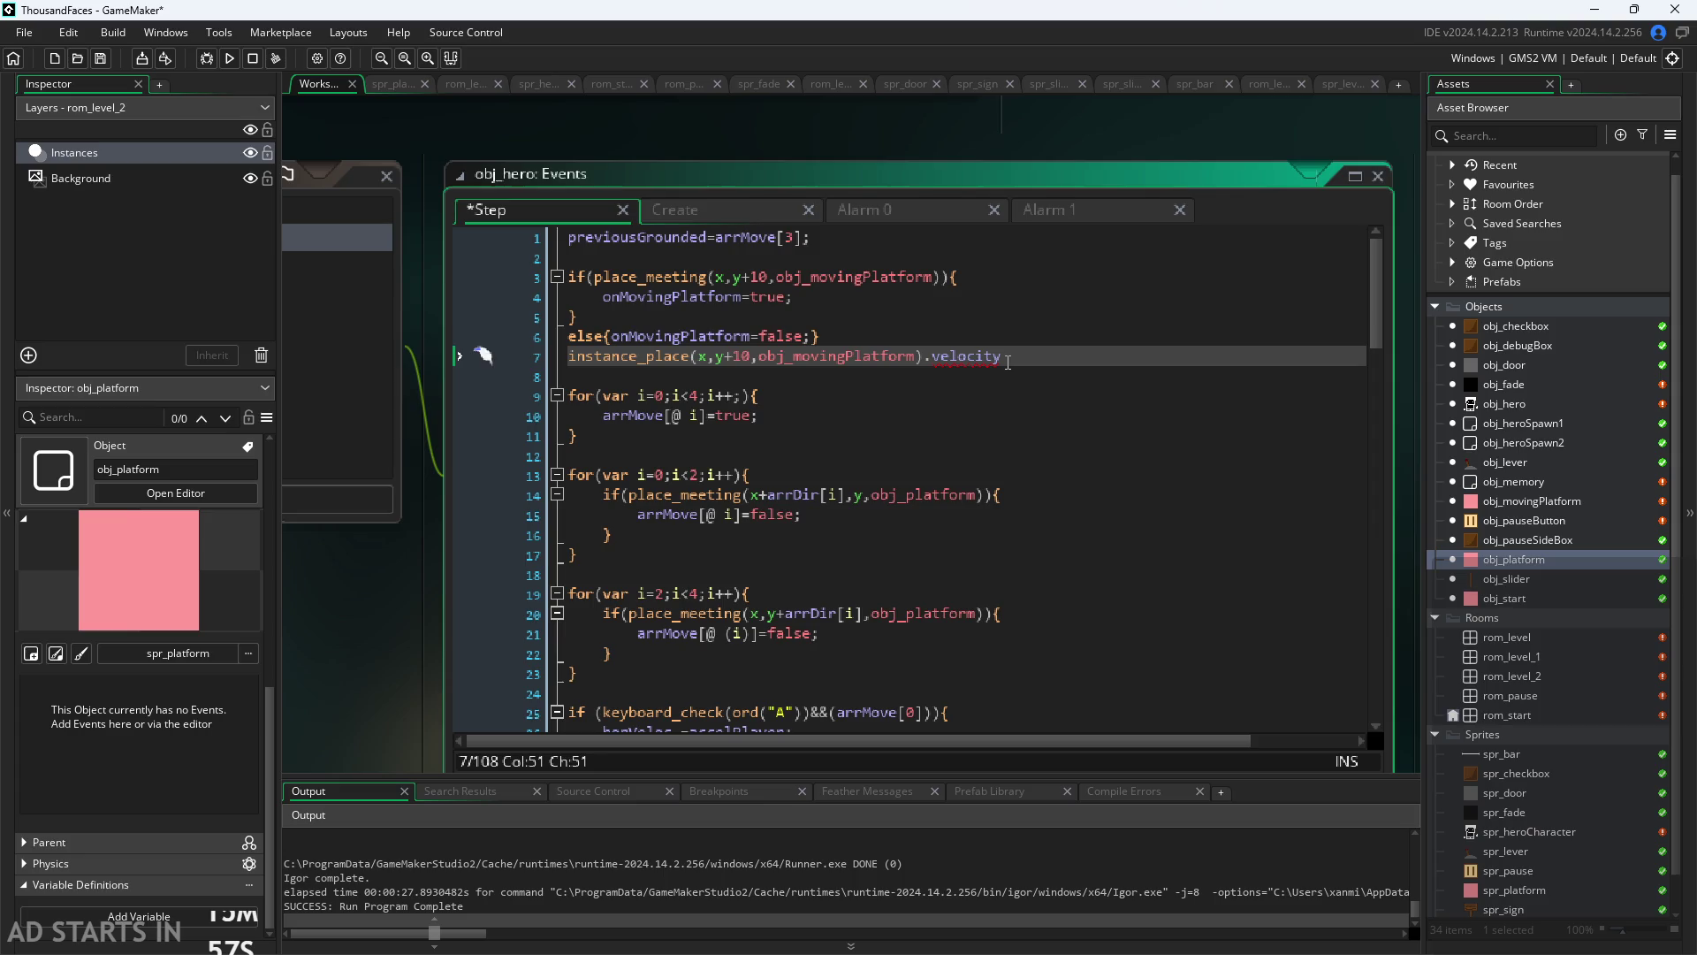
text(;)
Step: Remove the .velocity suffix from the instance_place line
click(943, 362)
key(Left)
key(Left)
key(Left)
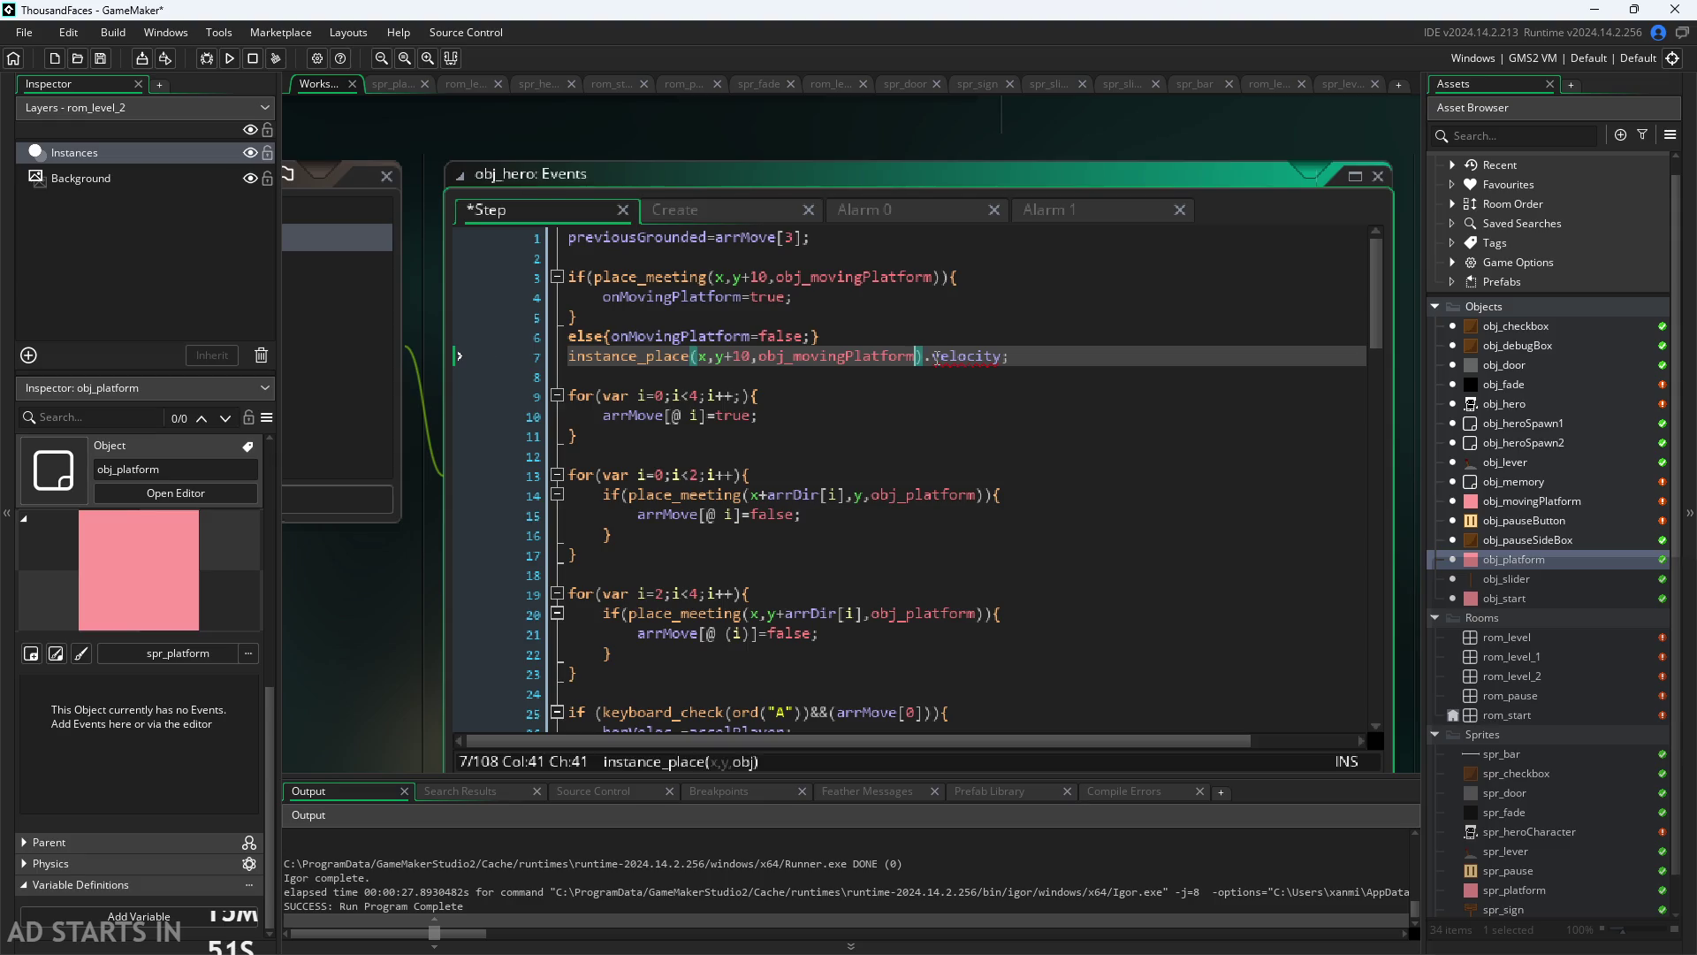
key(Right)
key(shift+Right)
key(shift+Right)
key(shift+Right)
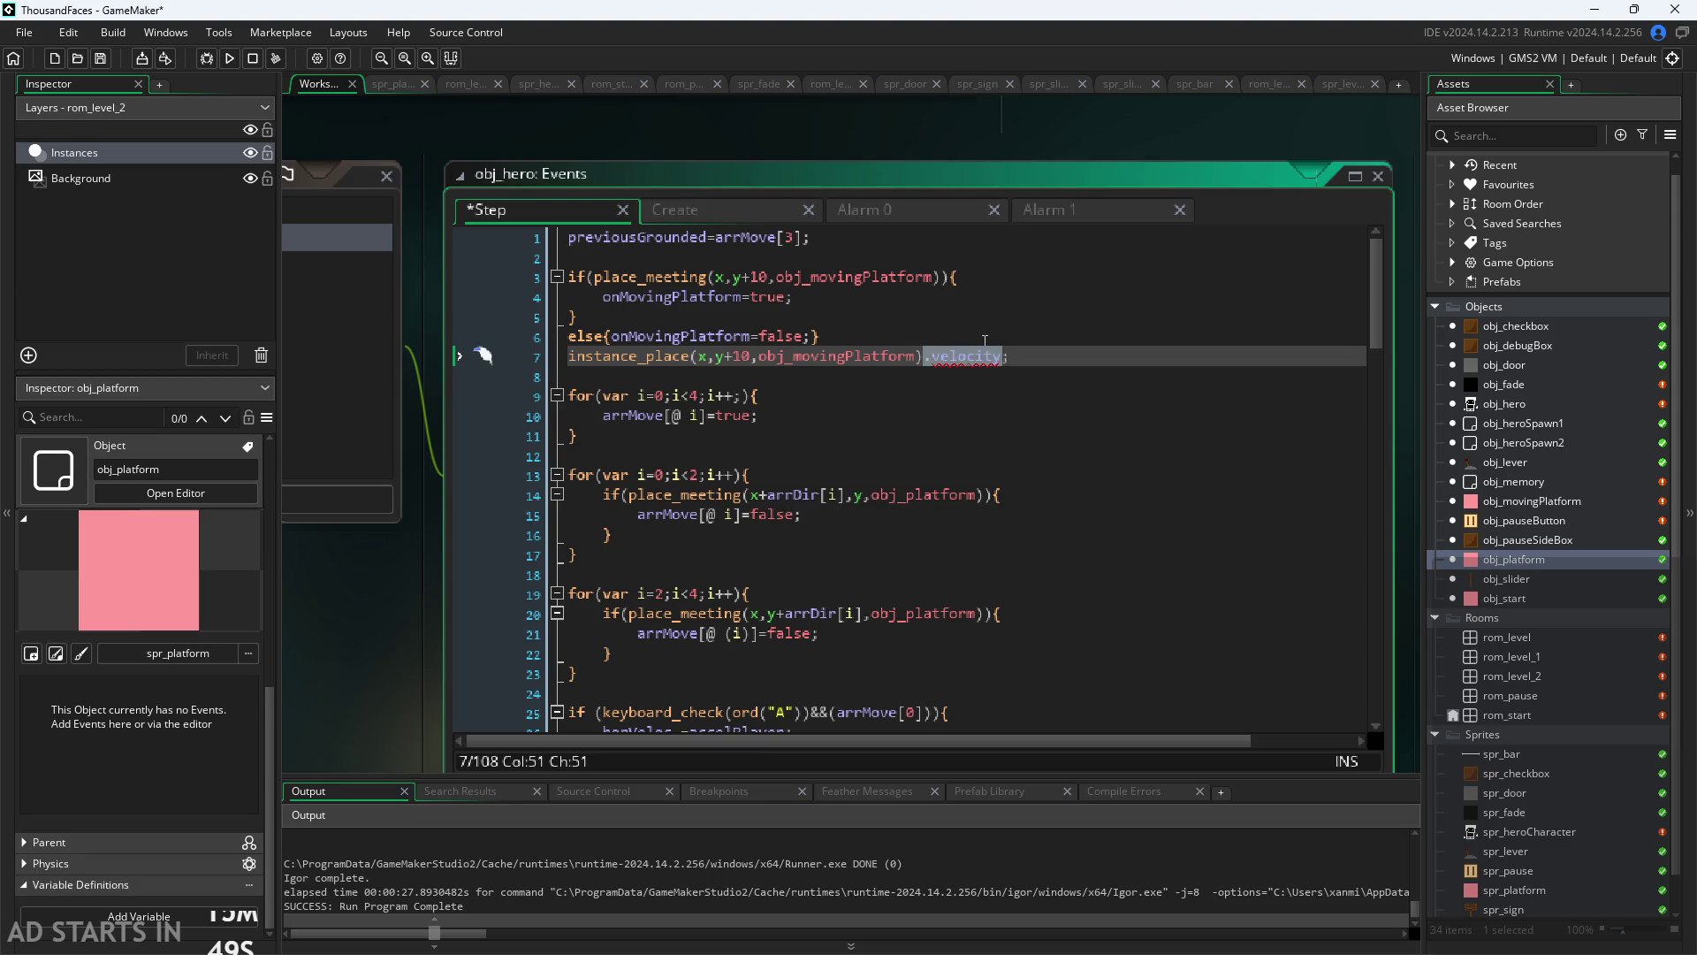
key(BackSpace)
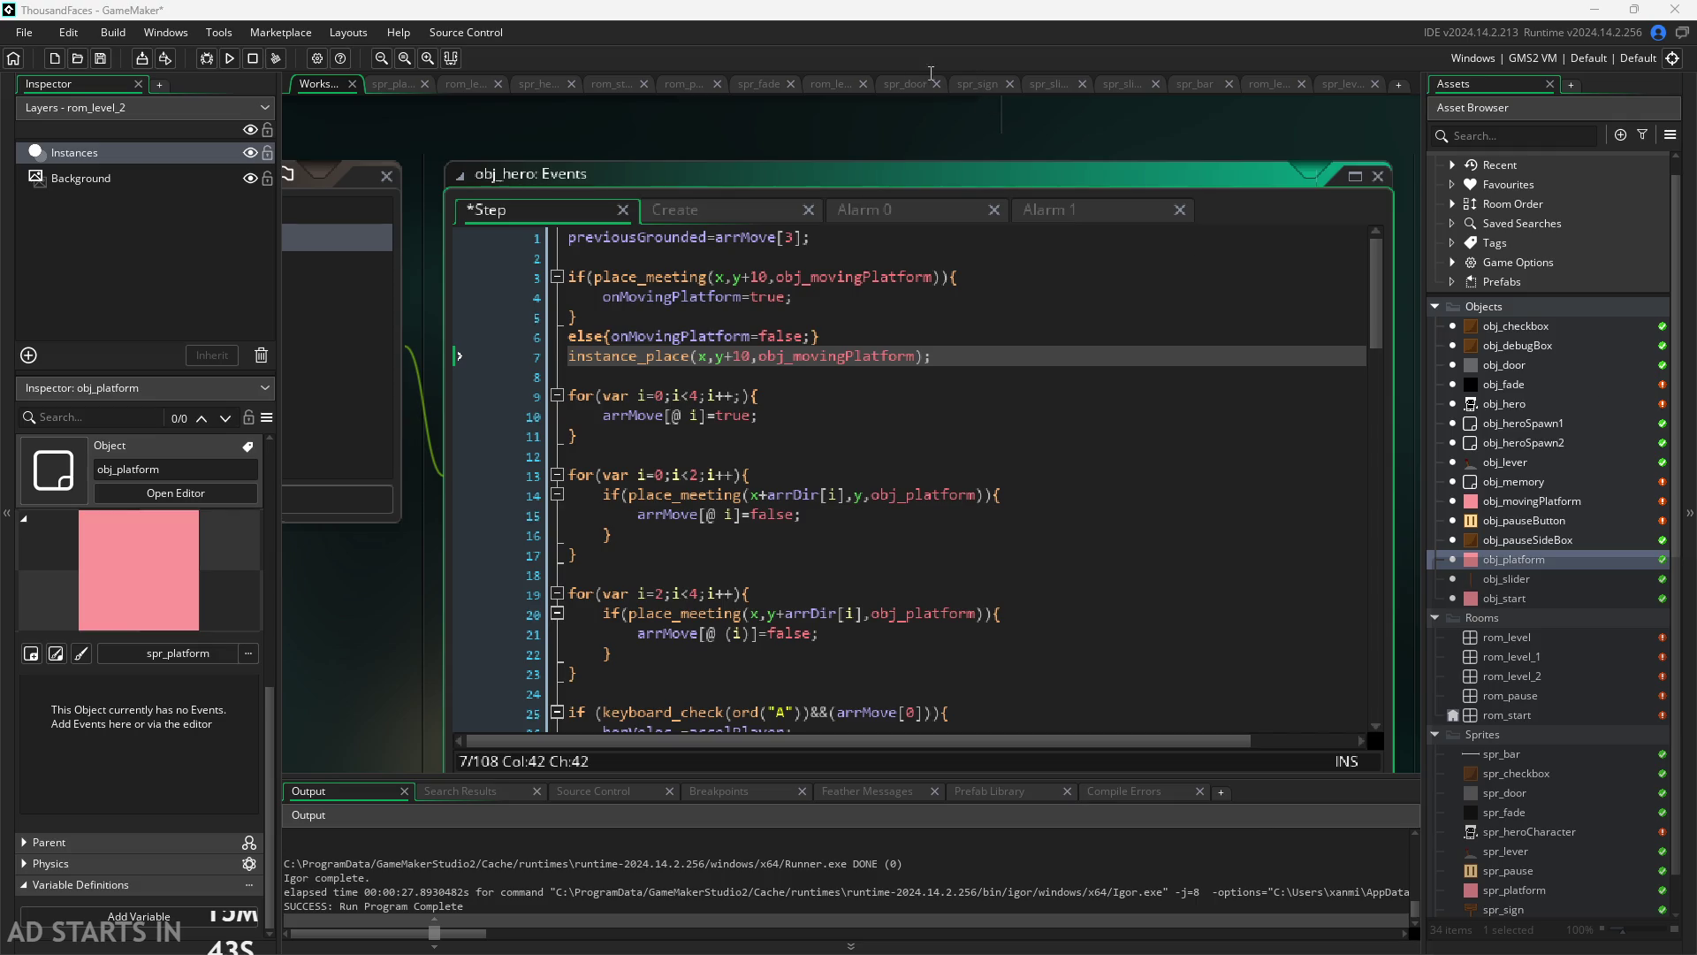
Step: Cut the instance_place line out, leaving line 7 empty
click(572, 361)
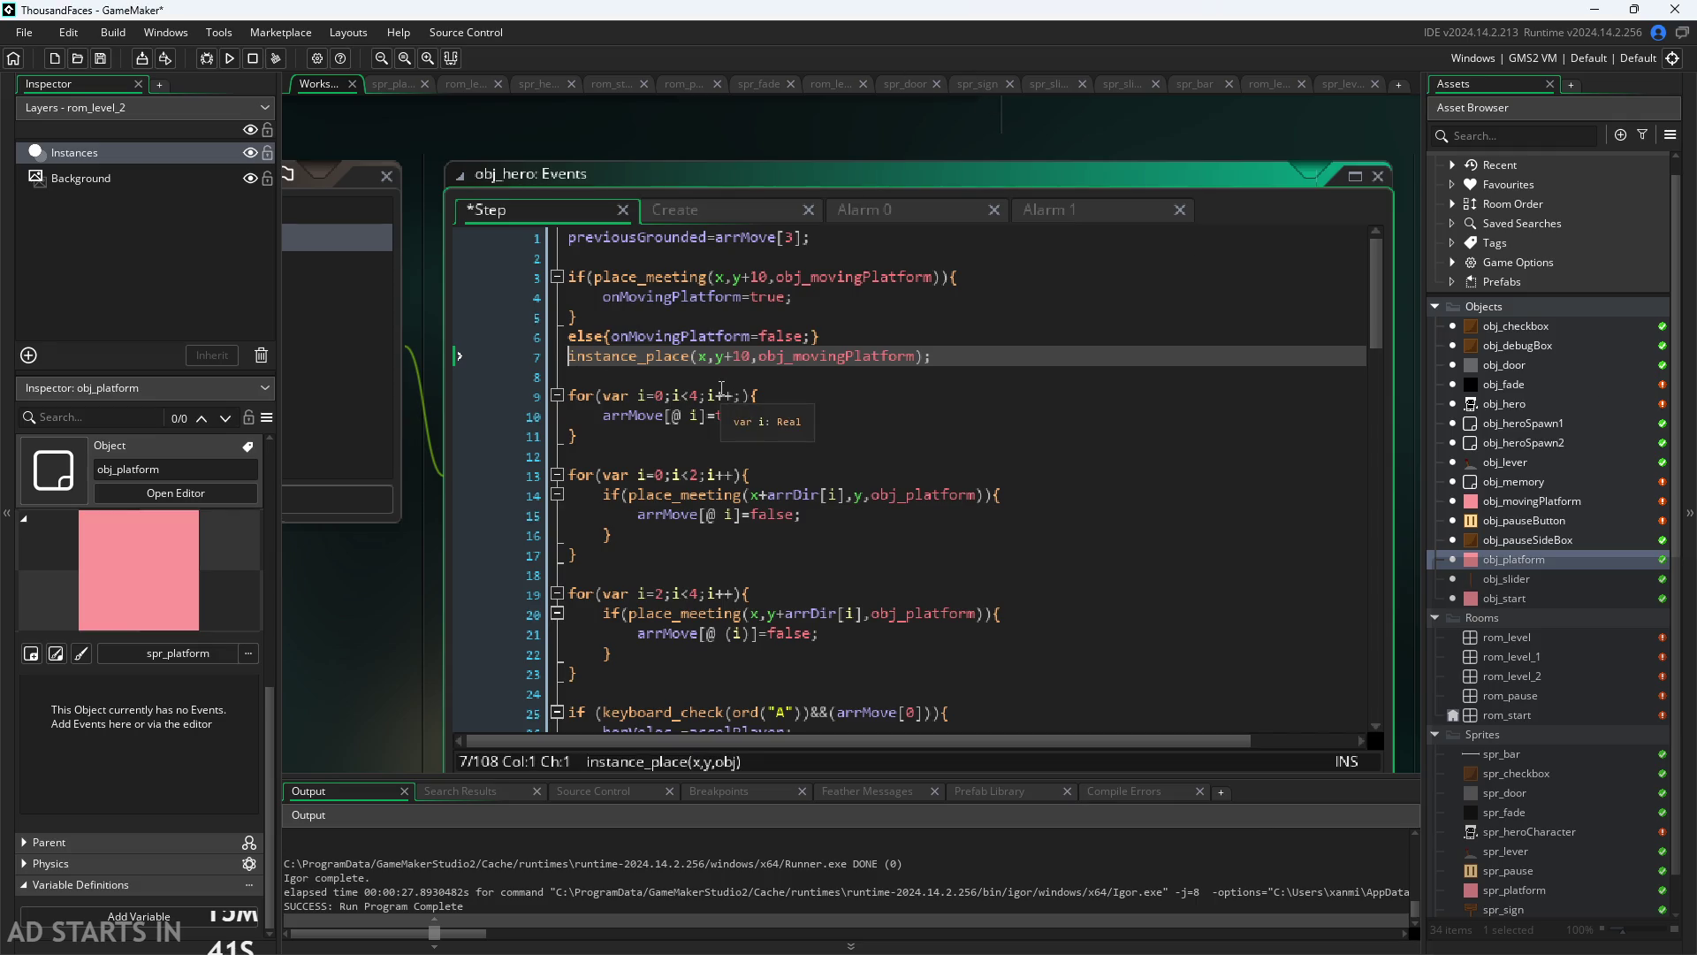
key(shift+Down)
key(shift+Left)
key(ctrl+c)
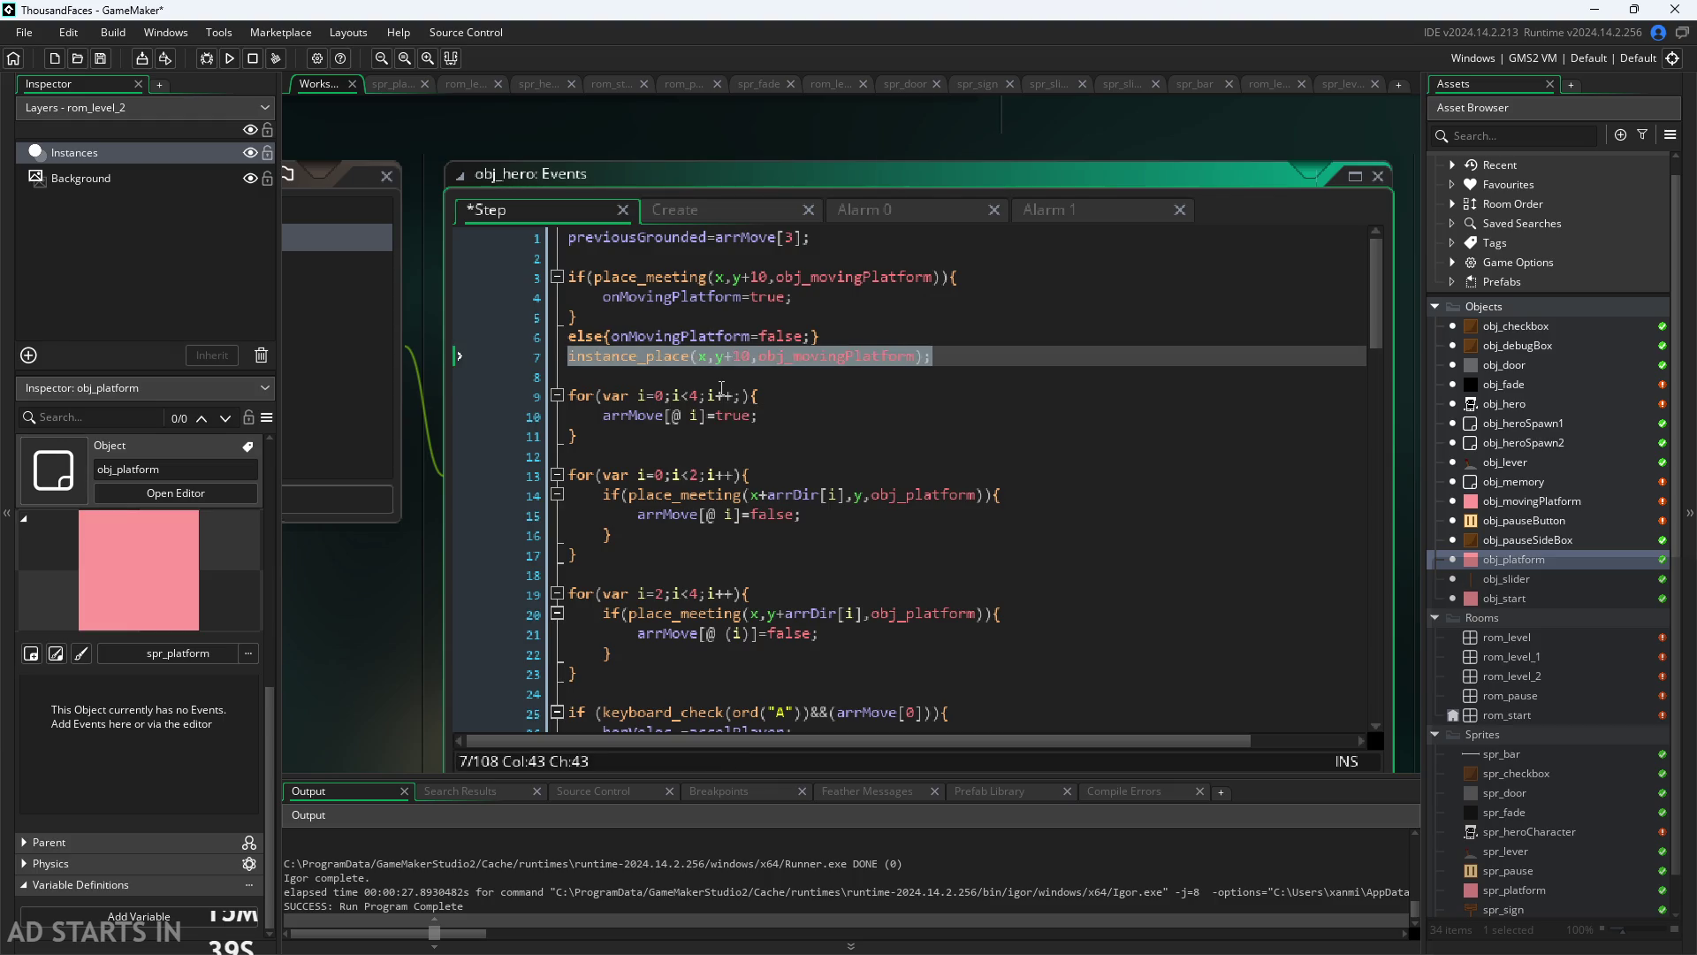
key(Delete)
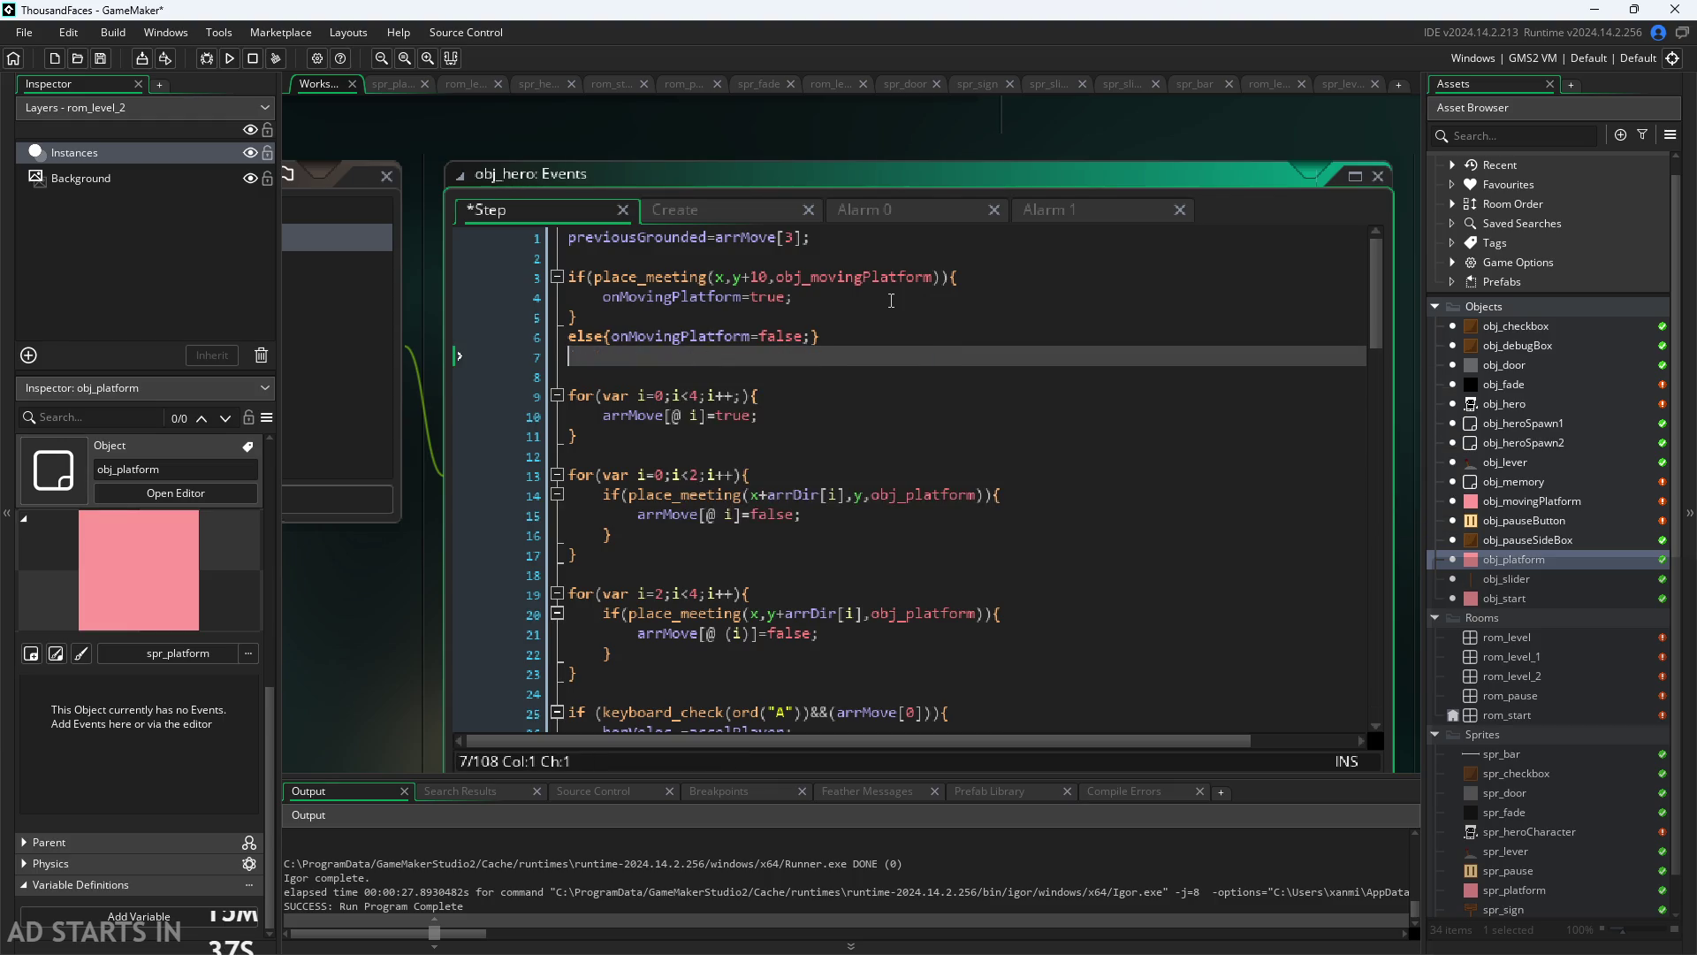
Step: Paste the instance_place line after onMovingPlatform=true and prefix it with 'var plat ='
click(888, 296)
key(Return)
key(ctrl+v)
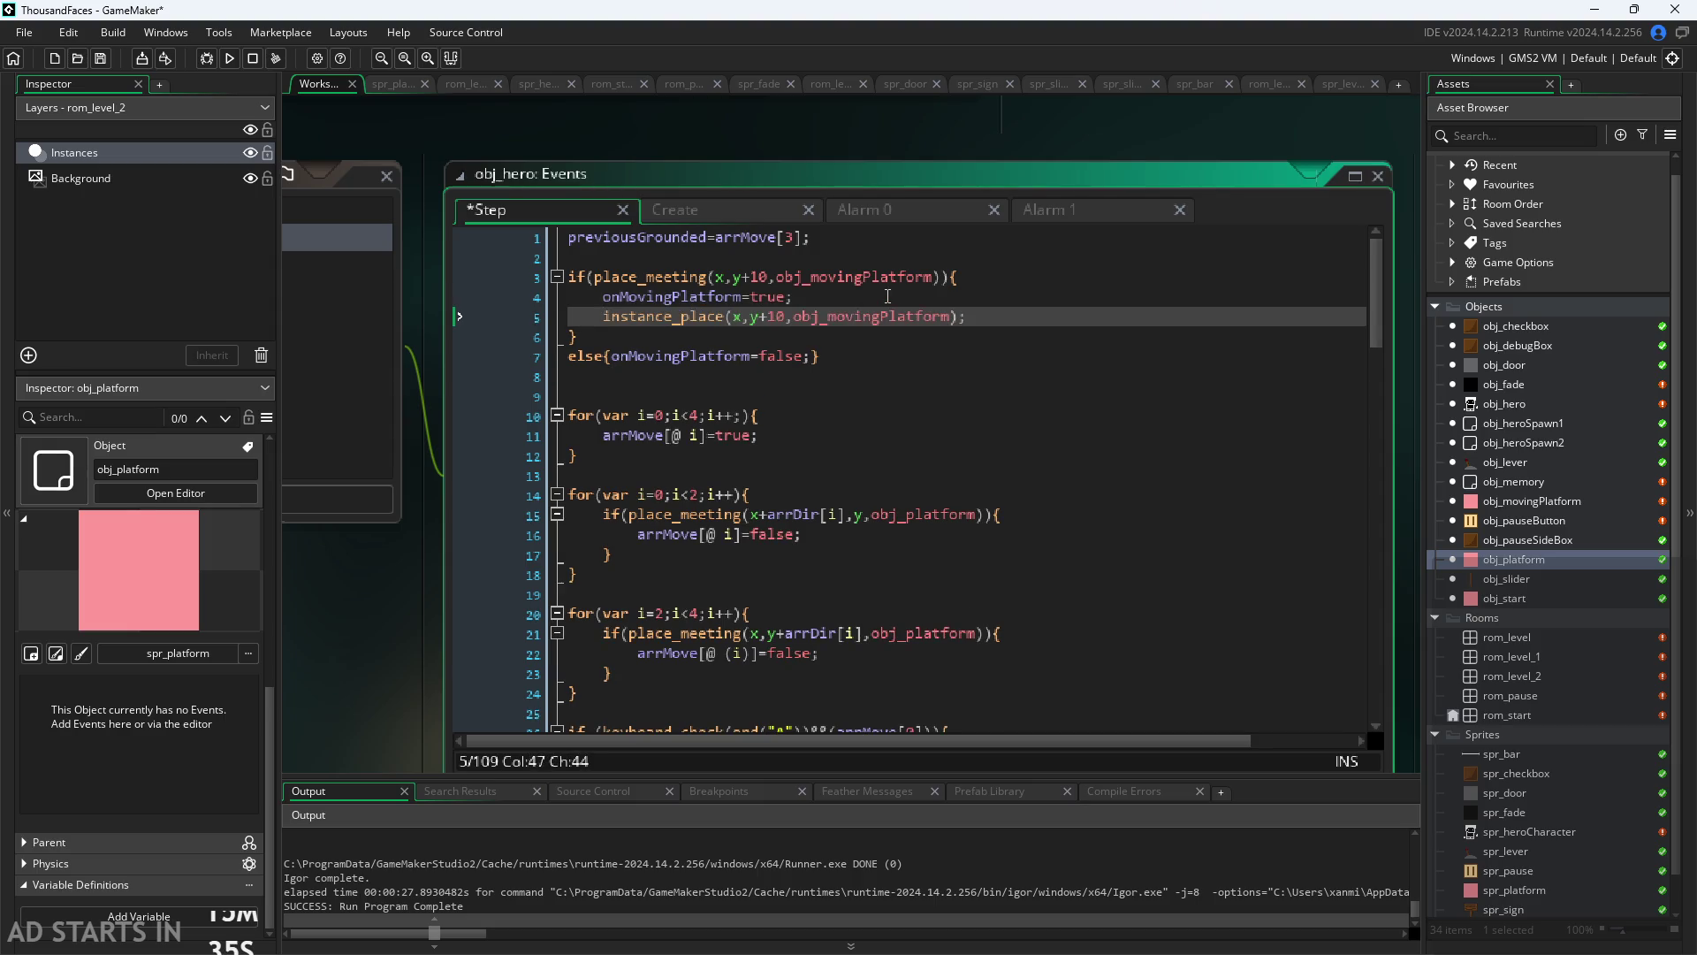
key(Home)
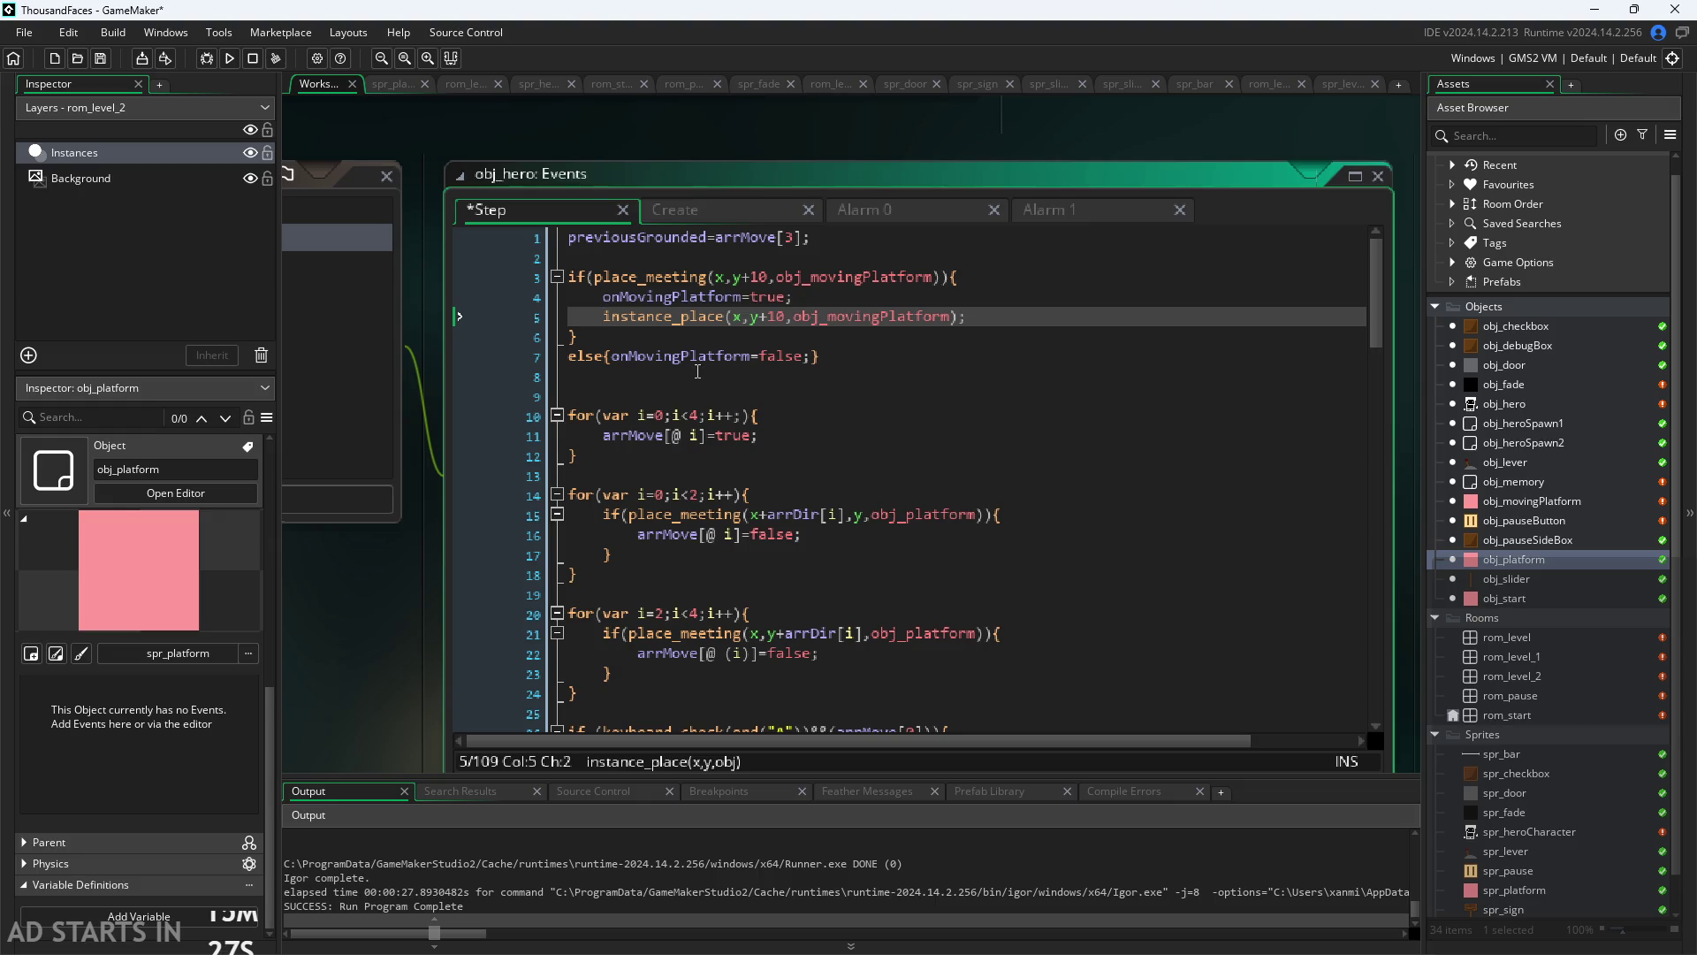
text(var)
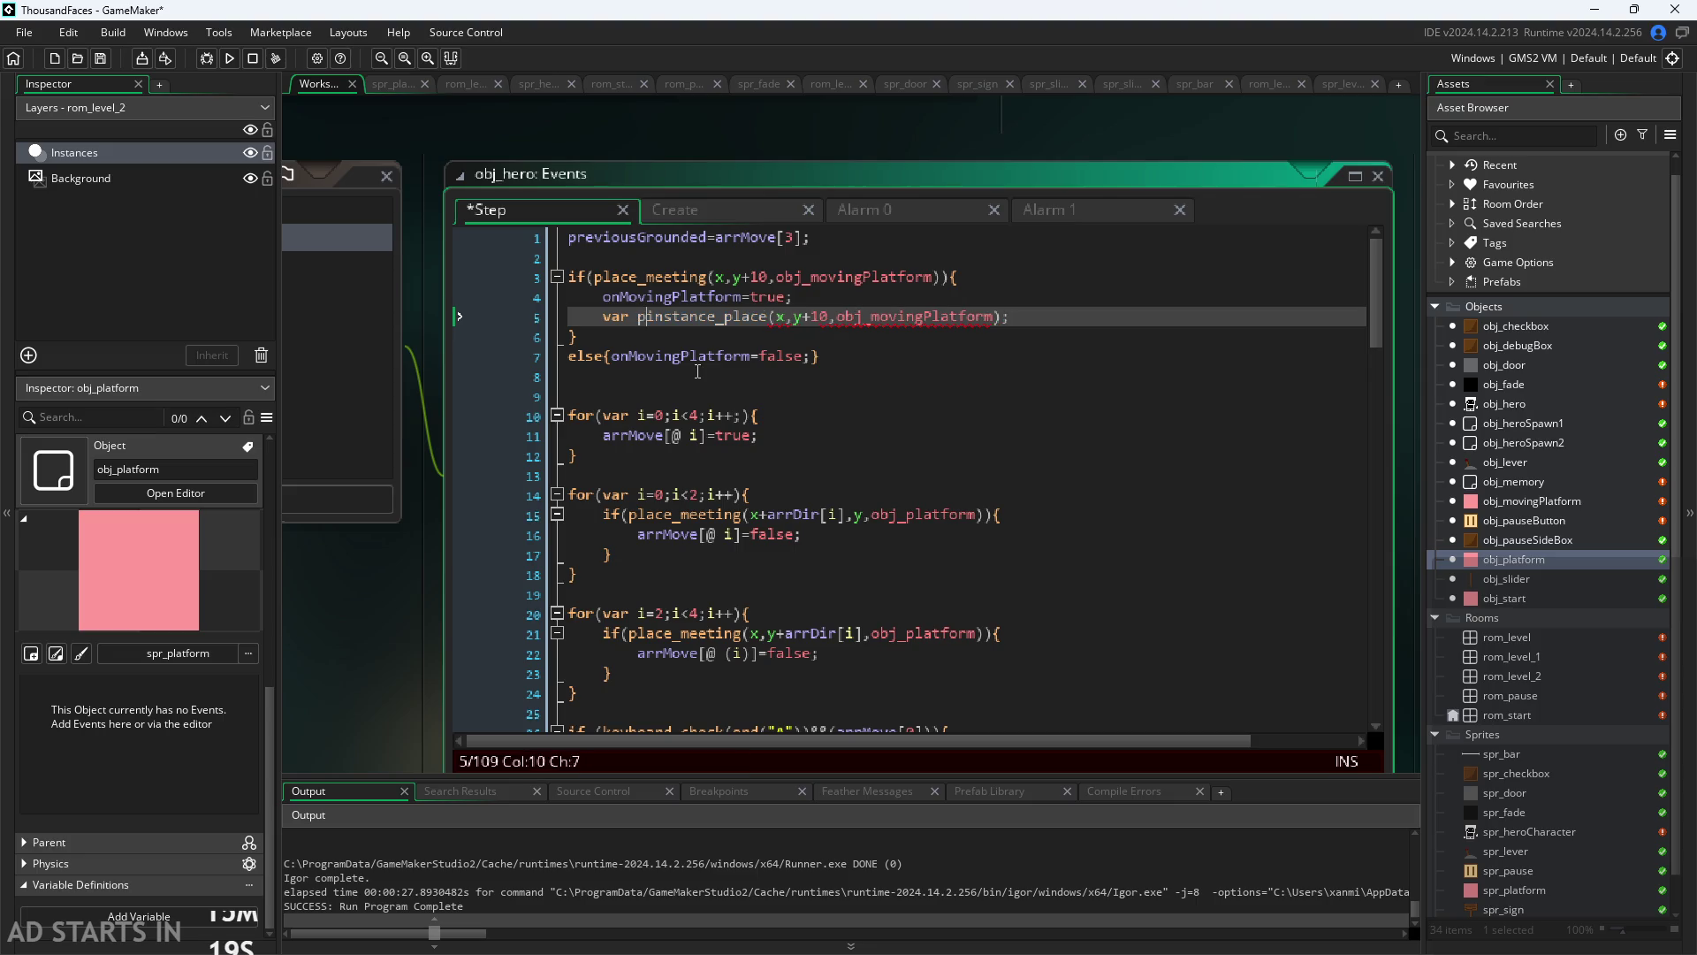
text(plat =)
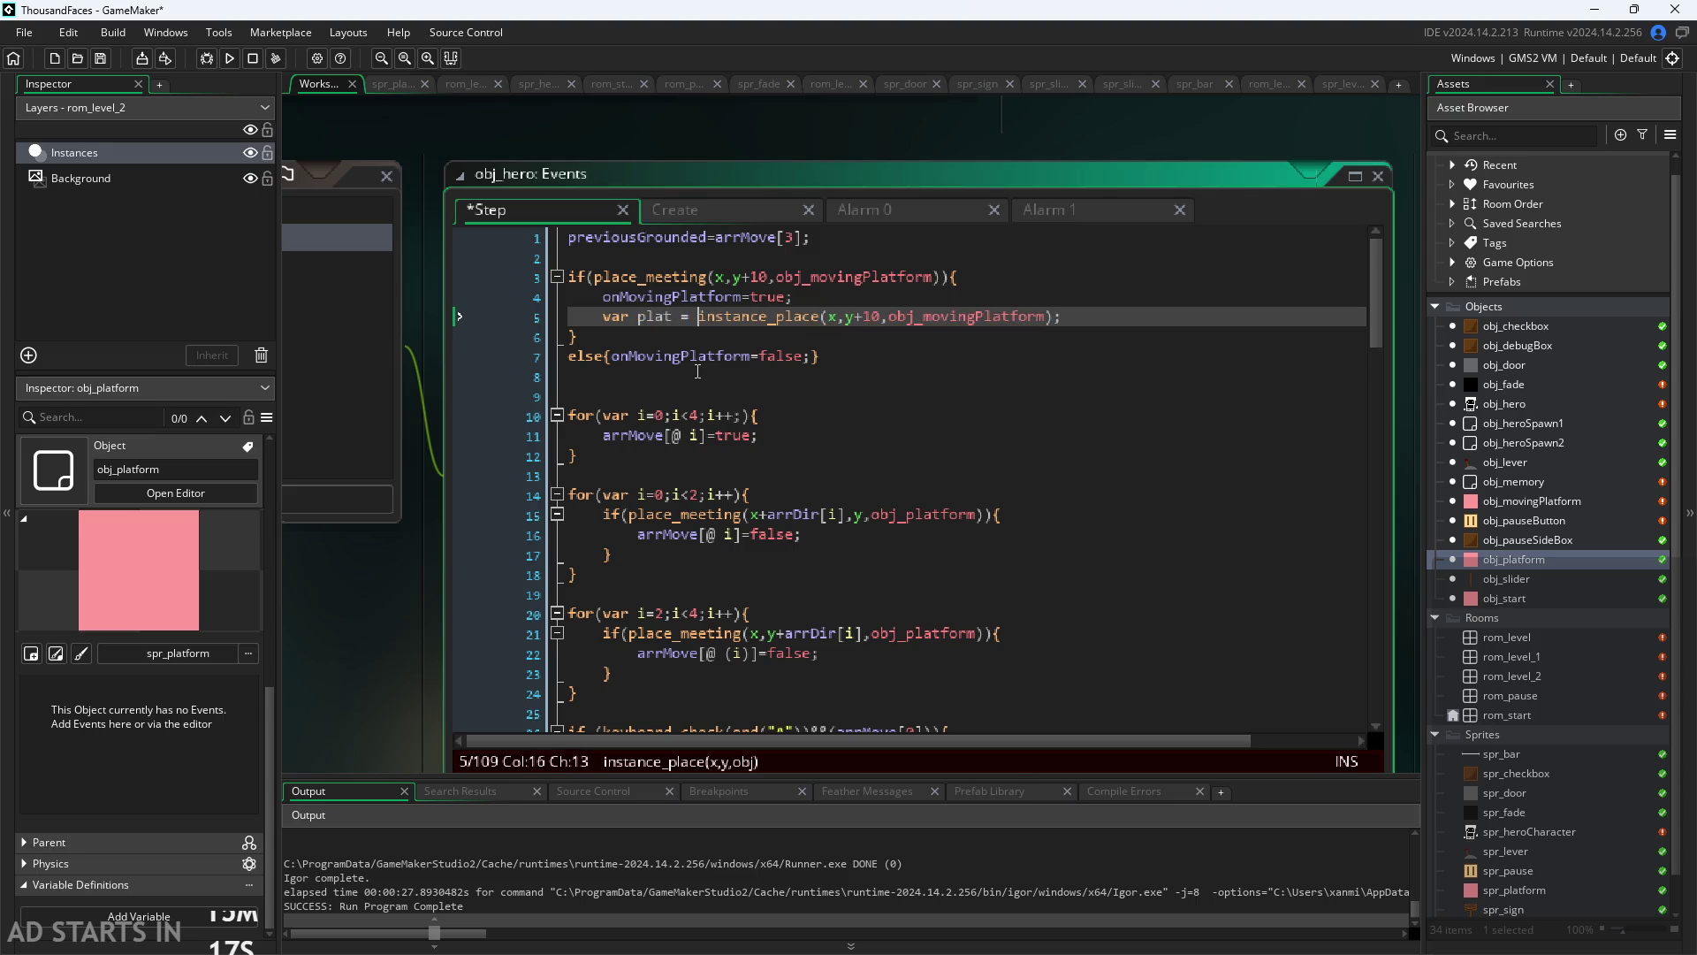
Step: Check the spacing of the var plat line and open a blank line below it
click(1066, 315)
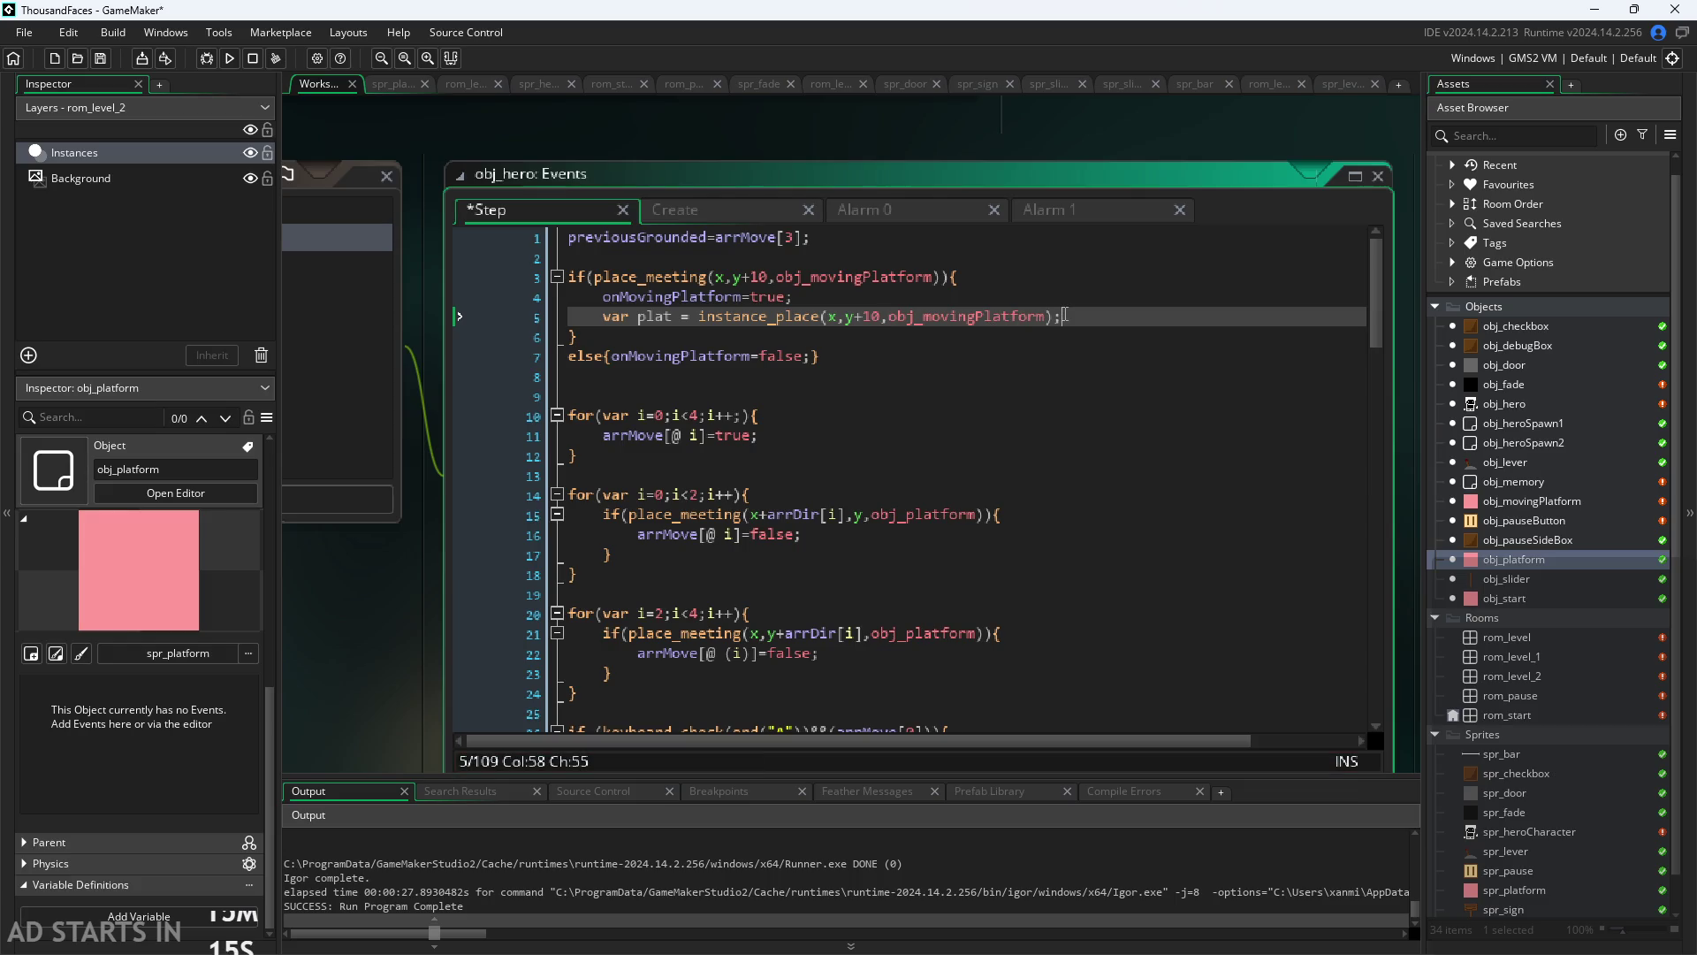
click(622, 316)
click(638, 316)
click(644, 315)
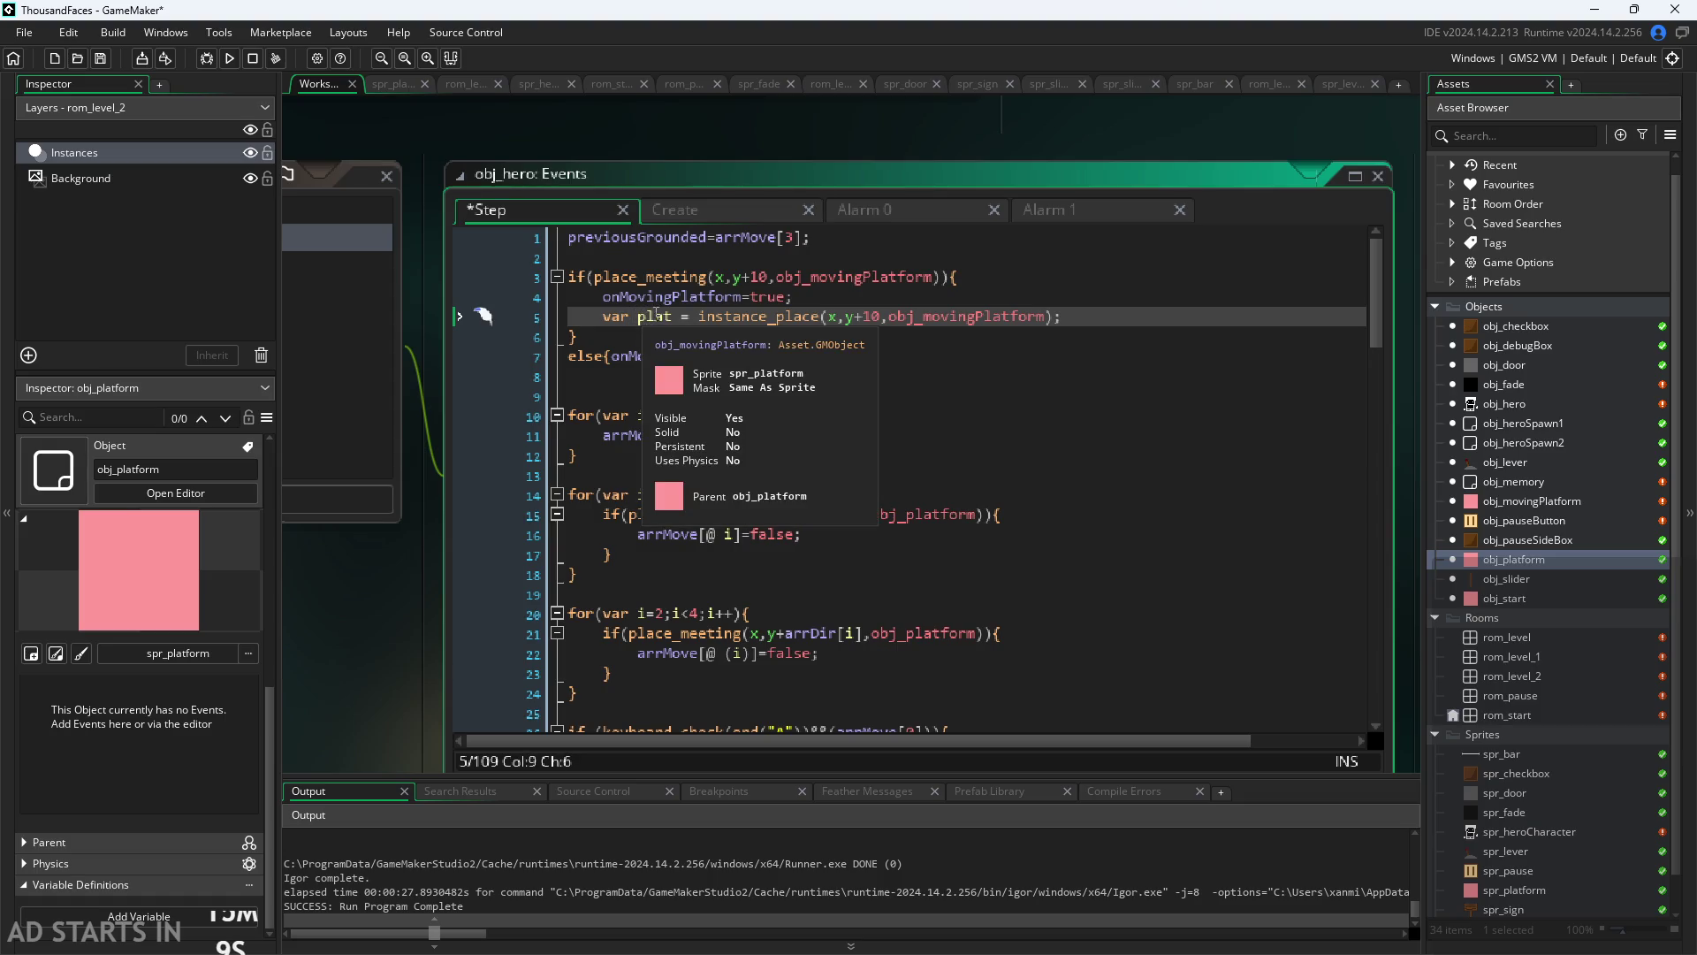
click(1094, 321)
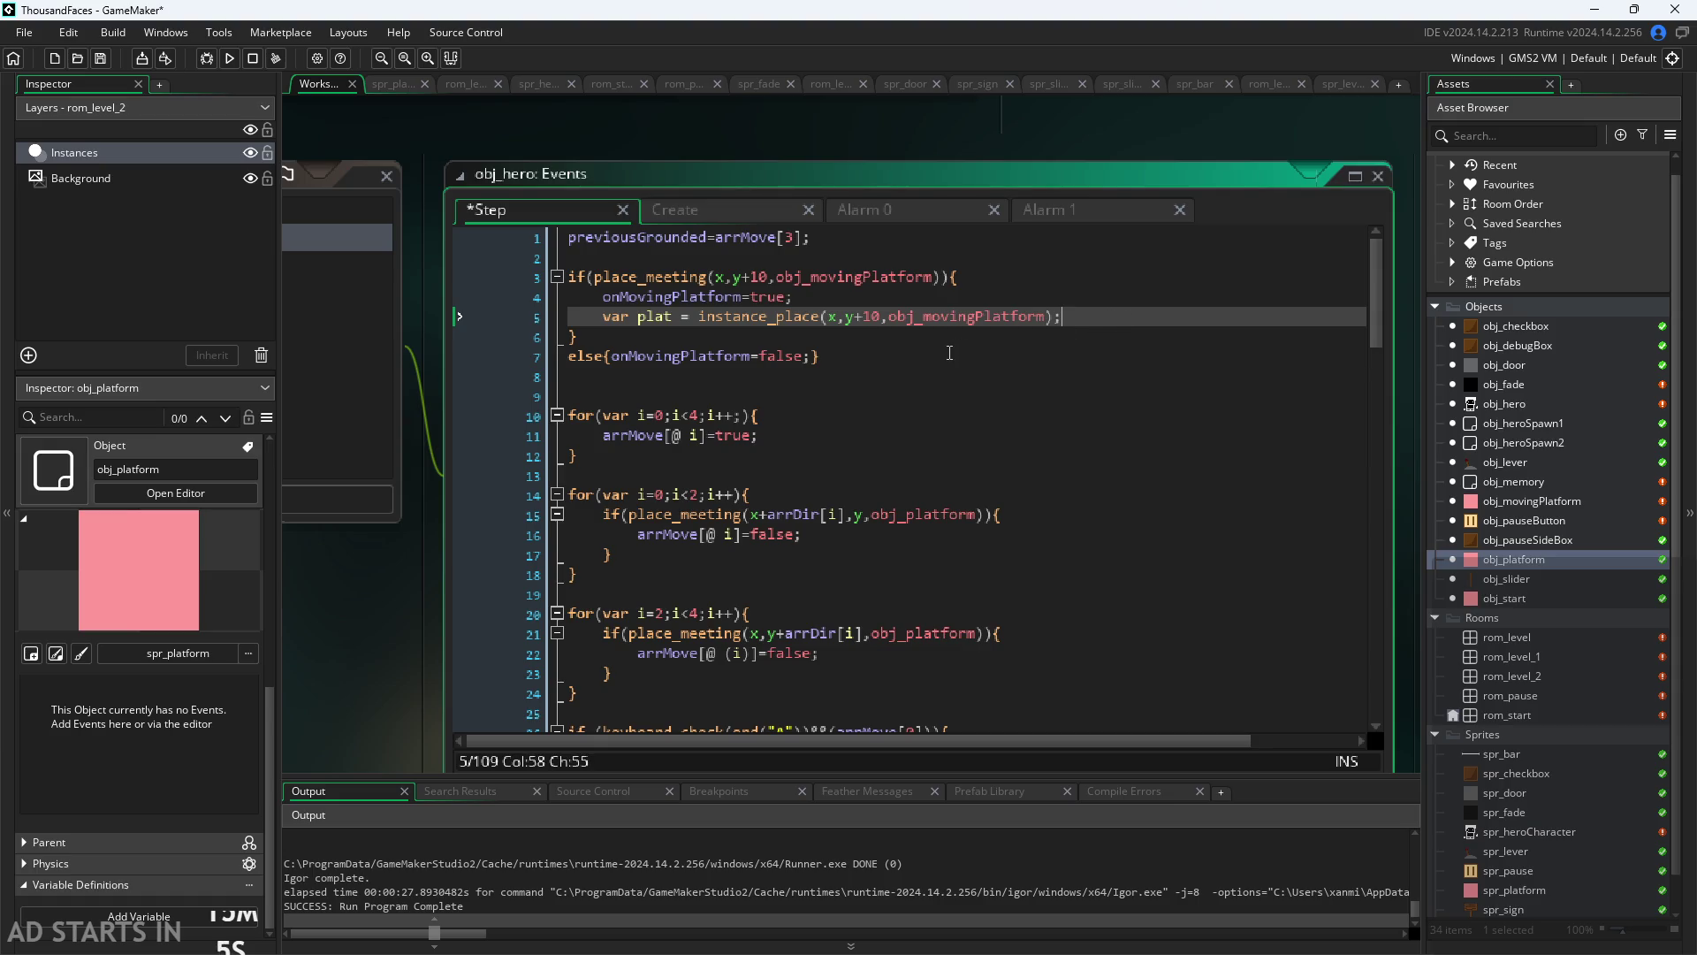
key(Down)
key(Down)
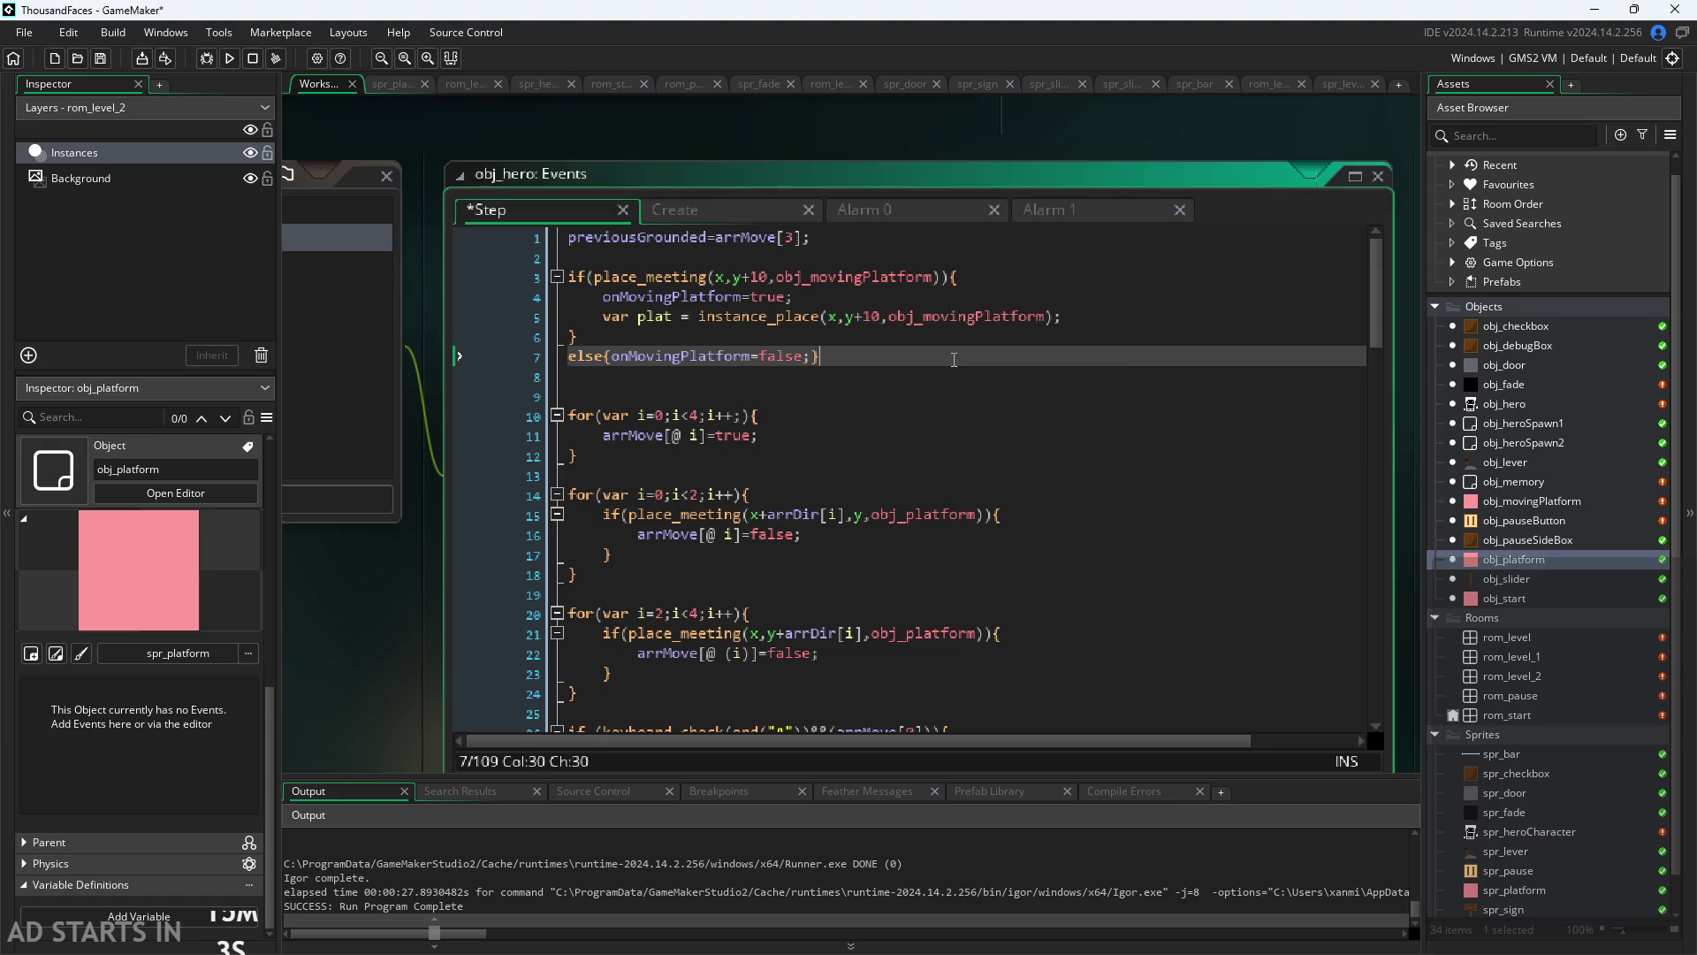
click(1087, 318)
key(Return)
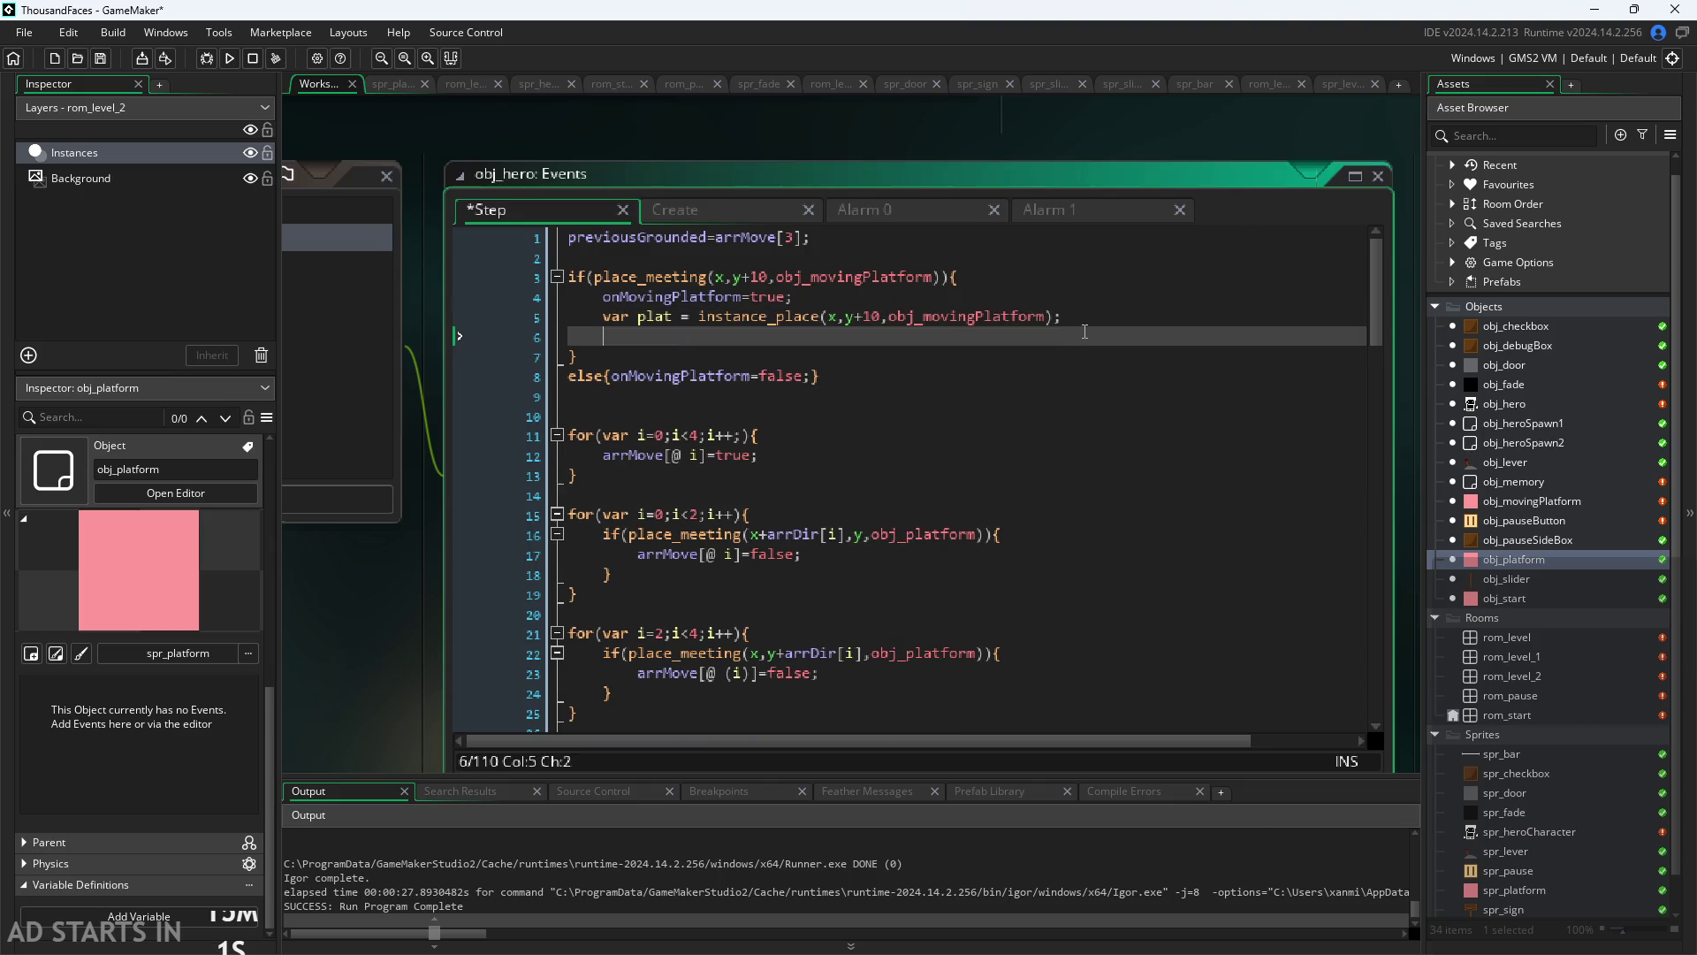
Step: Add an if(plat!=noone){ } block beneath the plat line
text(if())
key(Left)
text(plat)
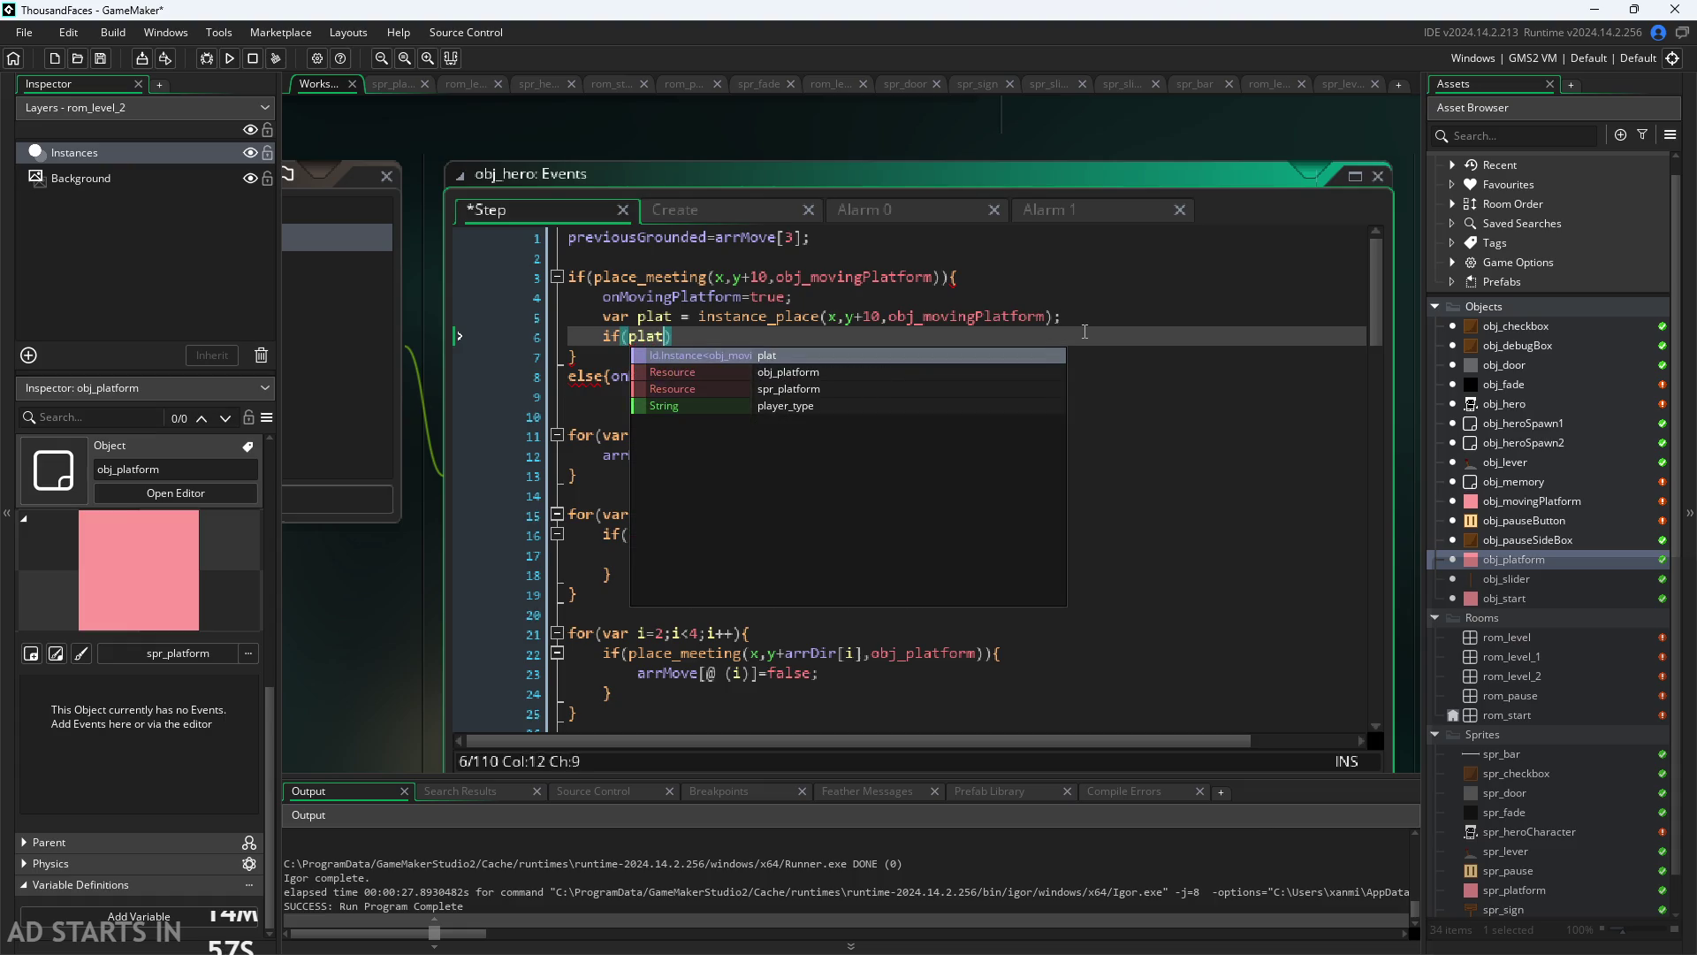
text(!=)
text(noone)
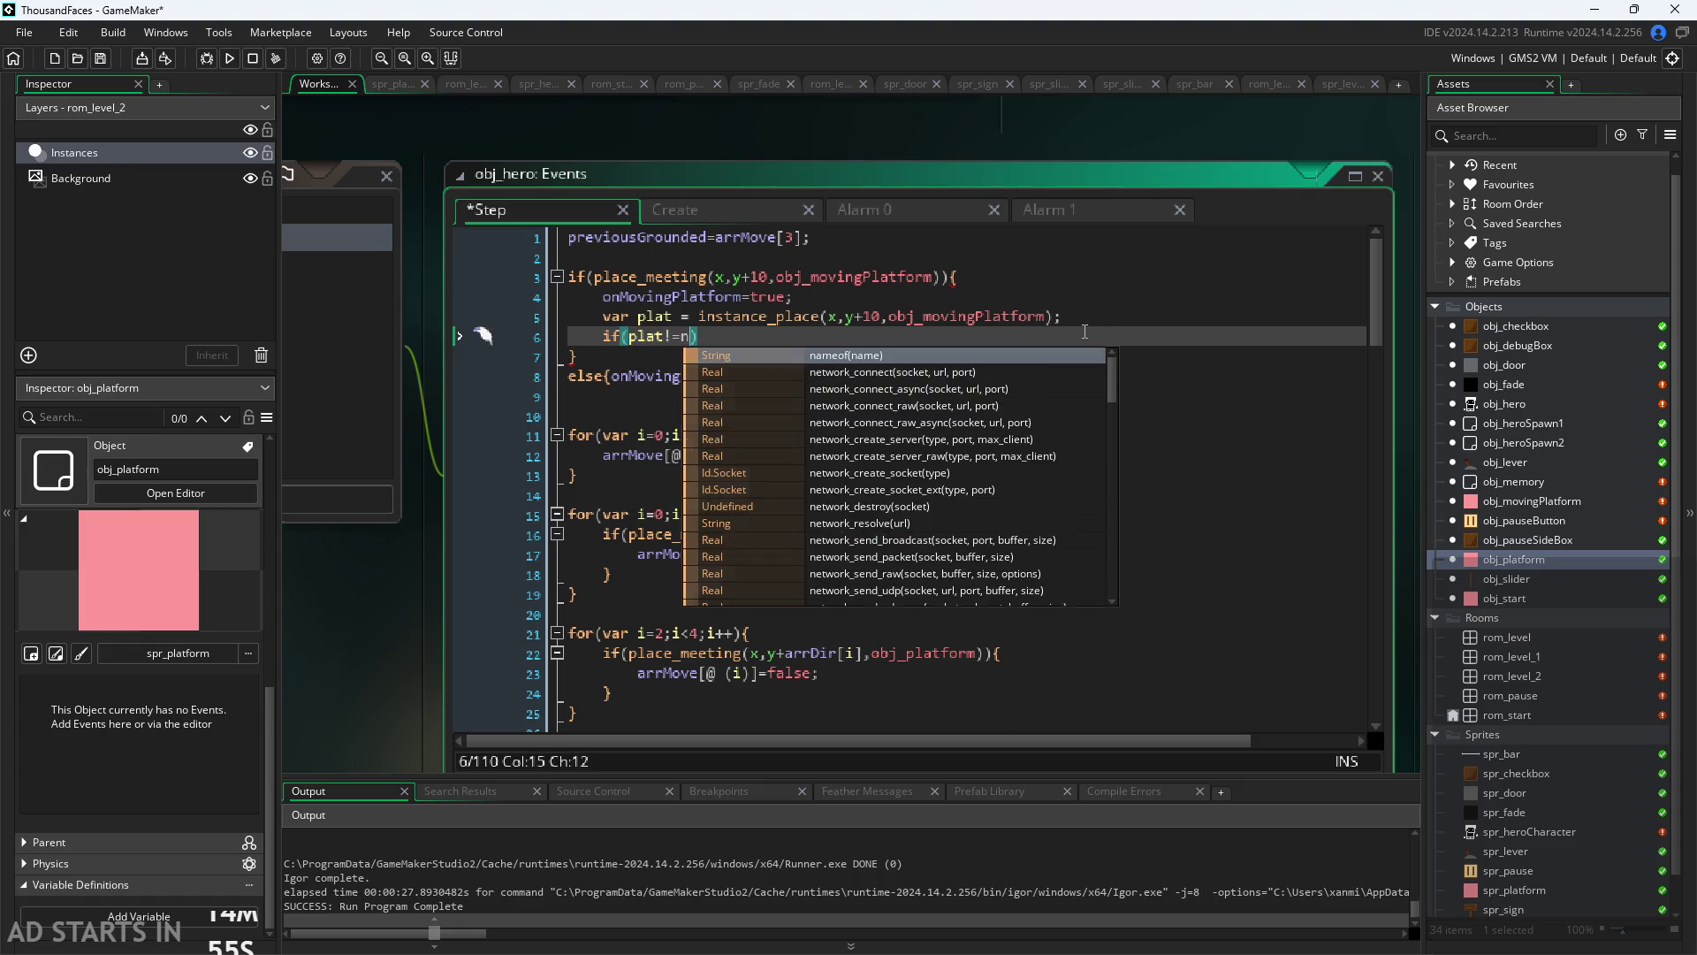
key(Right)
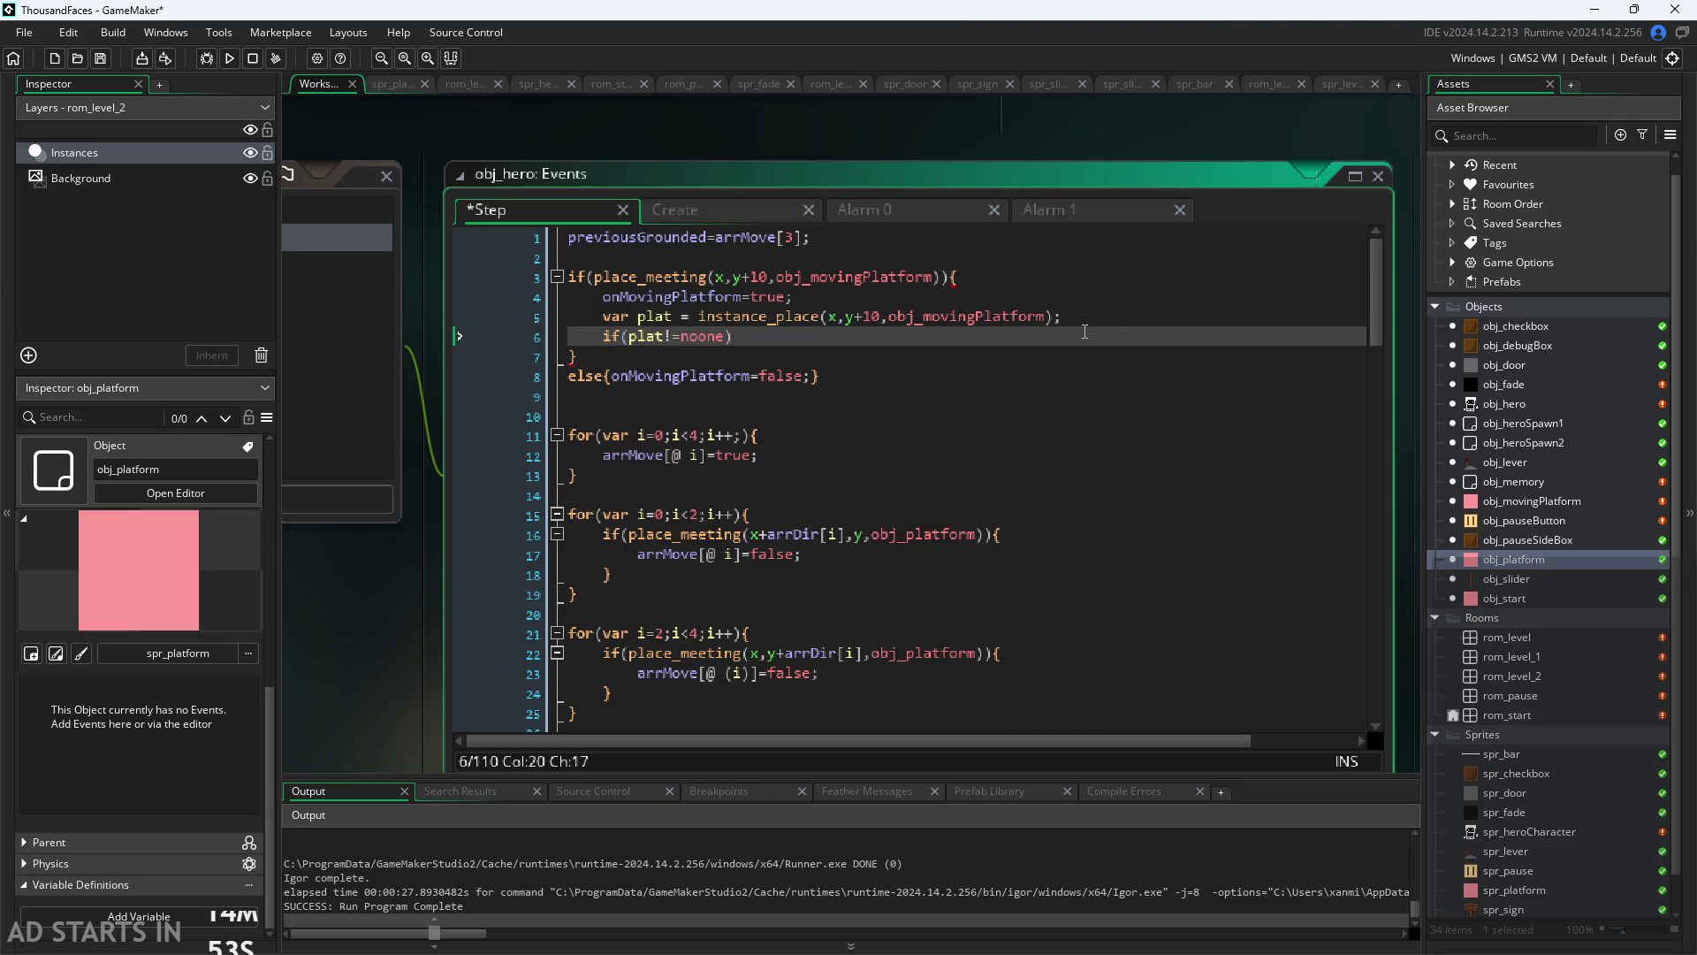
text({)
key(Return)
key(Return)
text(})
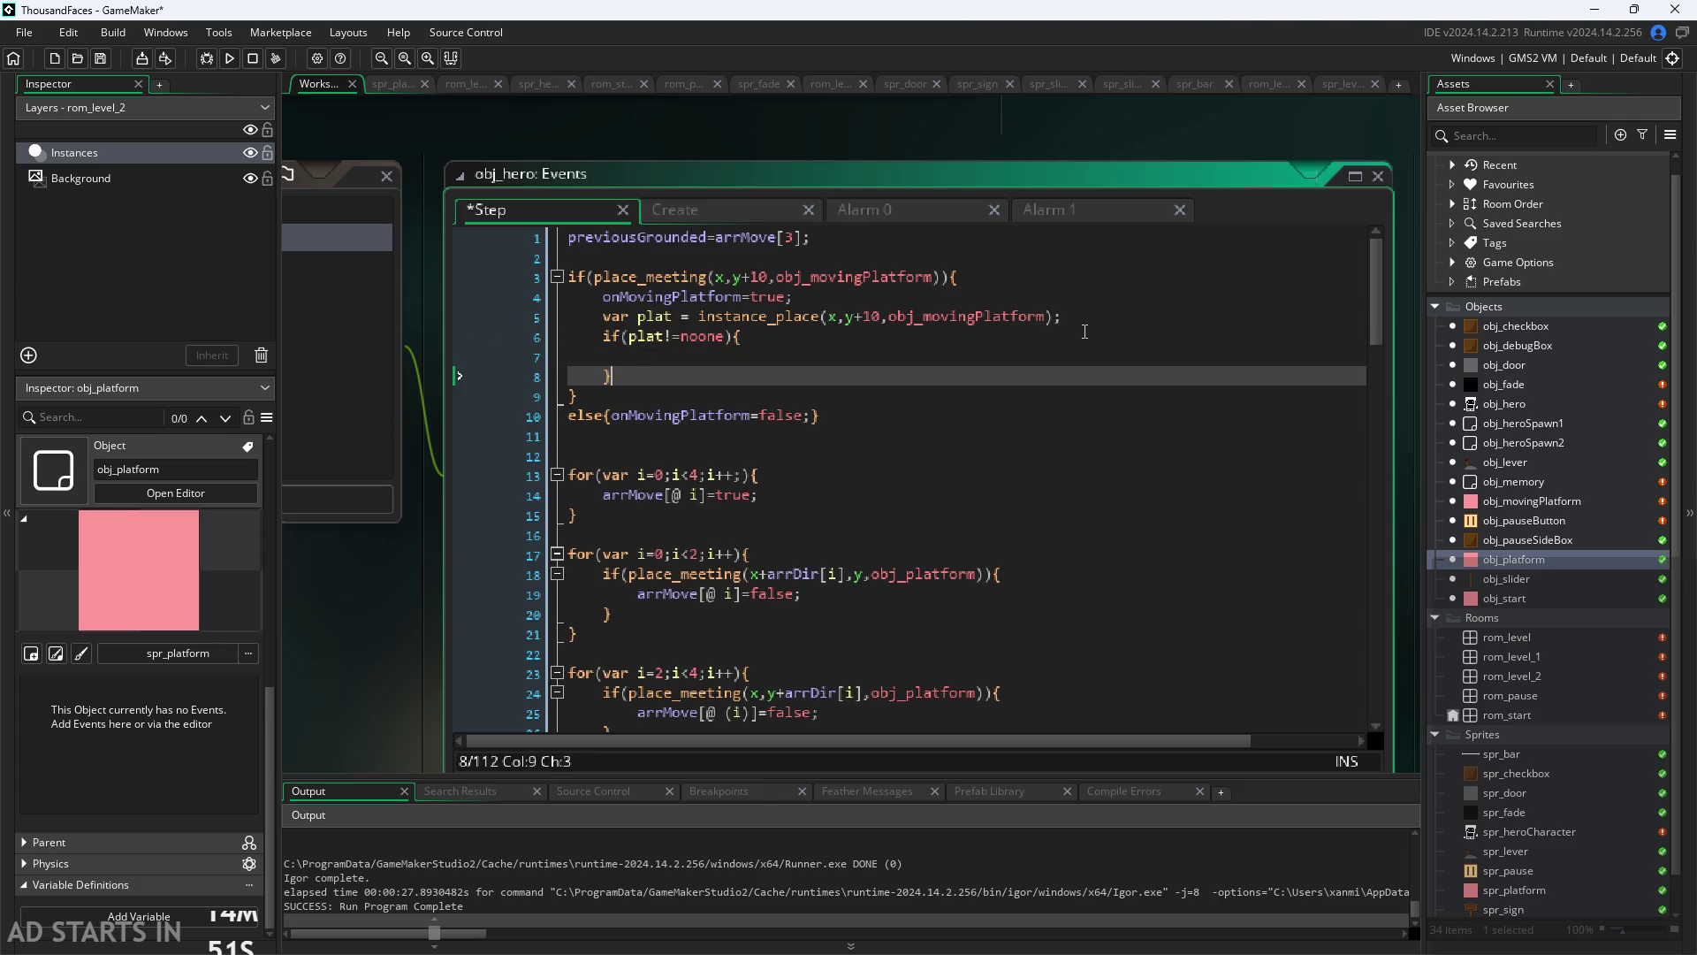
key(Up)
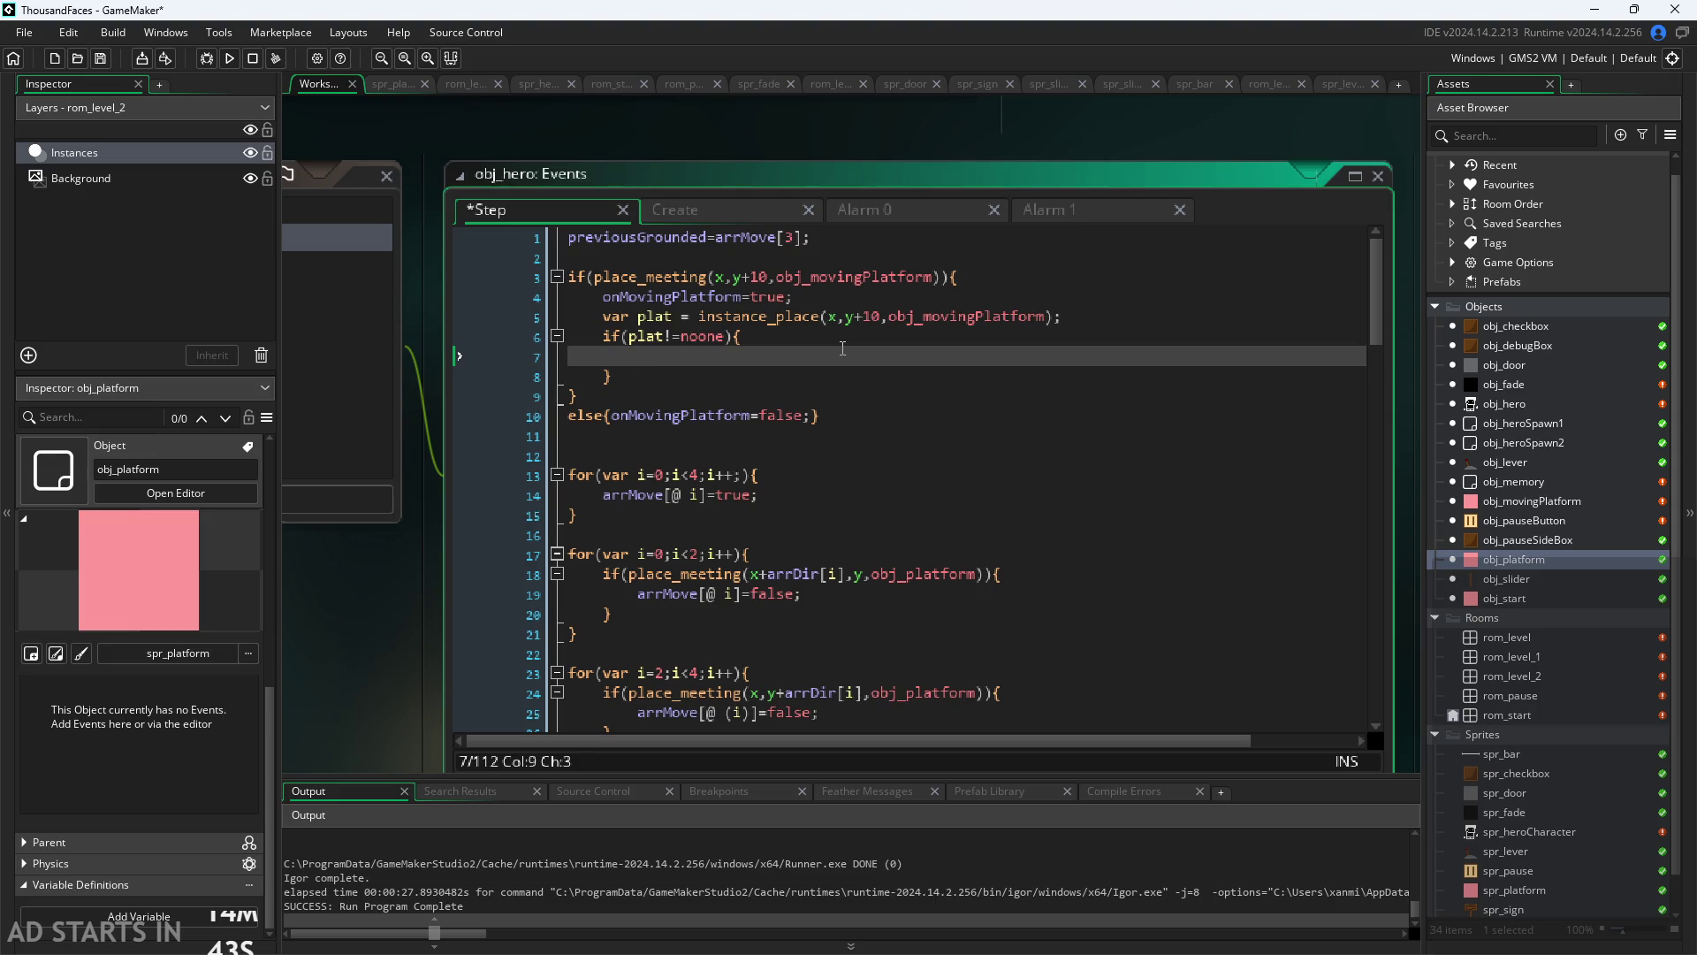
Step: Start typing in the empty if body, then view the hero's Create event code
text(outs)
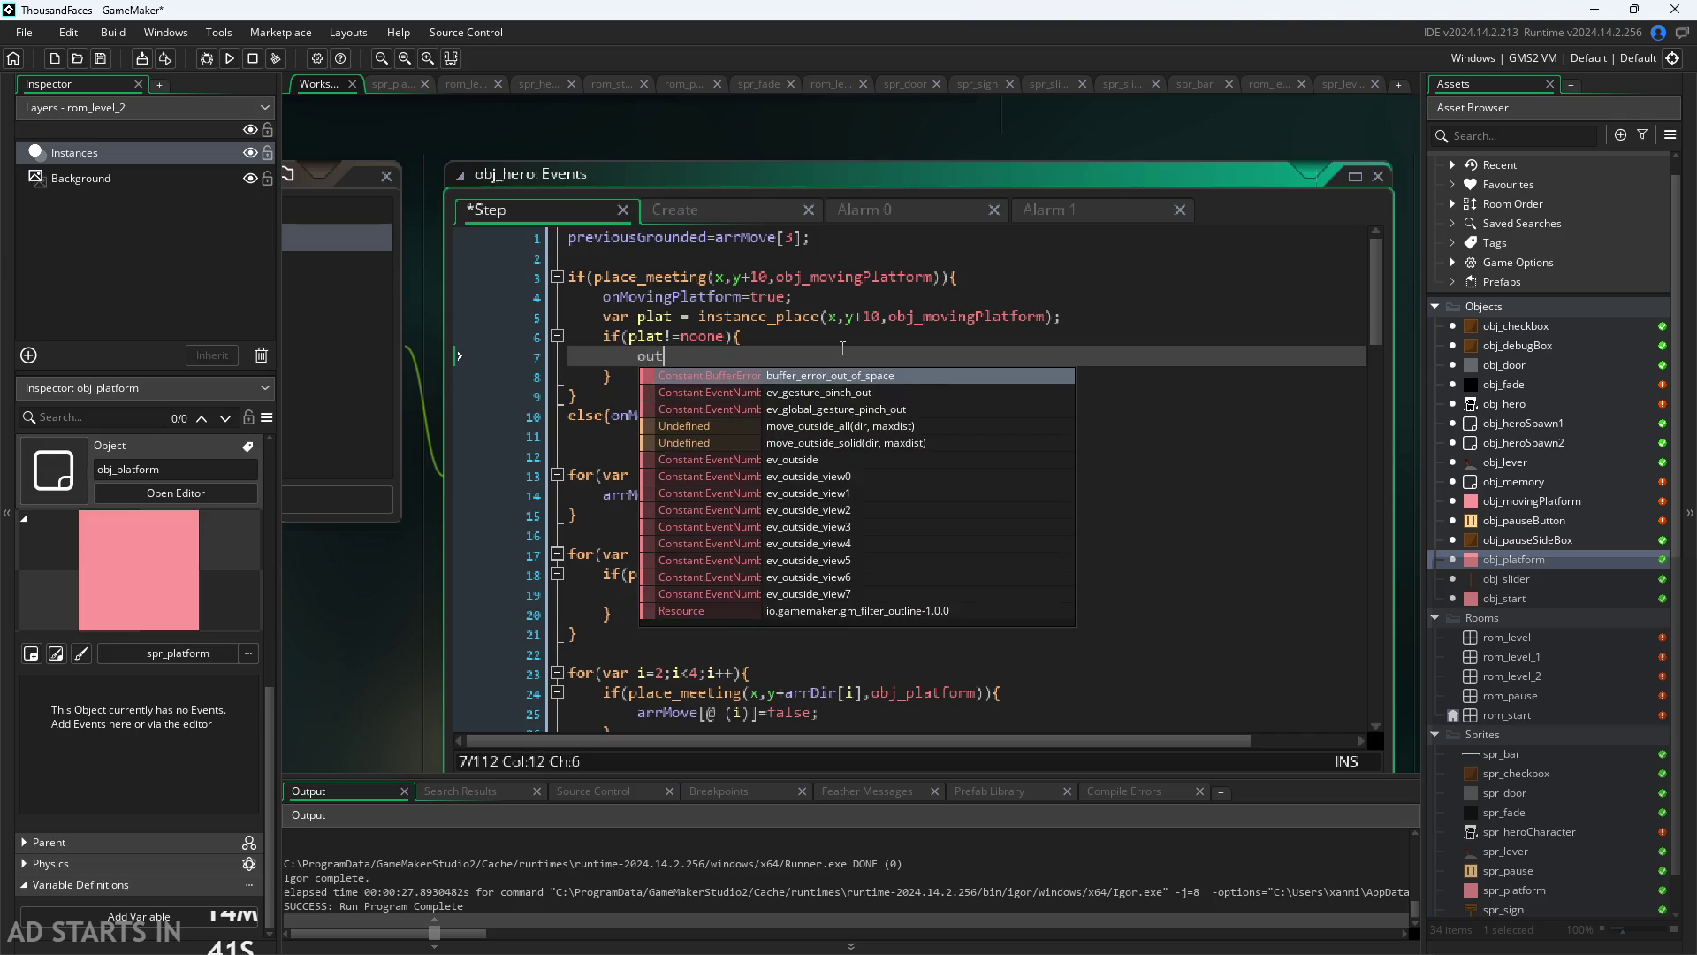
key(BackSpace)
key(BackSpace)
text(tsideV)
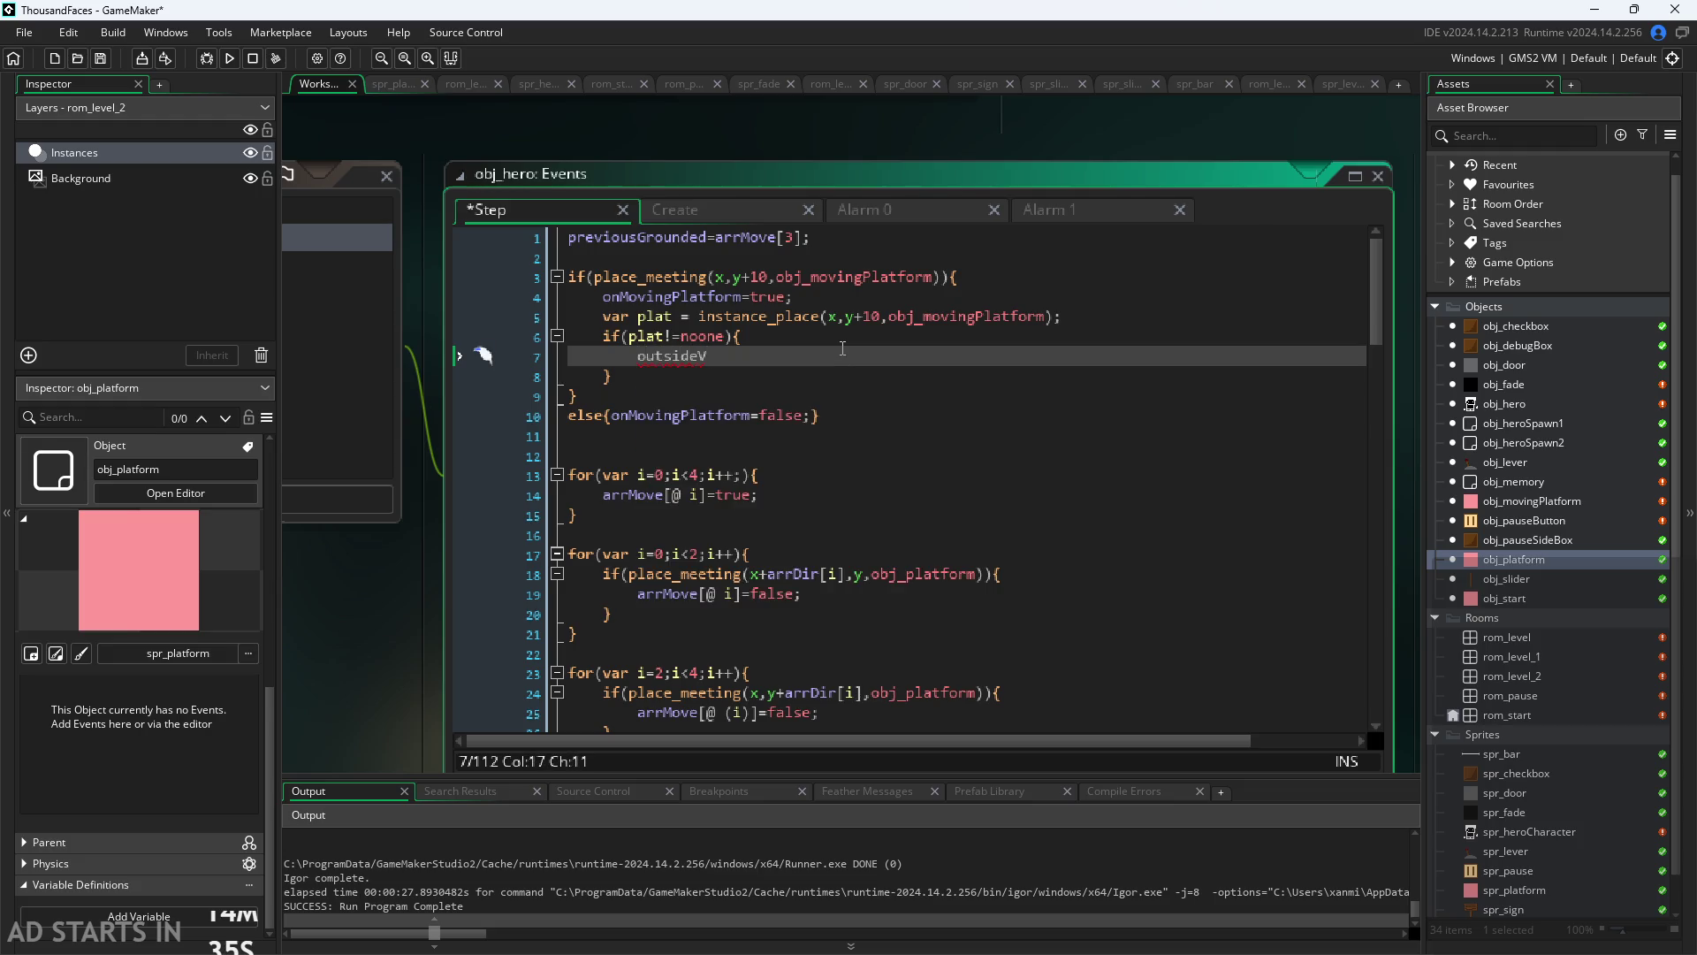
click(697, 213)
Step: Confirm extHorVel in the Create event, type extHorVel+=plat. in the Step block, and open obj_movingPlatform
click(670, 557)
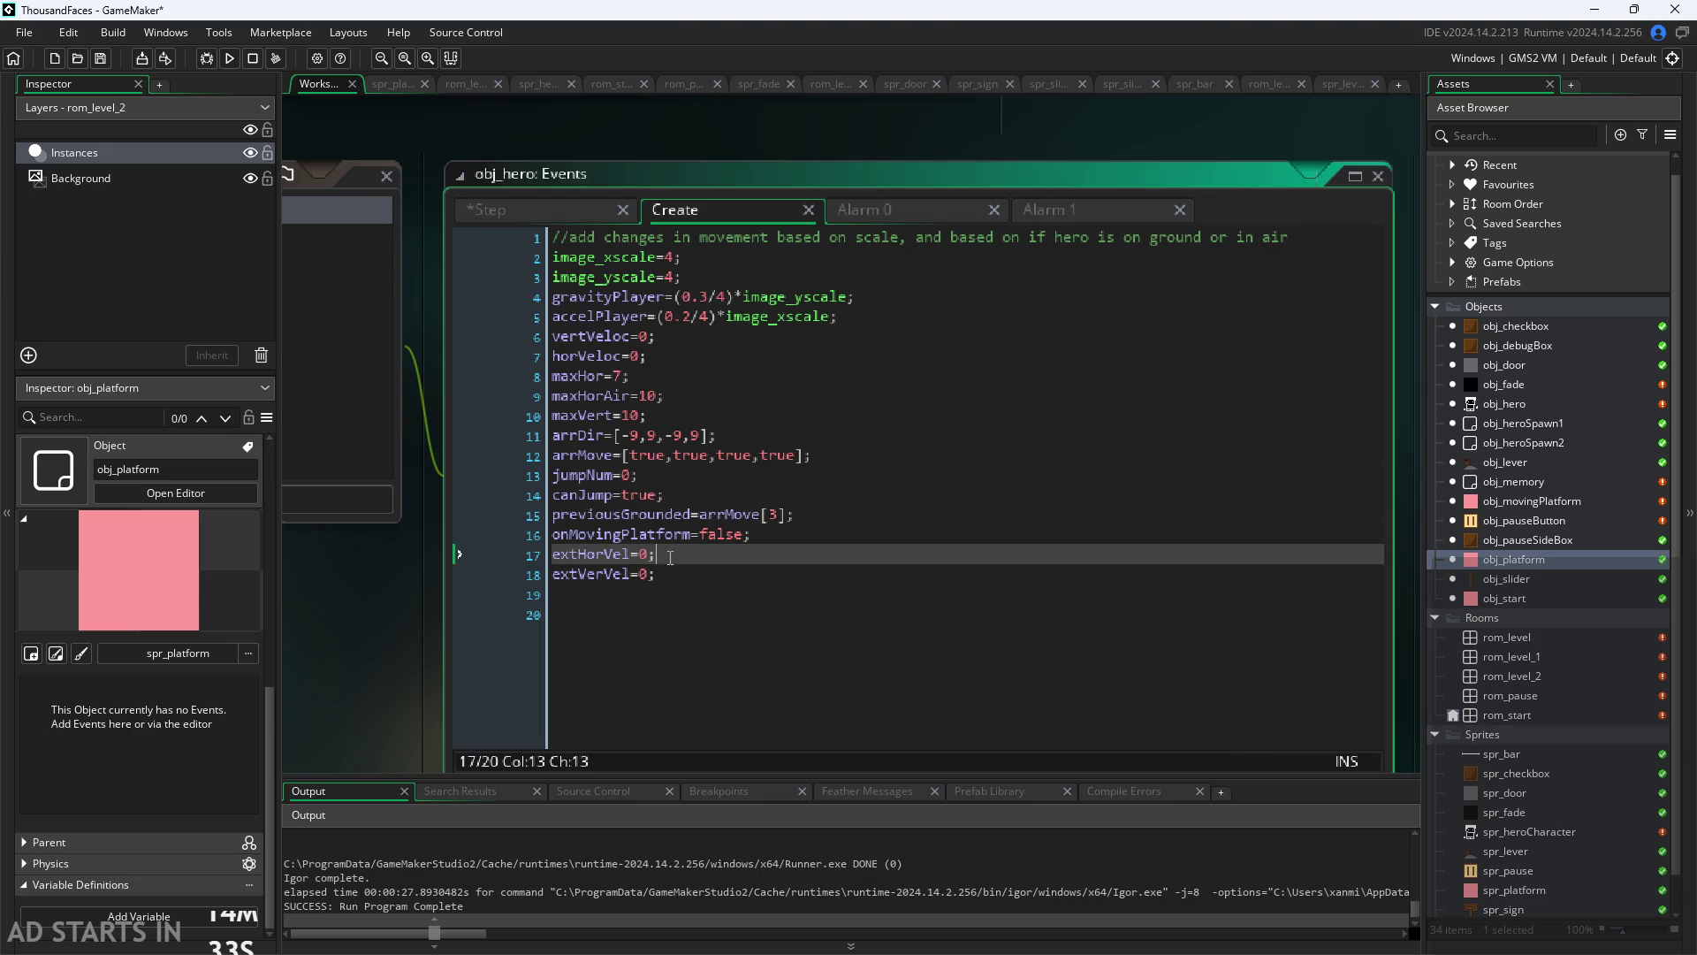
click(555, 217)
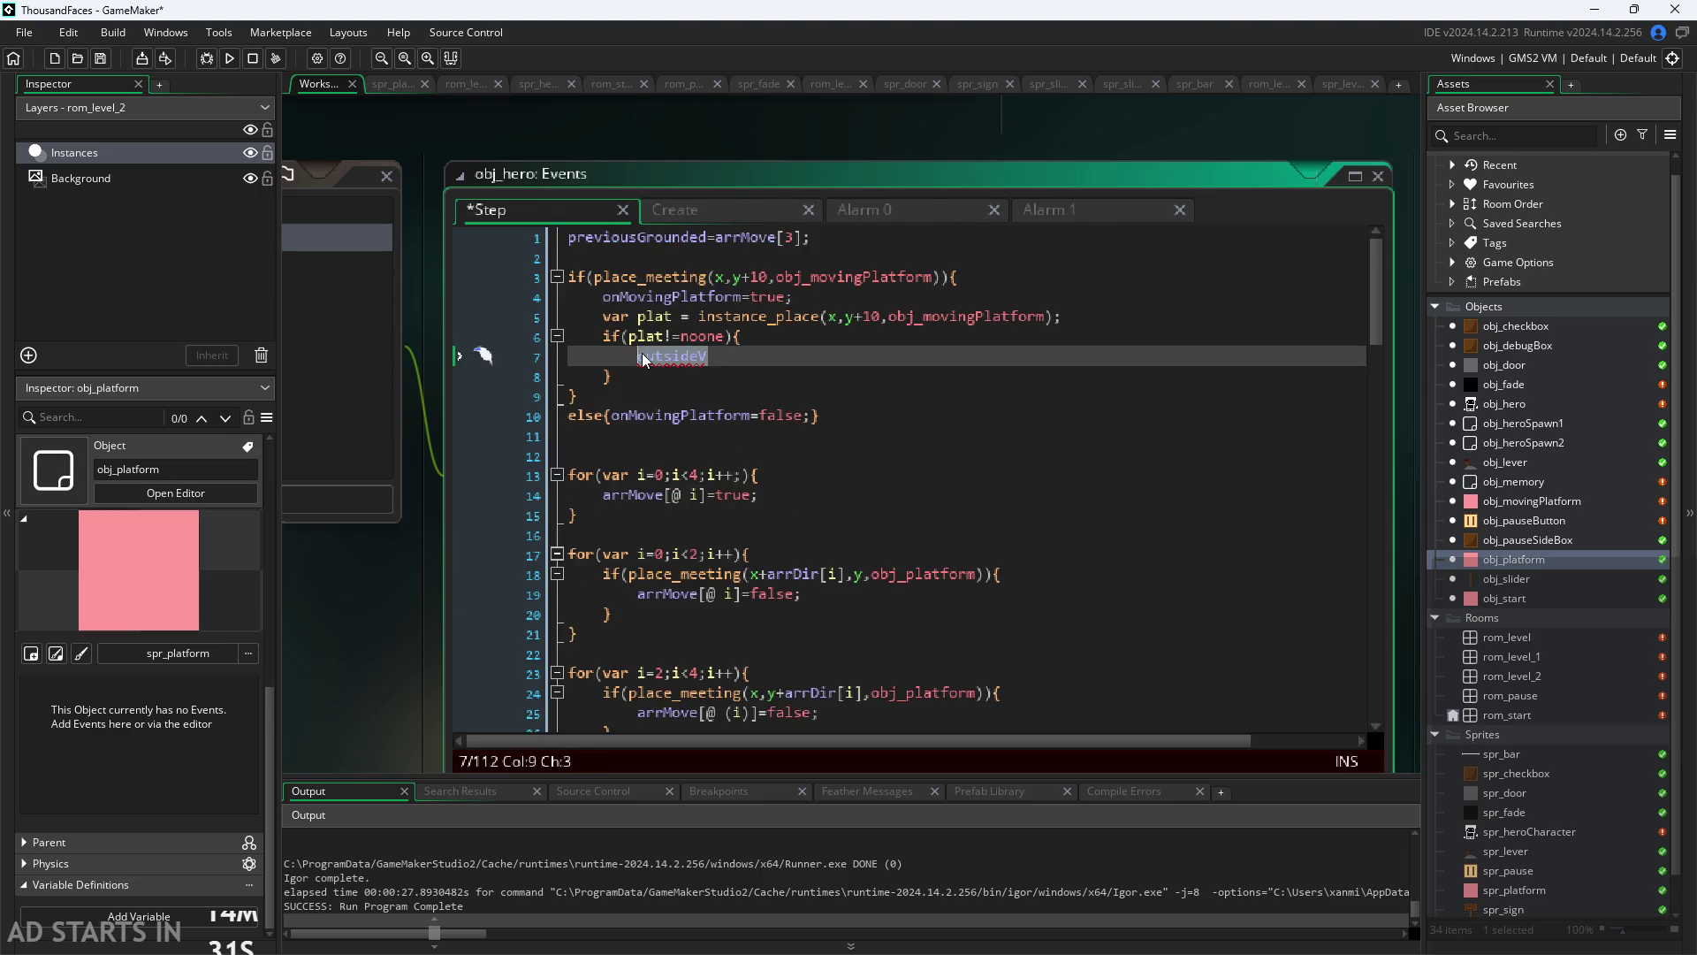
text(extHorVel)
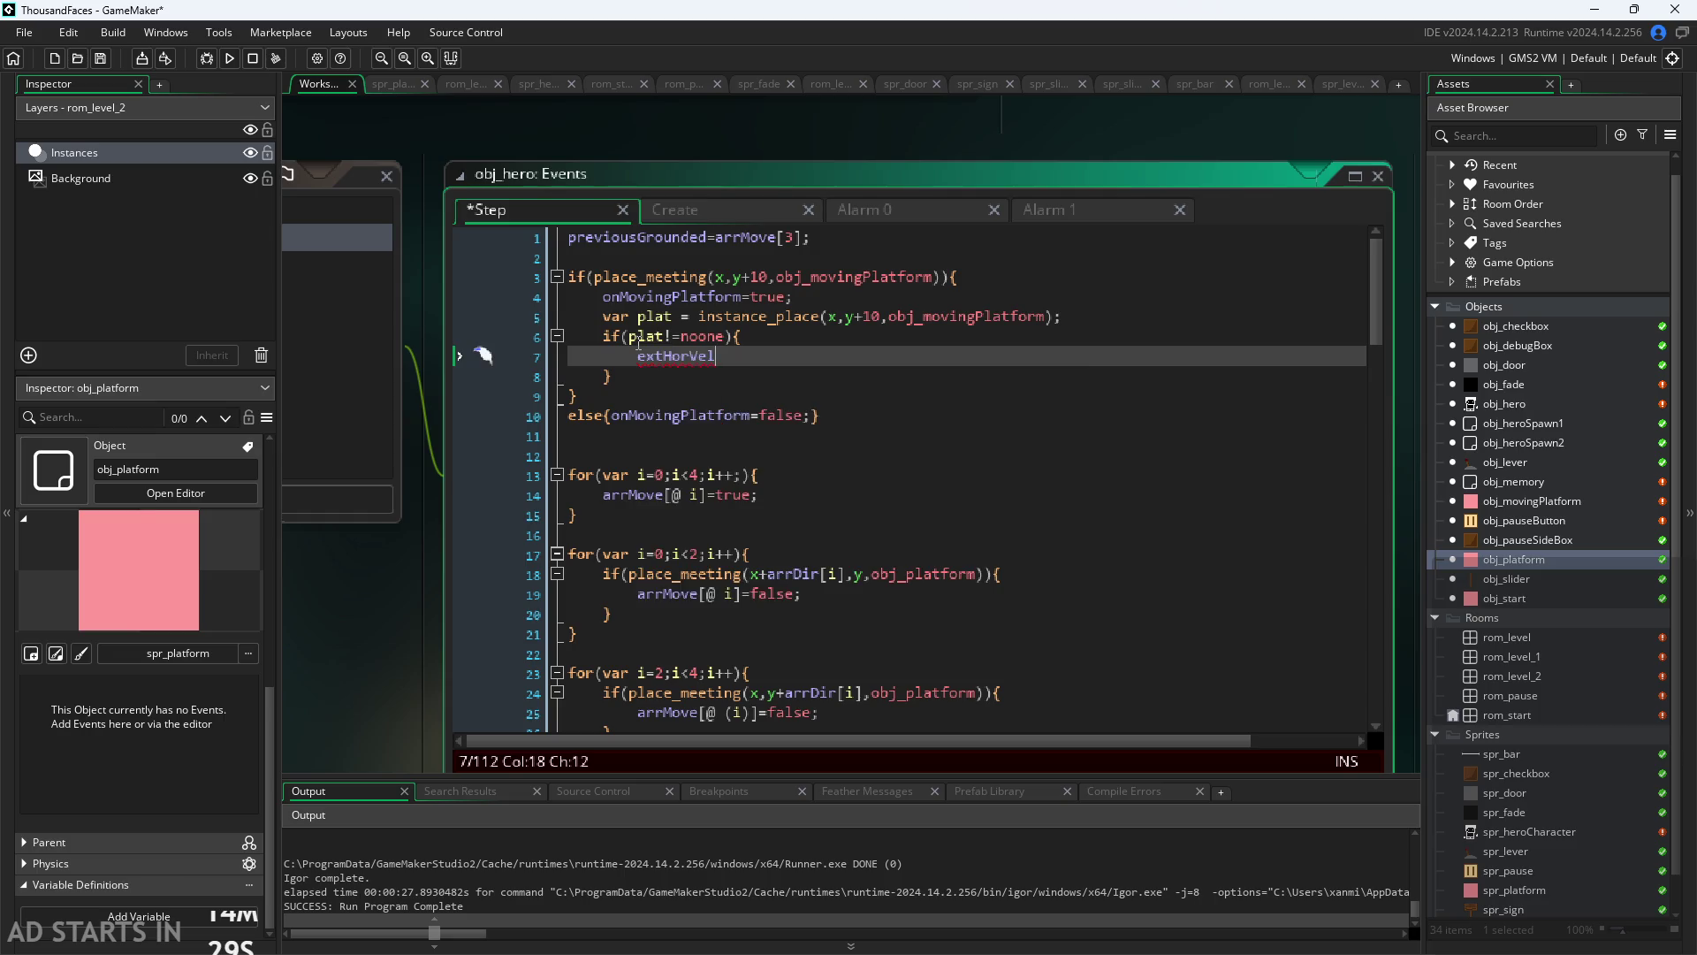
text(+=)
text(pa)
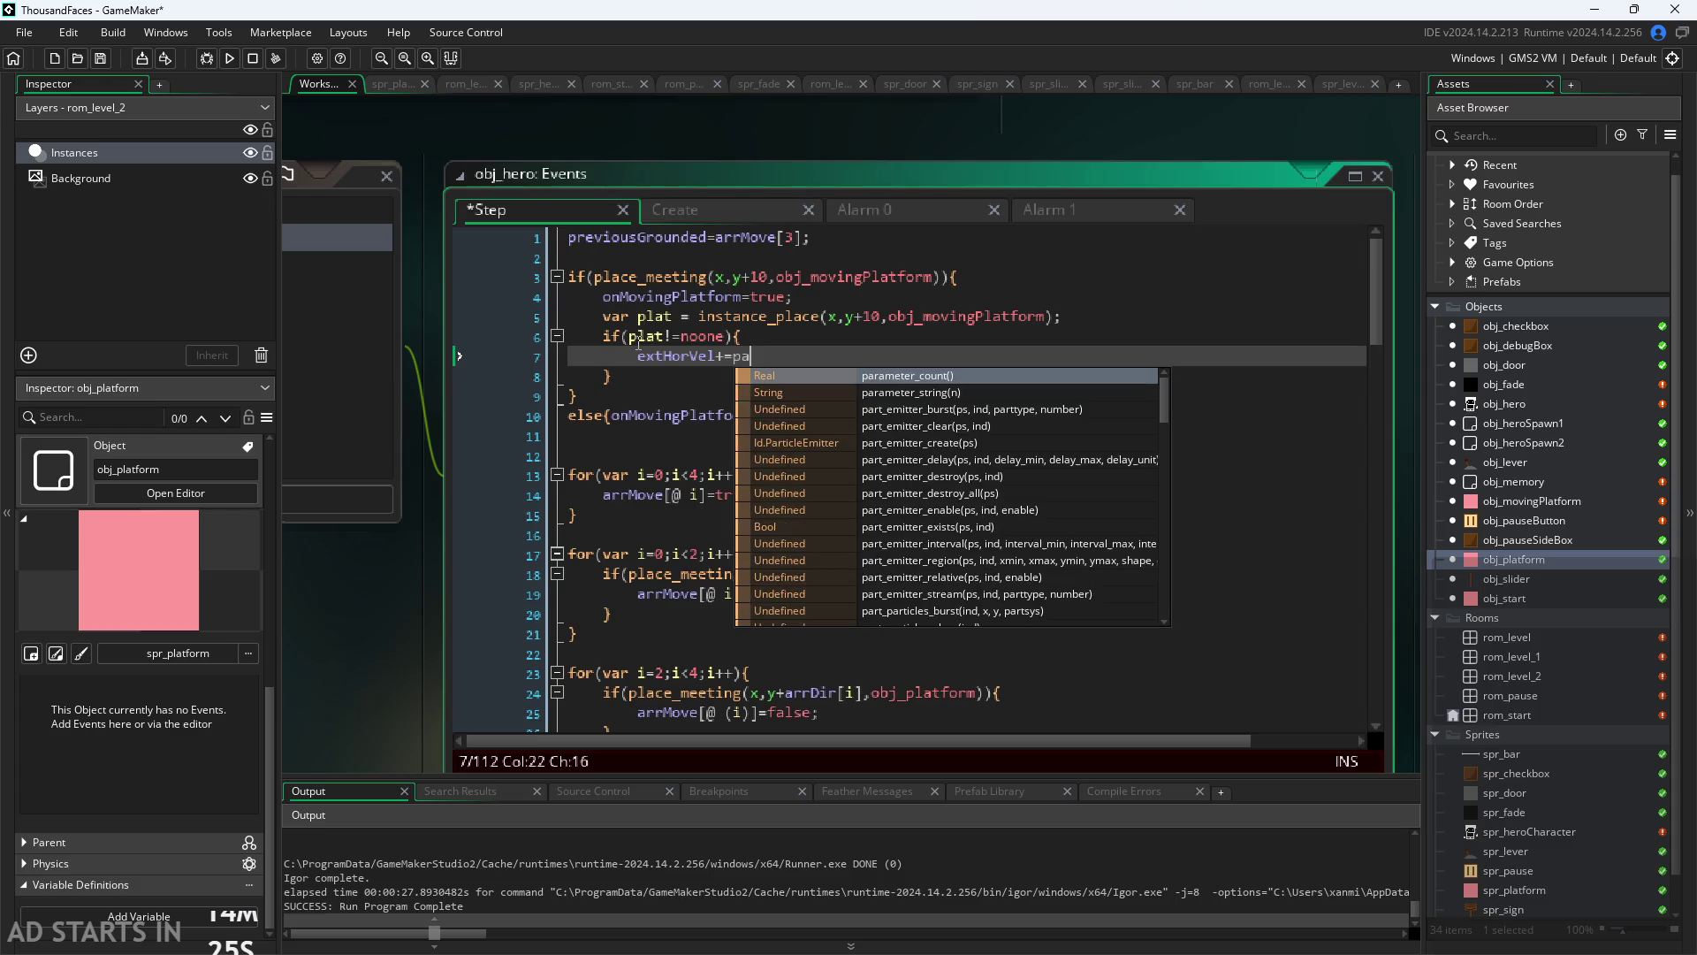
key(BackSpace)
text(lat.)
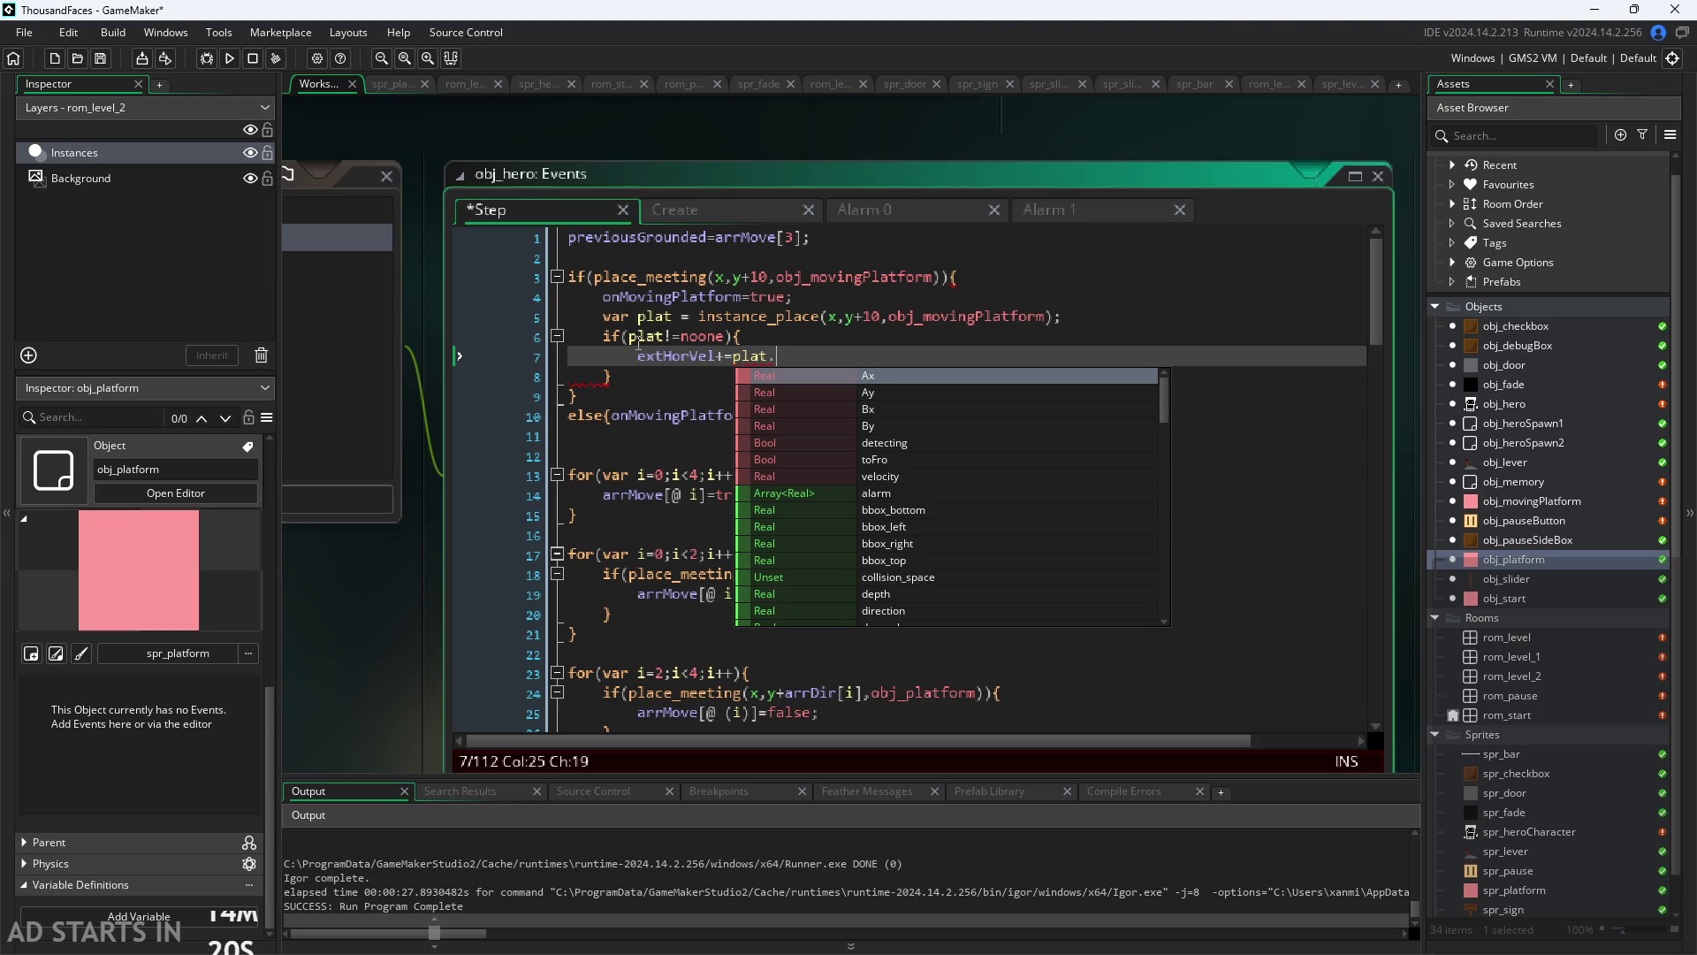
text(v)
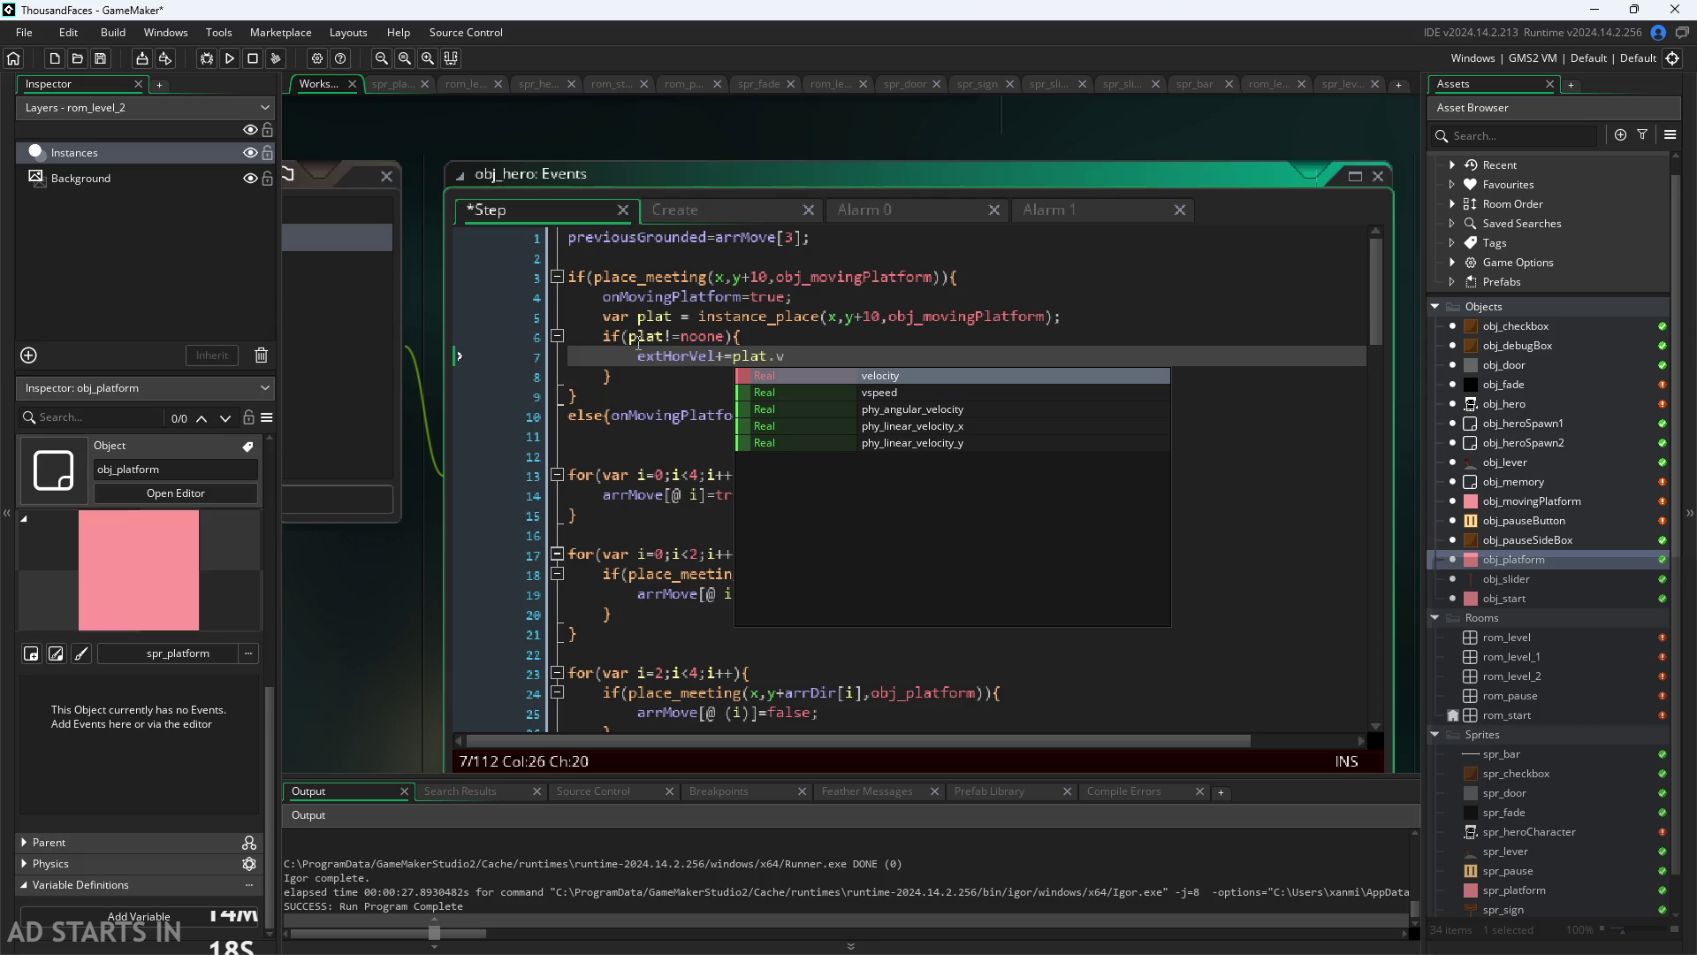
key(BackSpace)
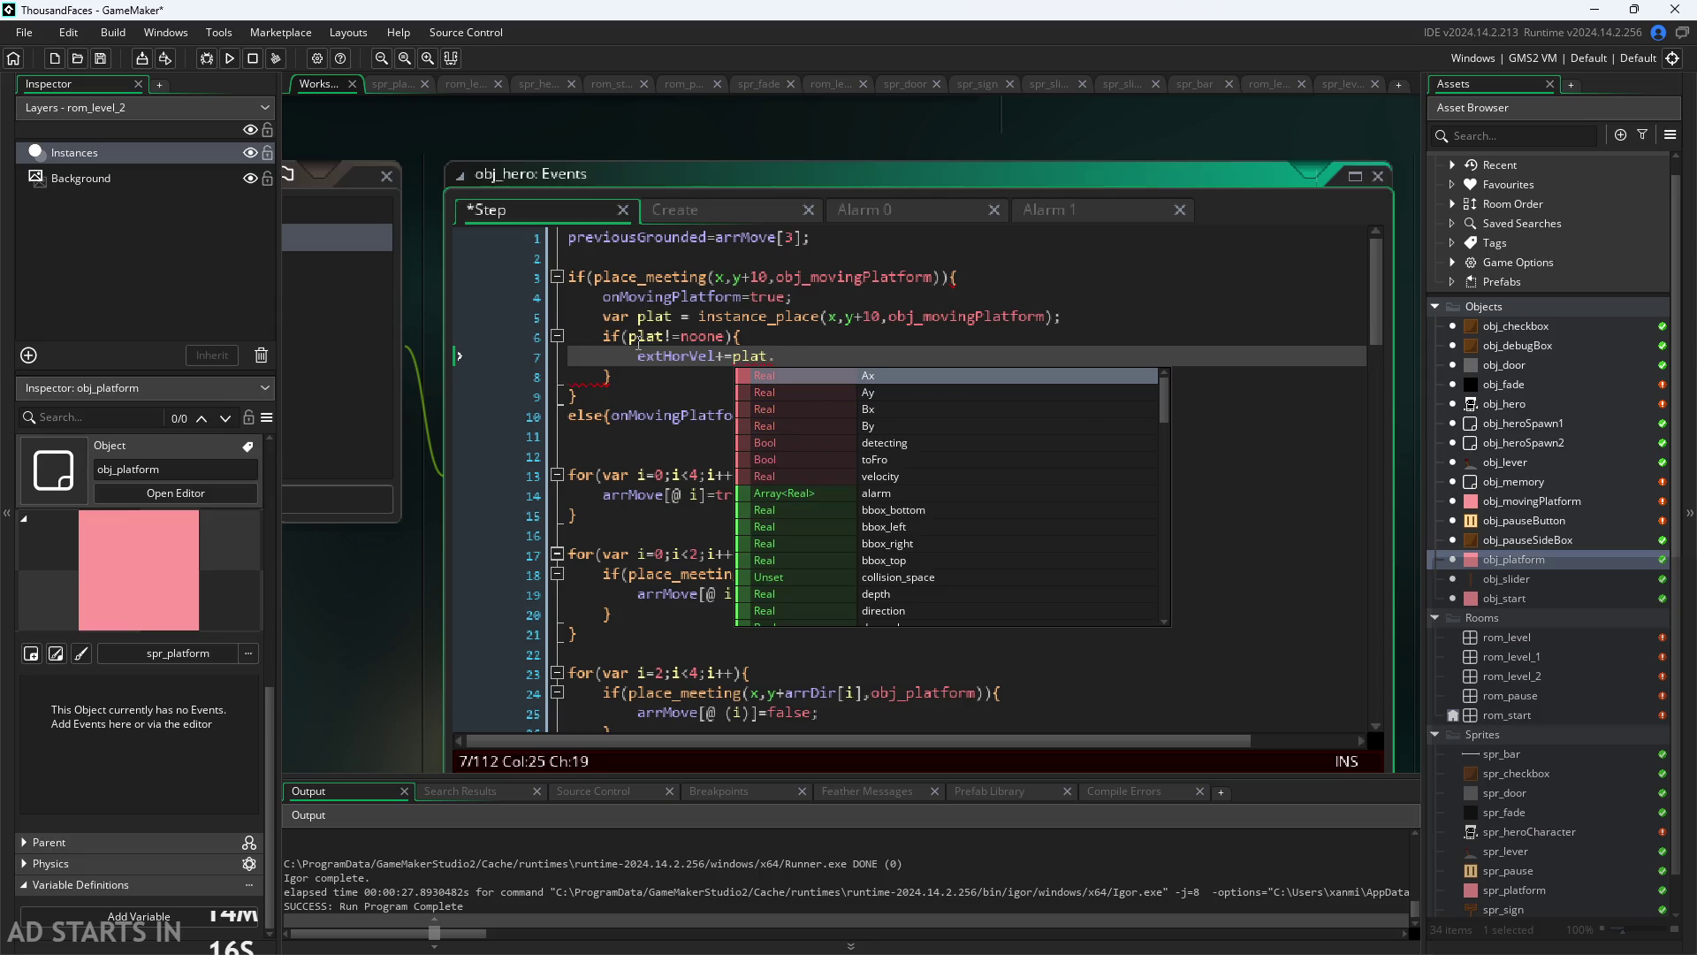
double_click(1531, 506)
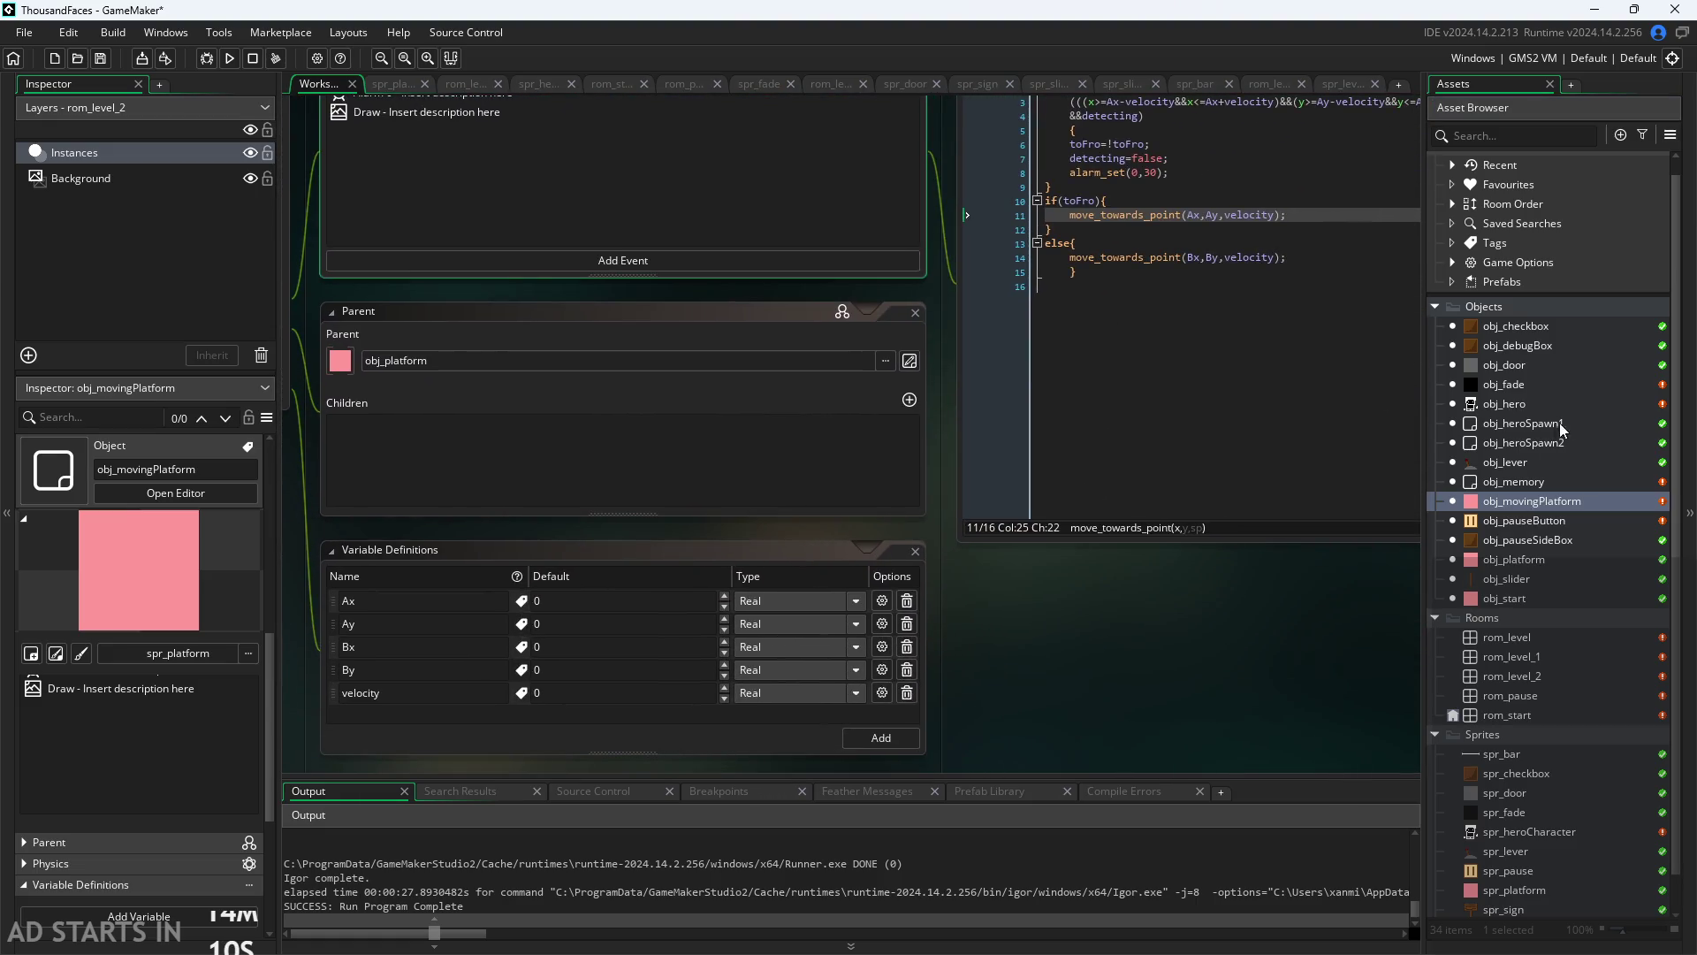
click(1526, 403)
double_click(1526, 404)
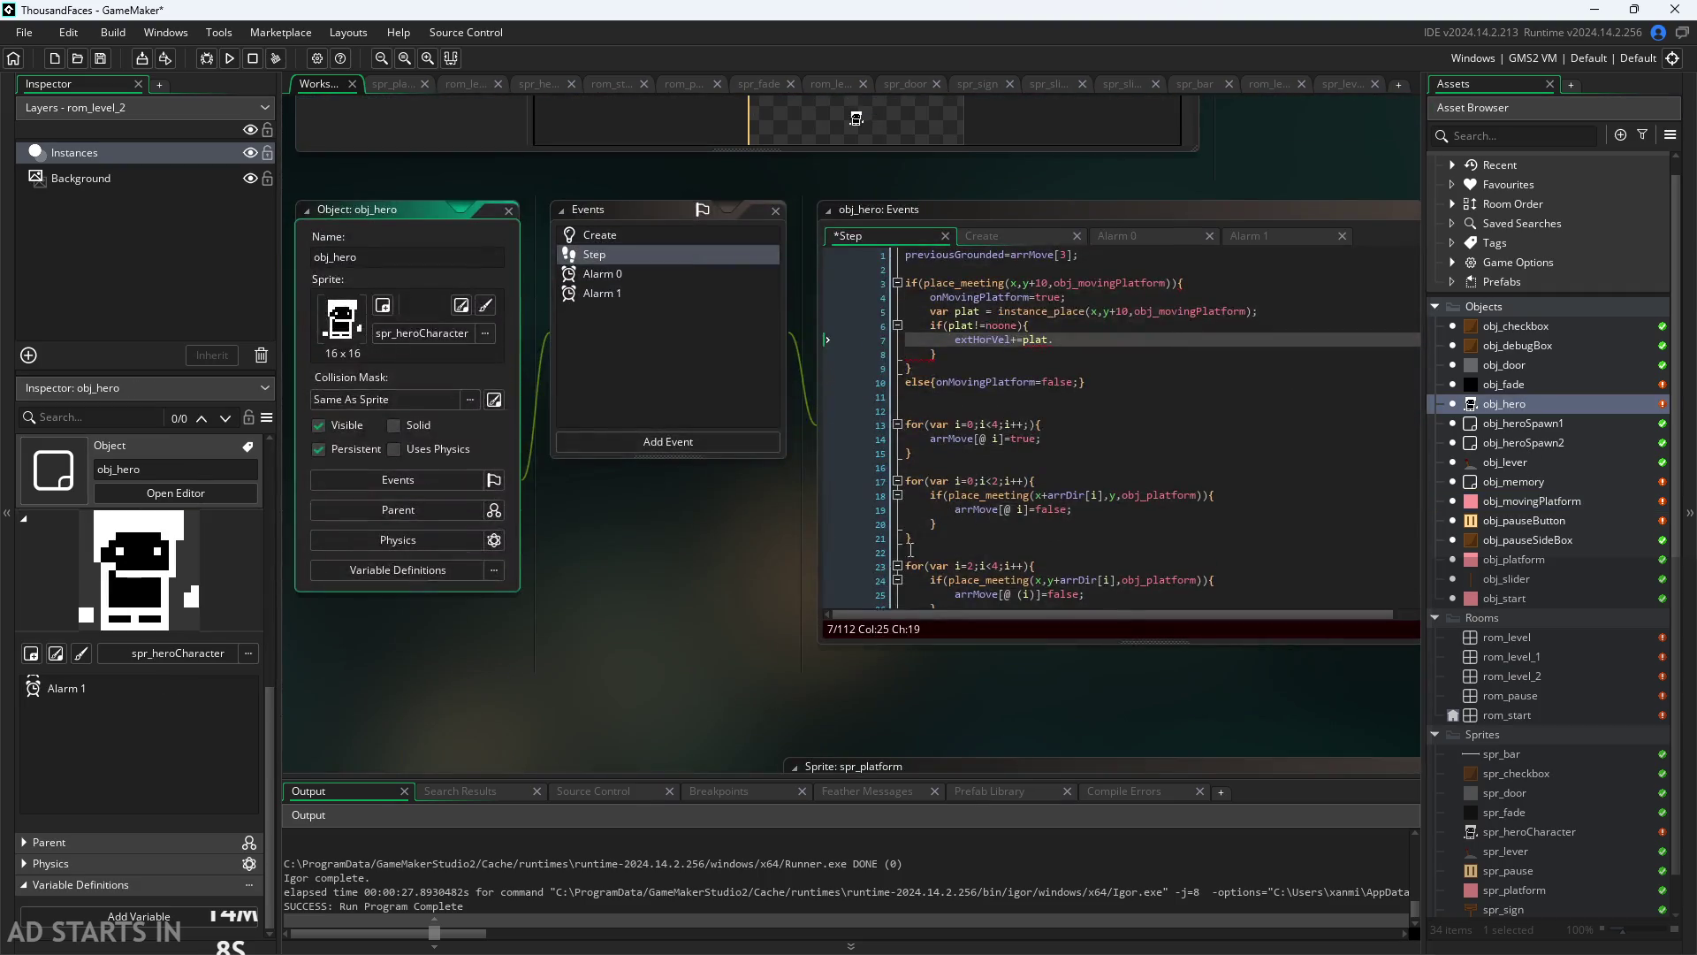
click(992, 385)
text(v)
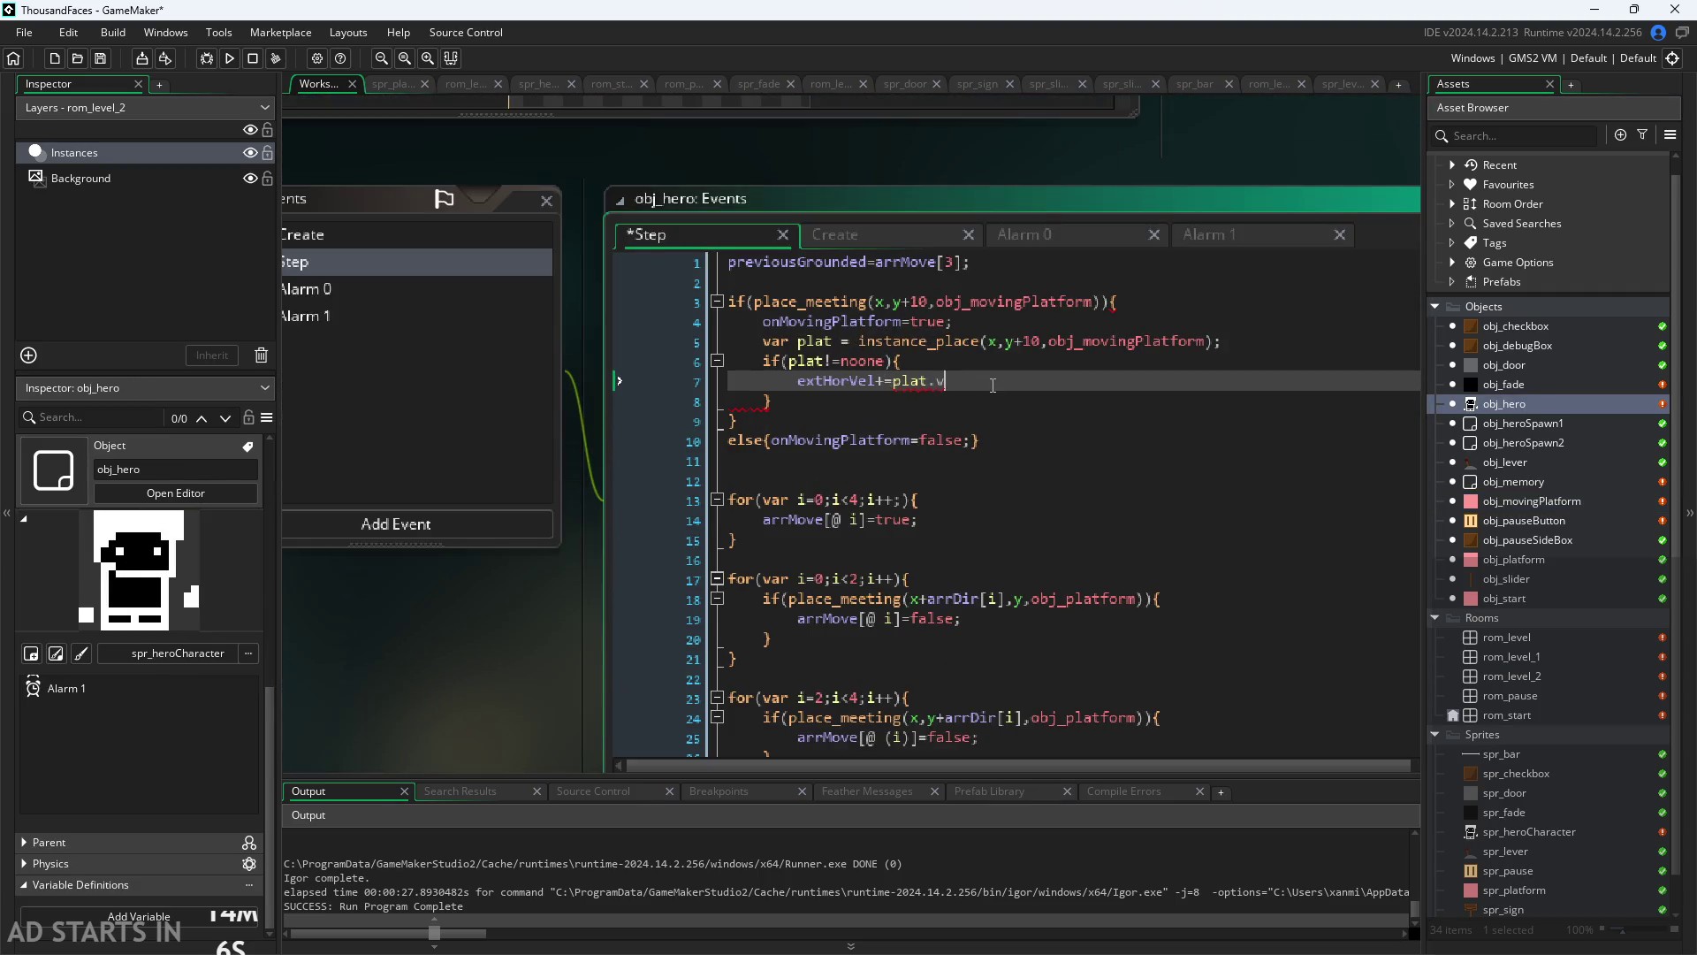
text(elocity;)
click(1006, 397)
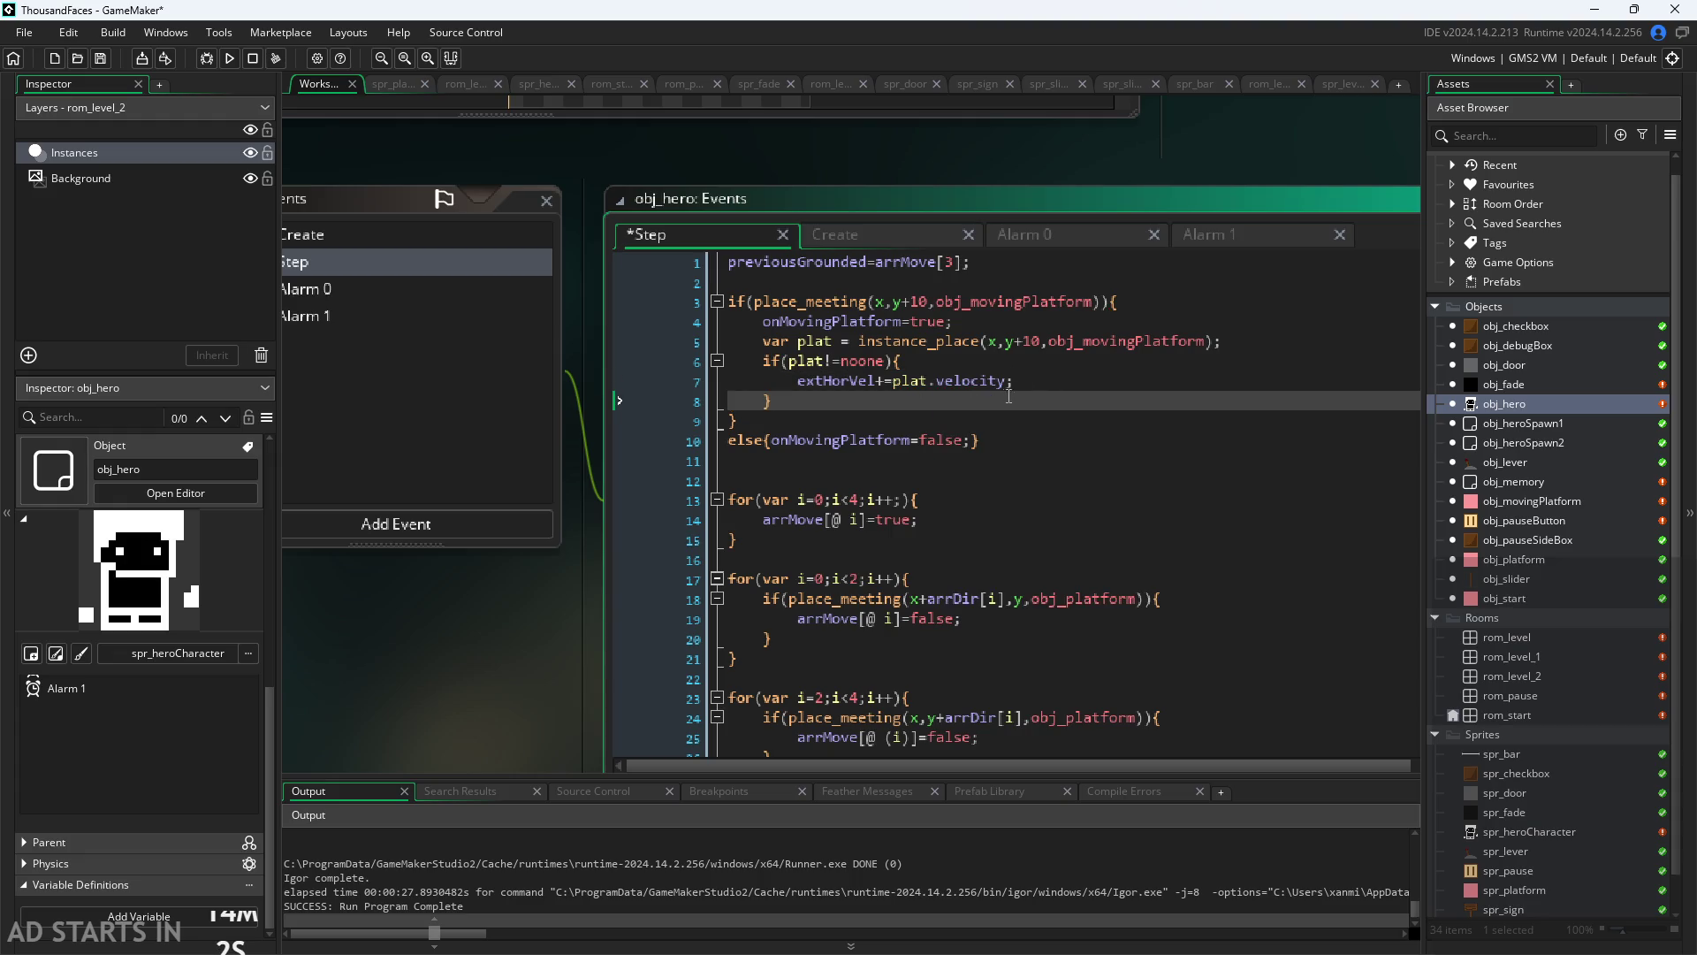
click(1047, 384)
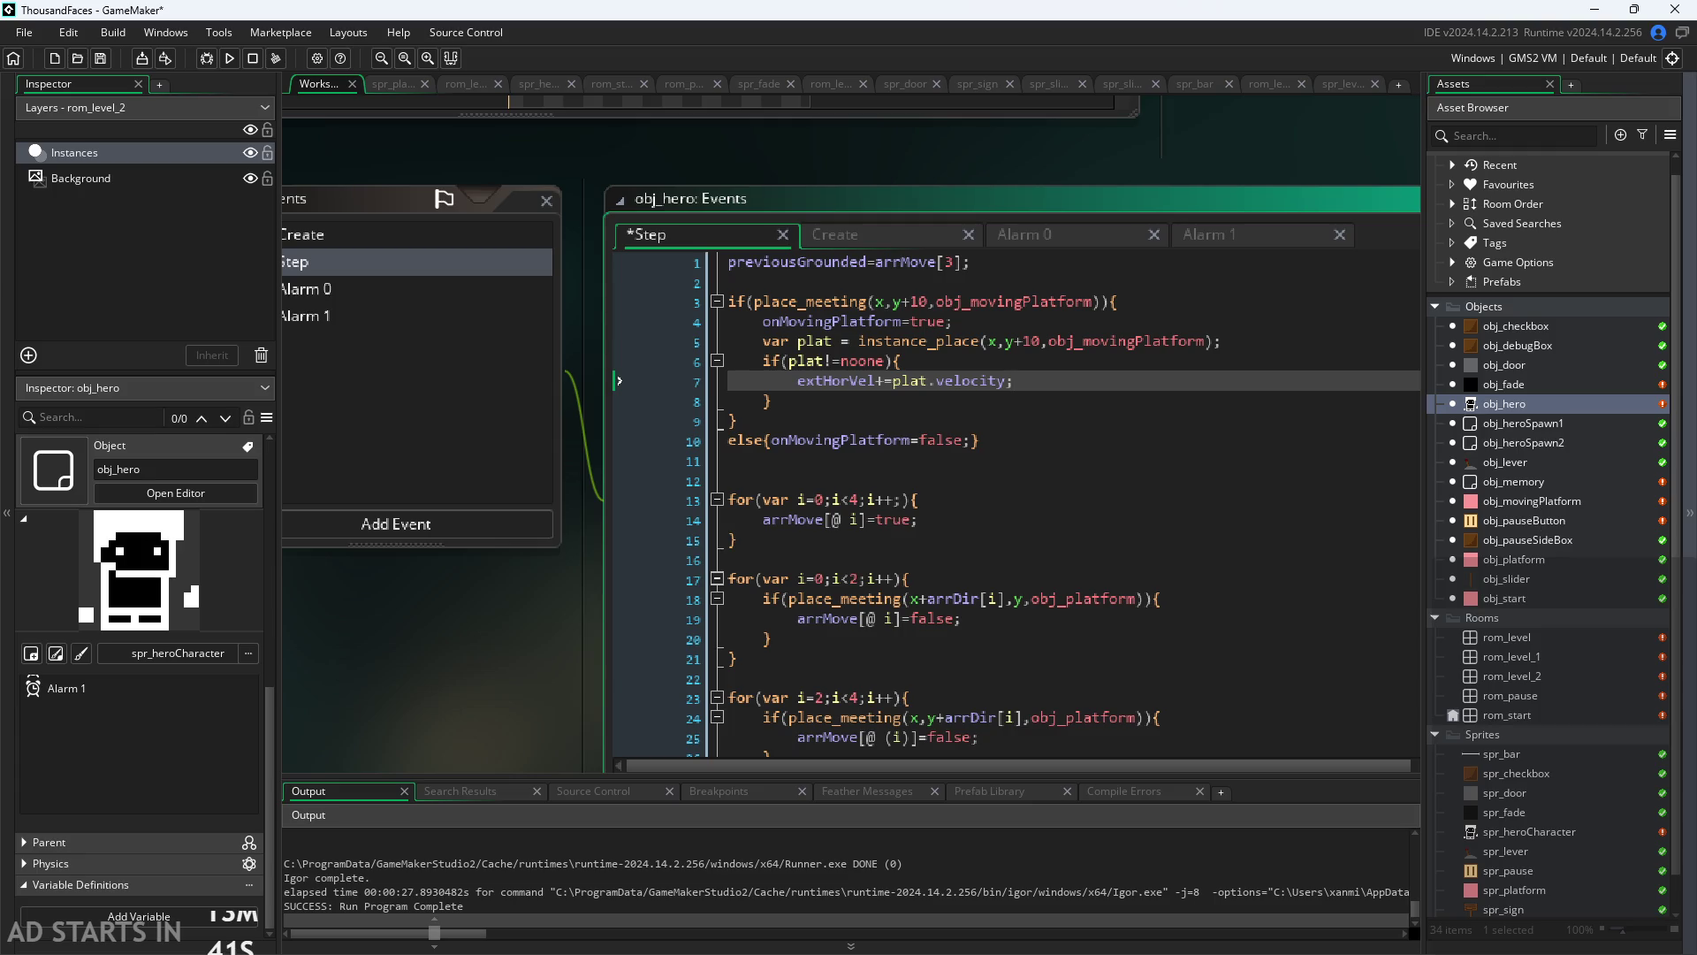
key(alt+Tab)
scroll(1099, 606, up, 2)
scroll(1098, 607, left, 2)
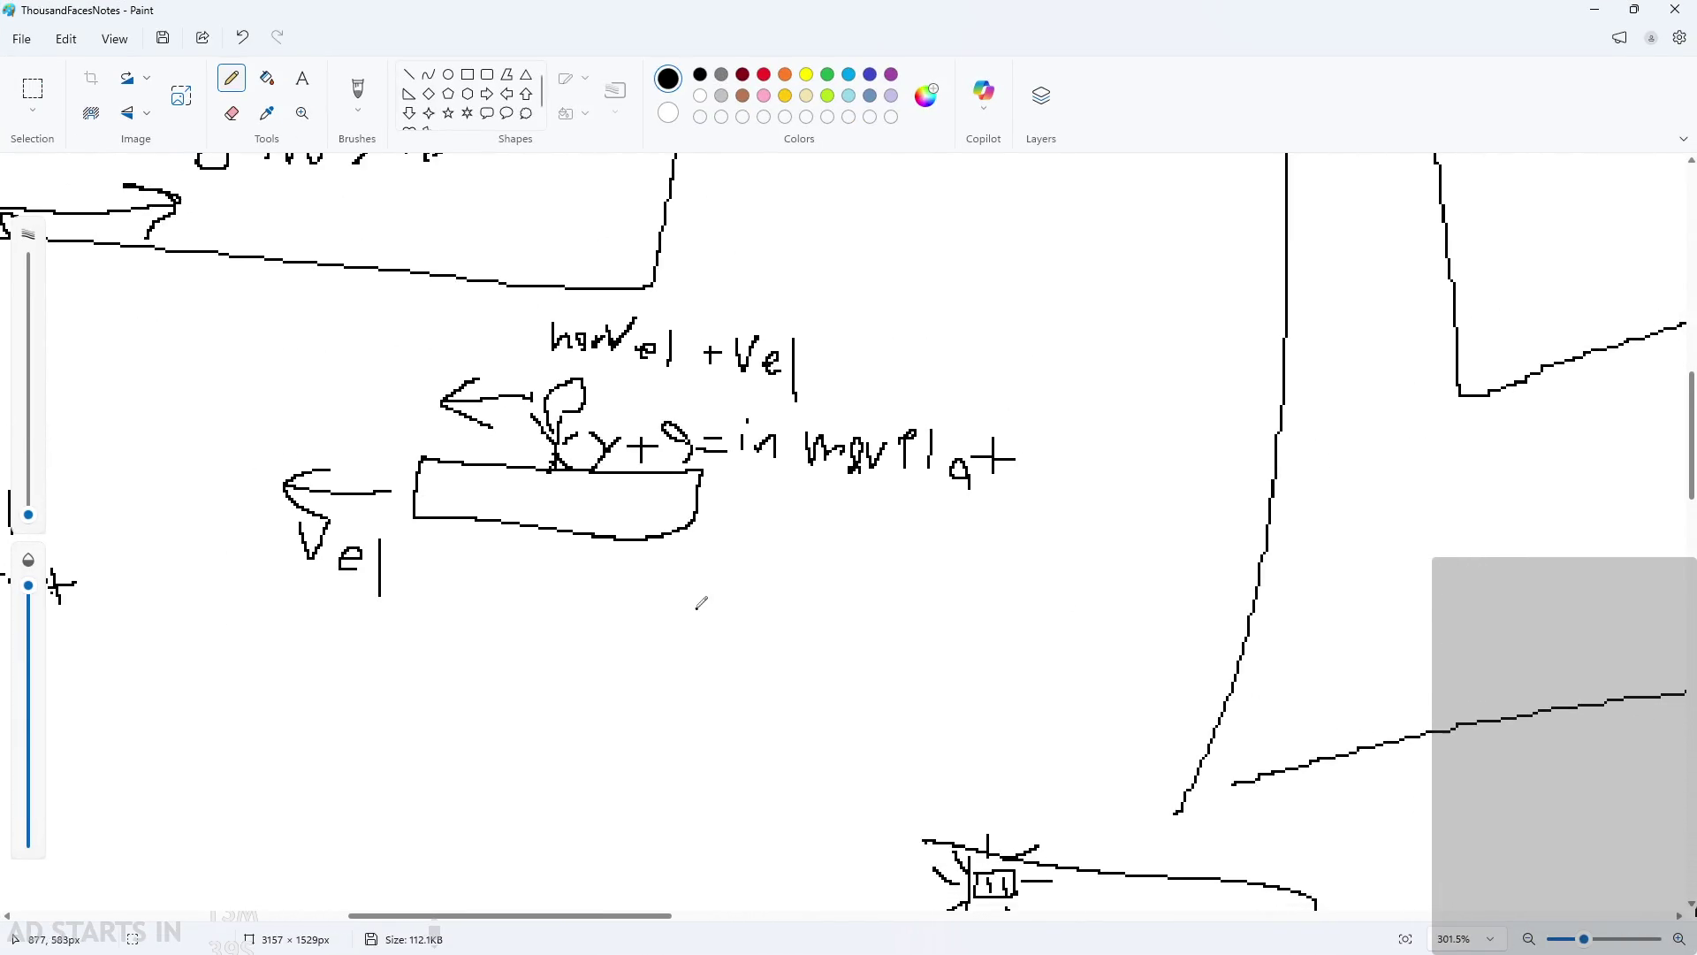
click(1600, 10)
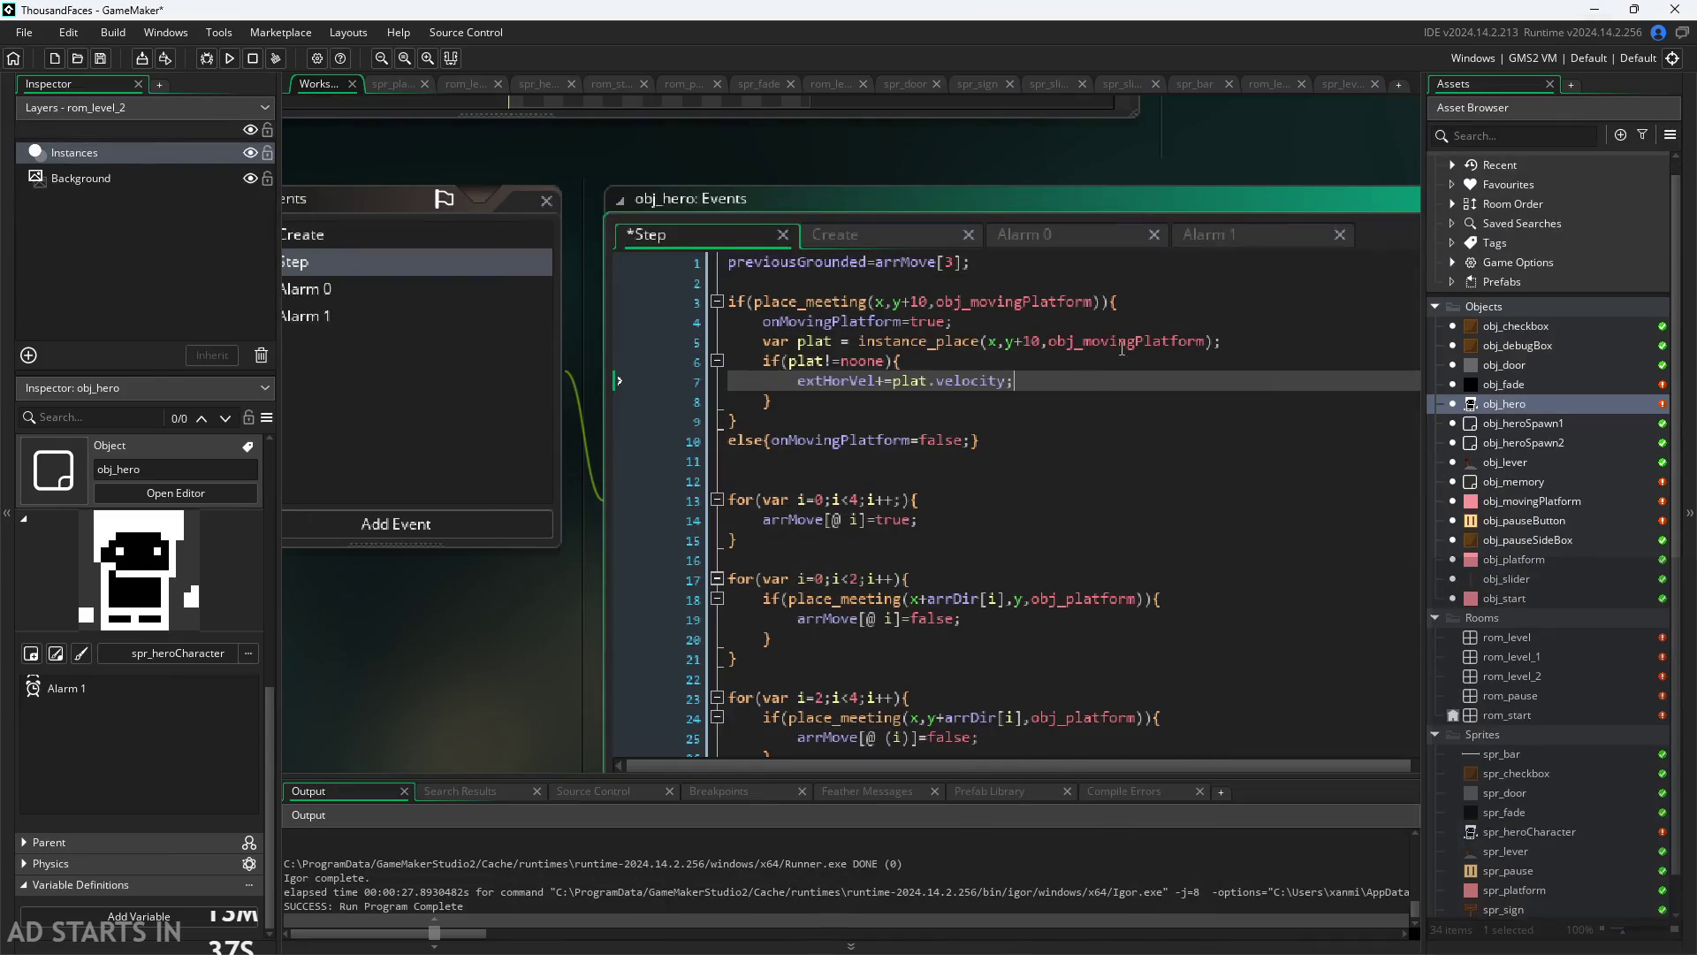
Step: Split the one-line else block on line 10 so onMovingPlatform=false sits on its own line
scroll(967, 402, up, 1)
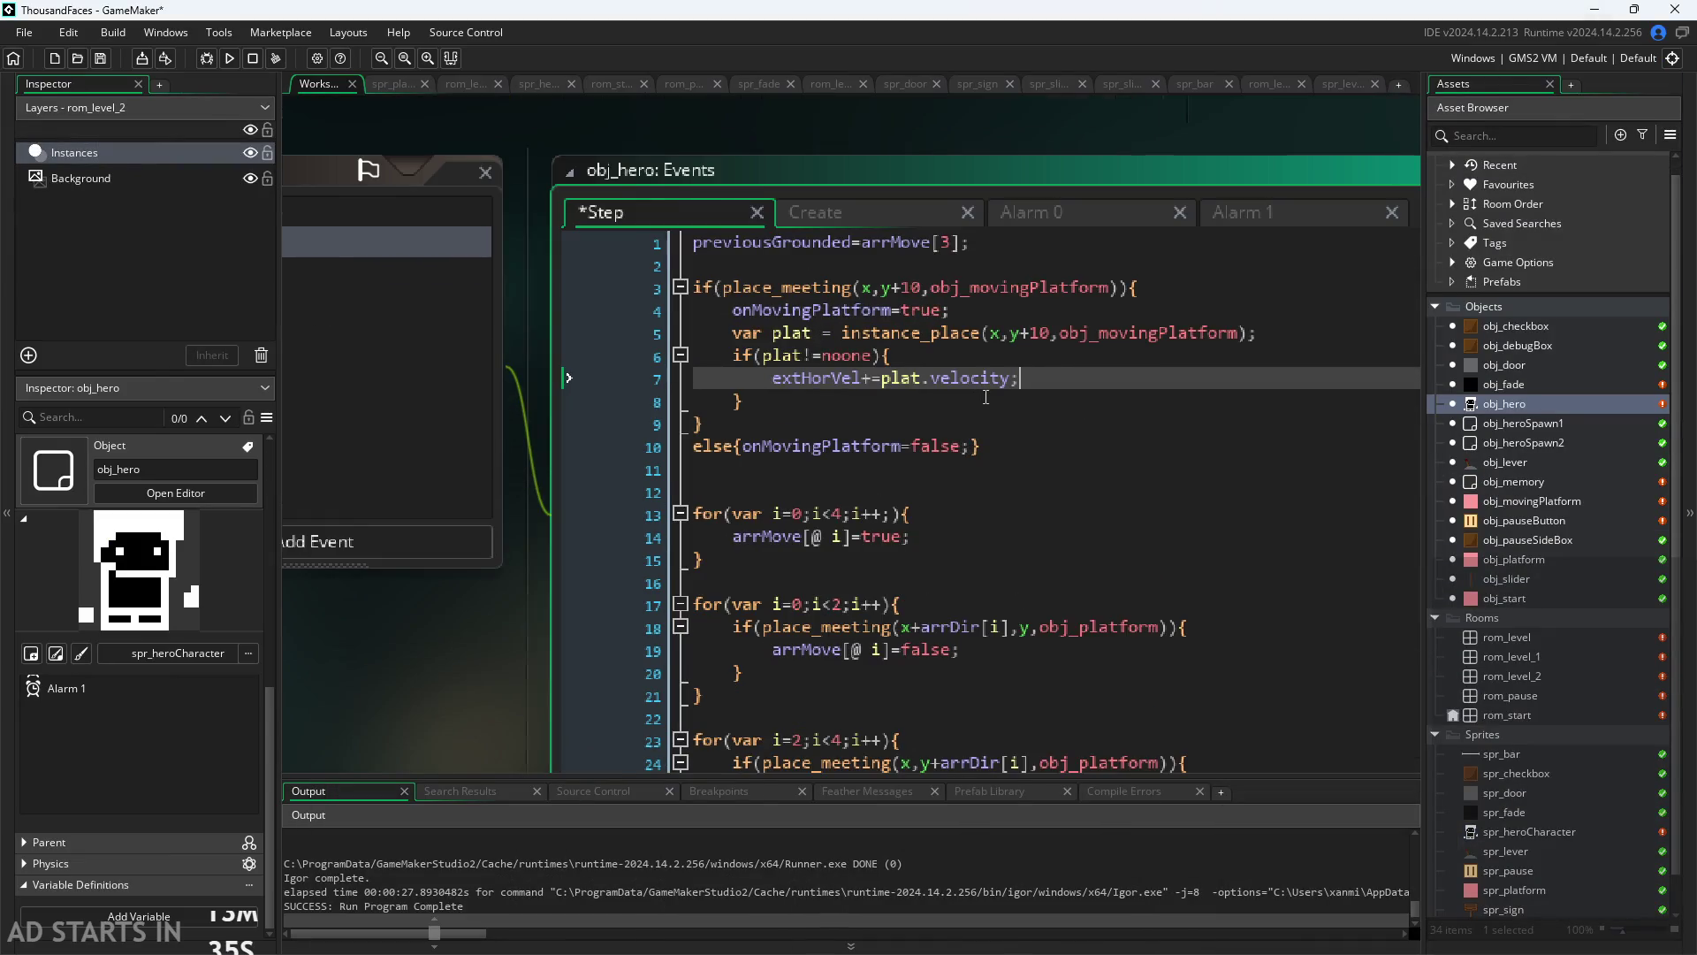
scroll(986, 397, down, 1)
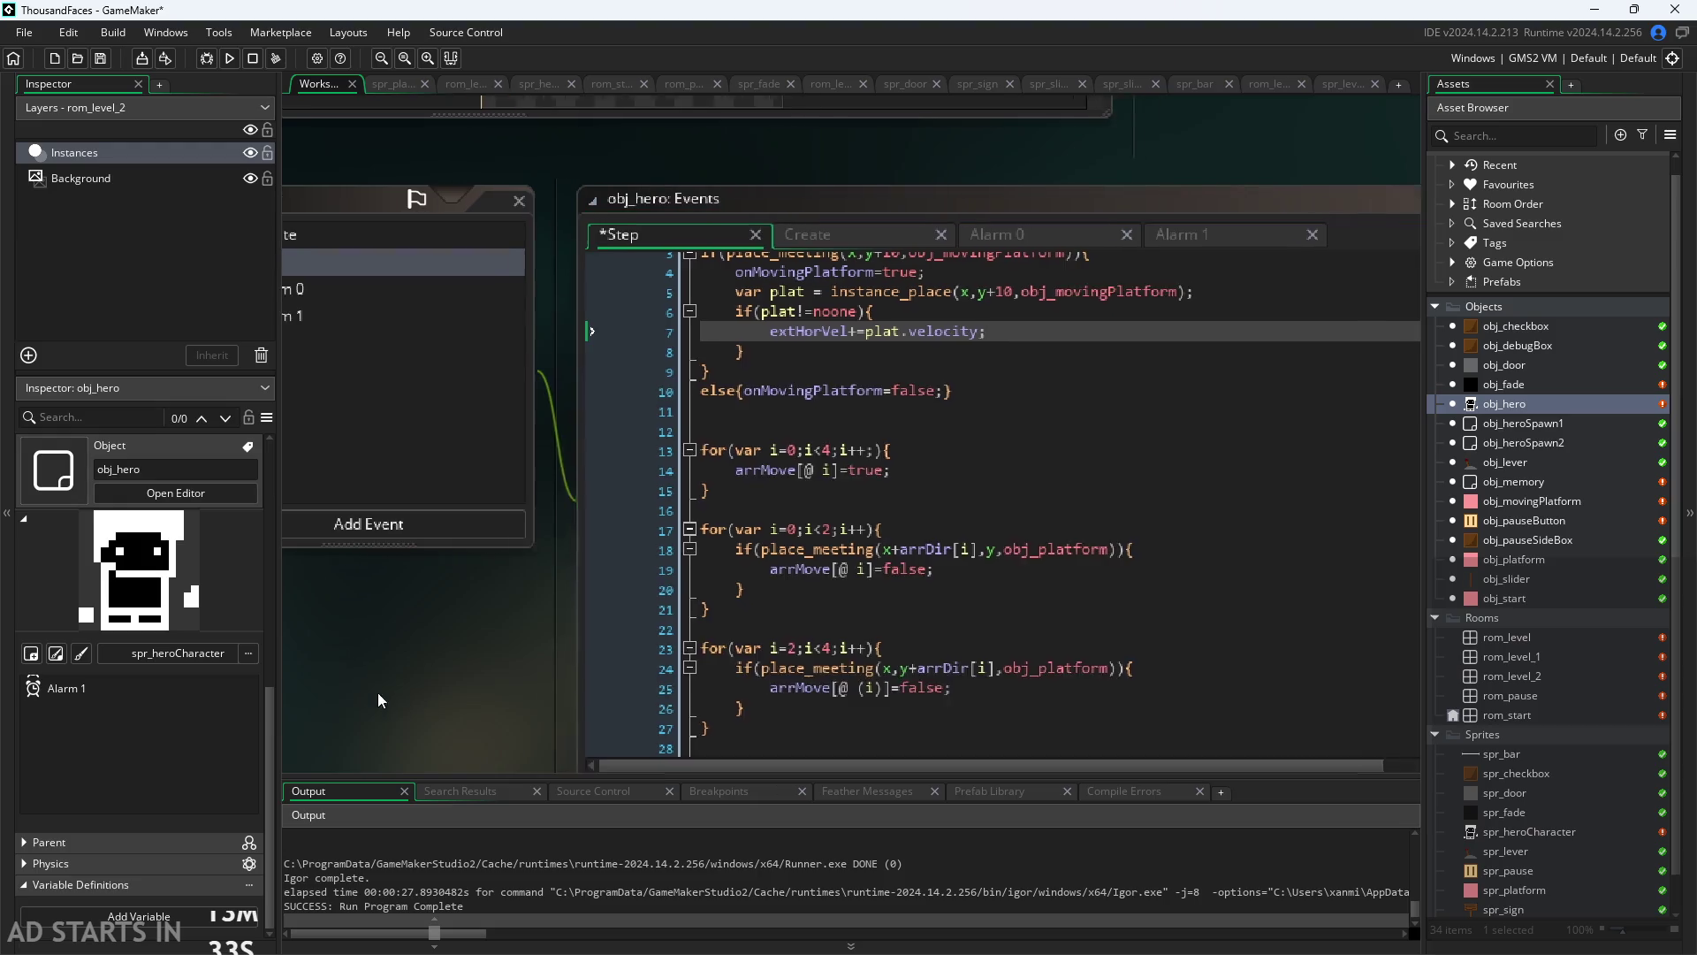
scroll(829, 383, down, 1)
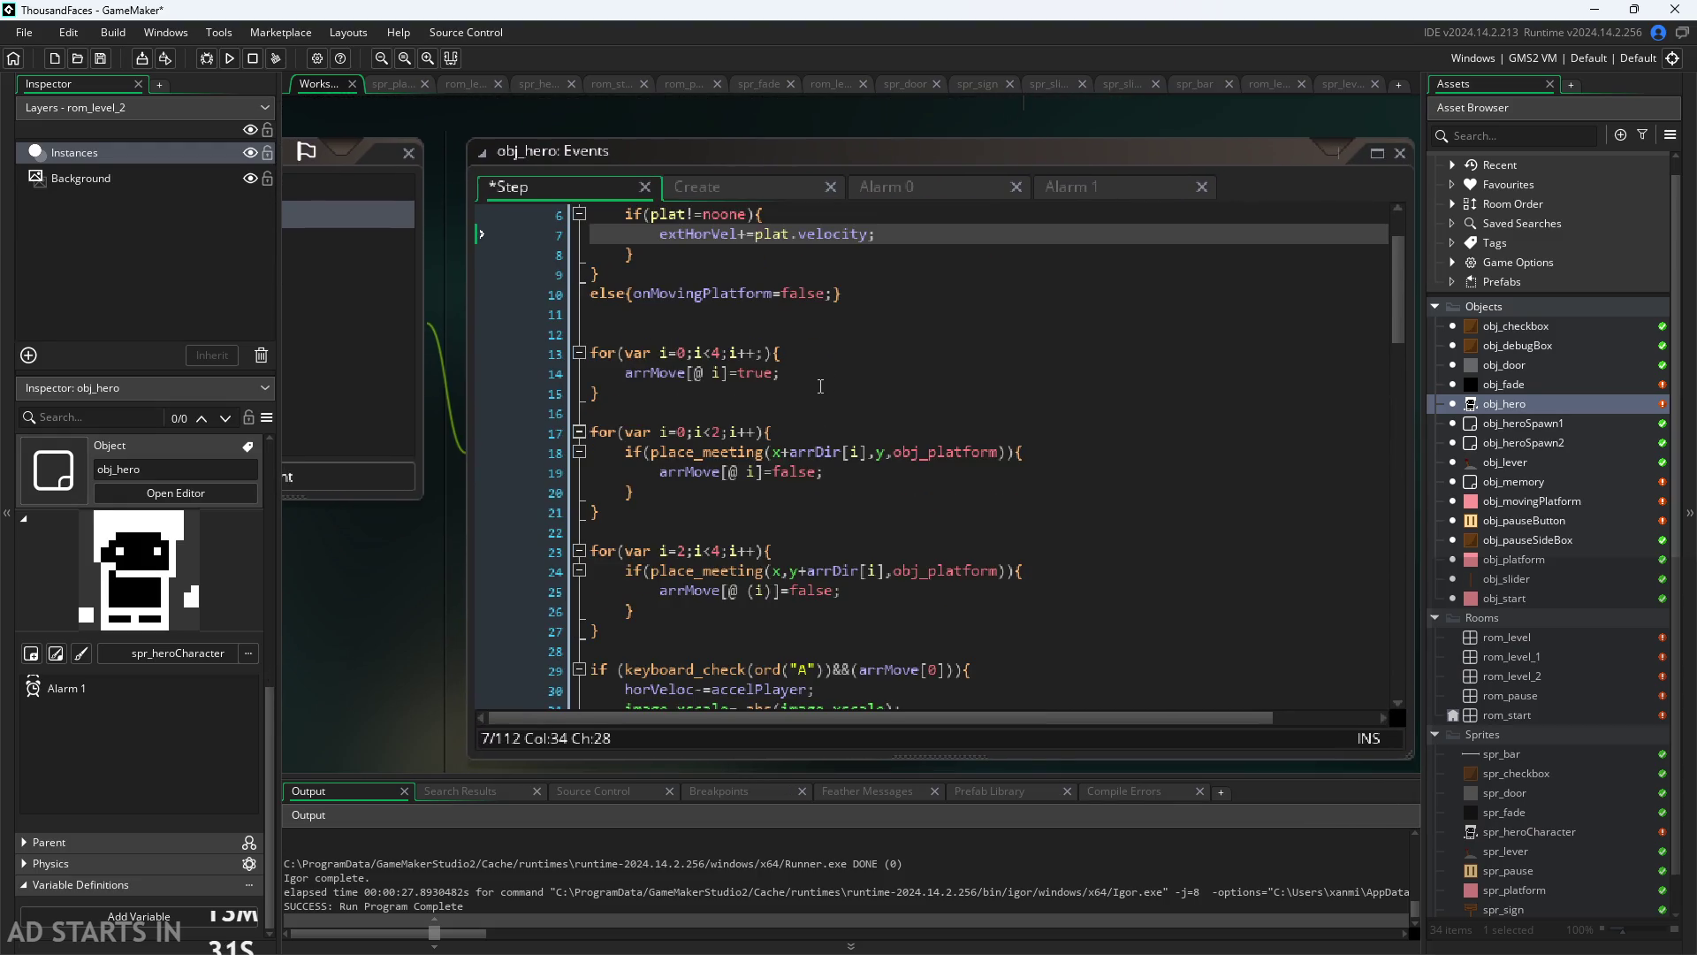
scroll(815, 224, up, 2)
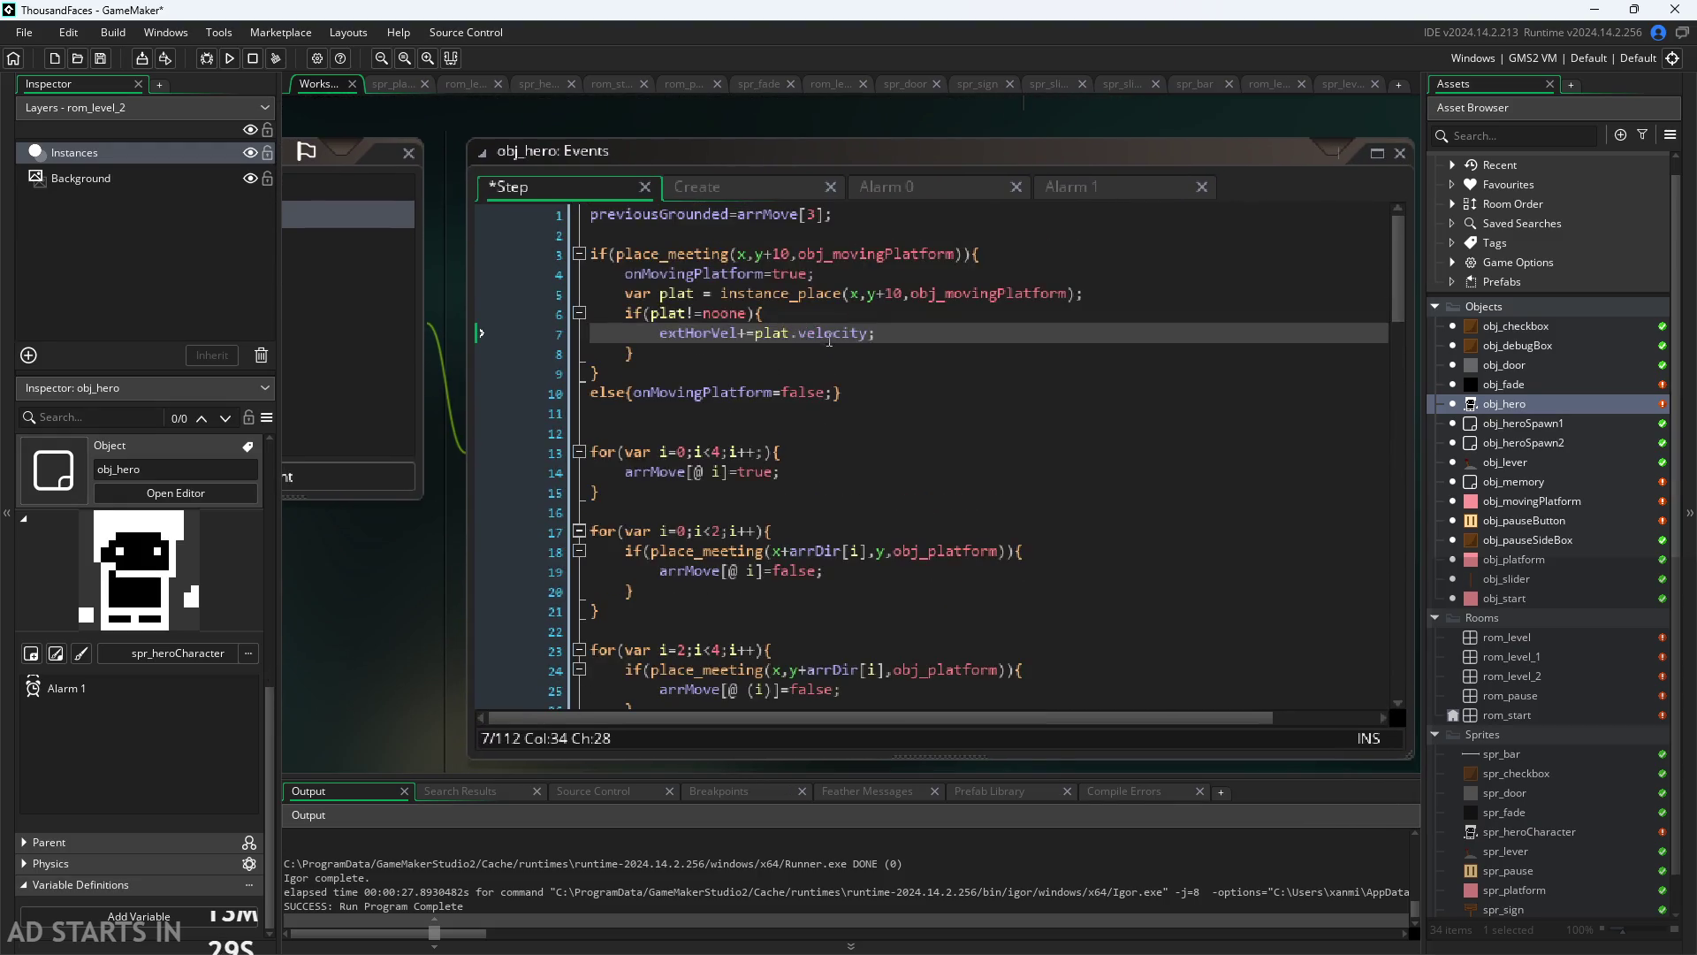
click(635, 395)
key(Return)
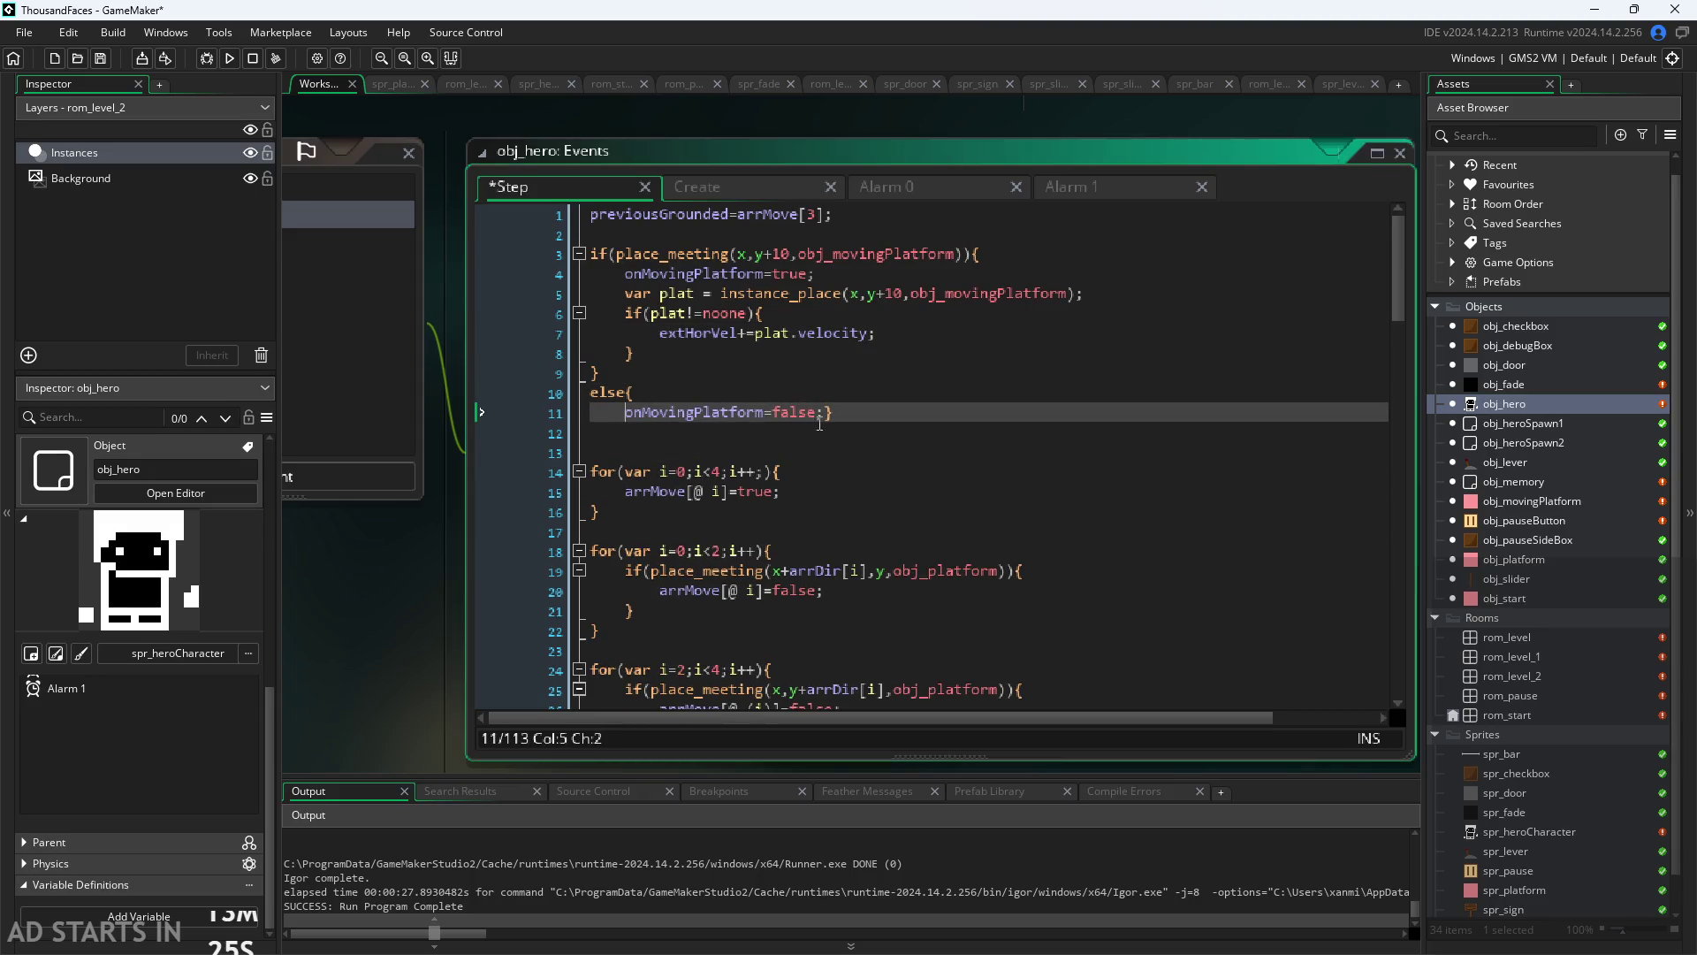
click(823, 413)
key(Return)
key(Return)
key(Up)
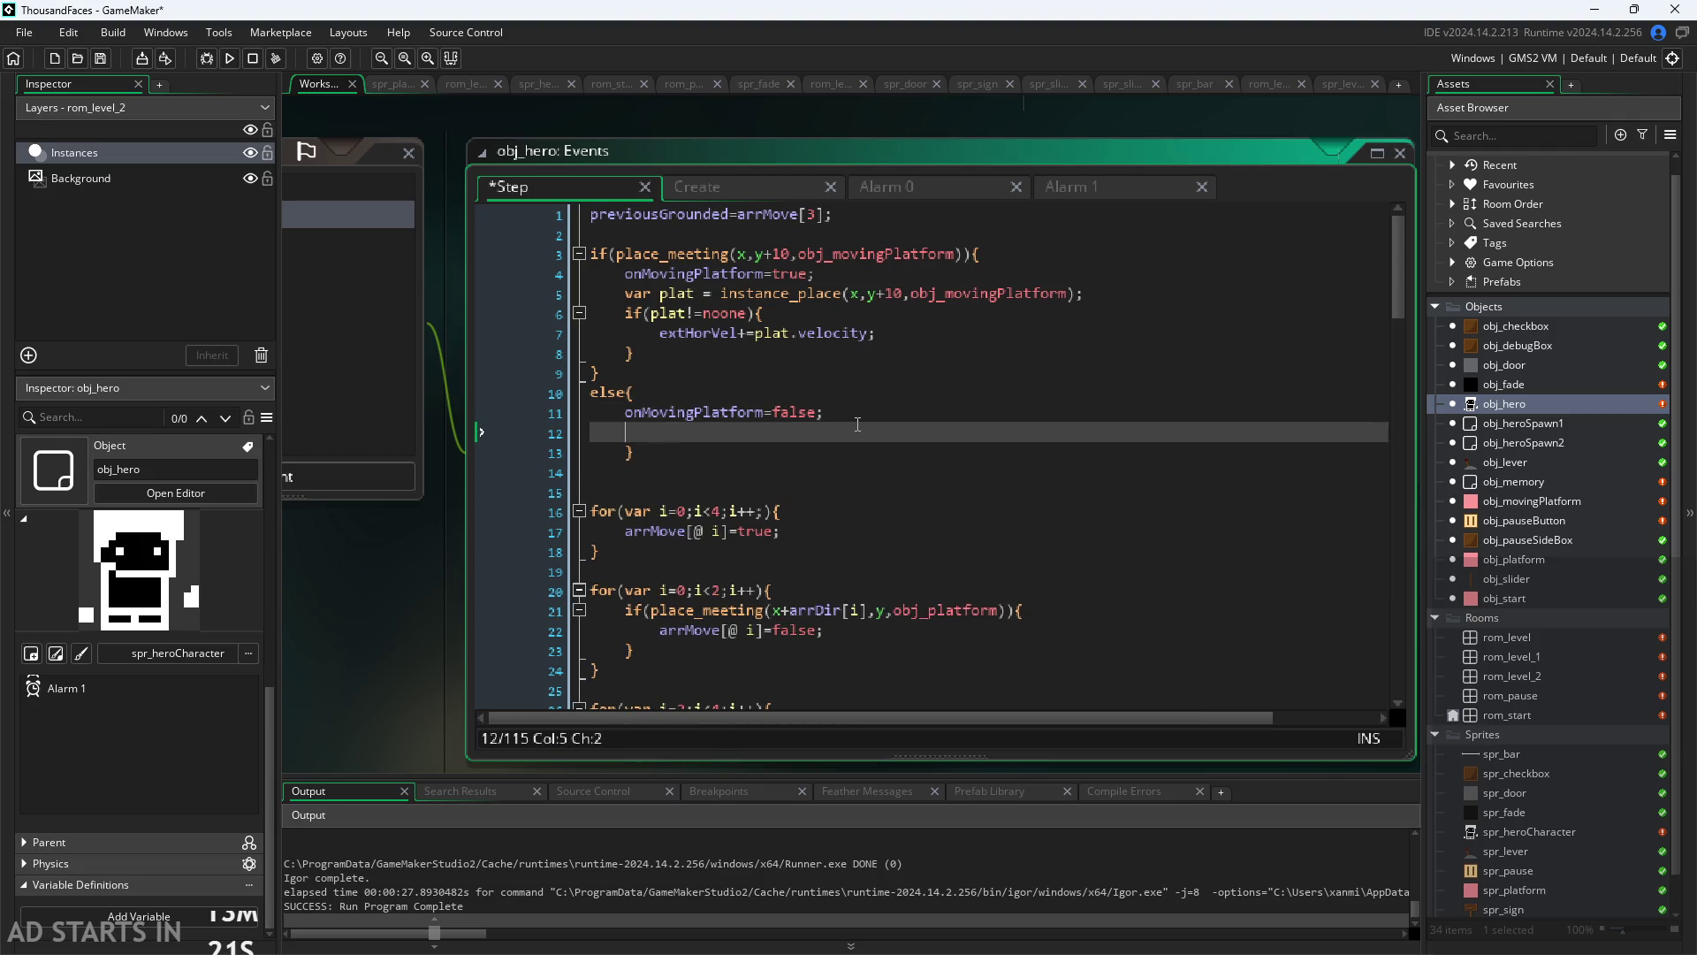
key(ctrl+space)
key(Escape)
text(extGo)
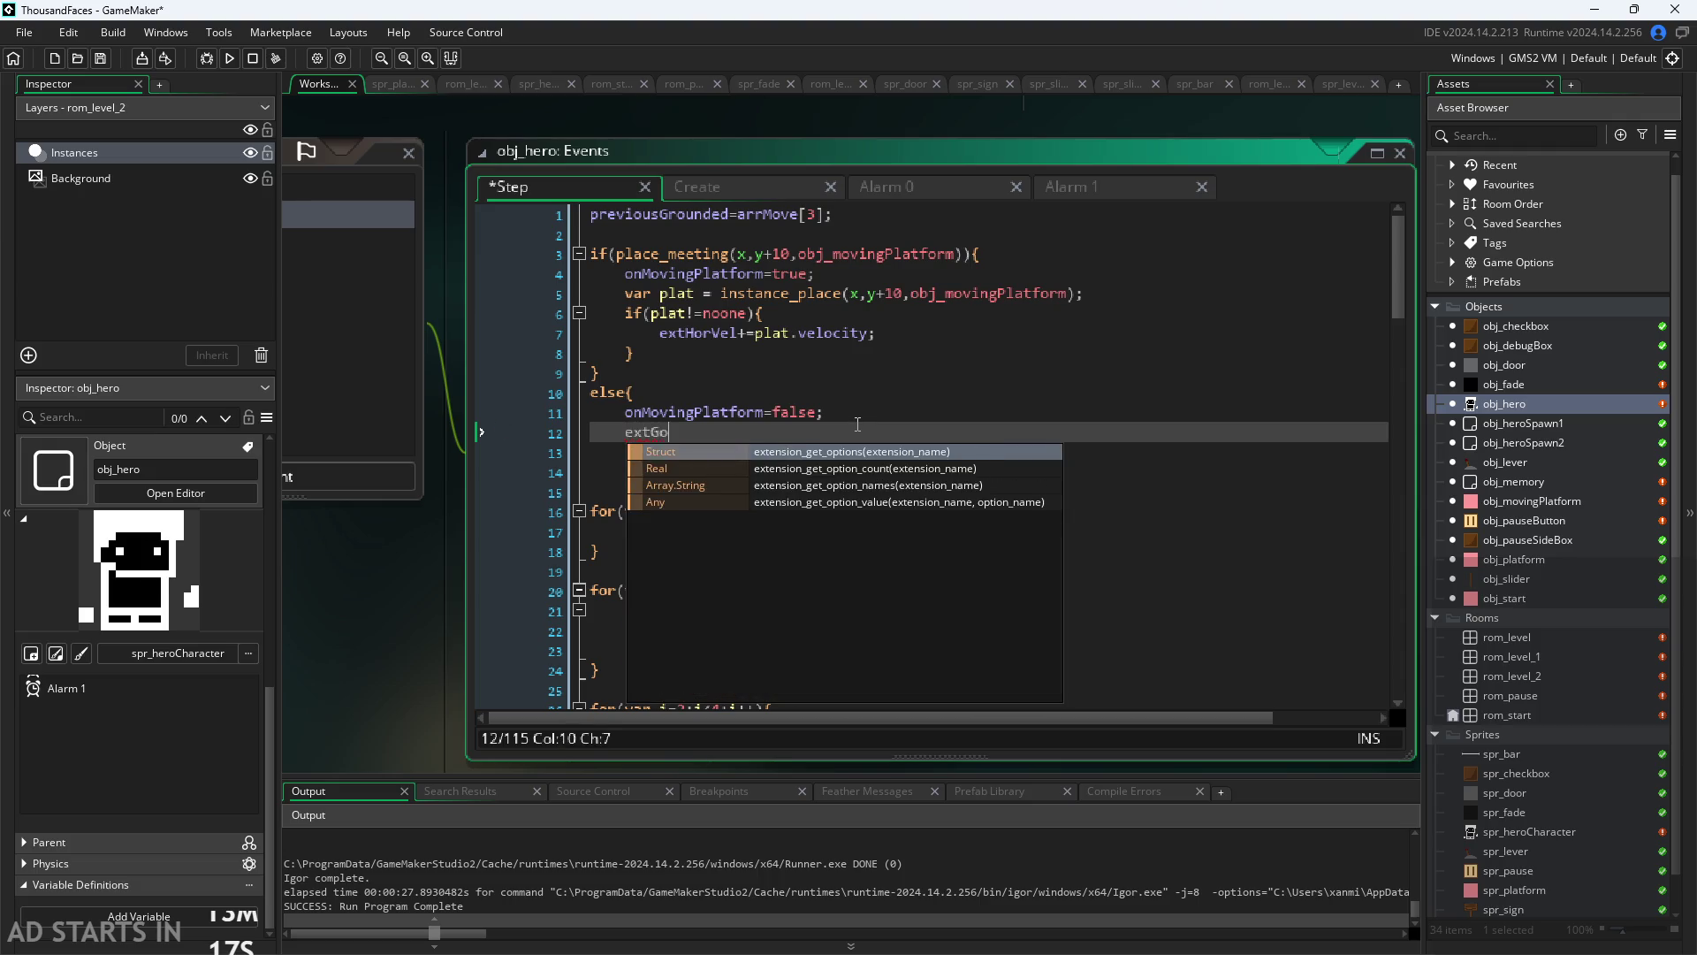
key(BackSpace)
key(BackSpace)
key(BackSpace)
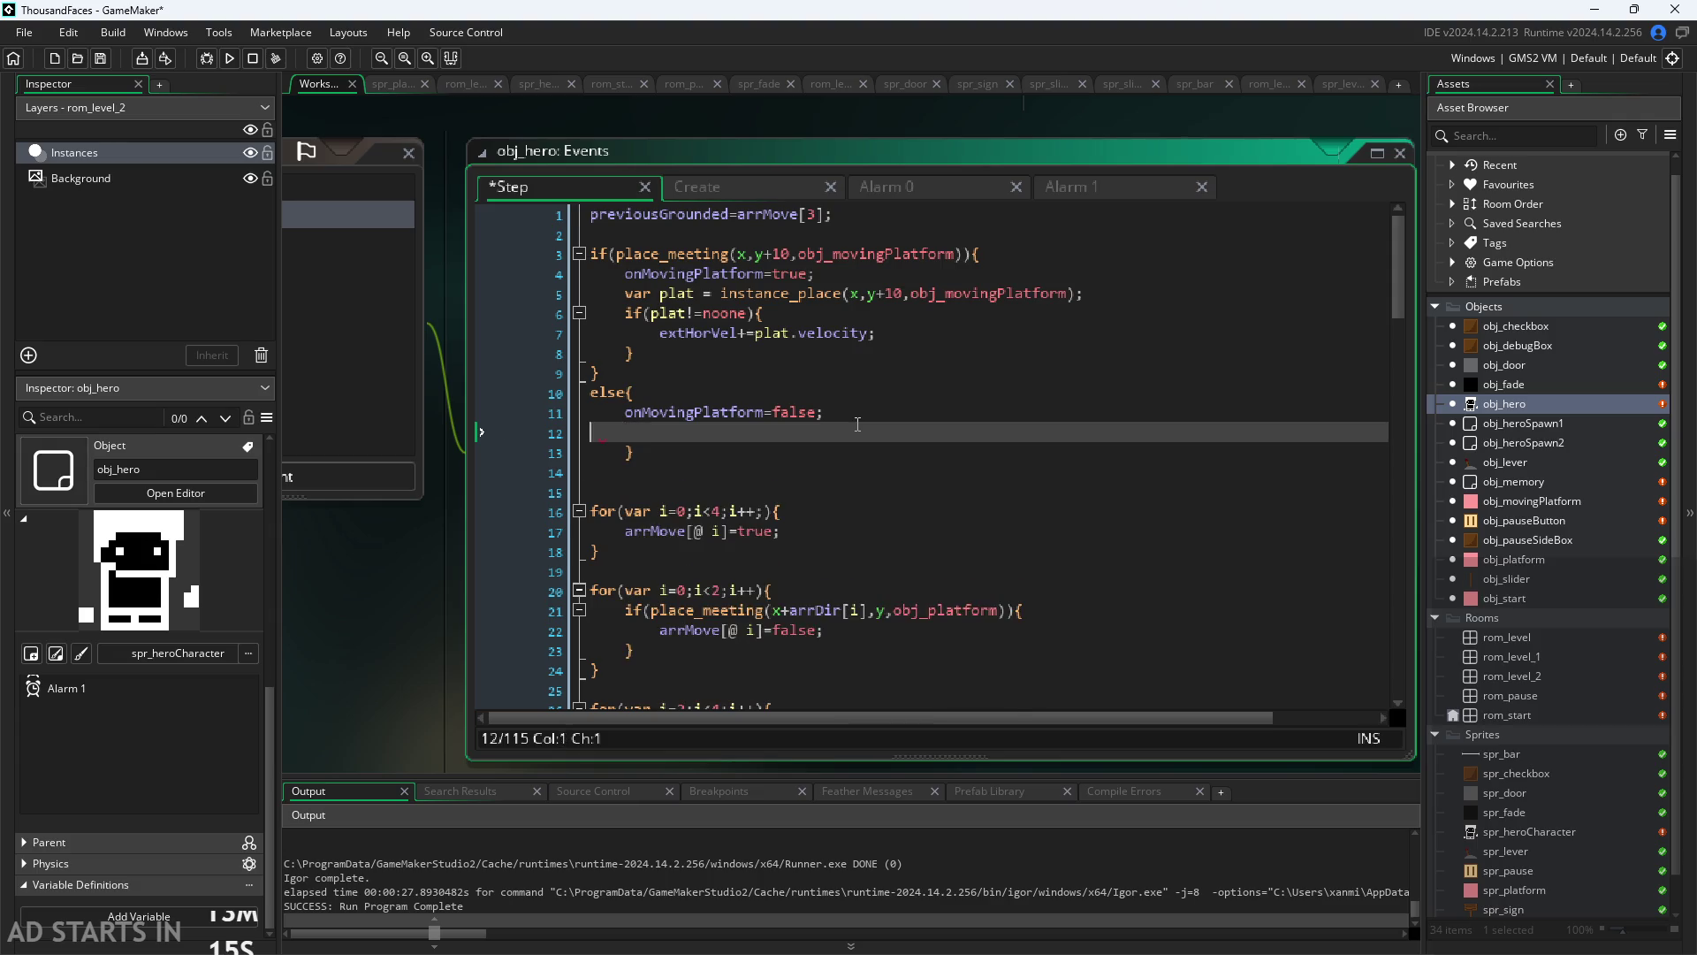
Step: Select the place_meeting check and onMovingPlatform=true lines (lines 3–4)
click(891, 336)
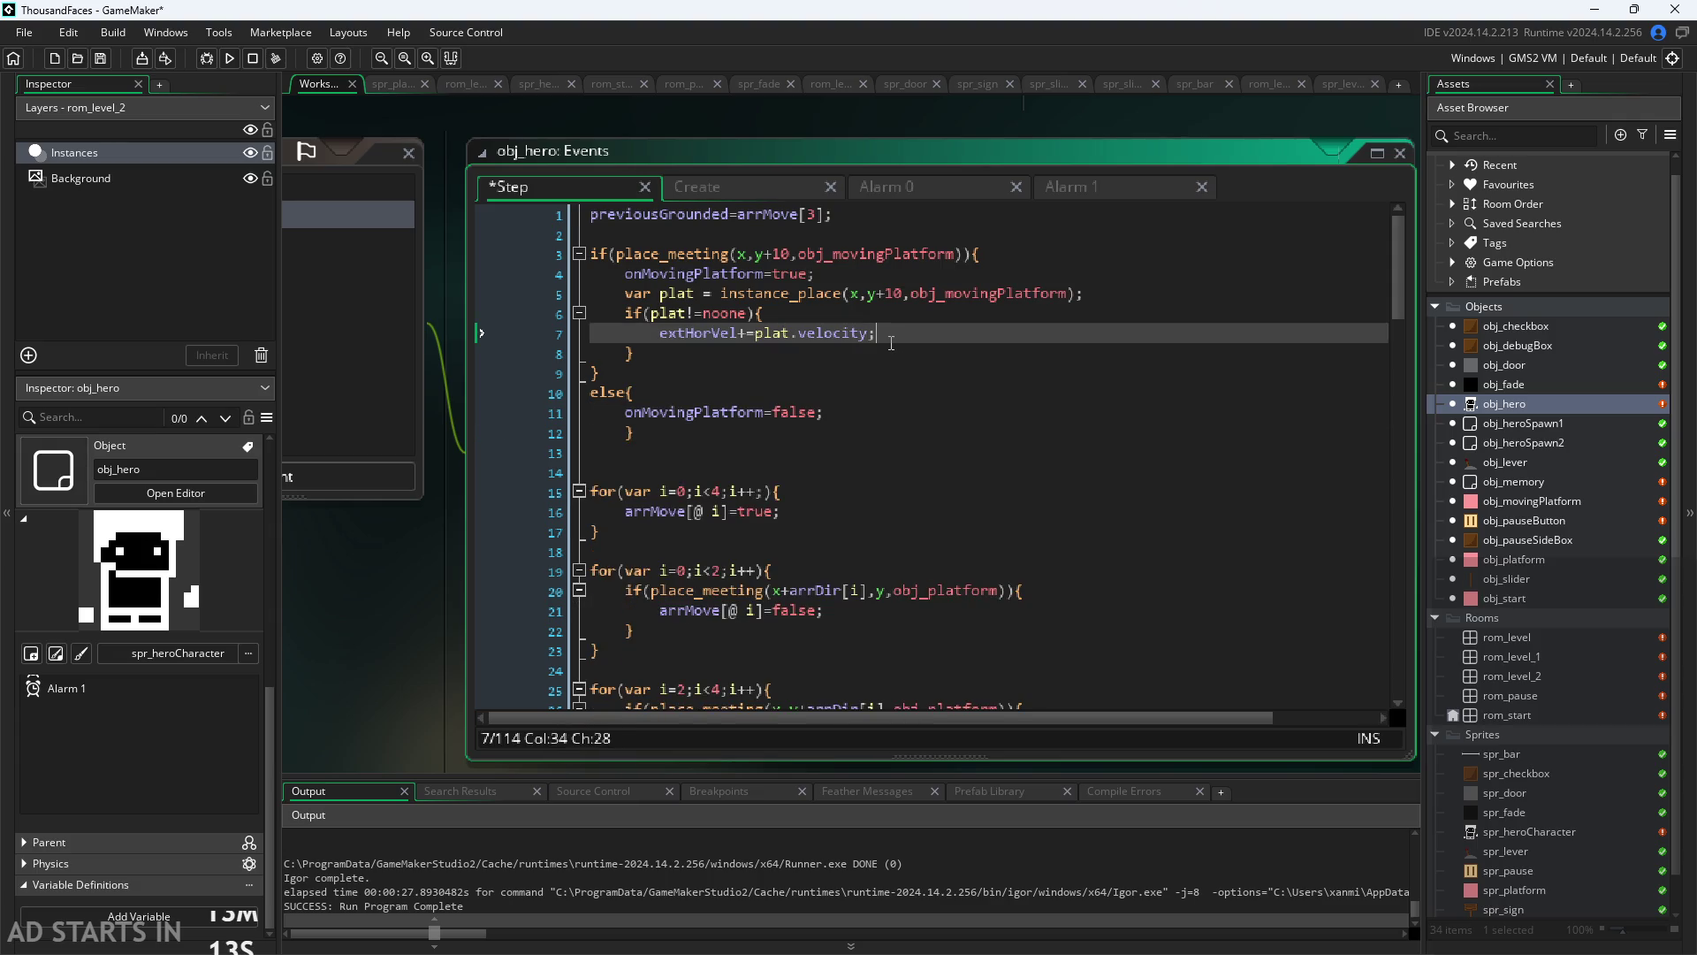
click(896, 369)
click(900, 357)
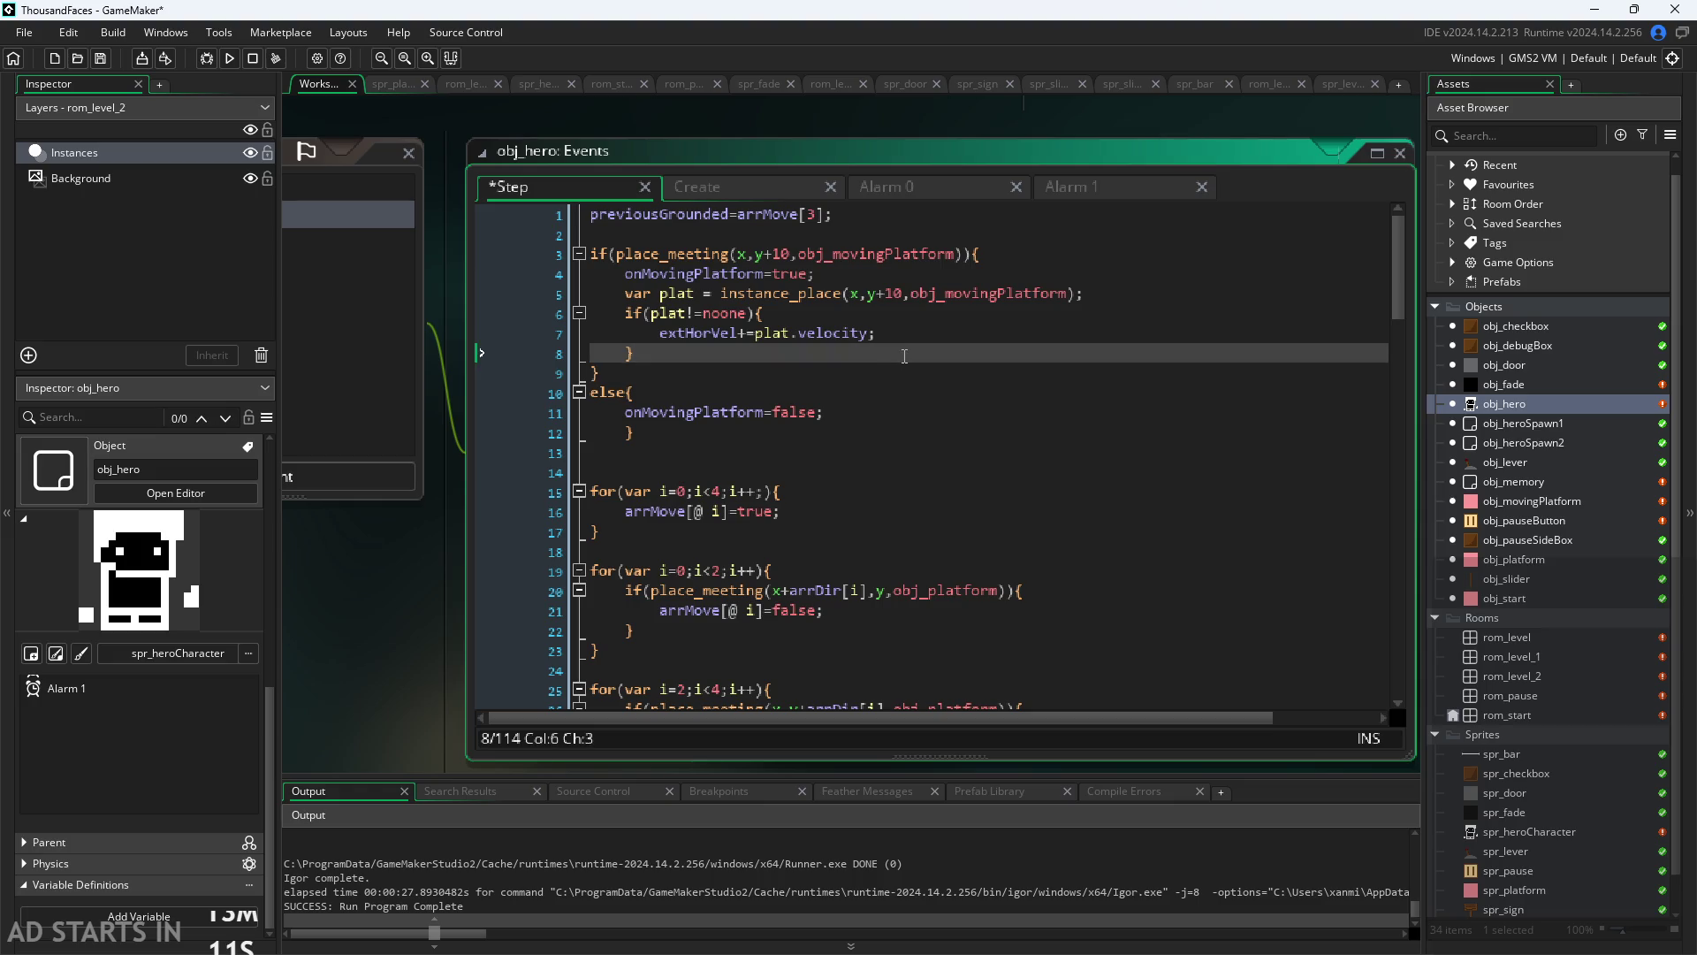
click(856, 270)
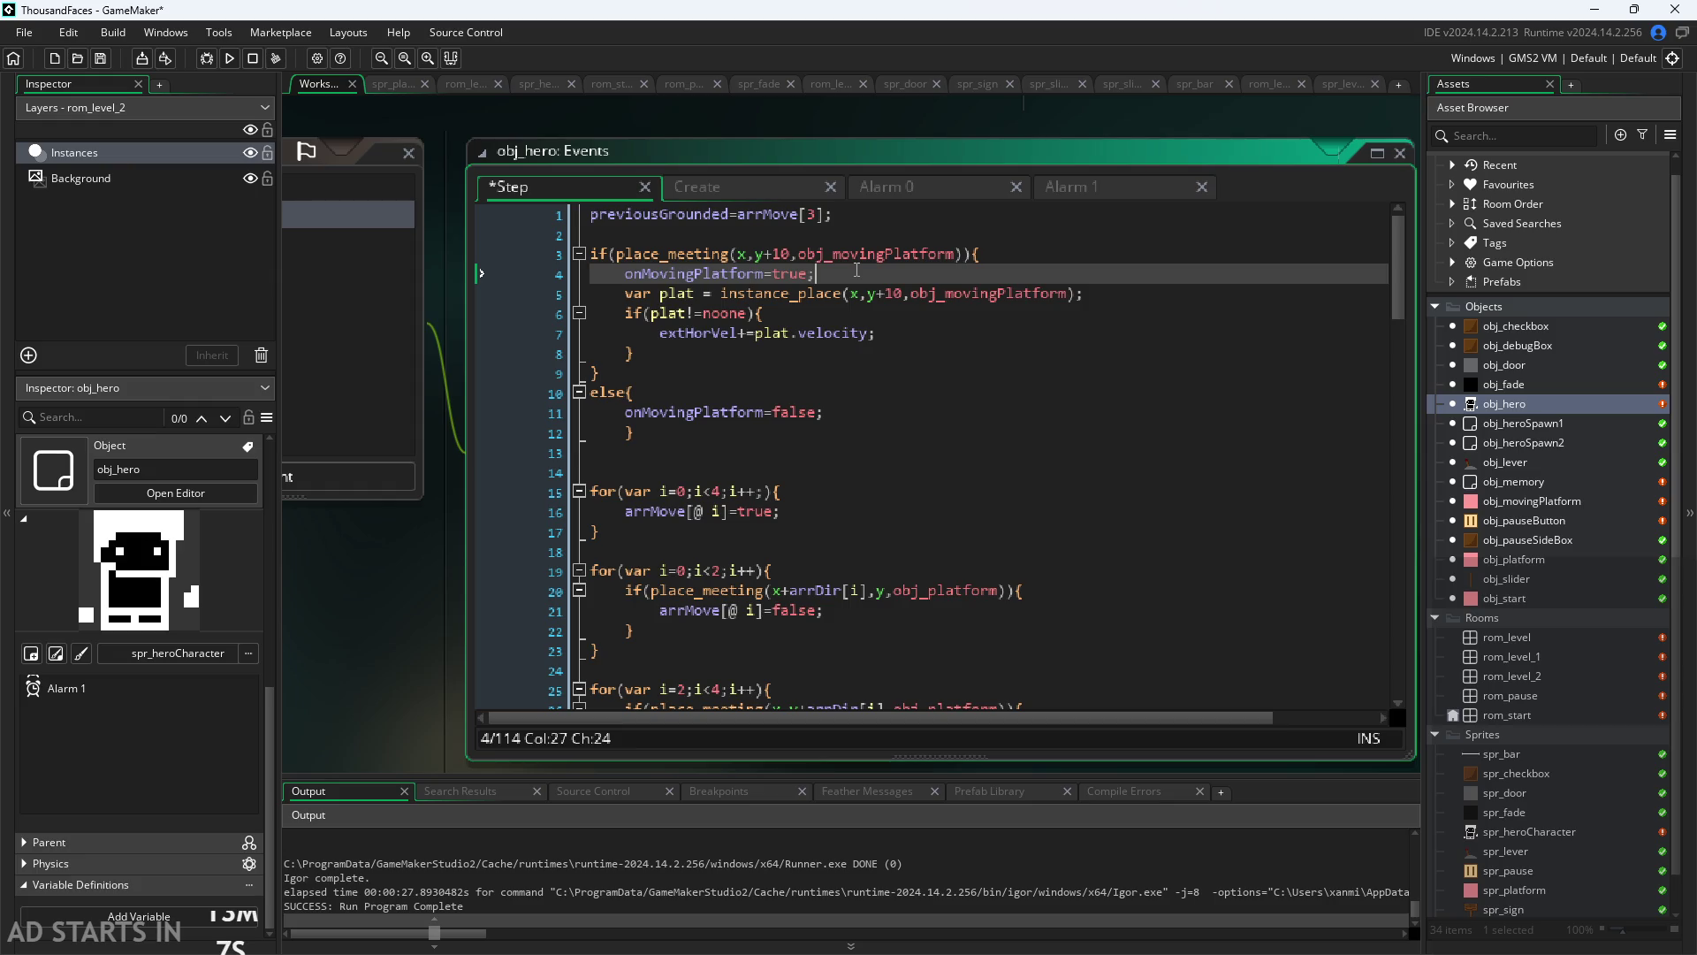
drag(856, 269, 531, 252)
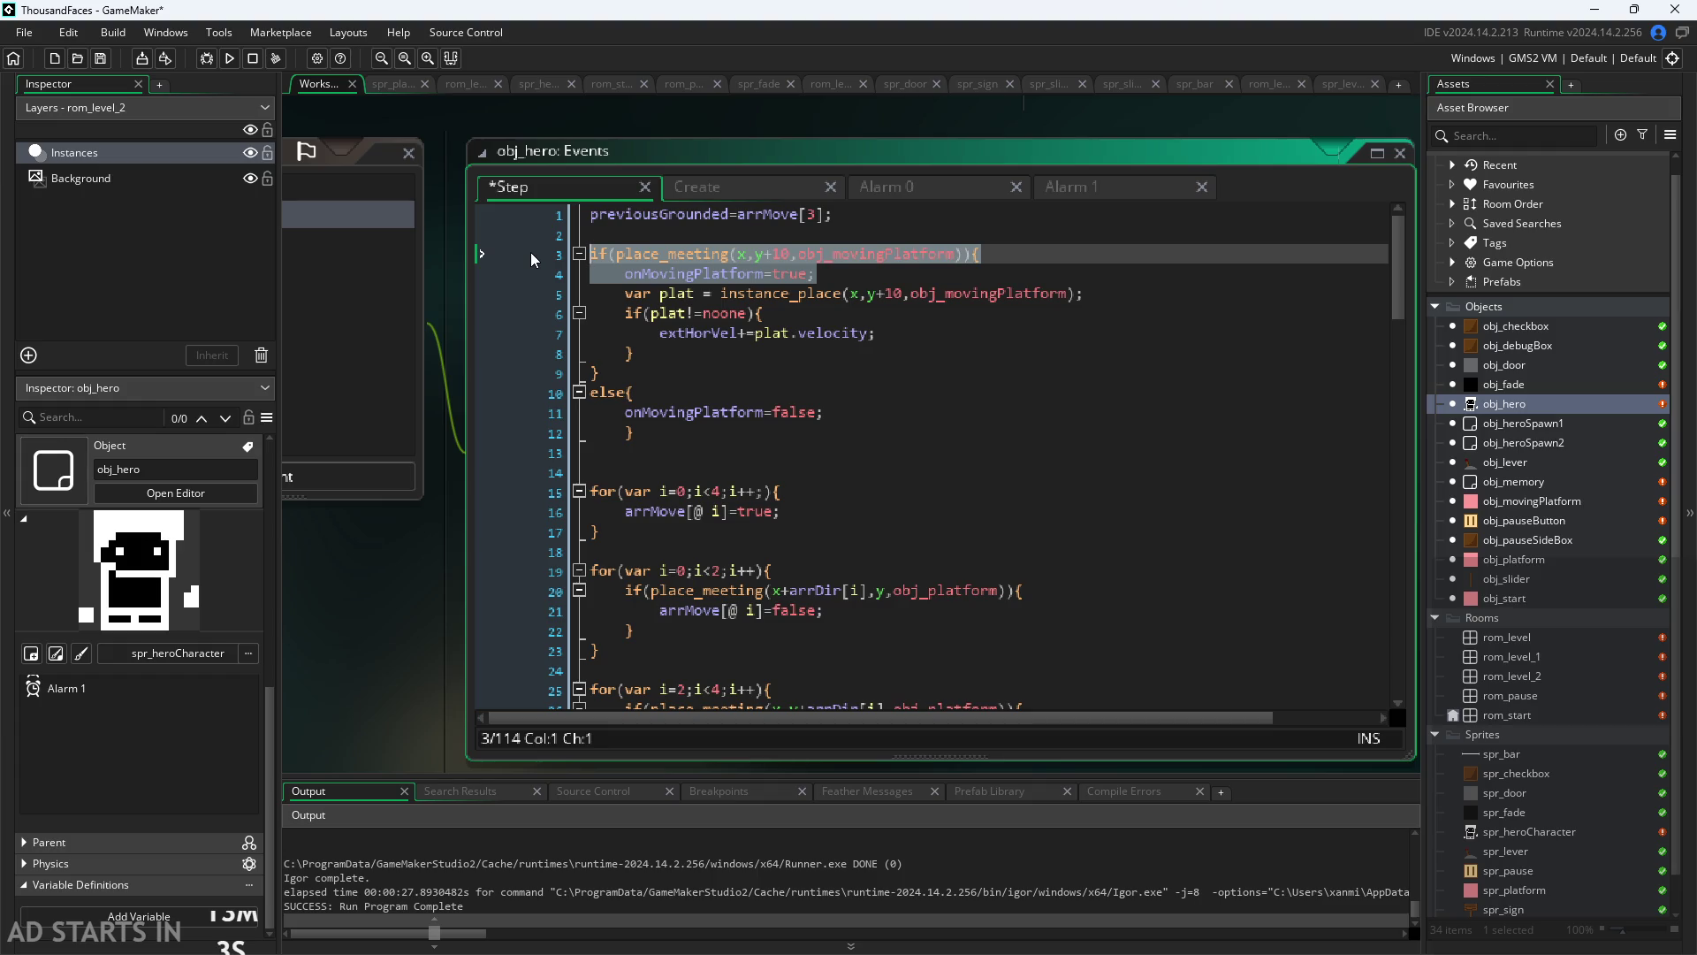
Step: Delete the place_meeting lines and unindent the plat!=noone block one level
key(BackSpace)
key(Delete)
key(shift+Tab)
click(621, 274)
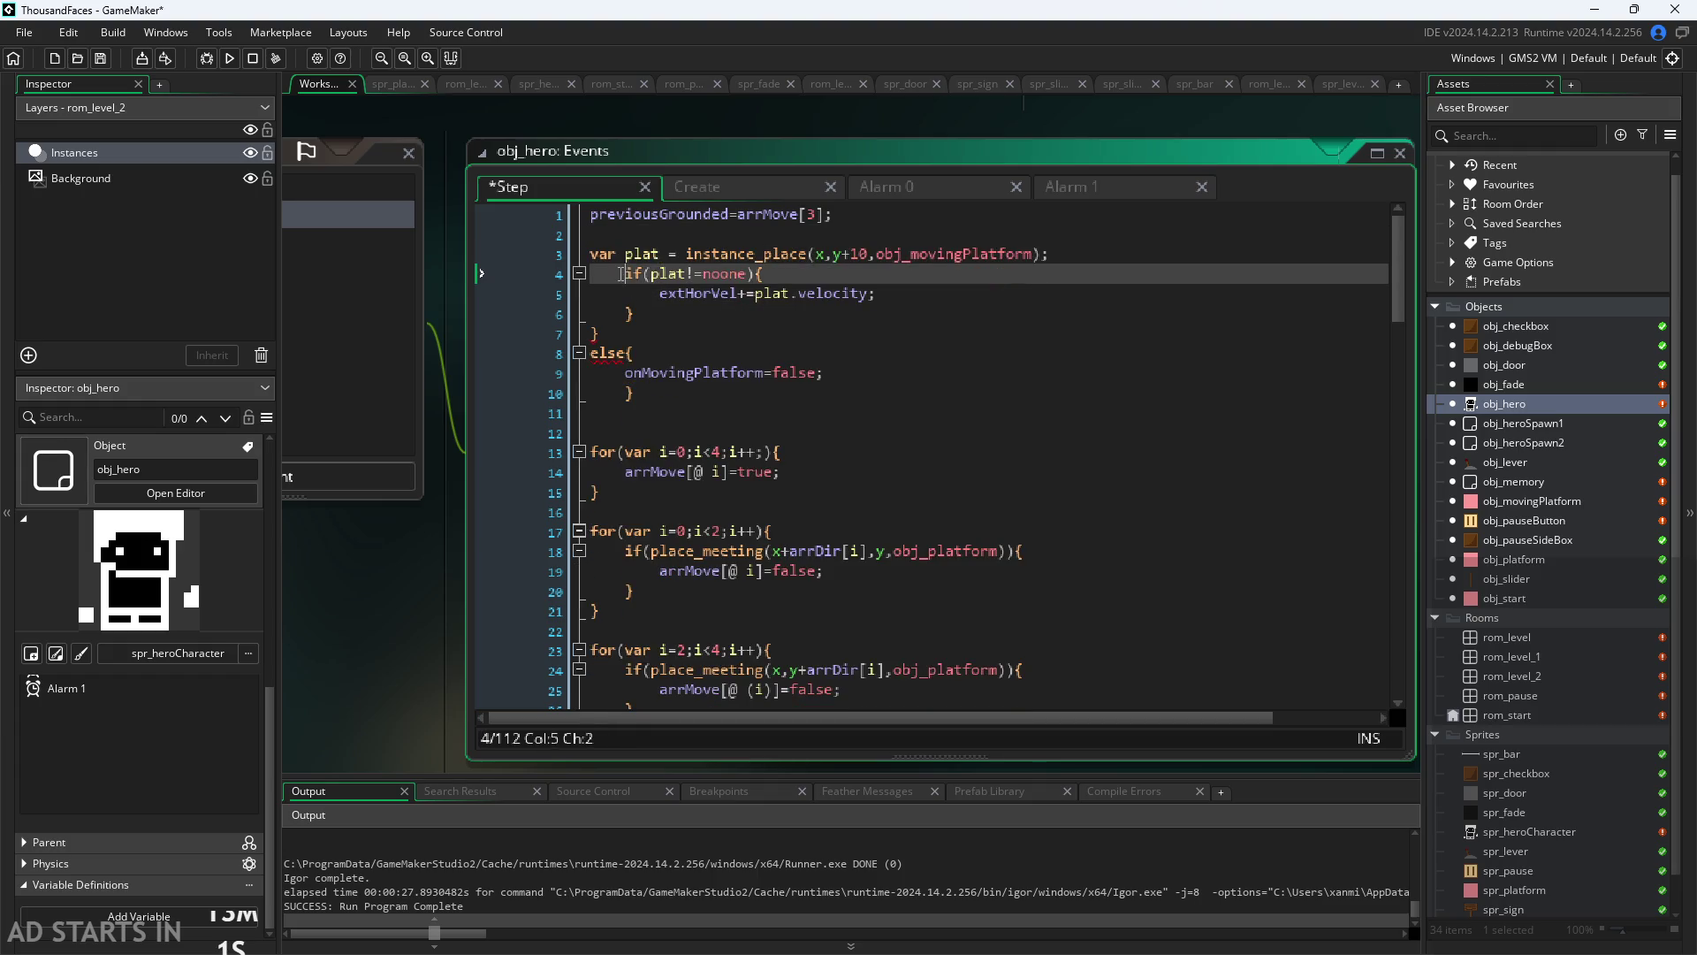
key(shift+Tab)
key(Down)
key(shift+Tab)
key(Down)
key(shift+Tab)
Step: Remove the stray closing brace and delete onMovingPlatform=false from the else branch
click(601, 333)
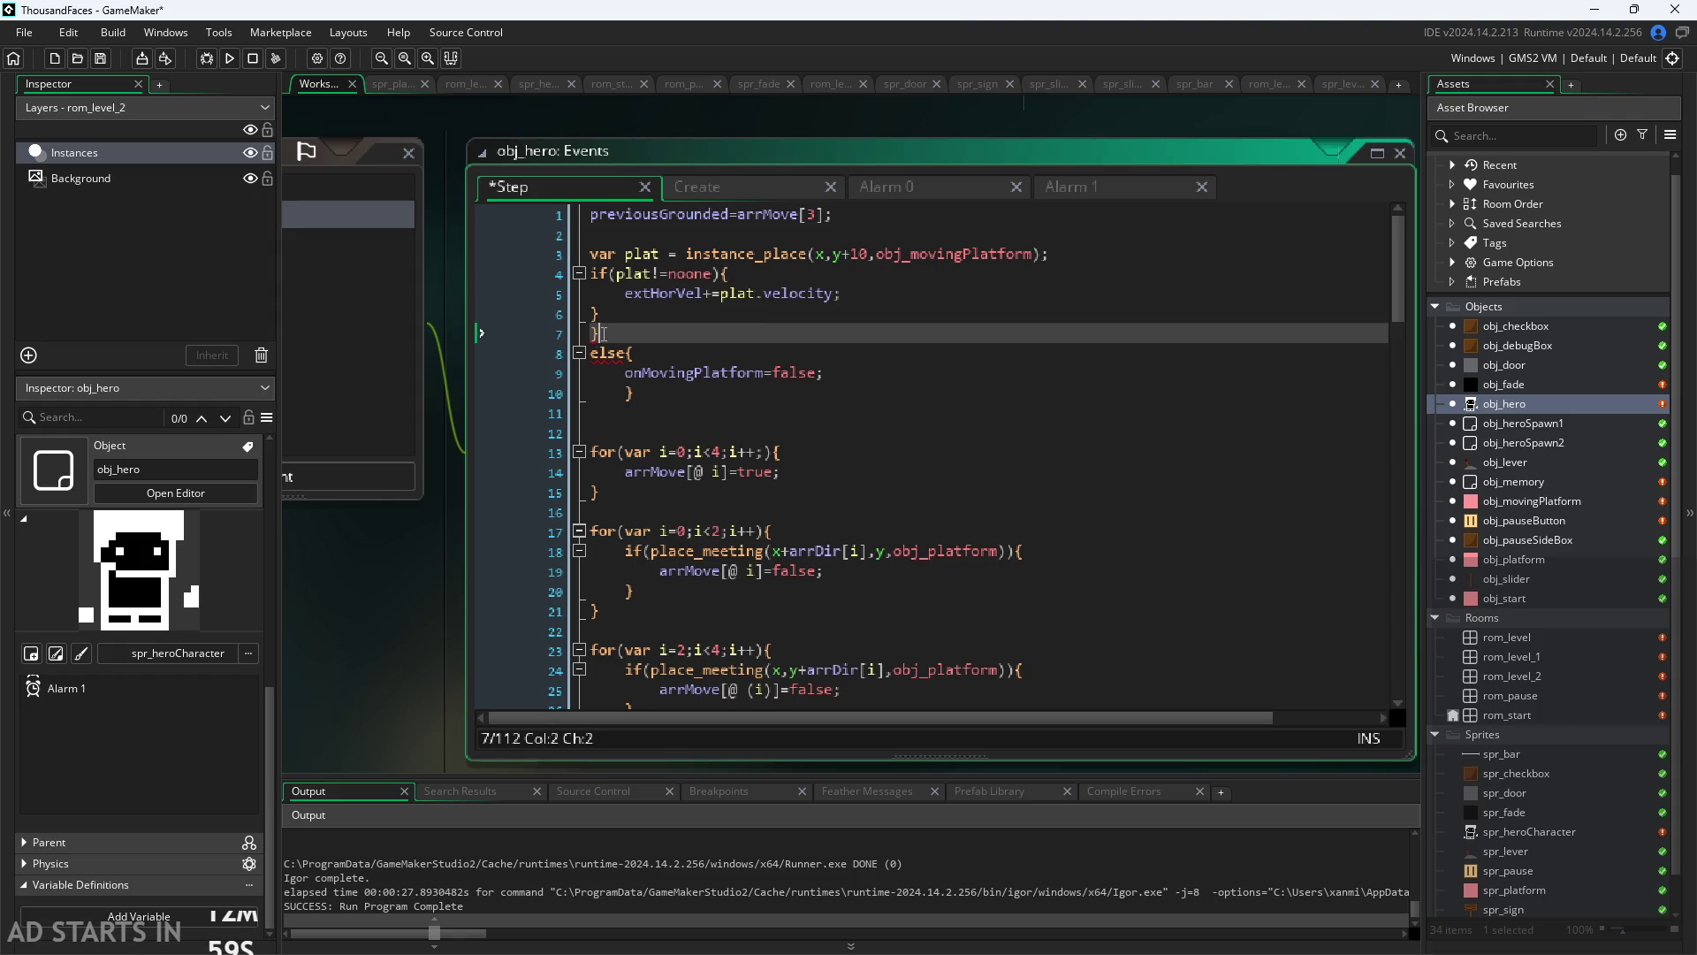
key(BackSpace)
key(BackSpace)
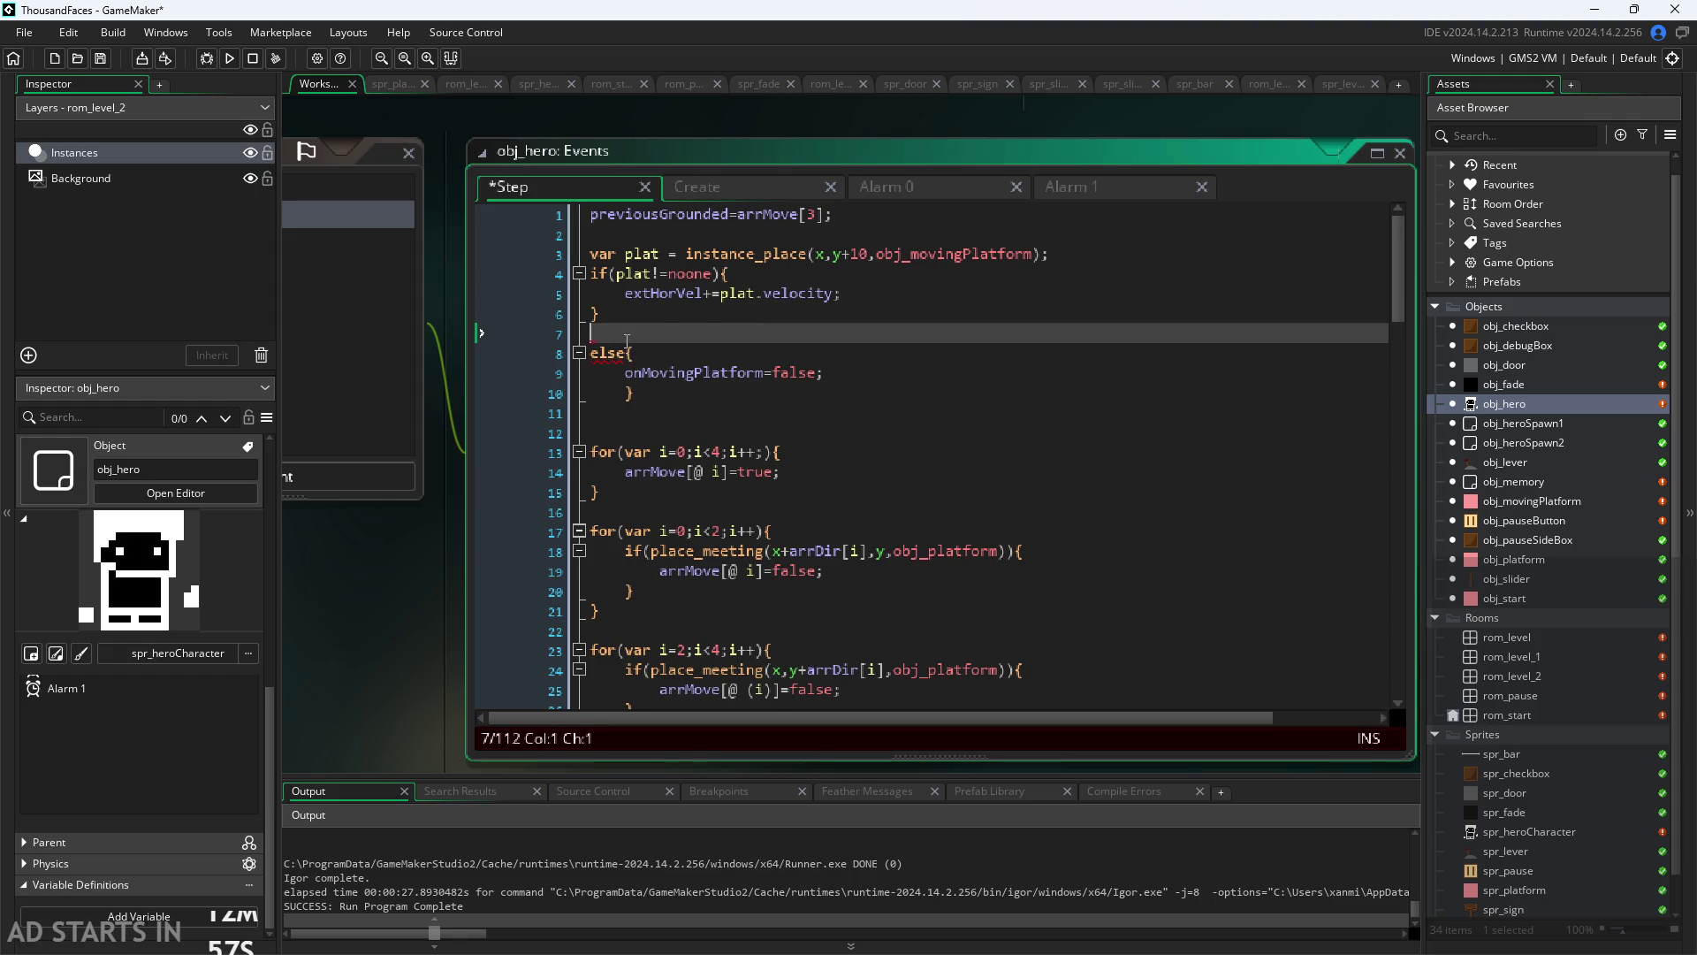
key(Down)
key(Down)
key(Down)
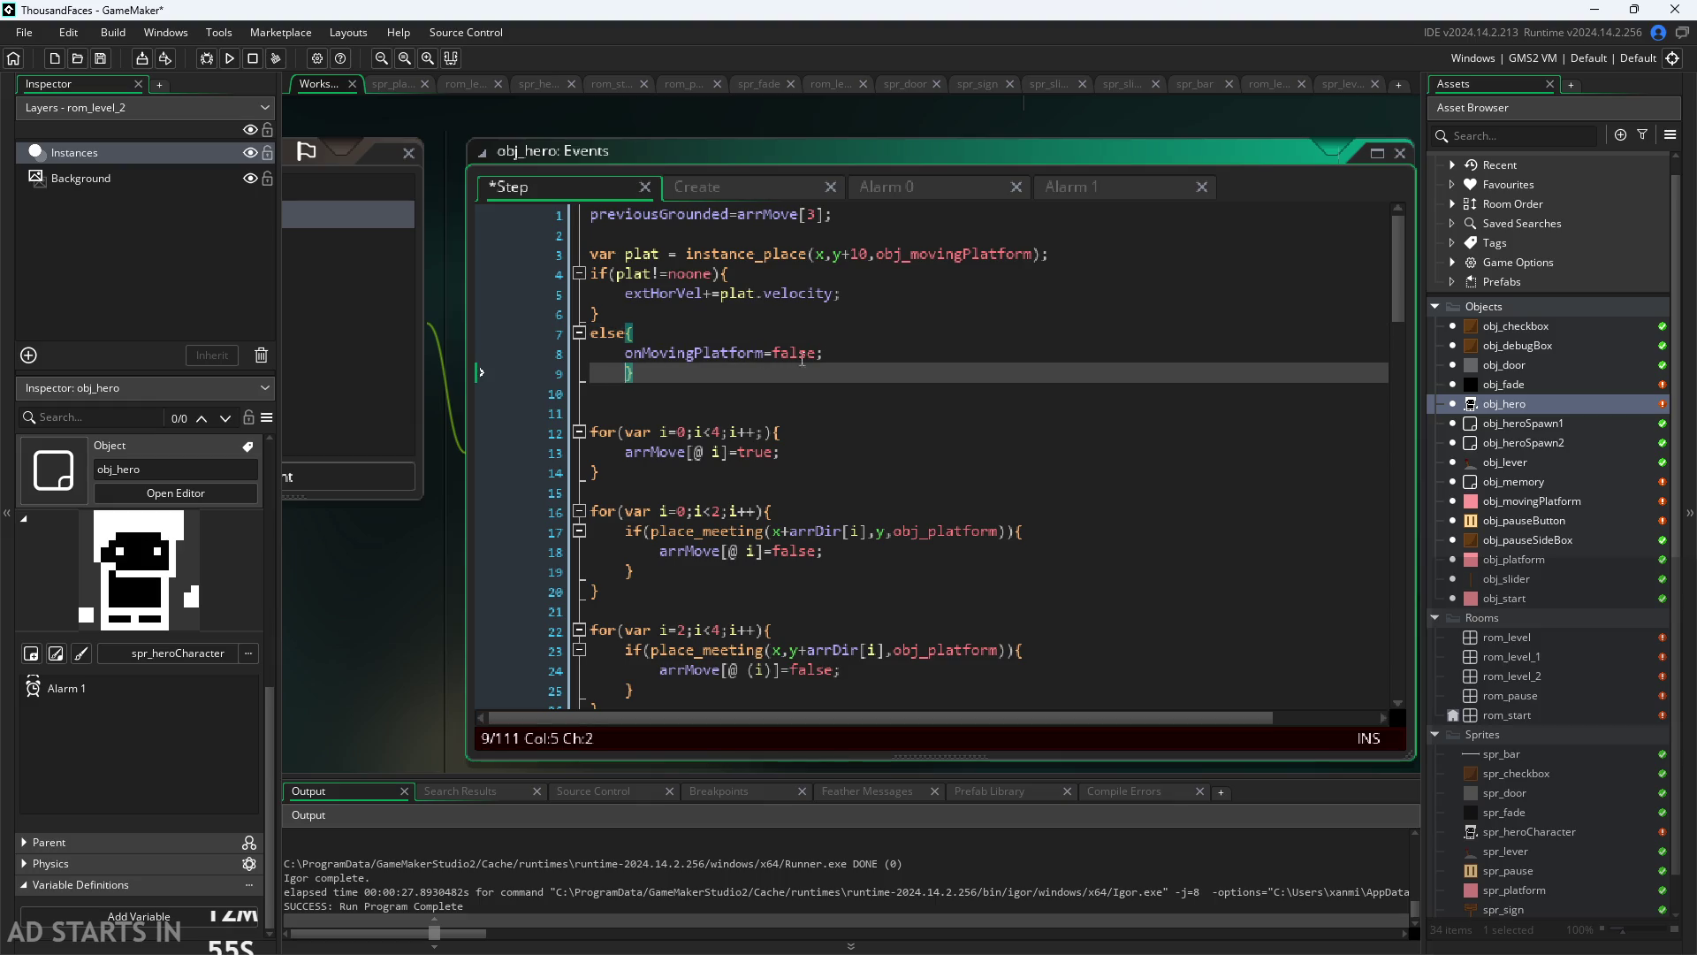
drag(817, 352, 633, 355)
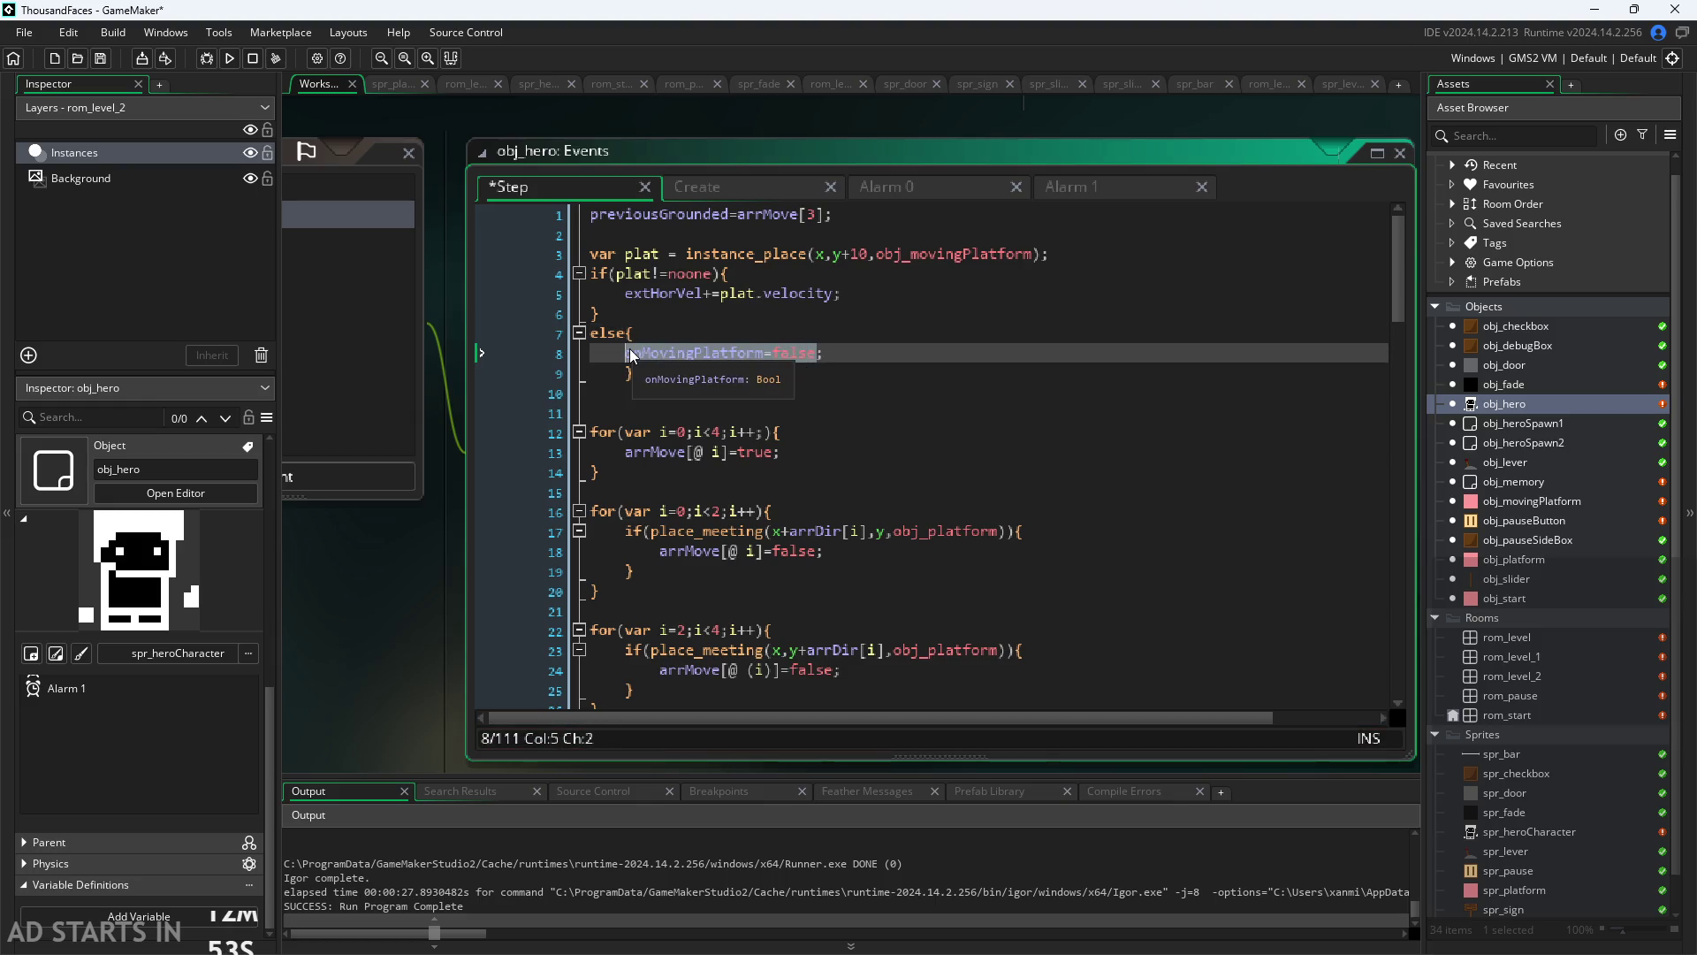
click(847, 284)
key(Up)
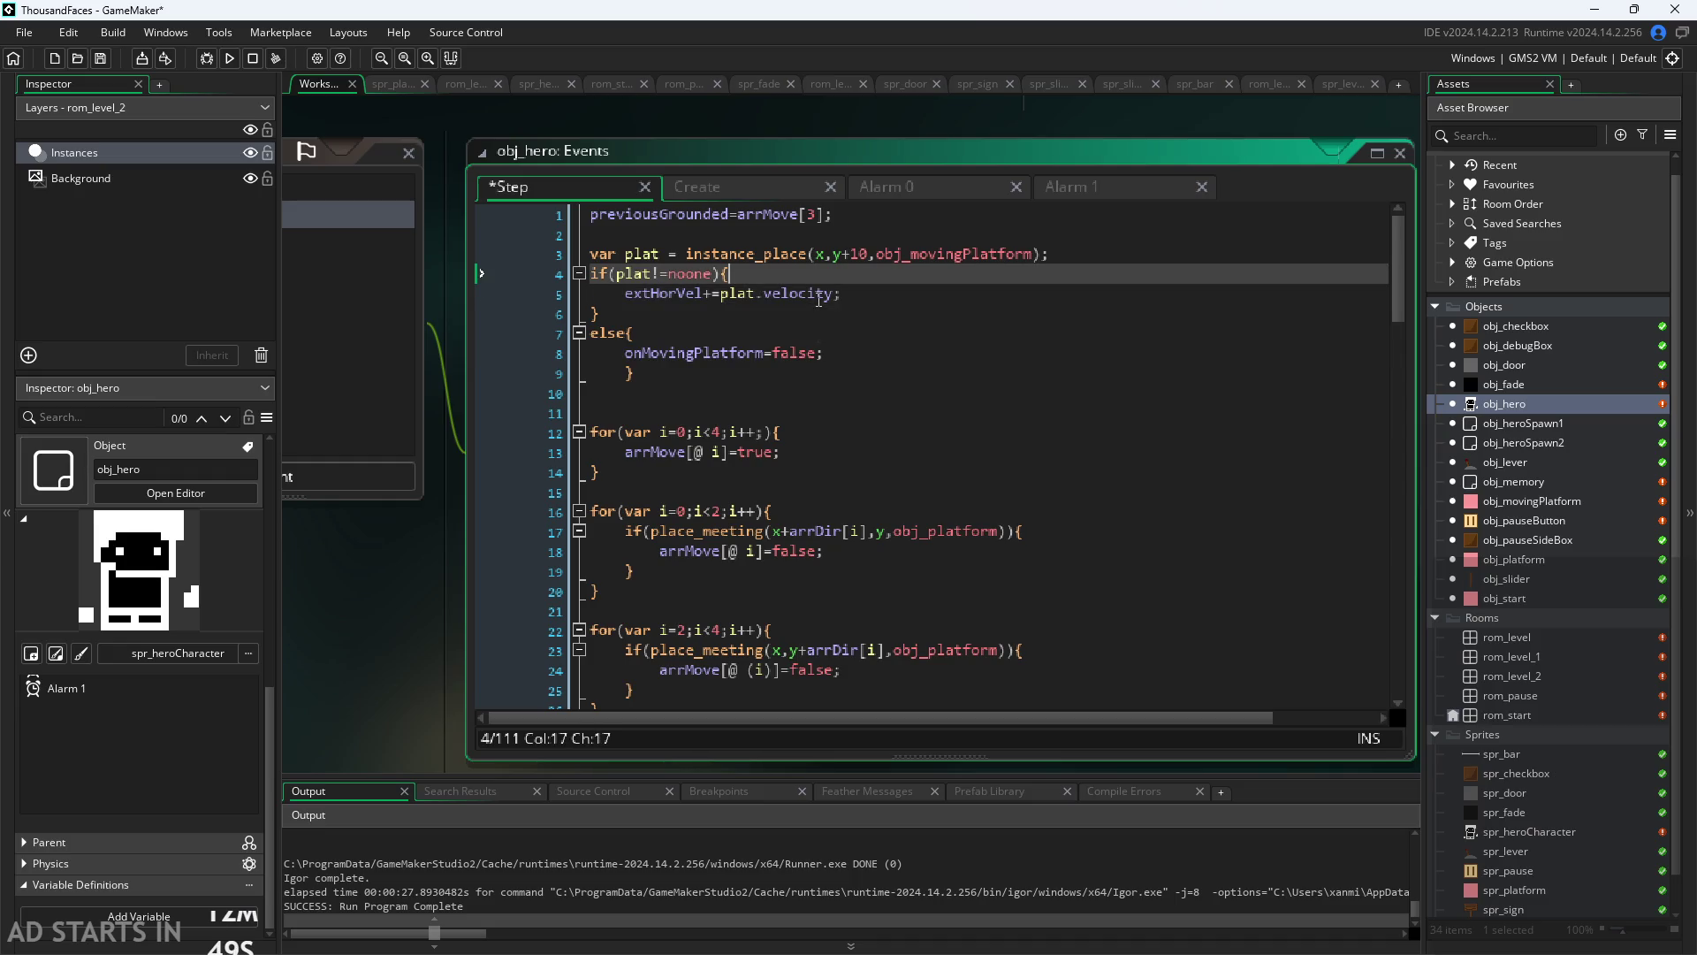
click(624, 375)
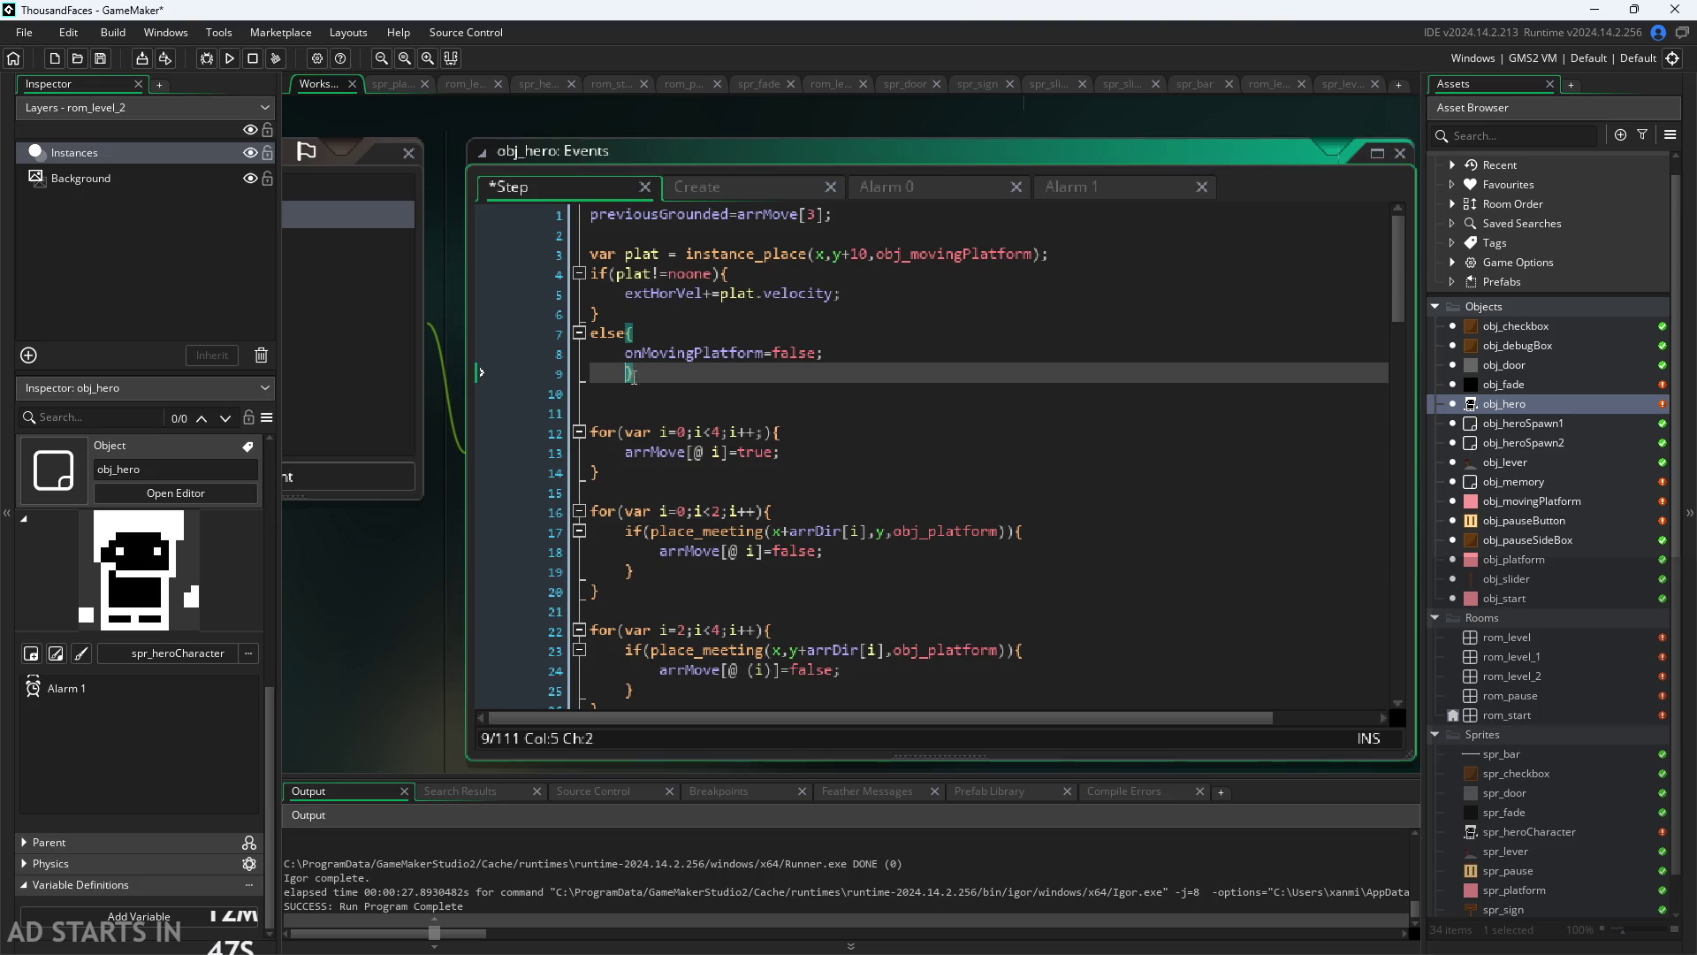
key(Up)
key(Up)
key(Up)
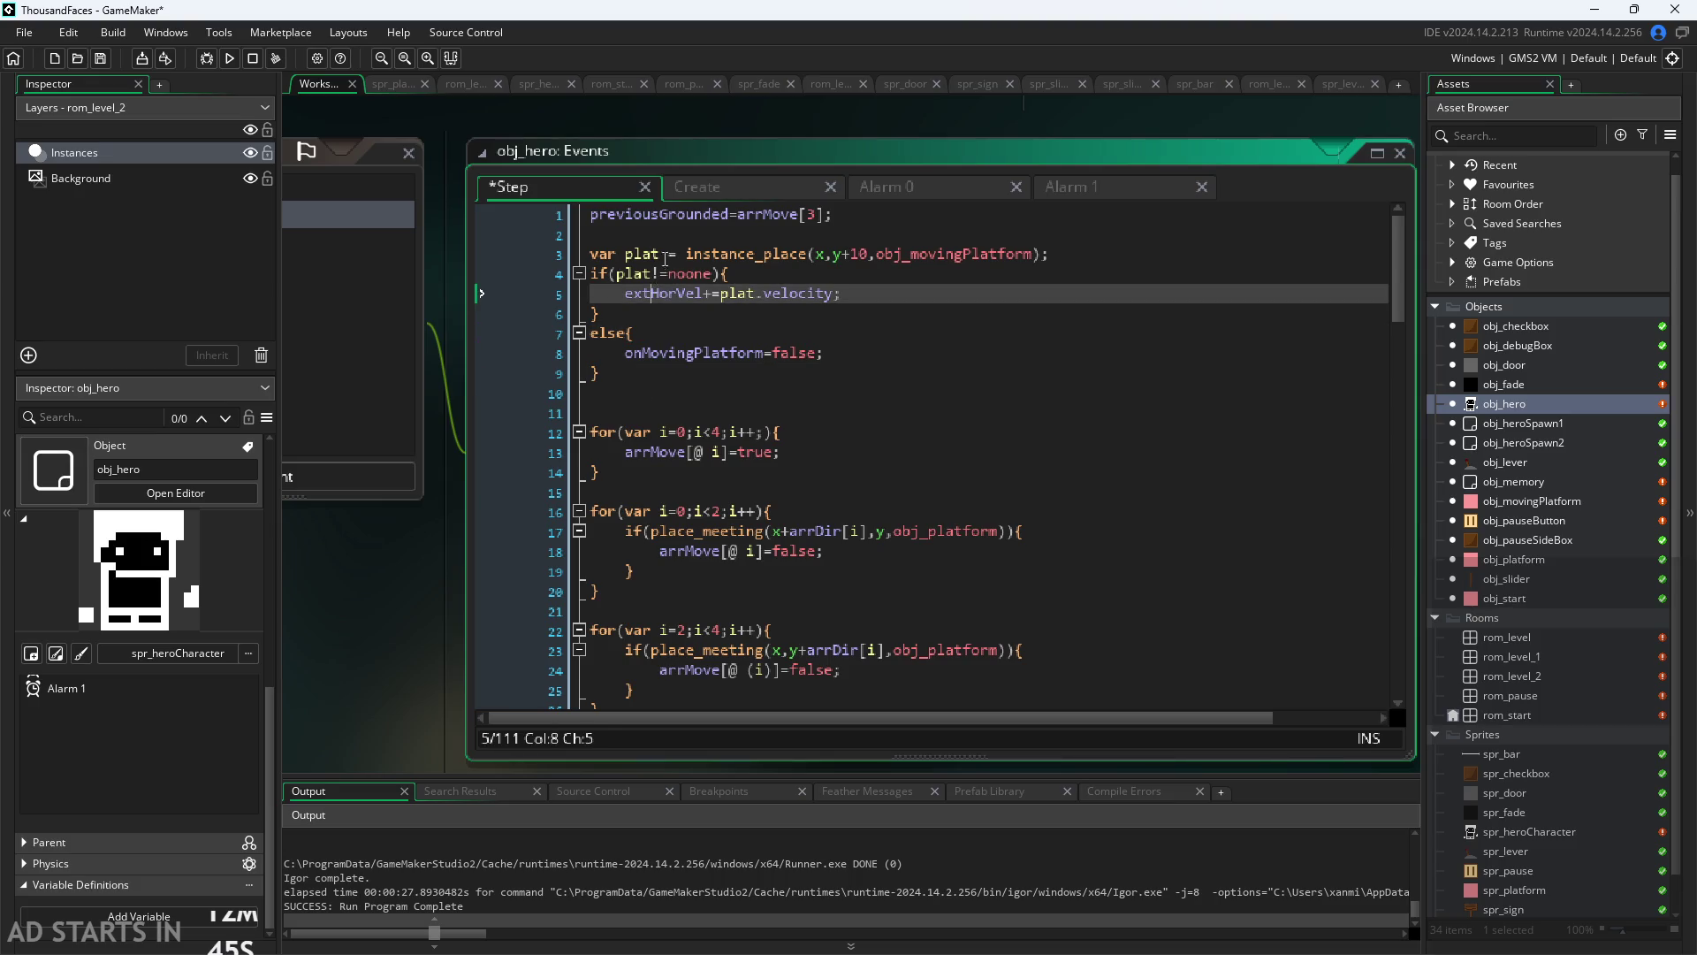
click(669, 254)
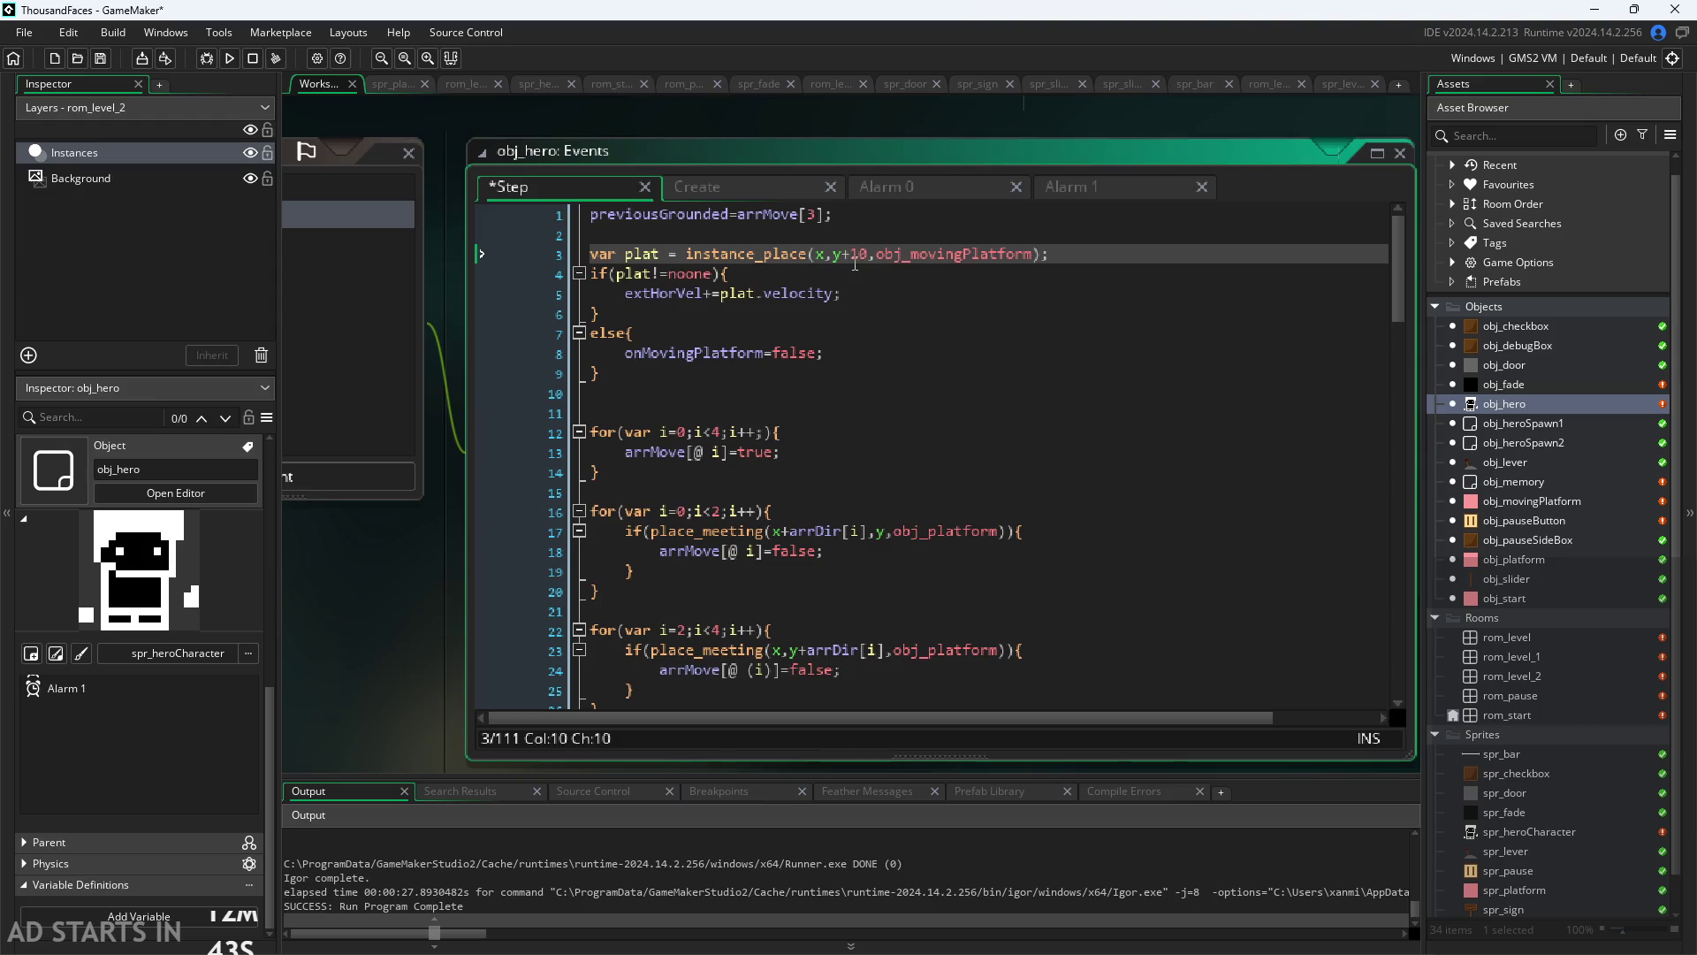
key(Down)
key(Down)
key(Down)
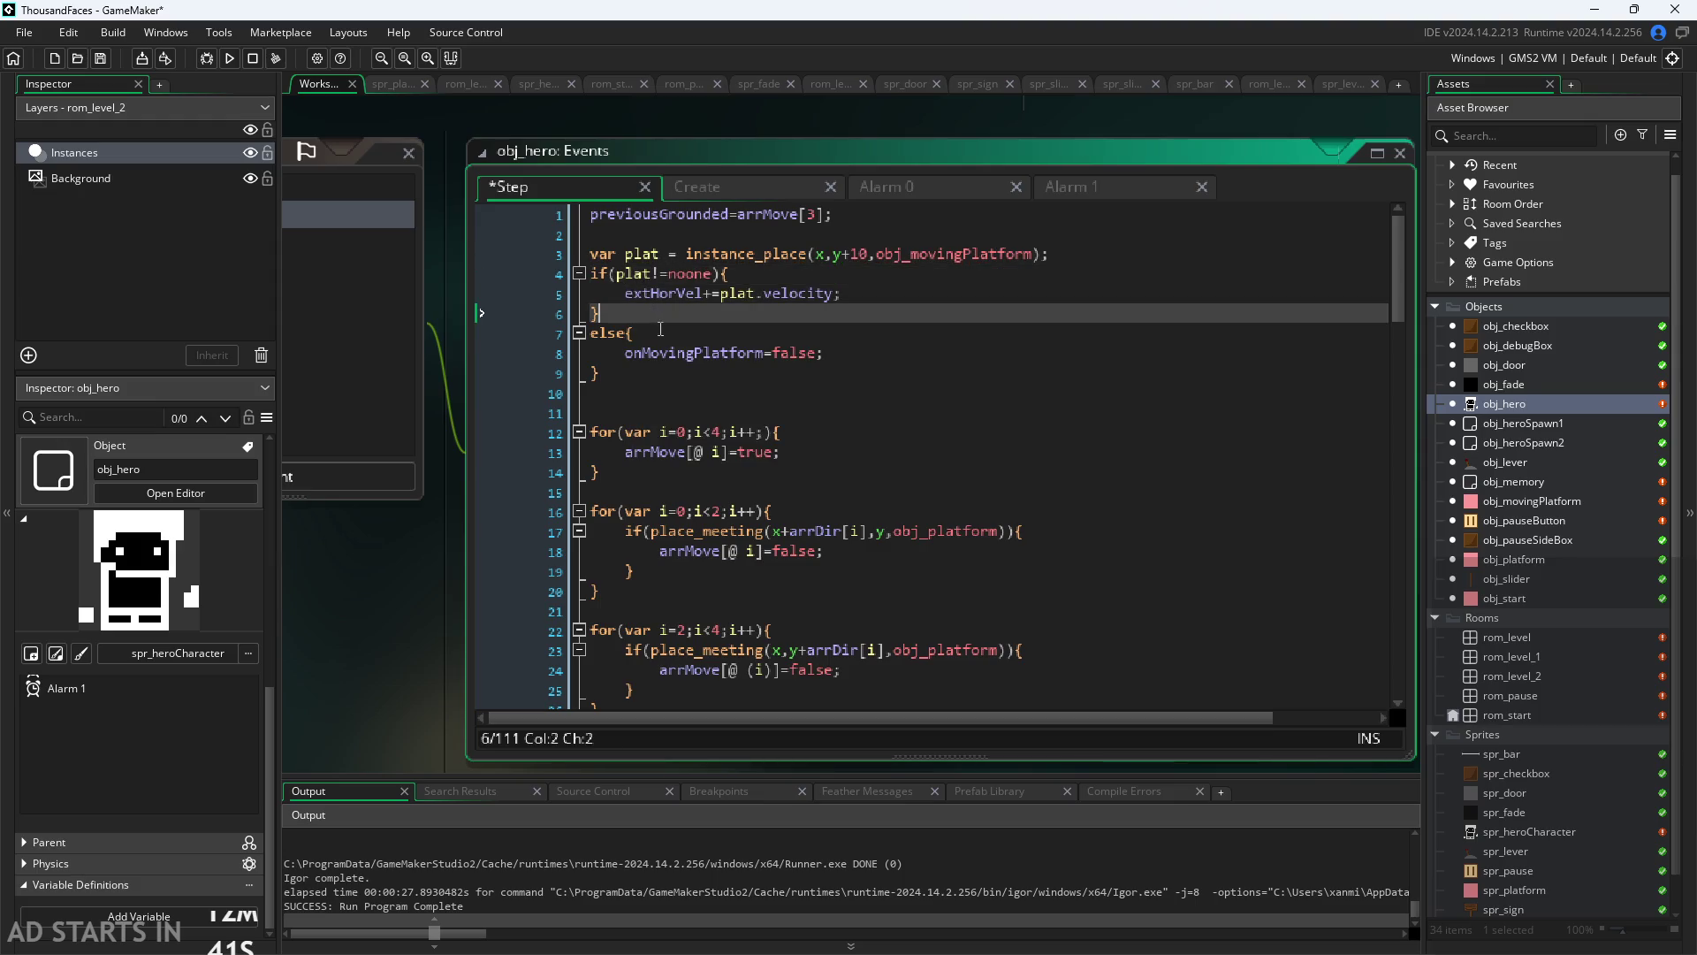
drag(625, 354, 815, 365)
key(BackSpace)
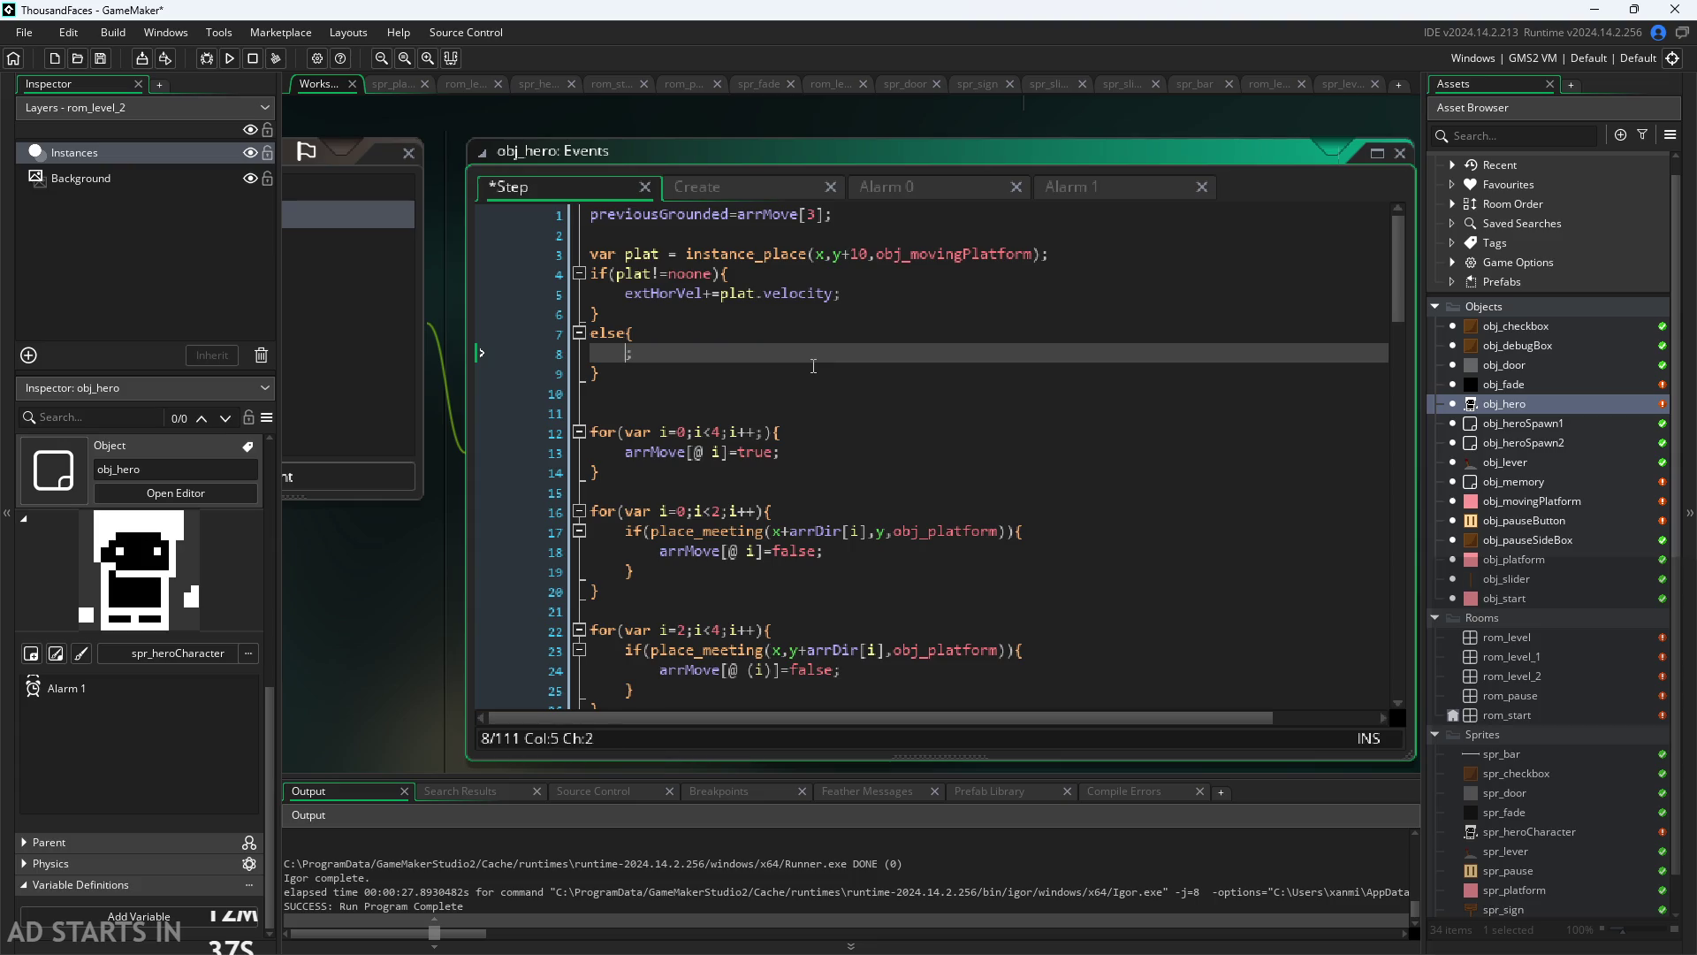
Step: Set extHorVel=0 in the else branch, save, and review lines 5–8
text(extHo)
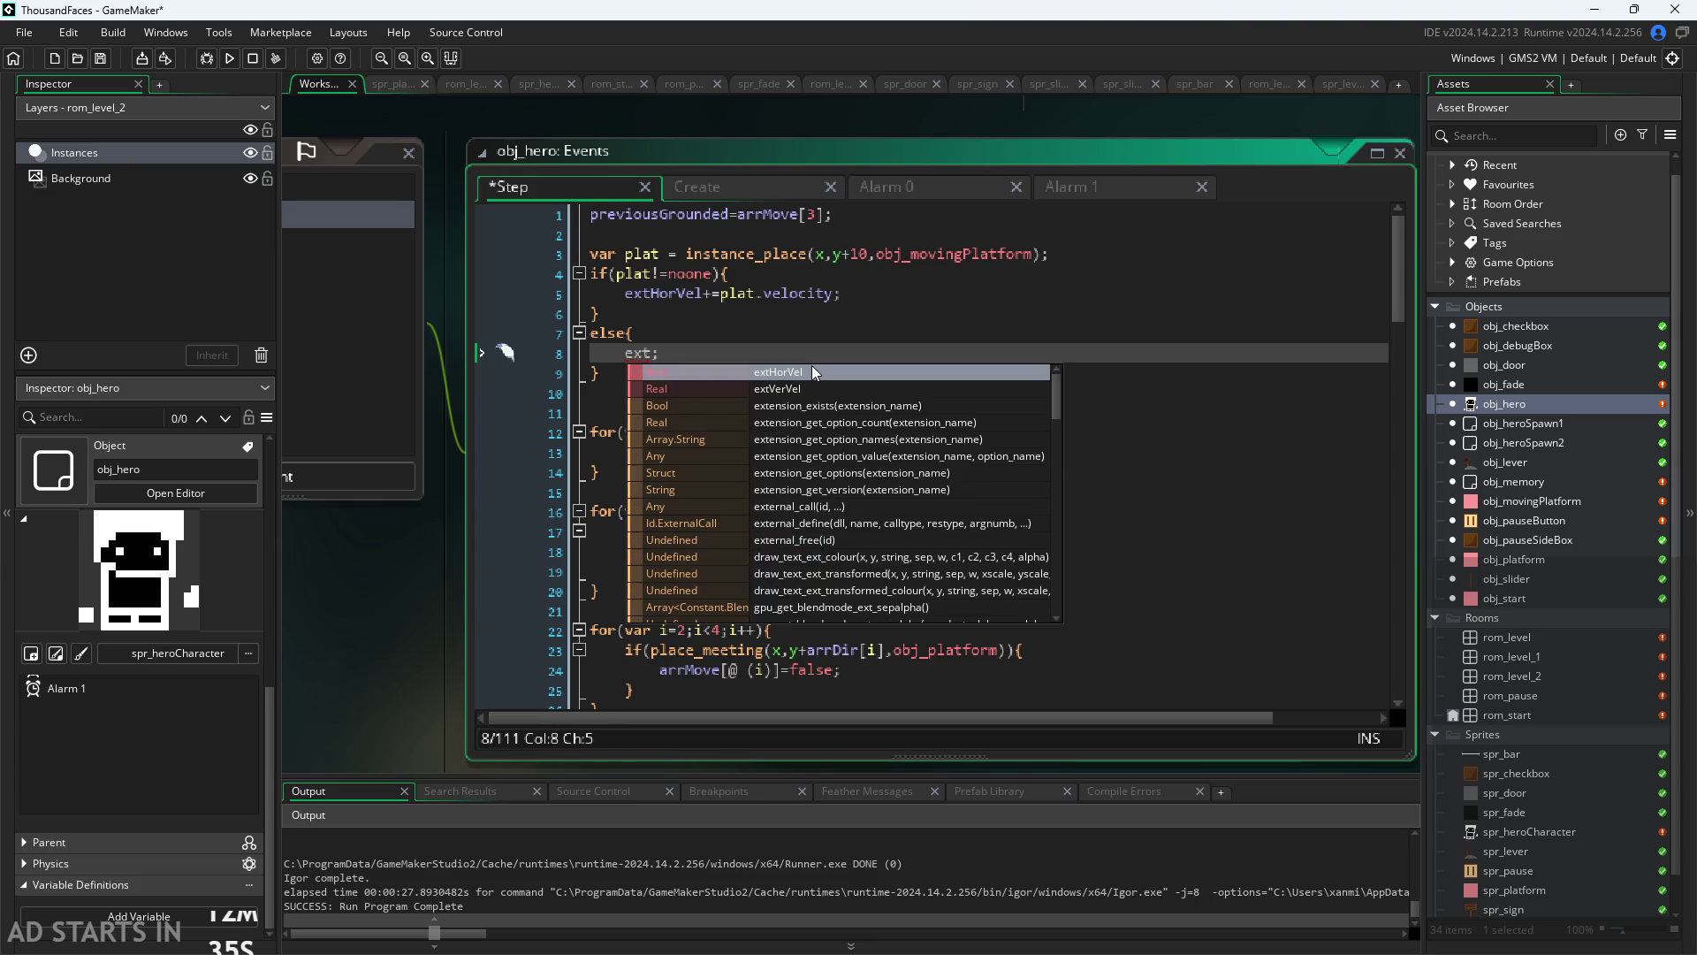
text(rVel)
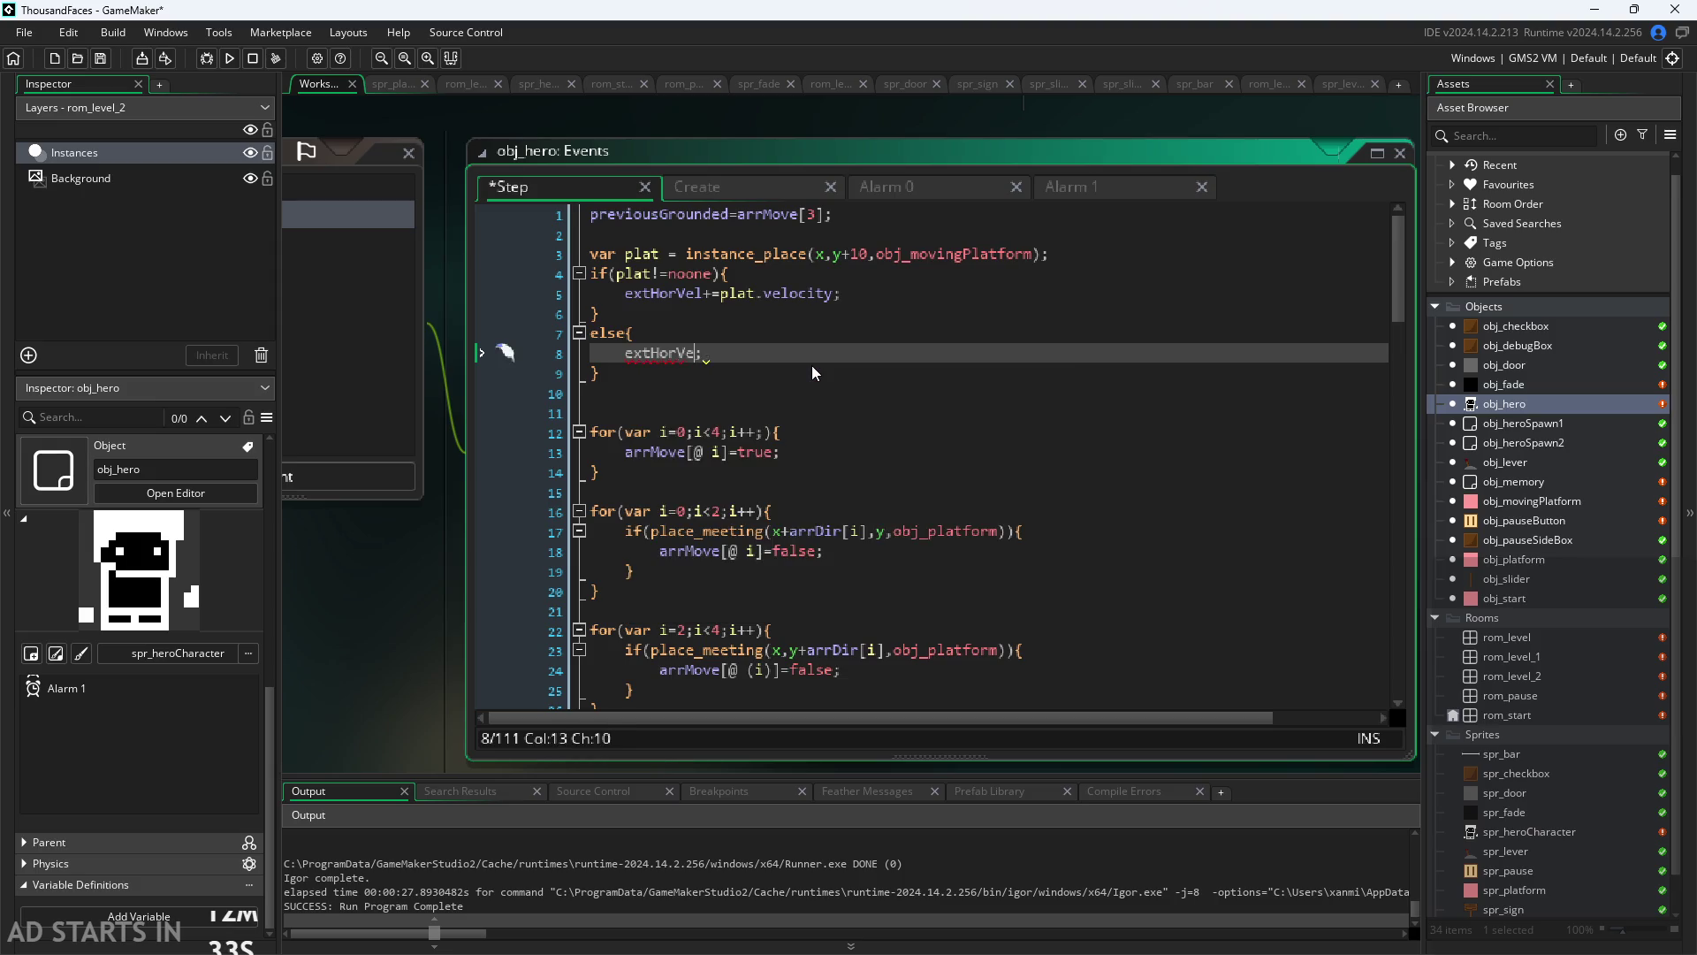
text(=0)
key(ctrl+s)
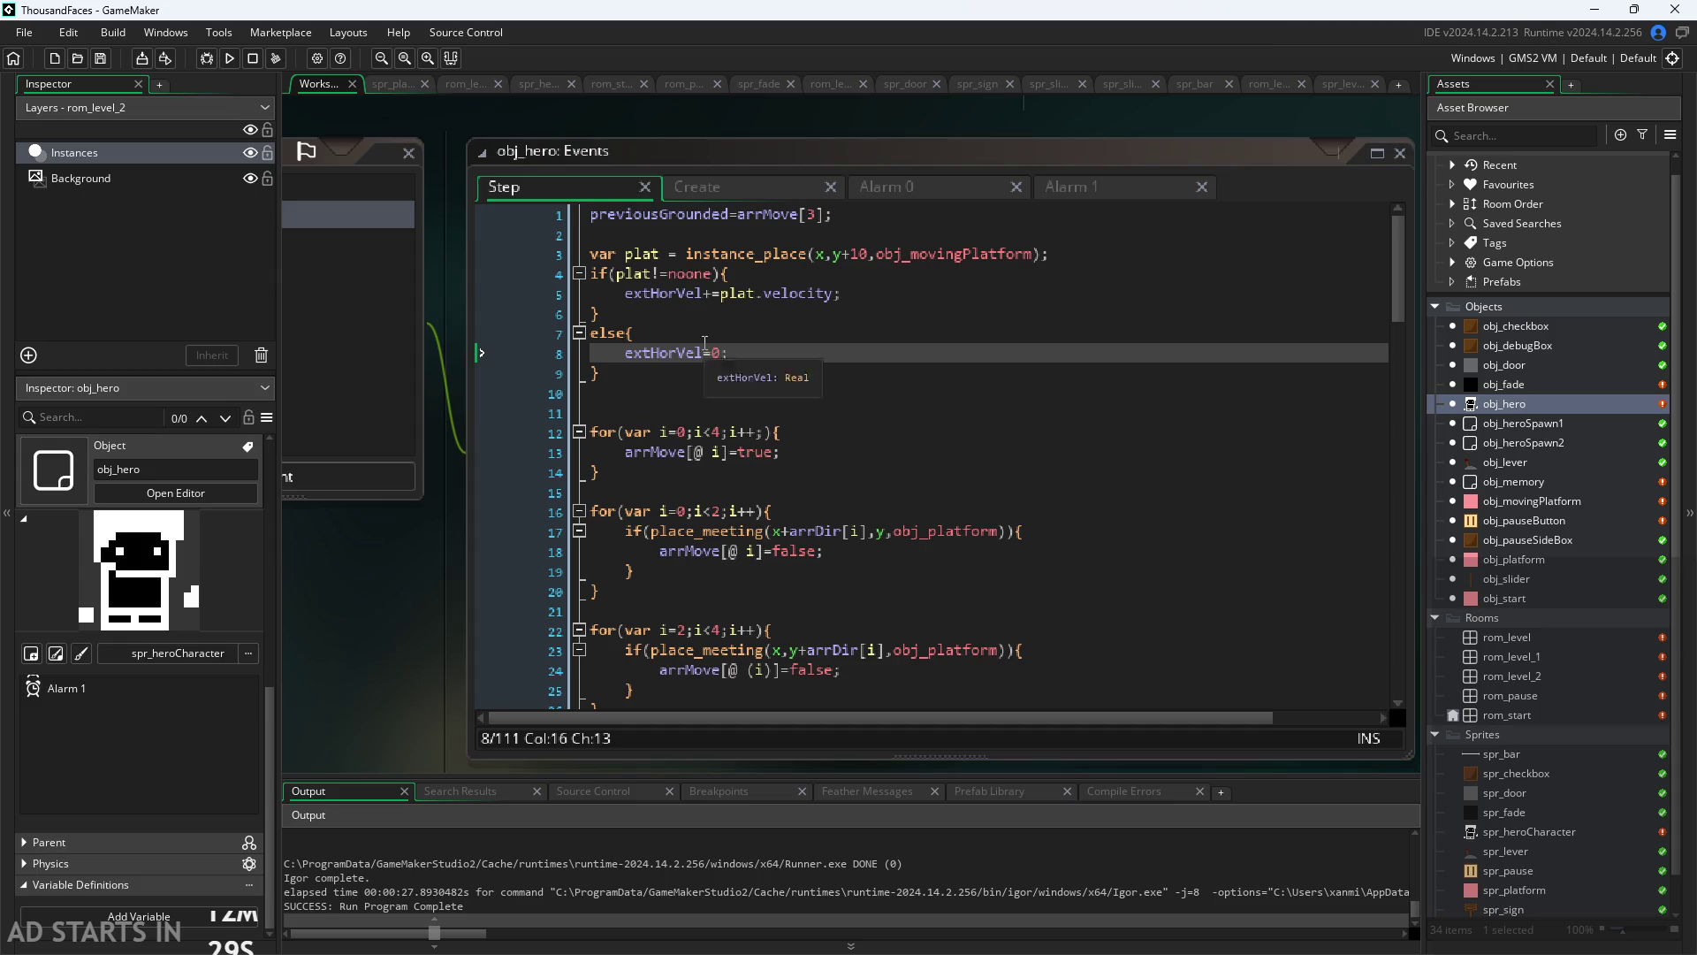
click(760, 292)
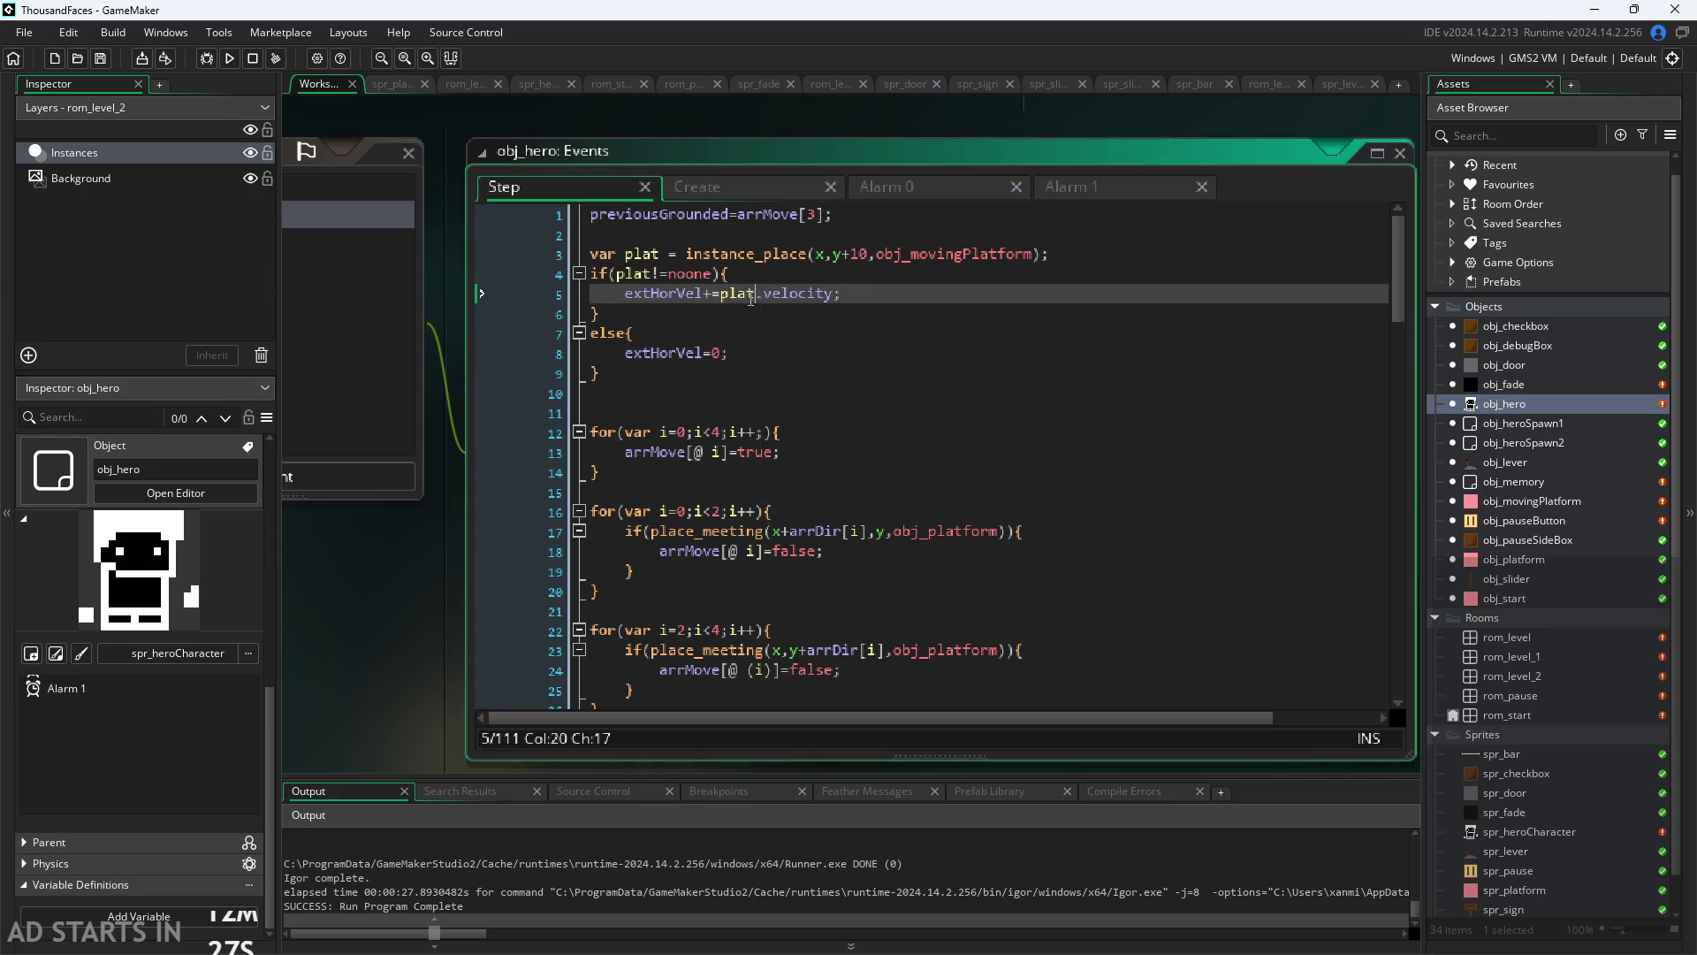
click(658, 331)
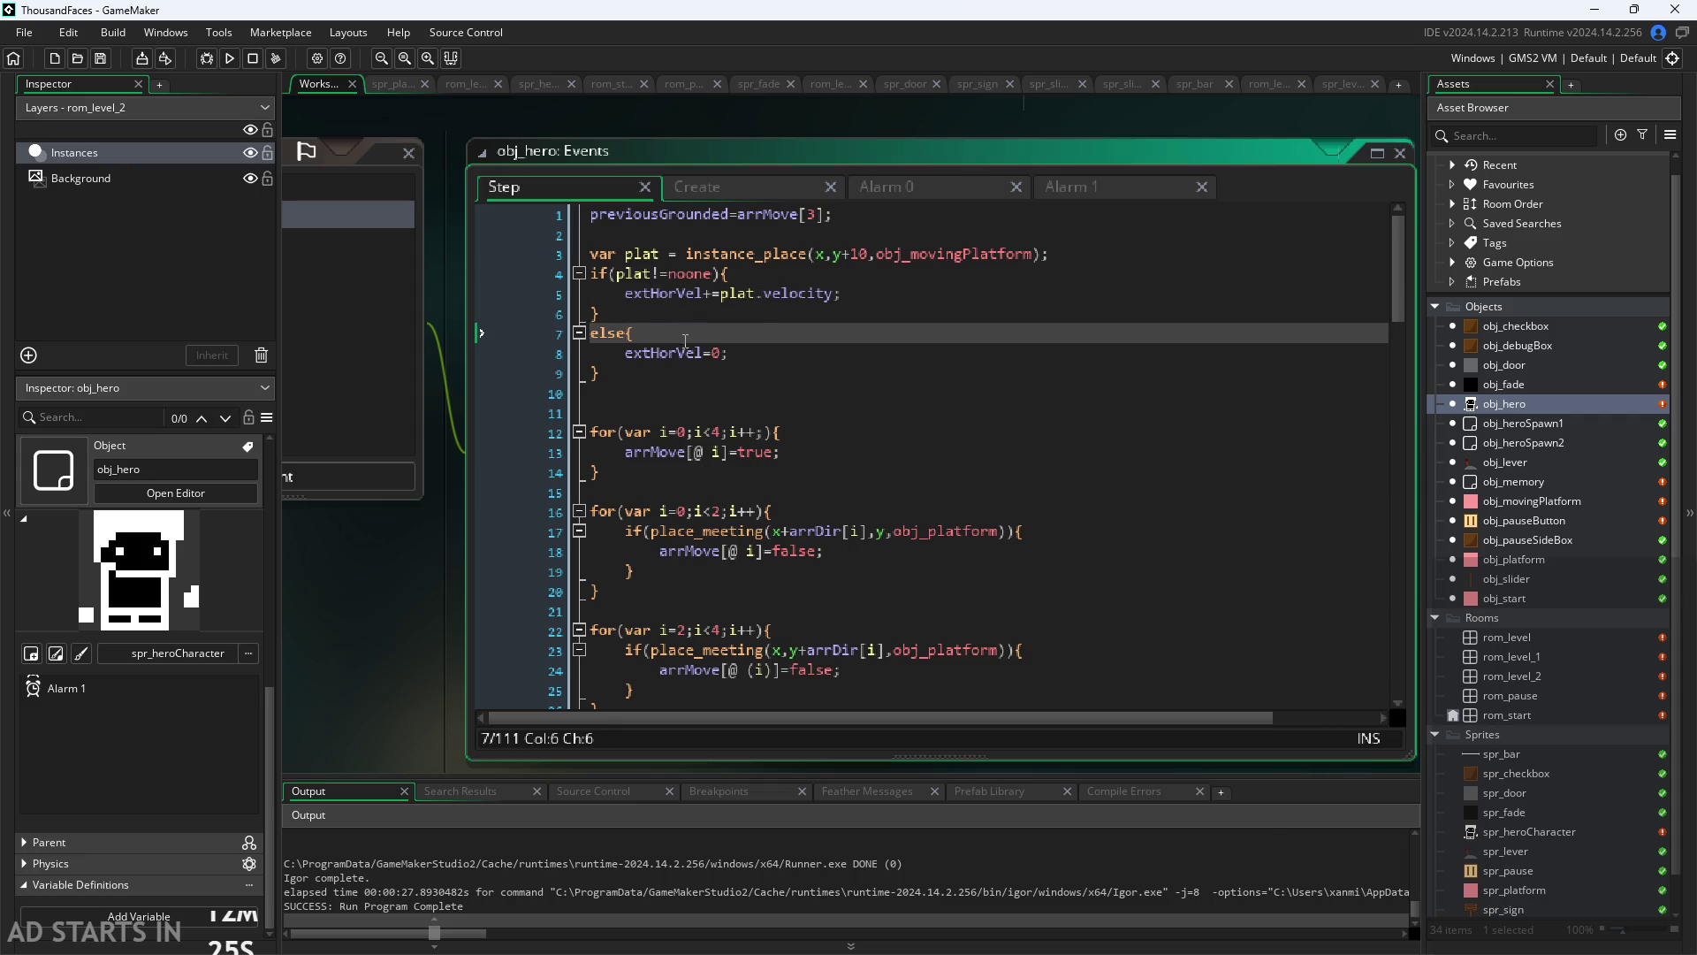
key(Down)
key(Down)
key(Up)
key(Up)
key(Up)
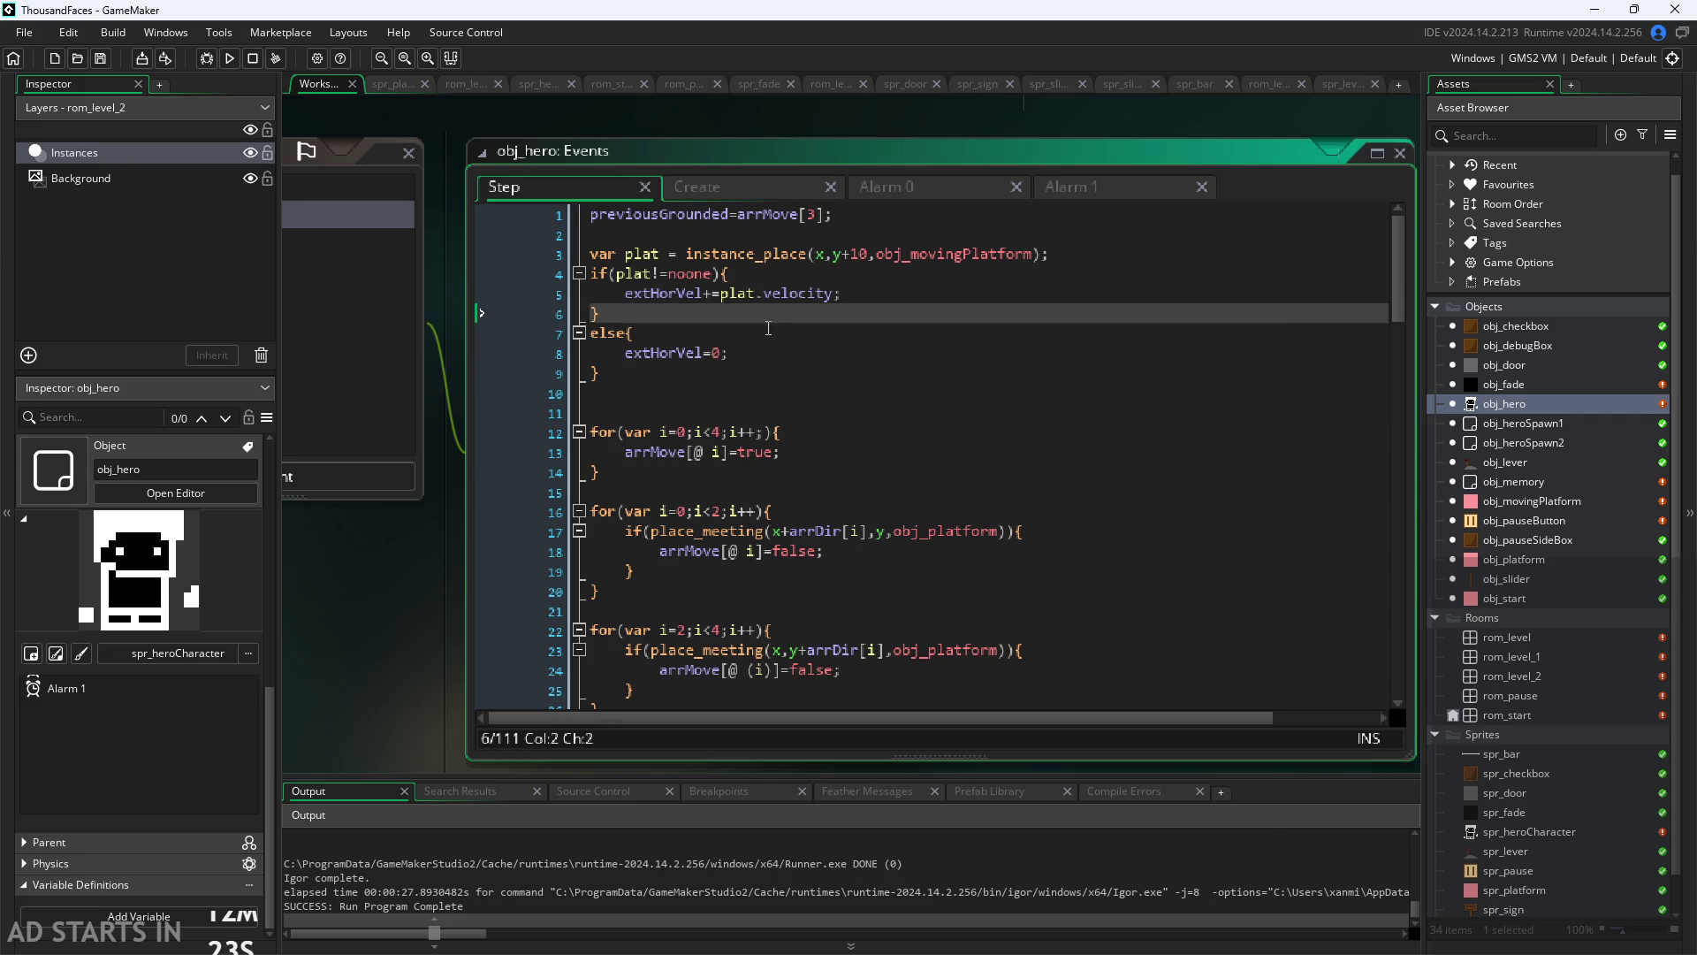
Step: Remove the + on line 5 so extHorVel is assigned plat.velocity directly
click(767, 294)
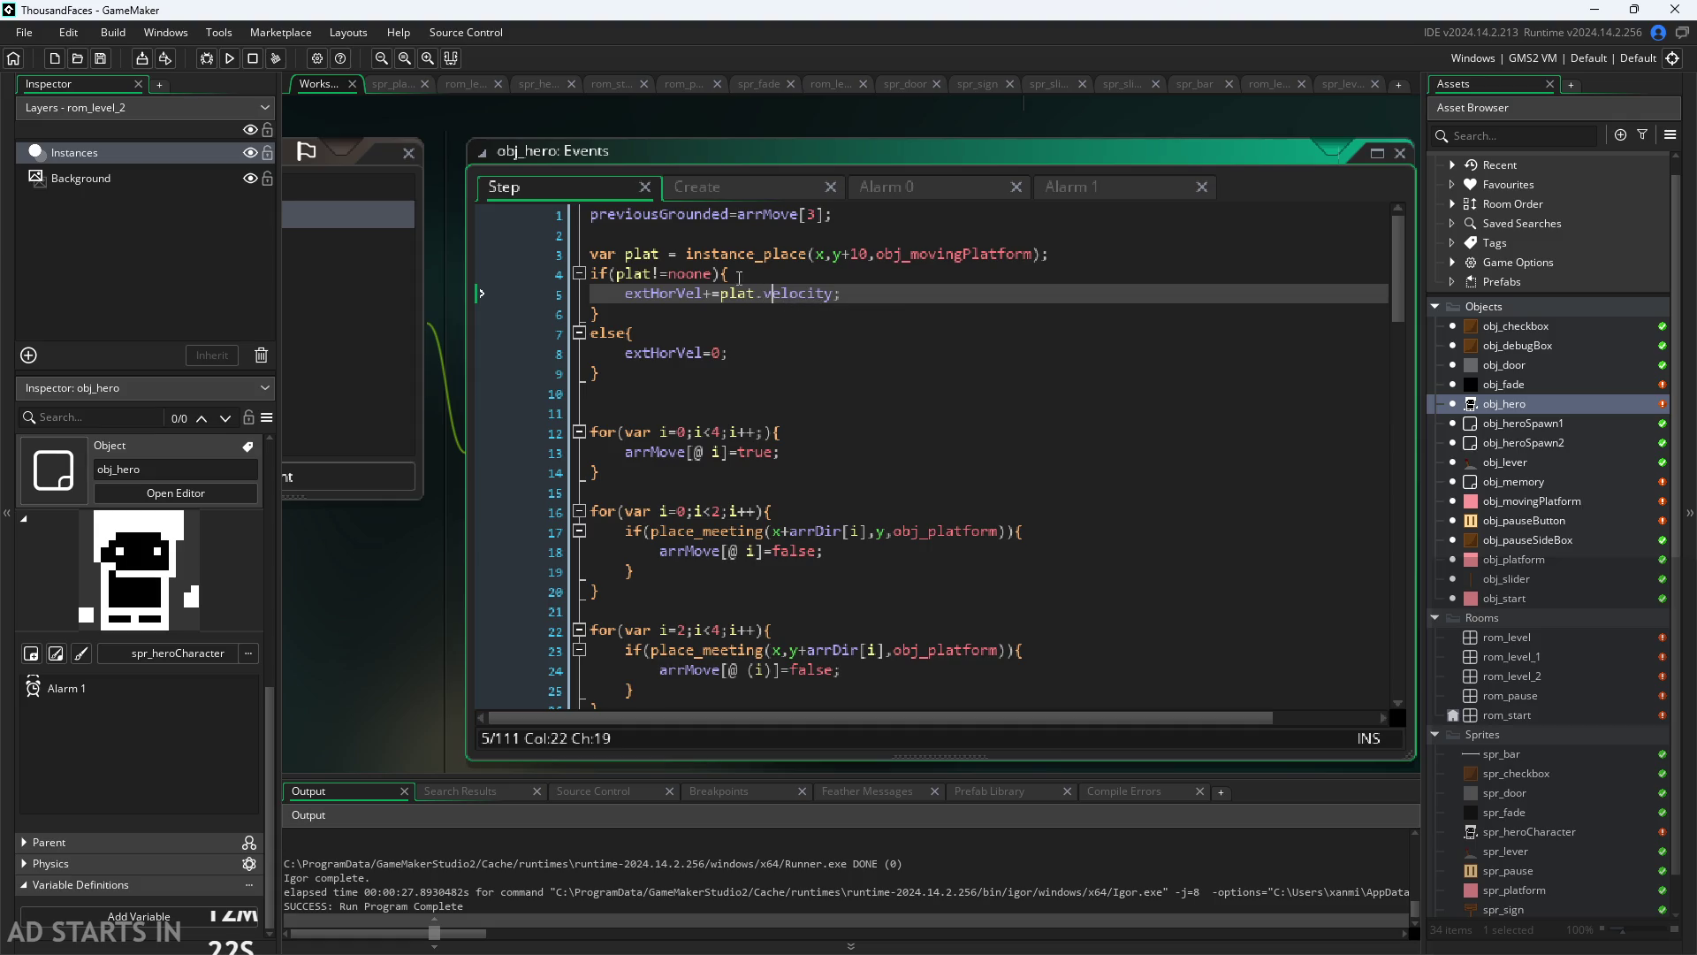
click(709, 293)
key(BackSpace)
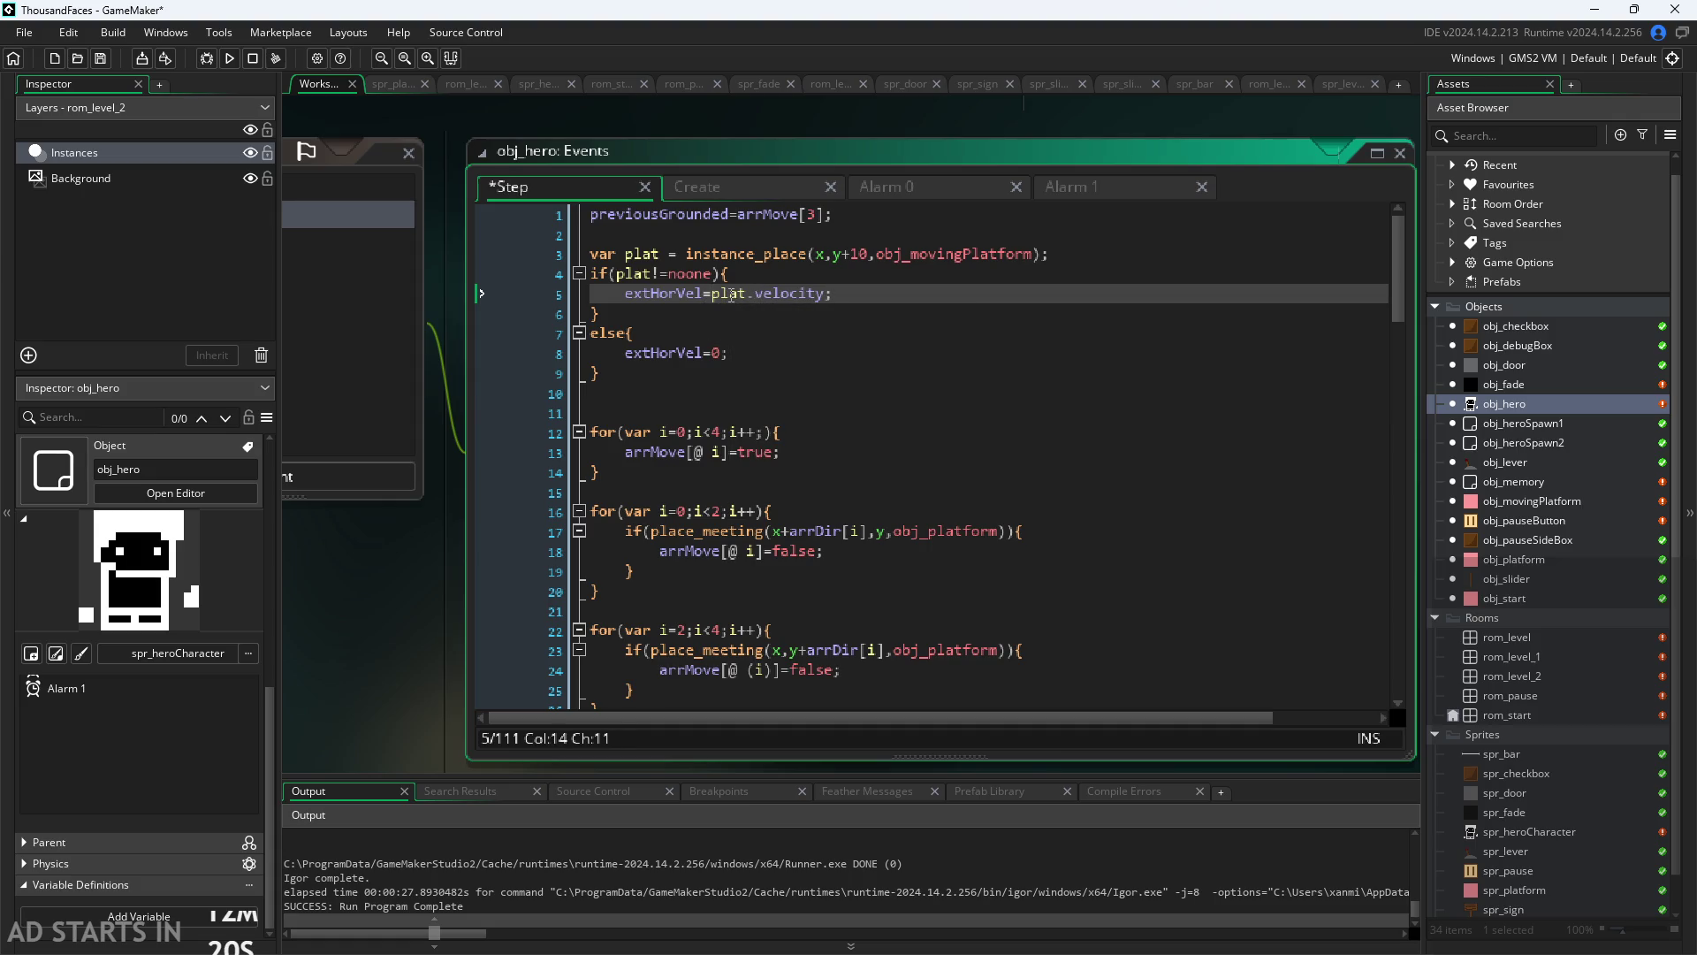
Step: Commit the code edit, run the game, and walk the hero right across the level
click(413, 645)
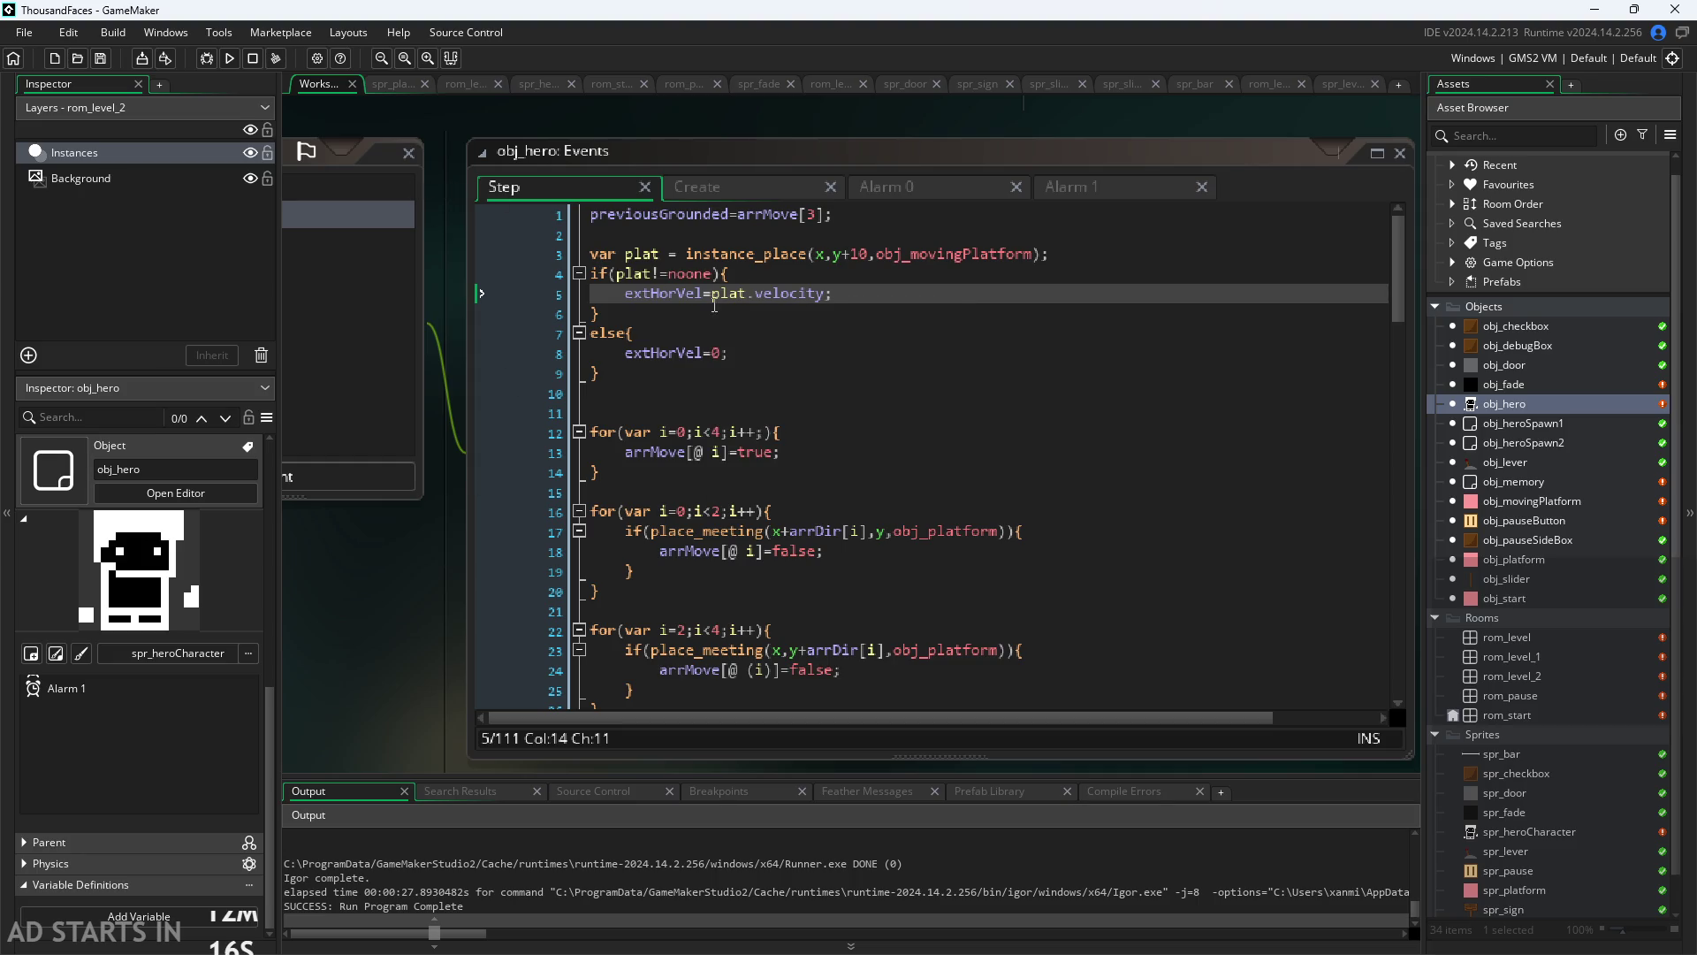
click(229, 58)
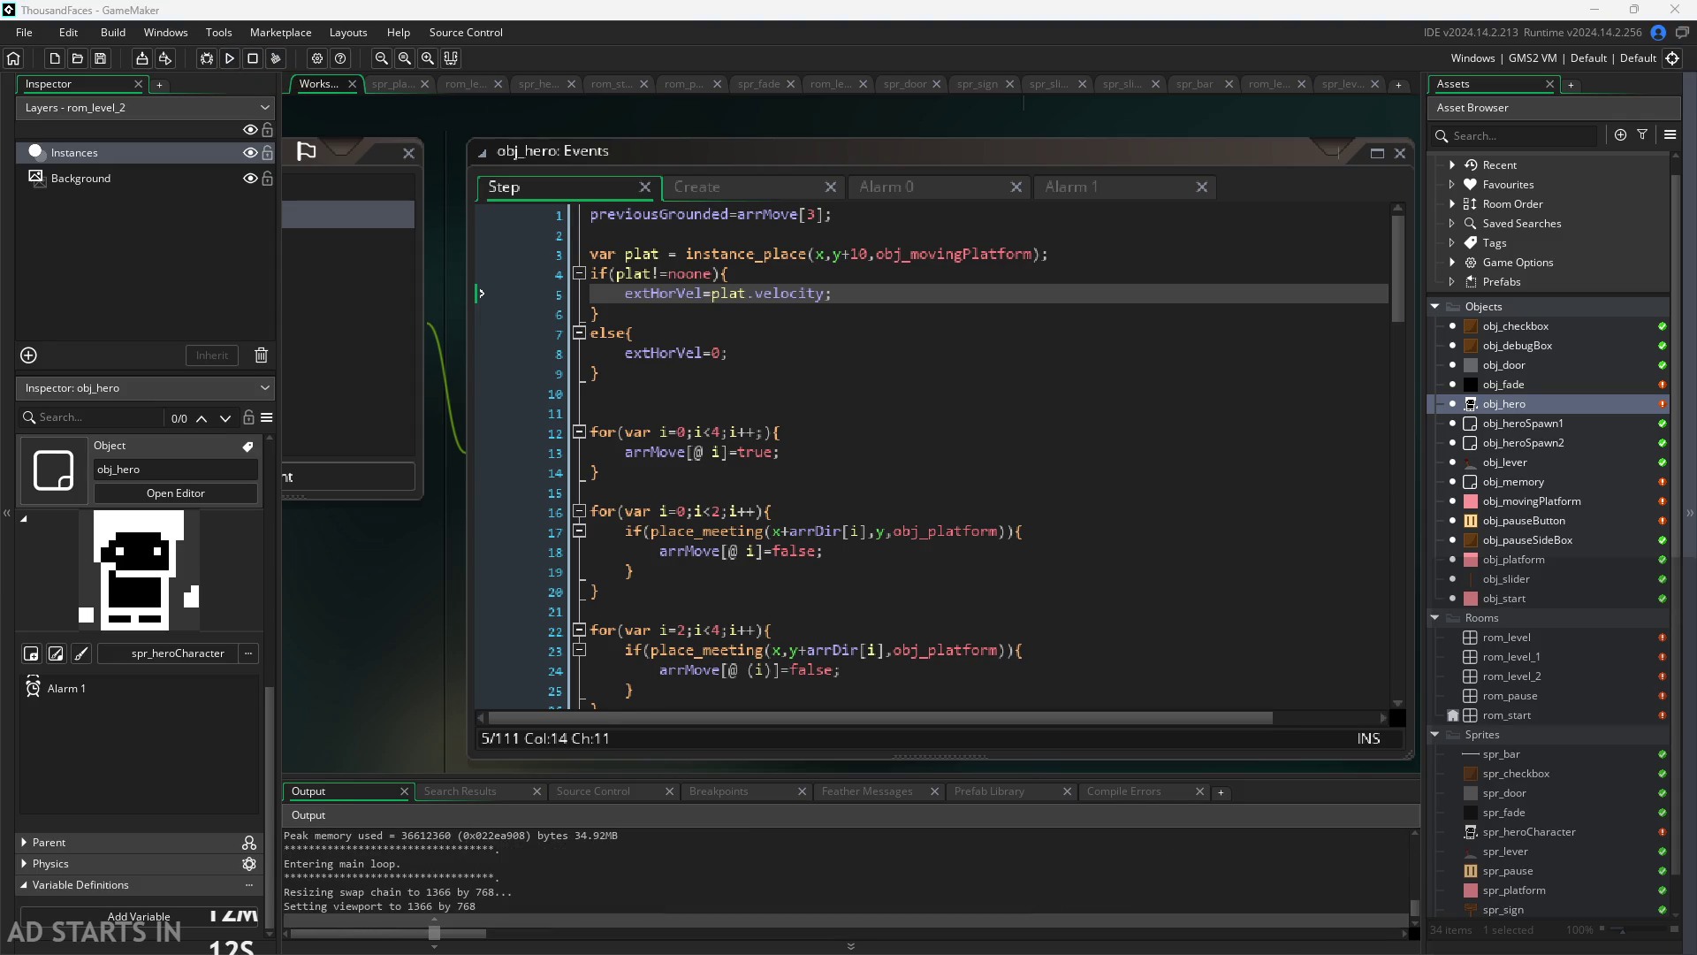
key(Right)
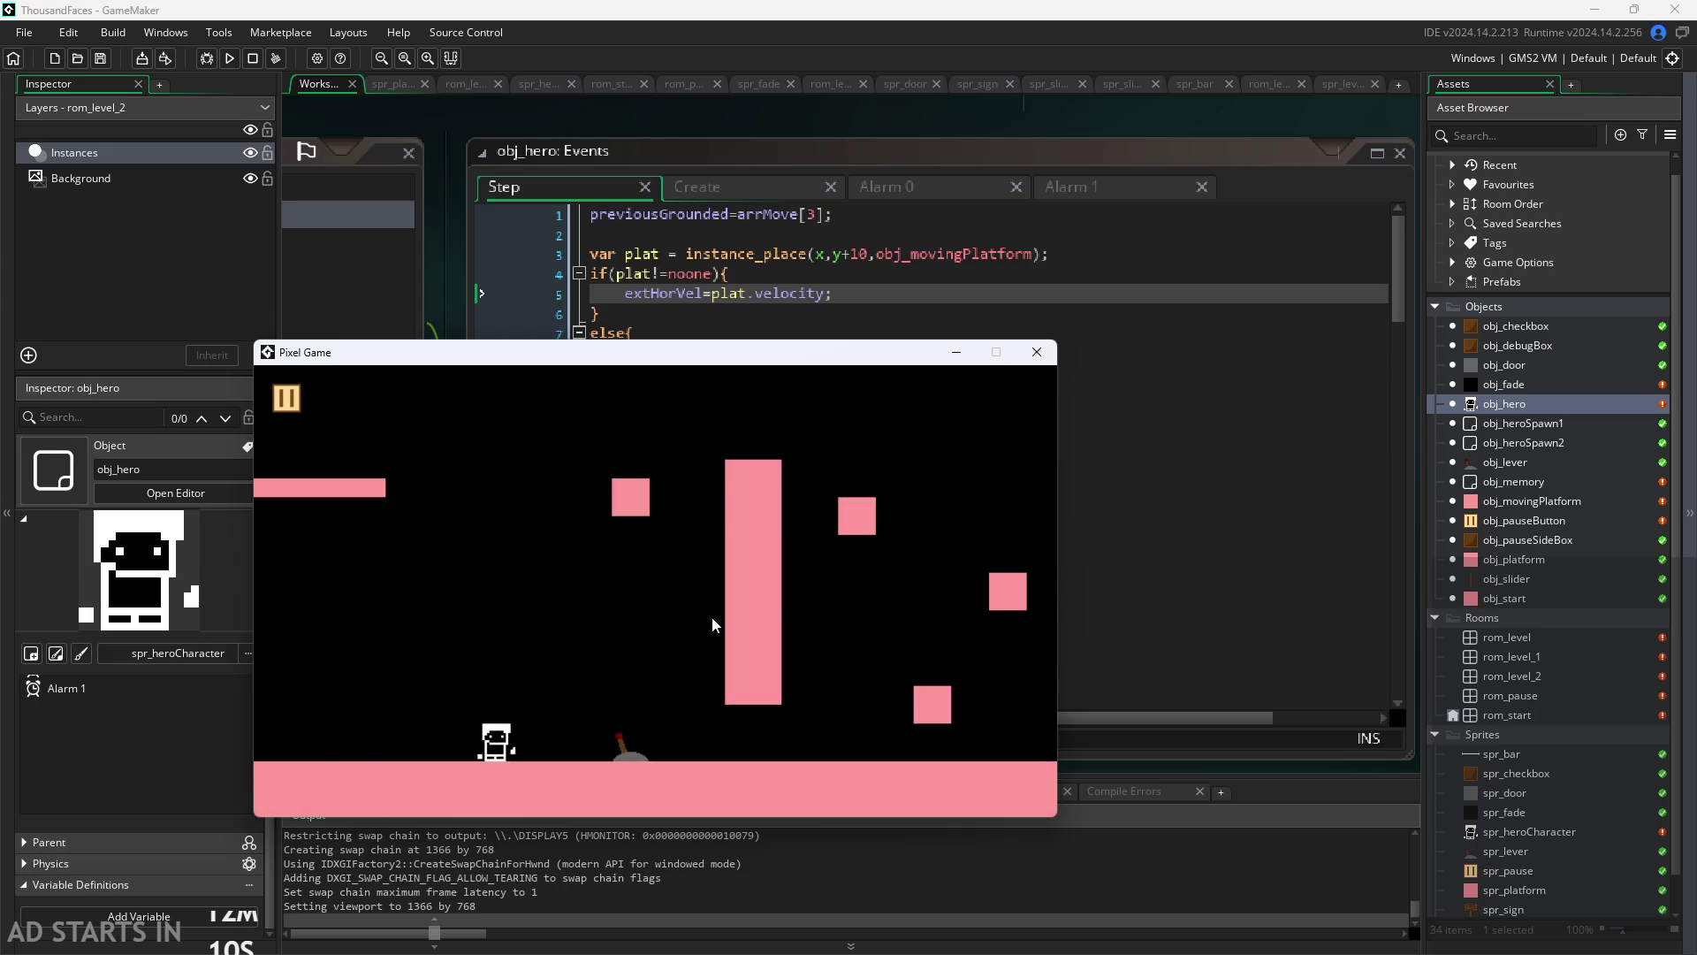
Step: Walk the hero right through level 2 and jump onto the moving platform
key(Right)
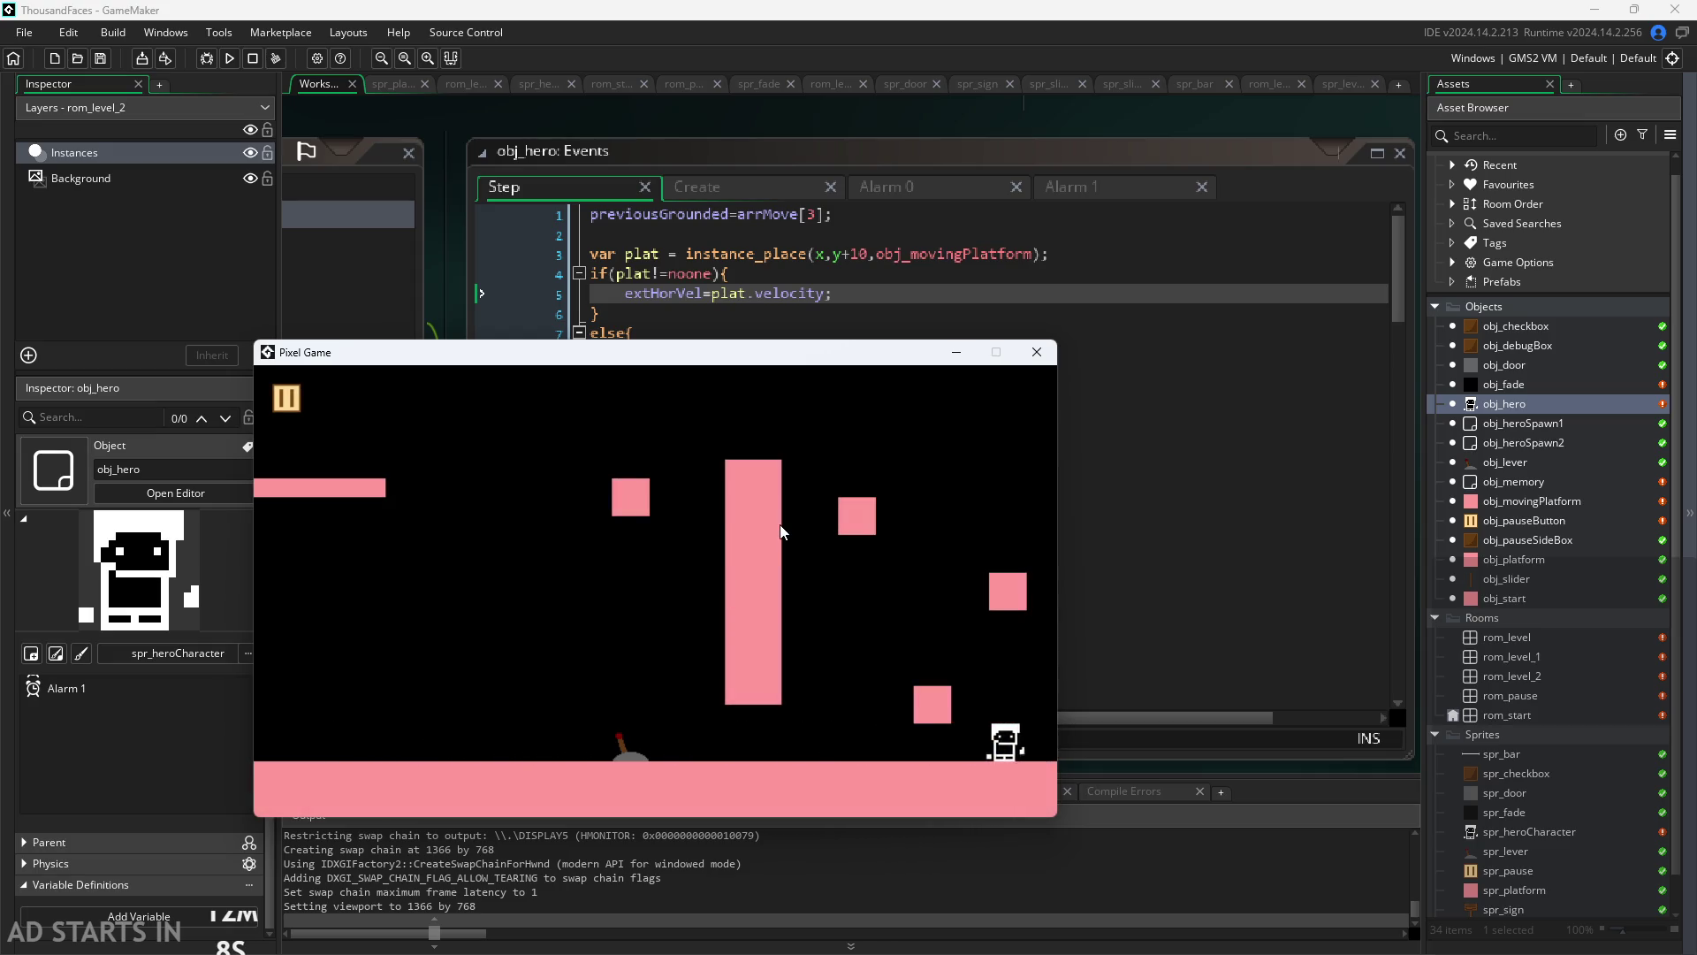
key(Right)
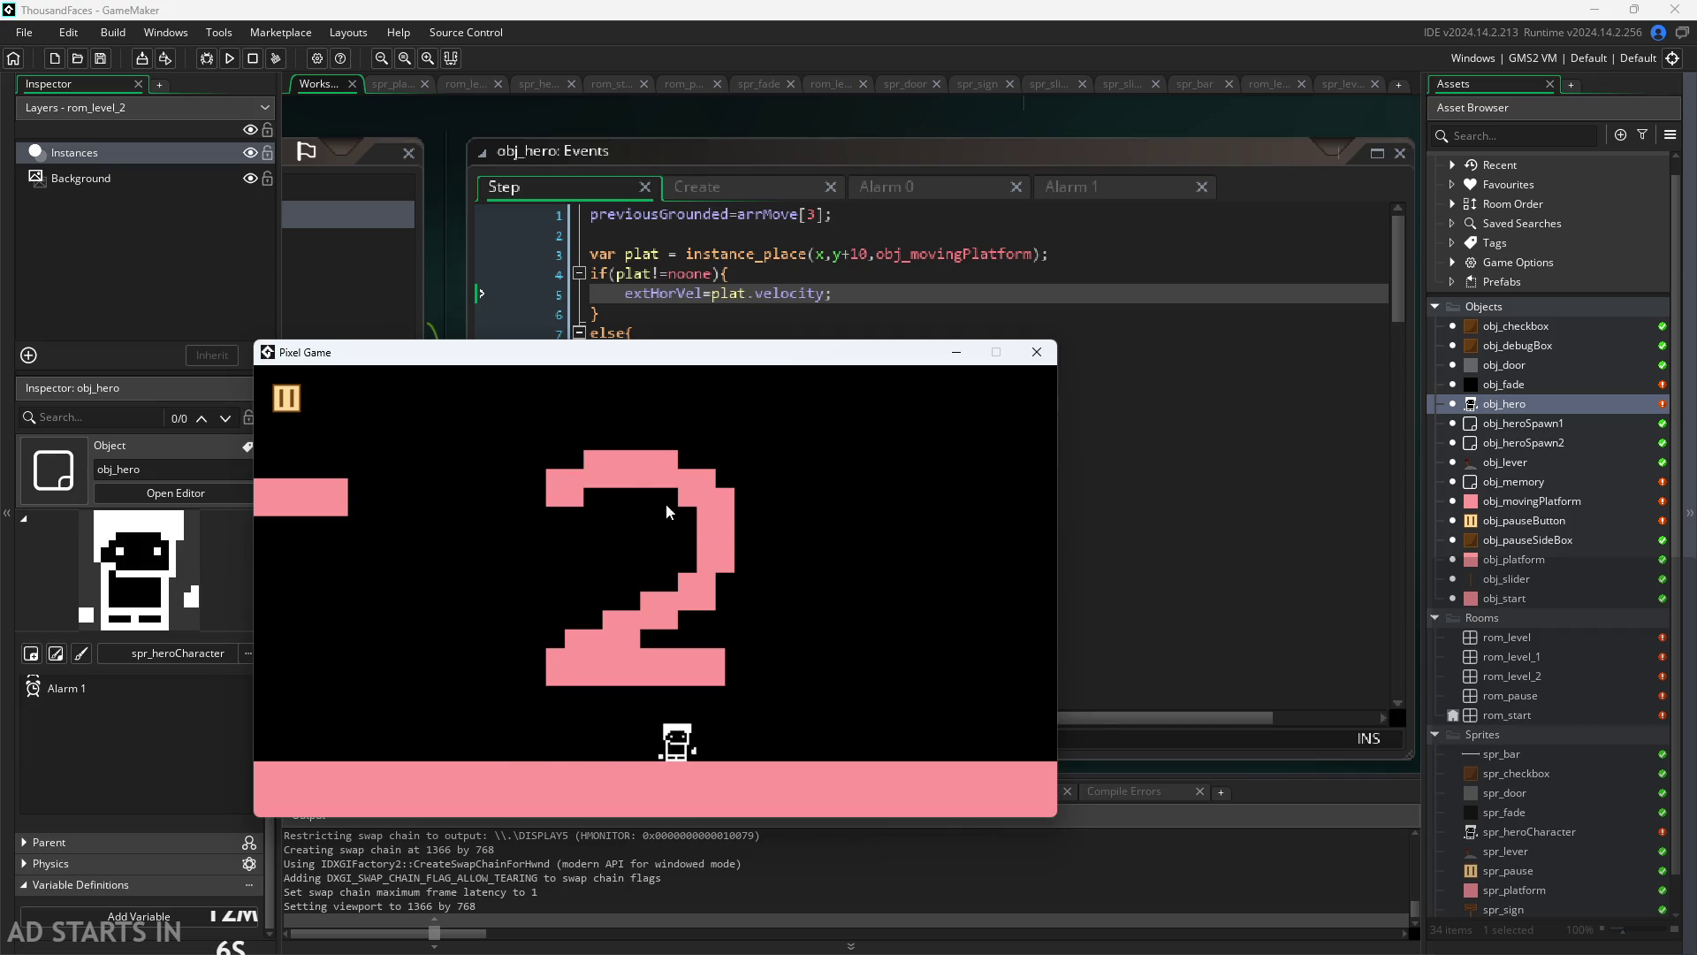
key(Right)
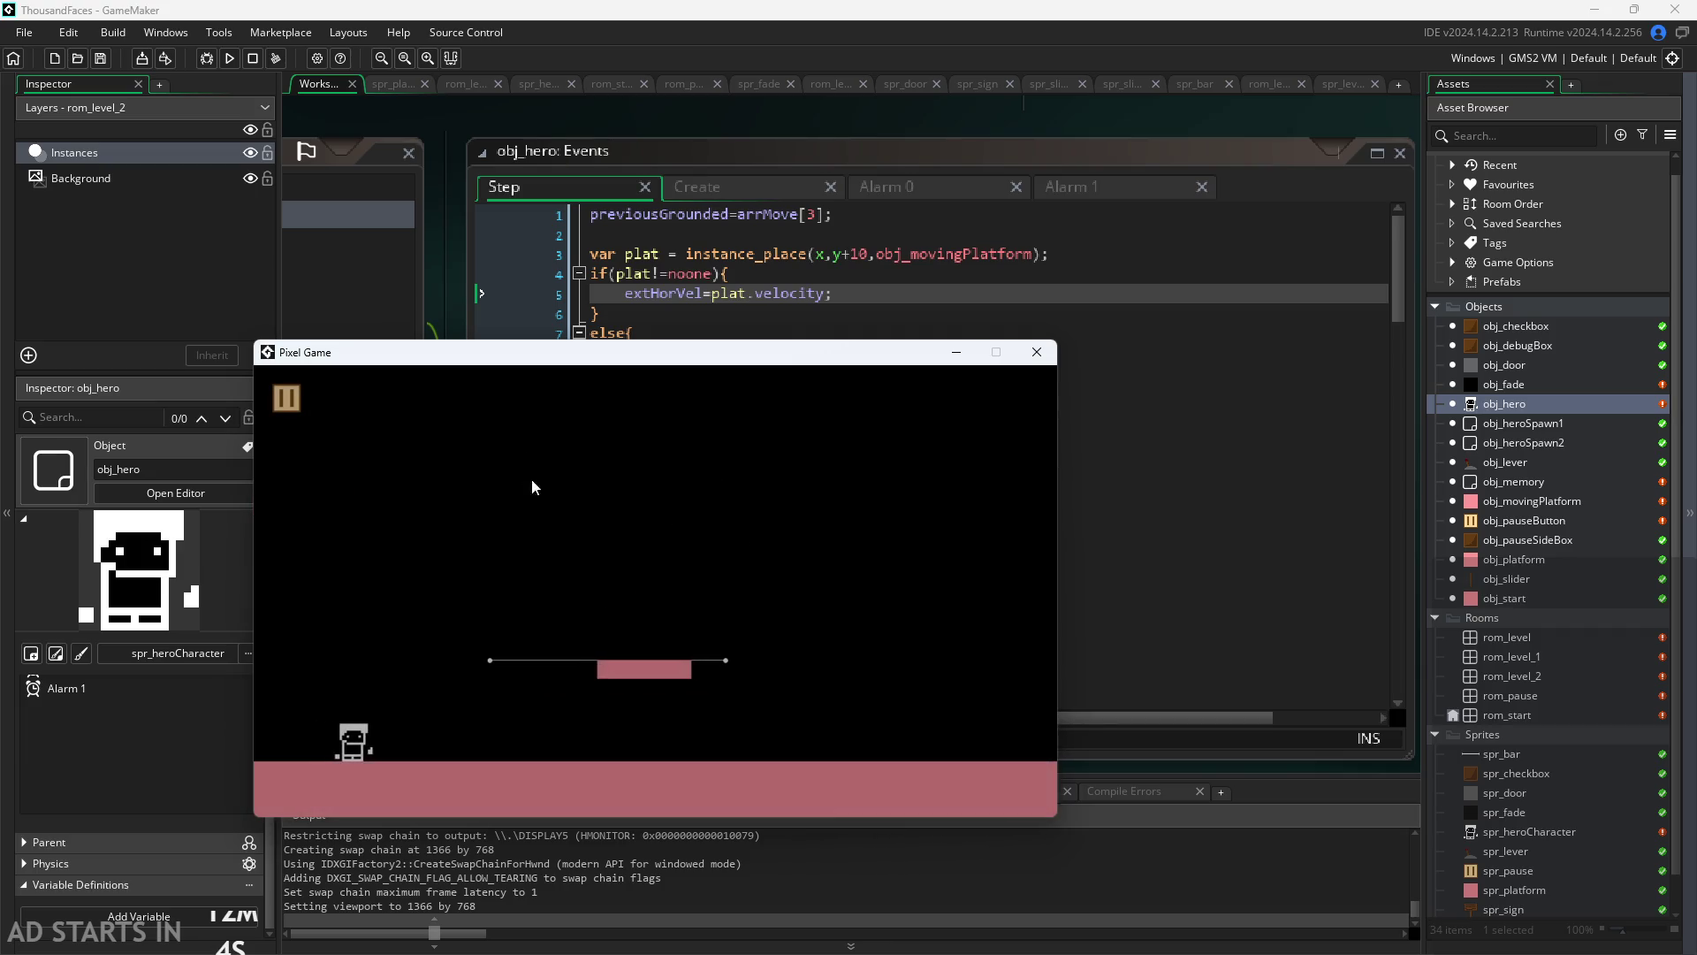
key(Up)
key(Right)
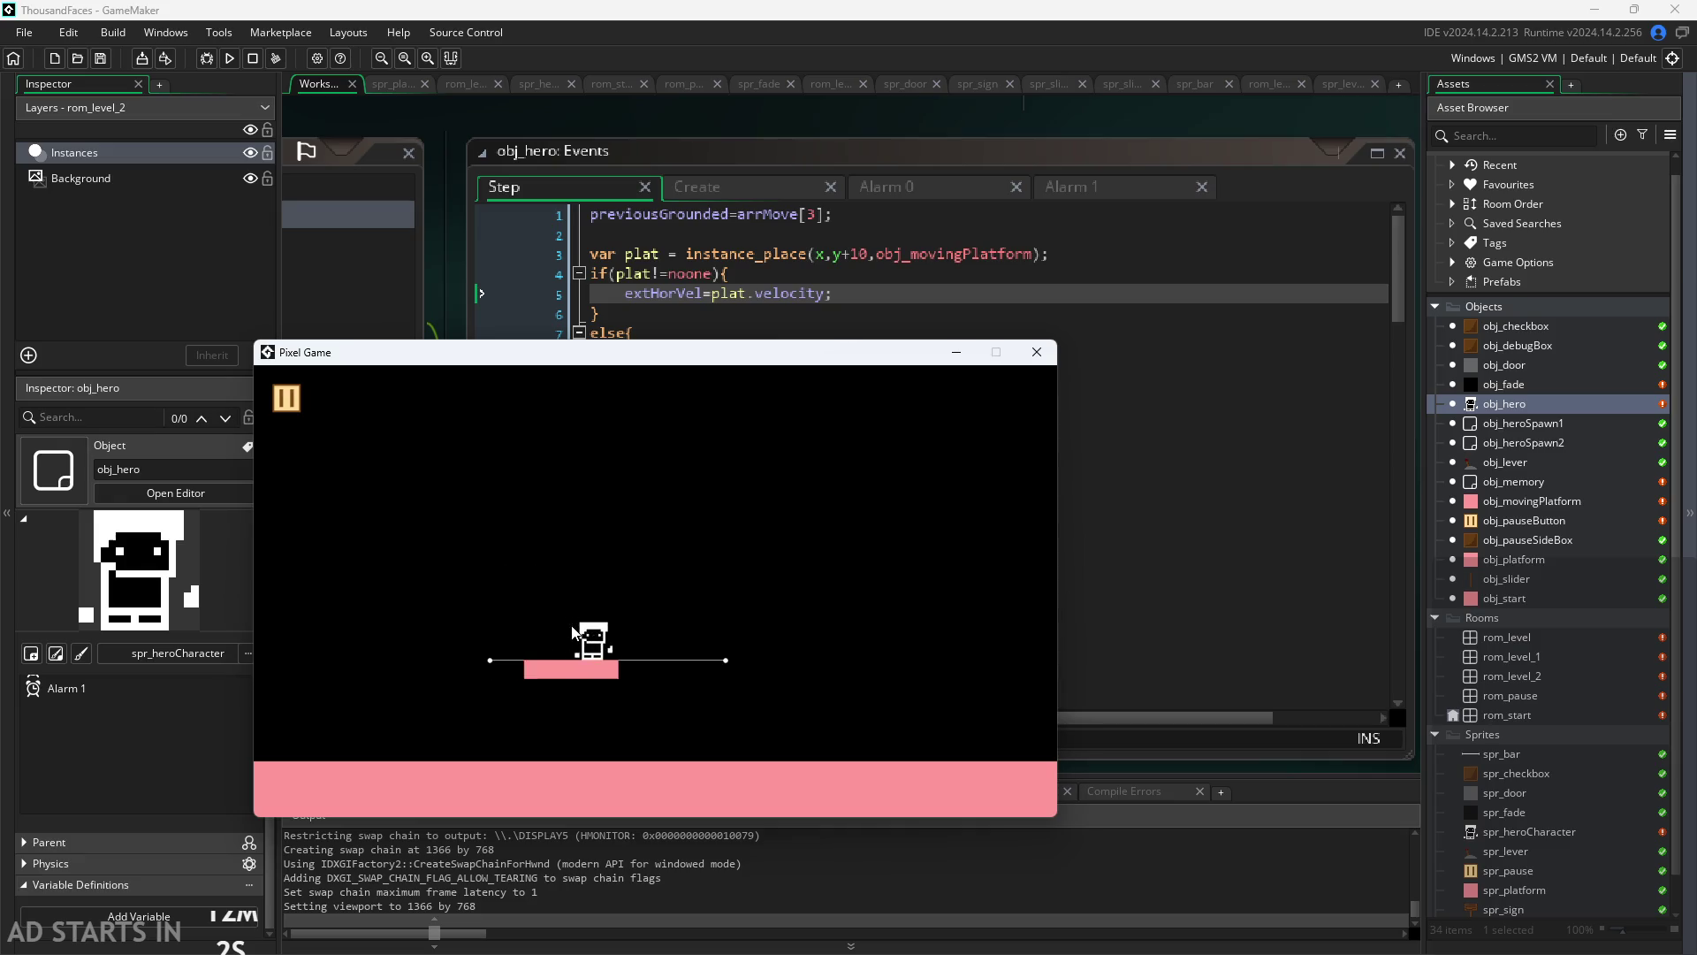
Step: Jump off and back onto the moving platform, land on the ground, and close the game
key(Up)
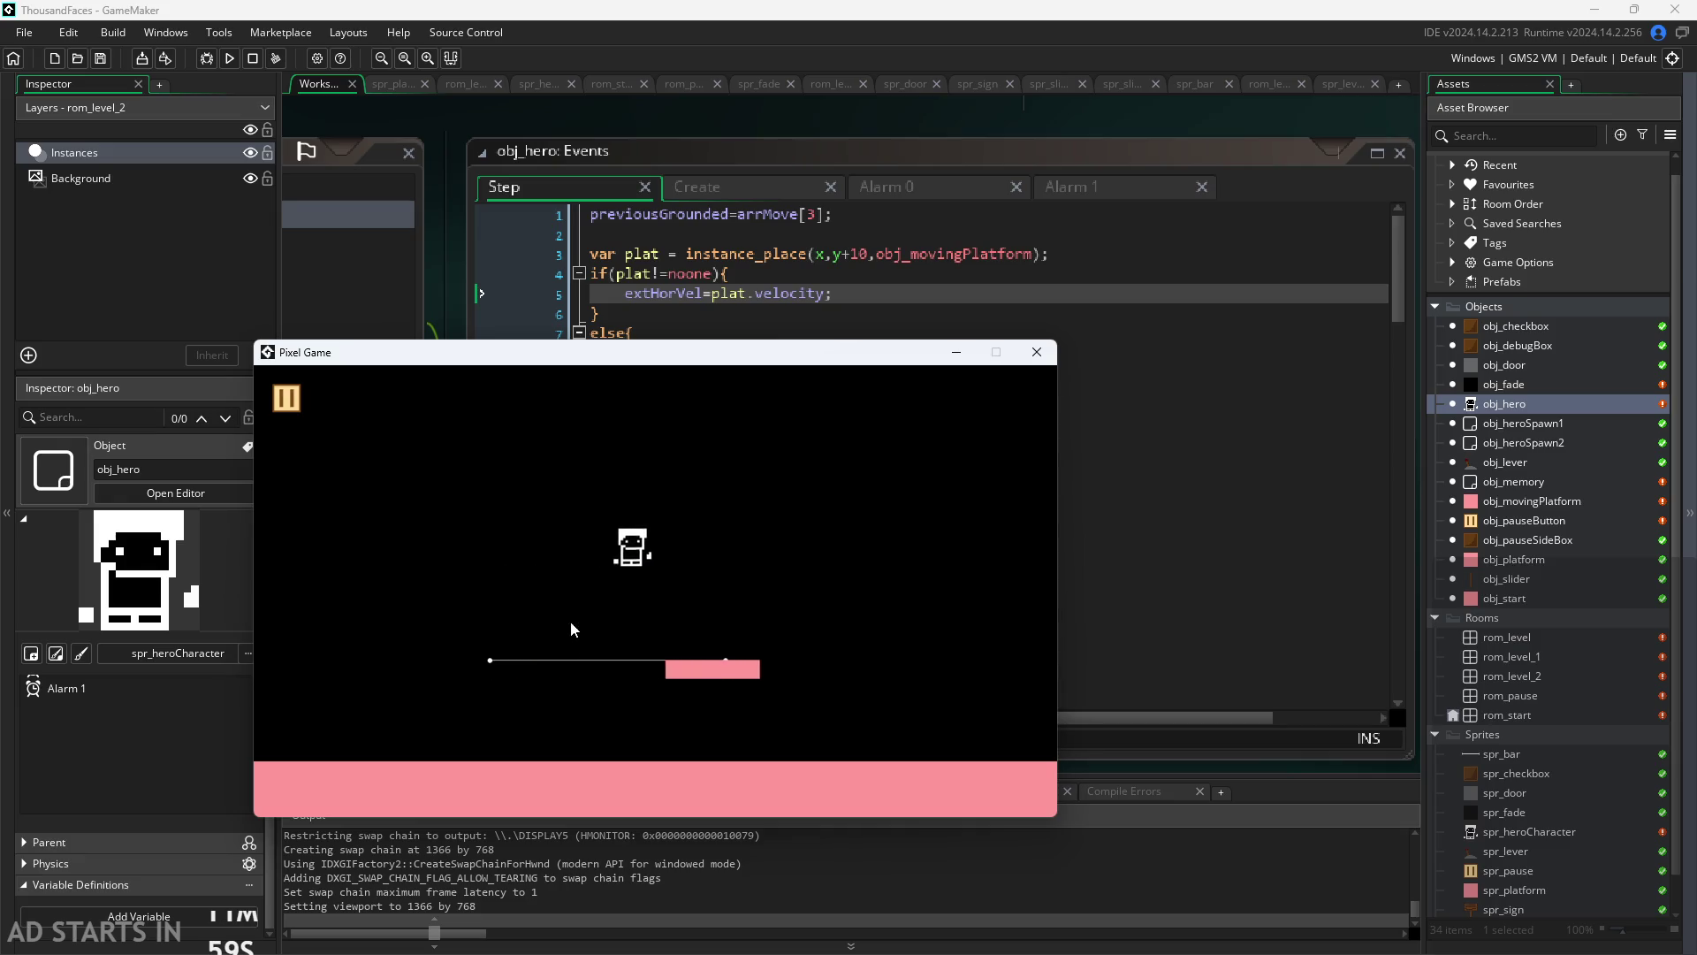
key(Up)
key(Left)
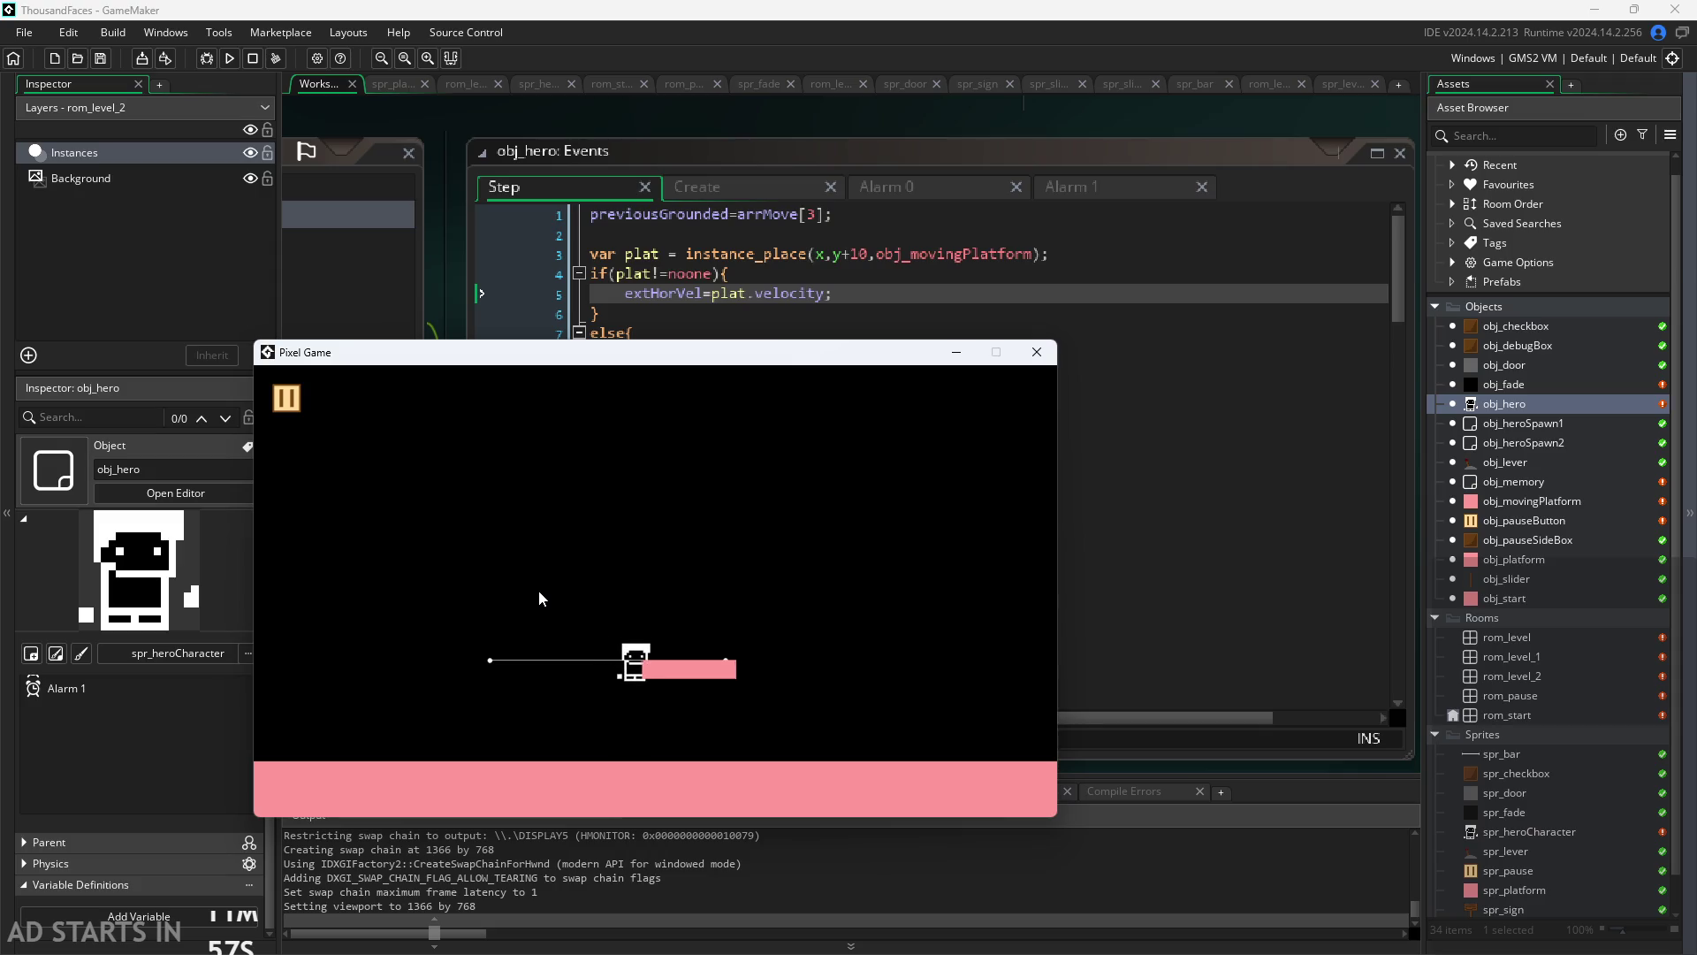
key(Right)
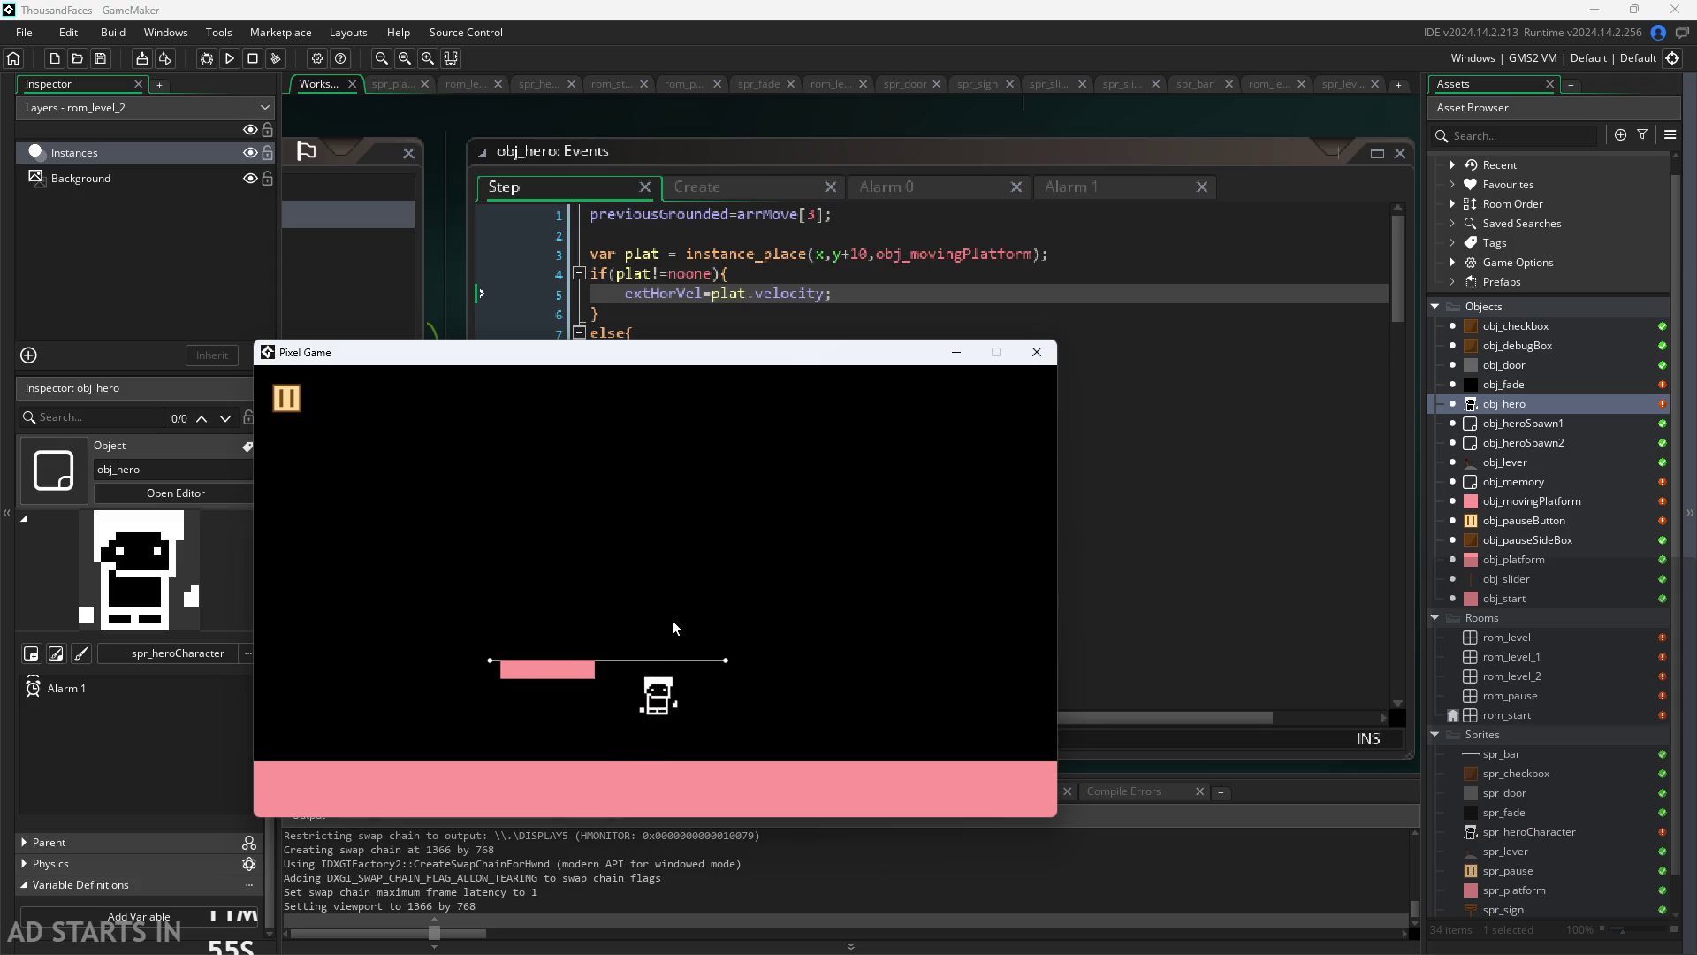
key(Up)
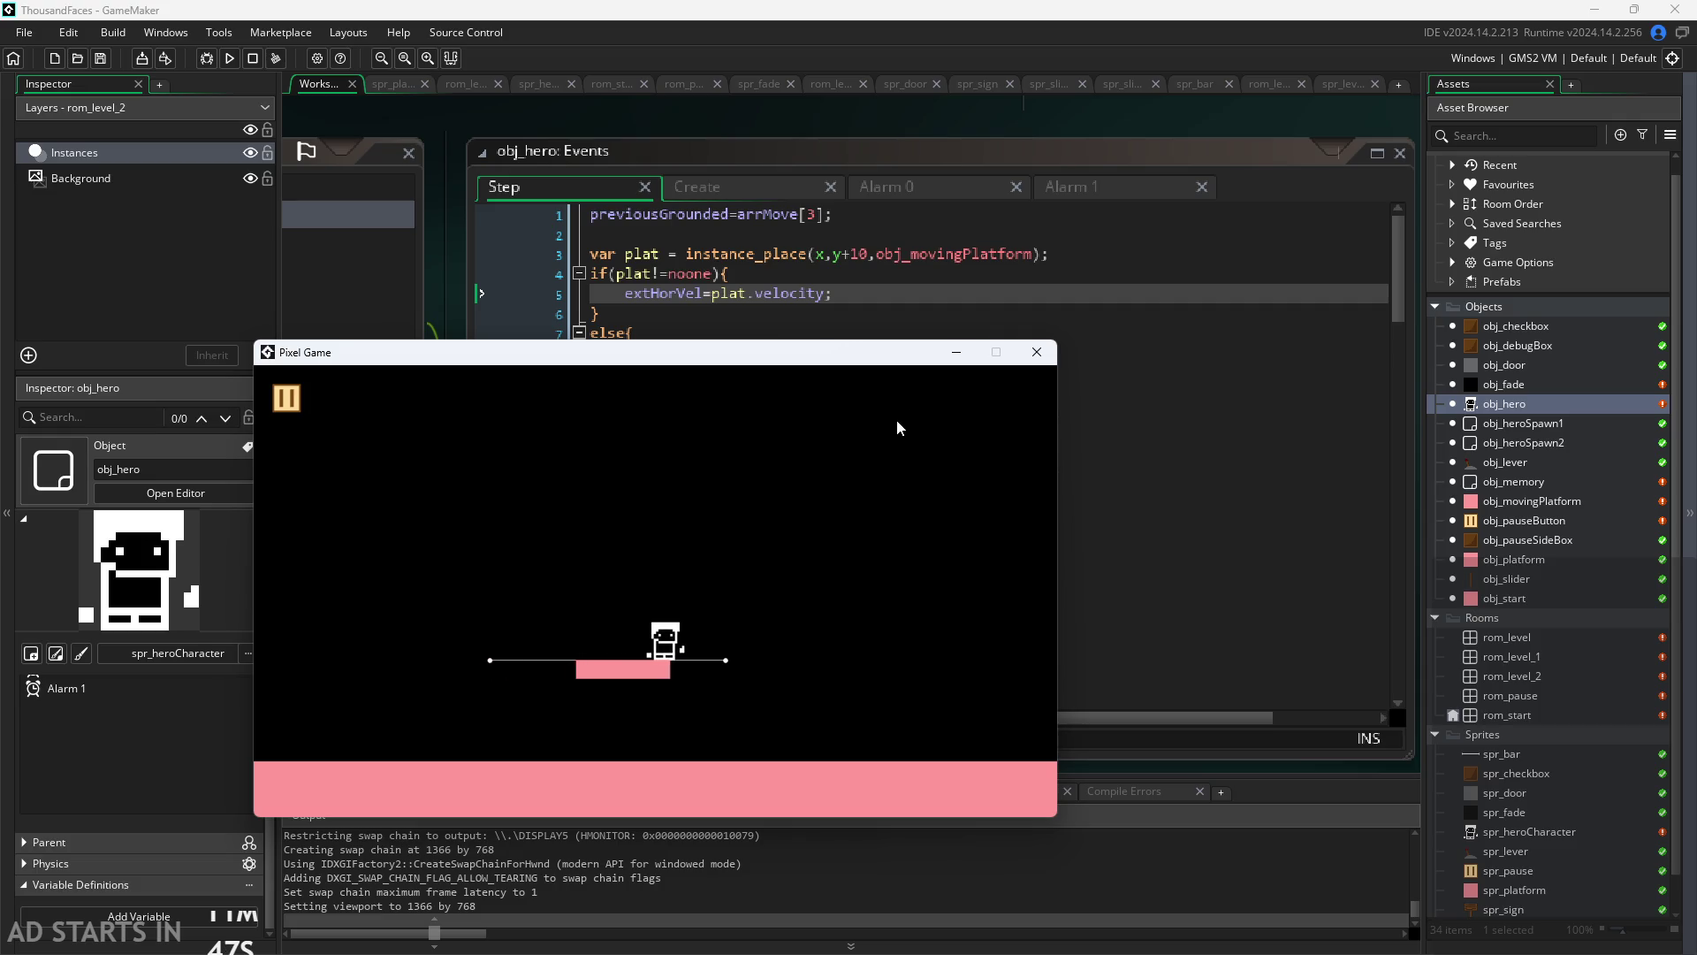
key(Up)
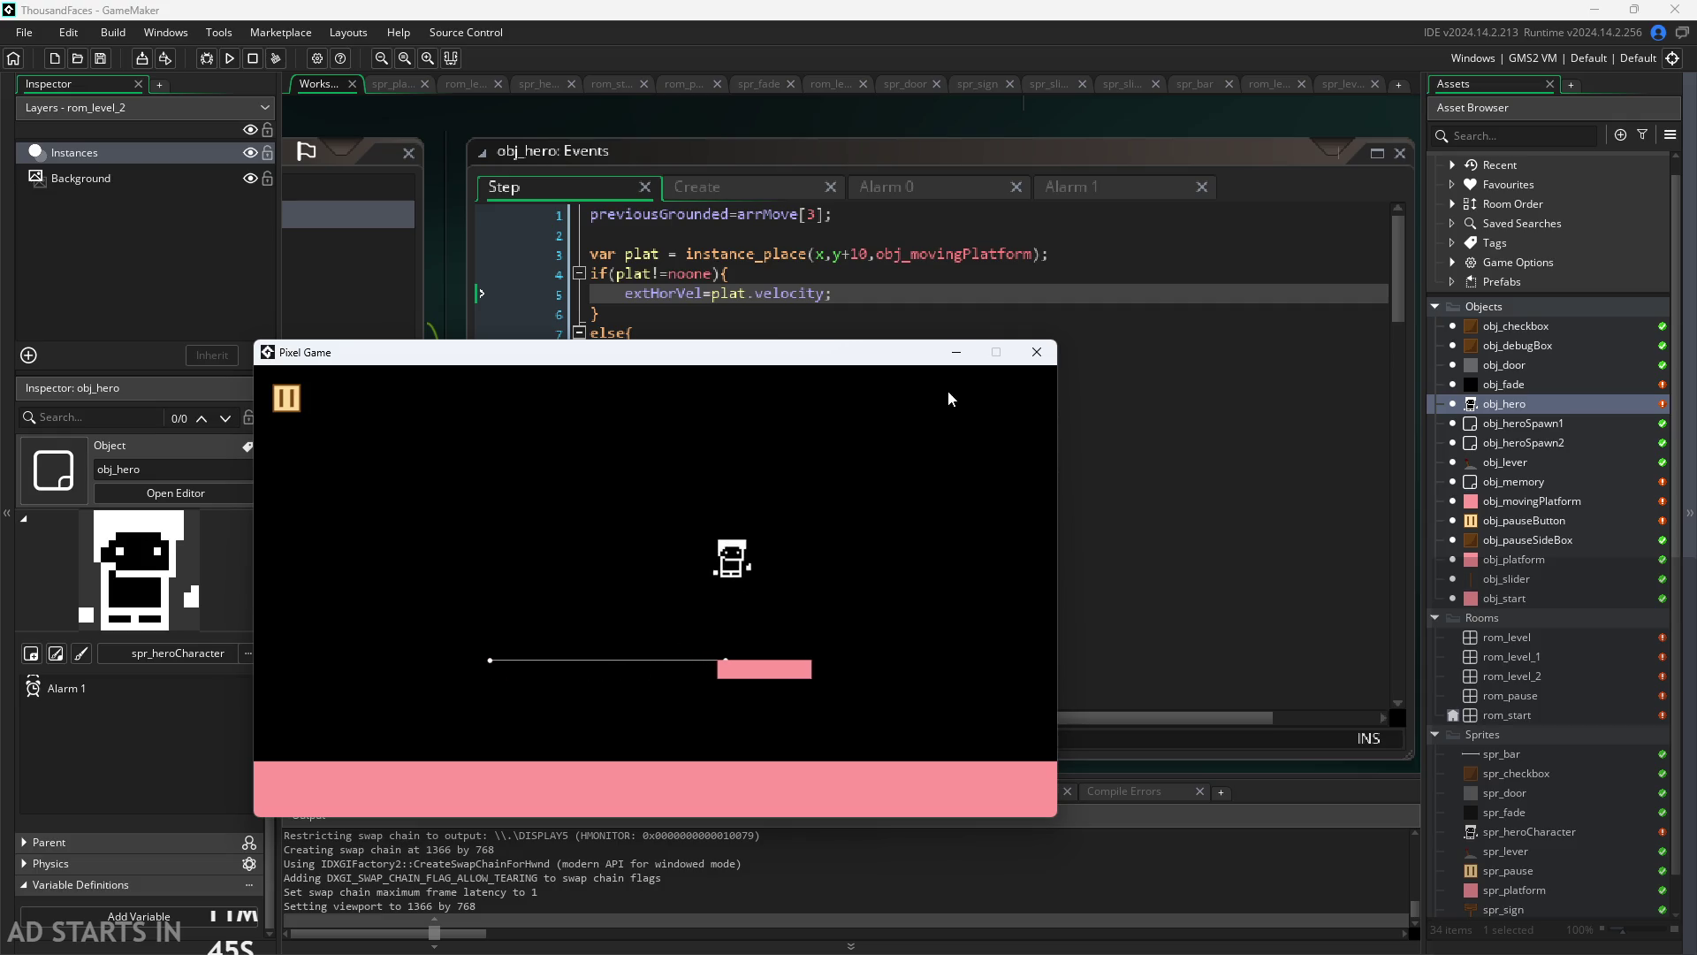
key(Right)
click(1036, 354)
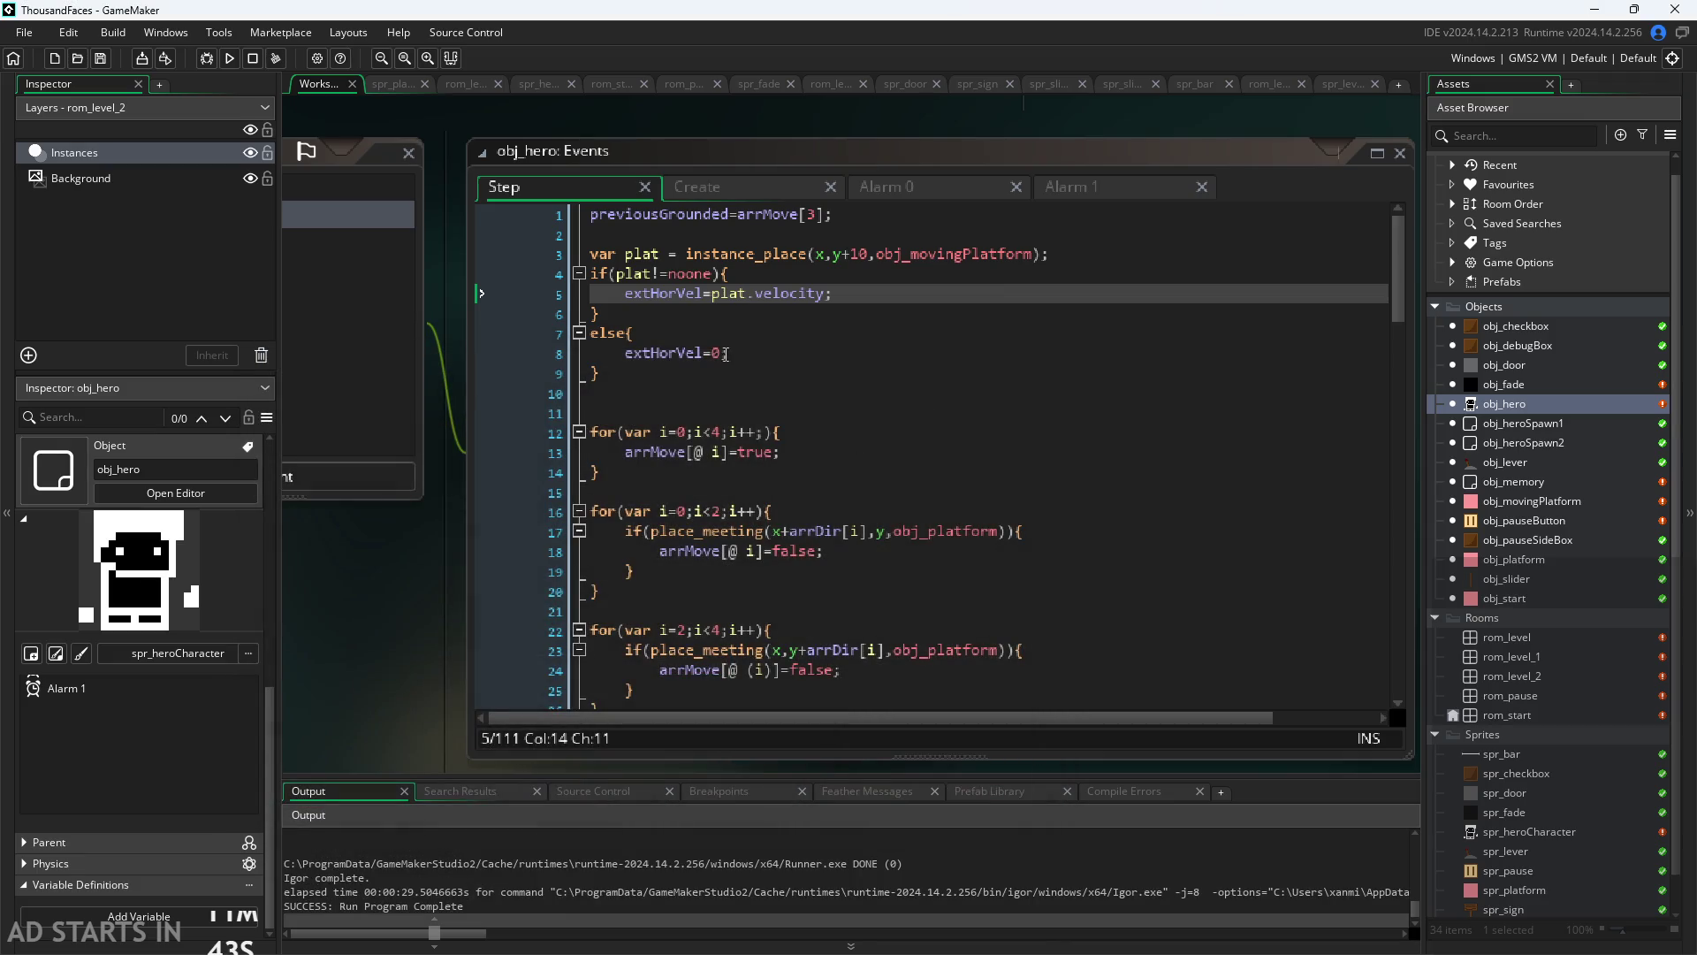
Step: Check where extHorVel is used in obj_hero's Step code, scrolling through the lines around line 15
click(782, 354)
click(793, 470)
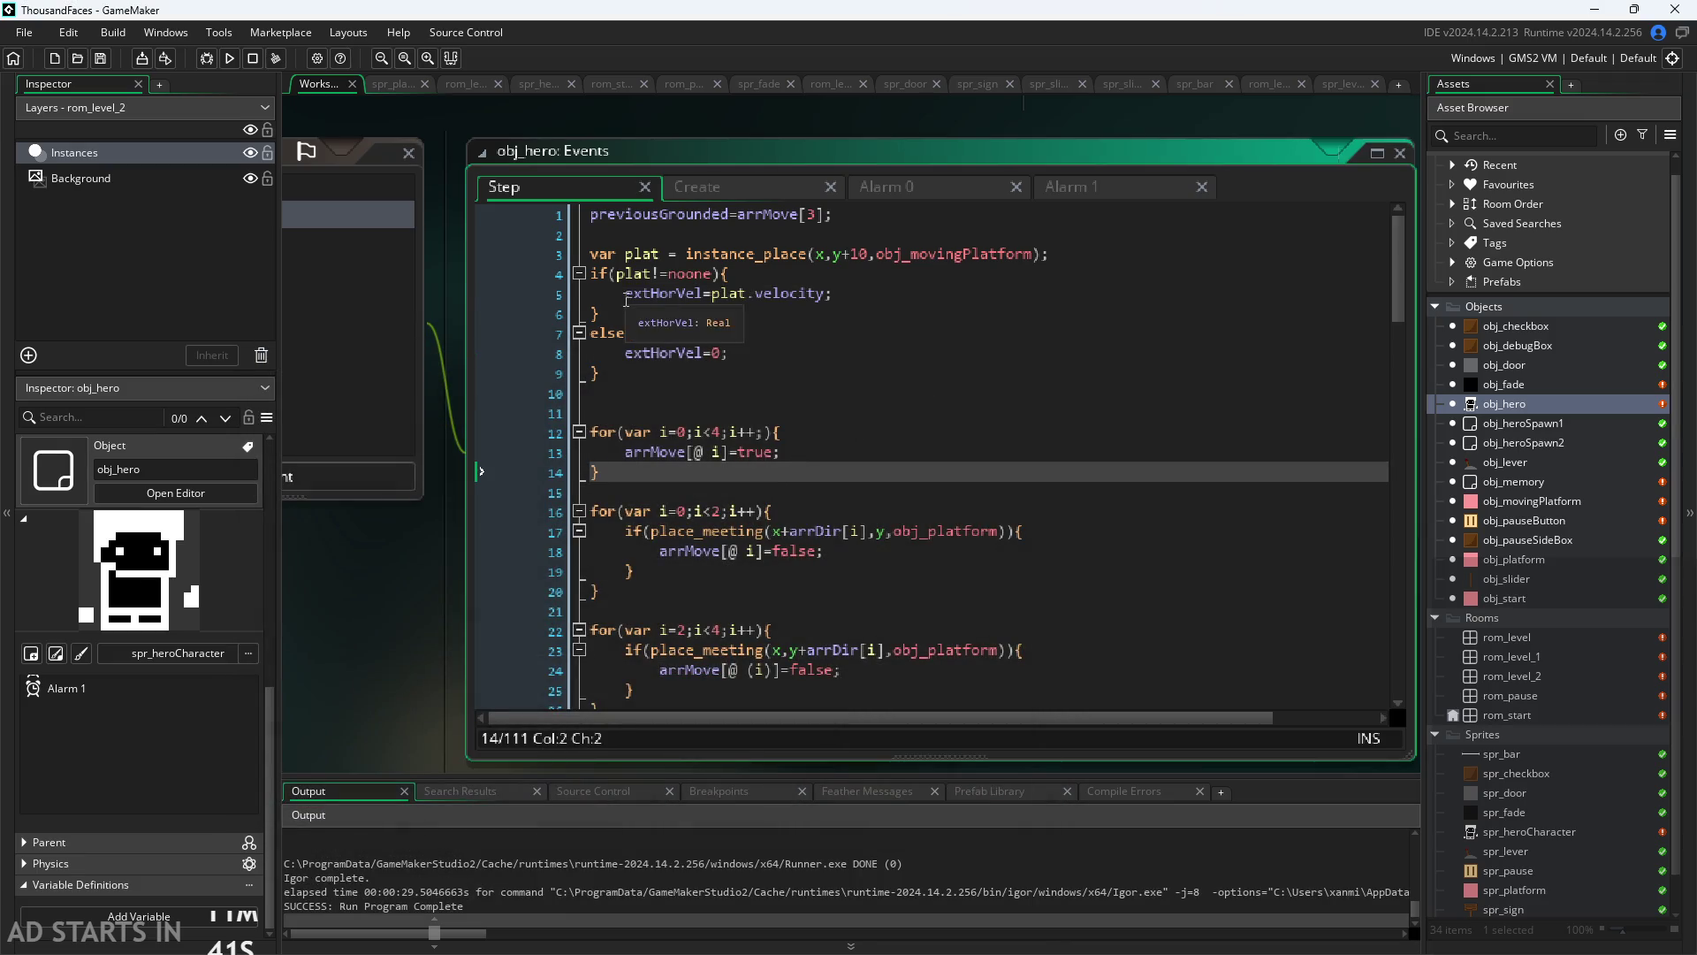
click(704, 295)
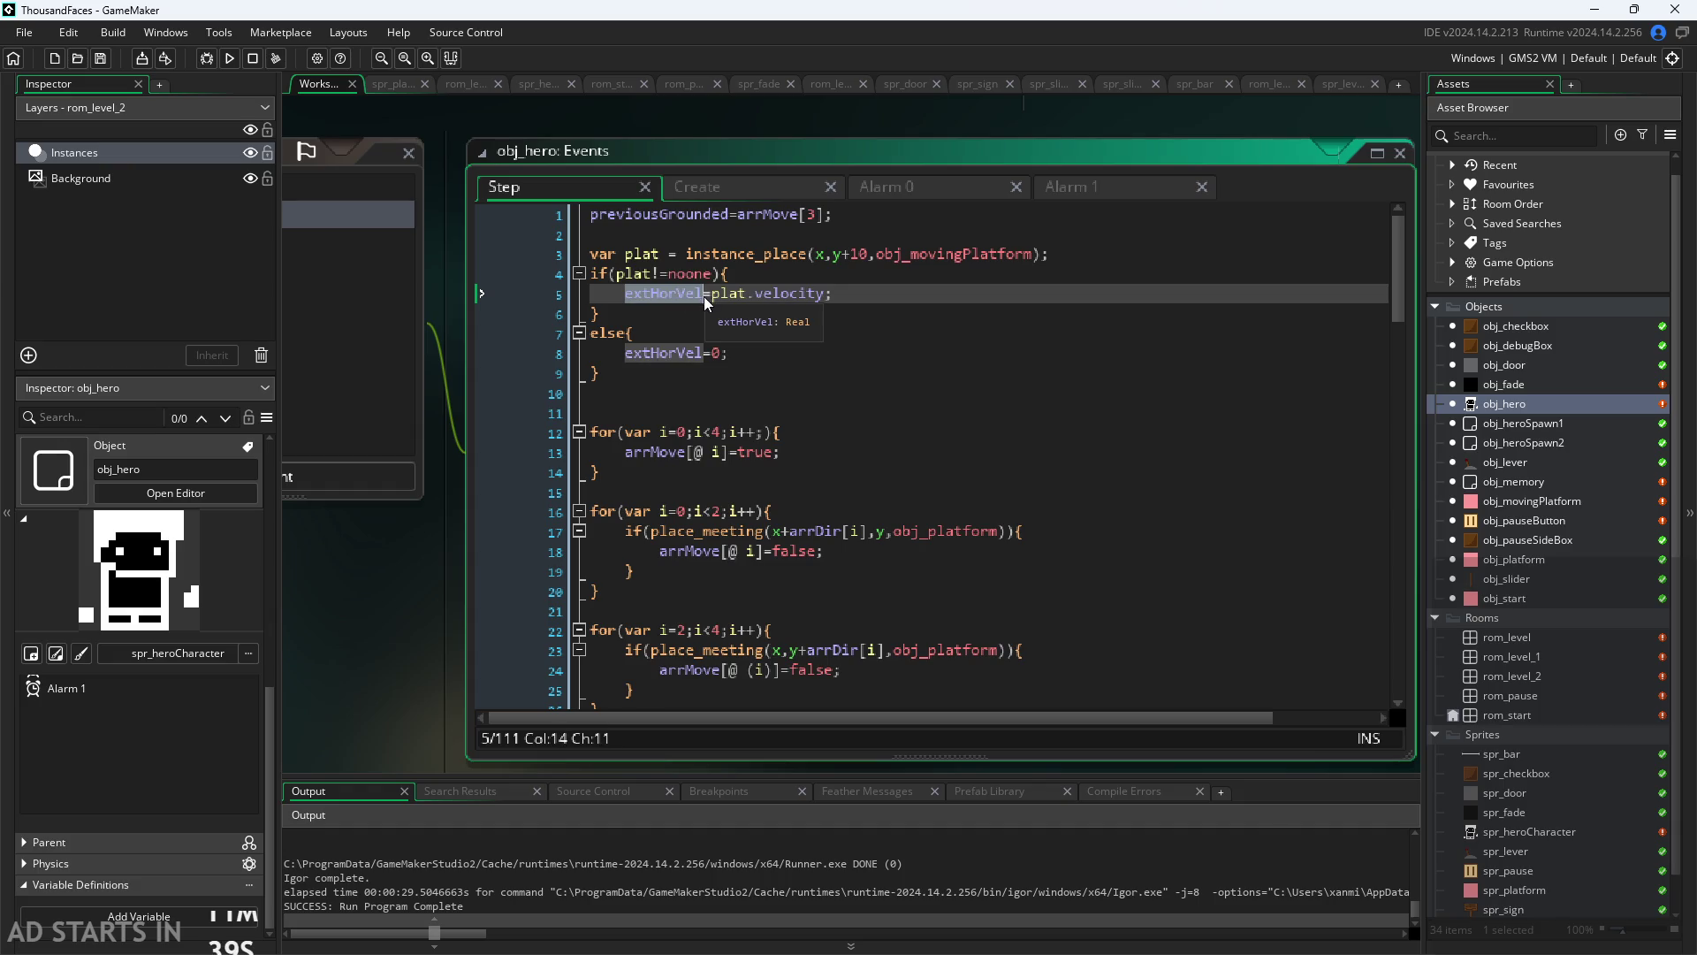
click(831, 492)
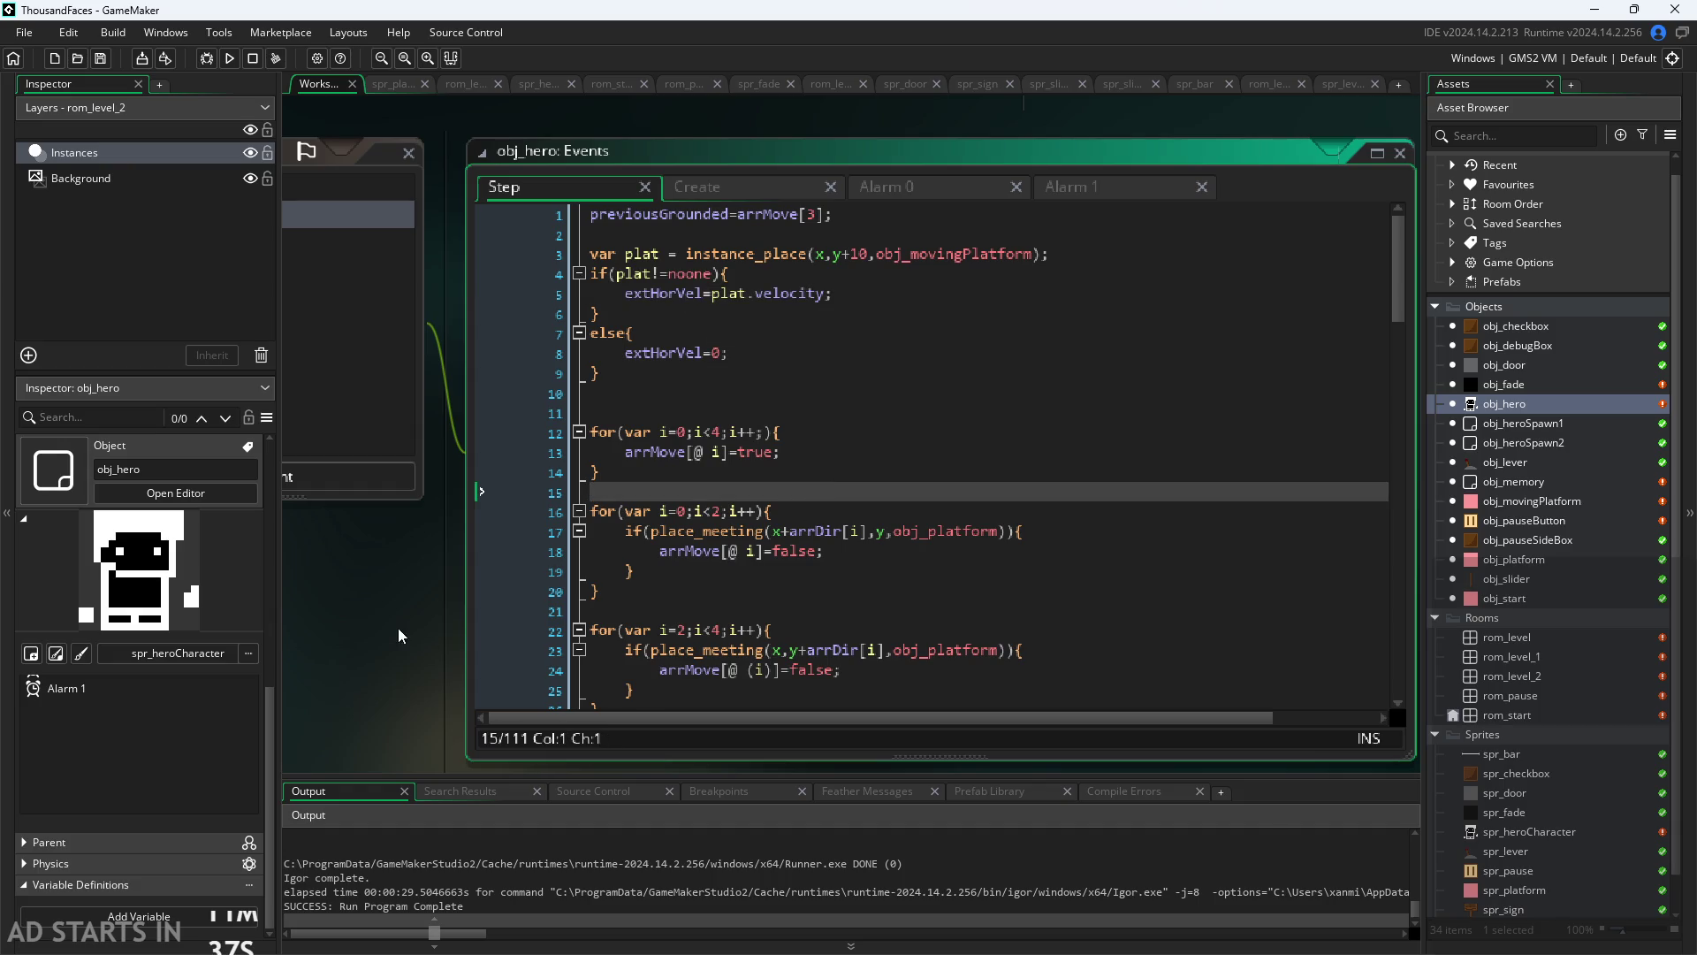
scroll(399, 636, down, 5)
scroll(704, 575, up, 5)
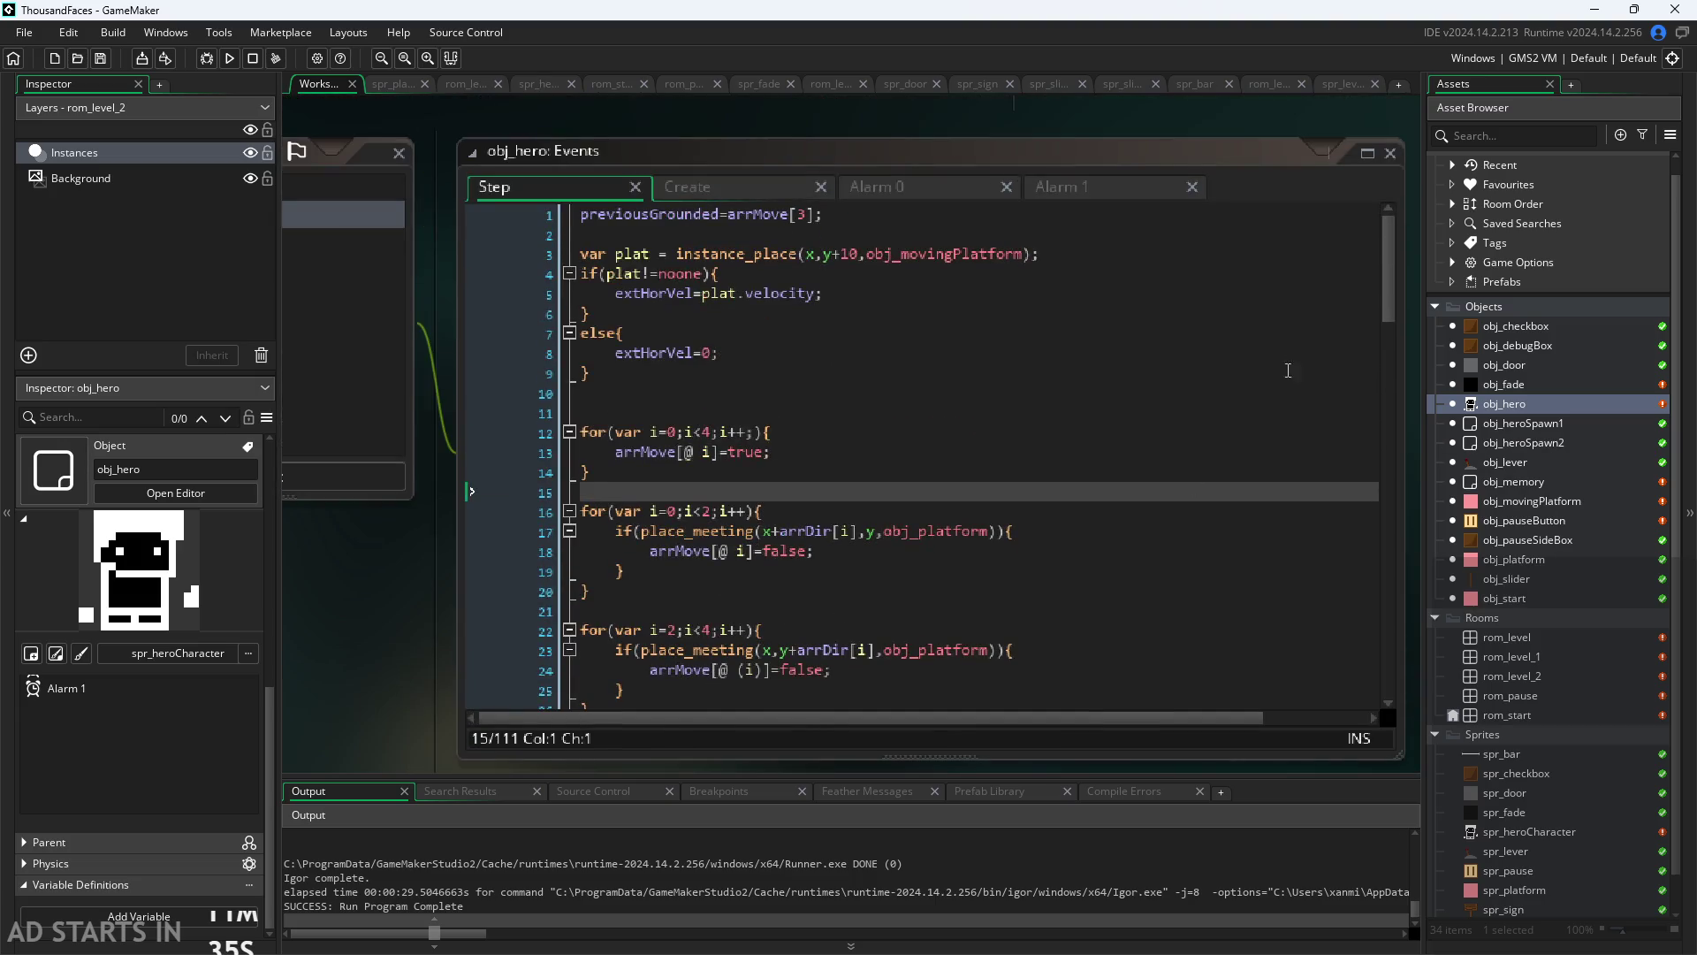
scroll(1288, 371, down, 4)
scroll(818, 287, up, 4)
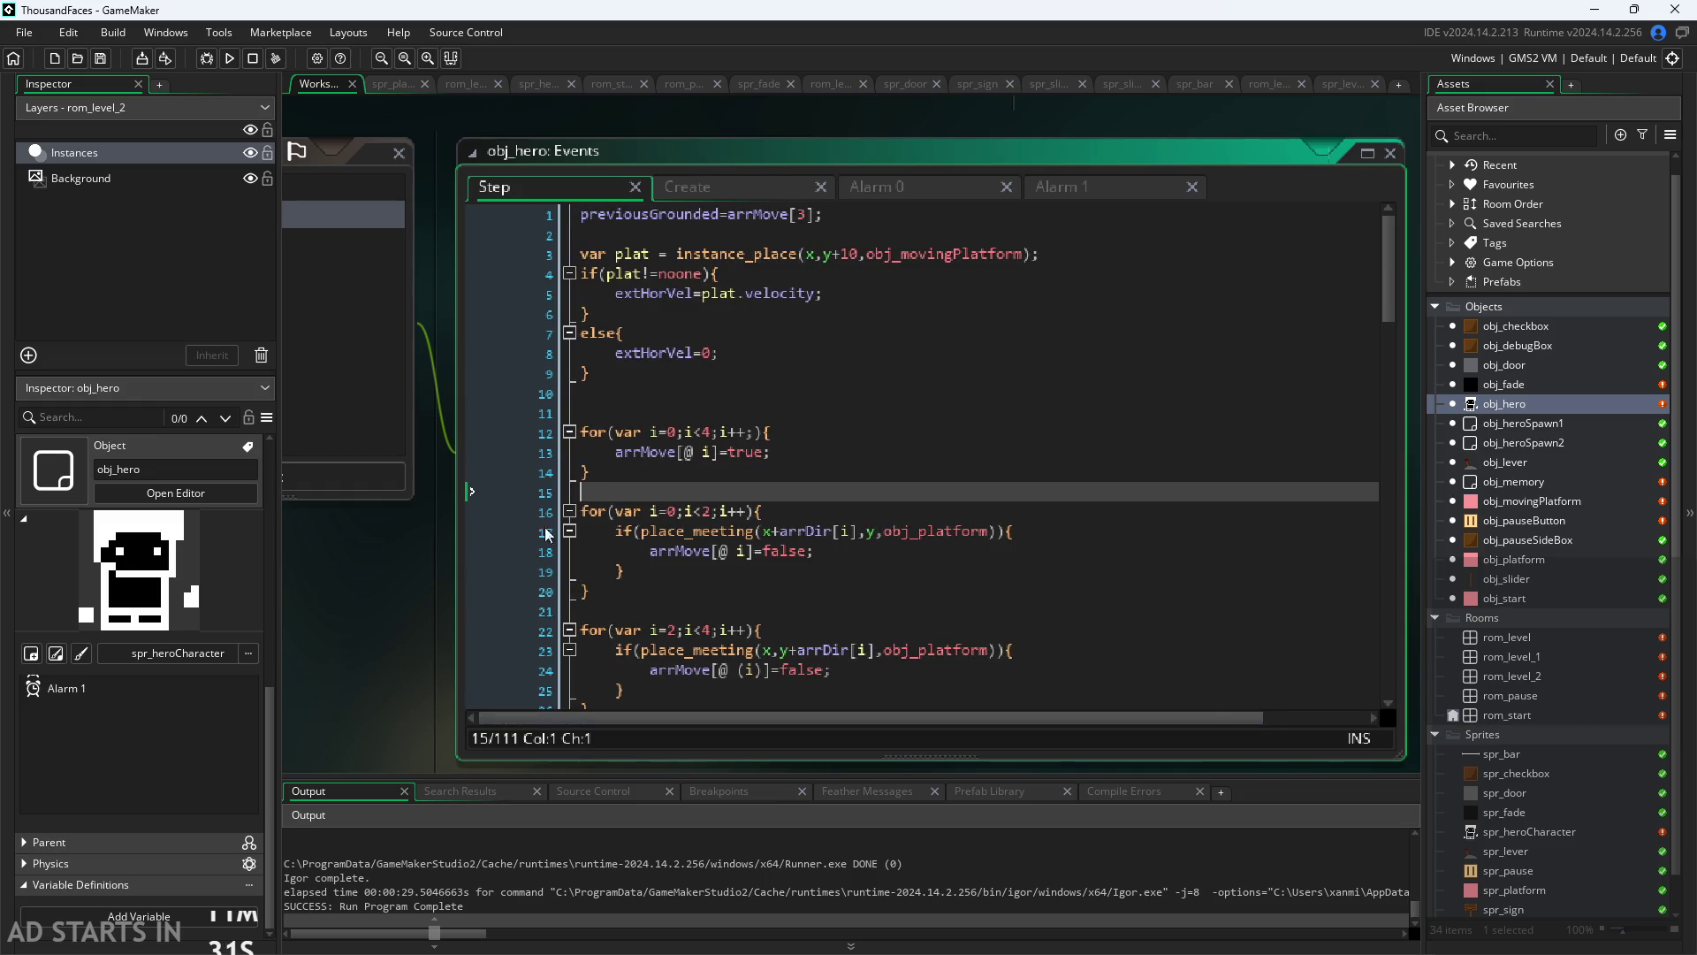
scroll(387, 631, down, 1)
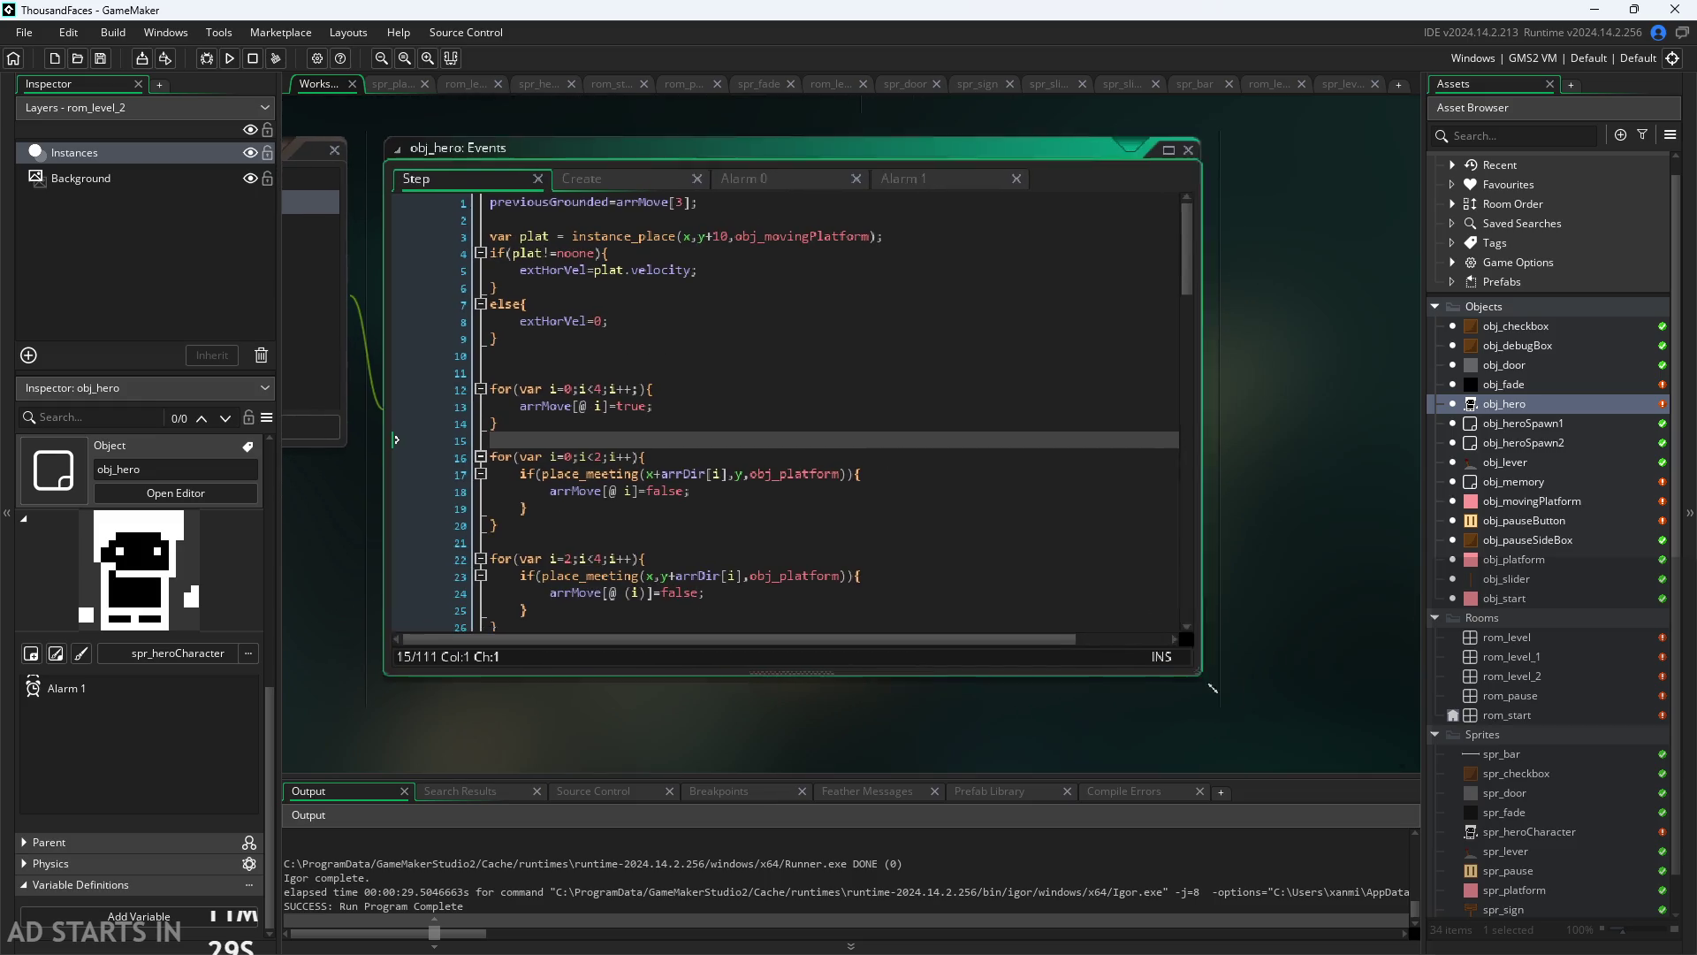
drag(1212, 687, 1418, 758)
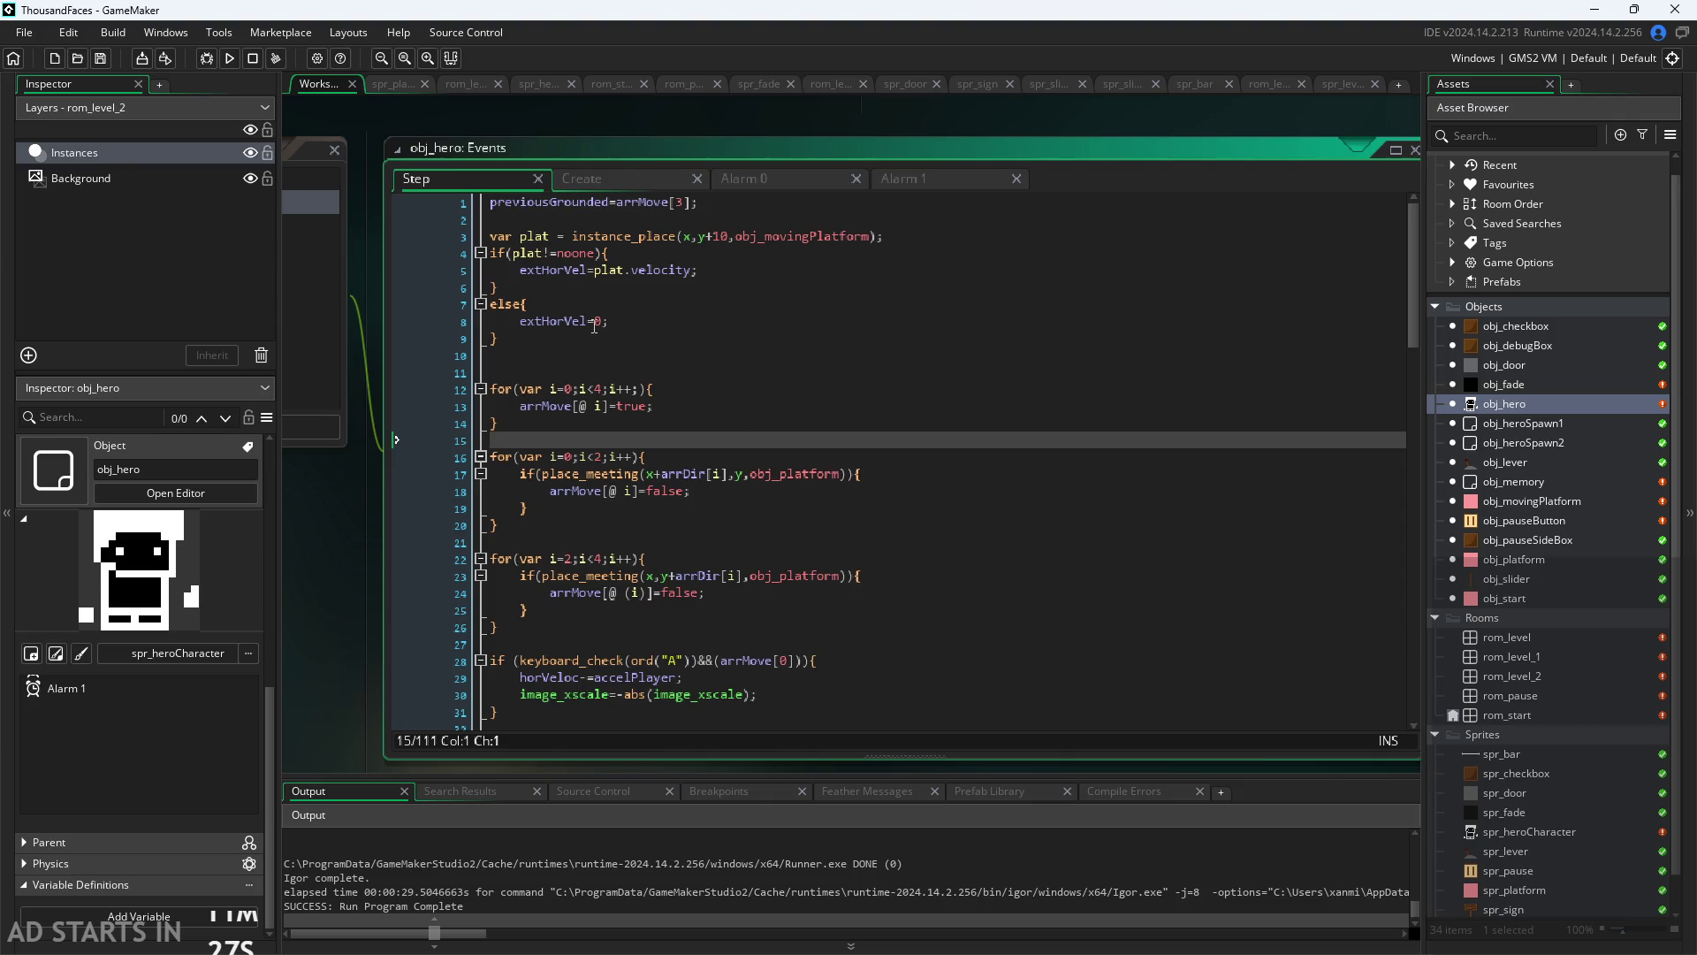
click(578, 306)
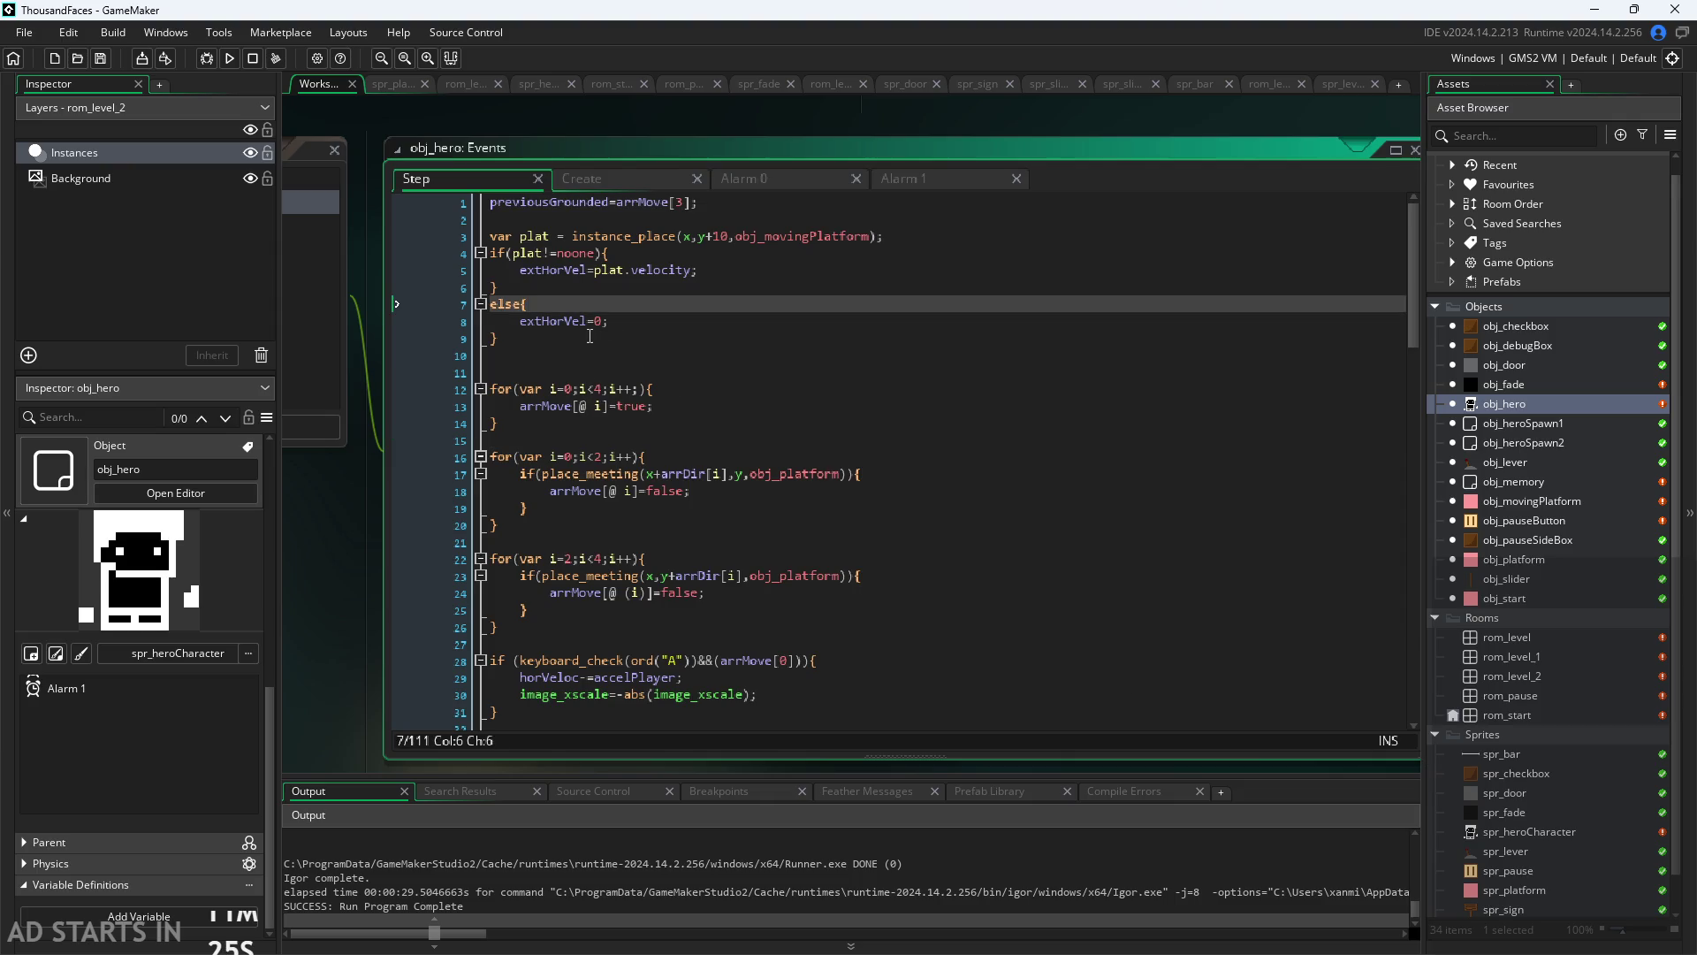
scroll(570, 354, down, 1)
click(563, 364)
scroll(575, 370, down, 6)
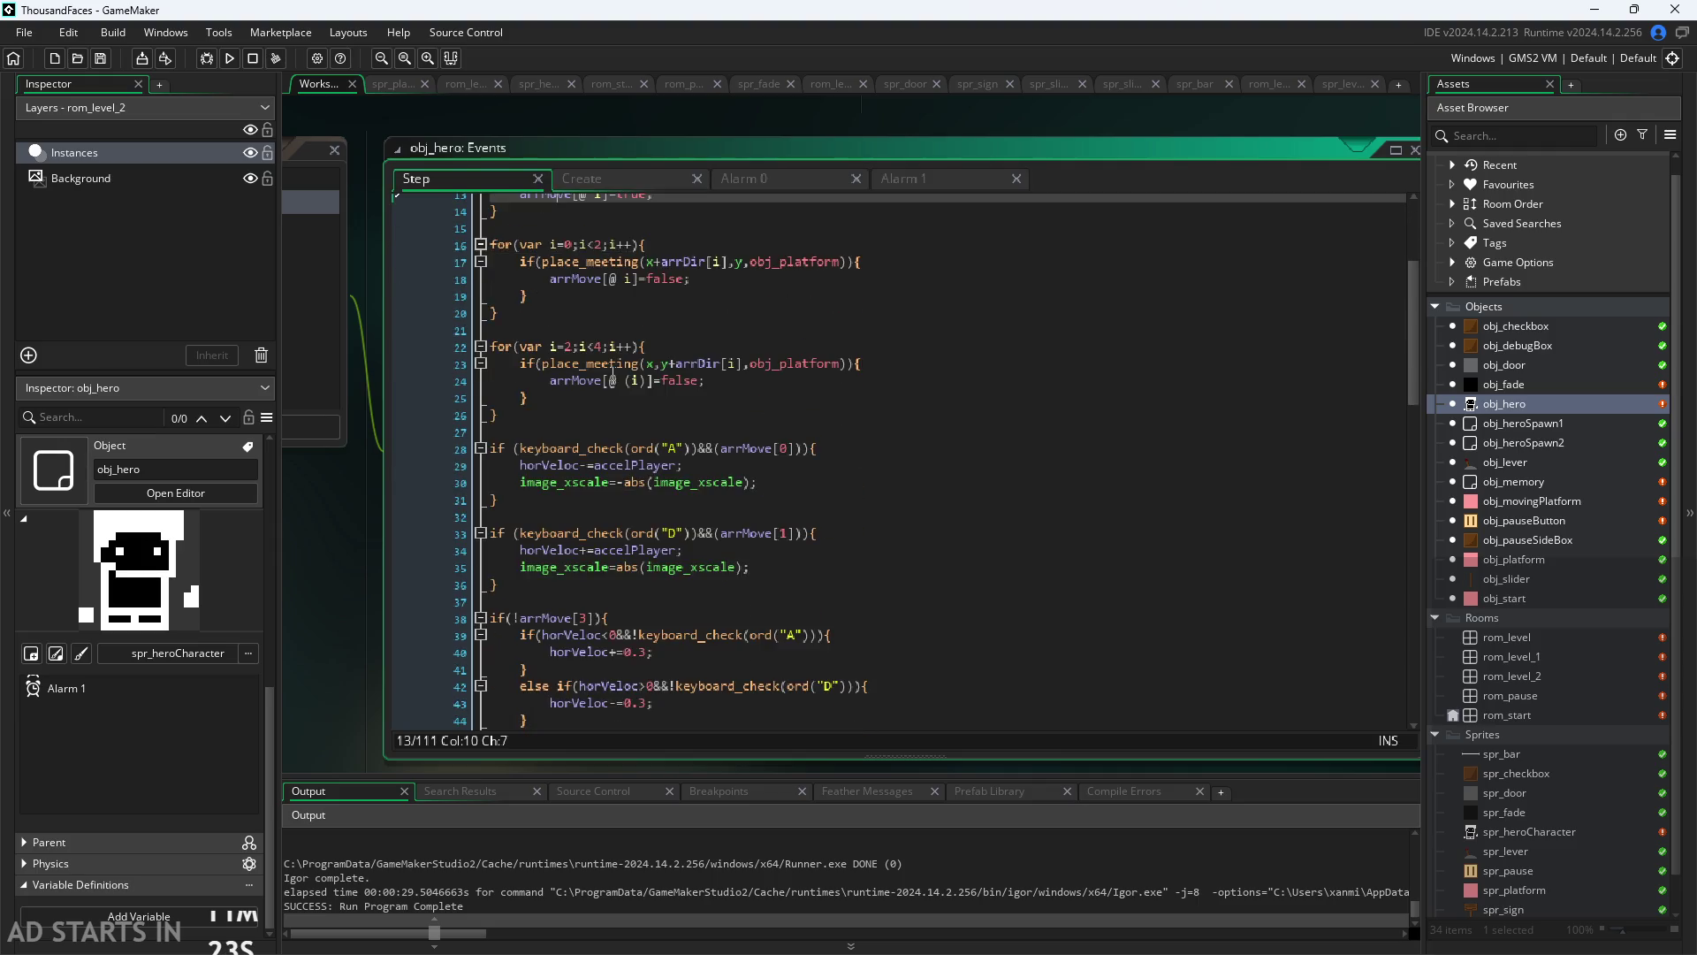
scroll(612, 374, down, 1)
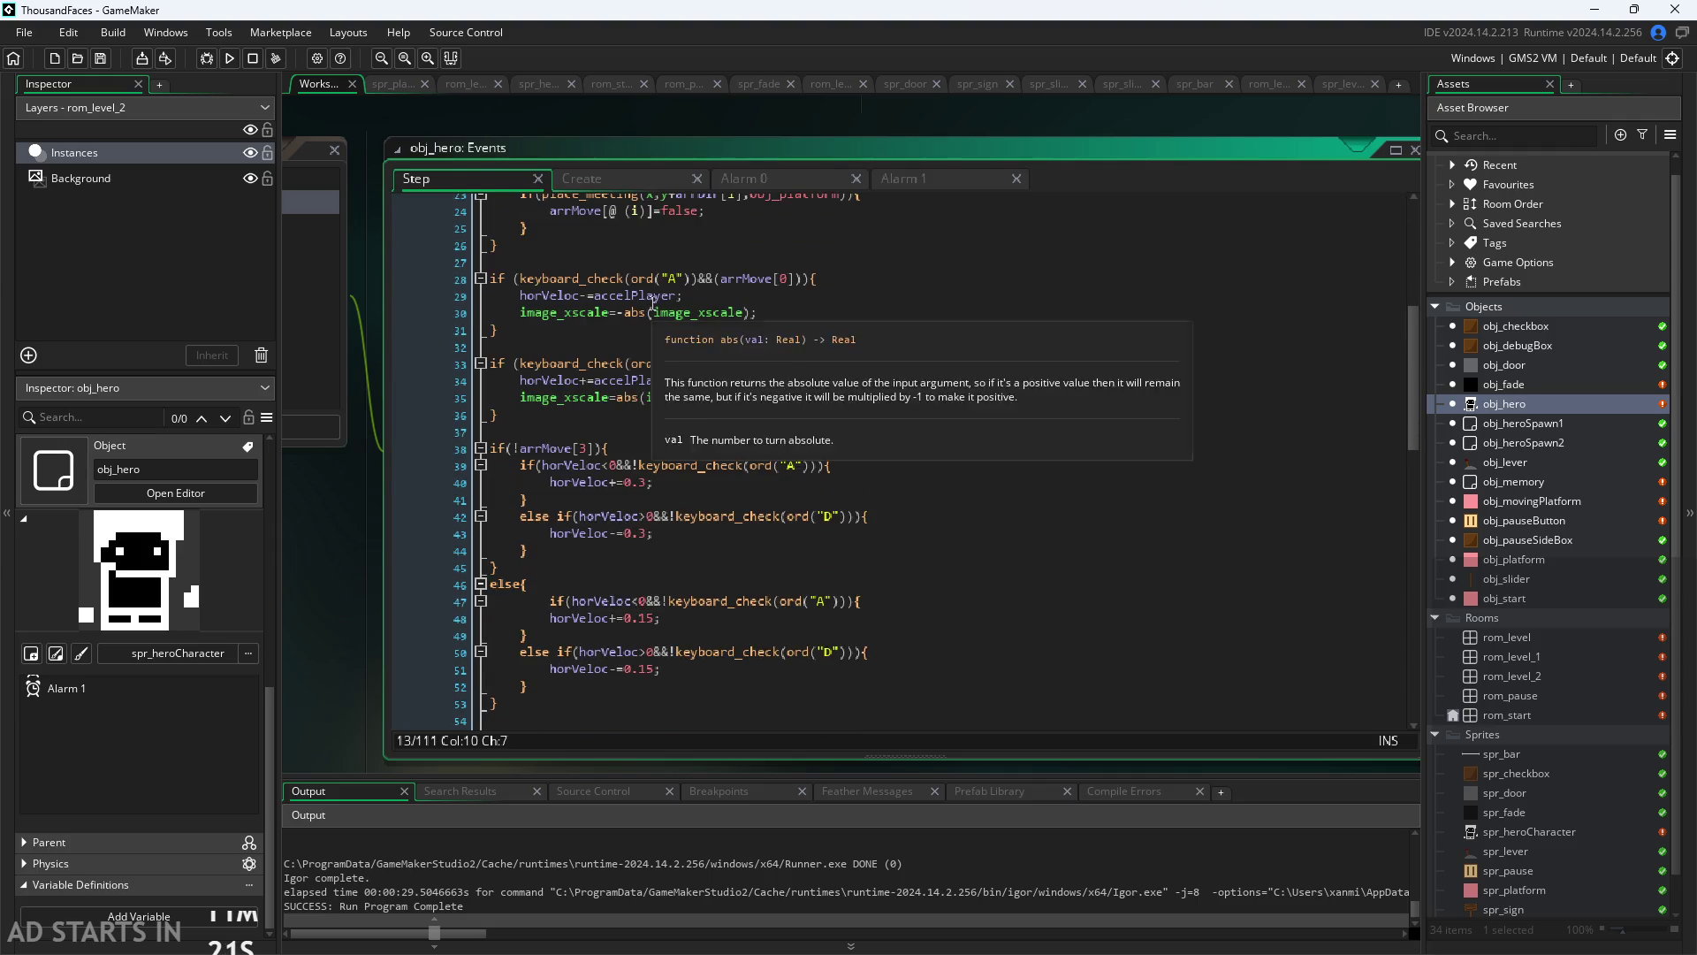
click(580, 296)
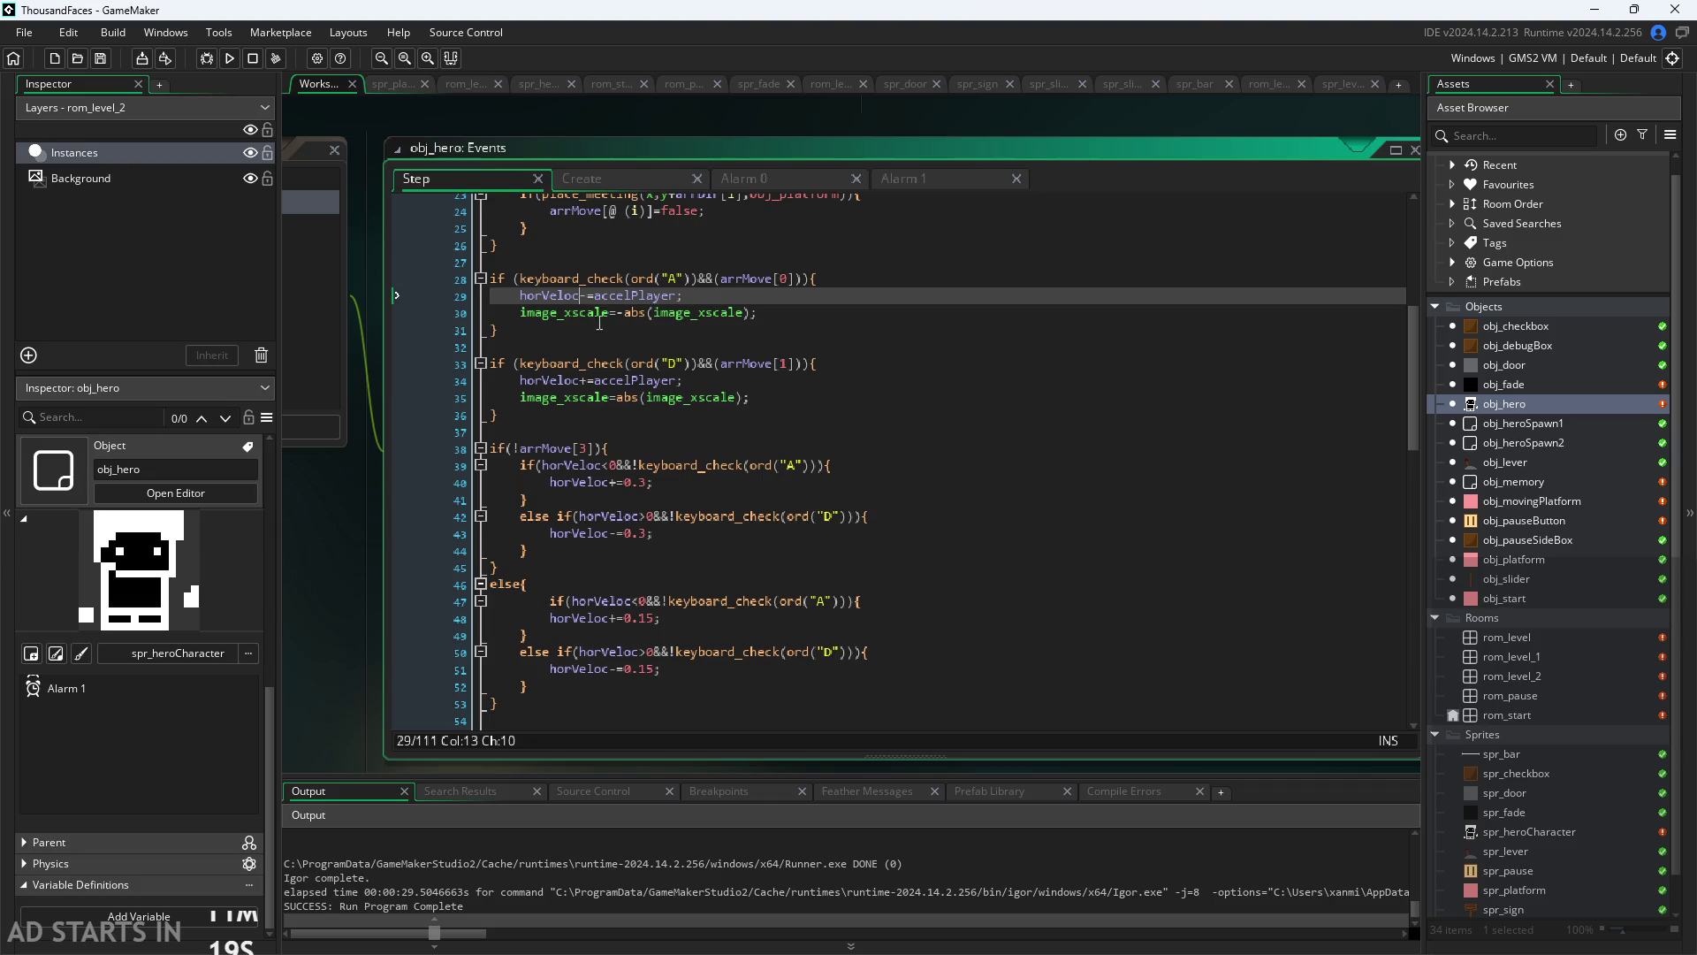
click(582, 382)
scroll(598, 422, down, 2)
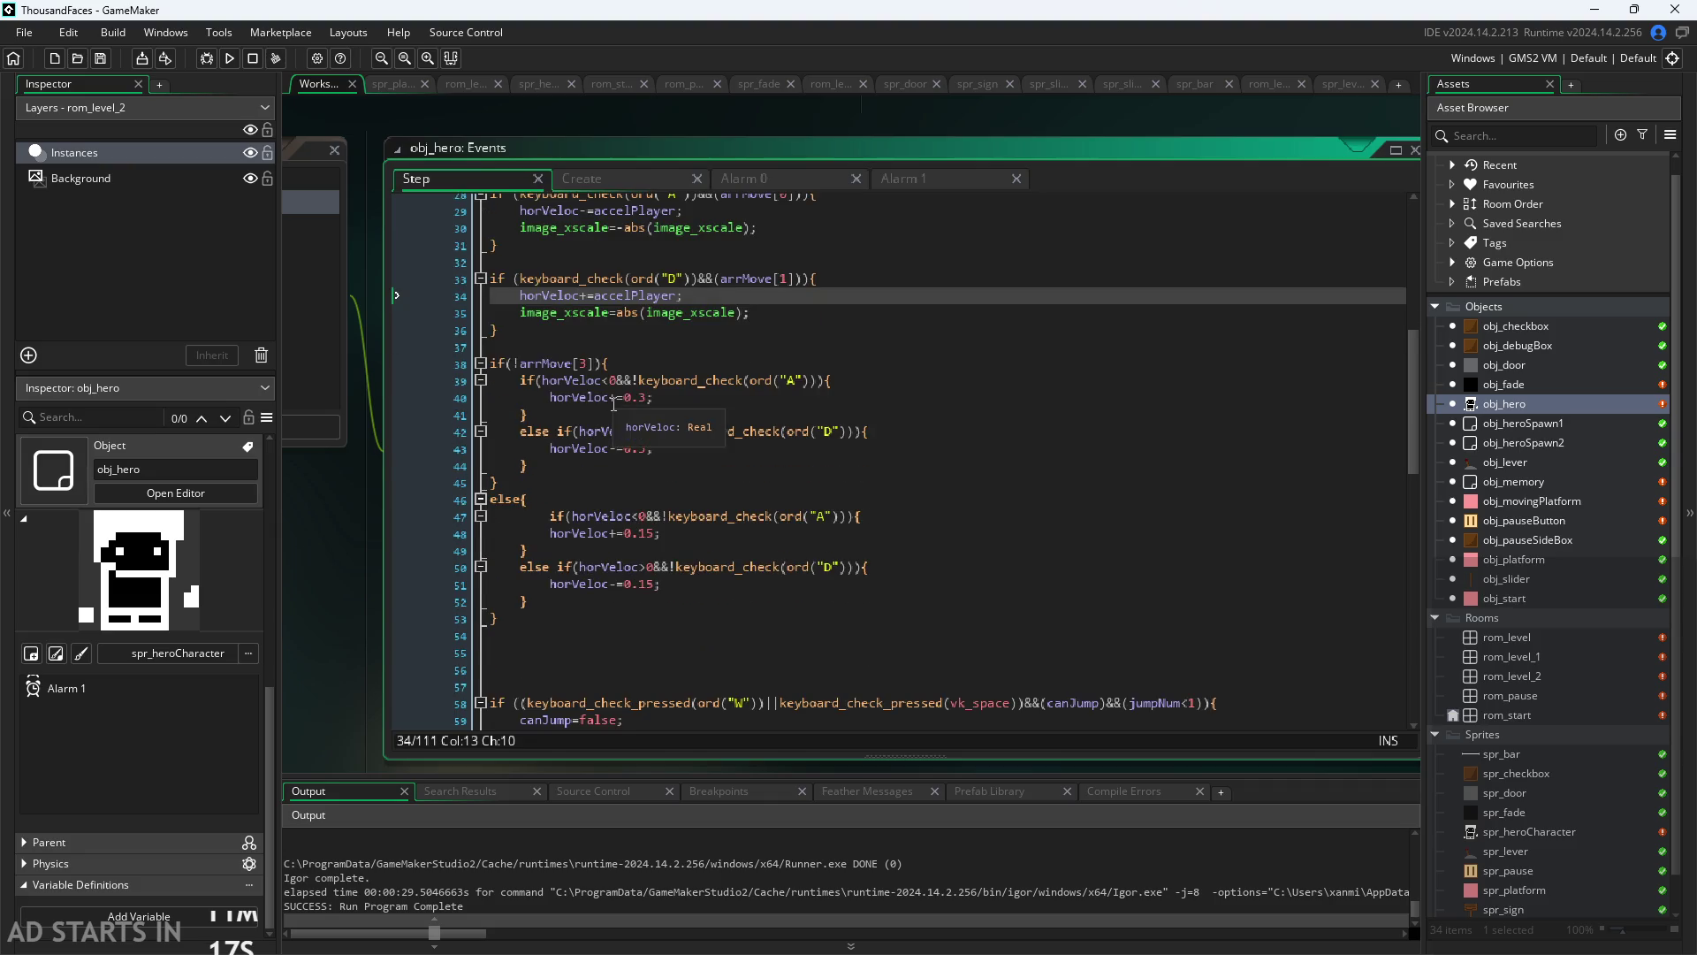
scroll(610, 459, down, 3)
scroll(605, 508, down, 3)
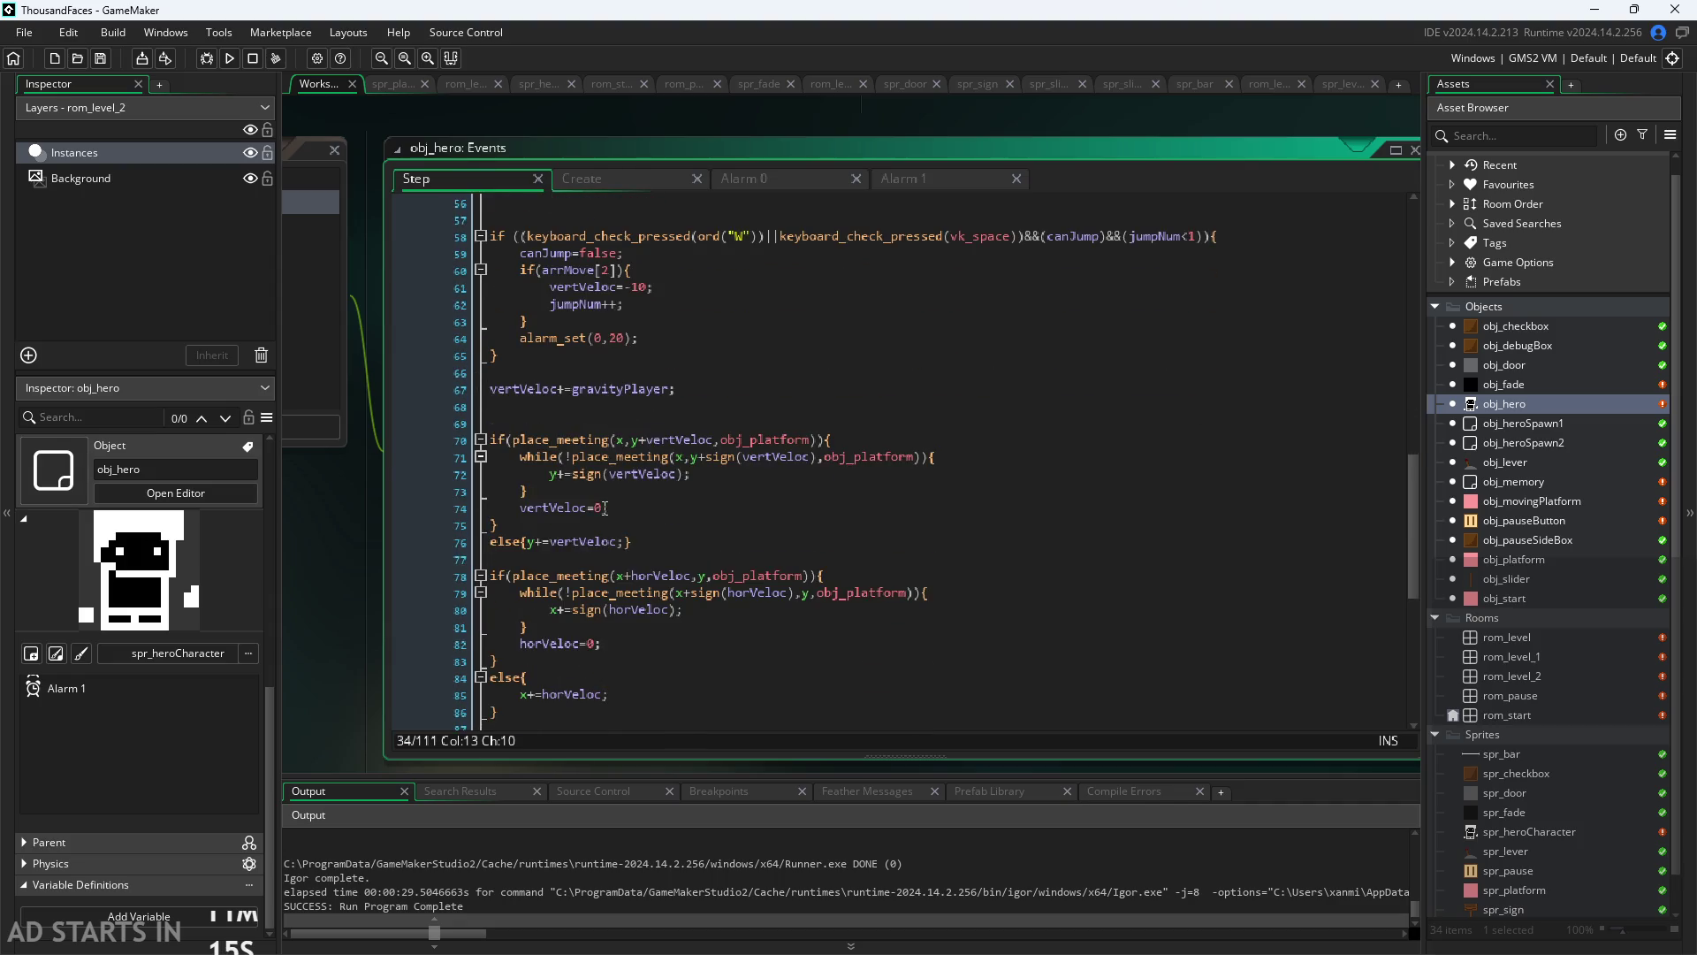
scroll(592, 477, down, 2)
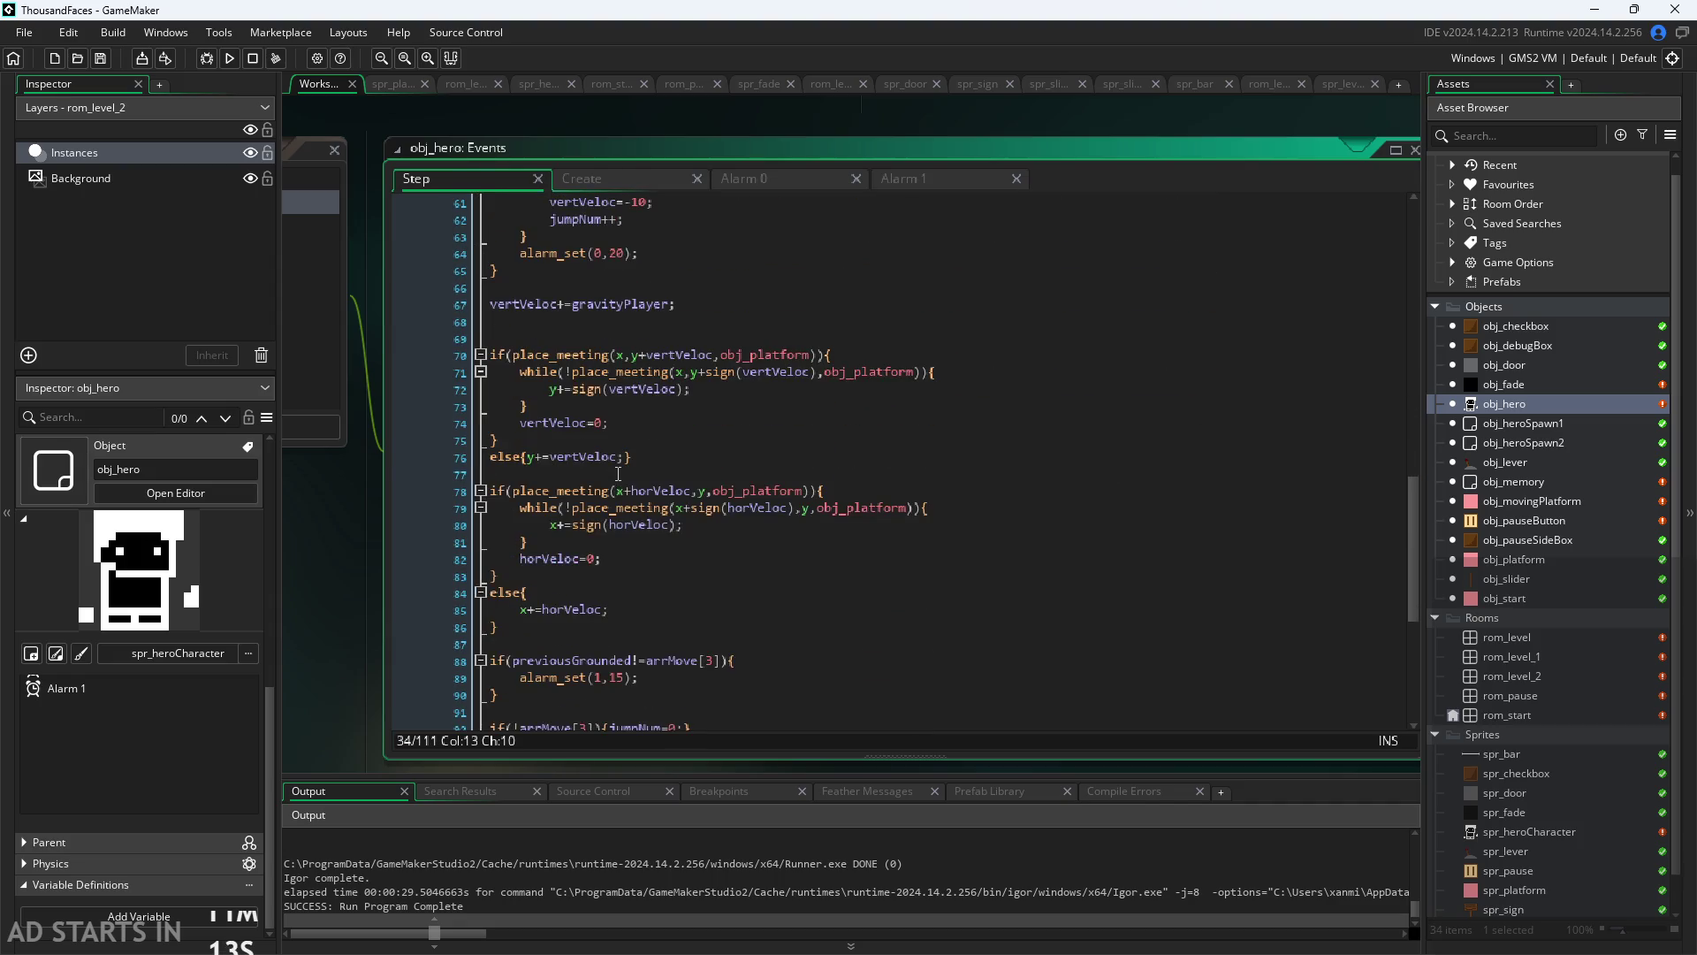
click(617, 458)
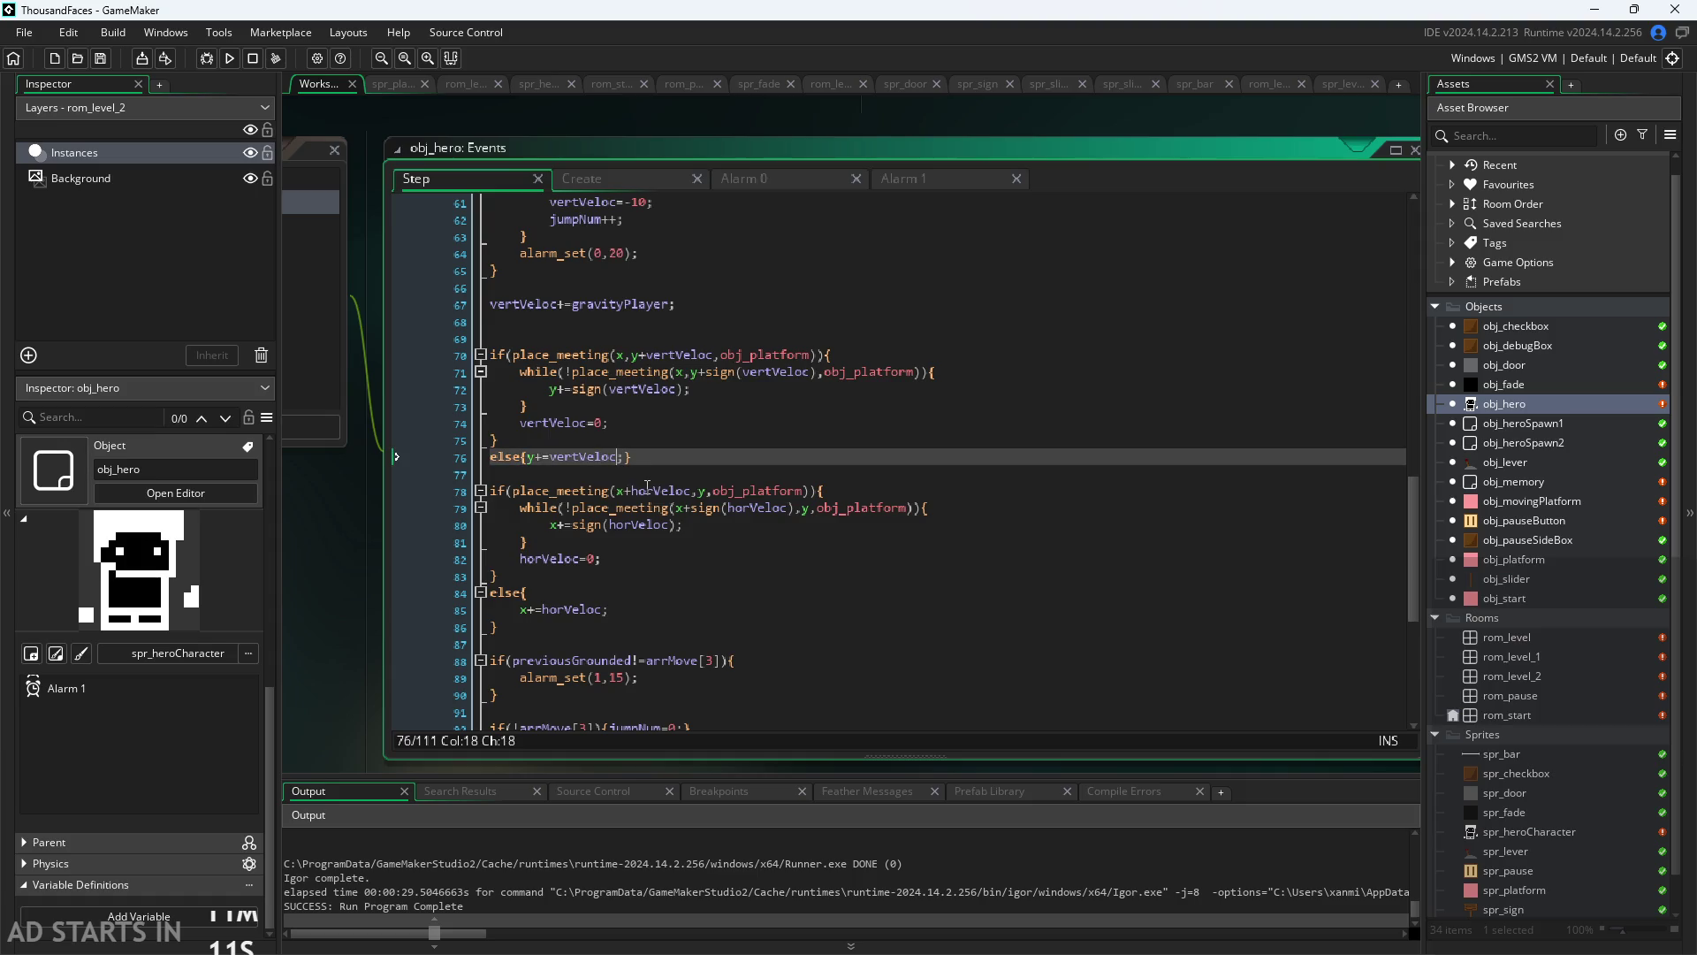
Step: Wrap line 76 as y+=(vertVeloc); leaving out the extHorVel addition
text(;)
text(()
text())
text(+ext)
key(Return)
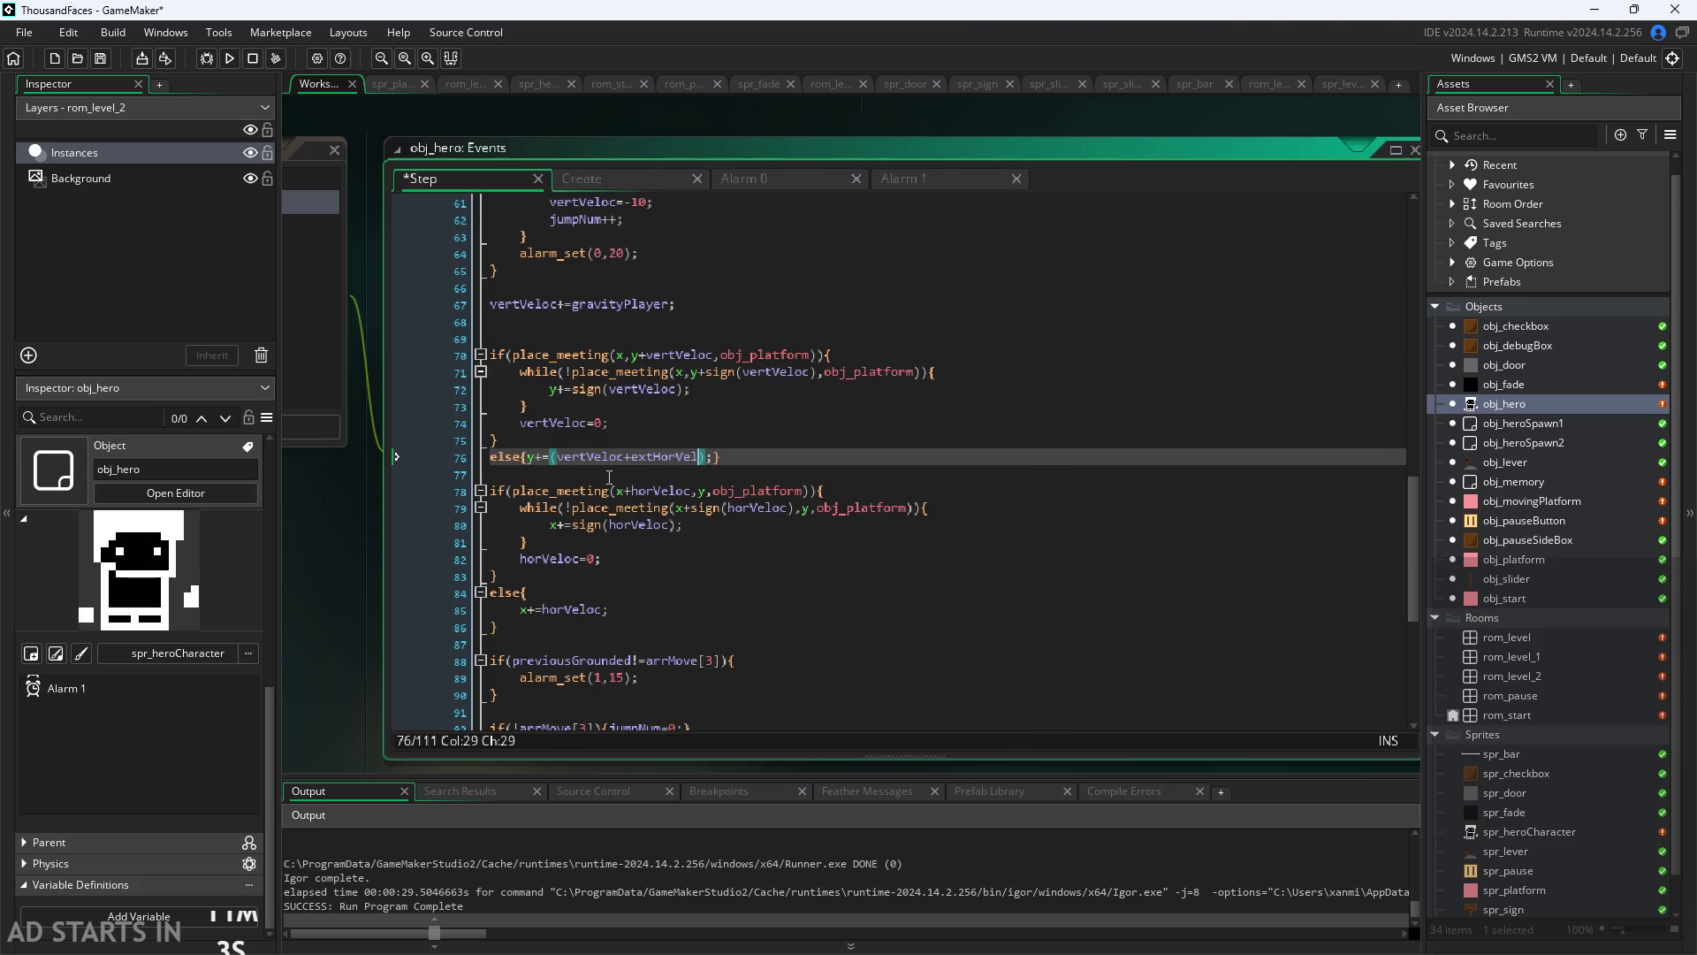
key(BackSpace)
key(BackSpace)
key(BackSpace)
Step: Change line 85 to x+=(horVeloc+extHorVel); and run the game
click(663, 525)
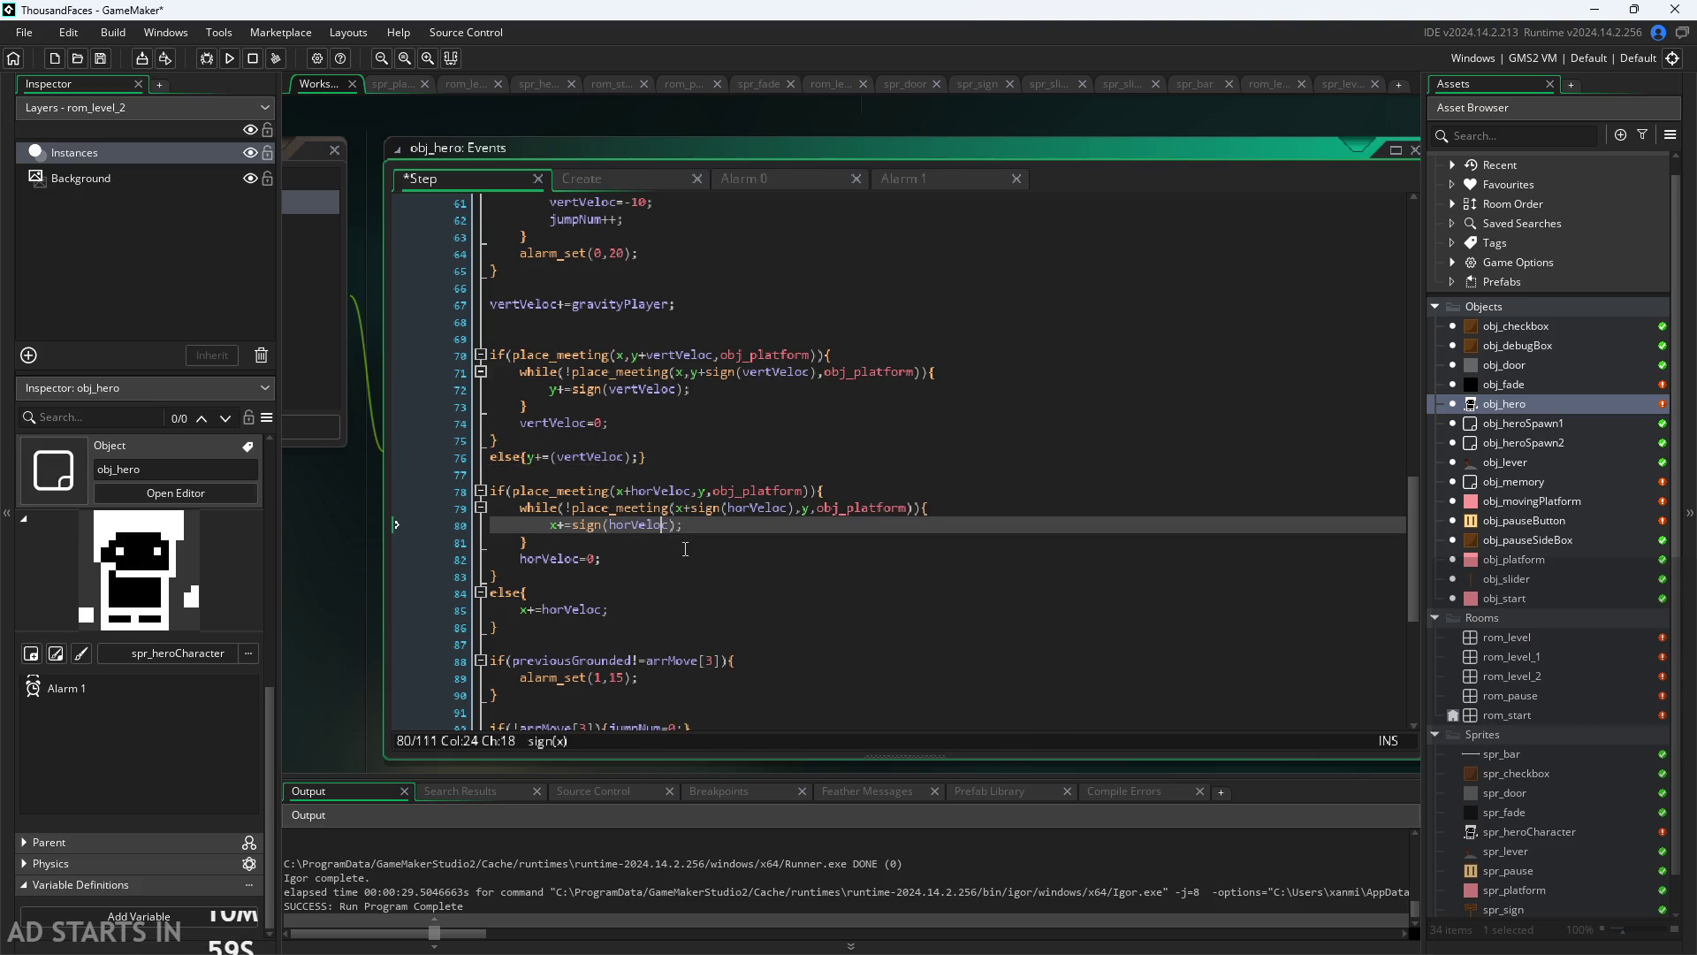
key(End)
key(Left)
click(604, 610)
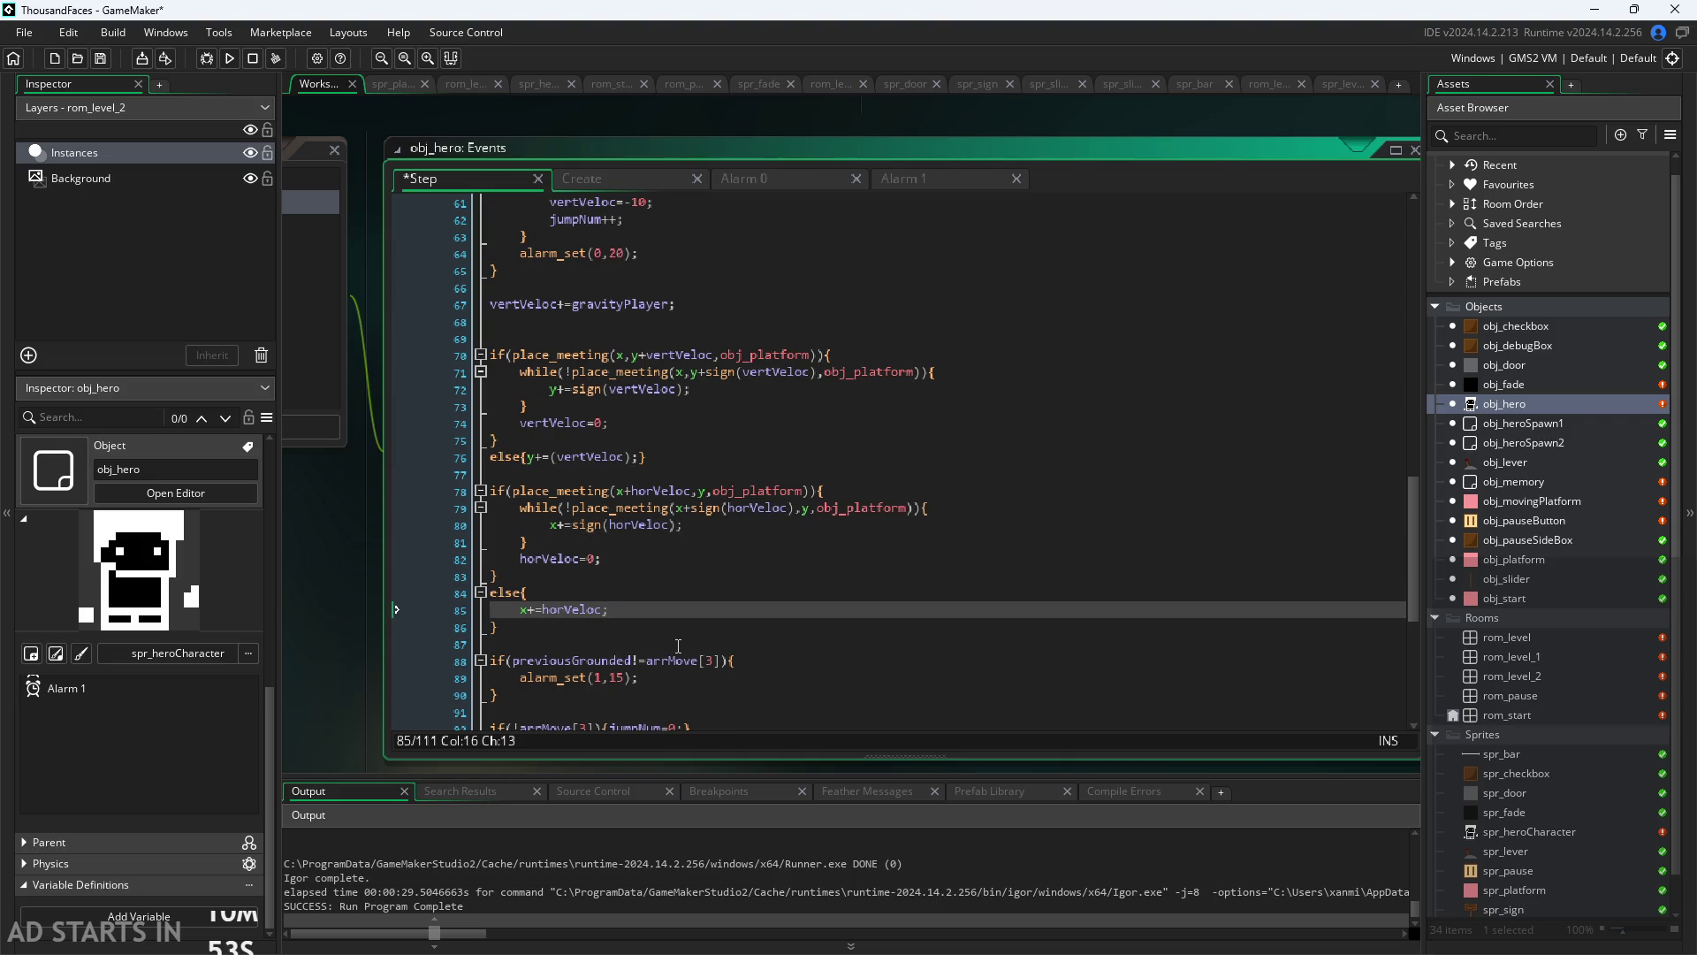
text(+extHorVel)
click(542, 610)
text(()
click(686, 610)
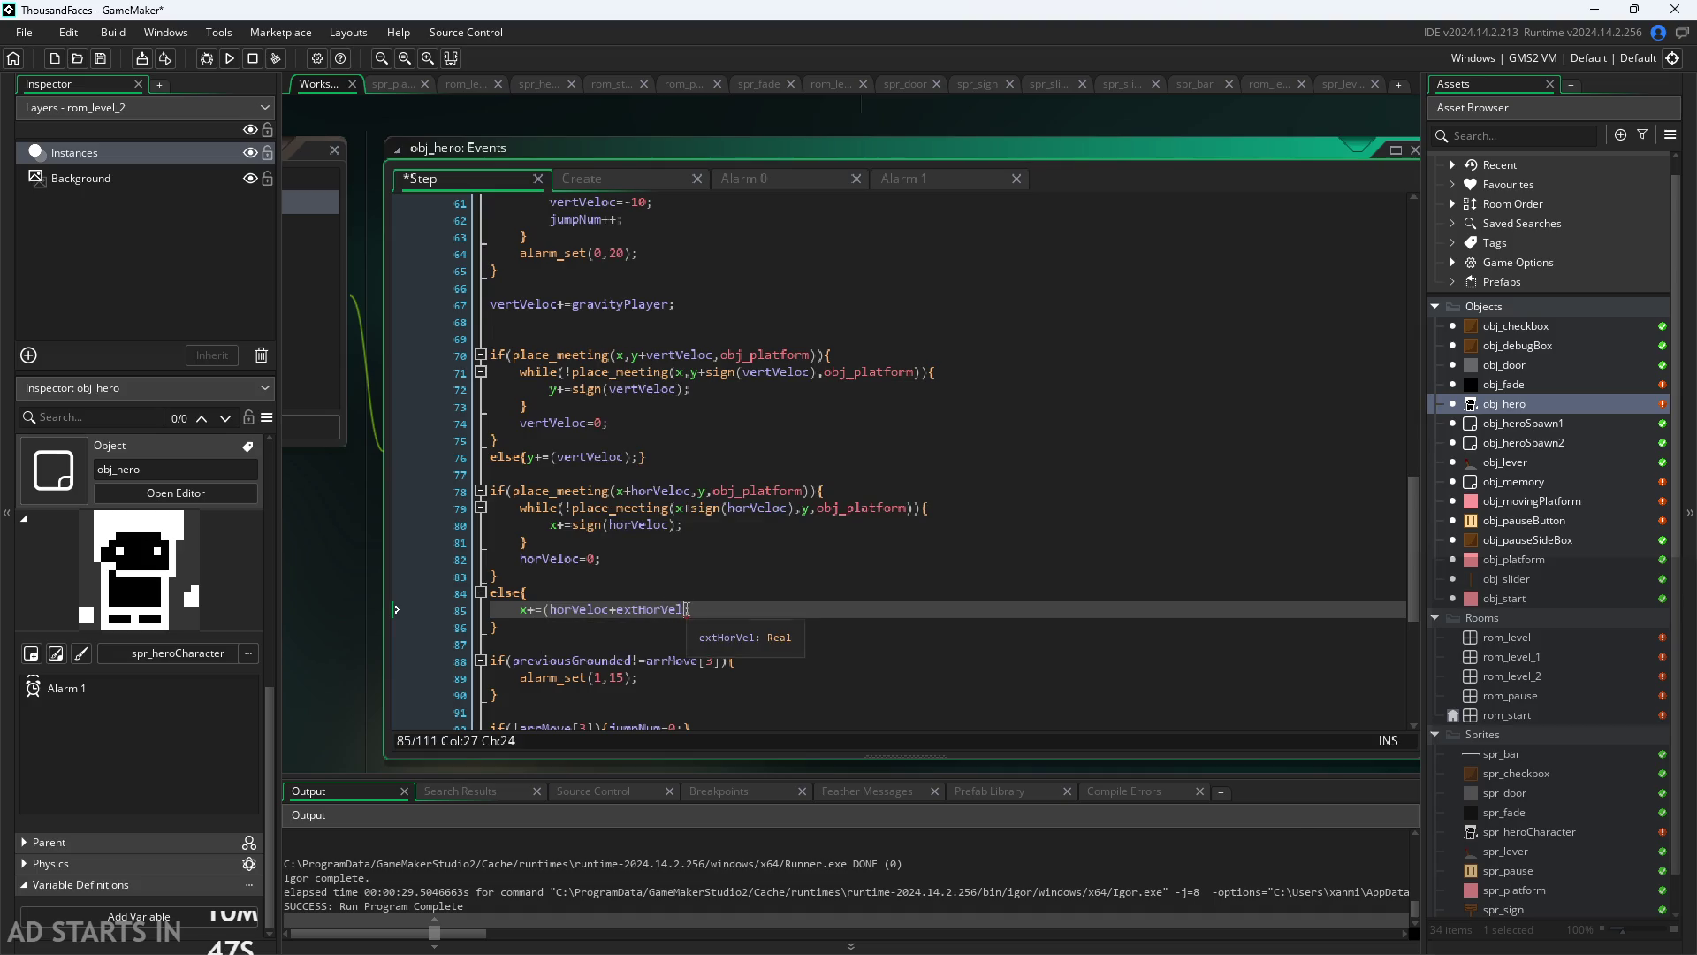
text();)
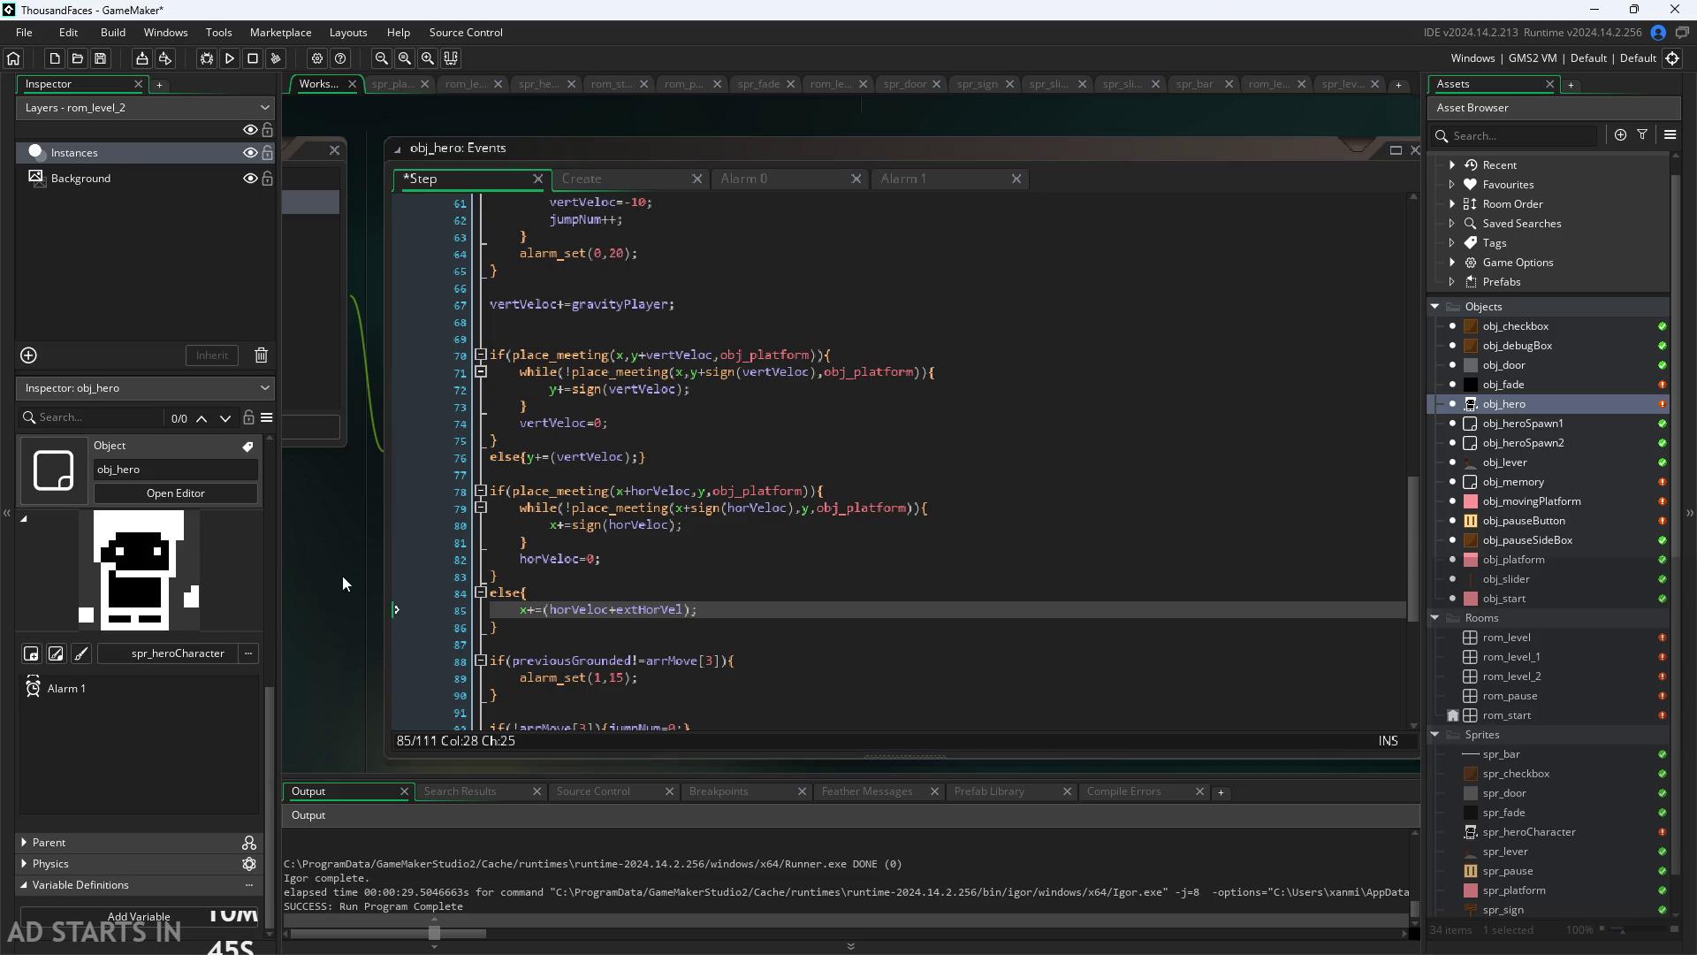
click(229, 58)
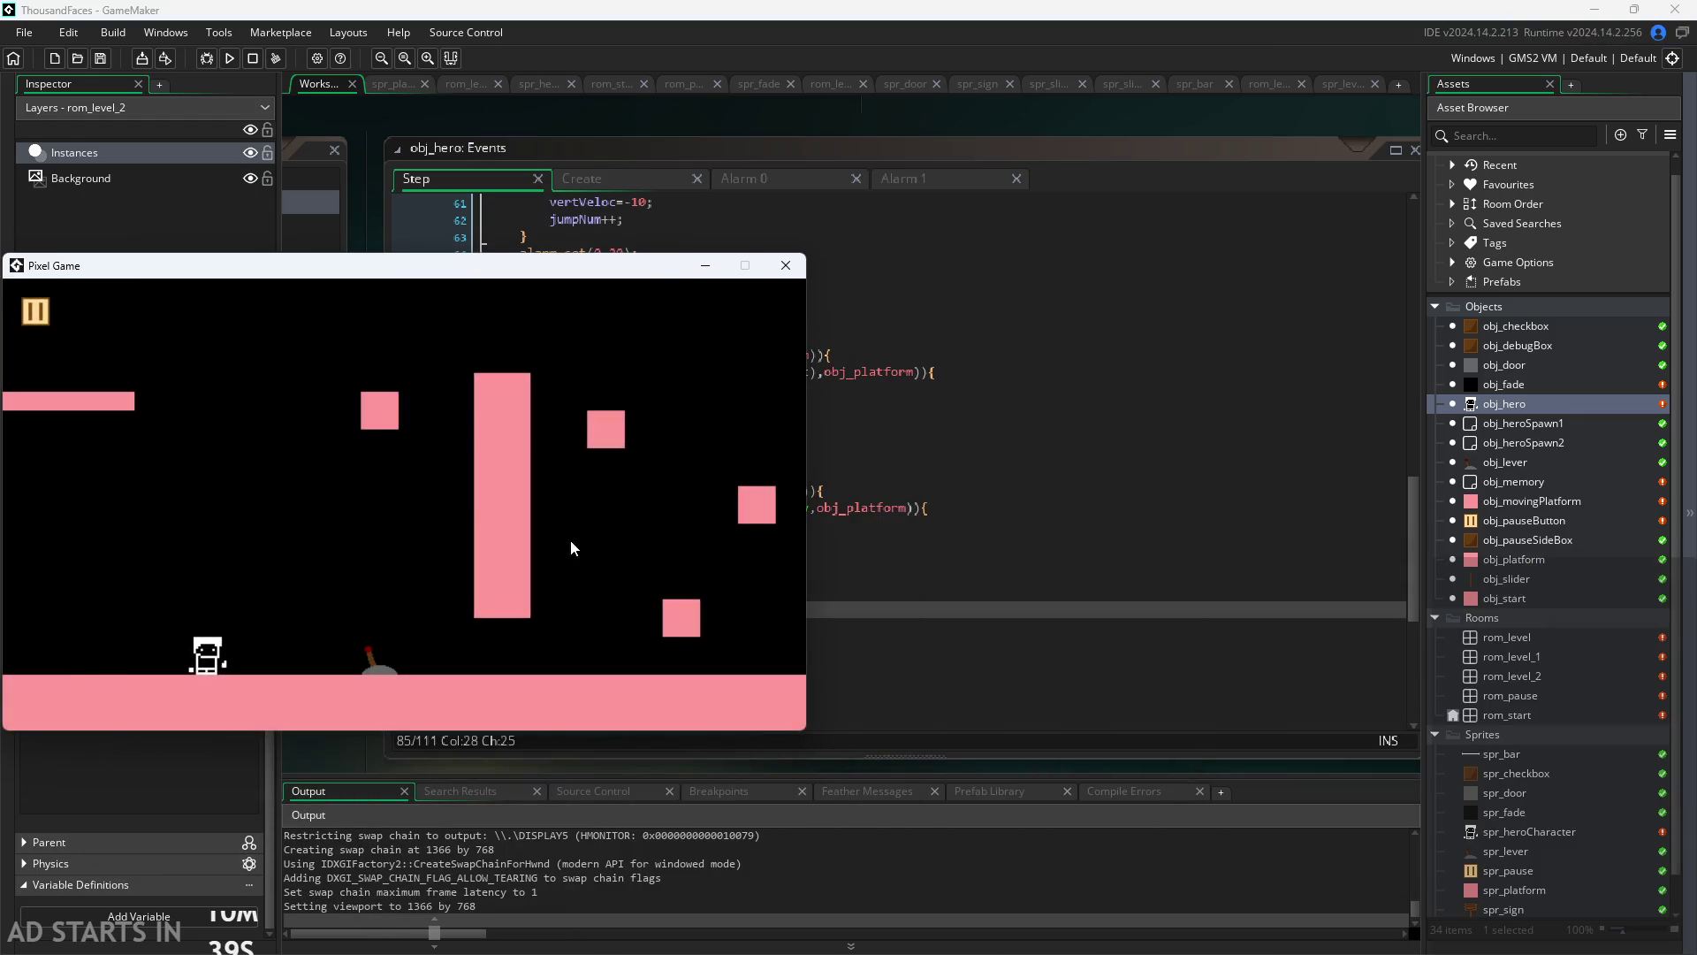
Step: Move the game window right and enable Pause Button on Right Side in the pause settings
drag(463, 265, 704, 263)
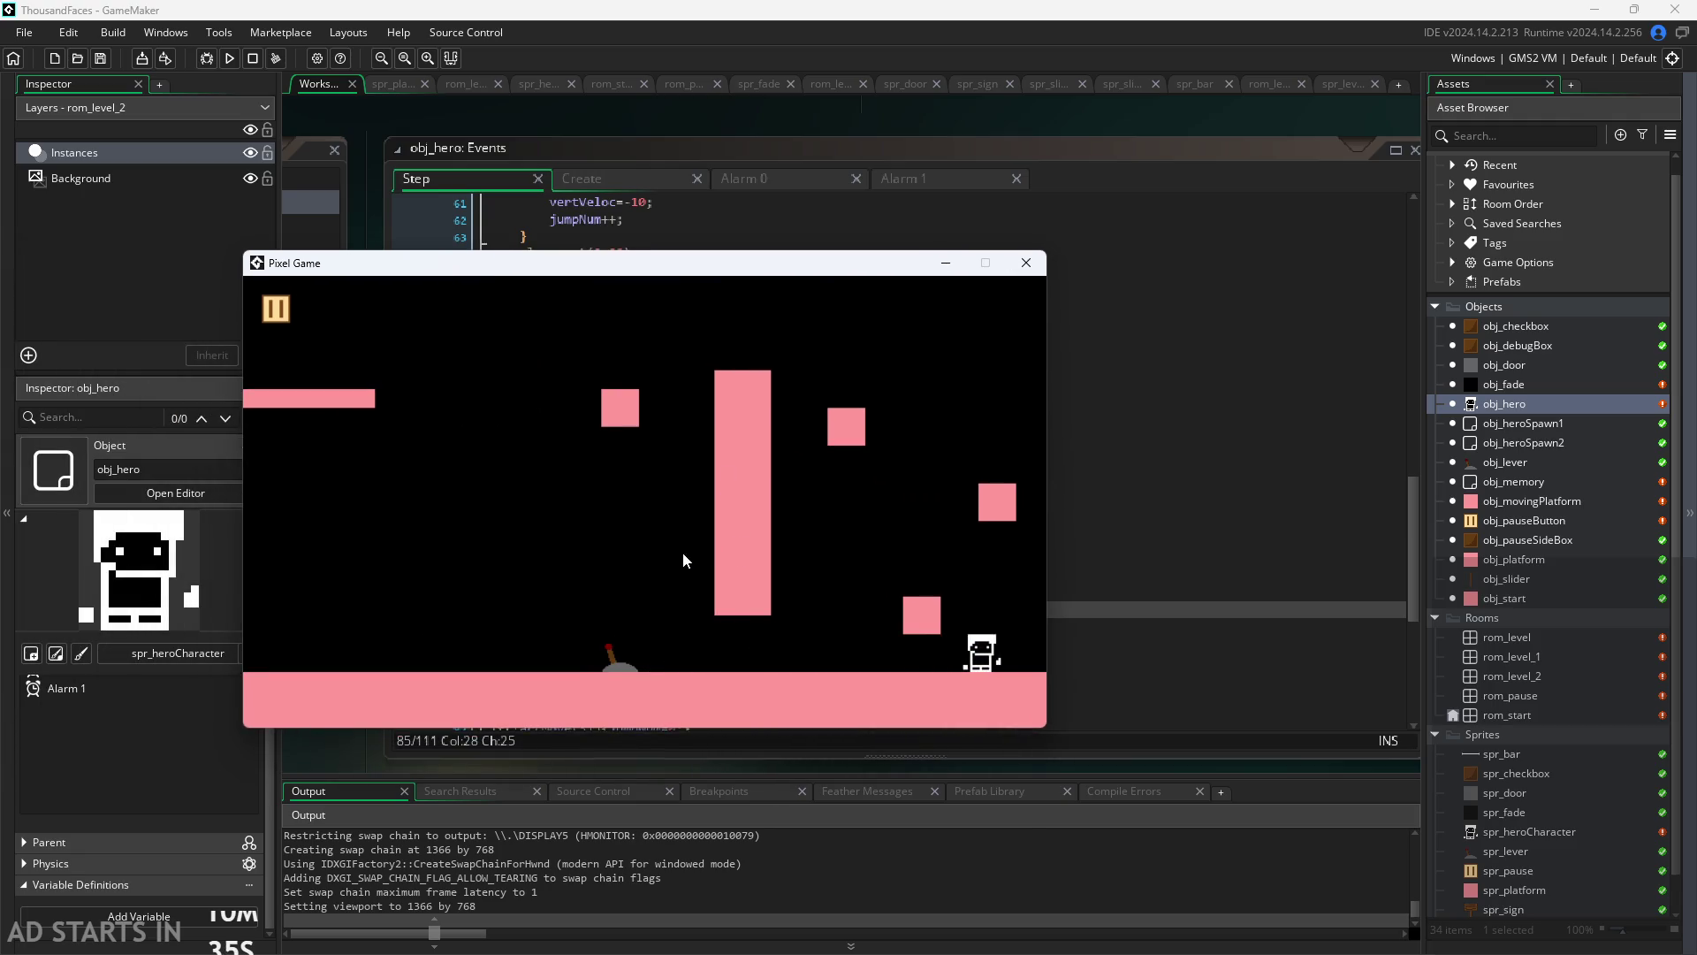
click(272, 318)
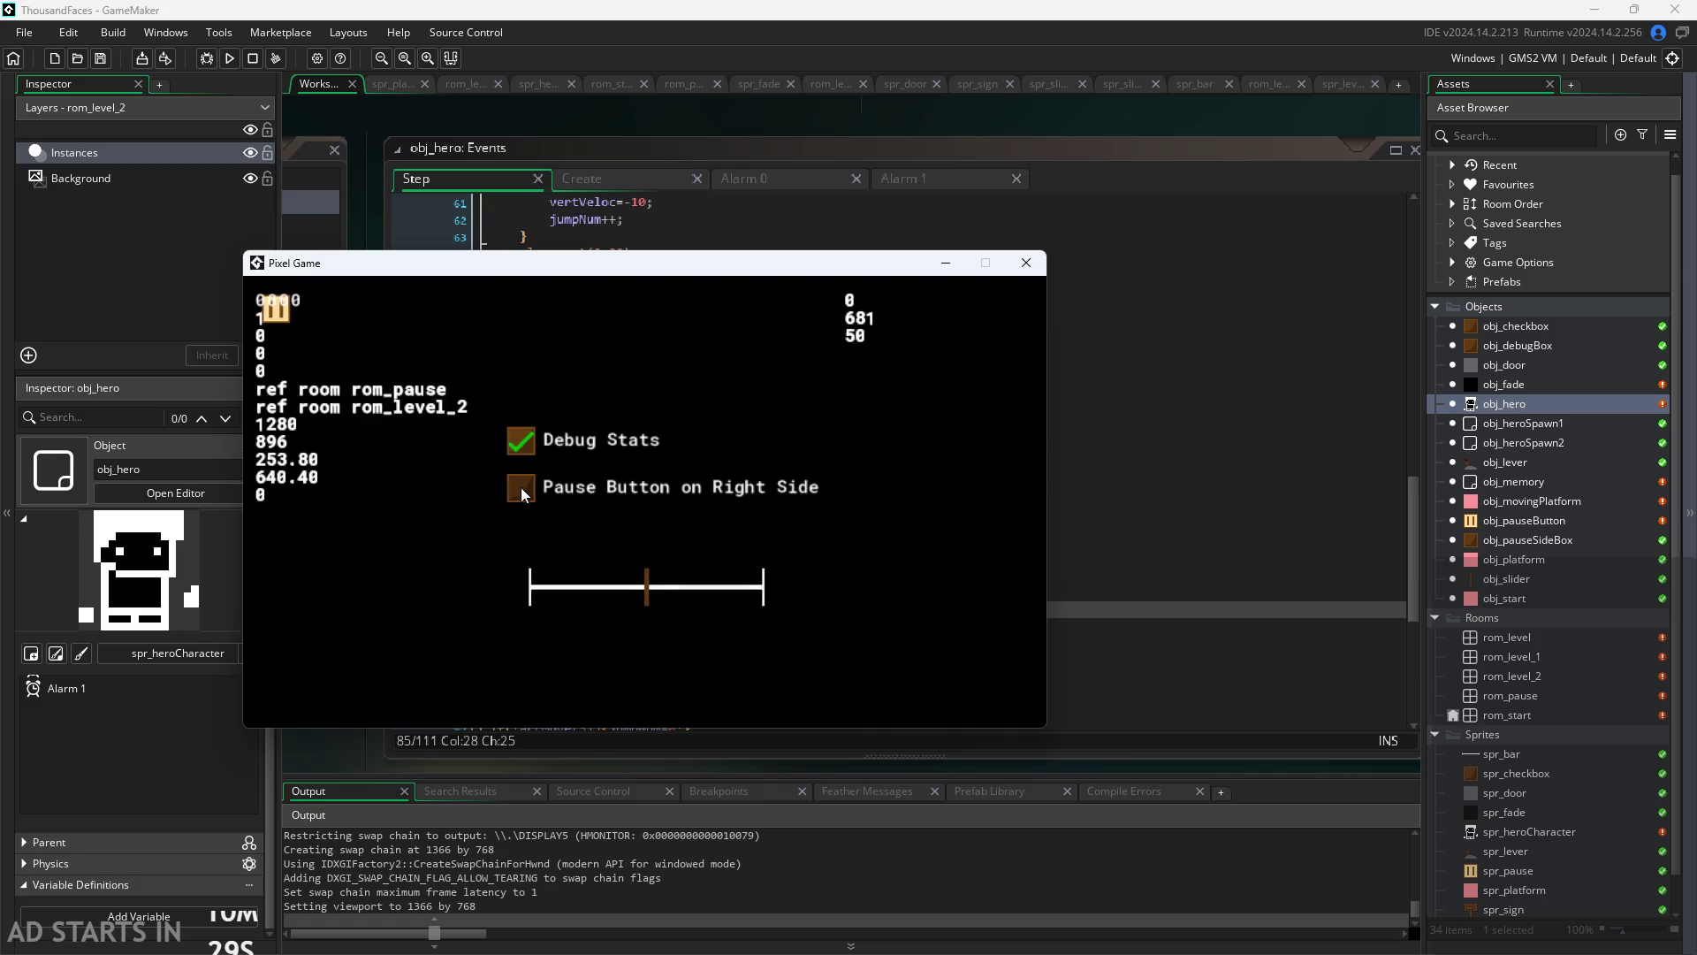
click(521, 486)
key(Escape)
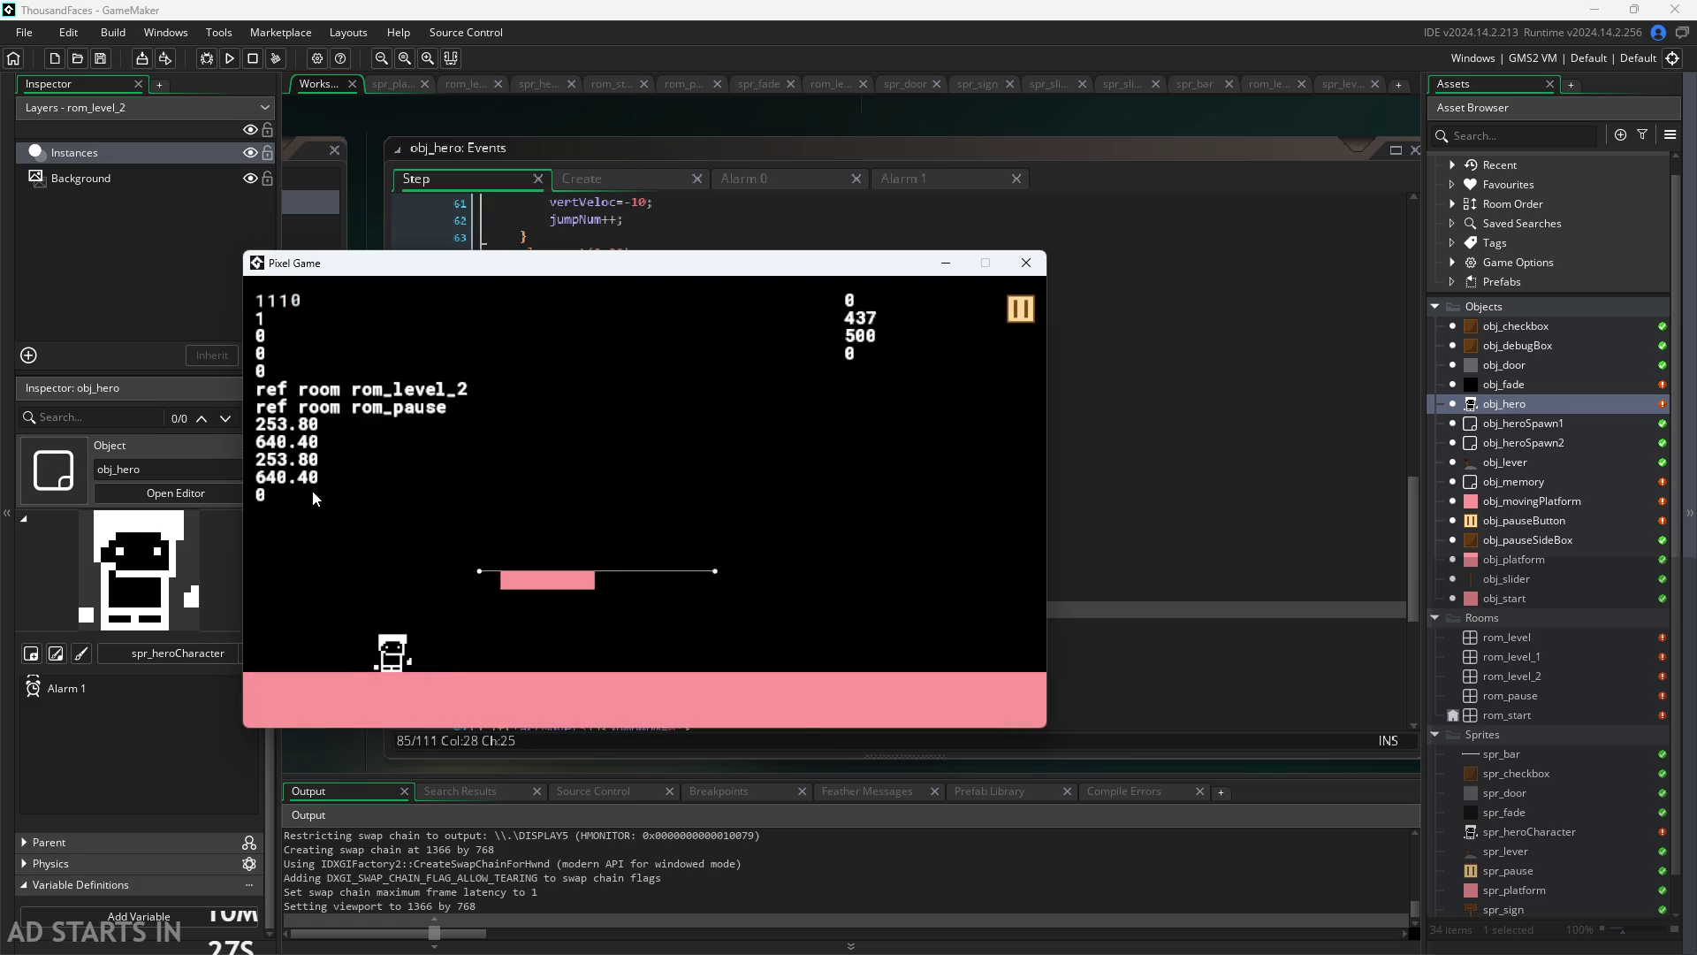
Step: Jump the hero along the ground onto the moving platform, then close the game
key(Right)
key(Up)
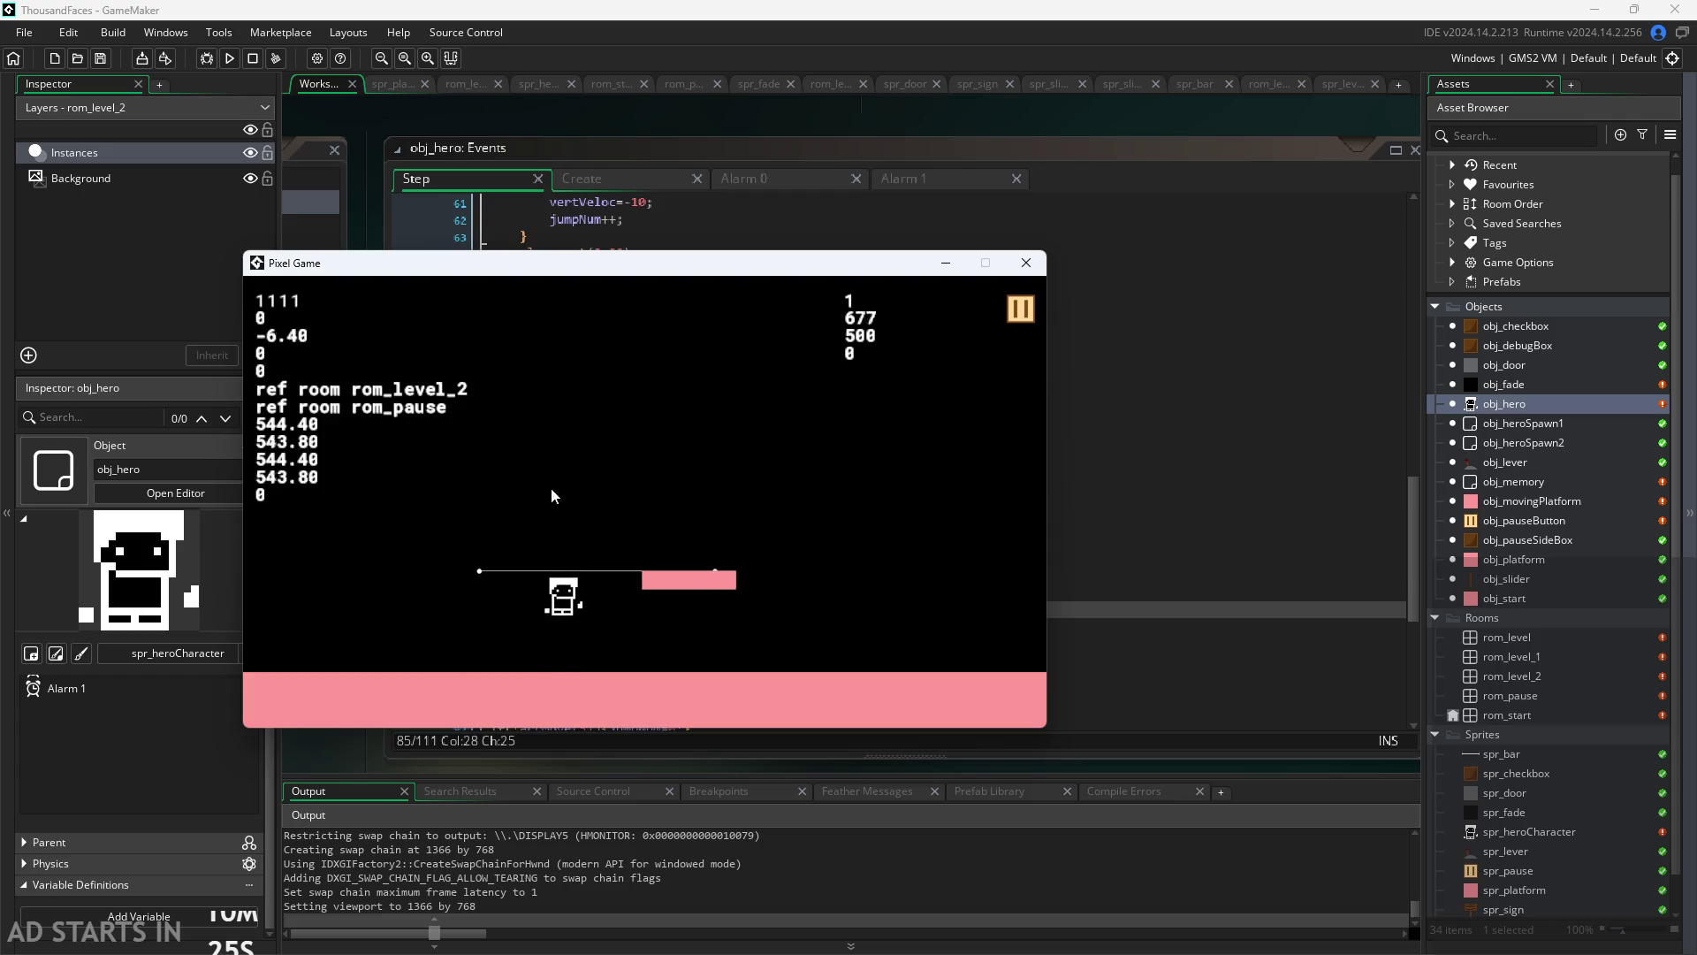
key(Up)
key(Left)
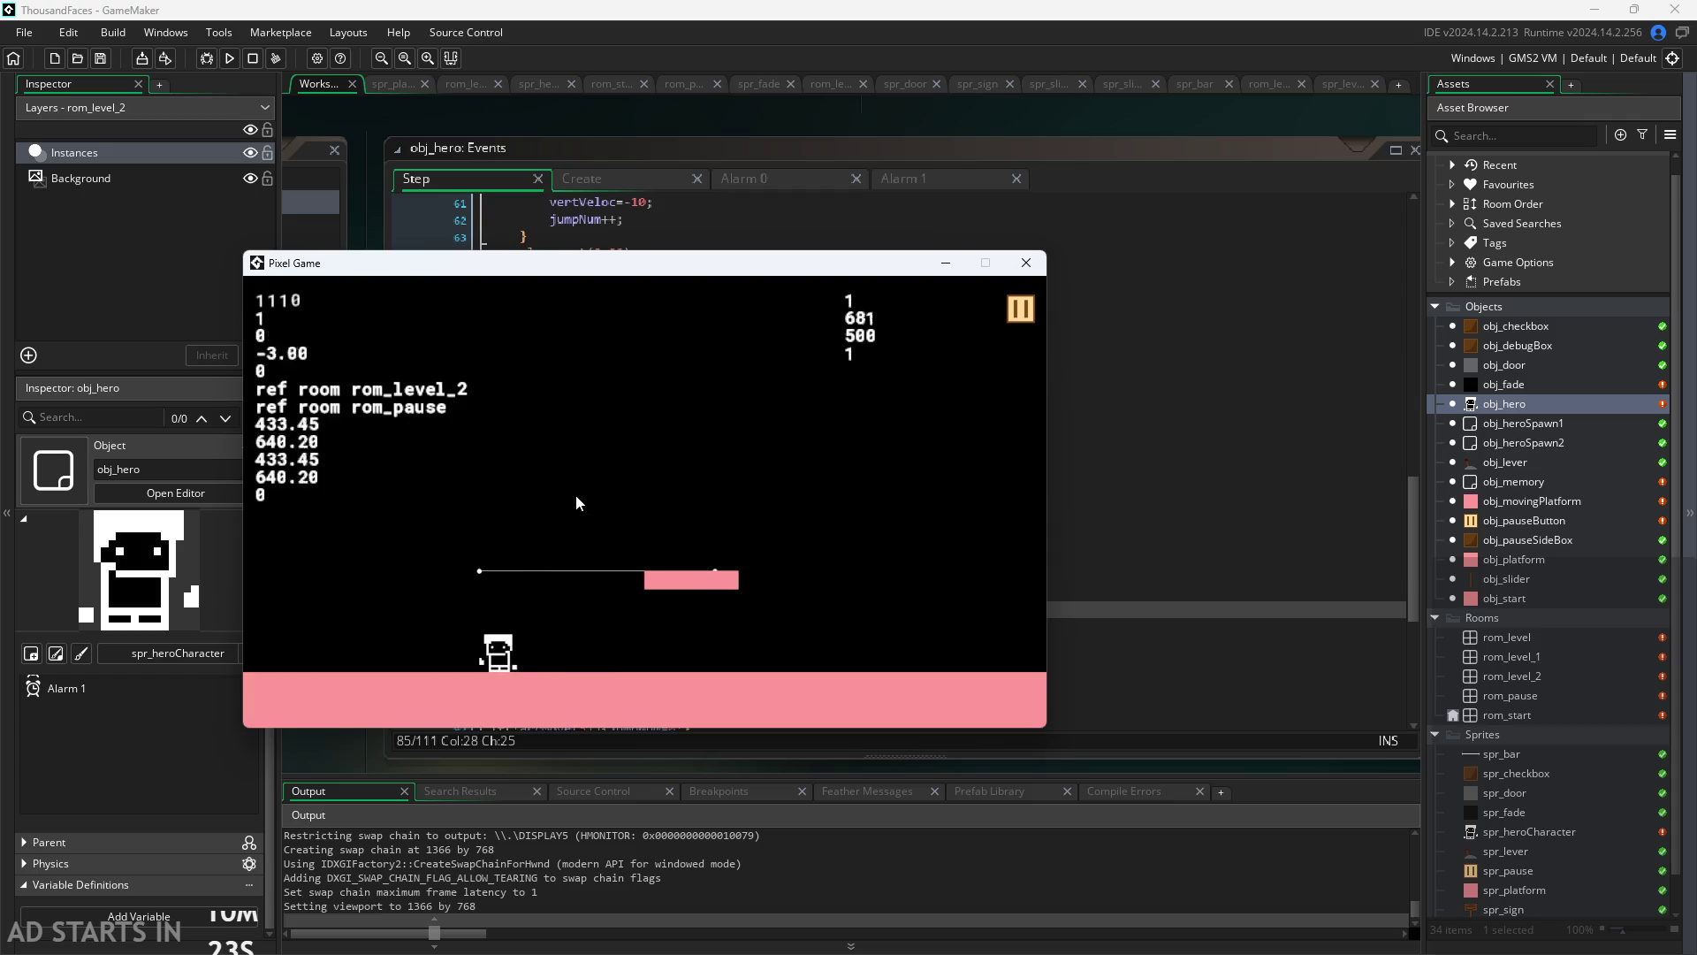
key(Up)
key(Right)
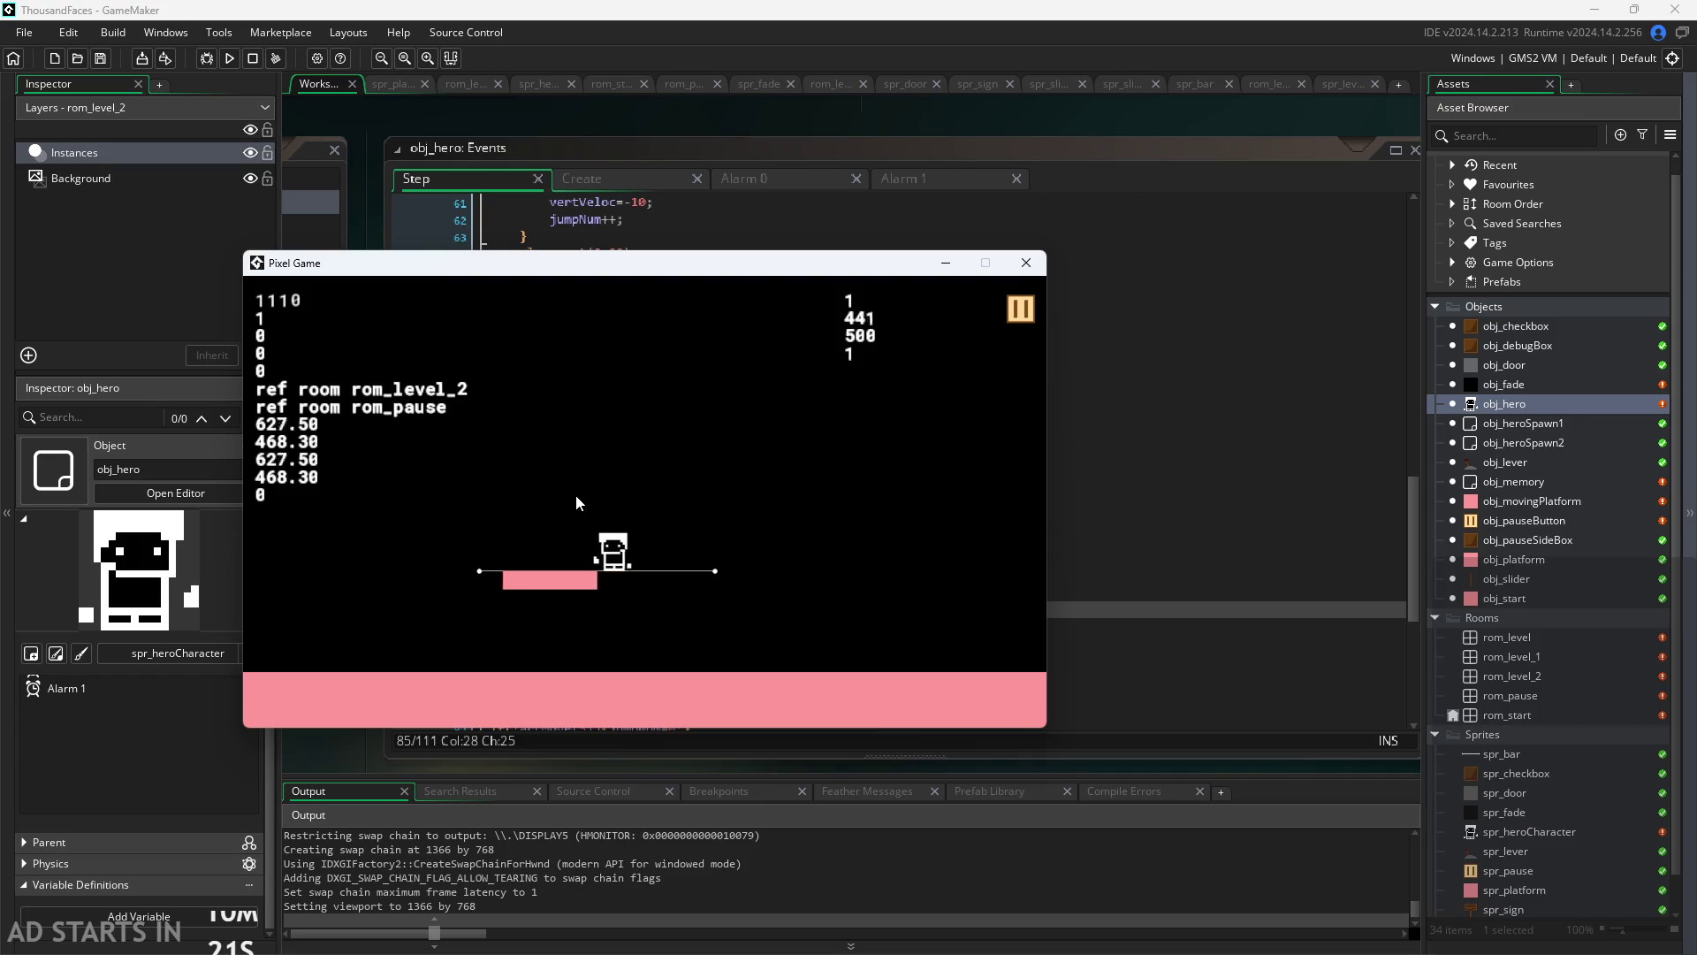
key(Right)
key(Up)
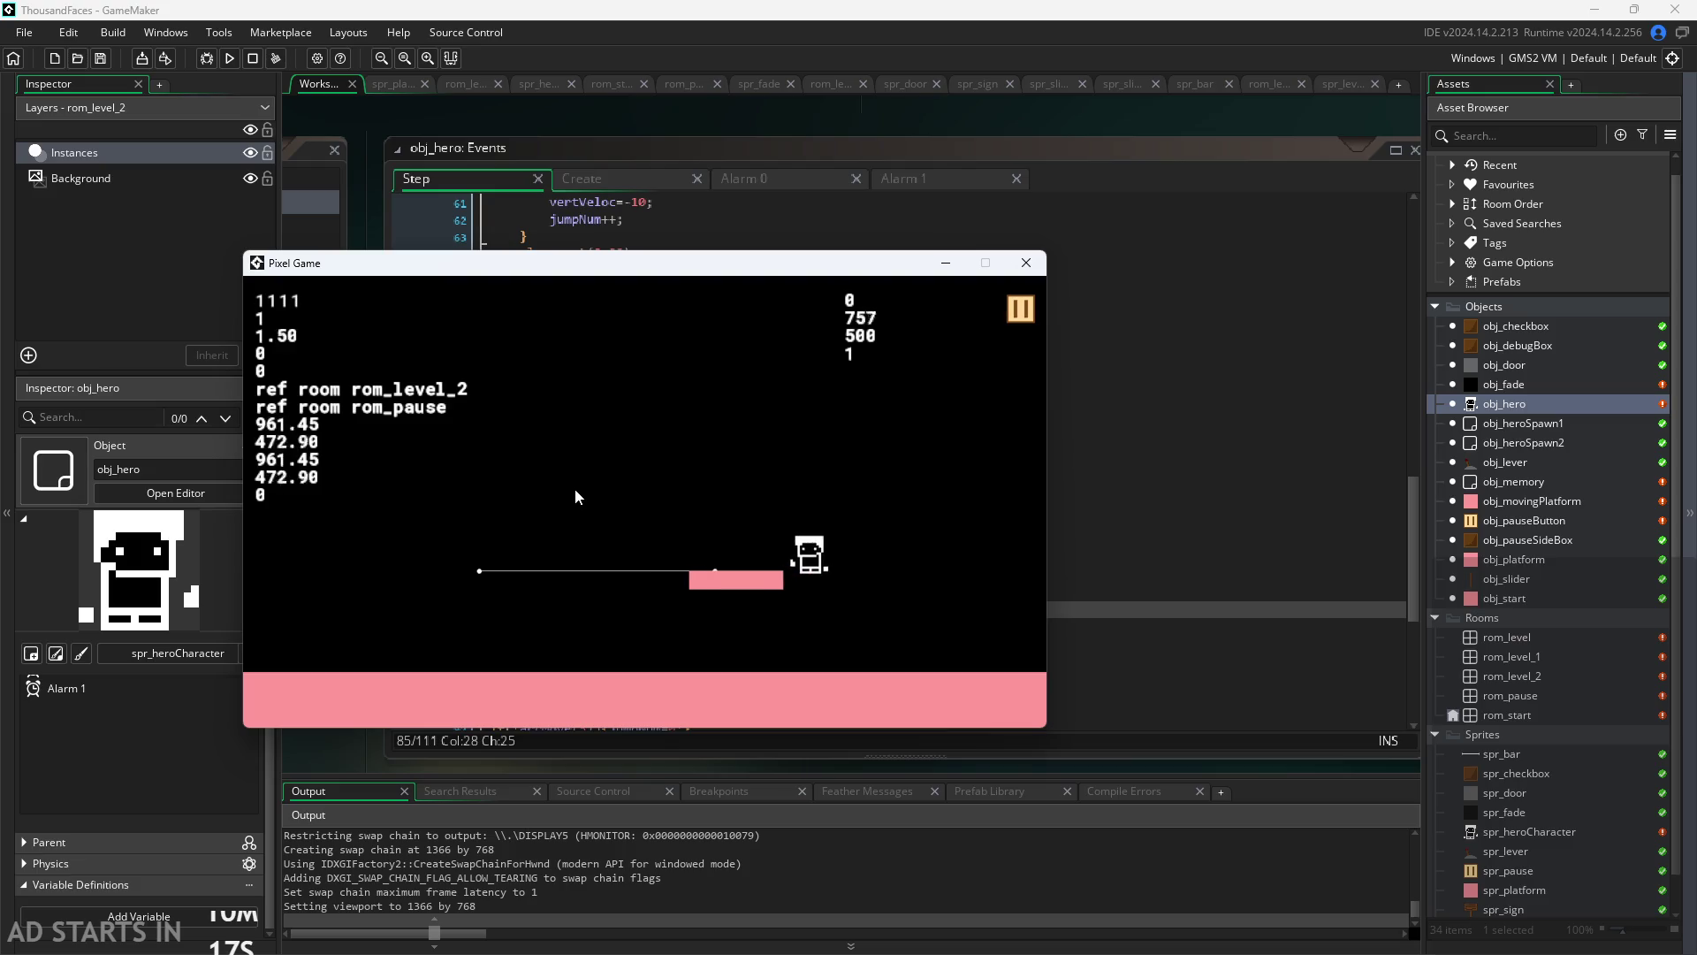
click(1025, 263)
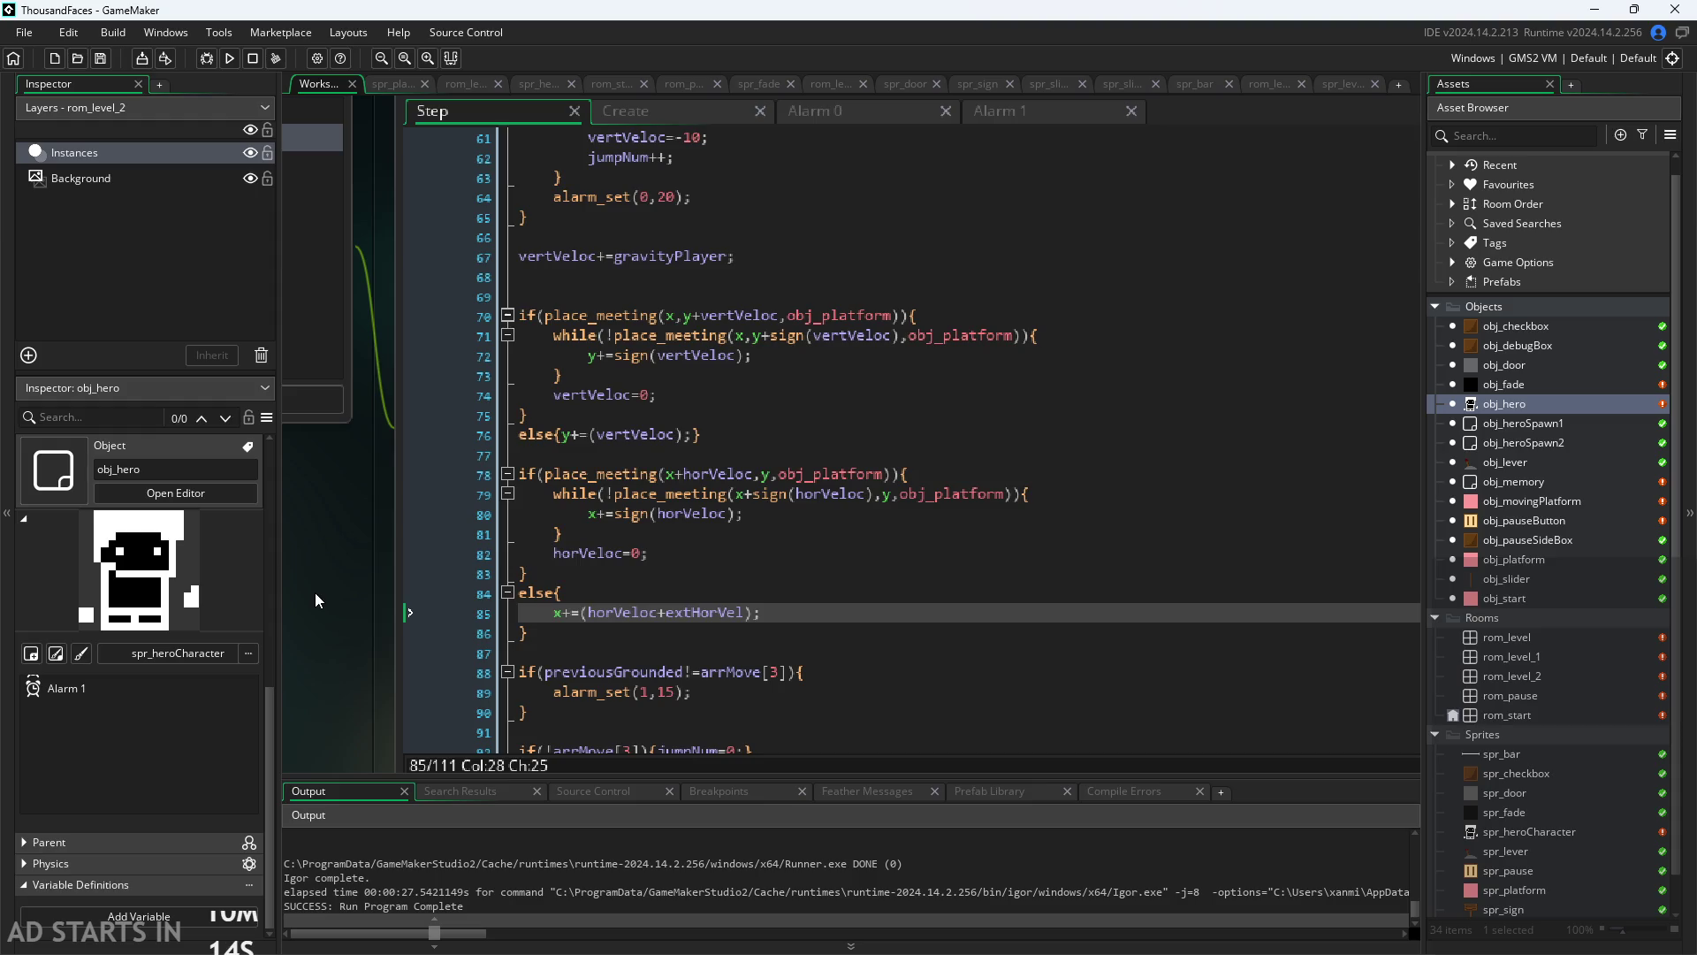
Step: Insert a blank line above extHorVel=plat.velocity; and indent the assignment one level
scroll(669, 591, up, 4)
scroll(669, 590, up, 15)
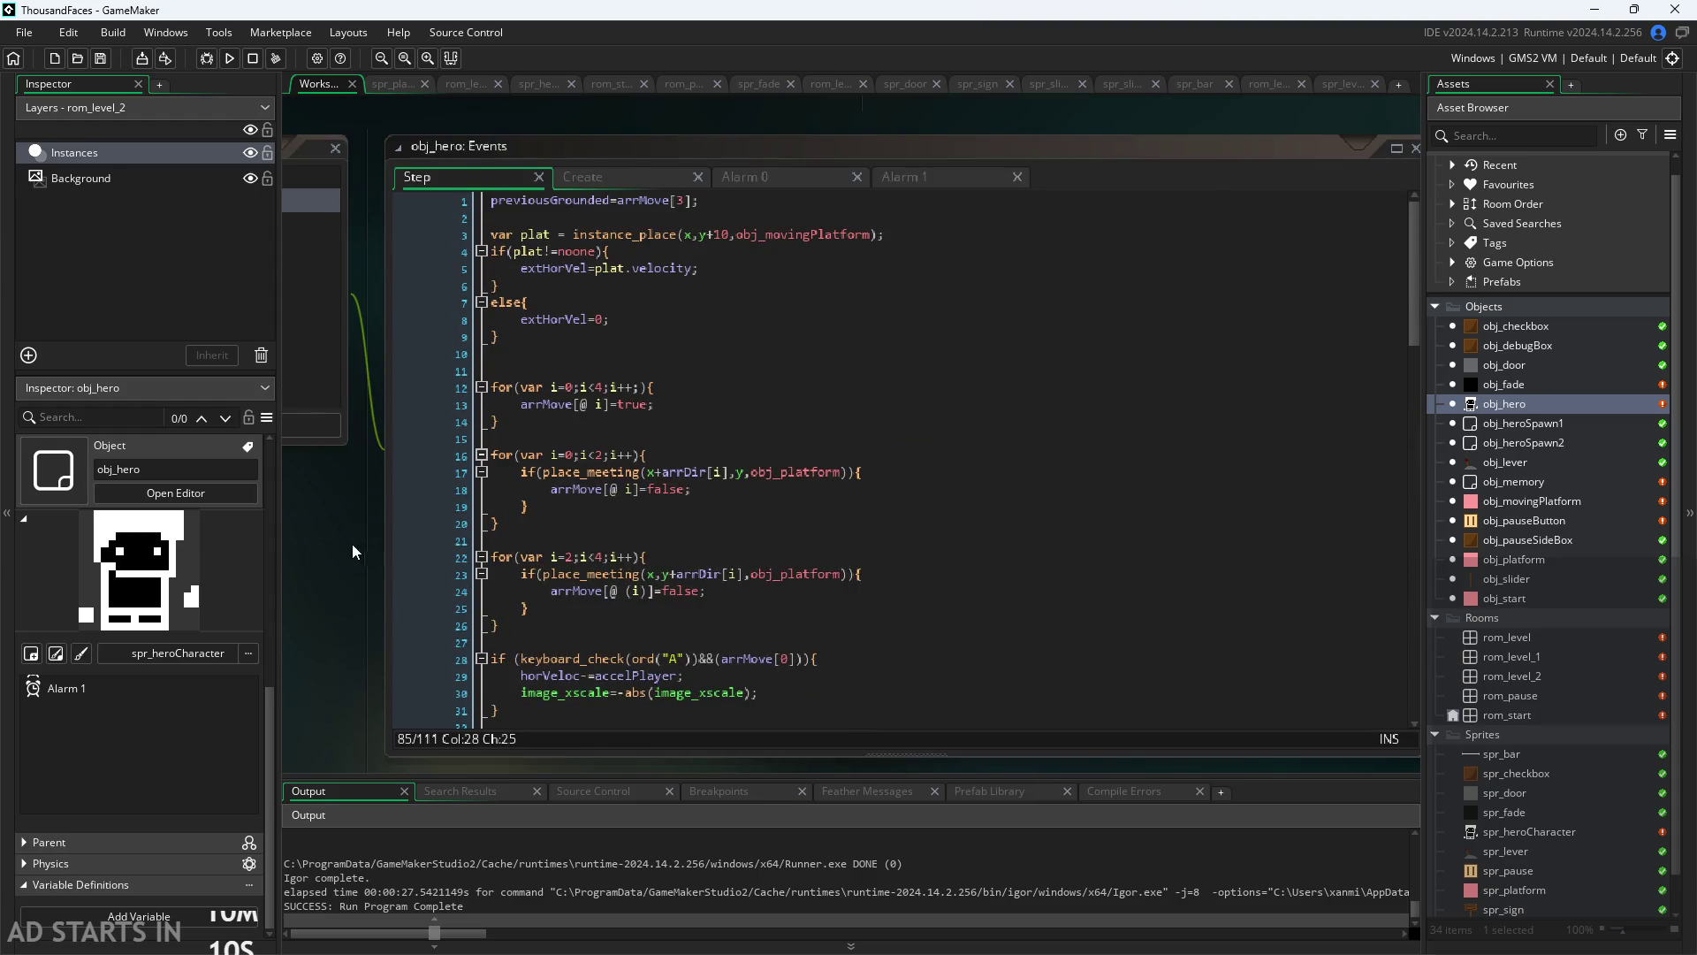
ctrl+scroll(325, 650, up, 3)
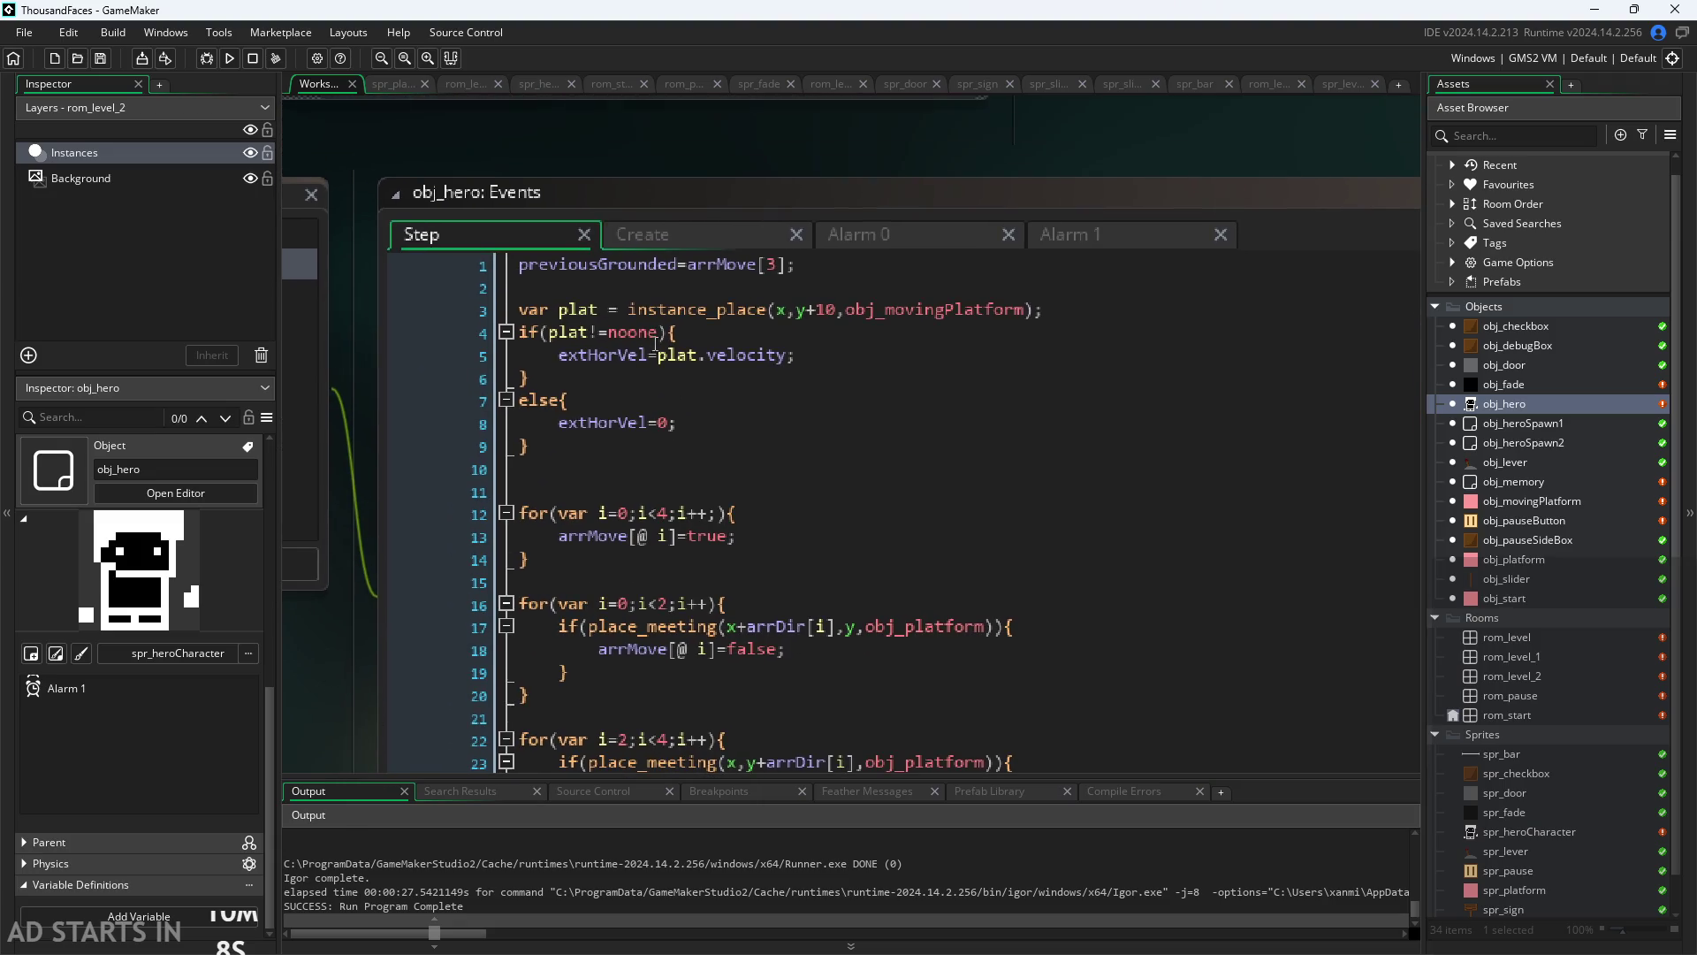
click(709, 339)
key(Return)
key(Down)
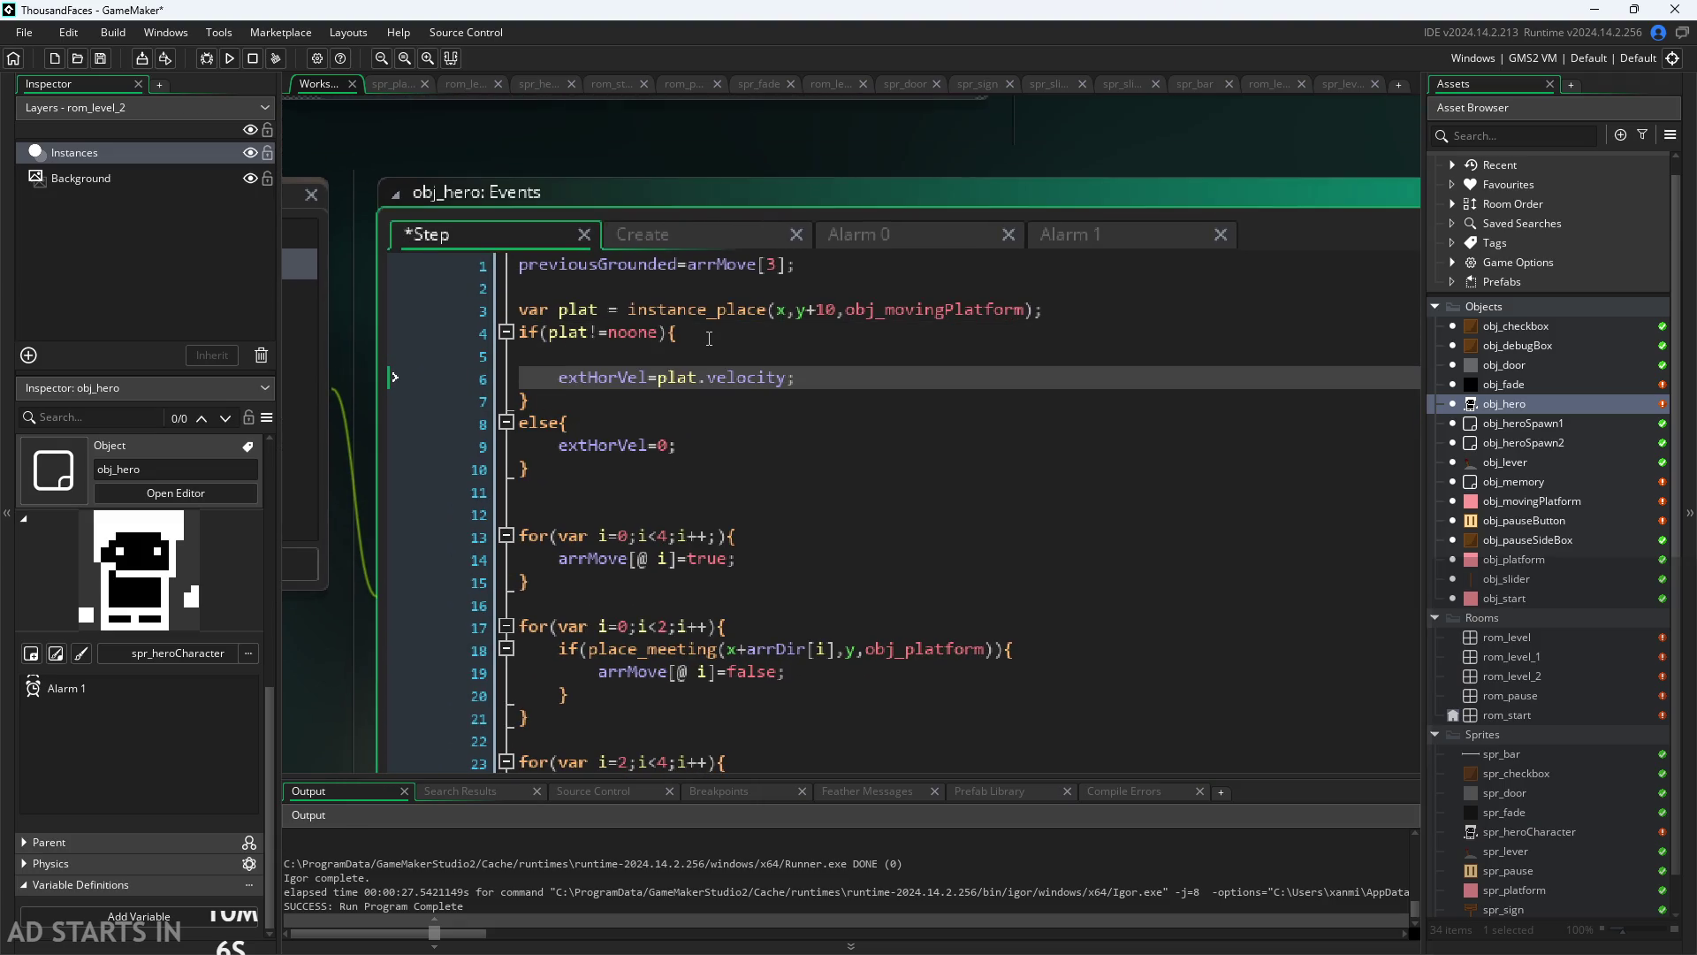
key(Tab)
key(Up)
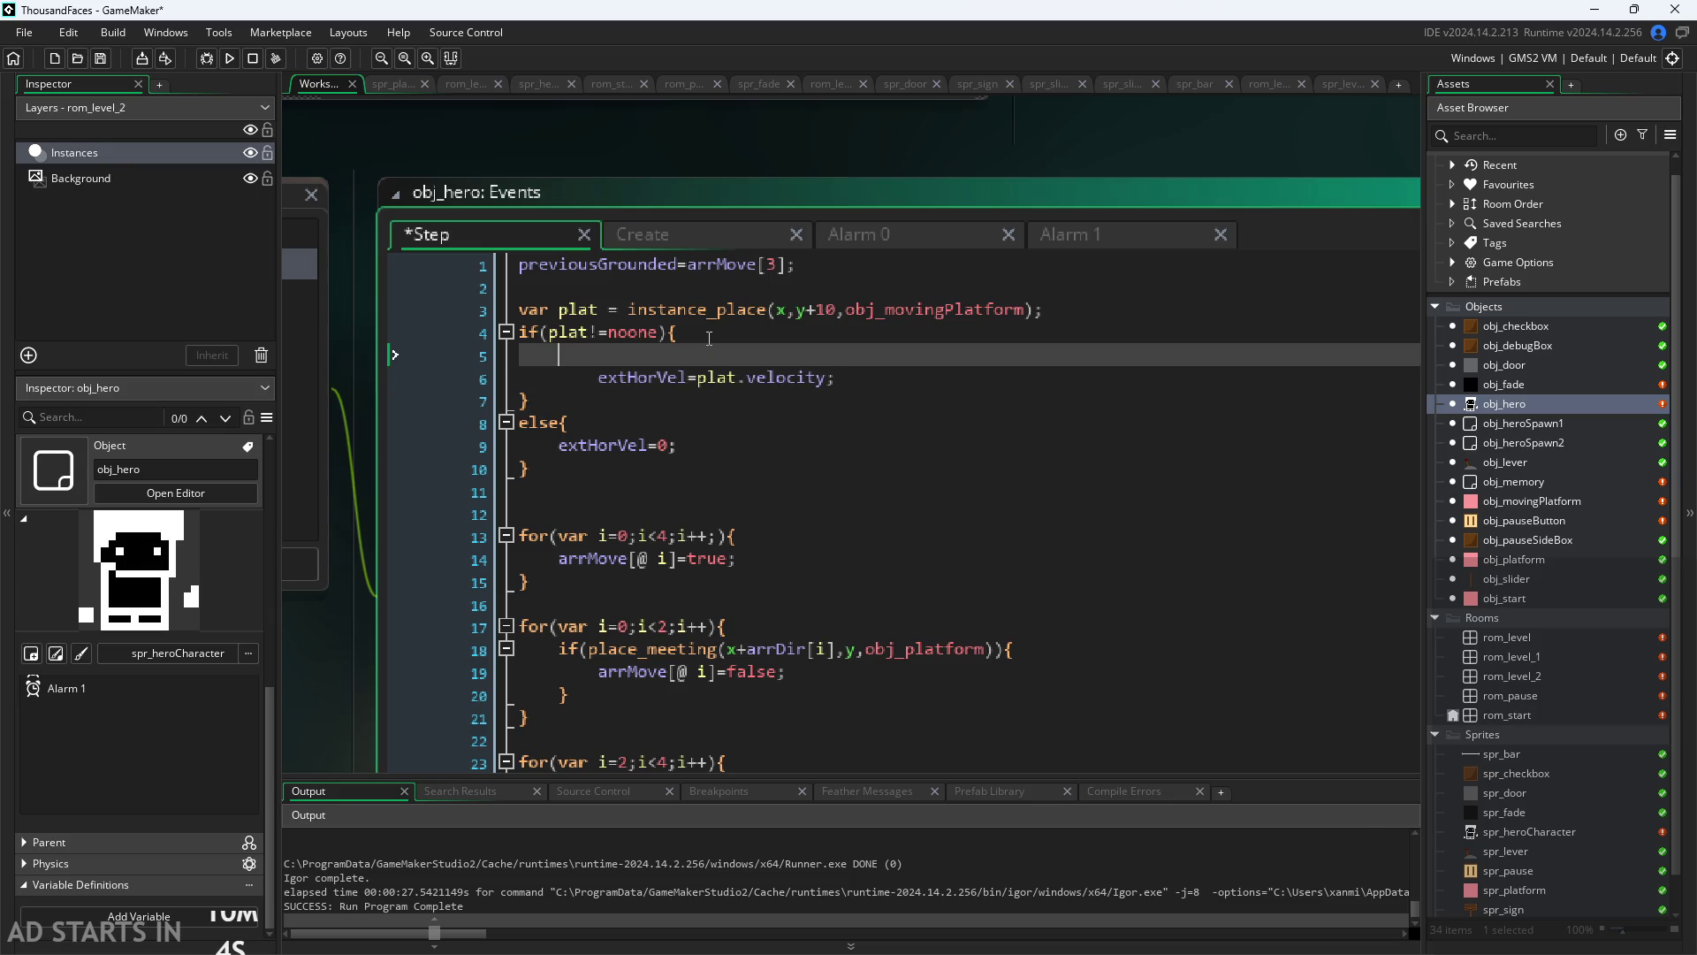
Step: Write if(plat.toFro) on the new line and open obj_movingPlatform
text(la)
key(BackSpace)
key(BackSpace)
key(BackSpace)
text(pla)
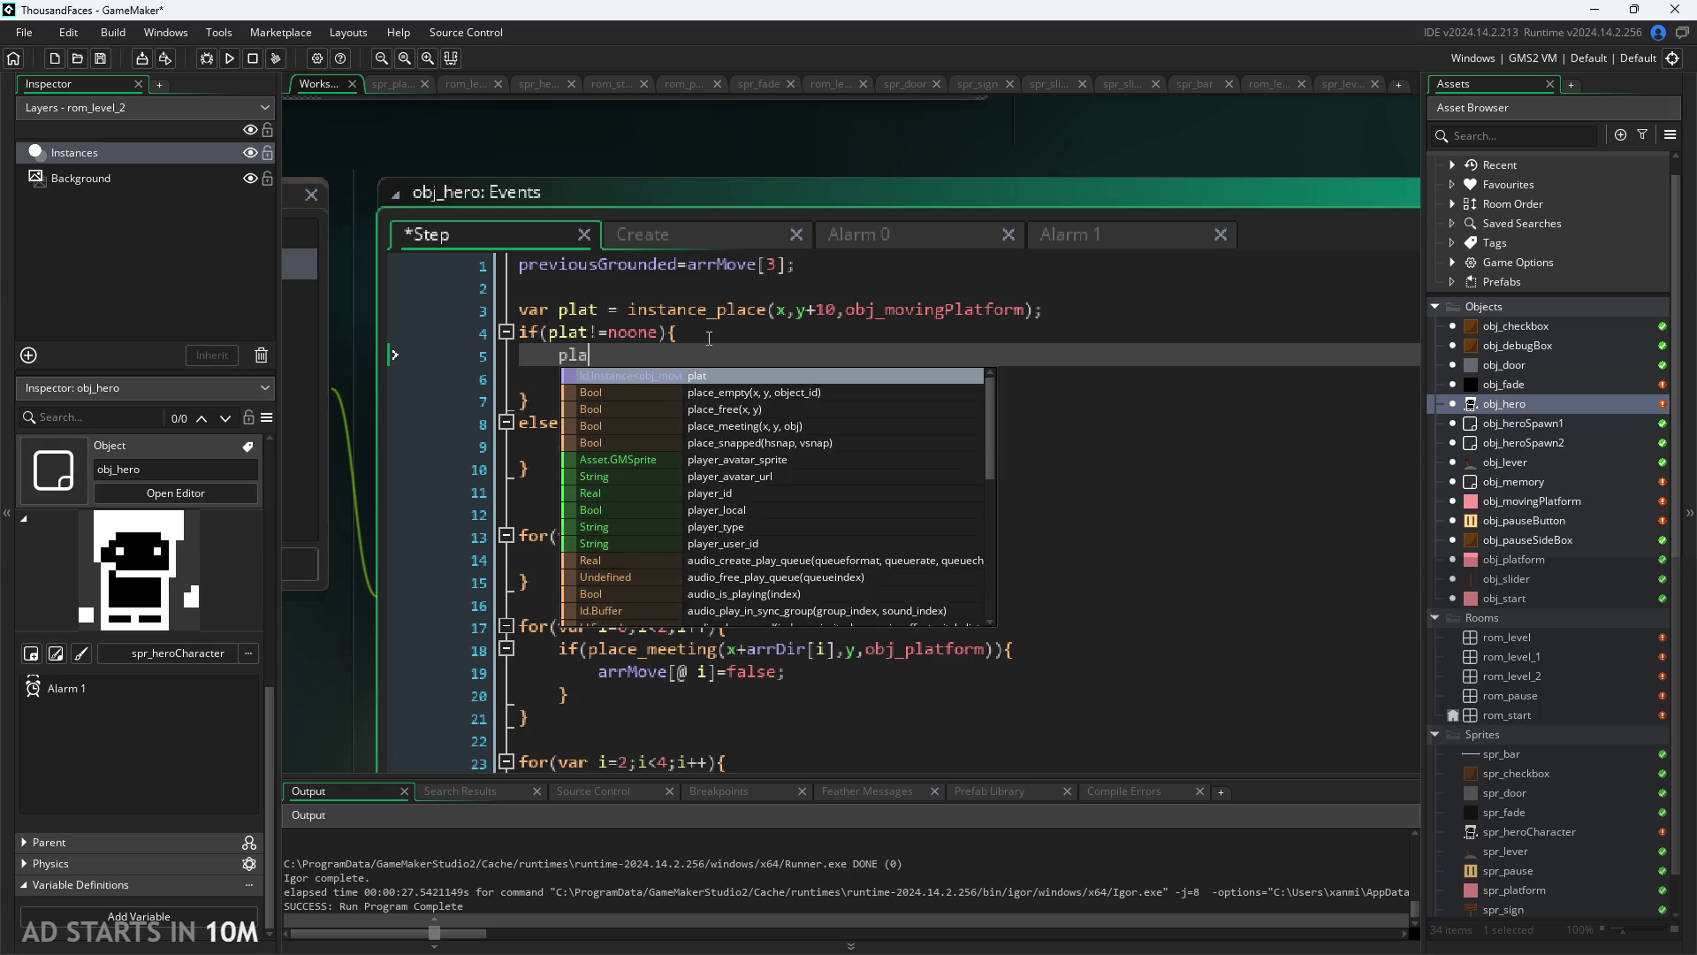
key(BackSpace)
key(BackSpace)
key(BackSpace)
text(if)
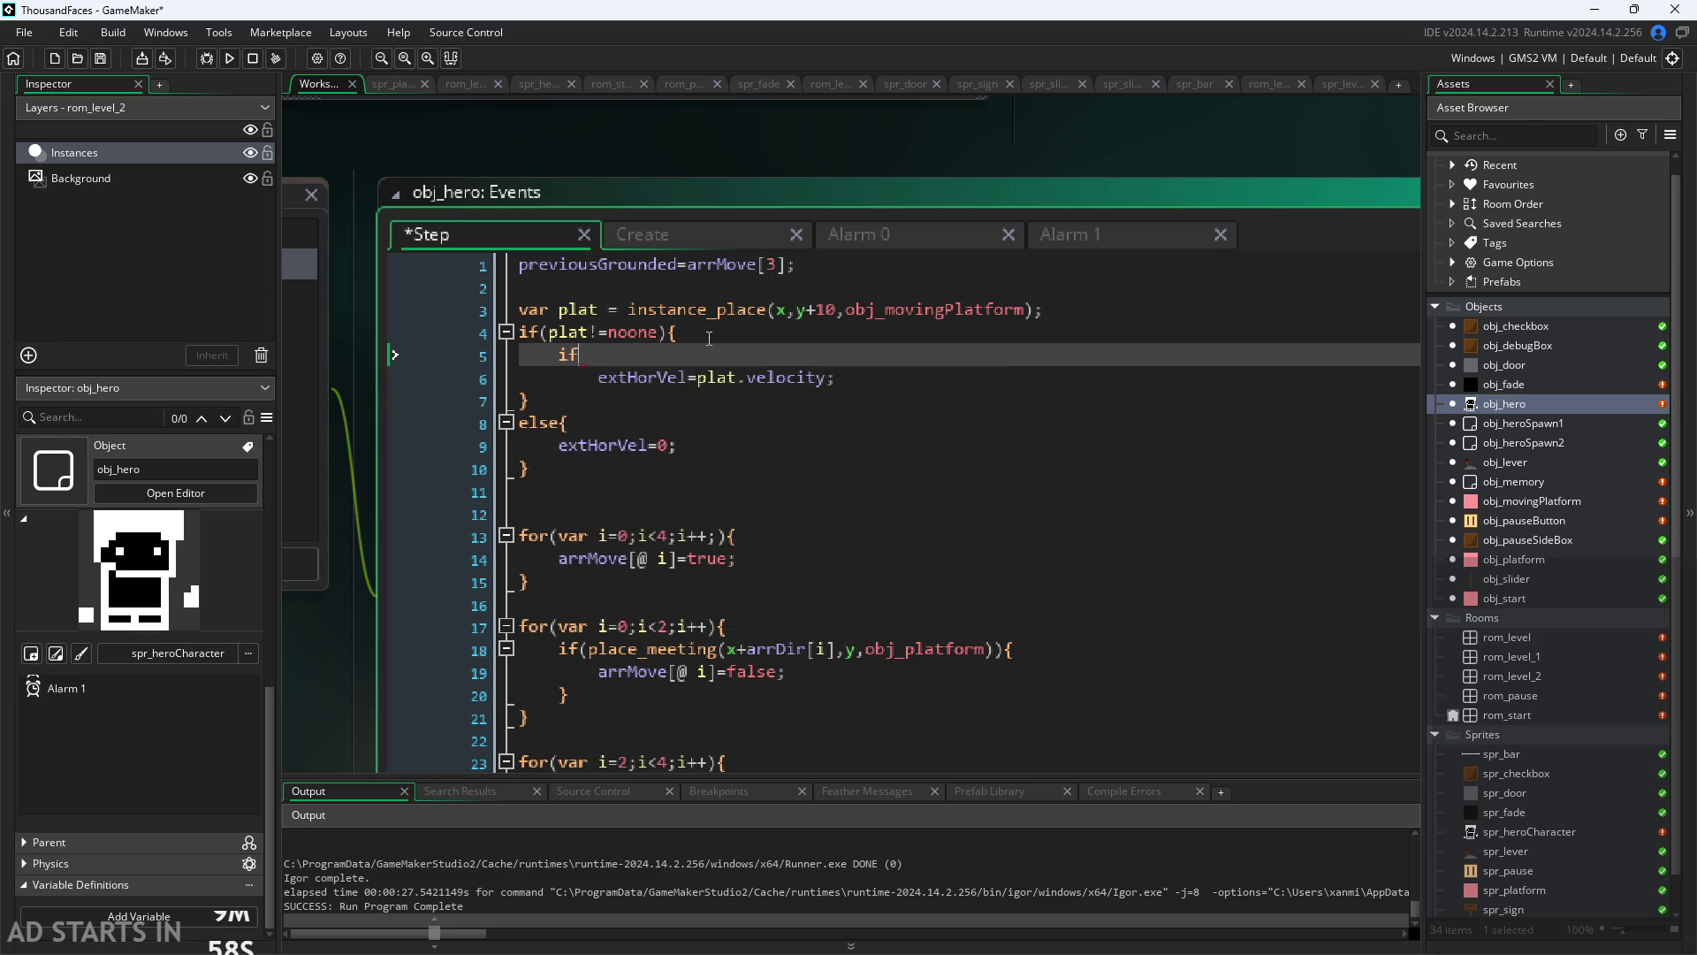
text()(plat.to)
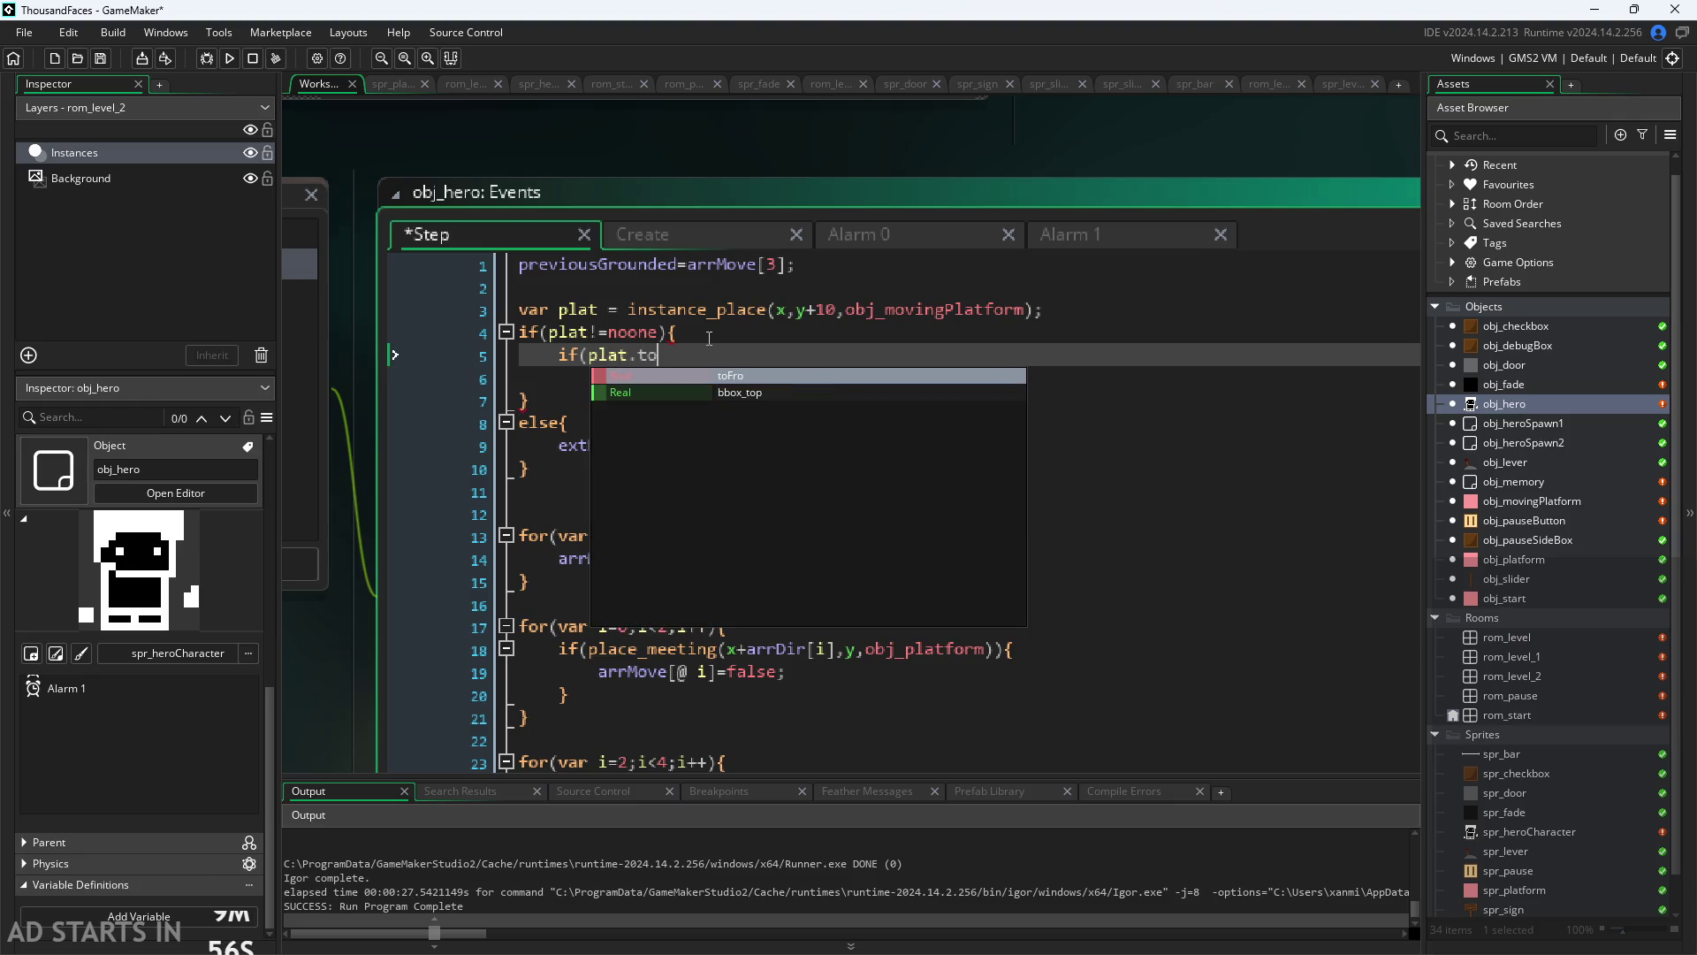
key(Return)
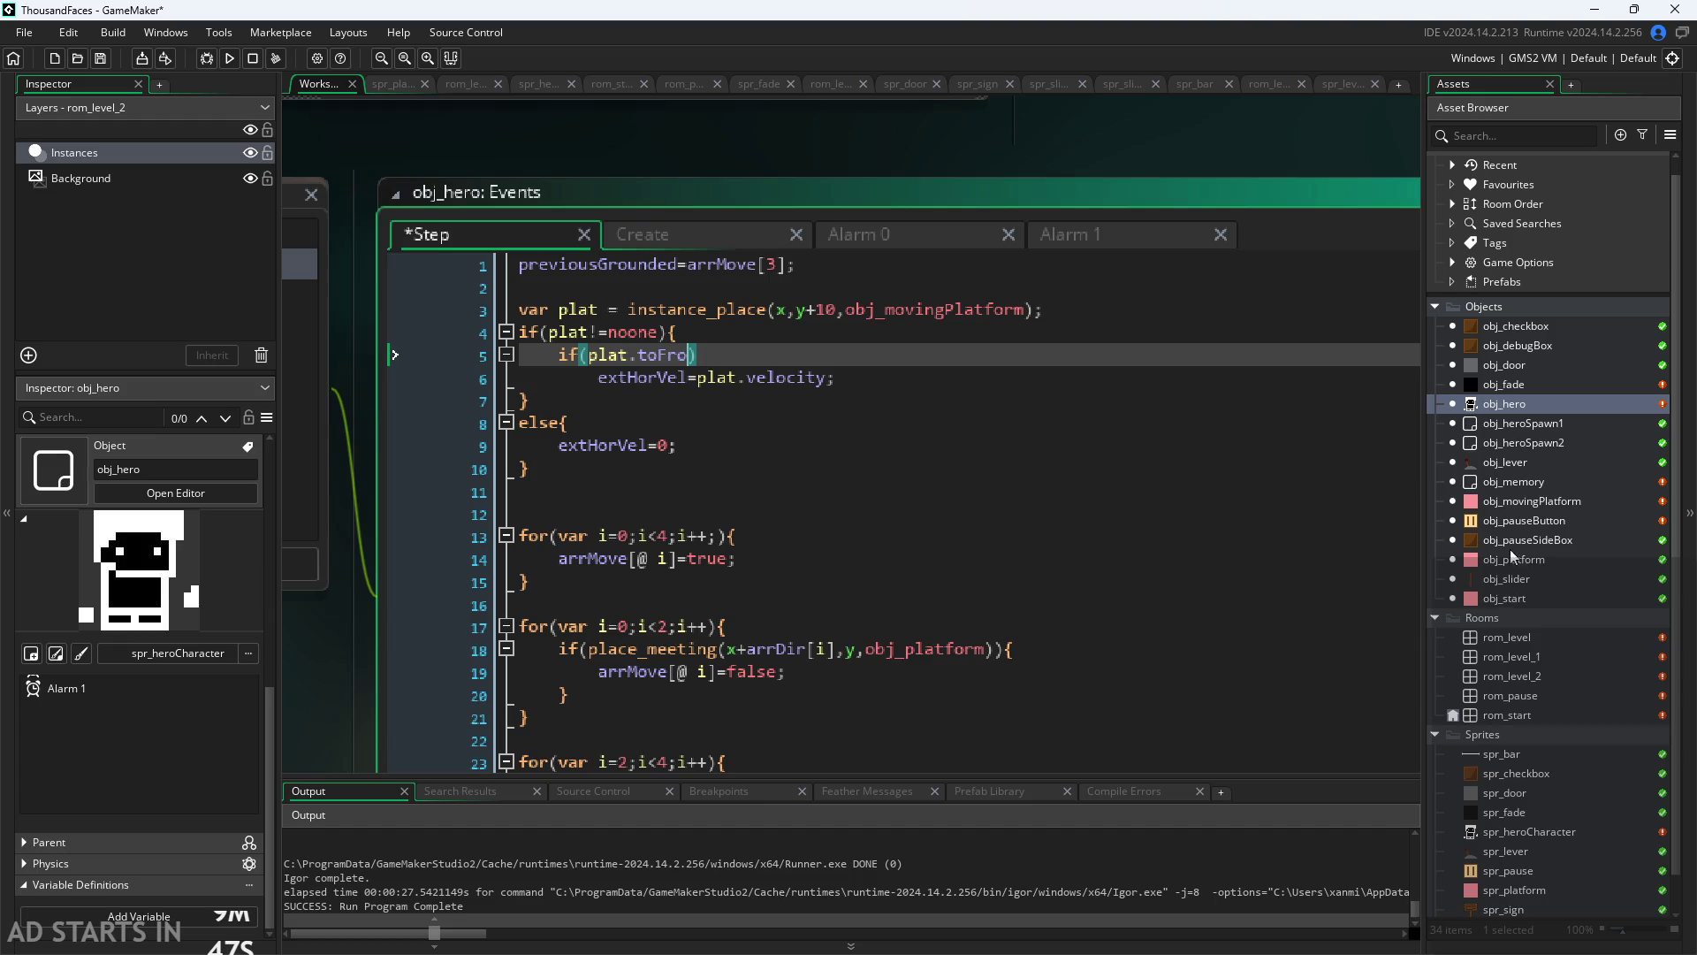
double_click(1532, 500)
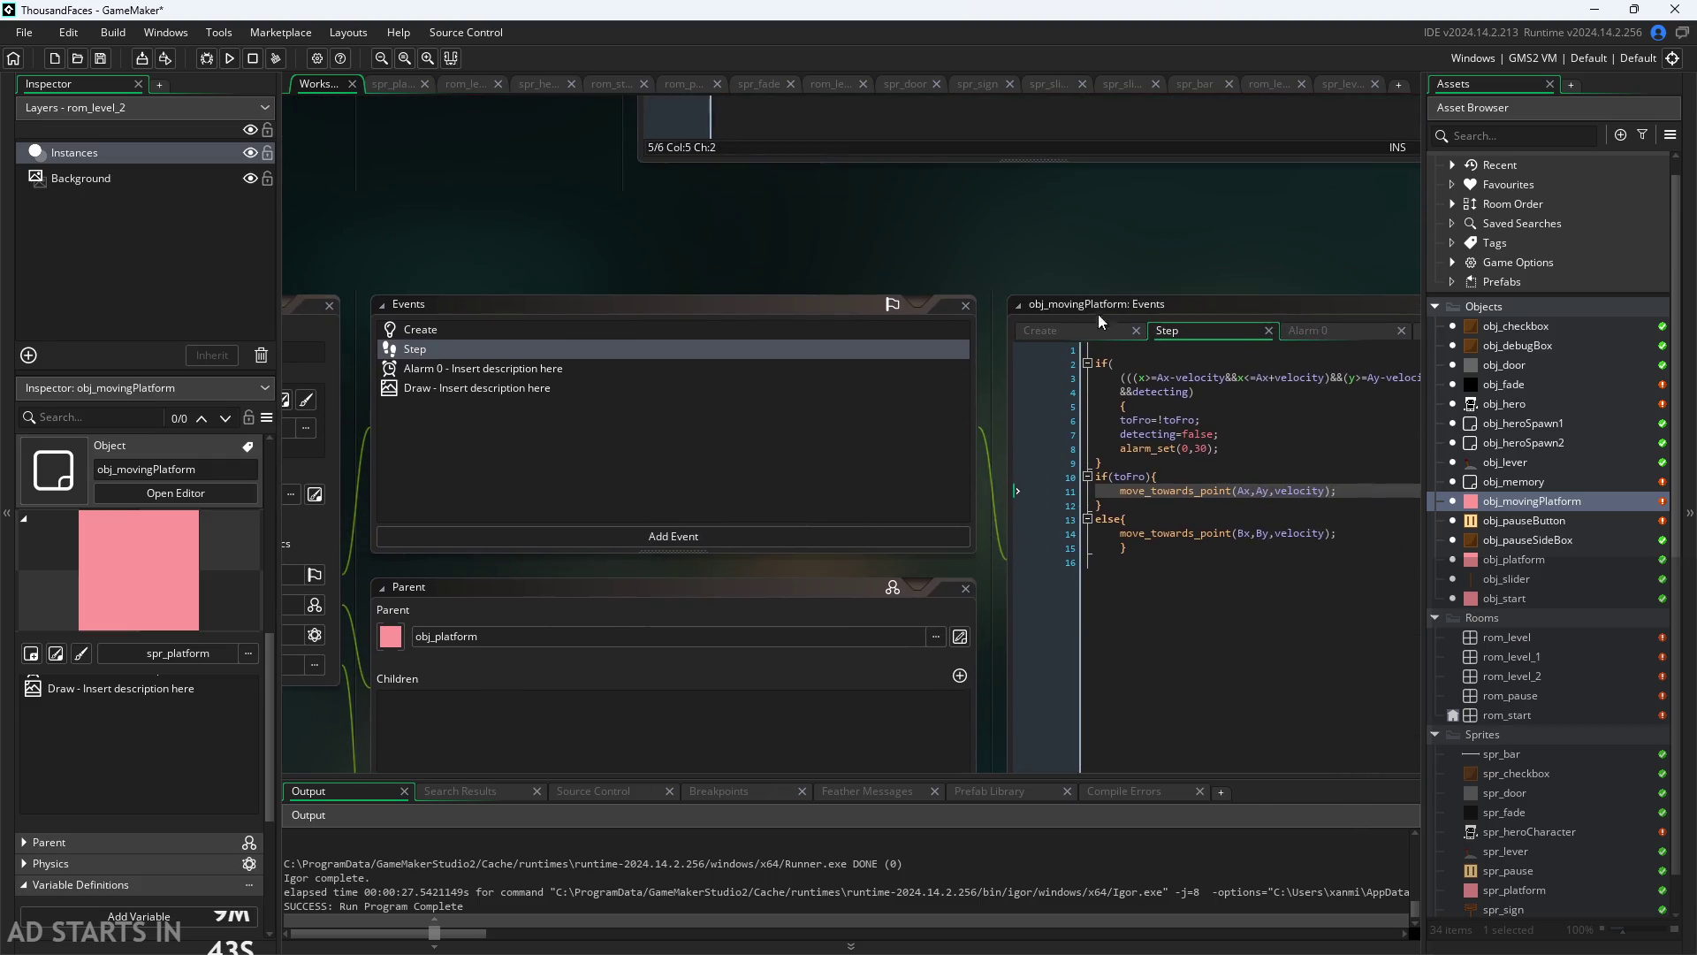
Step: Review obj_movingPlatform's Create and Step code, ending back in Create
click(1090, 331)
click(963, 256)
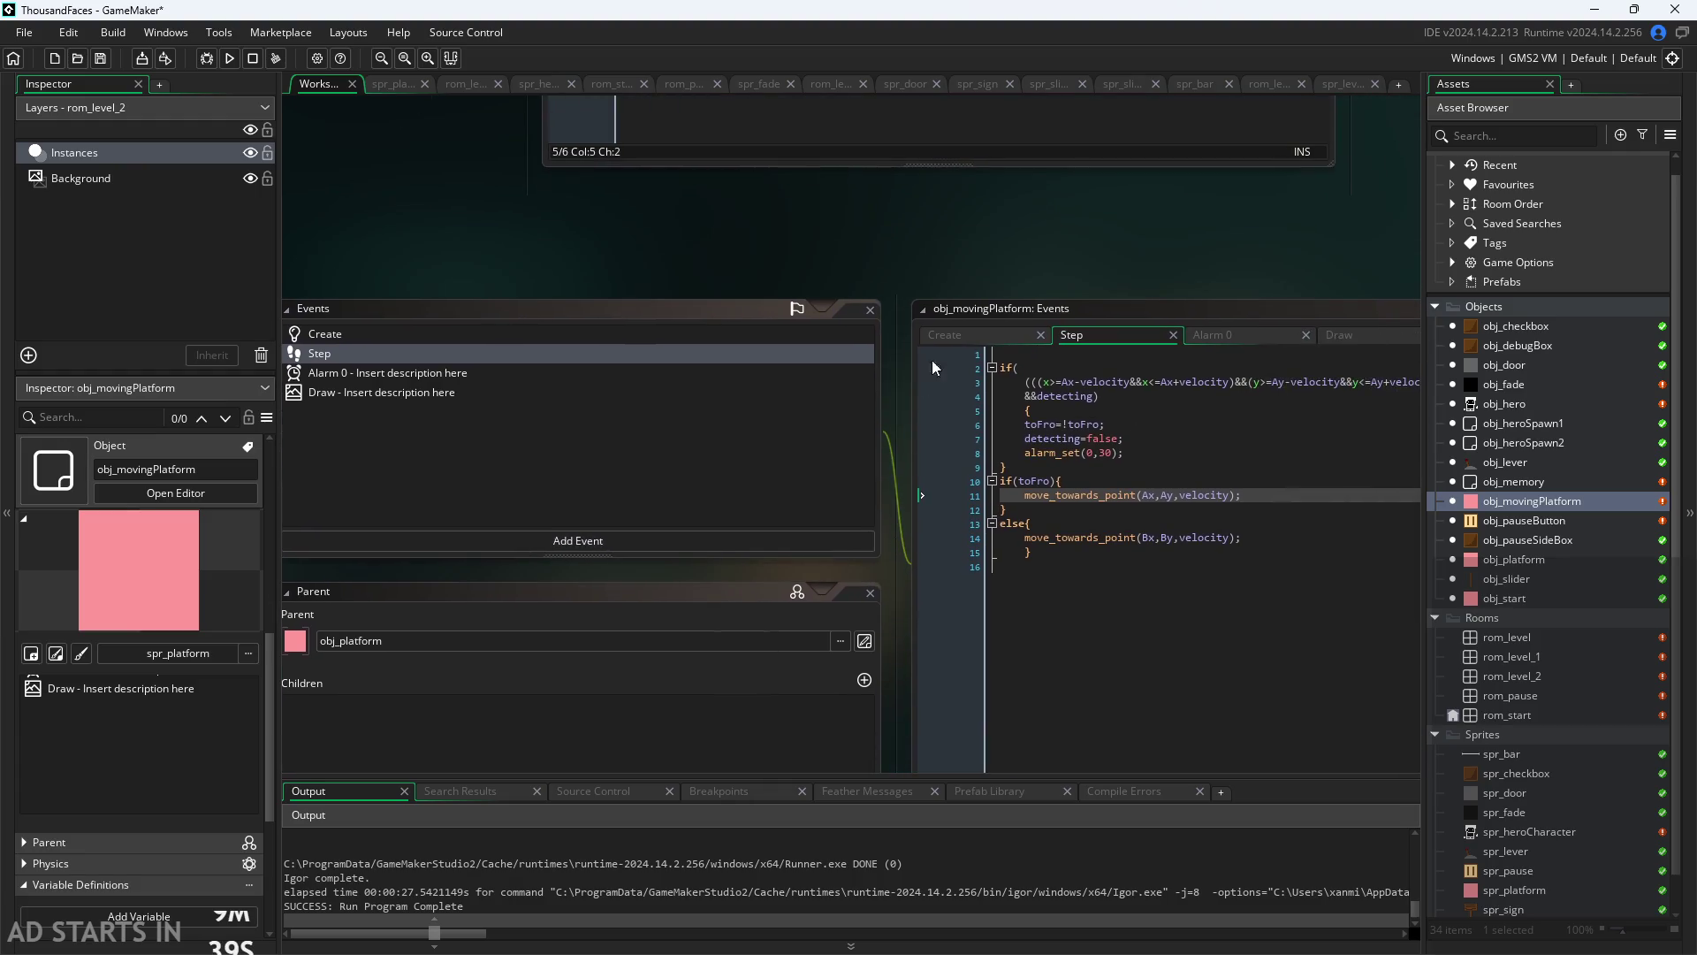
click(955, 334)
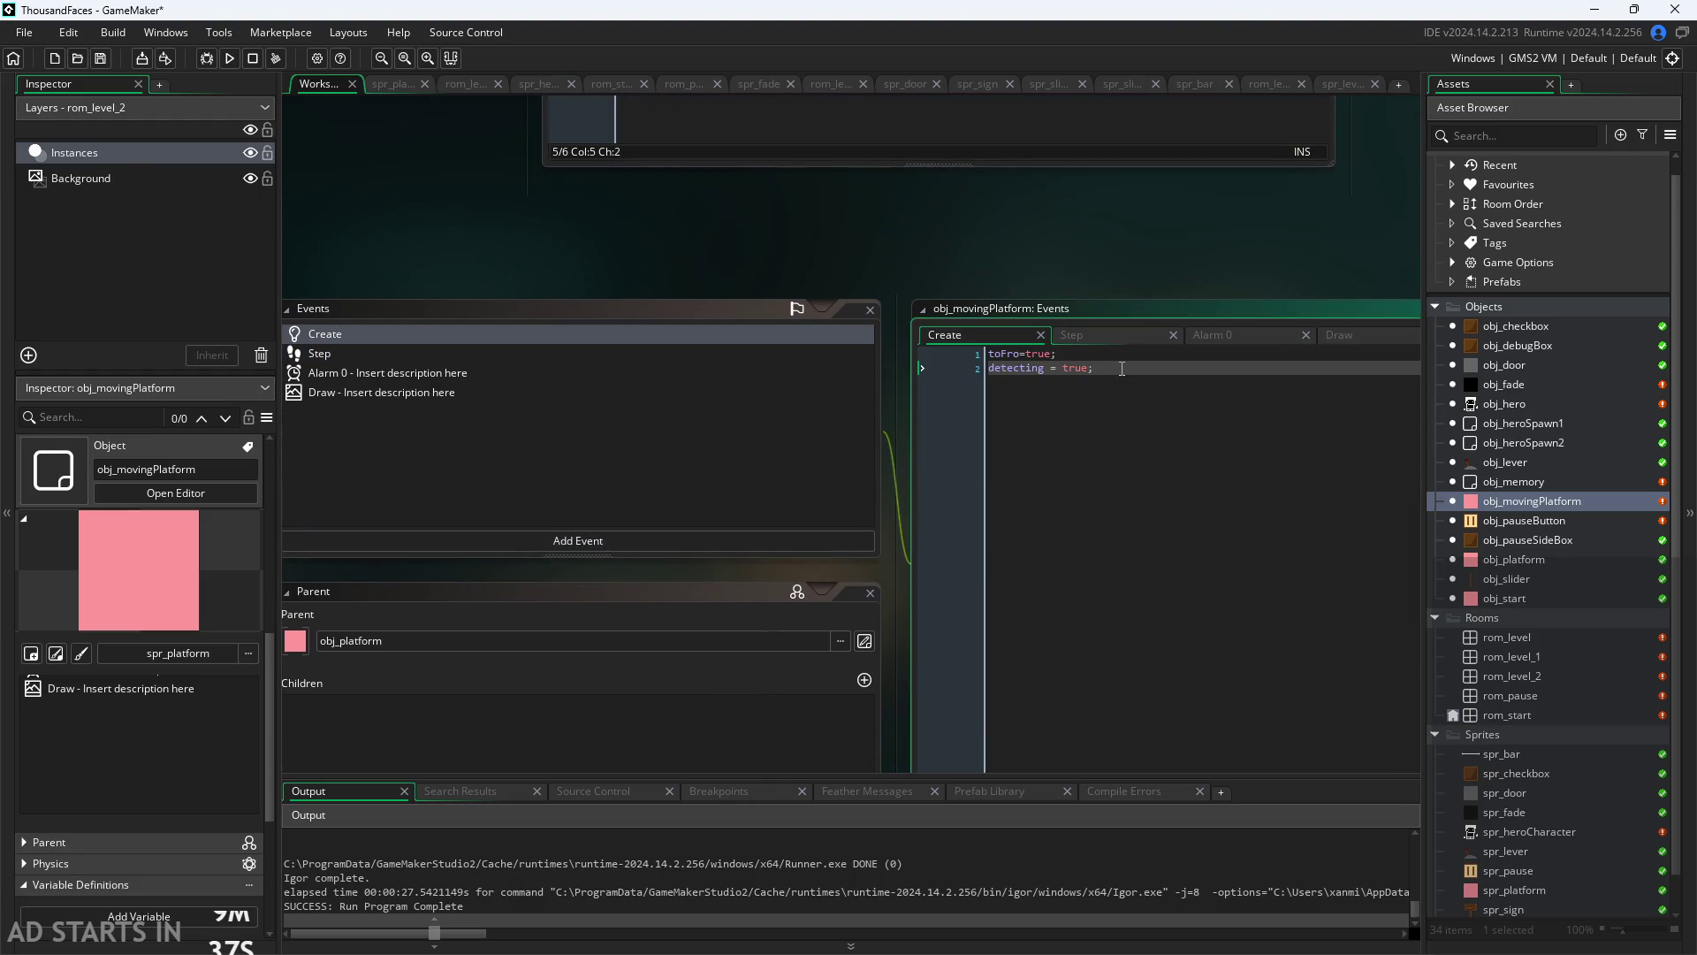
Step: Add a third Create line declaring trueVeloc=0 below detecting = true
key(Return)
text(veloc)
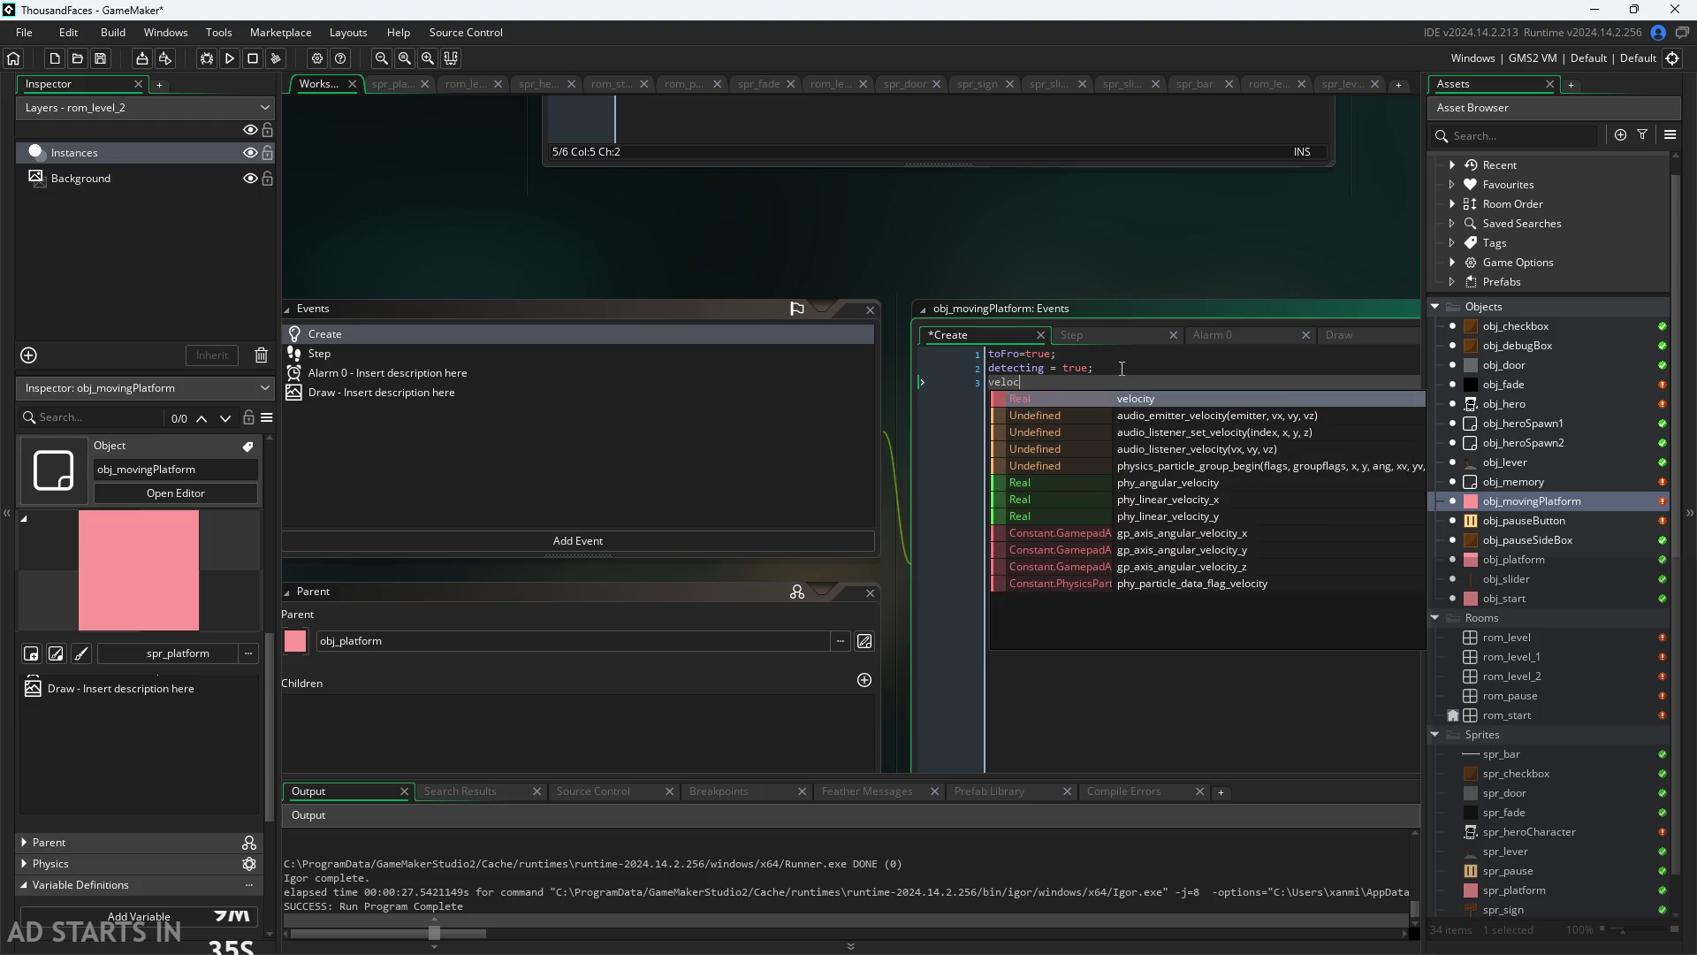
key(BackSpace)
key(BackSpace)
key(BackSpace)
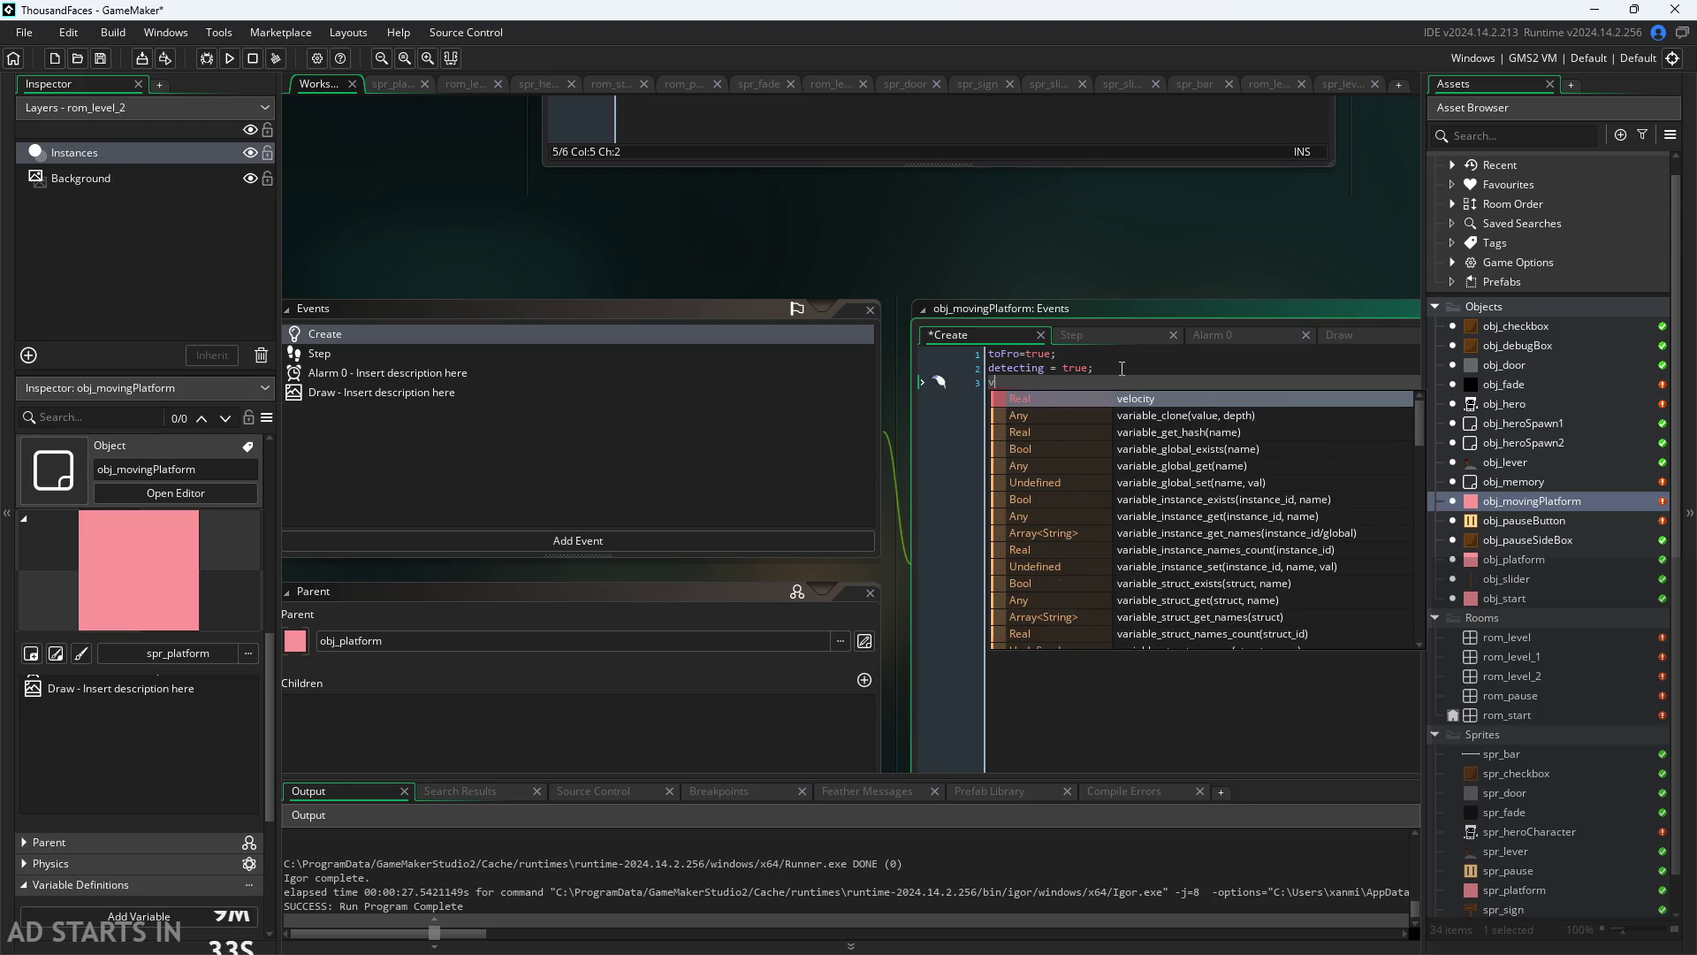
text(true)
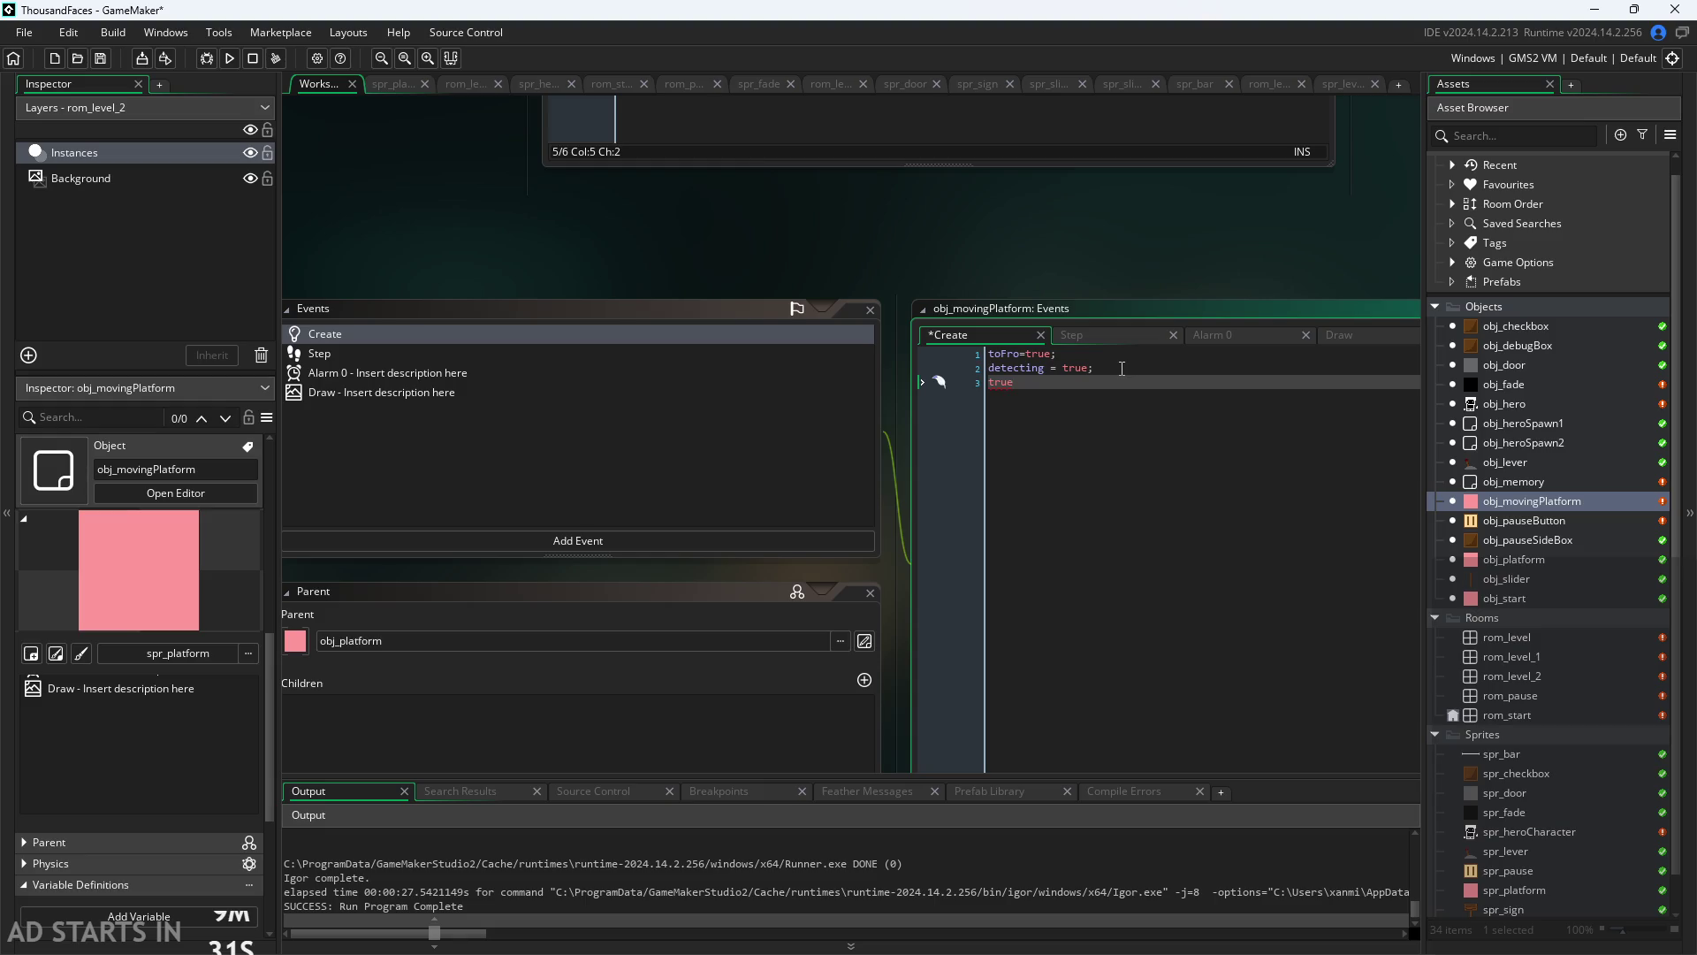
text(Veloc)
text(=0;)
mouse_move(1121, 331)
mouse_down()
mouse_move(941, 141)
mouse_move(858, 84)
mouse_move(856, 233)
mouse_up()
scroll(849, 252, up, 1)
click(834, 398)
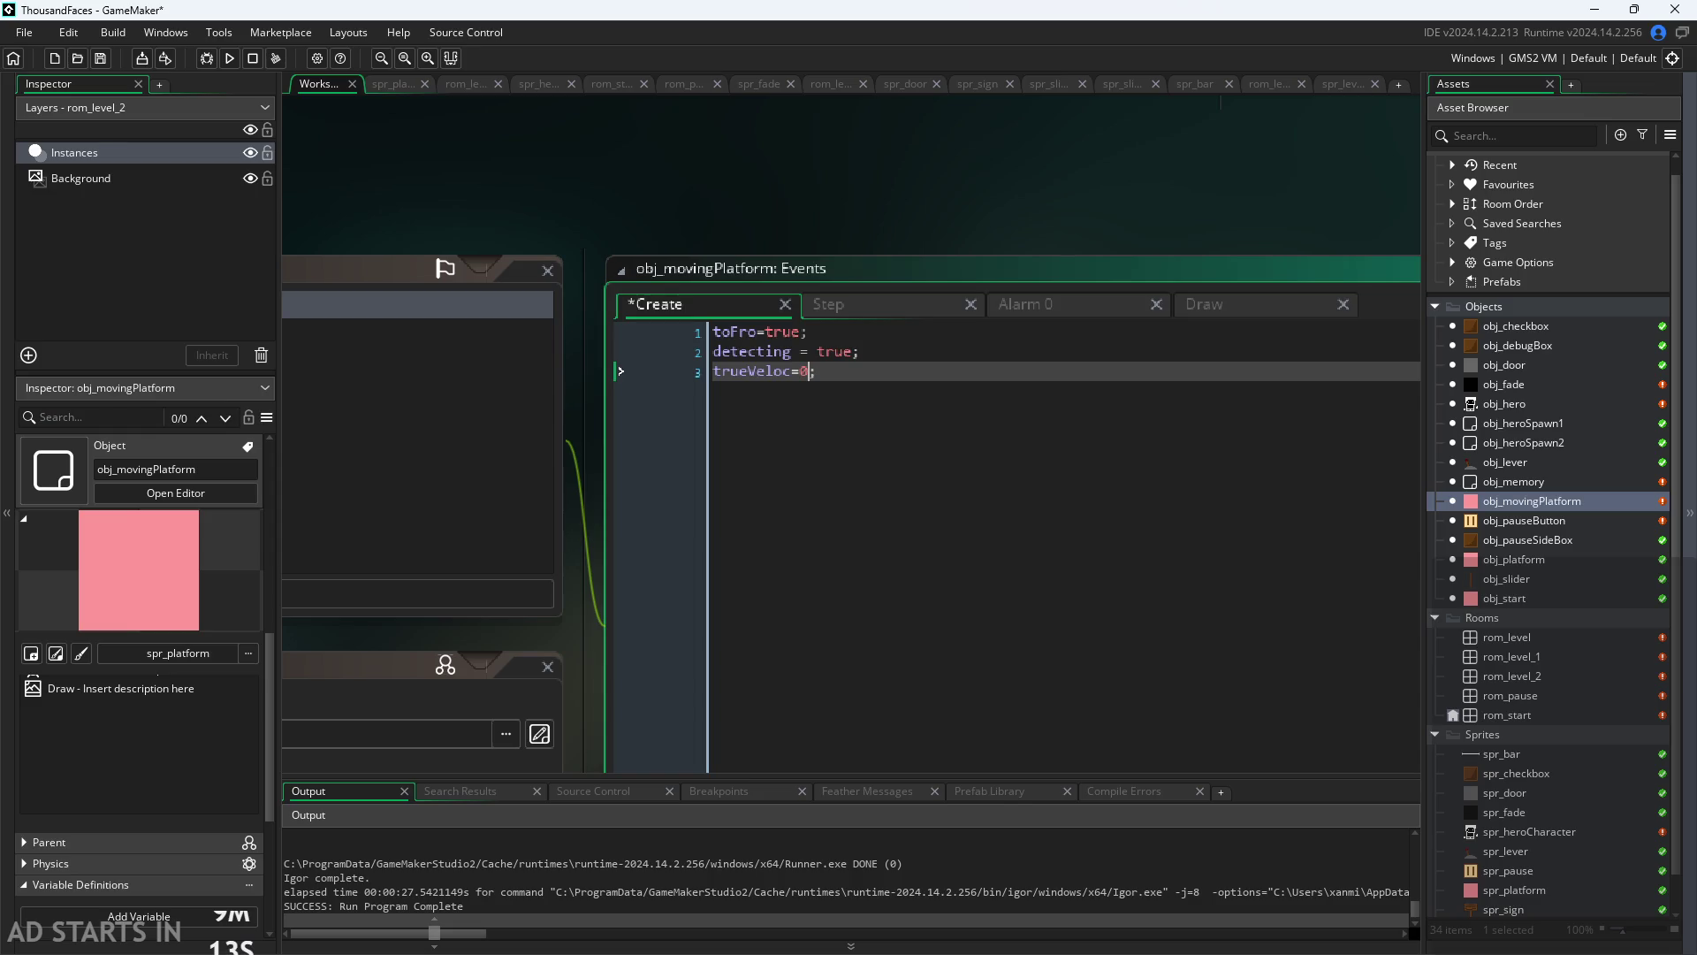
Step: Switch to Paint's planning notes and pencil 'Te' above the small box
key(alt+Tab)
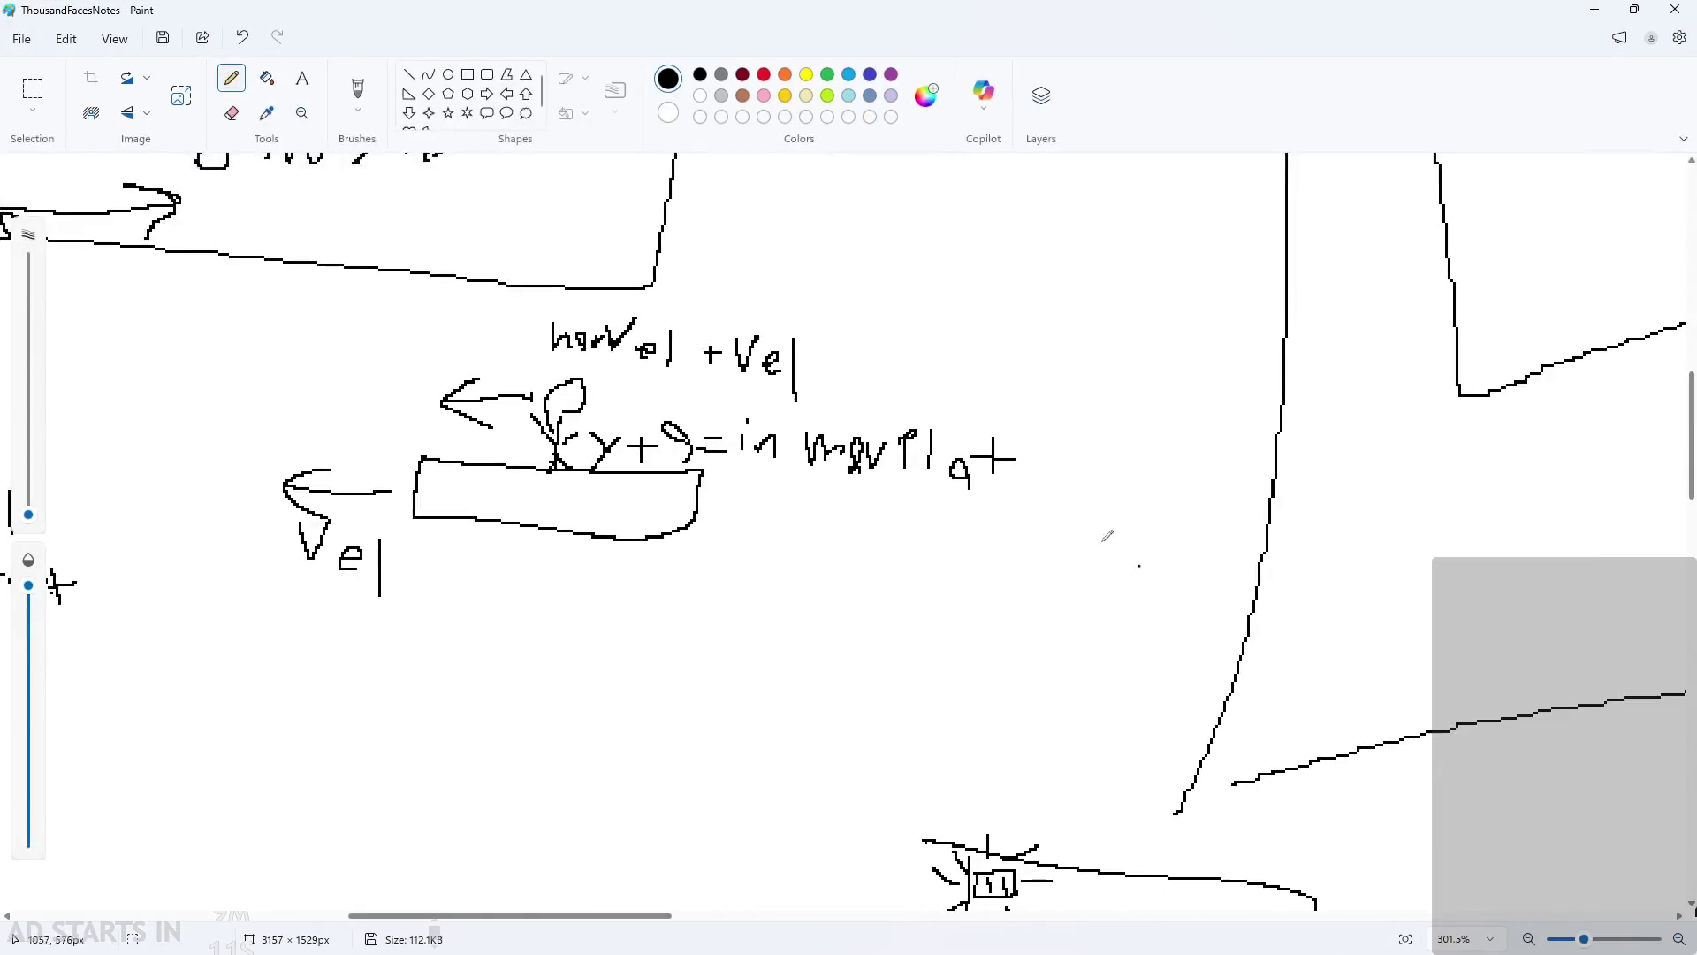
scroll(222, 639, up, 1)
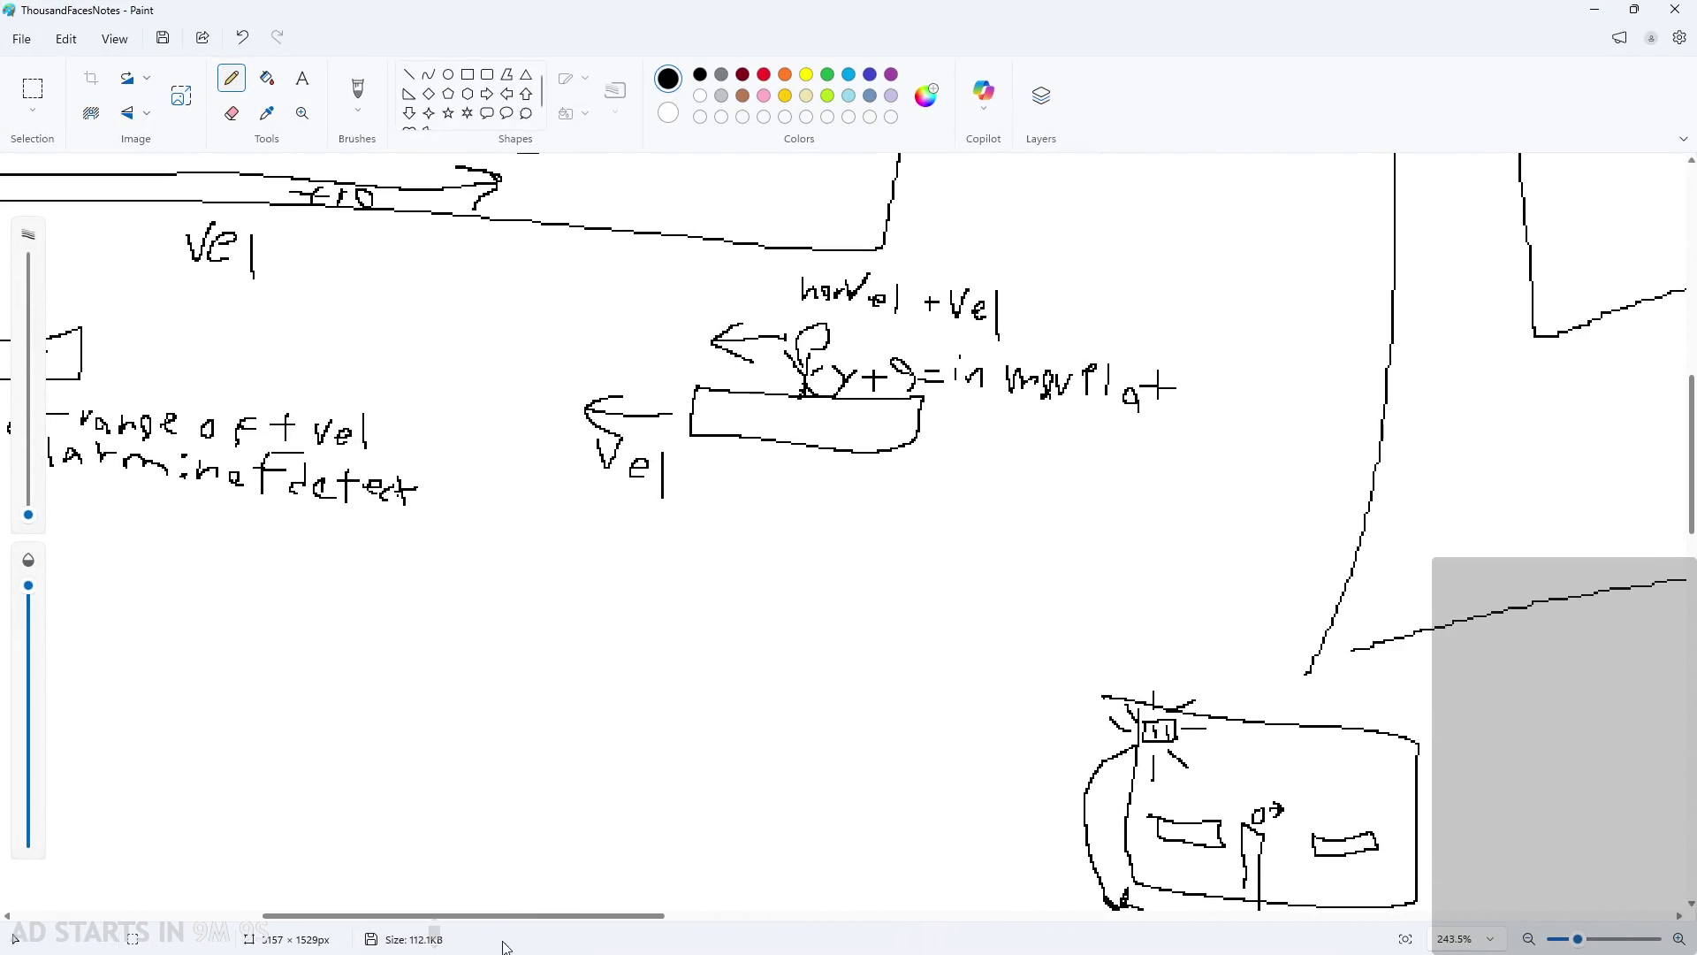
drag(519, 916, 257, 886)
scroll(663, 473, up, 2)
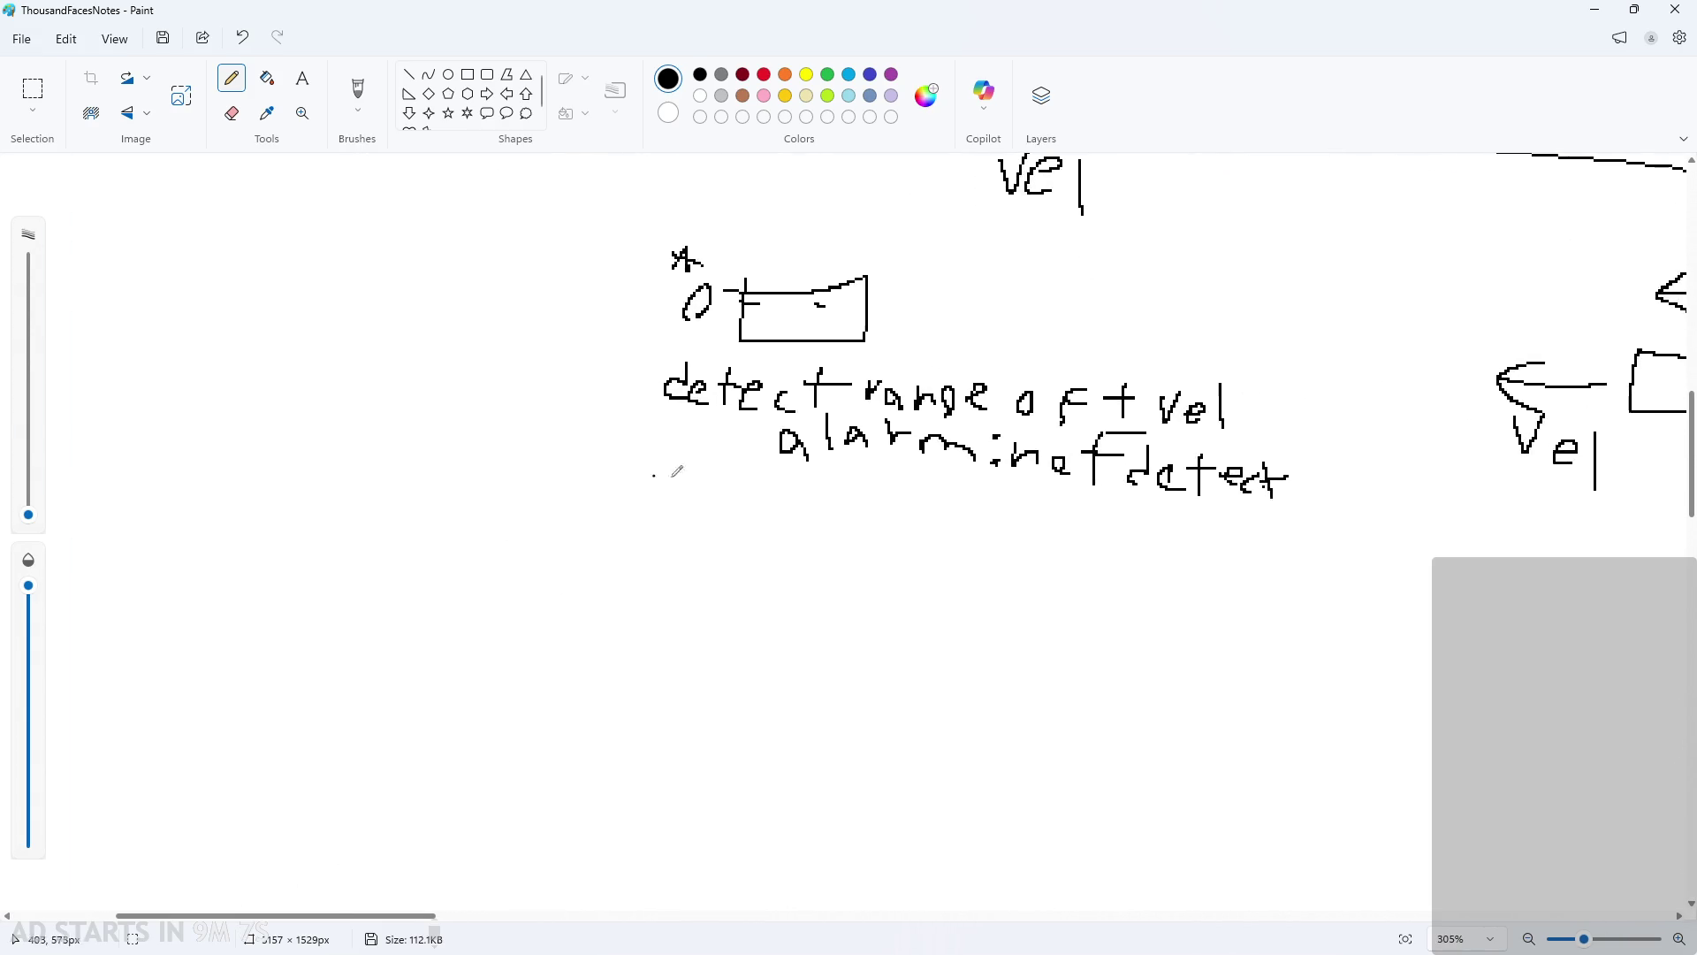
scroll(847, 501, up, 2)
scroll(643, 463, down, 2)
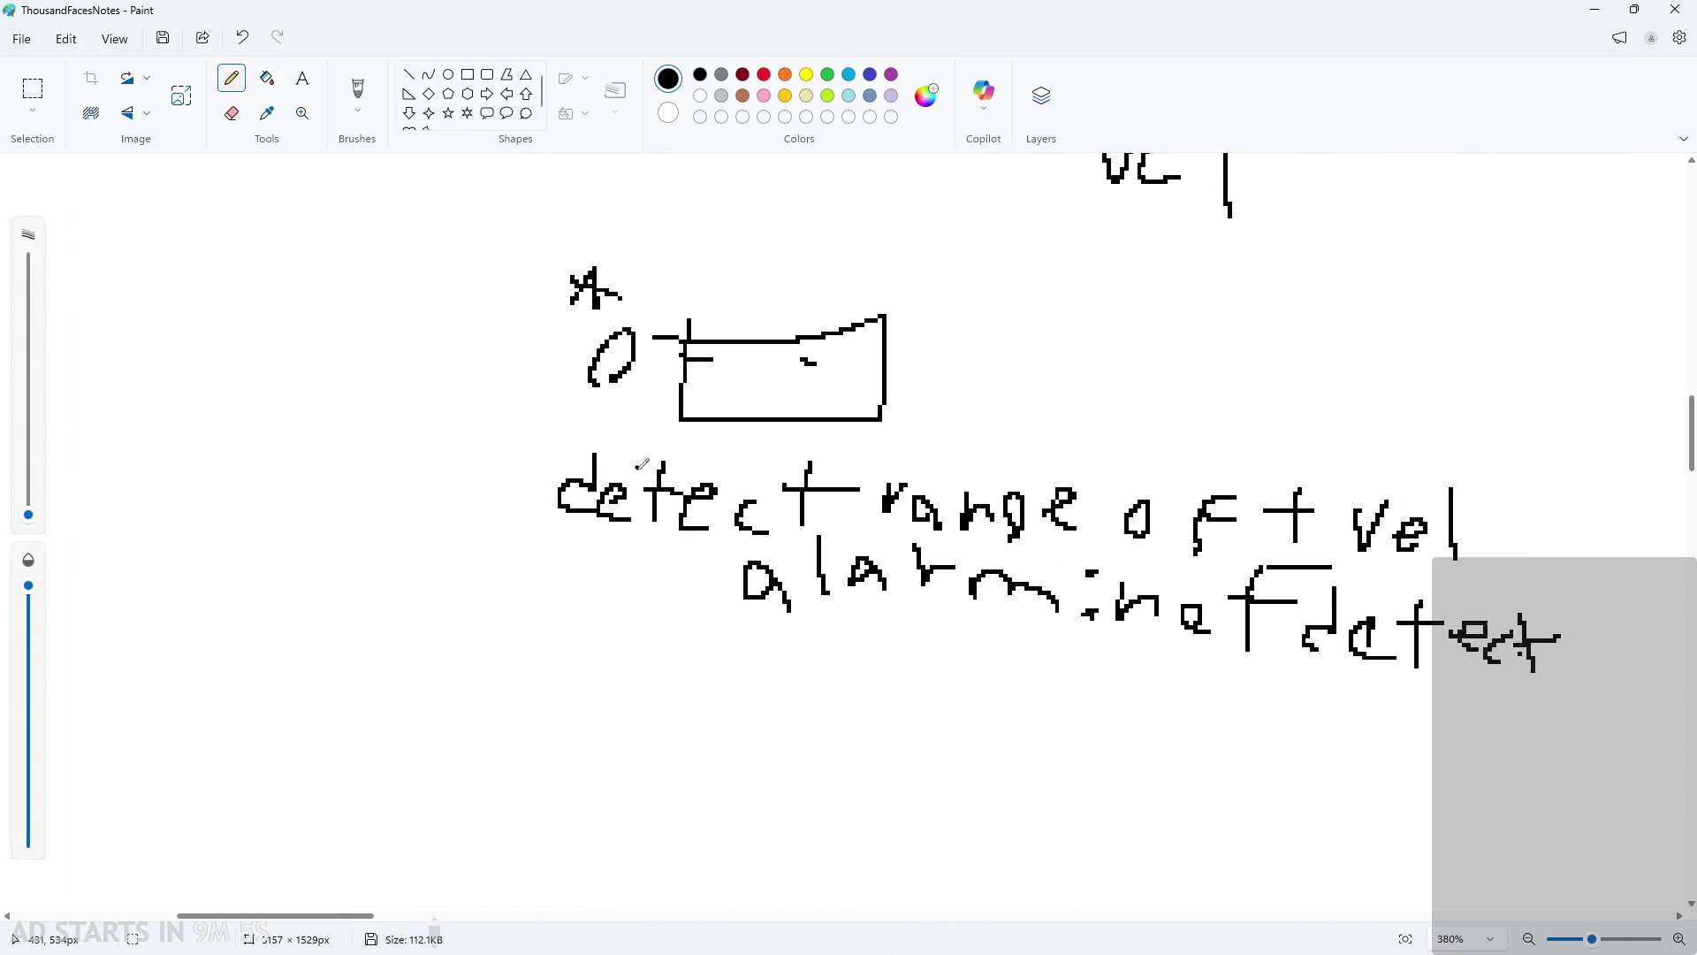
scroll(705, 459, up, 1)
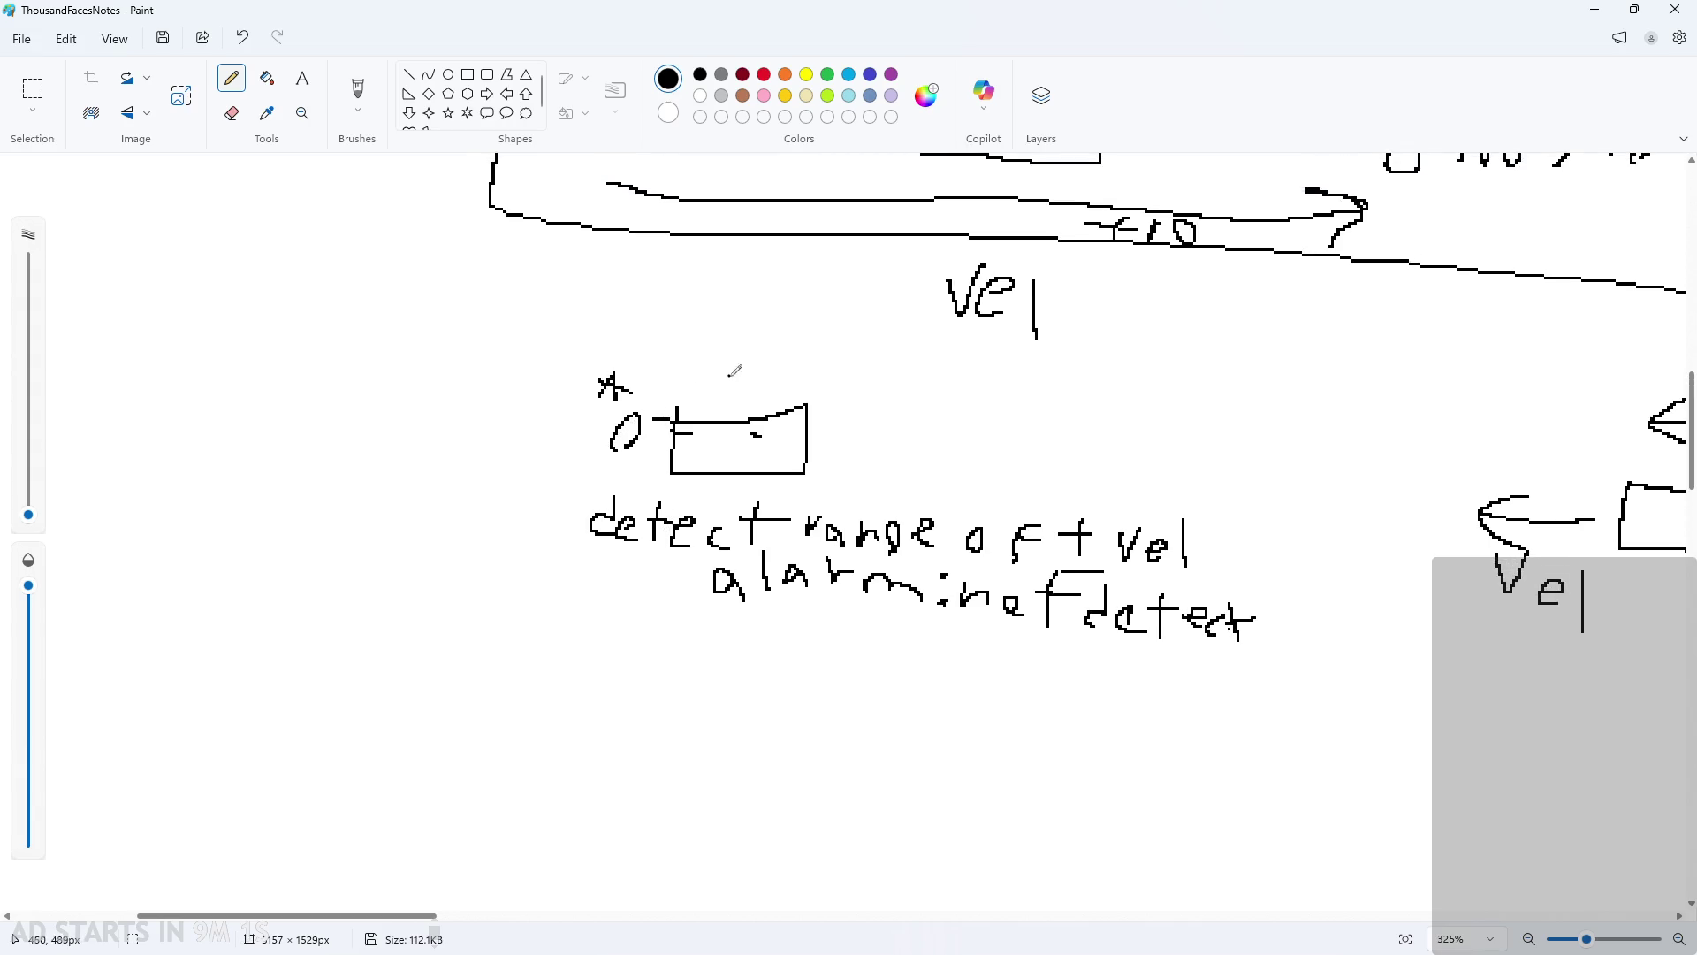
scroll(831, 424, up, 3)
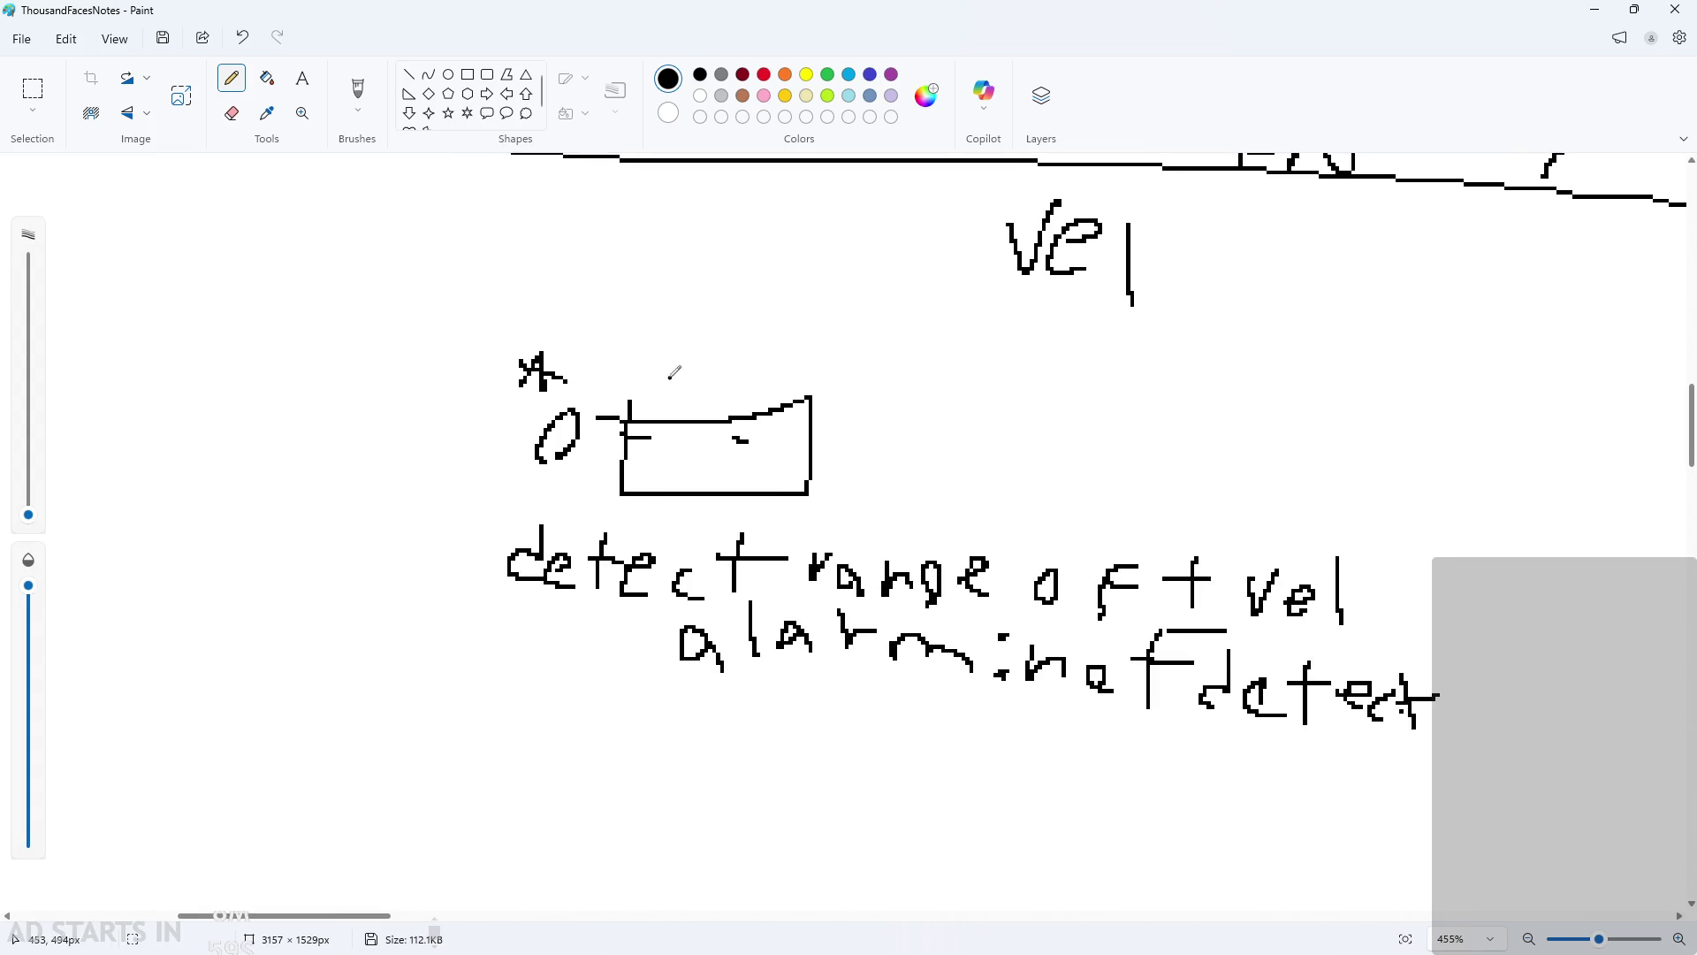
mouse_move(670, 387)
mouse_down()
mouse_move(670, 345)
mouse_move(733, 375)
mouse_move(765, 370)
mouse_up()
key(ctrl+z)
ctrl+scroll(927, 405, up, 1)
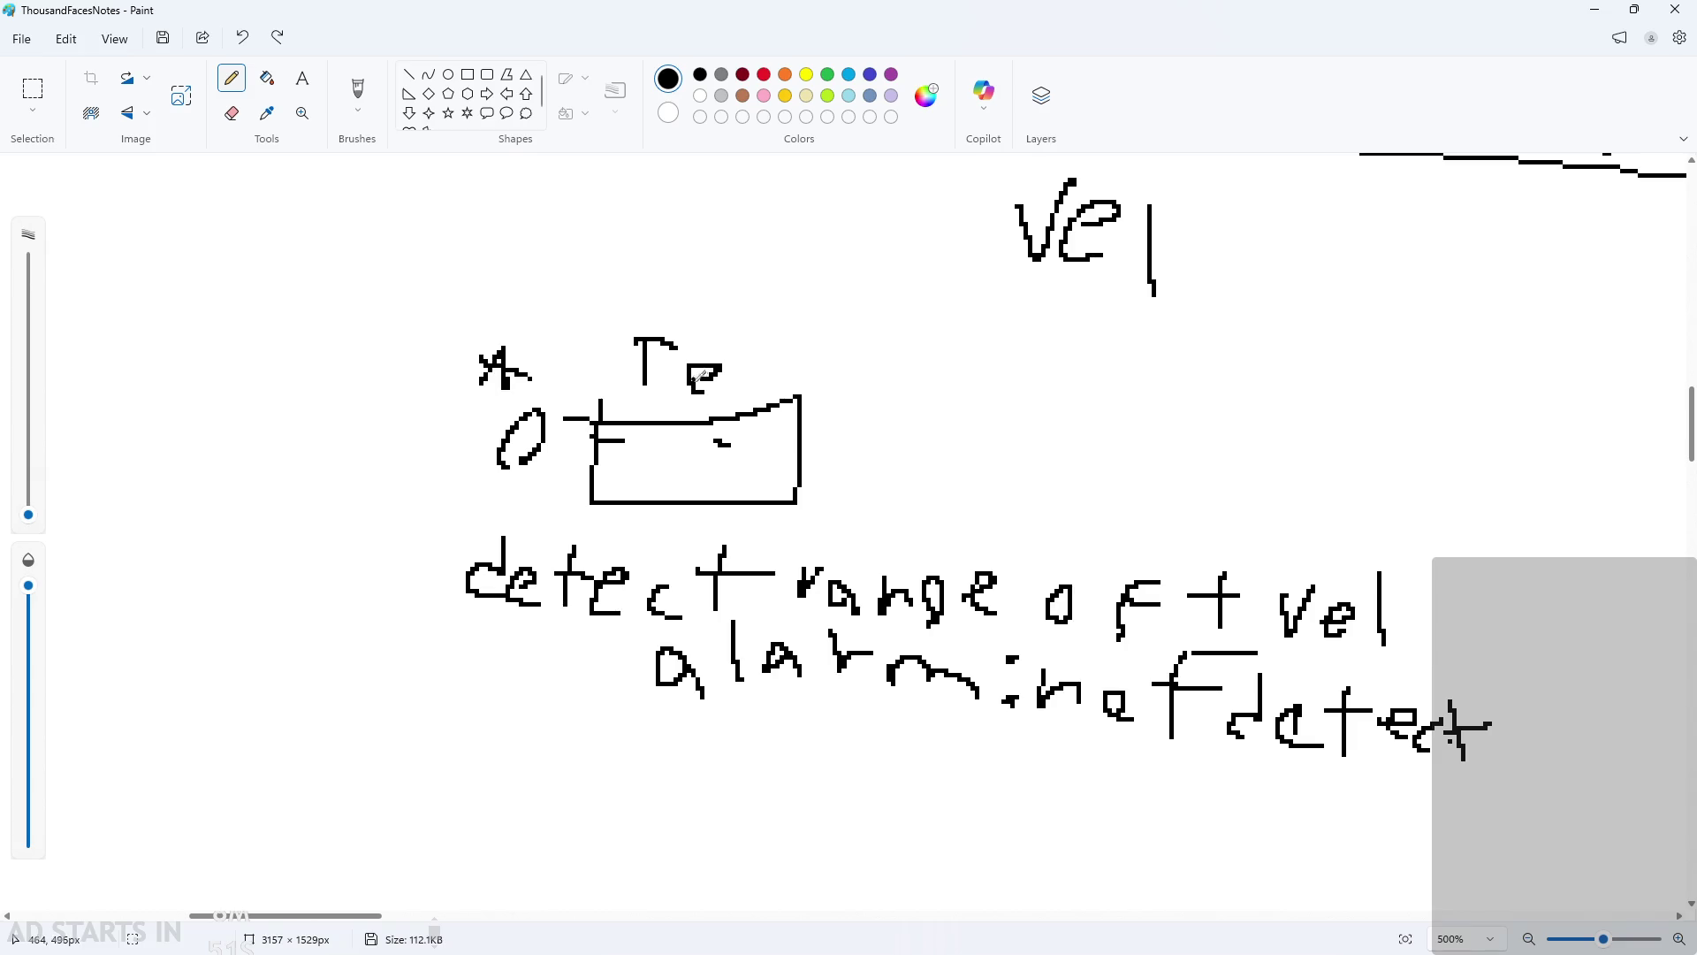
drag(699, 379, 725, 365)
Step: Draw the first diagram's point markers, A on the left and B on the right
ctrl+scroll(972, 417, down, 1)
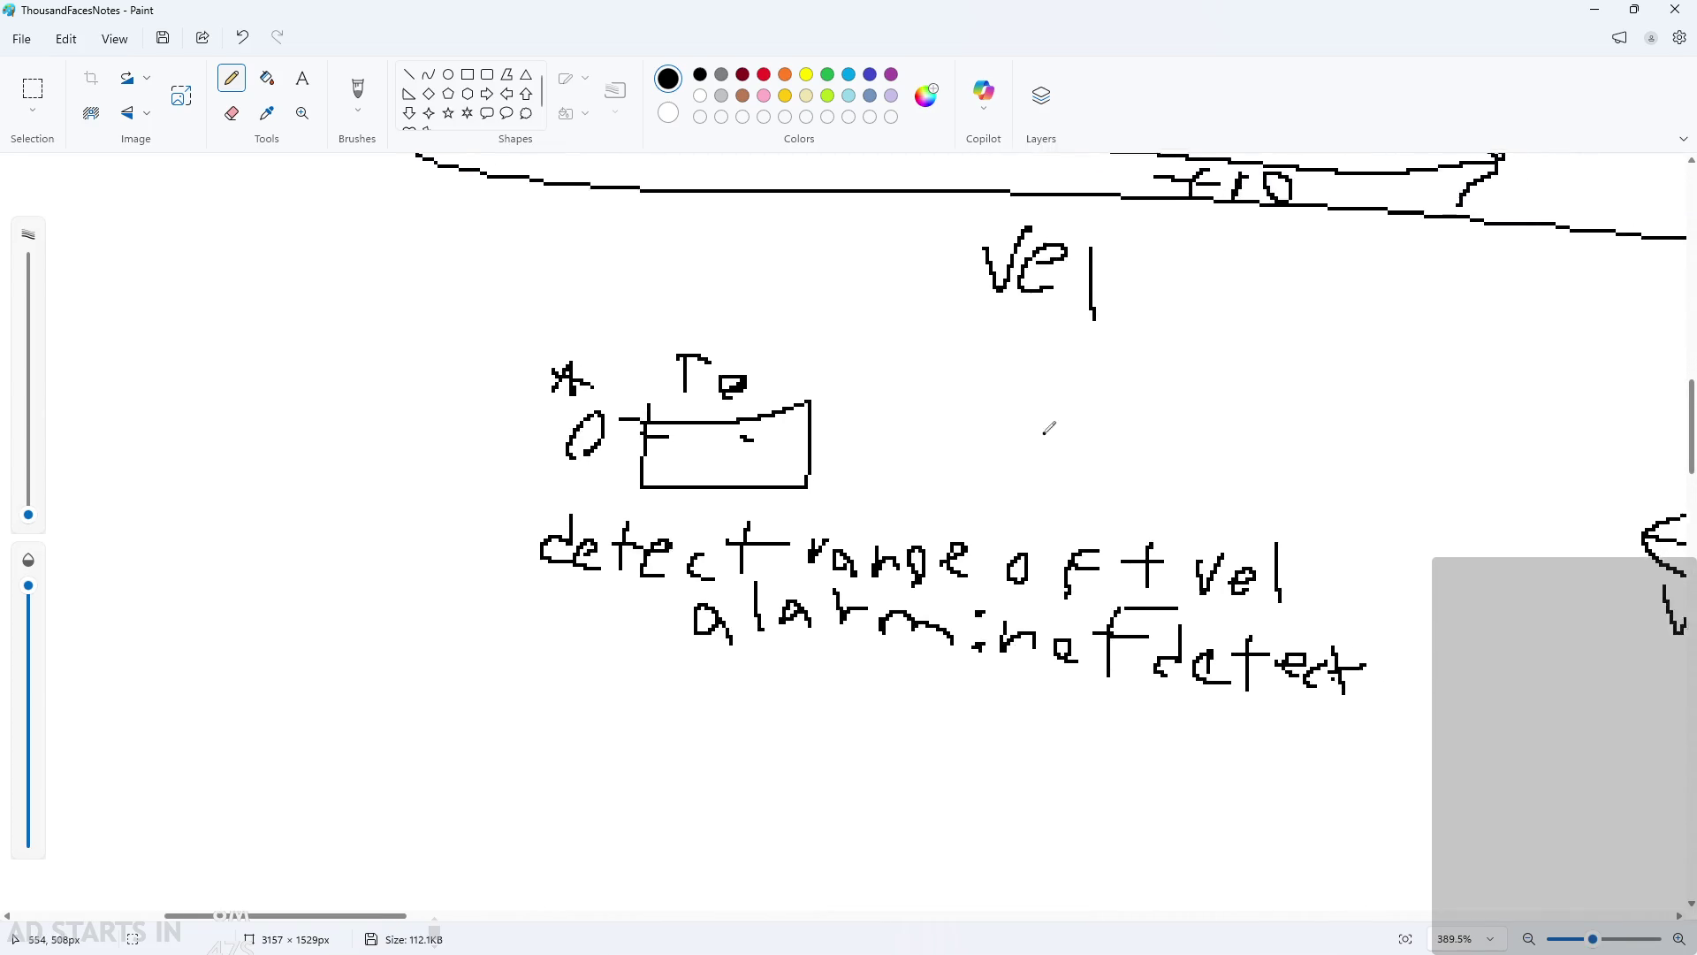
ctrl+scroll(996, 415, down, 5)
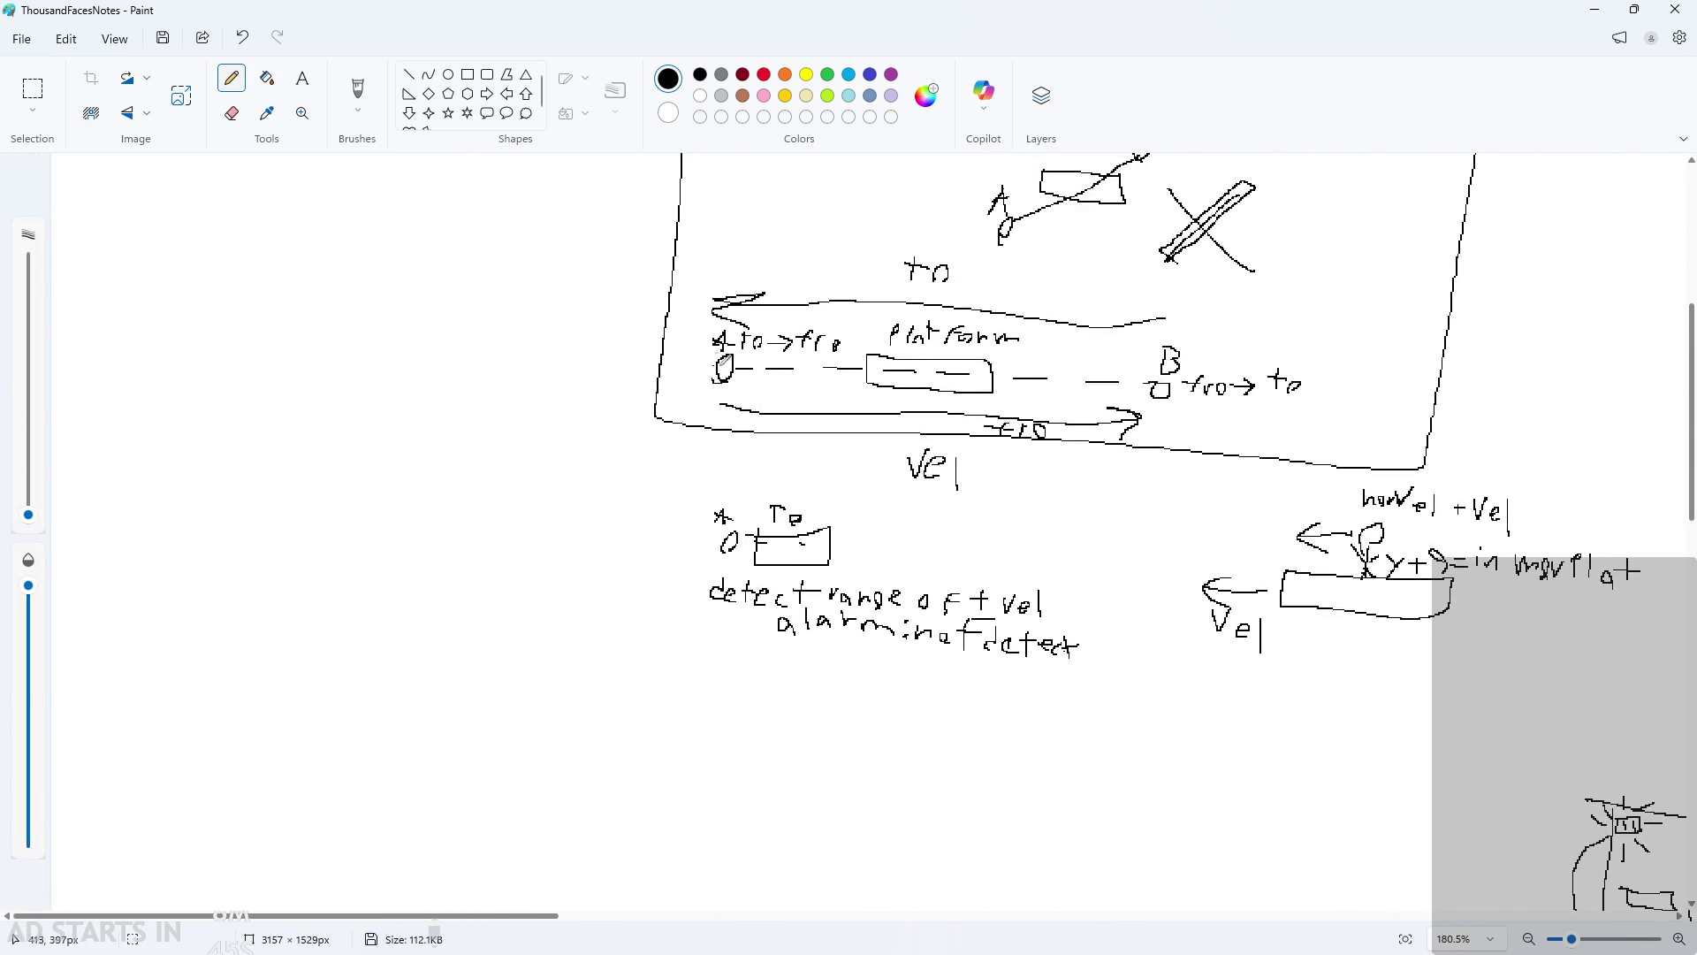
scroll(796, 663, down, 3)
ctrl+scroll(774, 395, up, 4)
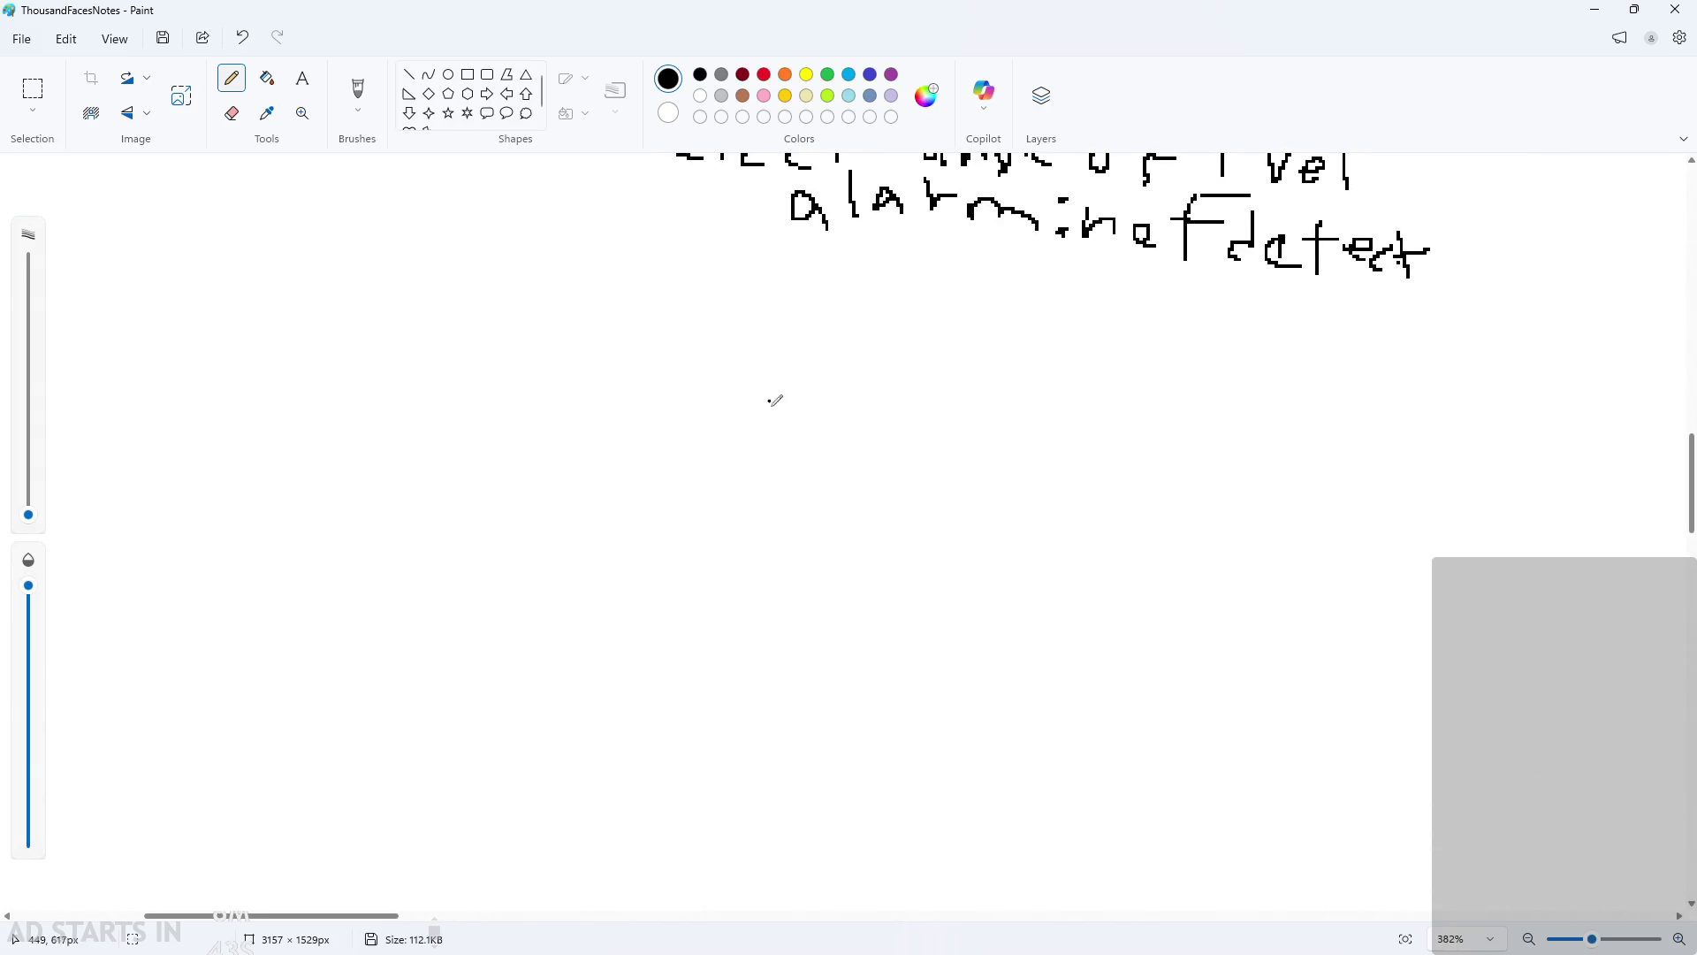
mouse_move(646, 496)
mouse_down()
mouse_move(685, 453)
mouse_move(648, 483)
mouse_up()
mouse_move(640, 428)
mouse_down()
mouse_move(670, 389)
mouse_move(771, 416)
mouse_up()
drag(956, 495, 968, 463)
drag(968, 408, 975, 400)
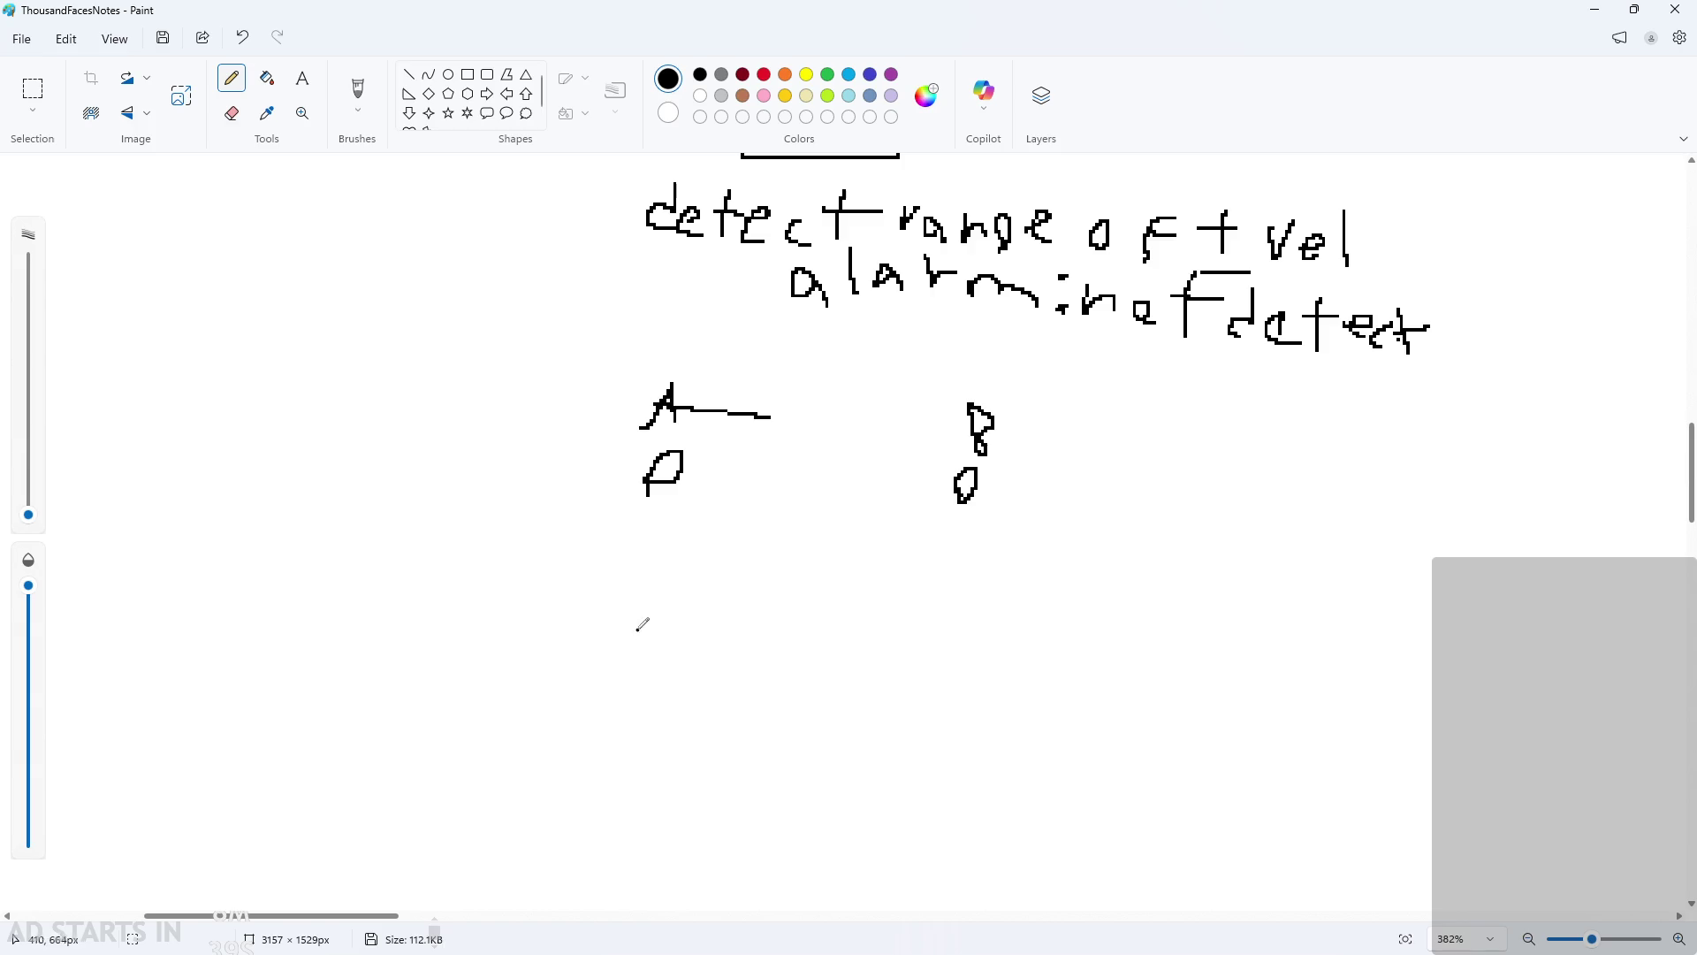
mouse_move(782, 555)
mouse_down()
mouse_move(776, 570)
mouse_move(792, 566)
mouse_up()
mouse_move(818, 541)
mouse_down()
mouse_move(824, 570)
mouse_move(857, 557)
mouse_up()
key(ctrl+z)
key(ctrl+z)
Step: Draw the lower diagram's two points, labelling the right one A
scroll(807, 638, down, 1)
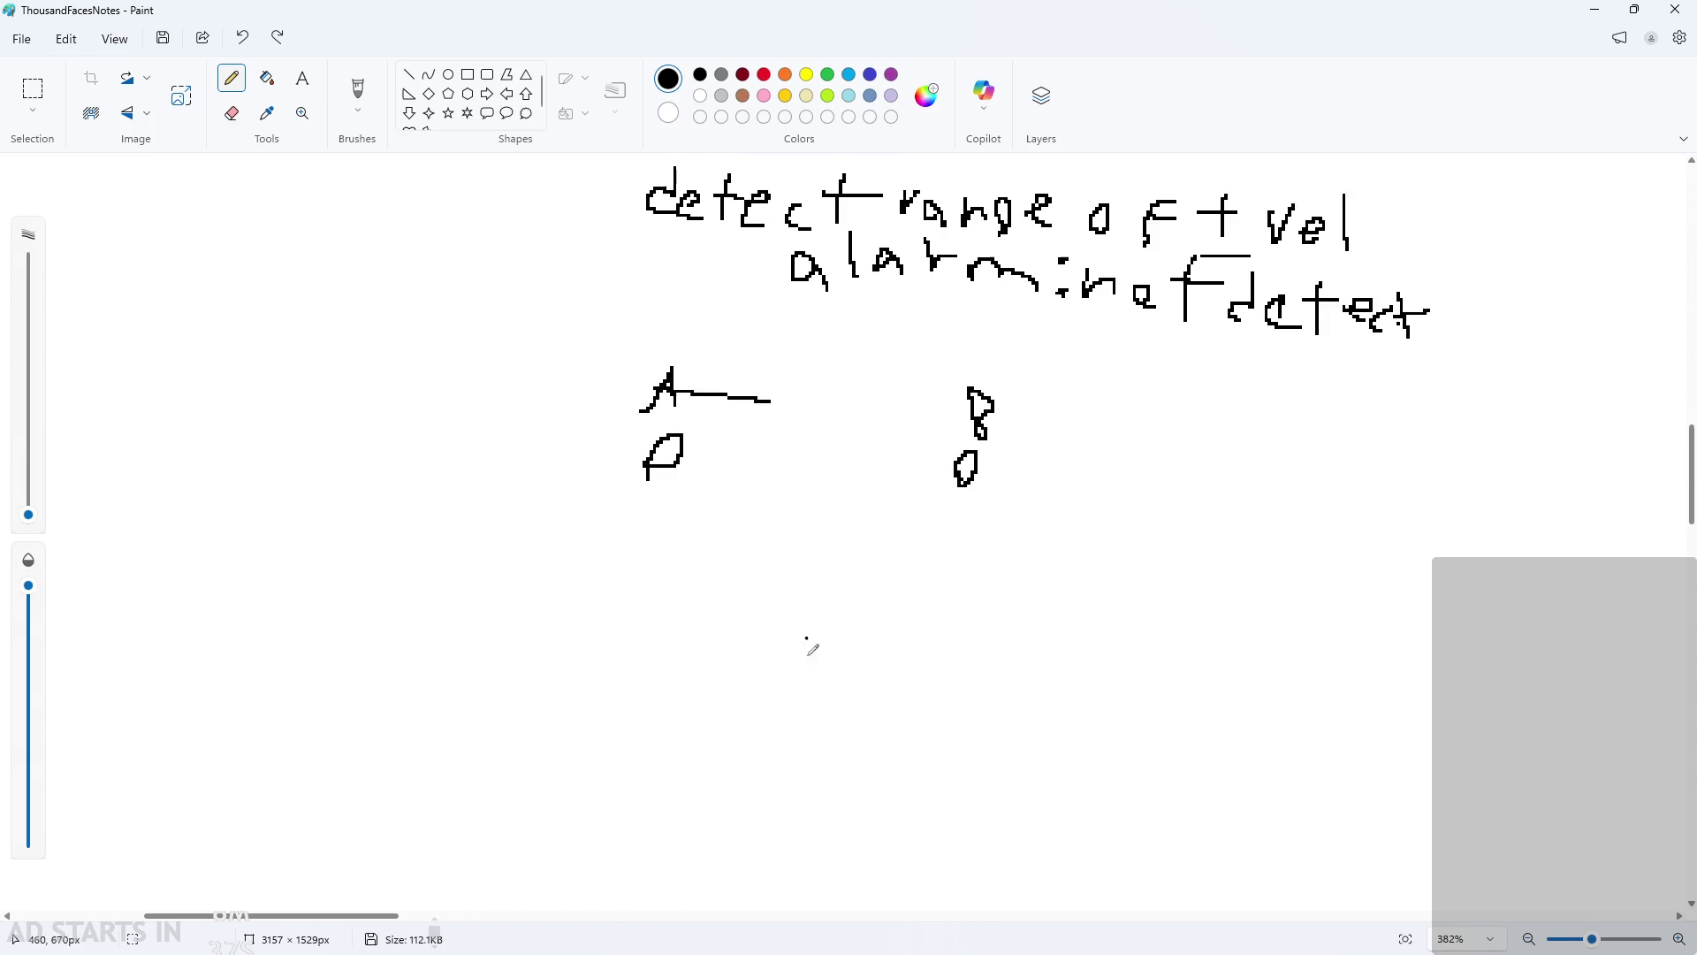
scroll(806, 637, down, 1)
mouse_move(652, 633)
mouse_down()
mouse_move(629, 680)
mouse_move(655, 637)
mouse_up()
mouse_move(625, 560)
mouse_down()
mouse_move(629, 614)
mouse_move(635, 570)
mouse_up()
drag(607, 567, 635, 559)
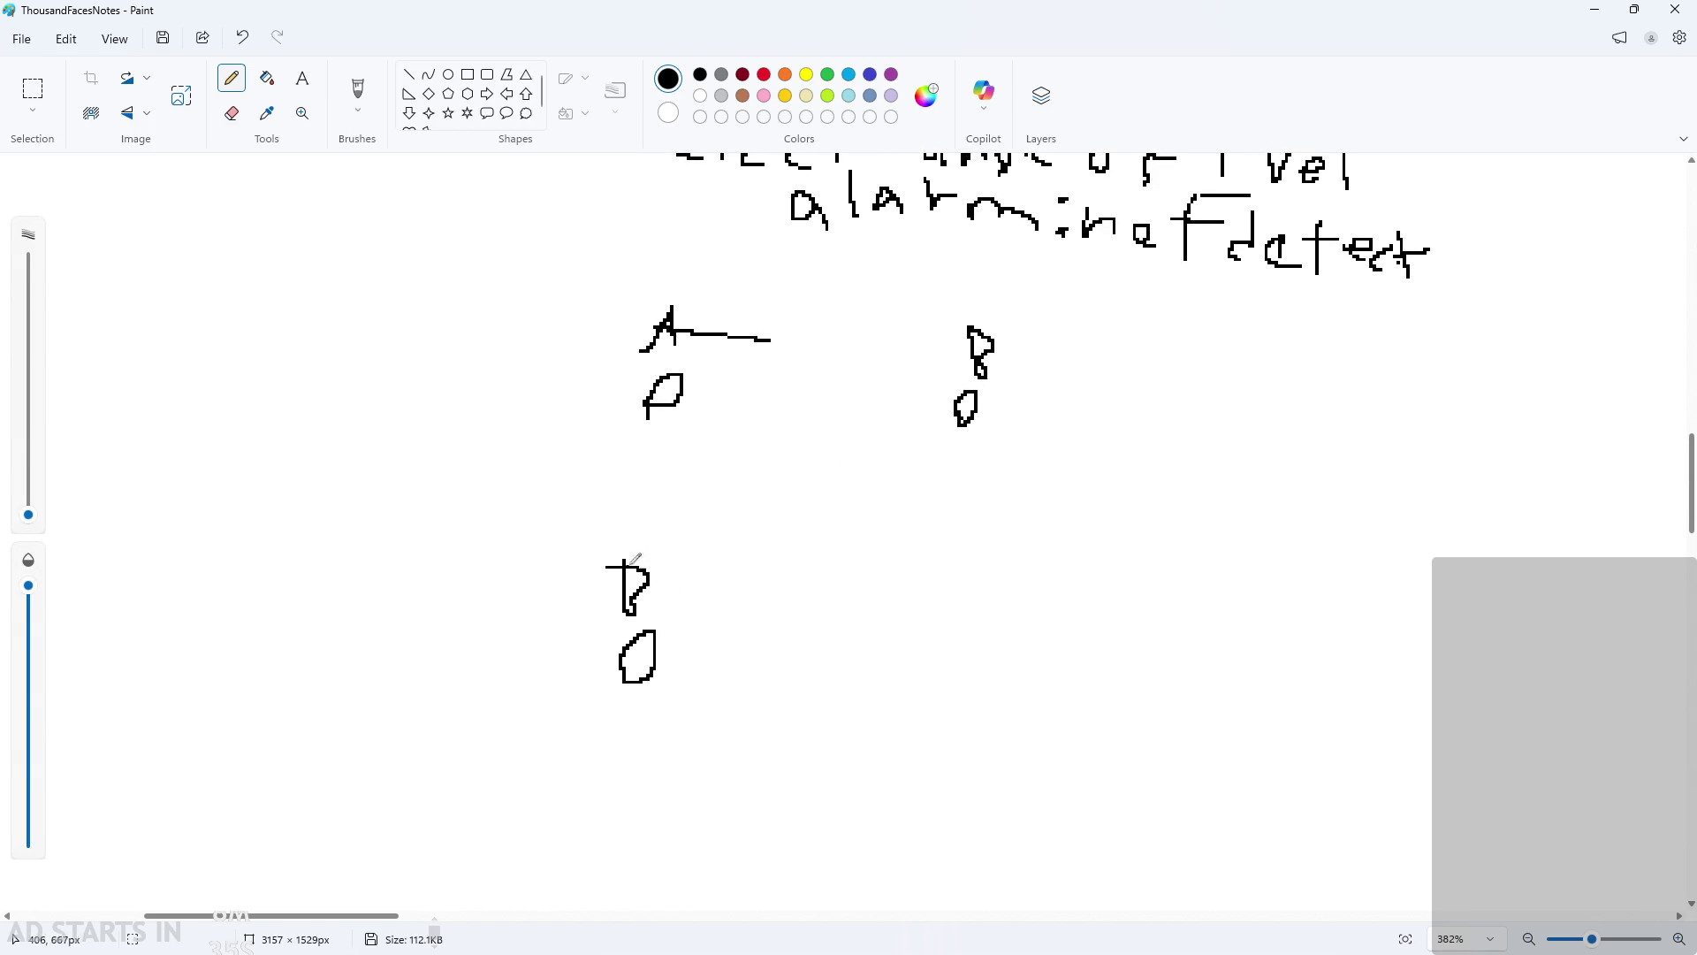
mouse_move(951, 697)
mouse_down()
mouse_move(968, 717)
mouse_move(953, 721)
mouse_up()
mouse_move(944, 661)
mouse_down()
mouse_move(980, 619)
mouse_move(990, 669)
mouse_up()
drag(962, 638, 996, 646)
Step: Join the points of both diagrams with dashed lines
drag(668, 659, 682, 659)
drag(712, 661, 760, 662)
drag(788, 661, 846, 670)
drag(873, 674, 905, 681)
drag(917, 681, 941, 689)
drag(702, 387, 723, 387)
drag(745, 389, 782, 391)
drag(802, 394, 842, 398)
drag(867, 400, 936, 408)
Step: Erase the stray line beside the upper A and return to the pencil
click(232, 113)
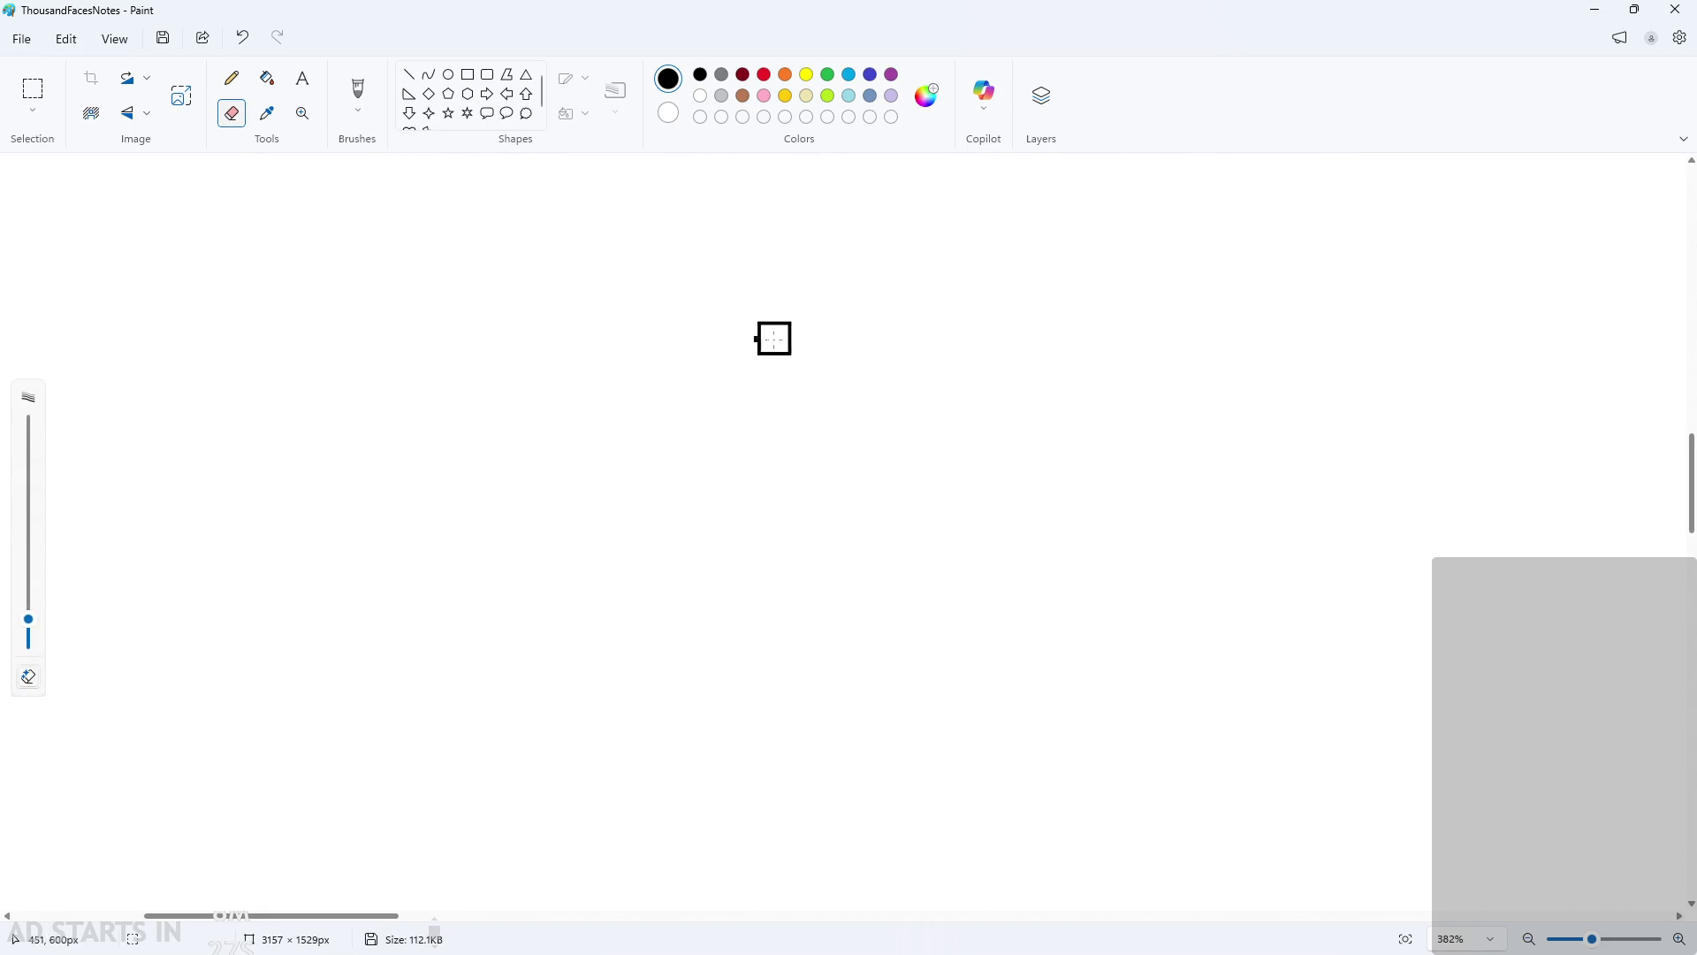
mouse_move(772, 337)
mouse_down()
mouse_move(698, 335)
mouse_move(698, 320)
mouse_up()
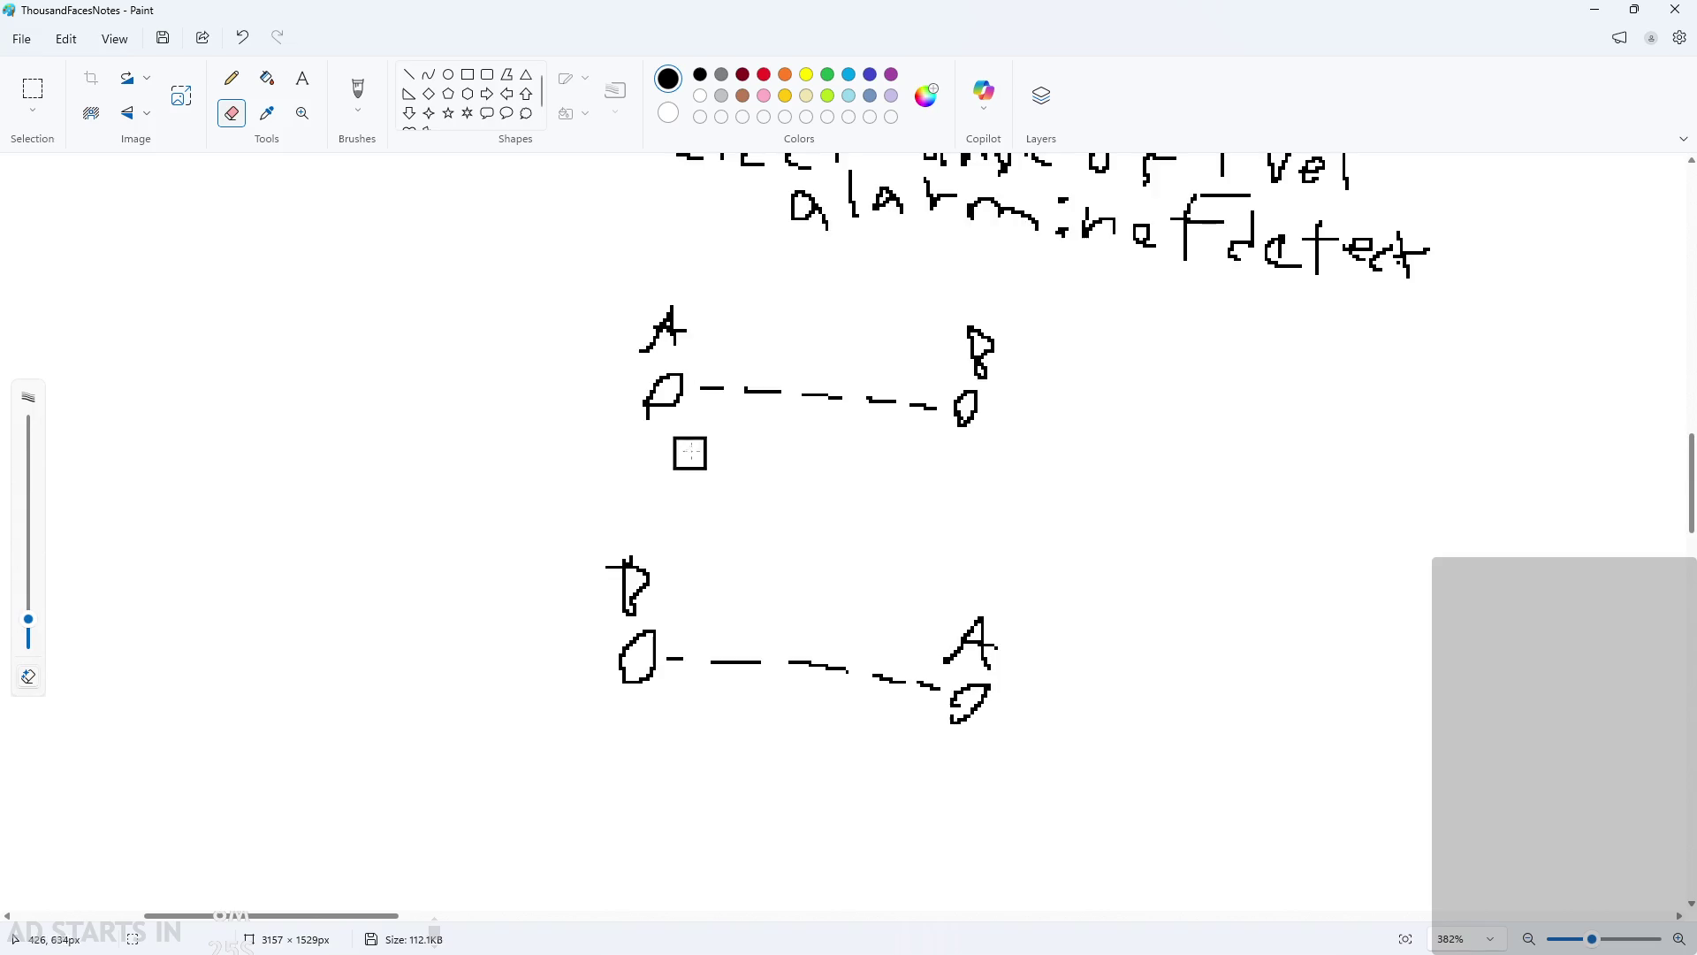
click(232, 78)
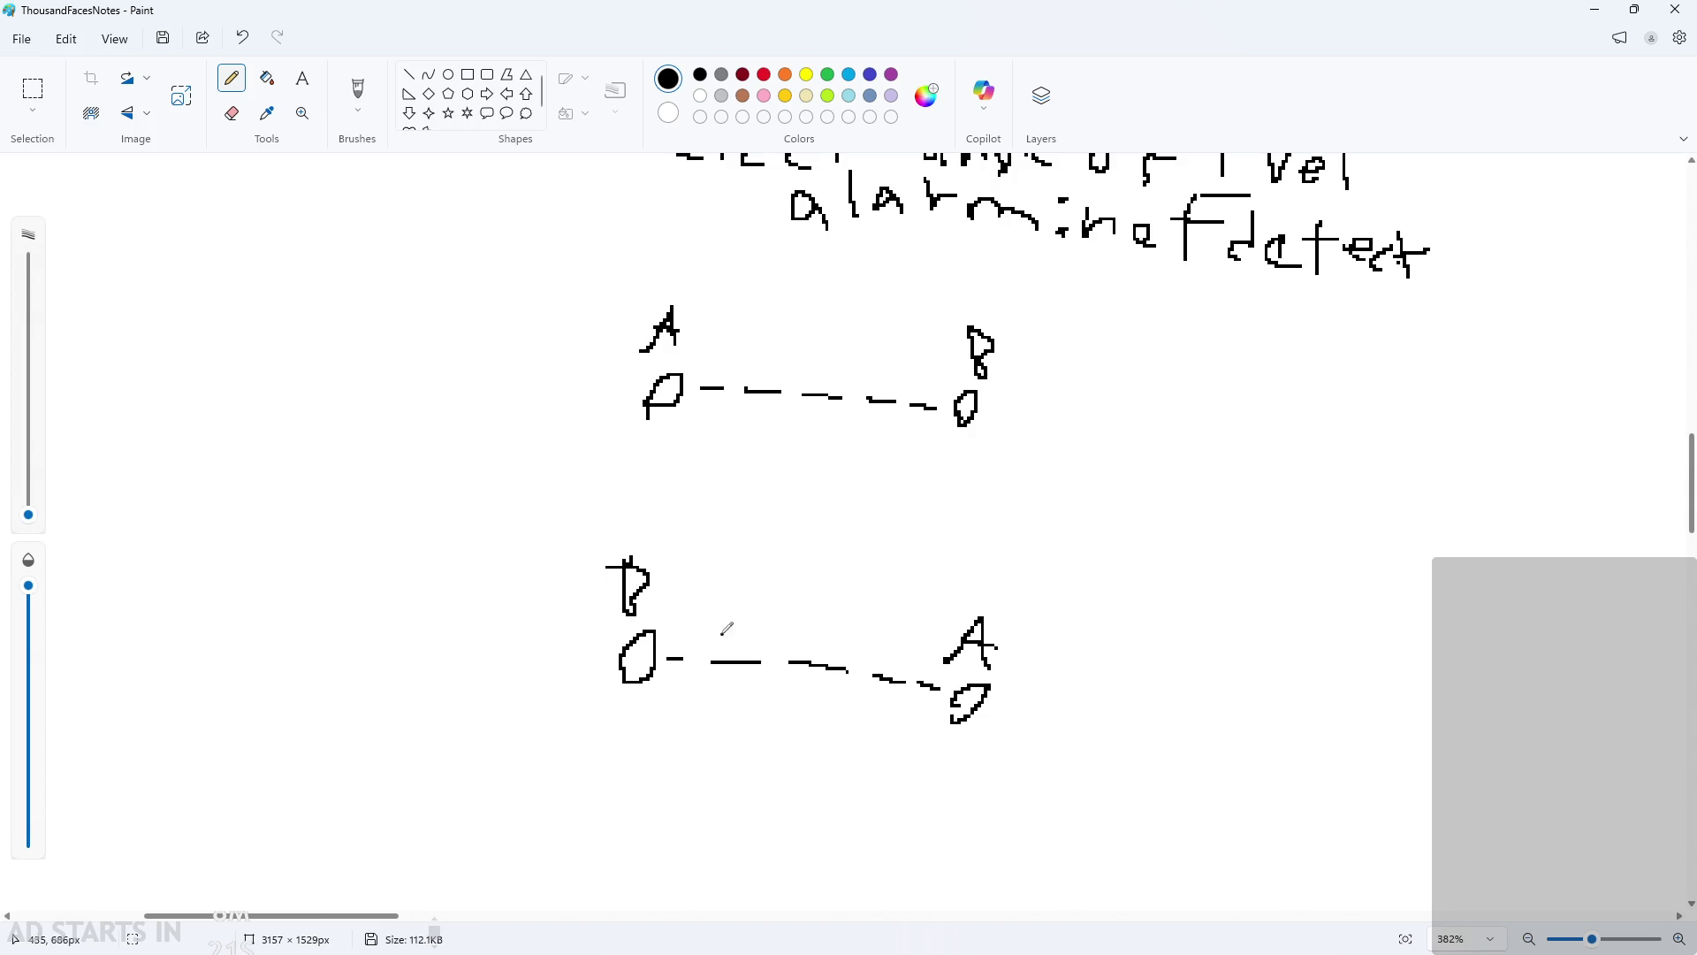
Step: Start a handwritten 'if' note to the right of B in the first diagram
scroll(748, 623, up, 1)
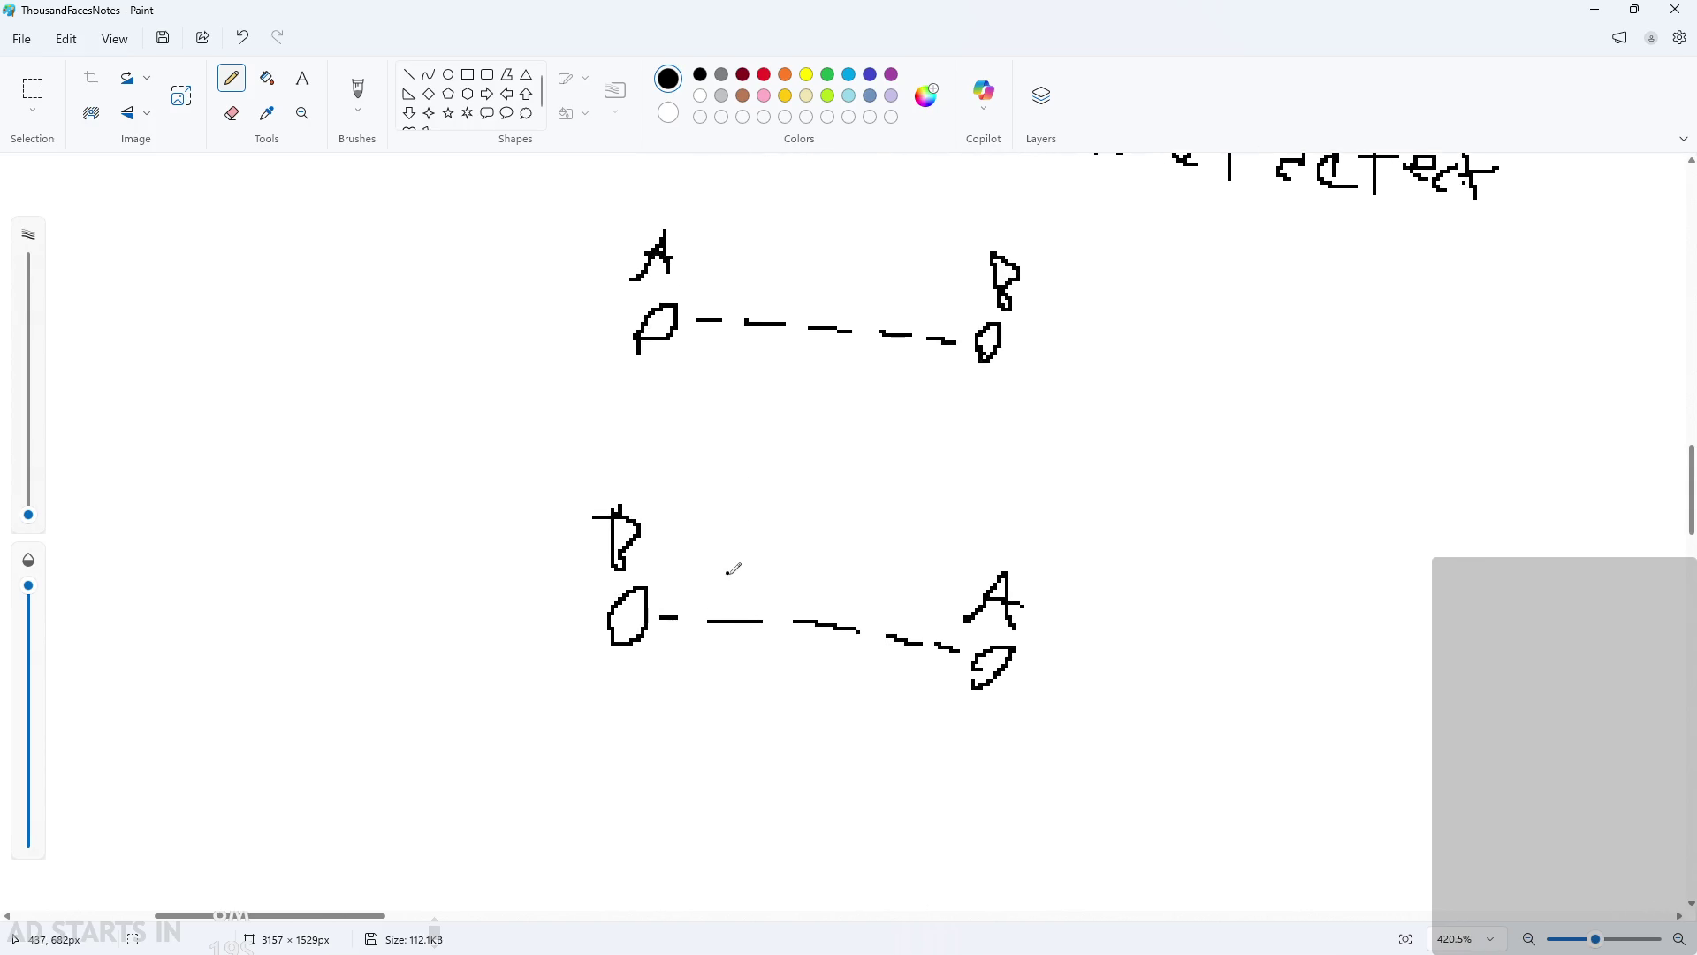
mouse_move(733, 570)
mouse_down()
mouse_move(720, 610)
mouse_move(932, 566)
mouse_move(627, 552)
mouse_move(721, 620)
mouse_move(906, 556)
mouse_move(774, 568)
mouse_move(786, 561)
mouse_up()
key(ctrl+z)
key(ctrl+z)
scroll(1489, 512, up, 2)
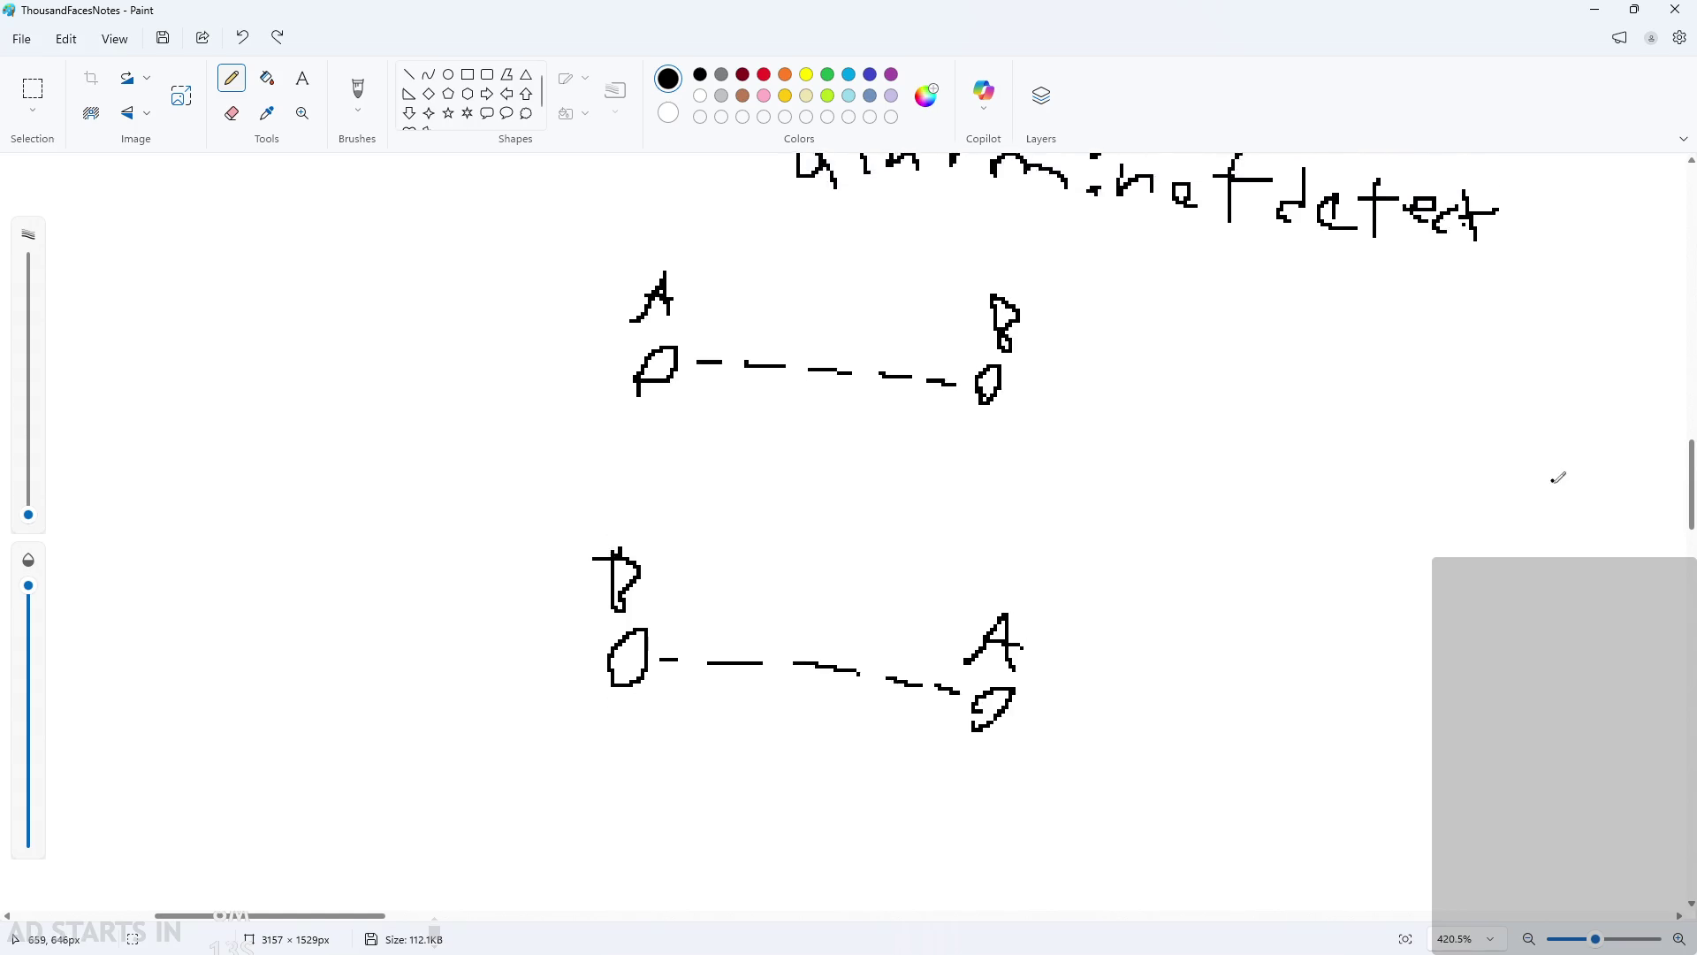
scroll(1303, 423, right, 1)
drag(1069, 427, 1080, 378)
click(1086, 354)
mouse_move(1105, 426)
mouse_down()
mouse_move(1154, 374)
mouse_move(1221, 434)
mouse_up()
Step: Handwrite the condition 'if To: closer to A x<X' in the Paint sketch, undoing miswritten strokes
drag(1223, 389, 1249, 386)
mouse_move(1257, 428)
mouse_down()
mouse_move(1289, 382)
mouse_move(1301, 416)
mouse_up()
key(ctrl+z)
key(ctrl+z)
key(ctrl+z)
drag(1195, 372, 1264, 368)
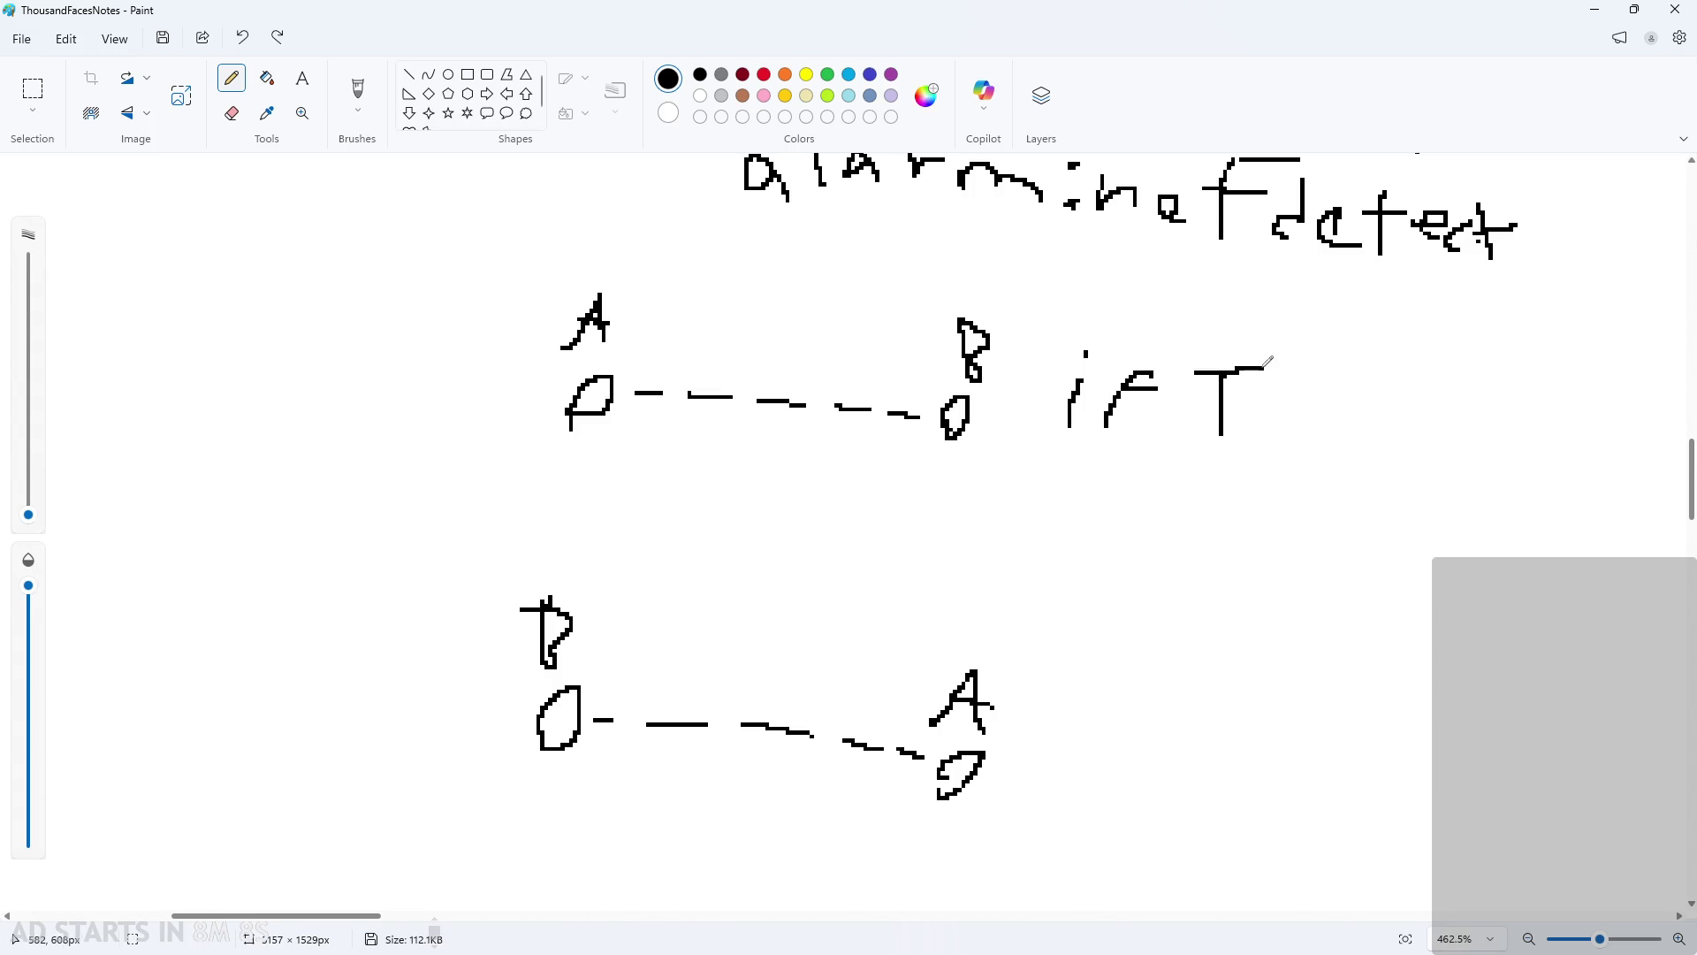
mouse_move(1275, 449)
mouse_down()
mouse_move(1292, 414)
mouse_move(1272, 449)
mouse_up()
mouse_move(354, 916)
mouse_down()
mouse_move(412, 915)
mouse_move(396, 916)
mouse_up()
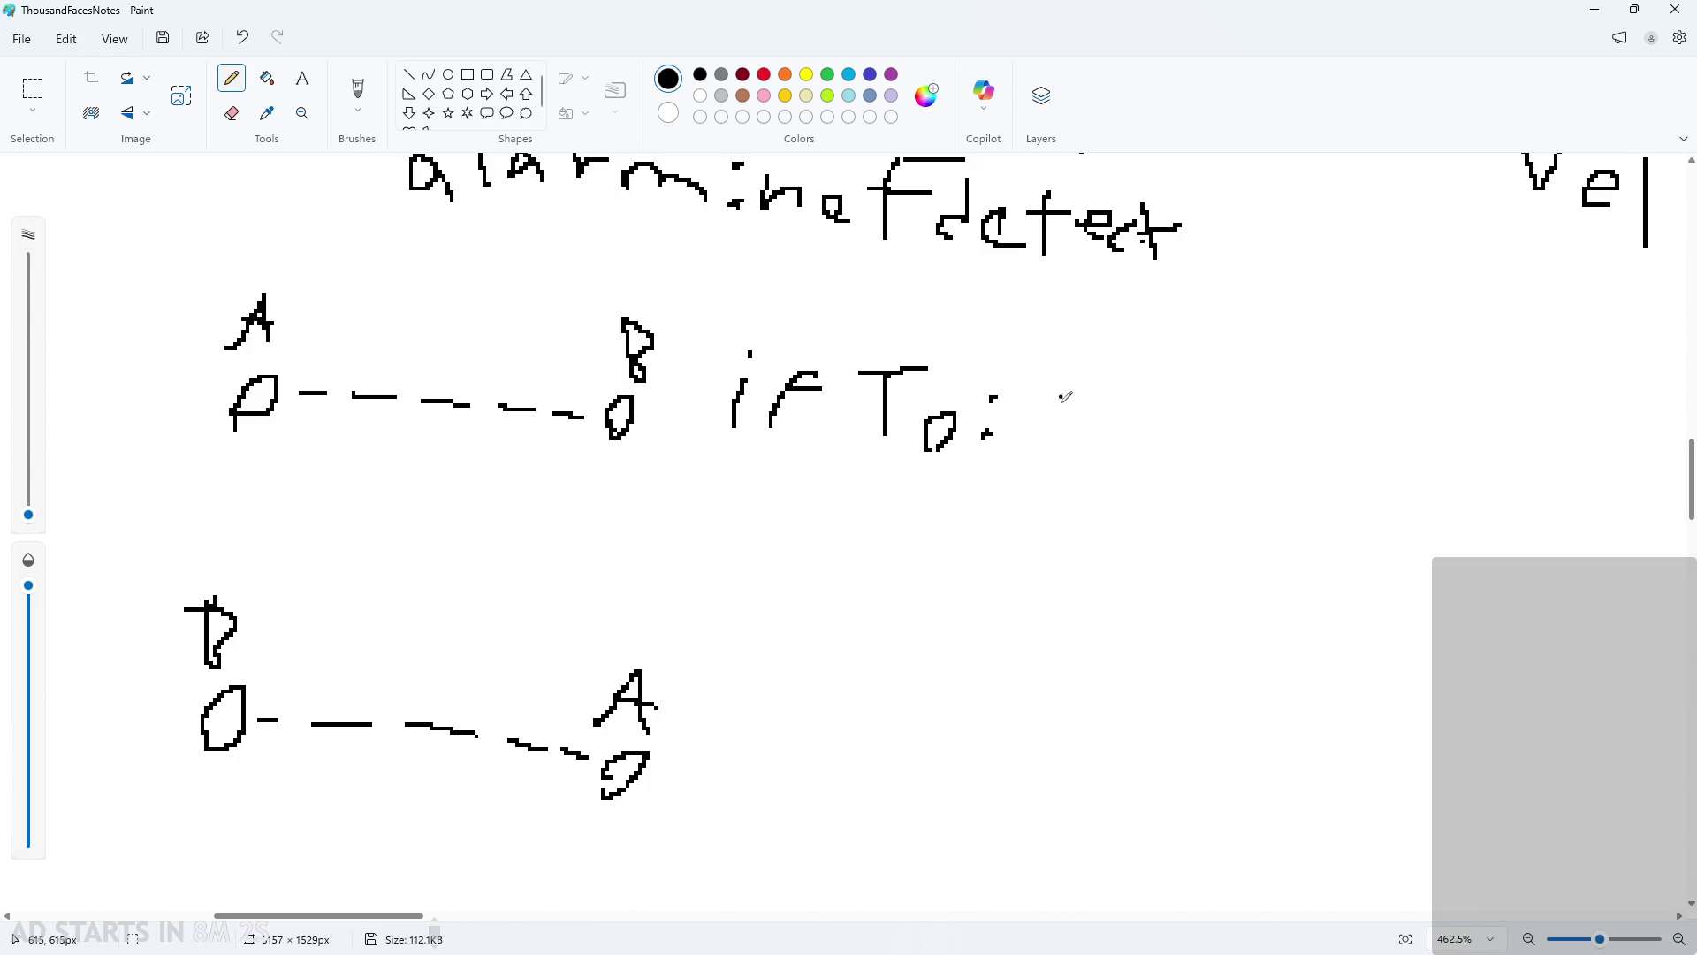
click(837, 478)
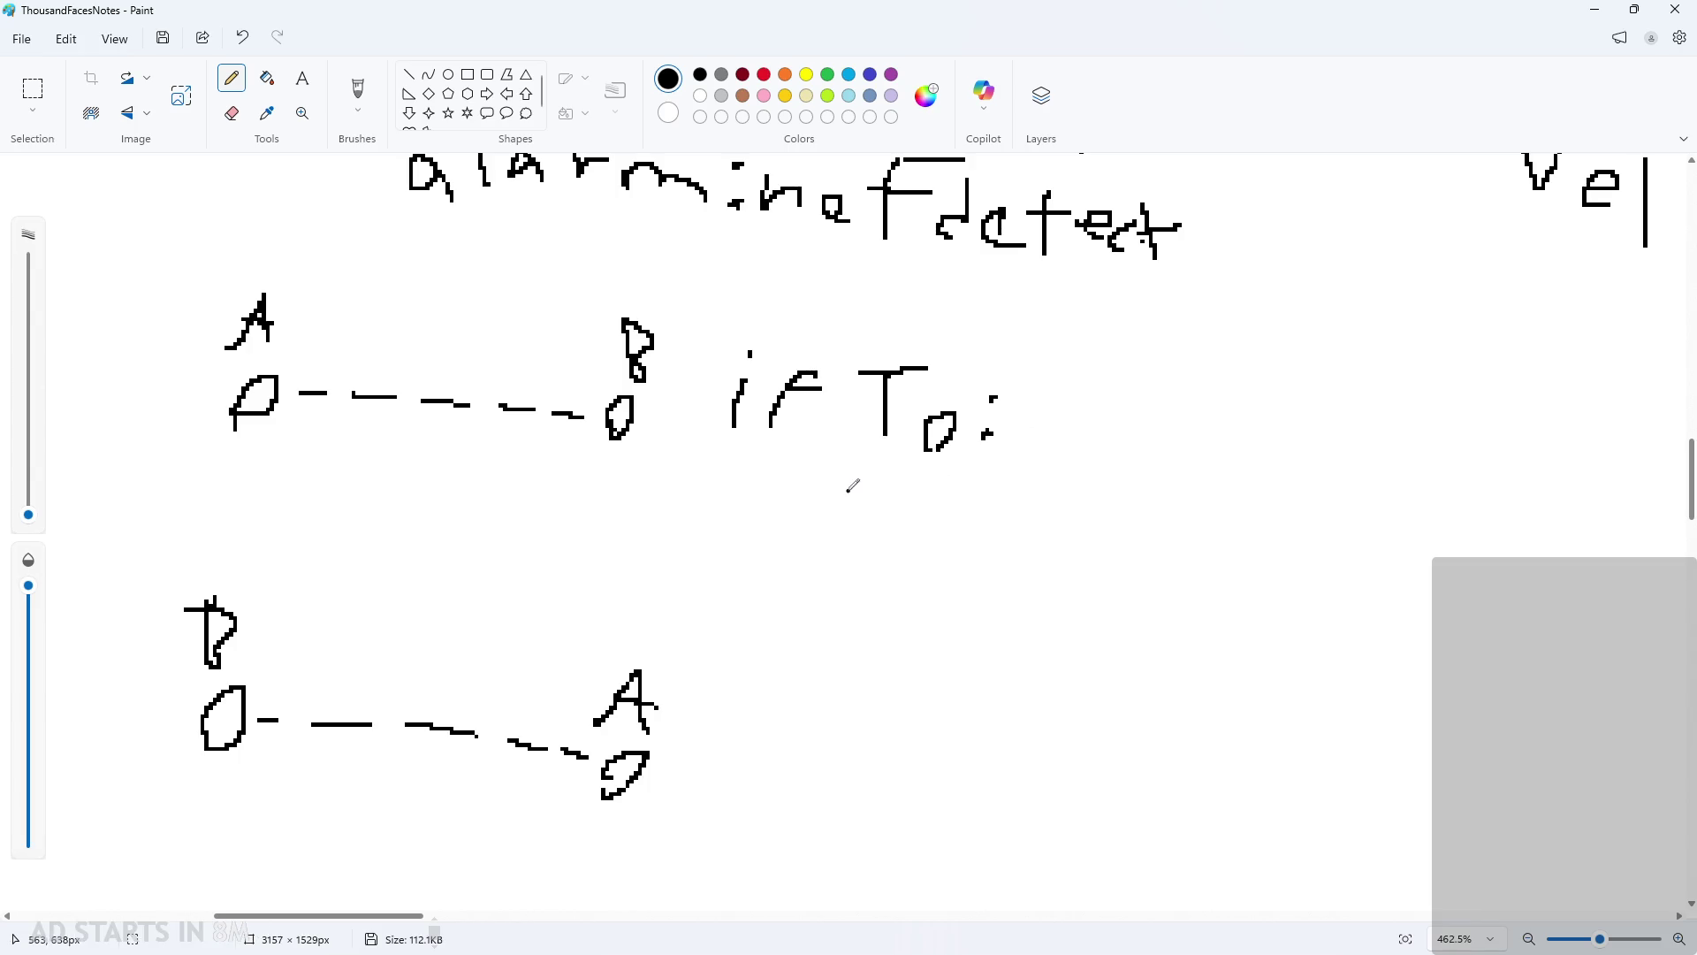
mouse_move(864, 477)
mouse_down()
mouse_move(900, 511)
mouse_move(875, 507)
mouse_up()
click(930, 491)
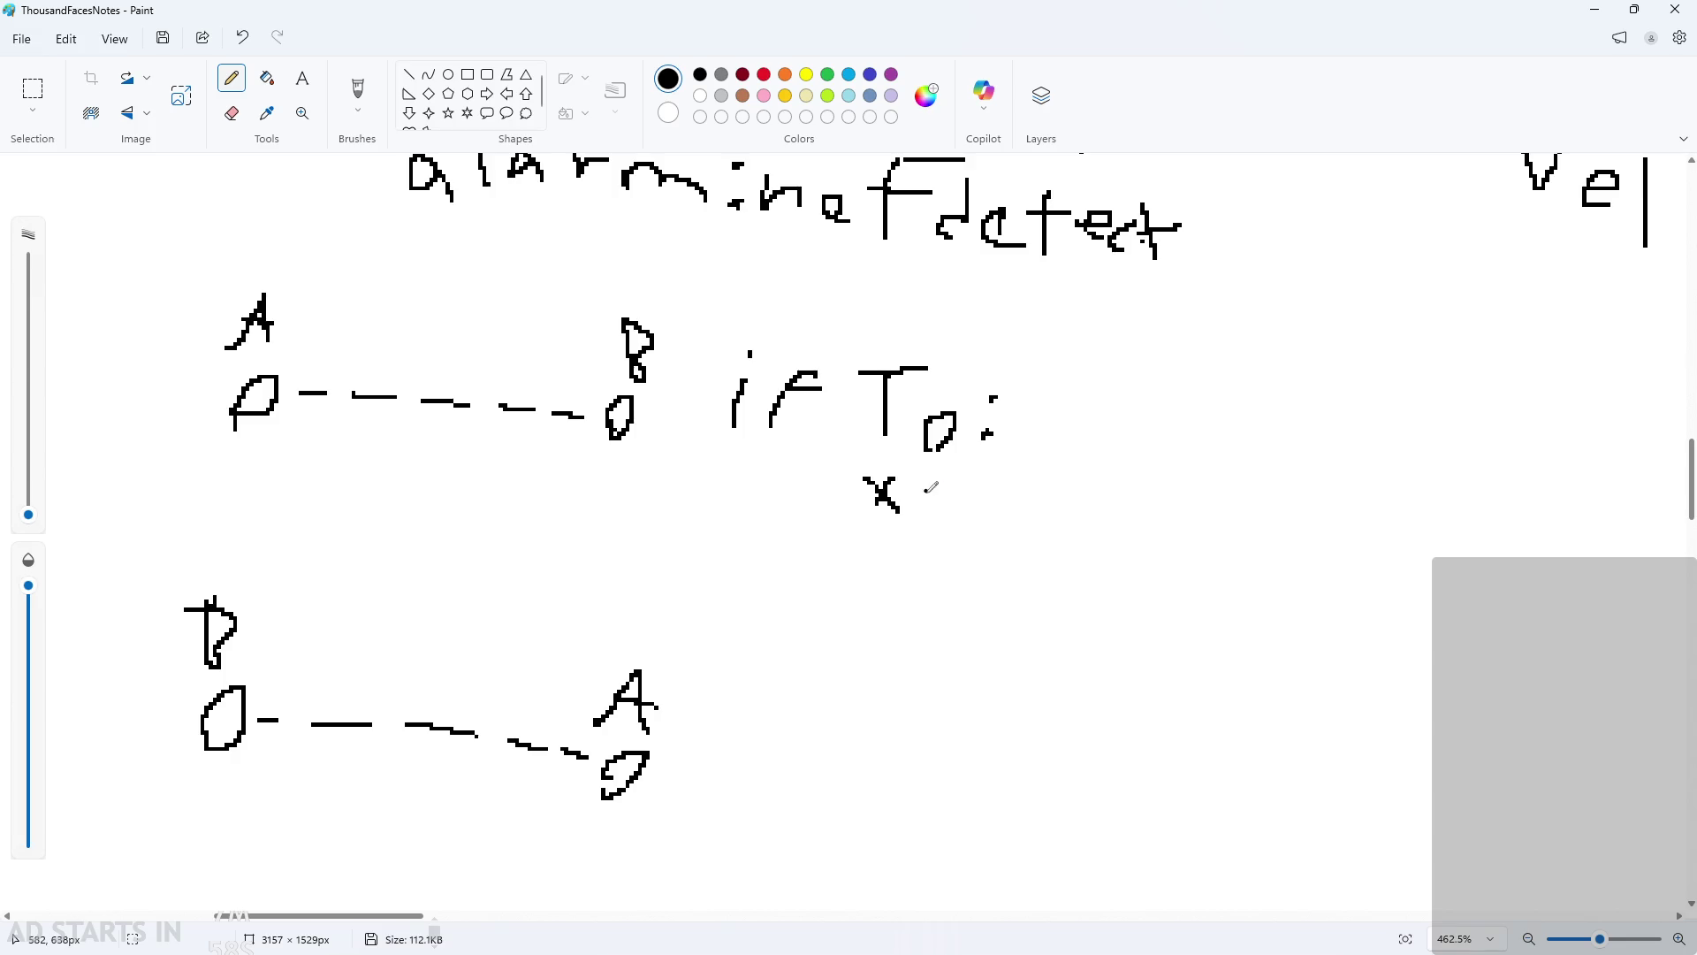
key(ctrl+z)
key(ctrl+z)
mouse_move(887, 491)
mouse_down()
mouse_move(866, 508)
mouse_move(886, 518)
mouse_up()
key(ctrl+z)
click(943, 507)
mouse_move(905, 473)
mouse_down()
mouse_move(905, 514)
mouse_move(976, 531)
mouse_move(1041, 538)
mouse_move(1124, 475)
mouse_move(1127, 525)
mouse_move(1155, 503)
mouse_move(1173, 528)
mouse_up()
mouse_move(1194, 540)
mouse_down()
mouse_move(1248, 555)
mouse_move(1264, 502)
mouse_move(1332, 573)
mouse_move(1300, 556)
mouse_up()
drag(405, 917, 455, 917)
mouse_move(992, 519)
mouse_down()
mouse_move(972, 564)
mouse_move(996, 584)
mouse_move(1070, 582)
mouse_up()
drag(1064, 523, 1023, 579)
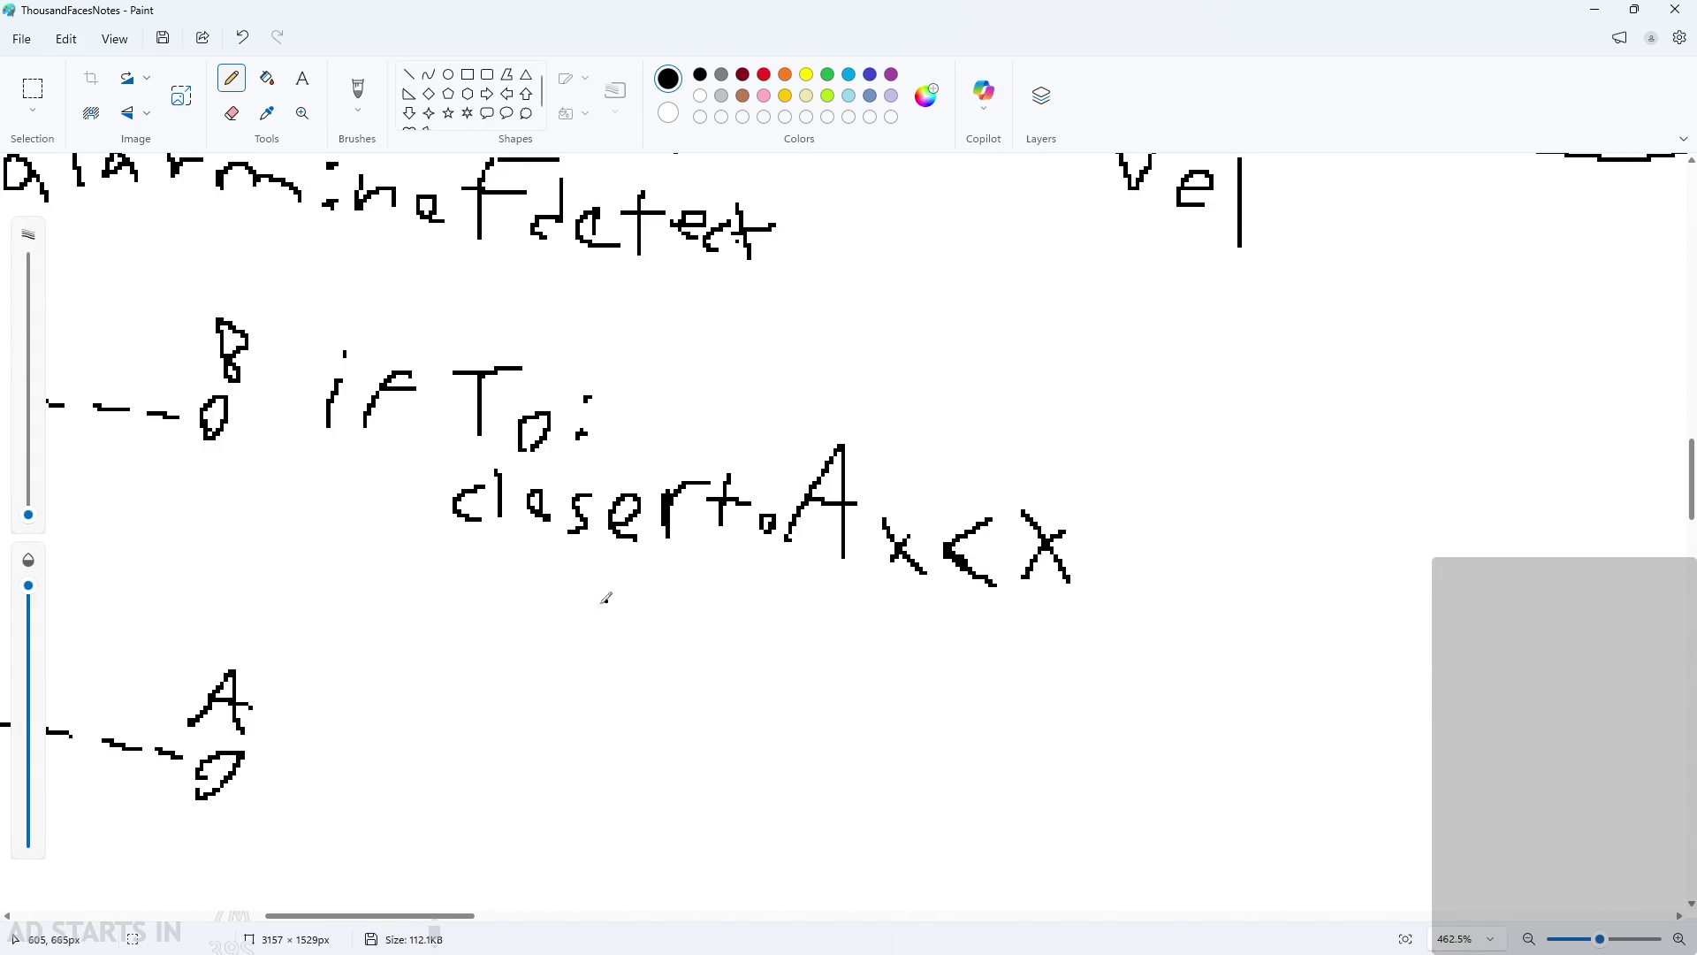
Step: Write 'then trueVel=-velocity' below the condition
mouse_move(541, 556)
mouse_down()
mouse_move(520, 615)
mouse_move(552, 568)
mouse_up()
drag(565, 566, 619, 609)
drag(641, 601, 665, 612)
drag(683, 610, 747, 623)
mouse_move(835, 587)
mouse_down()
mouse_move(824, 650)
mouse_move(864, 607)
mouse_move(929, 623)
mouse_move(1007, 610)
mouse_move(1058, 642)
mouse_move(1060, 668)
mouse_up()
mouse_move(1106, 609)
mouse_down()
mouse_move(1094, 681)
mouse_move(1148, 633)
mouse_move(1156, 674)
mouse_up()
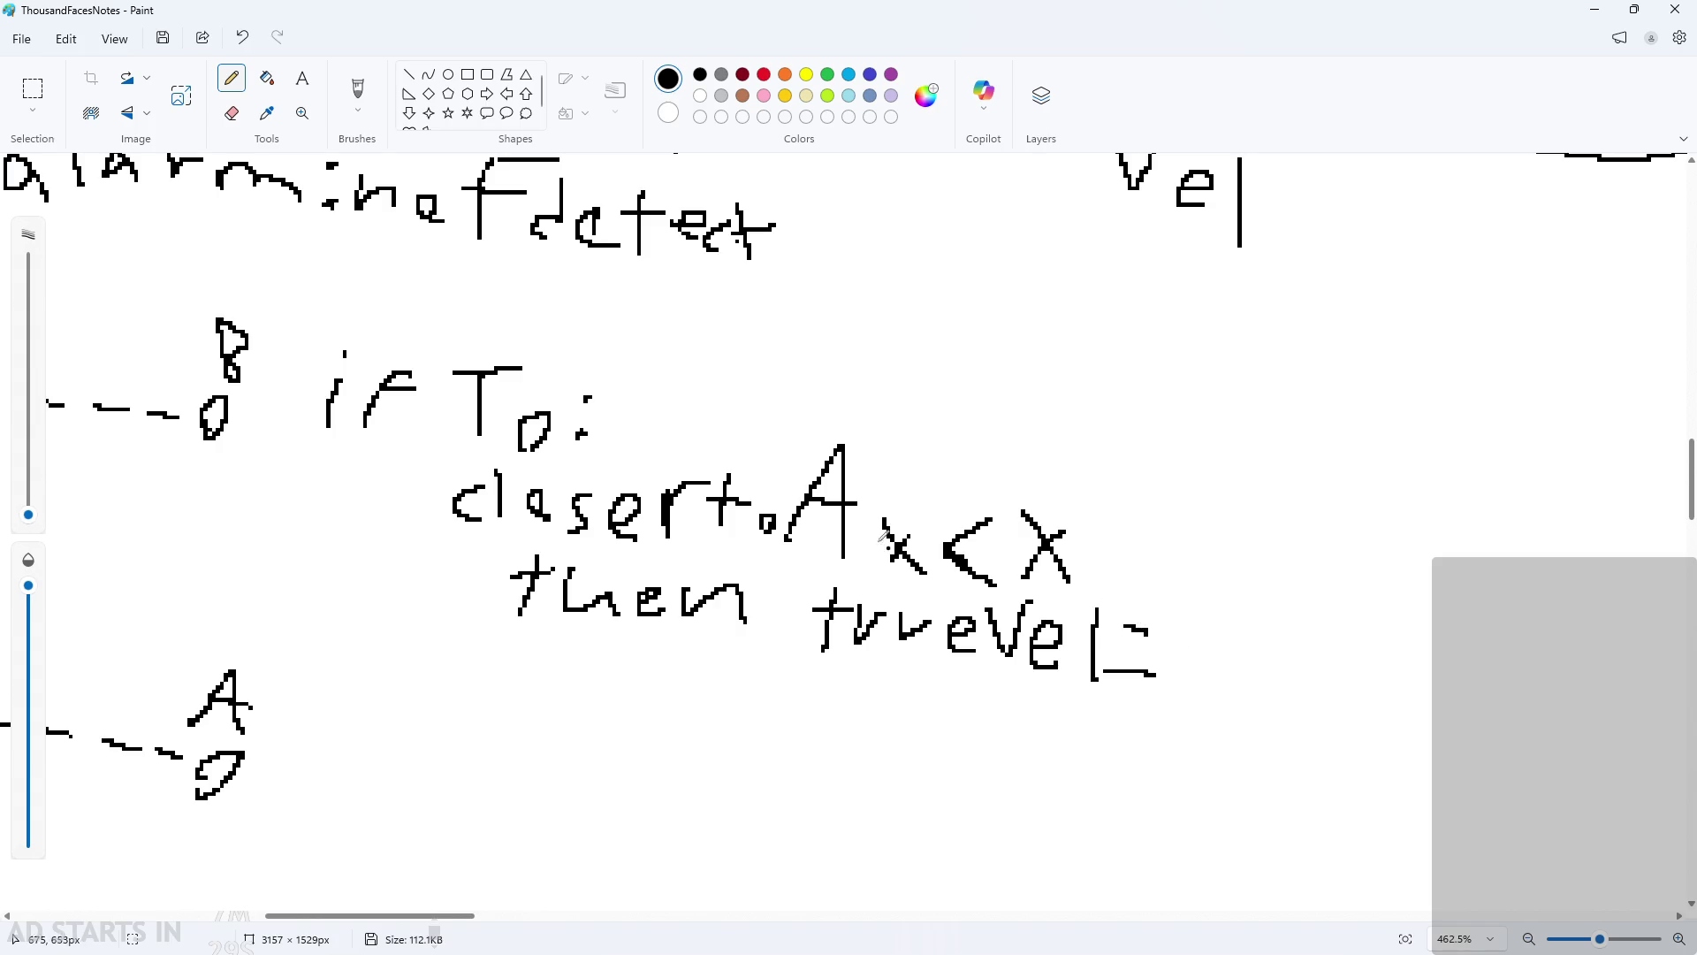
mouse_move(1178, 648)
mouse_down()
mouse_move(1260, 672)
mouse_move(1277, 618)
mouse_up()
mouse_move(1295, 656)
mouse_down()
mouse_move(1326, 644)
mouse_move(1317, 672)
mouse_up()
mouse_move(1350, 626)
mouse_down()
mouse_move(1351, 685)
mouse_move(1379, 664)
mouse_move(1450, 693)
mouse_up()
click(1407, 664)
click(1456, 645)
mouse_move(1485, 672)
mouse_down()
mouse_move(1485, 714)
mouse_move(1495, 676)
mouse_up()
drag(1507, 673, 1534, 720)
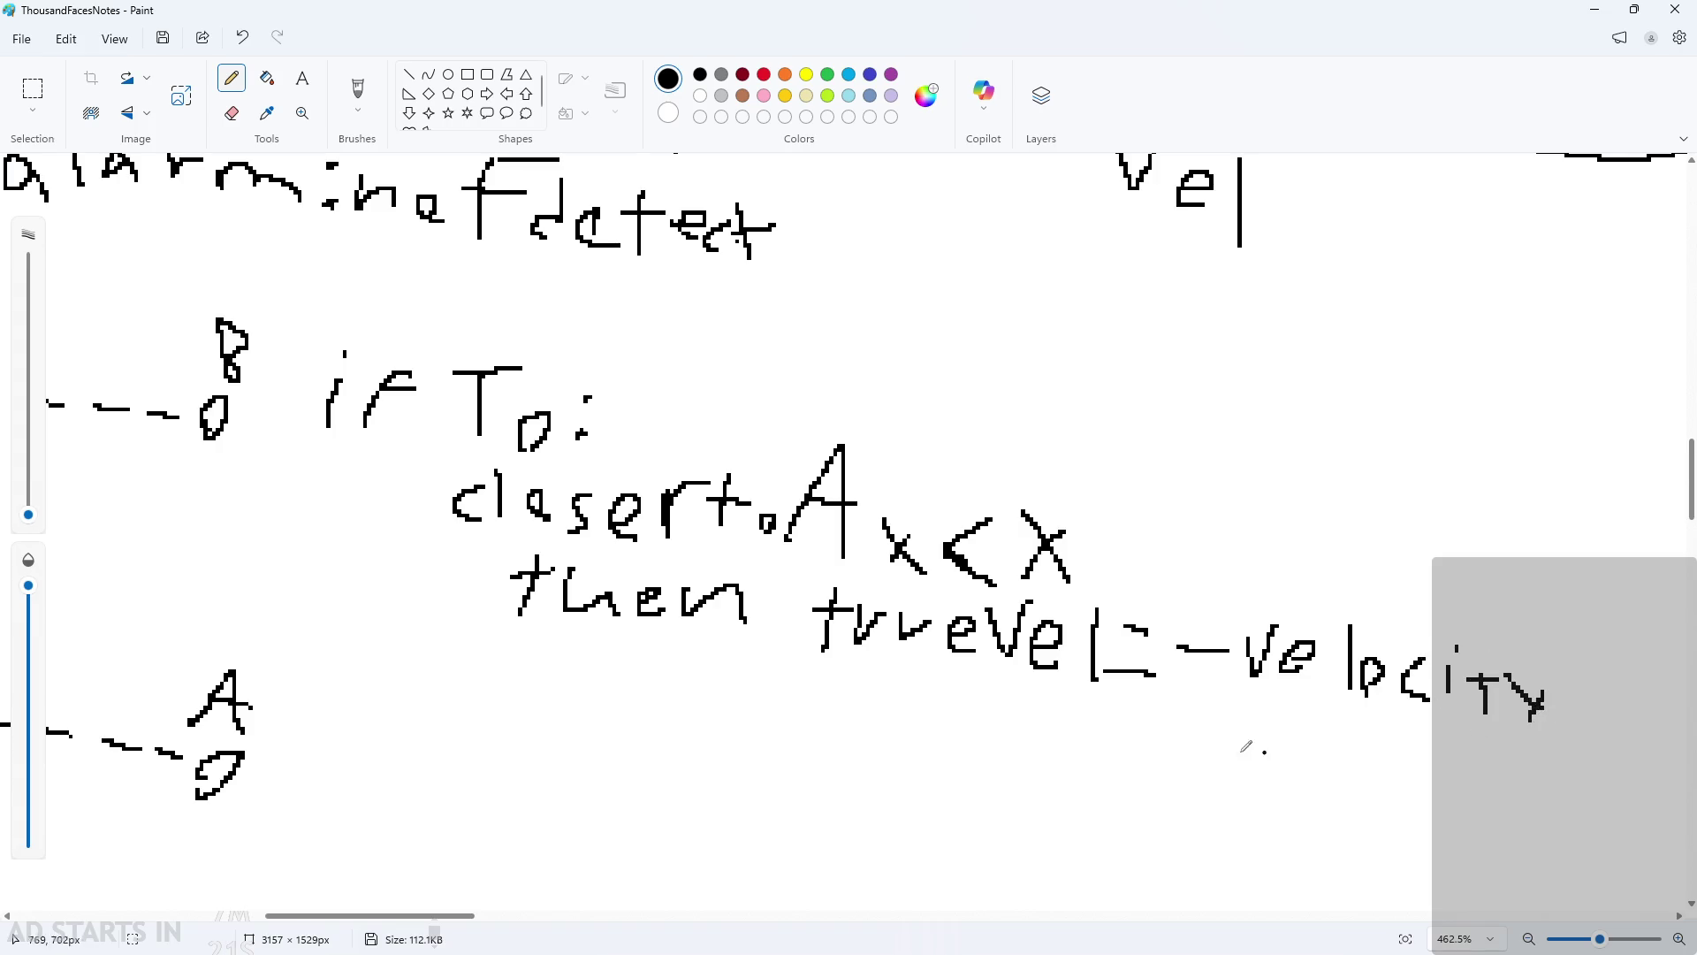
Step: Write 'else trueVal=velocity' beside the A, fixing velocity with undo, then return to GameMaker
scroll(803, 675, down, 2)
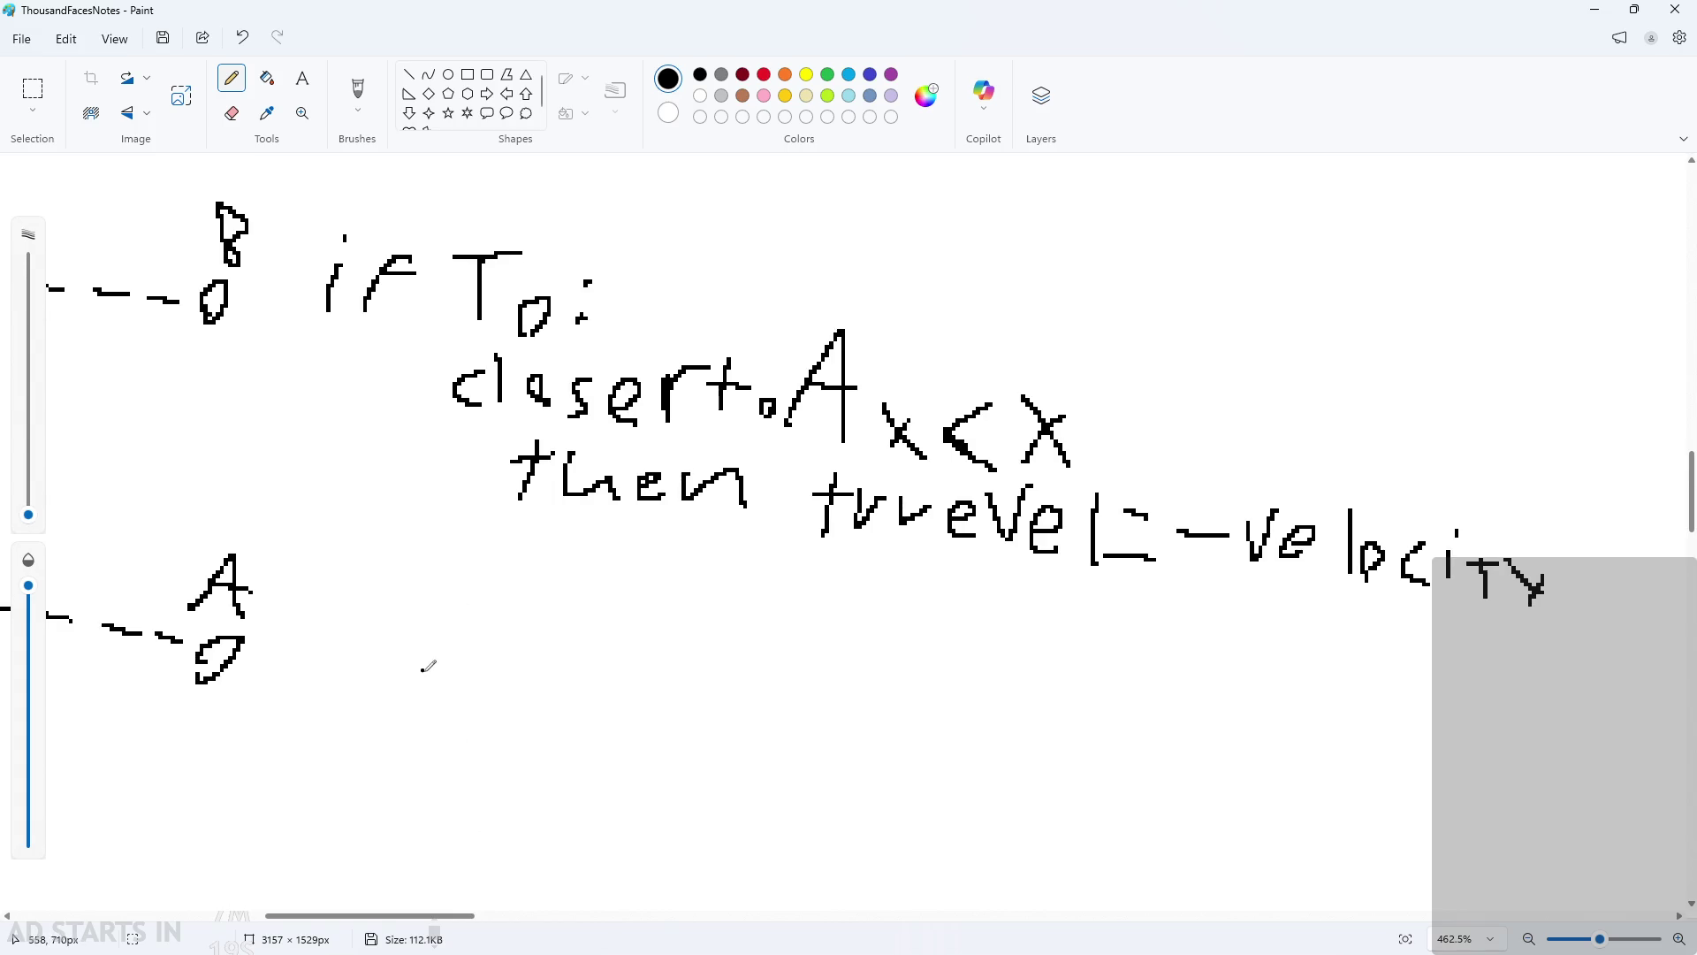
drag(317, 564, 381, 592)
mouse_move(434, 563)
mouse_down()
mouse_move(422, 577)
mouse_move(495, 594)
mouse_move(497, 629)
mouse_move(569, 619)
mouse_move(573, 559)
mouse_up()
mouse_move(543, 589)
mouse_down()
mouse_move(580, 585)
mouse_move(601, 619)
mouse_up()
mouse_move(601, 619)
mouse_down()
mouse_move(637, 594)
mouse_move(707, 608)
mouse_up()
mouse_move(708, 608)
mouse_down()
mouse_move(746, 592)
mouse_move(752, 637)
mouse_move(820, 583)
mouse_move(855, 629)
mouse_up()
drag(897, 583, 898, 638)
drag(933, 610, 967, 634)
mouse_move(997, 612)
mouse_down()
mouse_move(1015, 639)
mouse_move(1053, 596)
mouse_move(1090, 645)
mouse_move(1128, 643)
mouse_up()
mouse_move(1145, 632)
mouse_down()
mouse_move(1165, 658)
mouse_move(1184, 629)
mouse_up()
mouse_move(1195, 629)
mouse_down()
mouse_move(1213, 658)
mouse_move(1228, 619)
mouse_up()
click(1265, 597)
mouse_move(1248, 634)
mouse_down()
mouse_move(1245, 658)
mouse_move(1321, 644)
mouse_up()
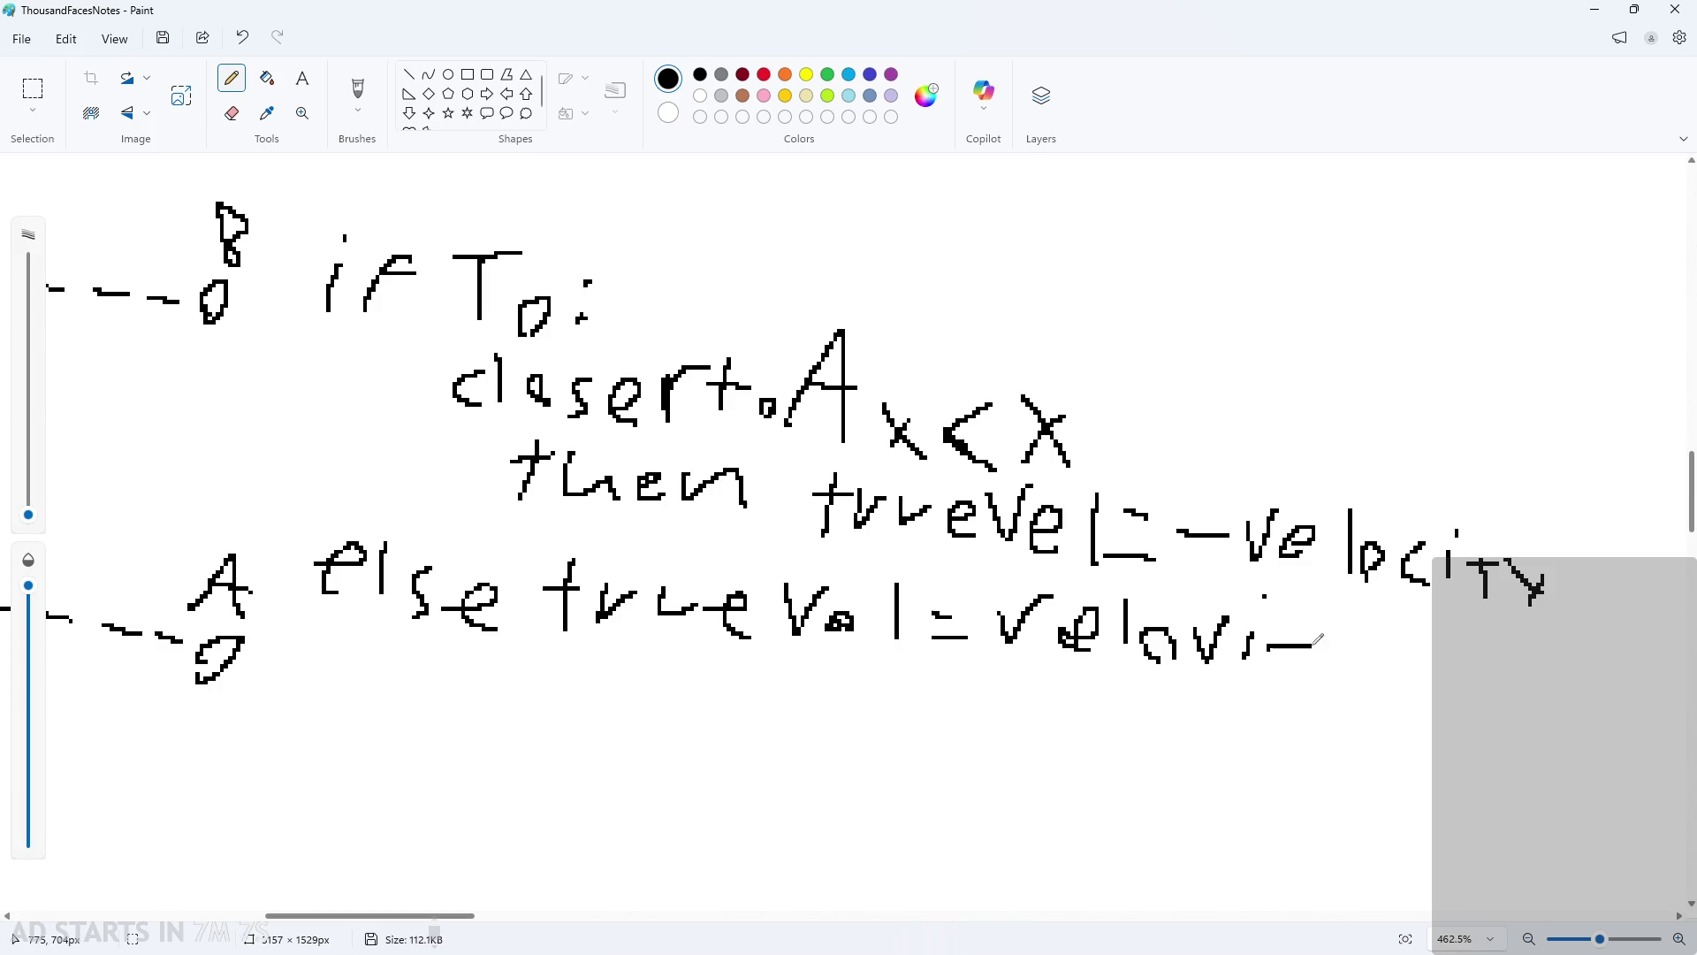
key(ctrl+z)
key(ctrl+z)
key(ctrl+z)
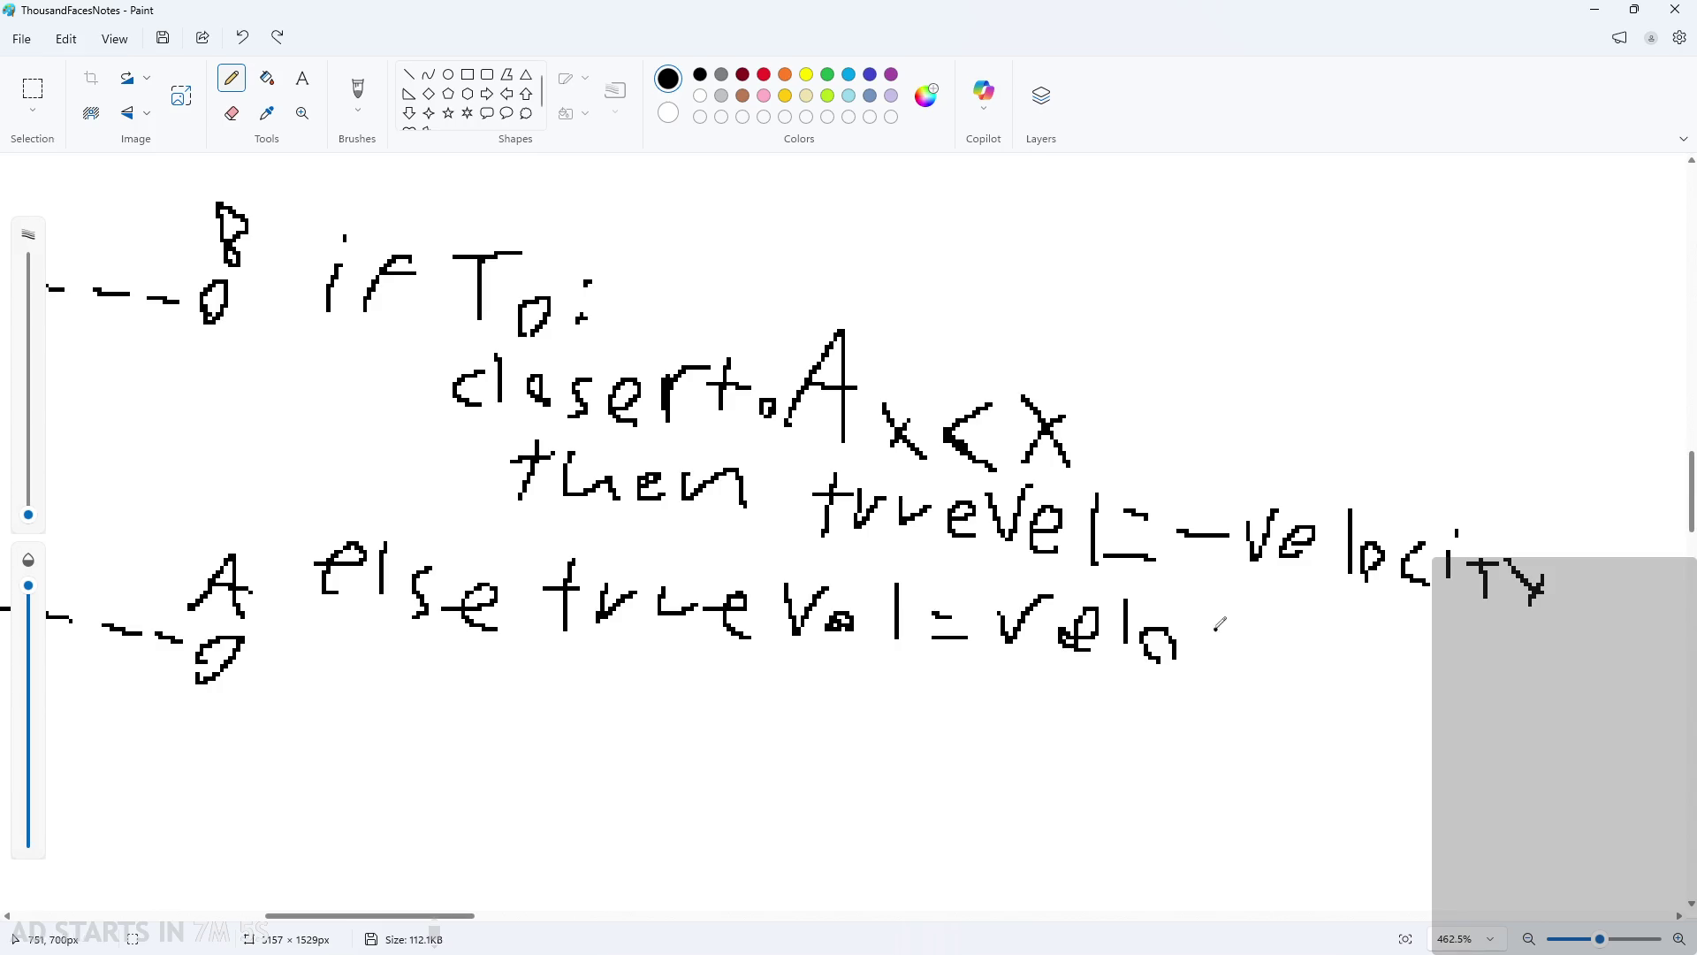
mouse_move(1209, 629)
mouse_down()
mouse_move(1204, 670)
mouse_move(1224, 663)
mouse_up()
click(1235, 604)
mouse_move(1257, 618)
mouse_down()
mouse_move(1257, 676)
mouse_move(1268, 633)
mouse_up()
drag(1274, 636, 1293, 696)
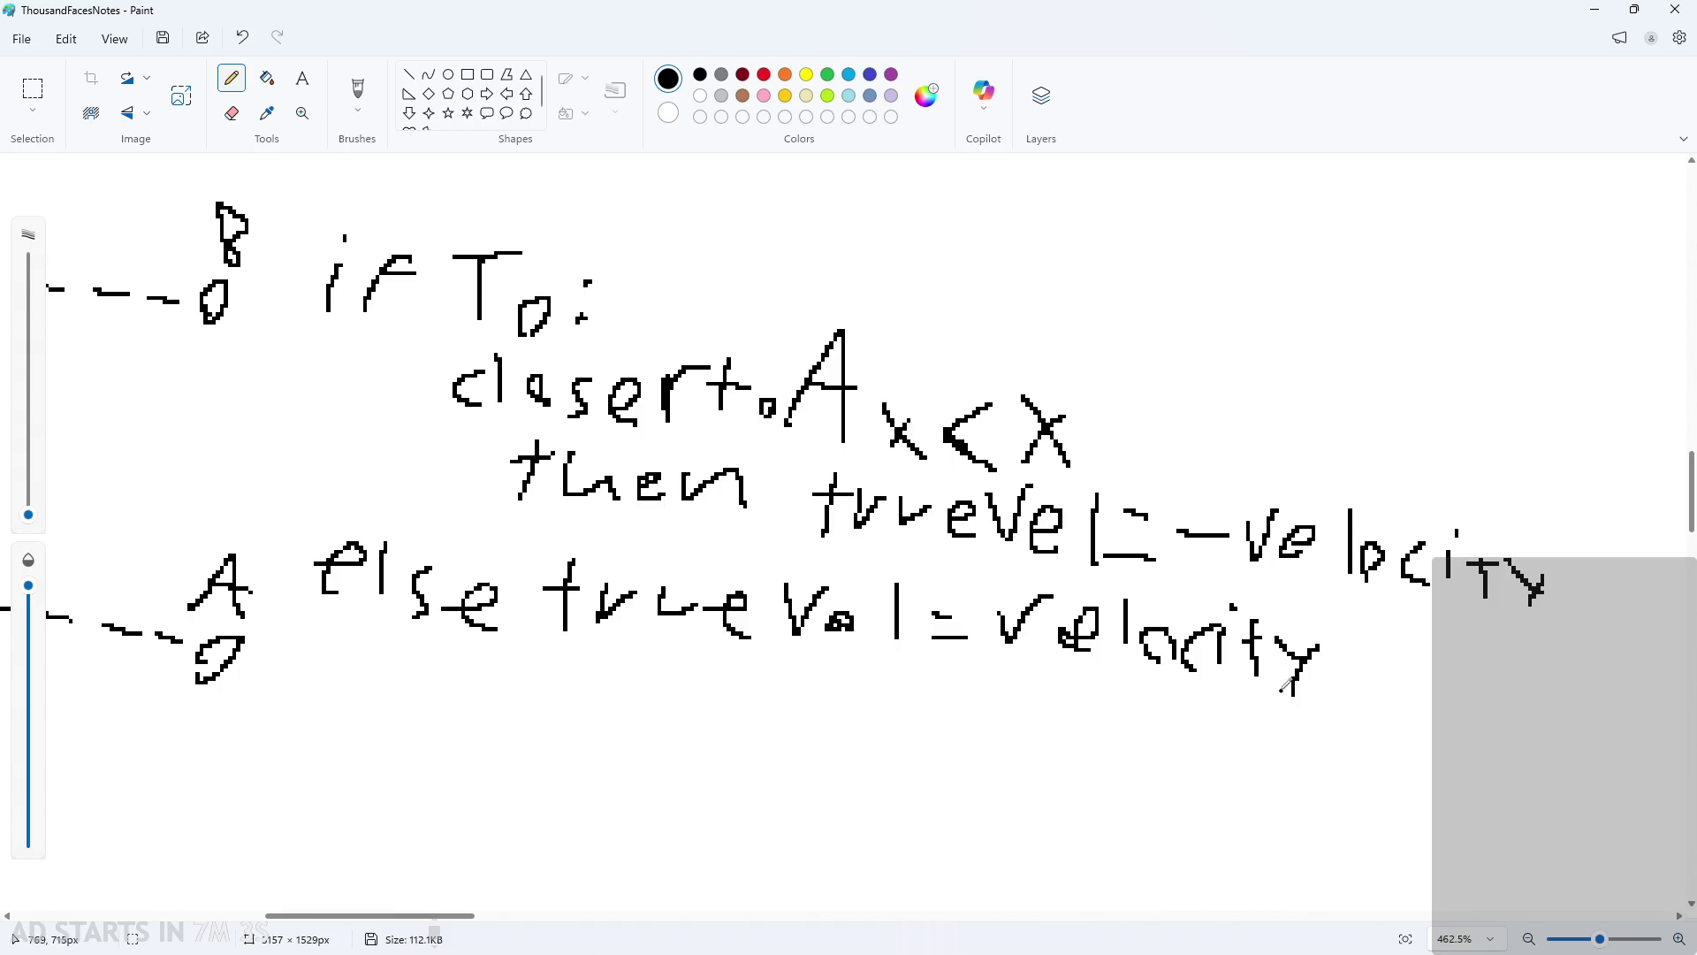
ctrl+scroll(357, 399, down, 2)
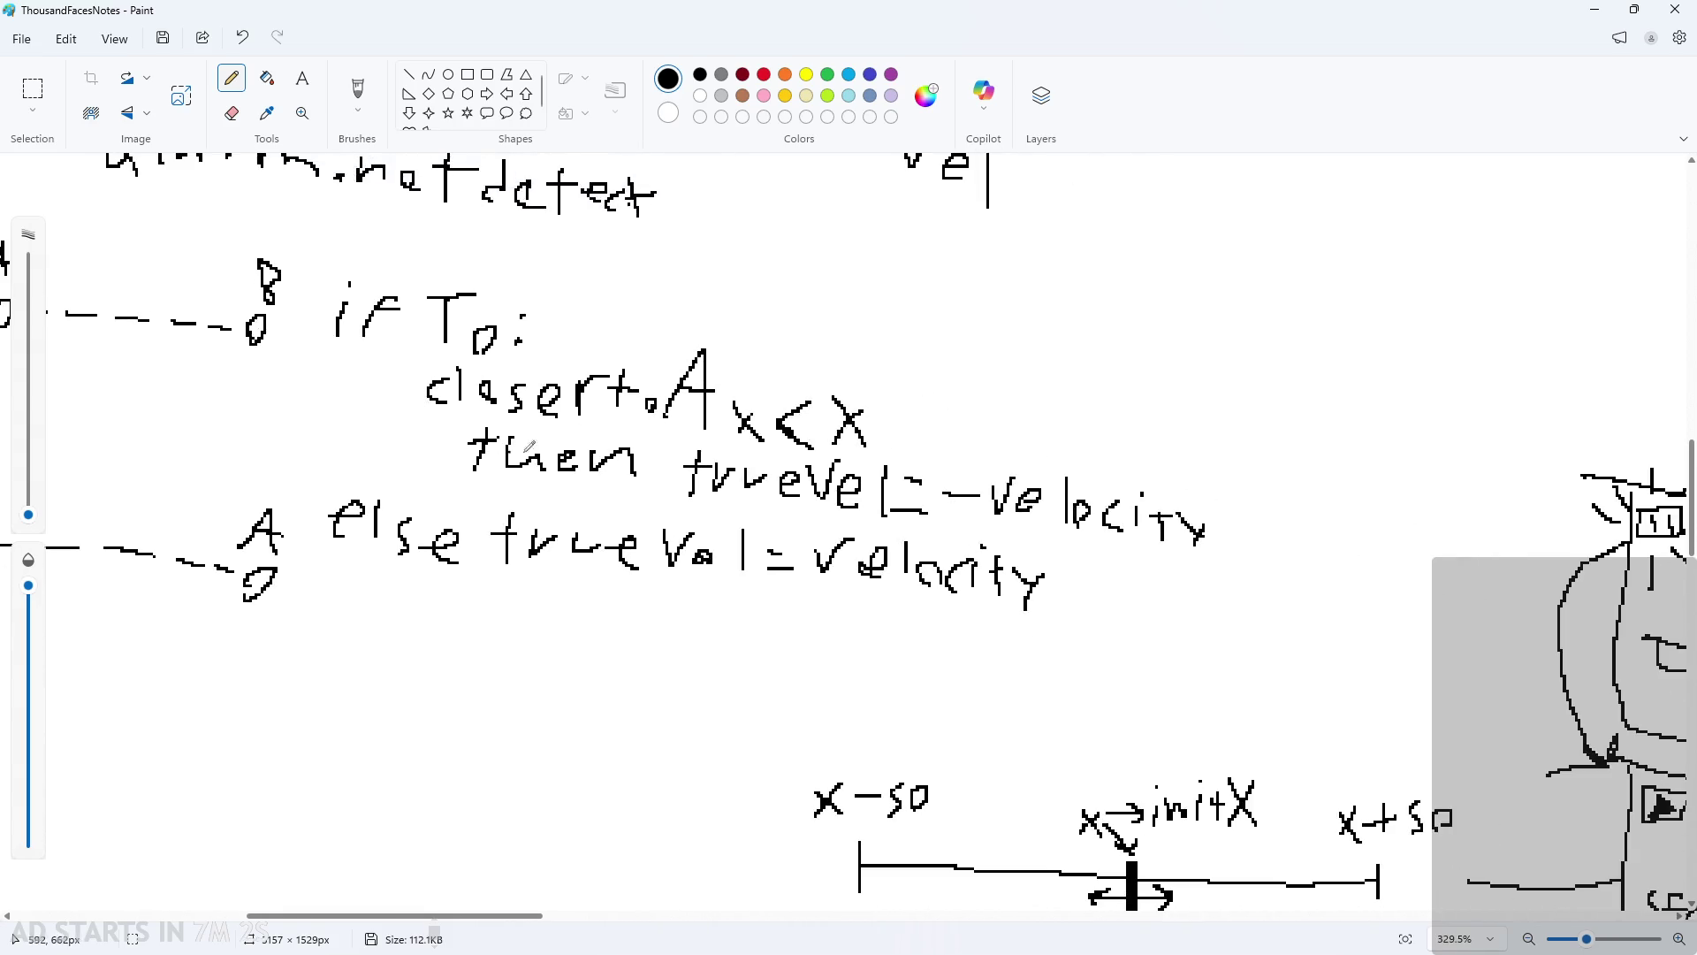
click(1591, 10)
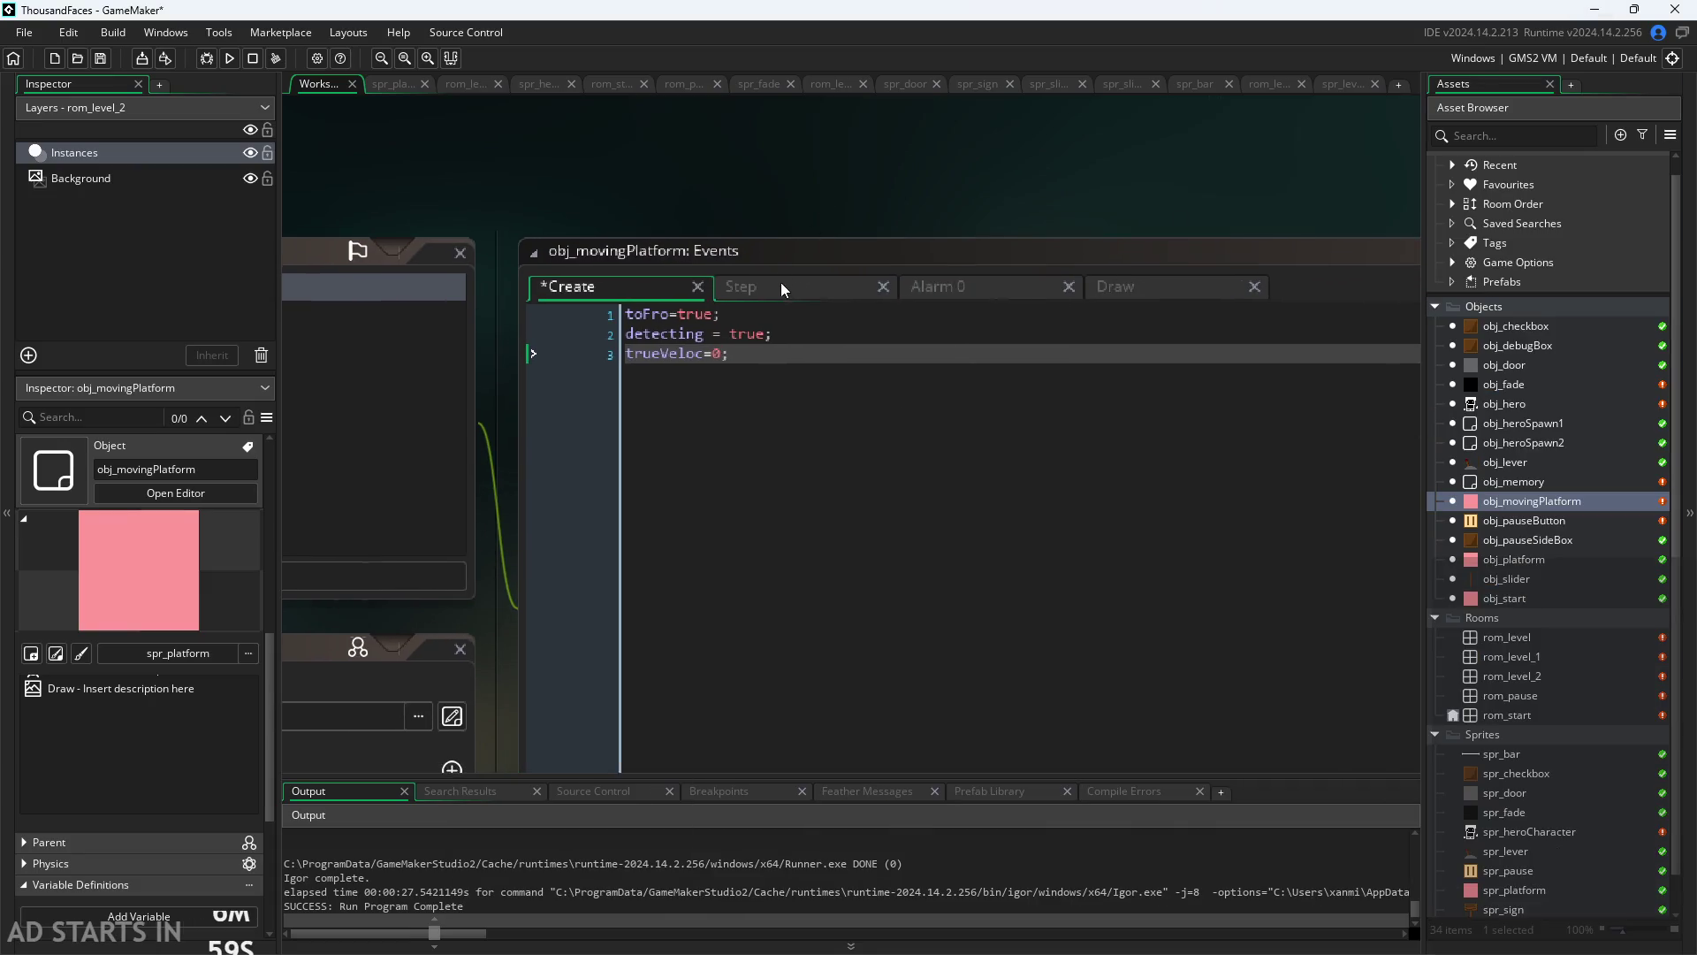
Step: Replace trueVeloc=0 in the Create event with an if(toFro){ block, checking the Step event for reference
click(779, 286)
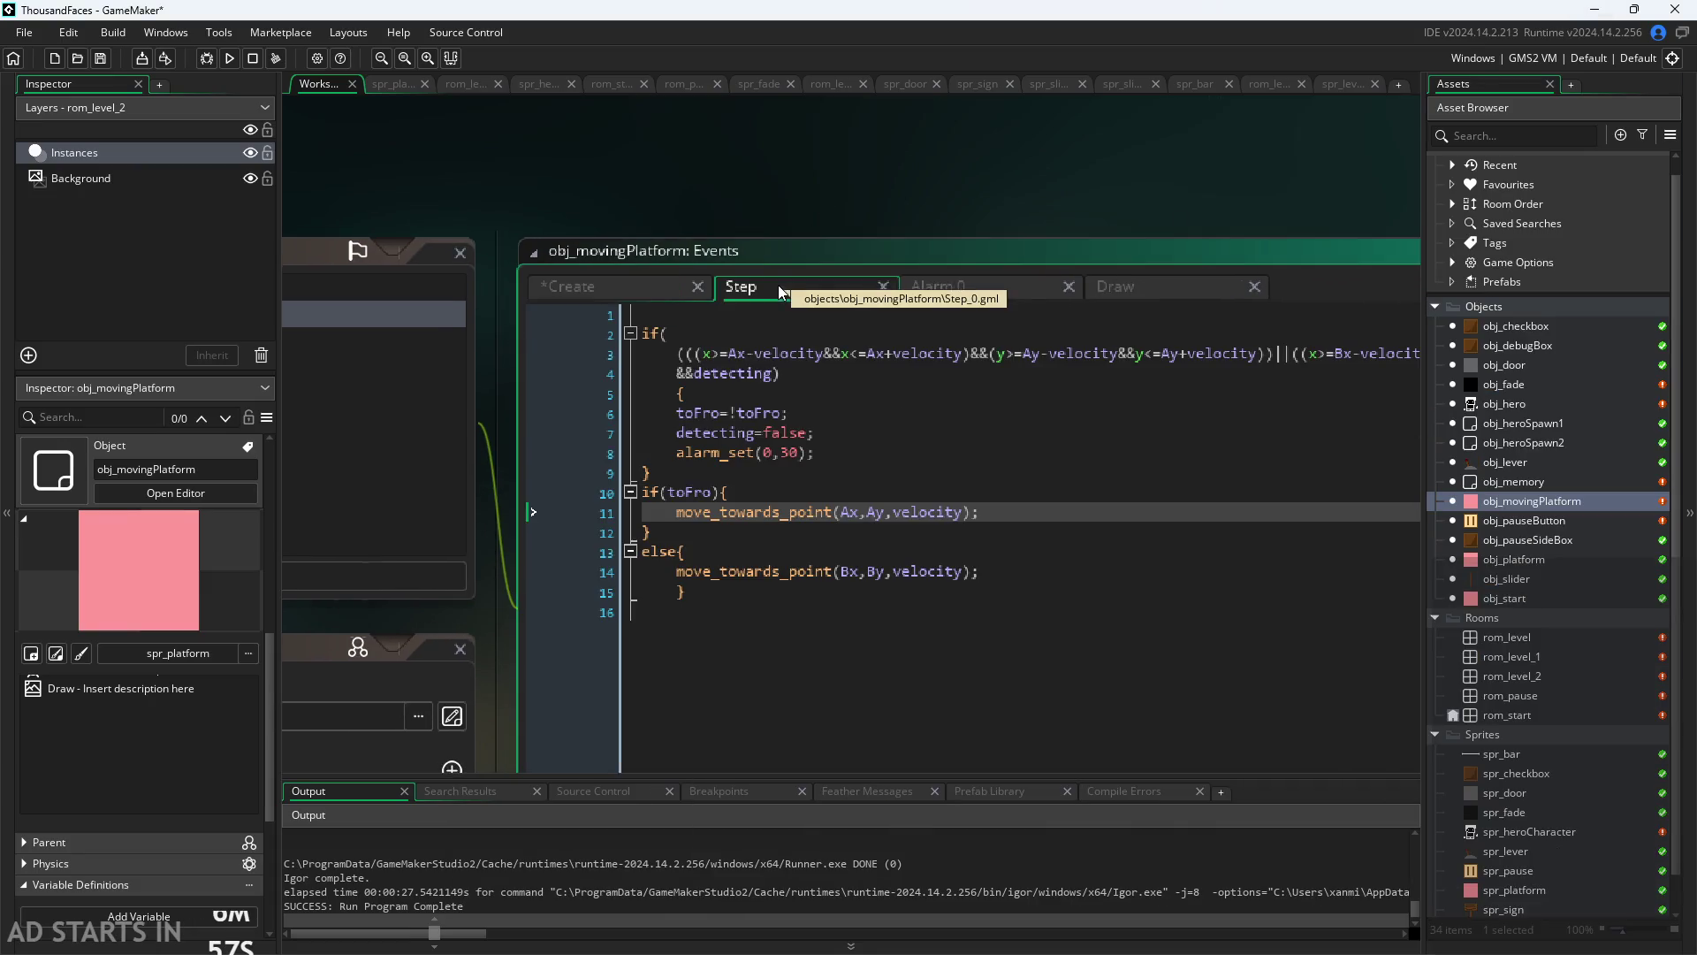
click(569, 283)
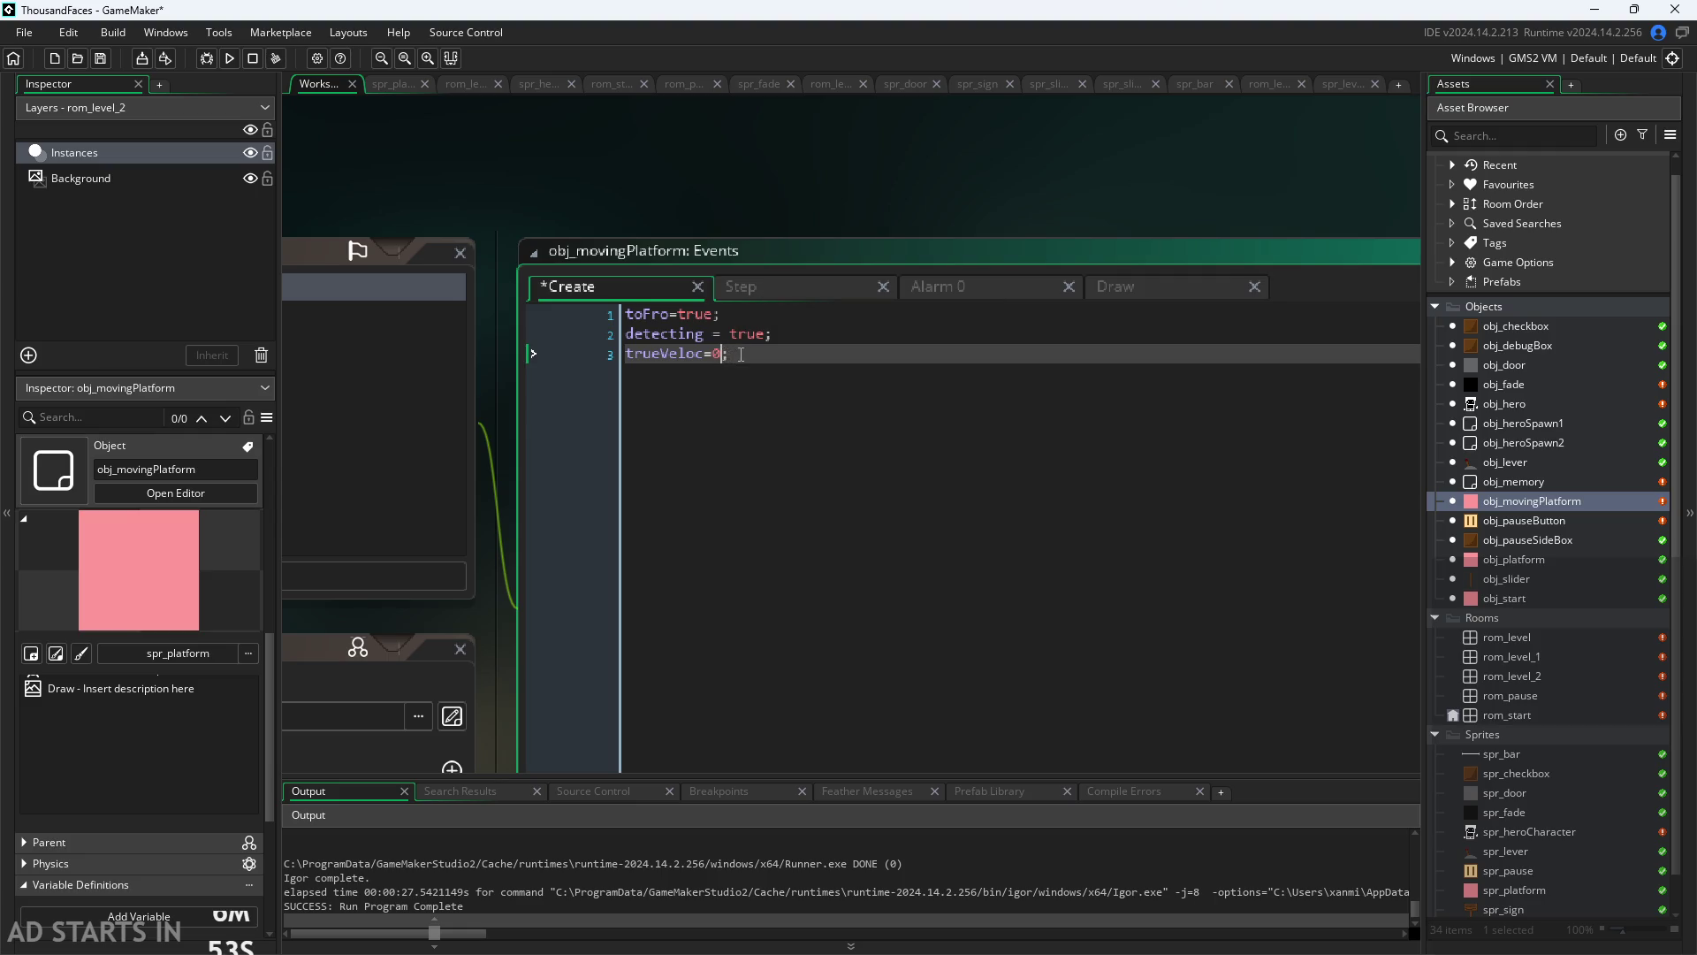
key(BackSpace)
key(BackSpace)
text(x)
key(BackSpace)
text(move)
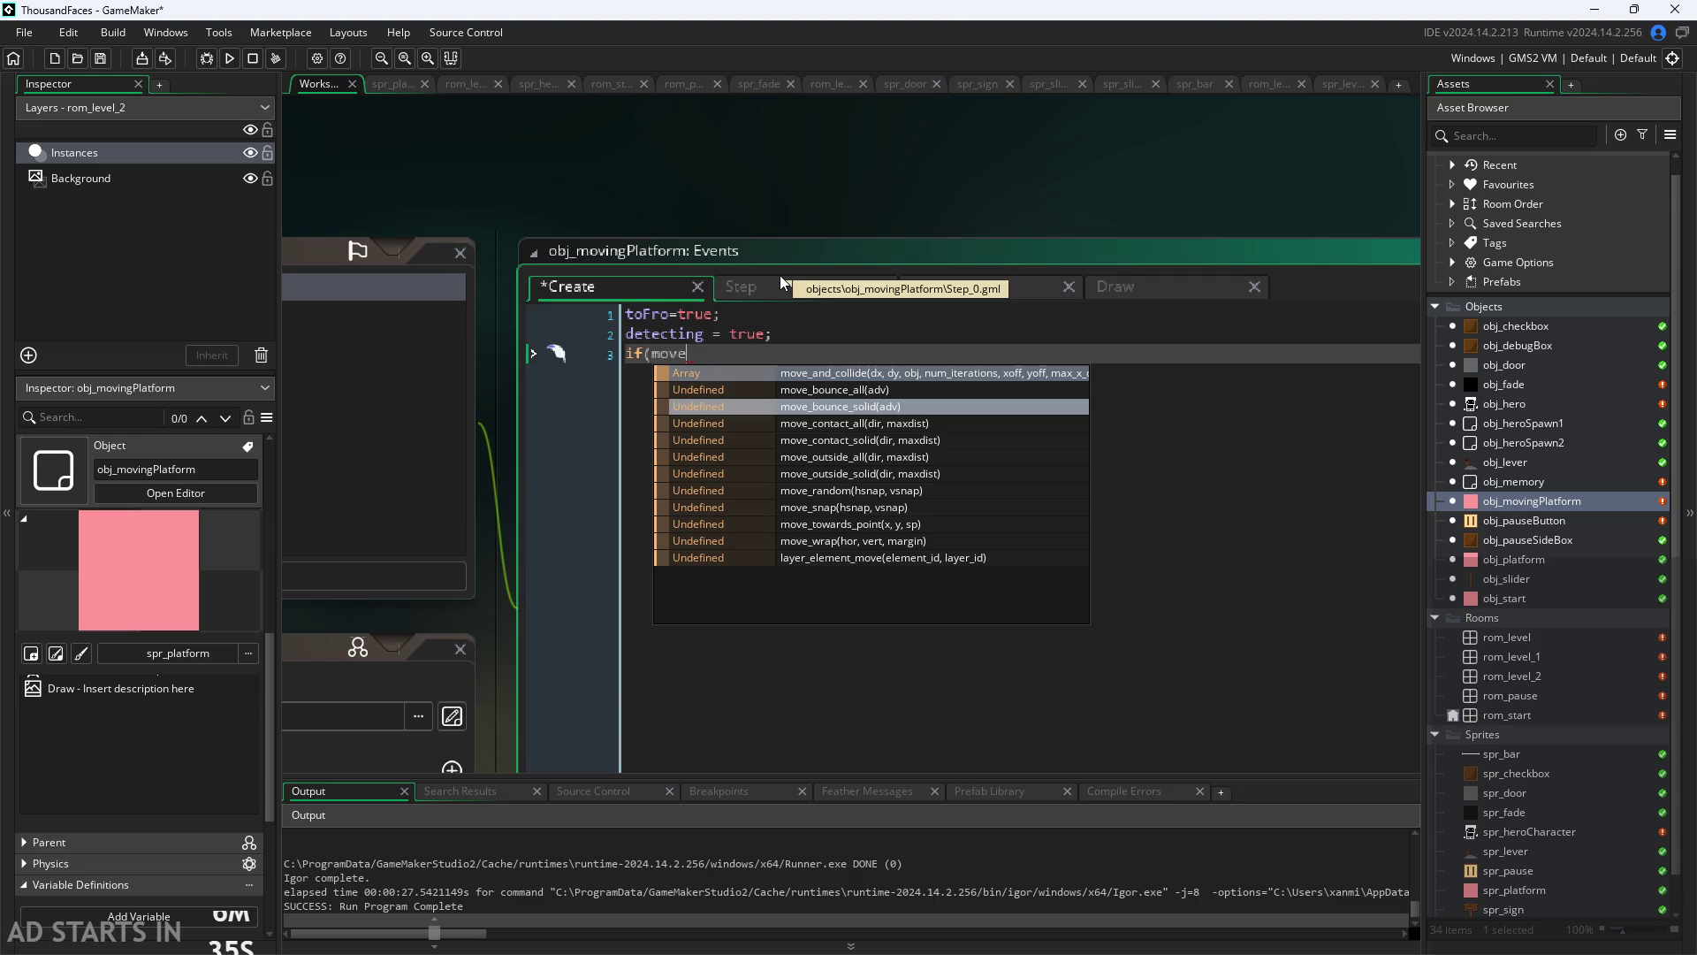
click(781, 283)
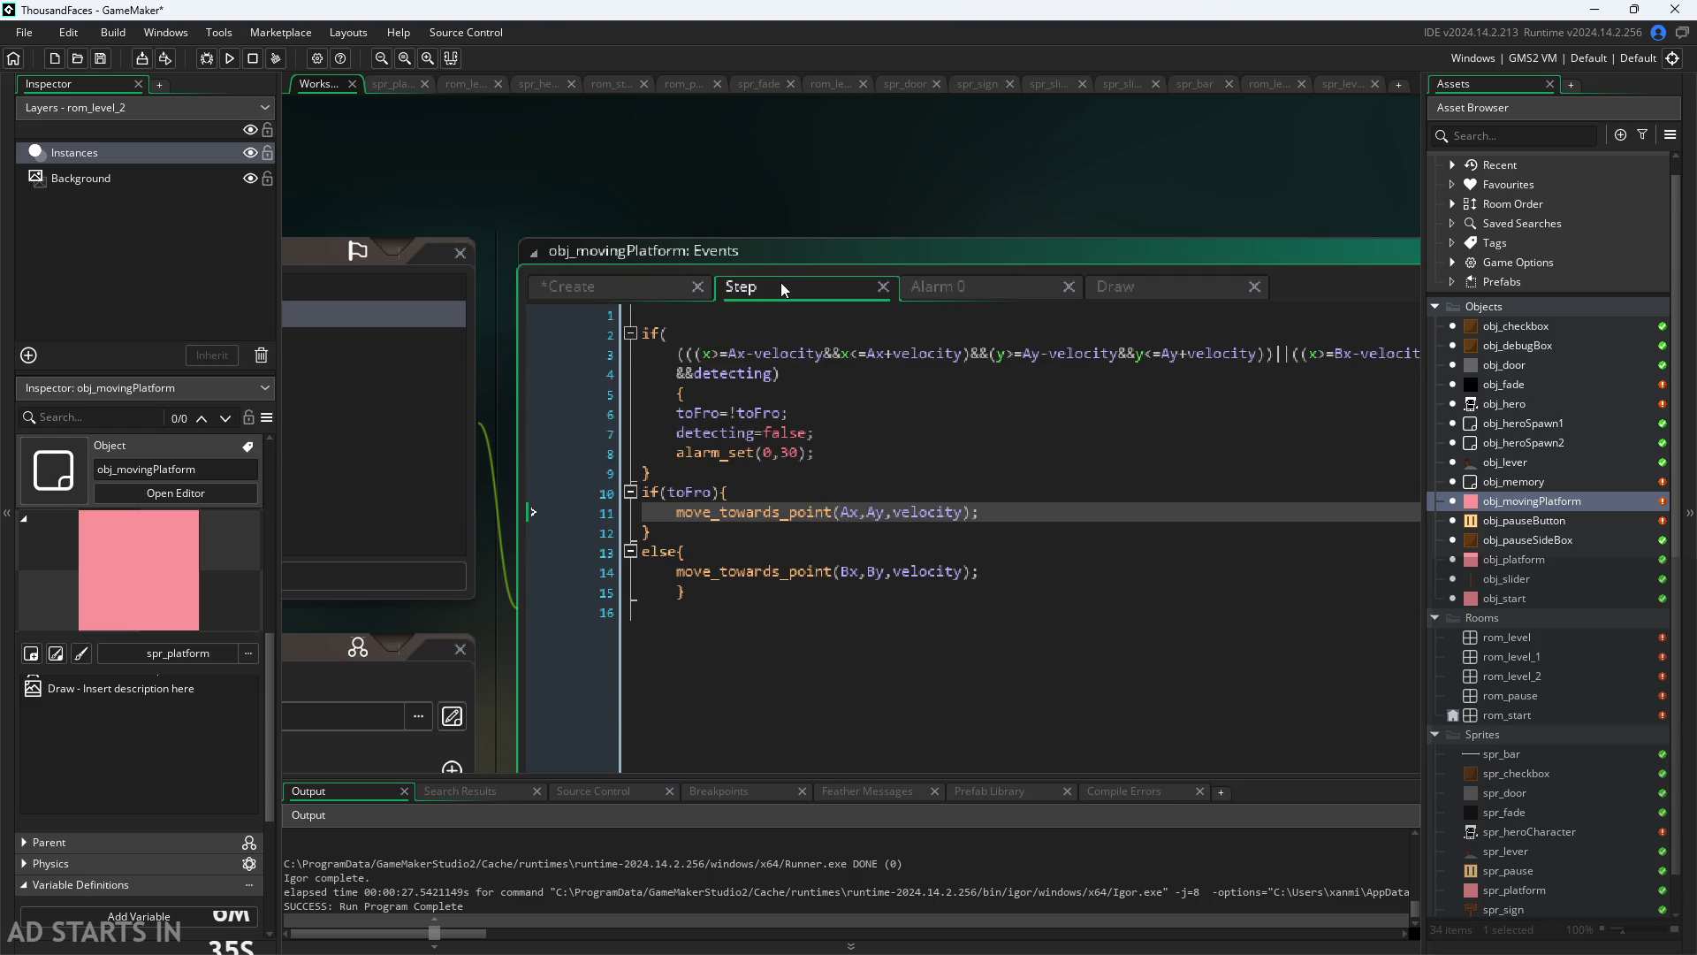
click(624, 285)
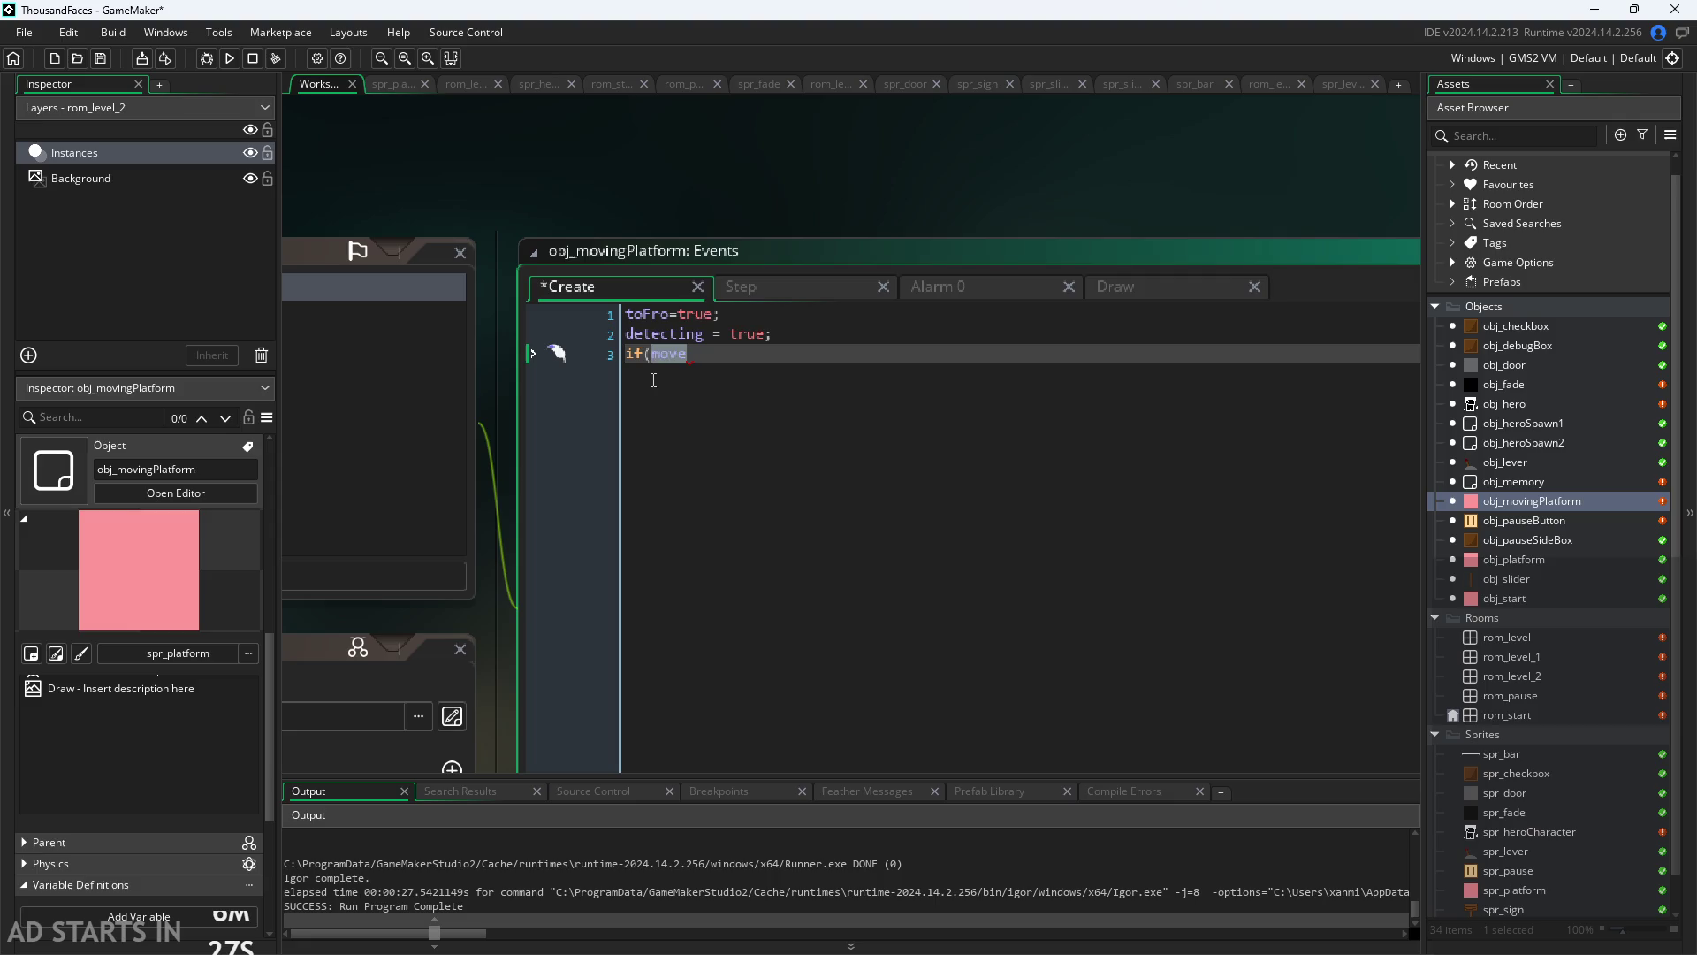
key(BackSpace)
key(BackSpace)
text(()
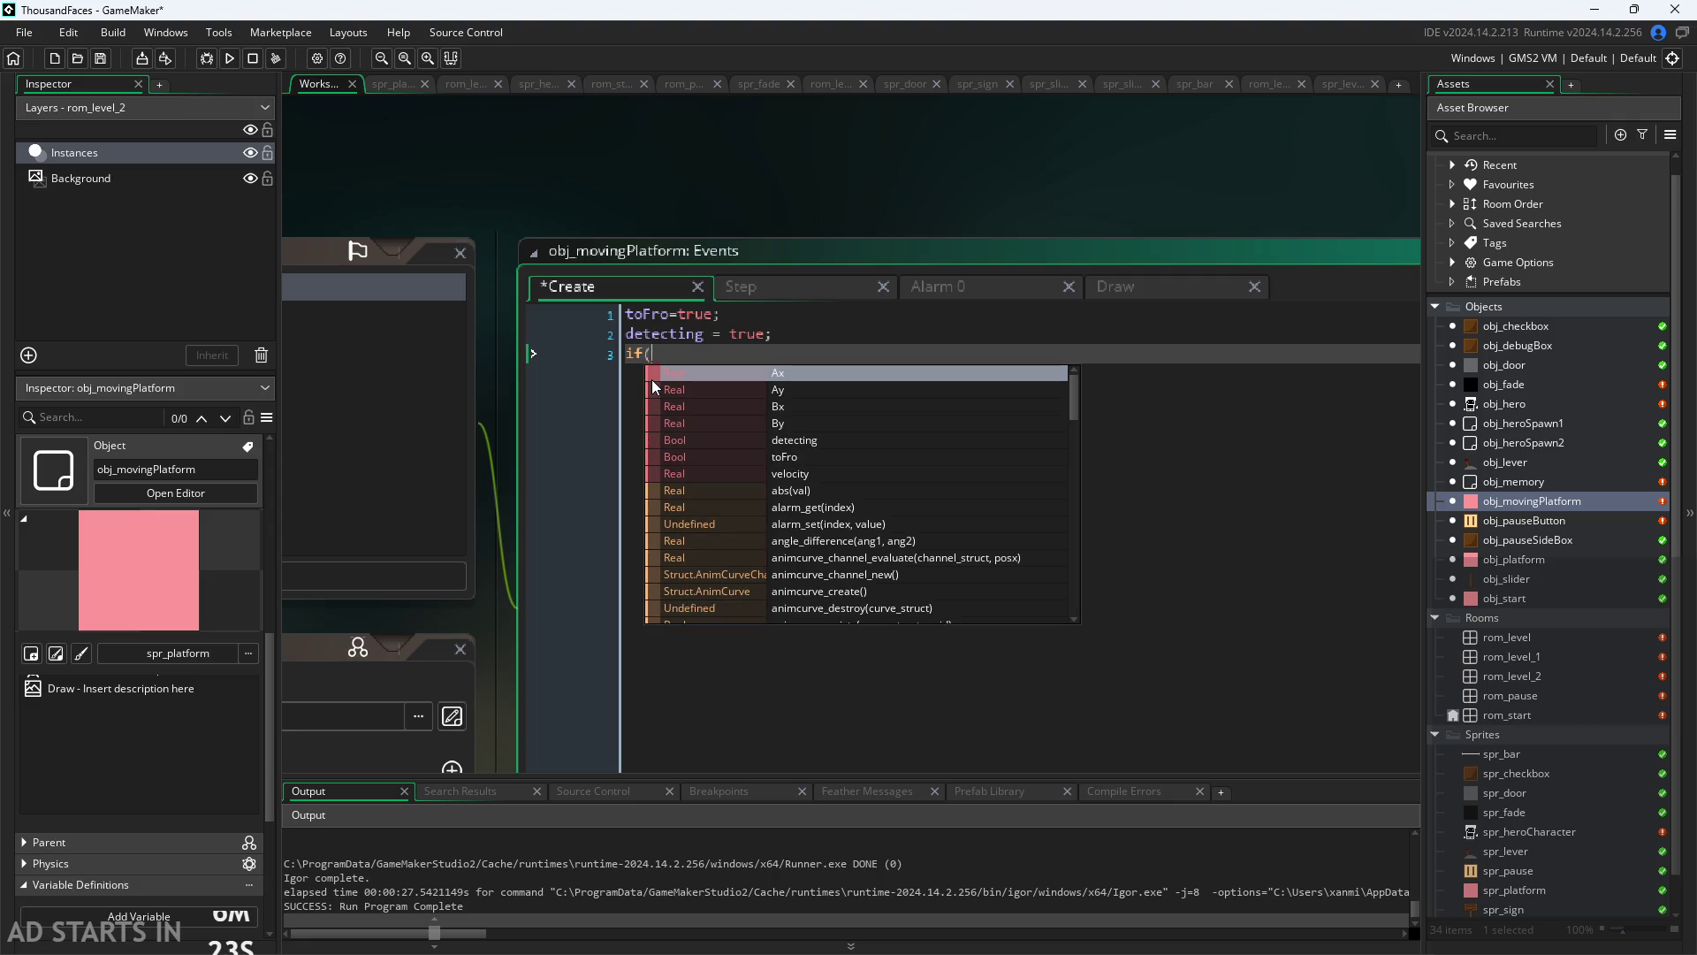
text(toFro)
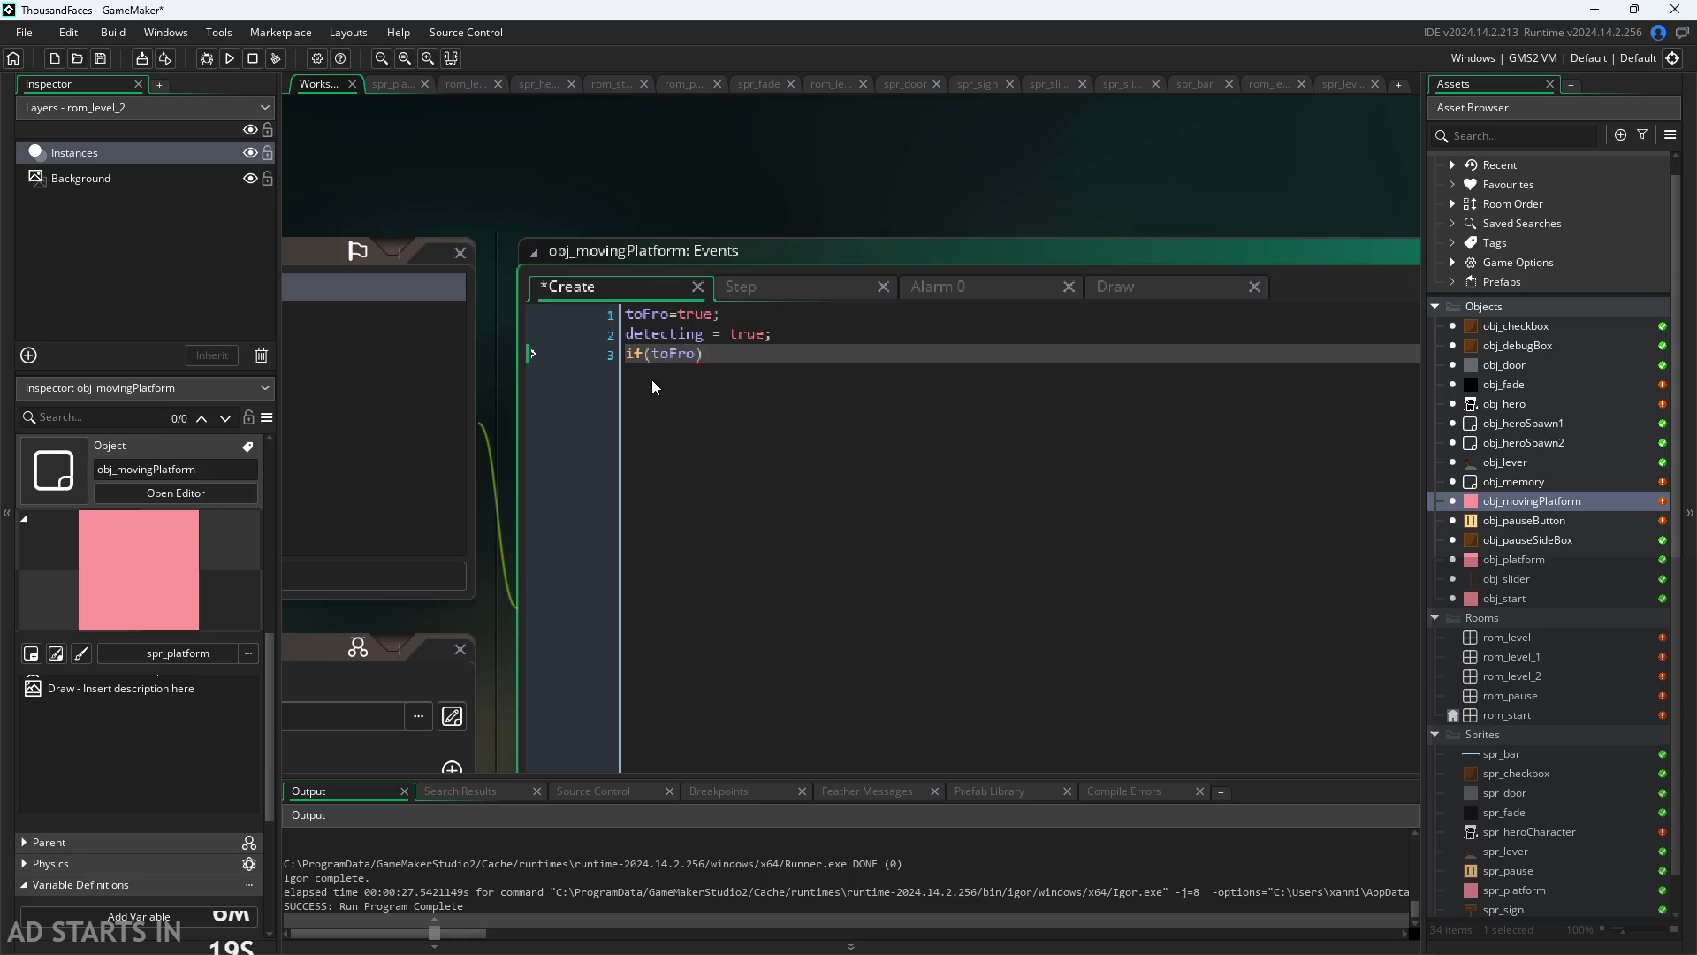
text(){)
key(Return)
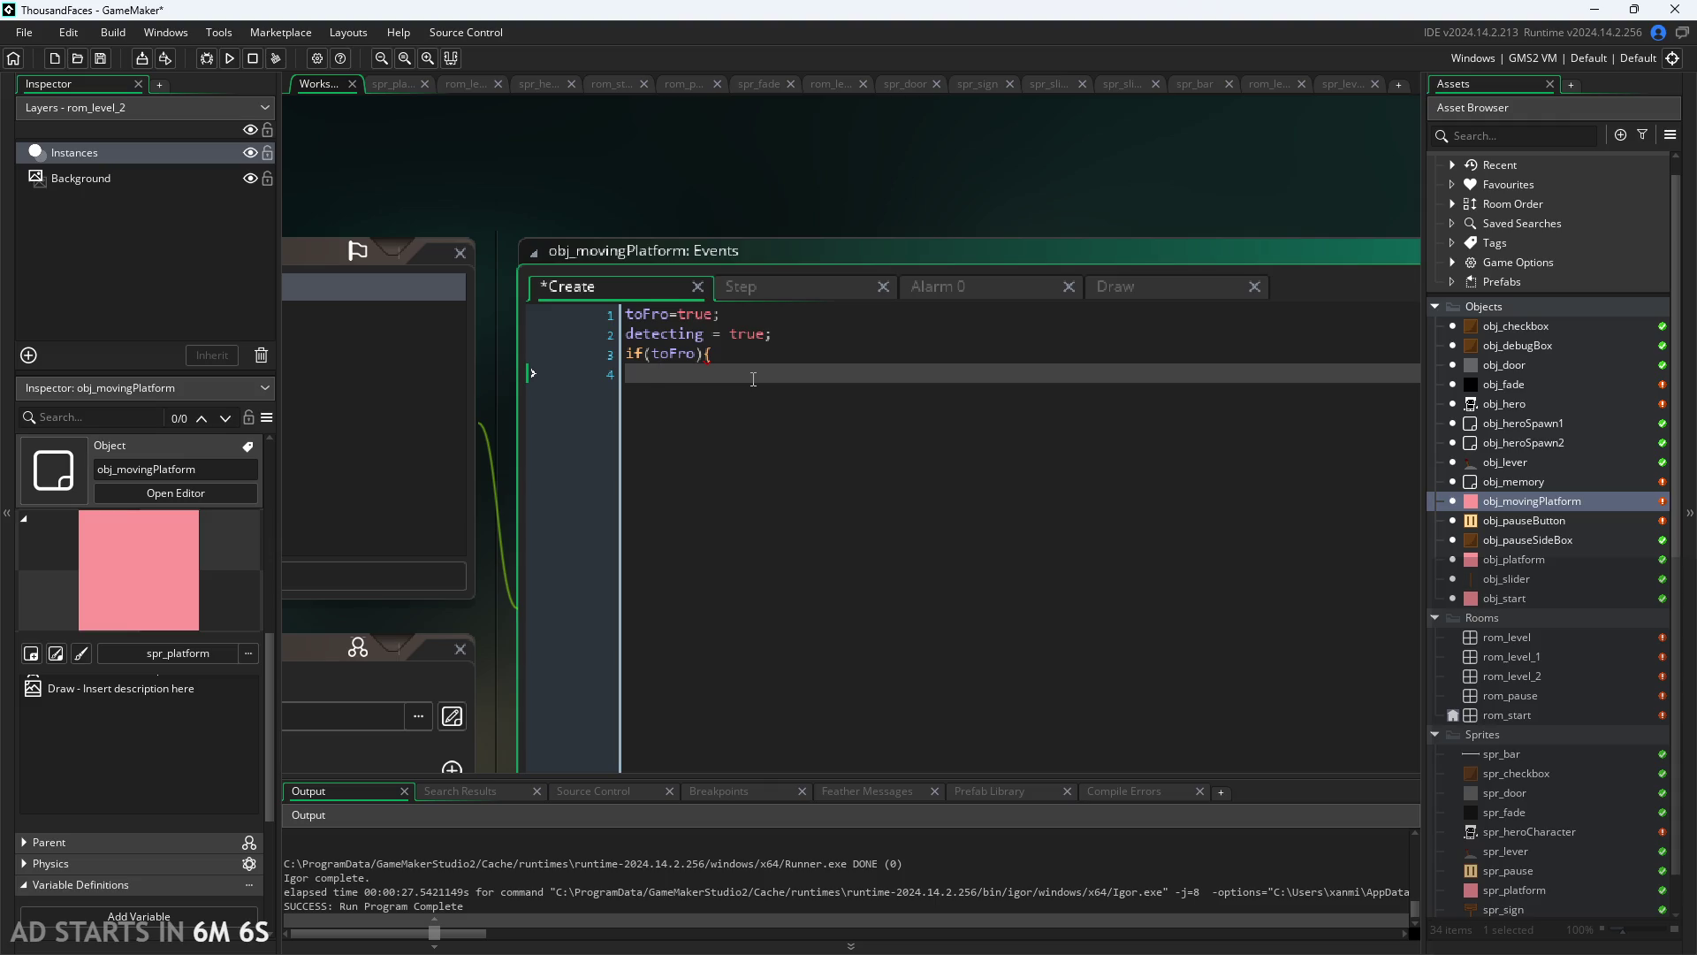
Step: Add nested if(Ax<x){ trueVelocity=-velocity } followed by the start of an else{ branch
text(Ax<)
text(x)
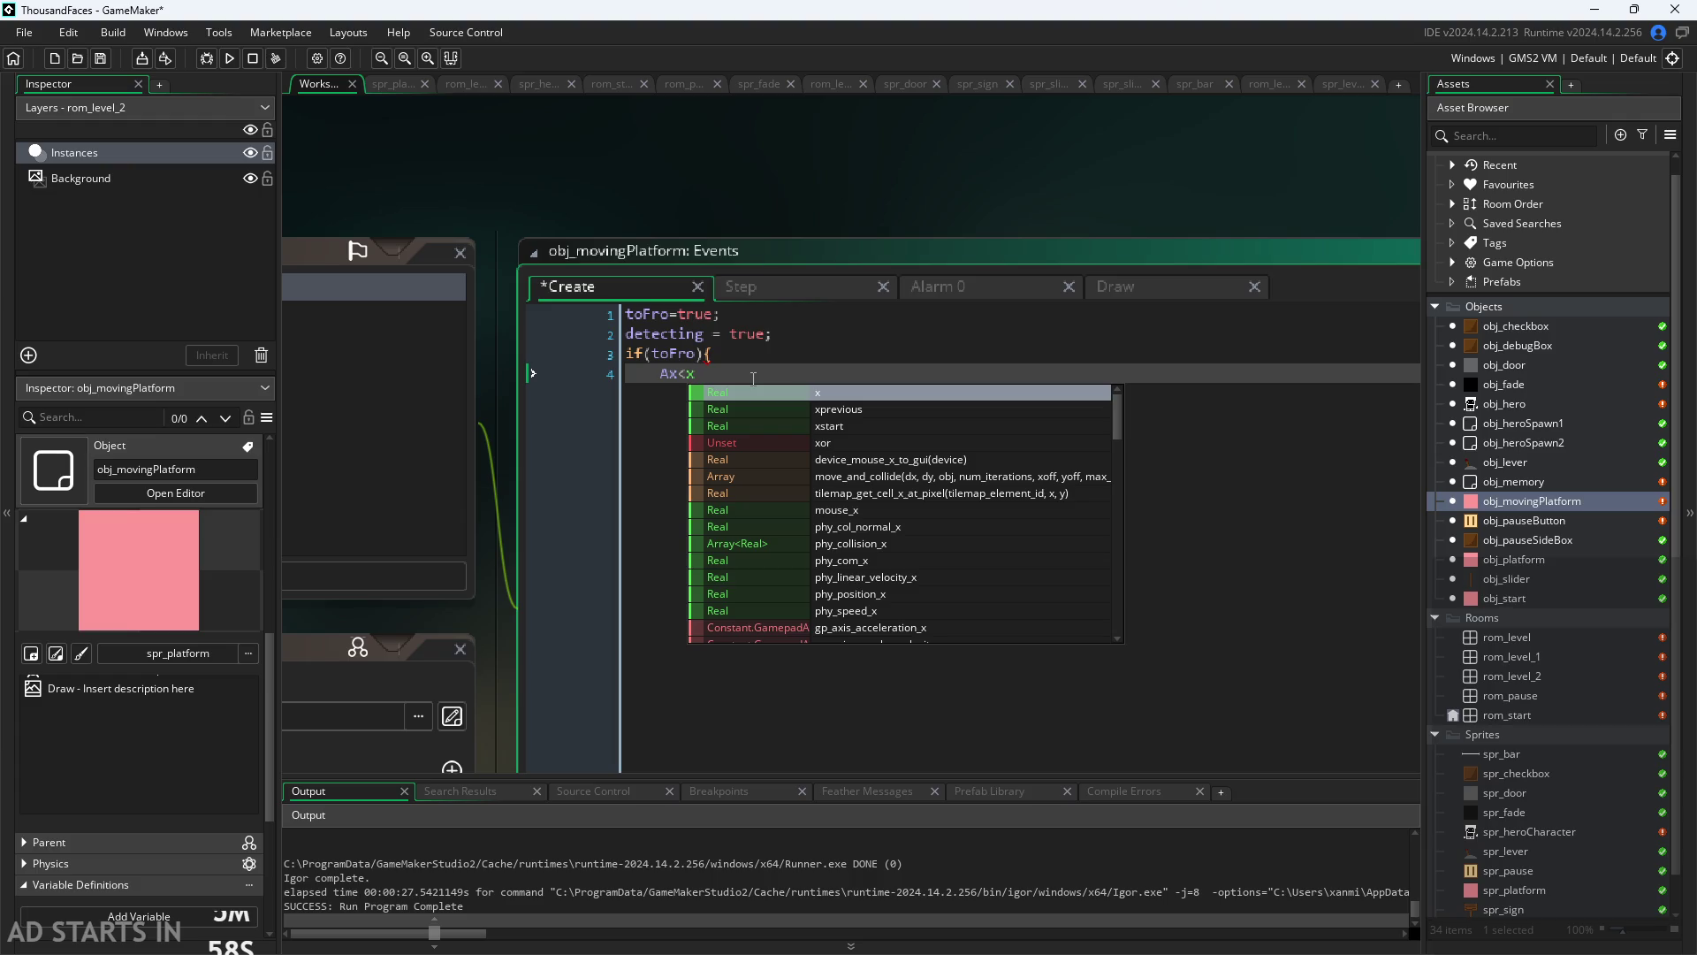
click(662, 374)
text(if)
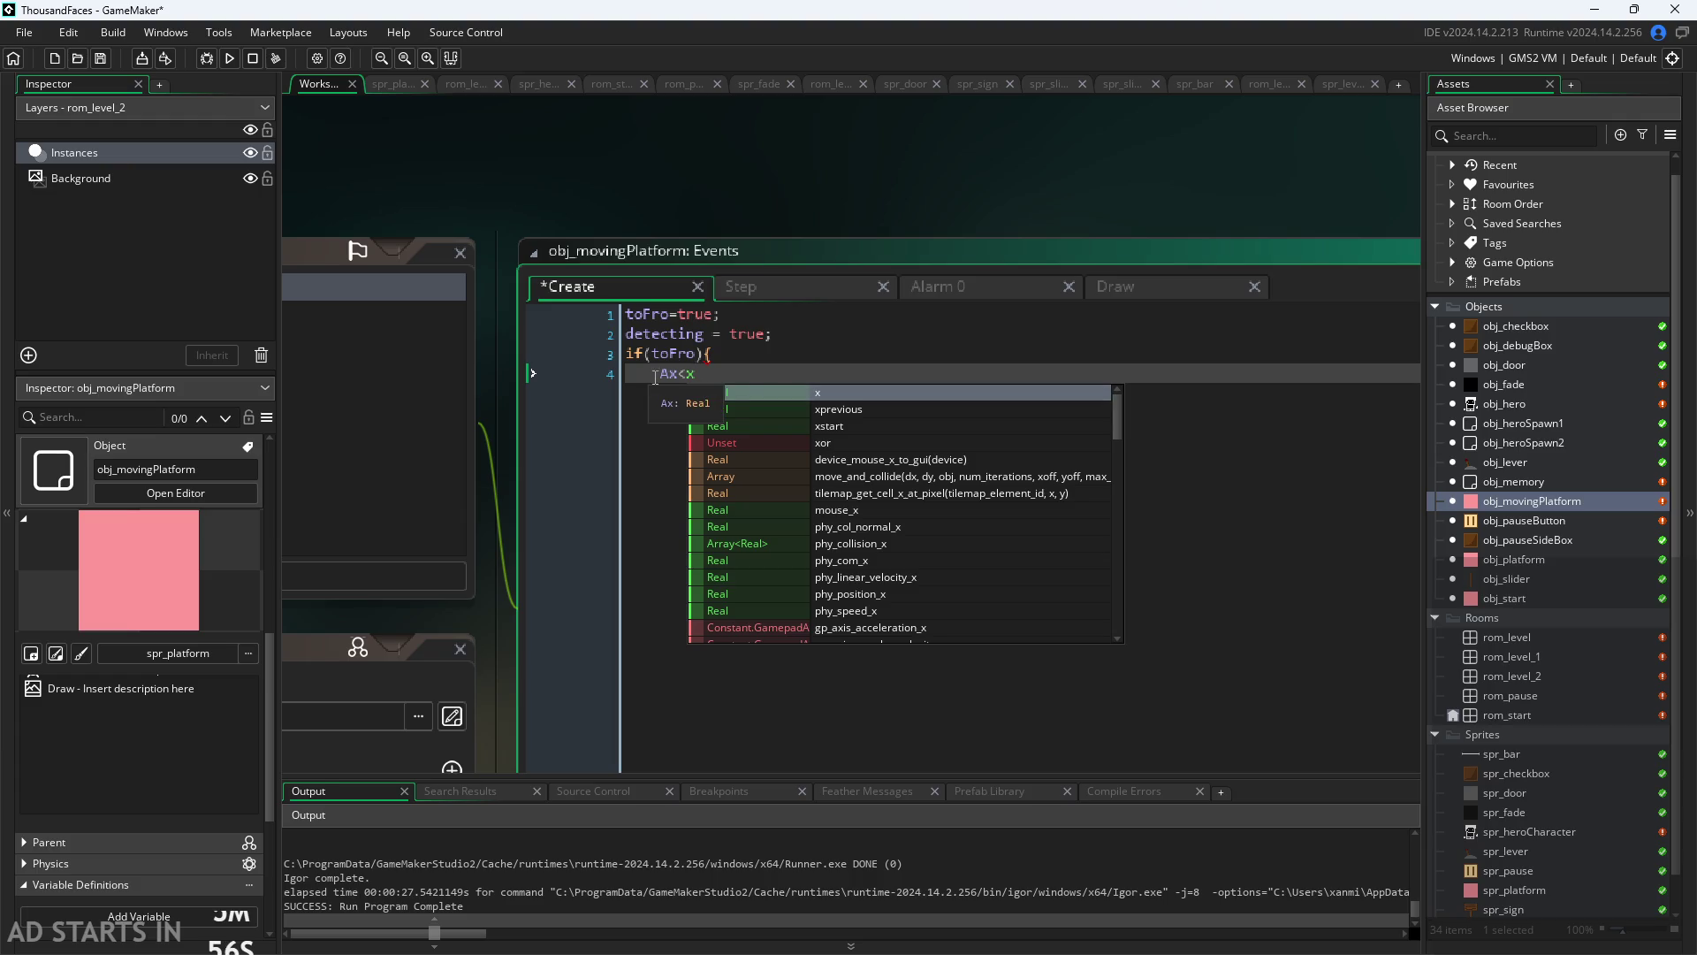
text(()
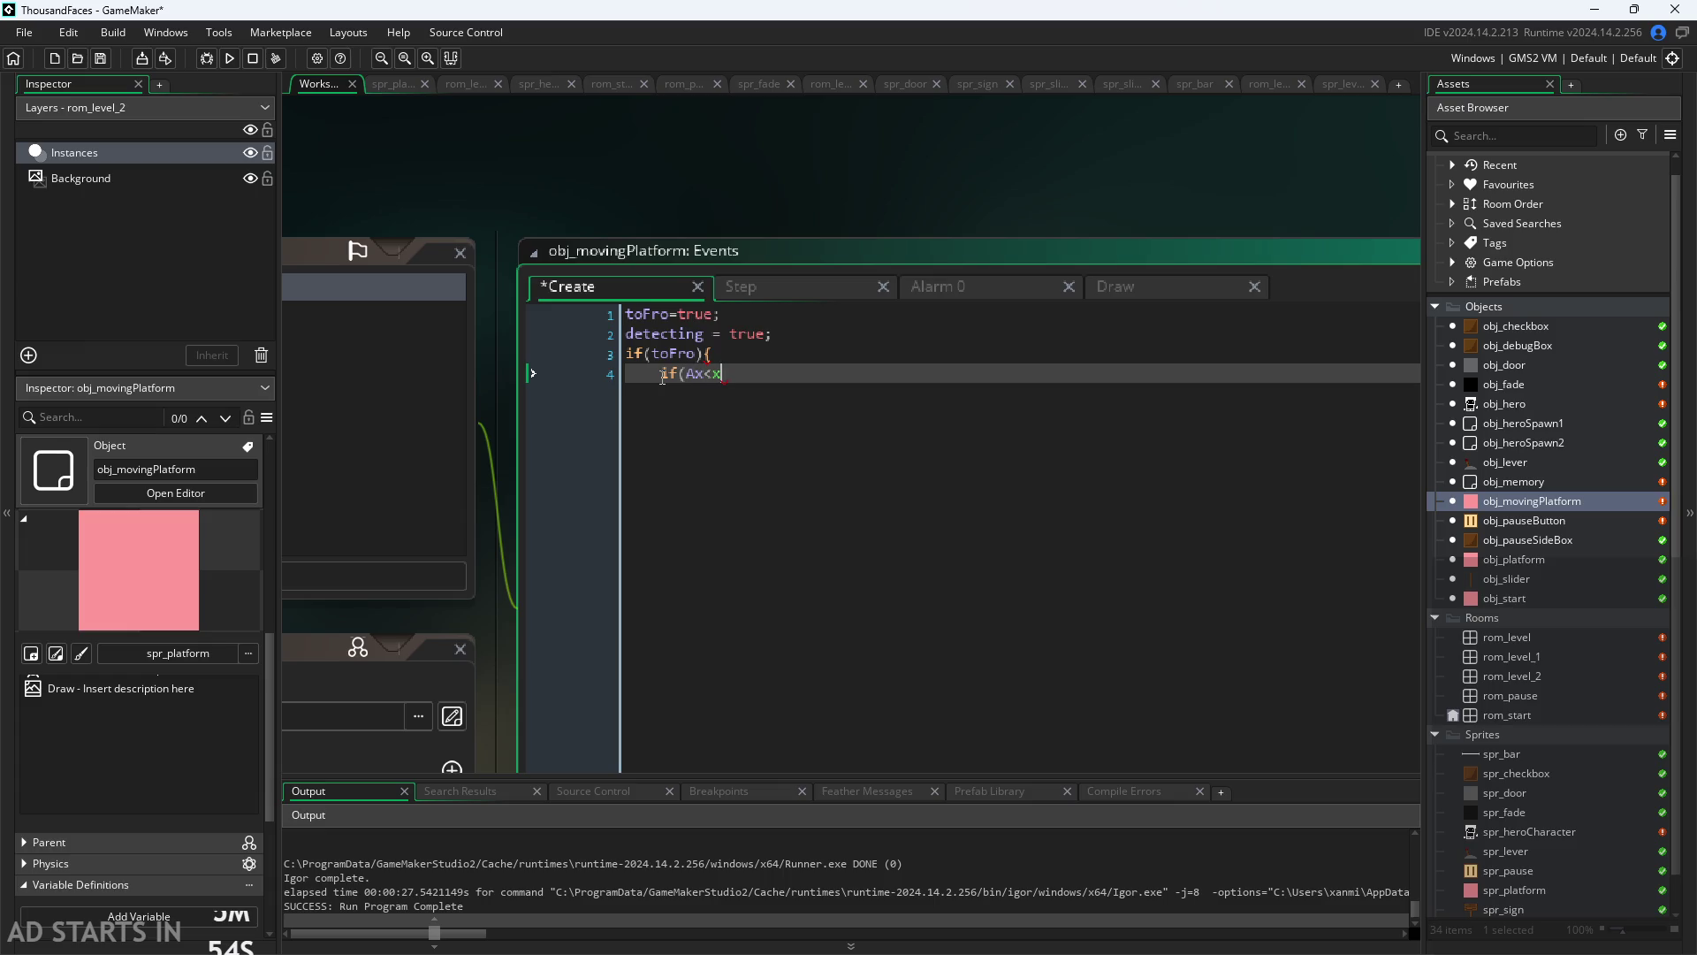
text({)
key(Return)
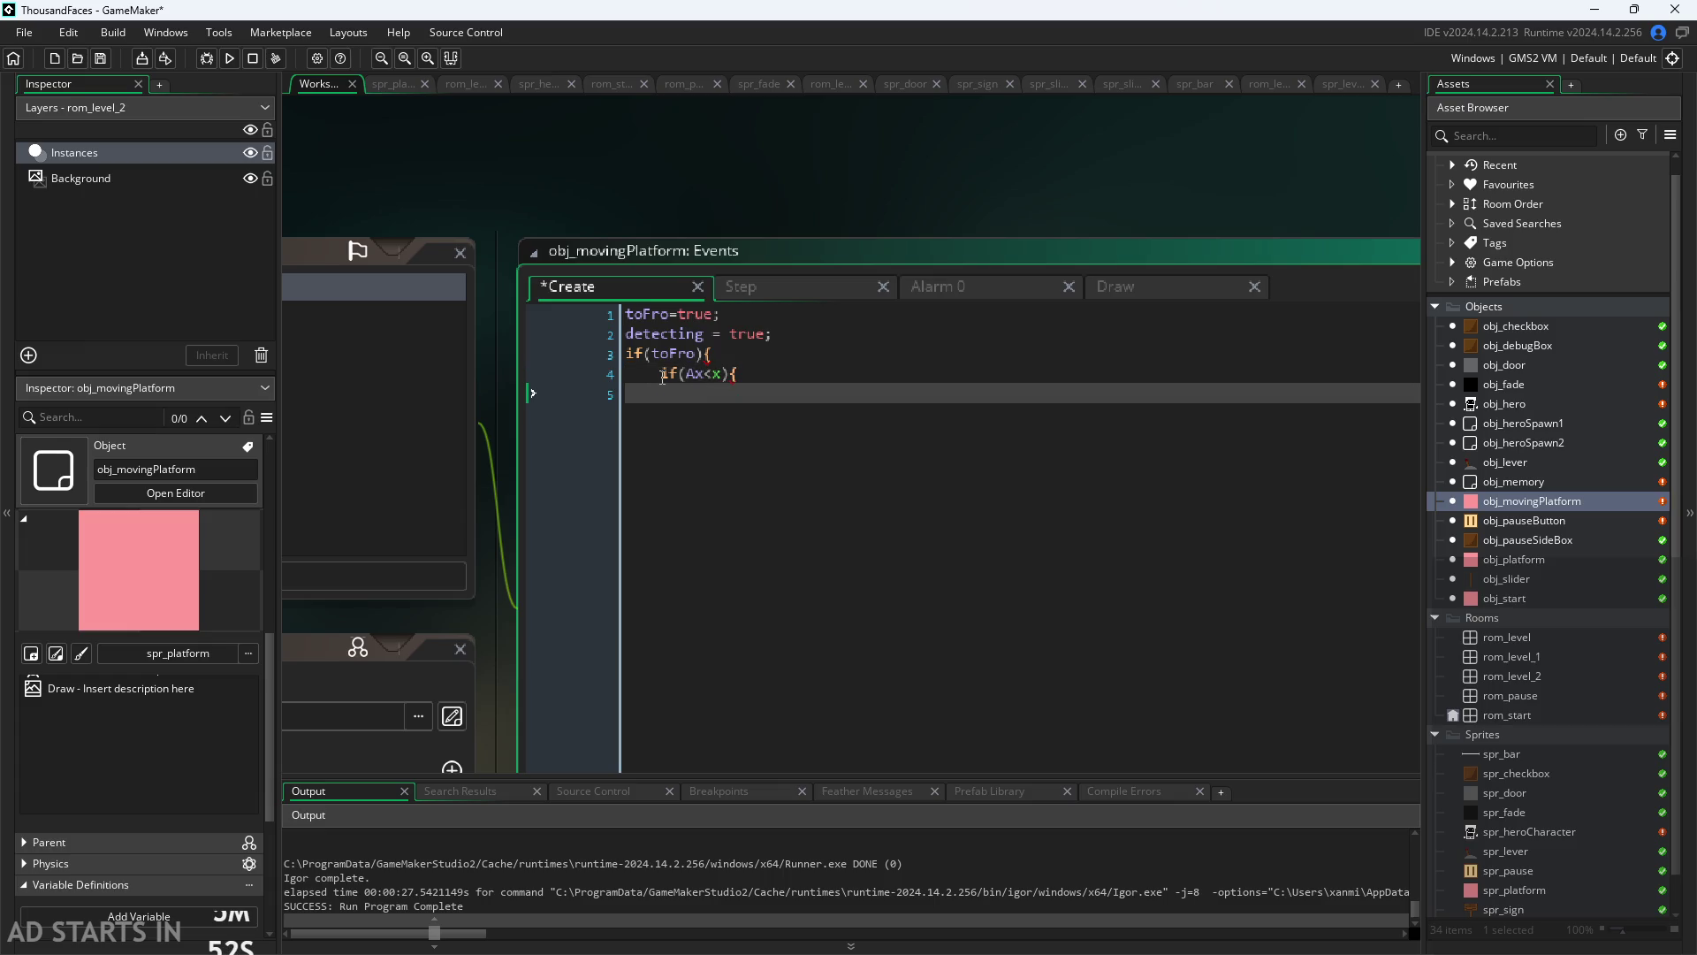
text(true)
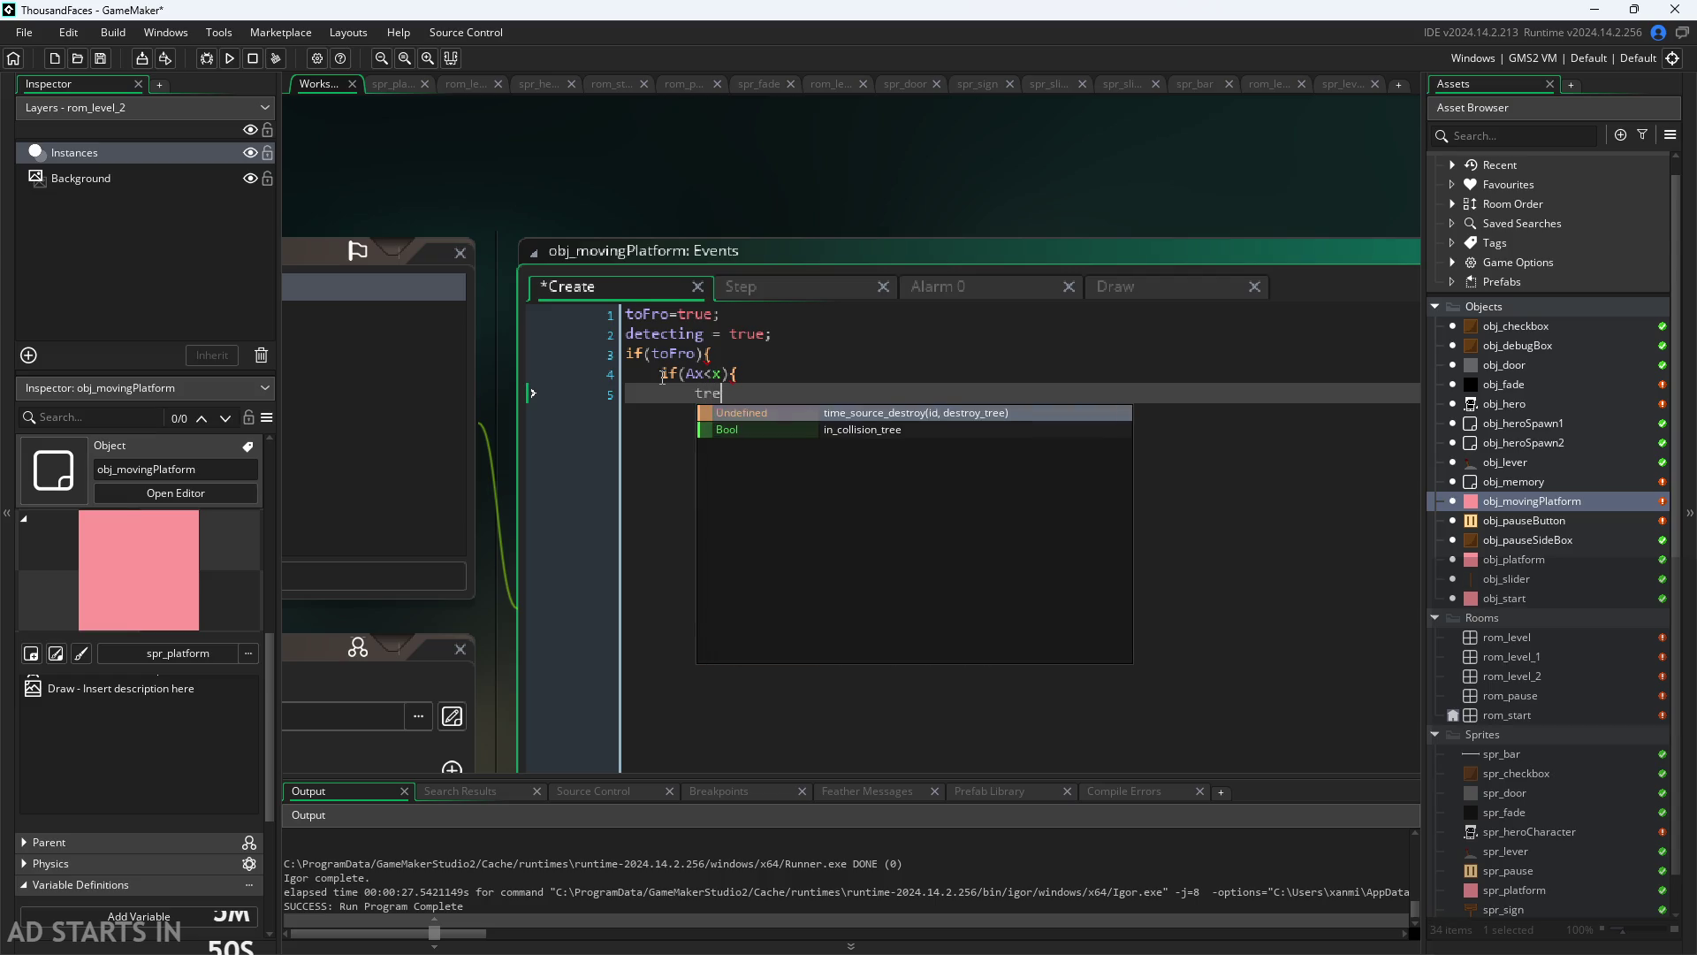
text(Velo)
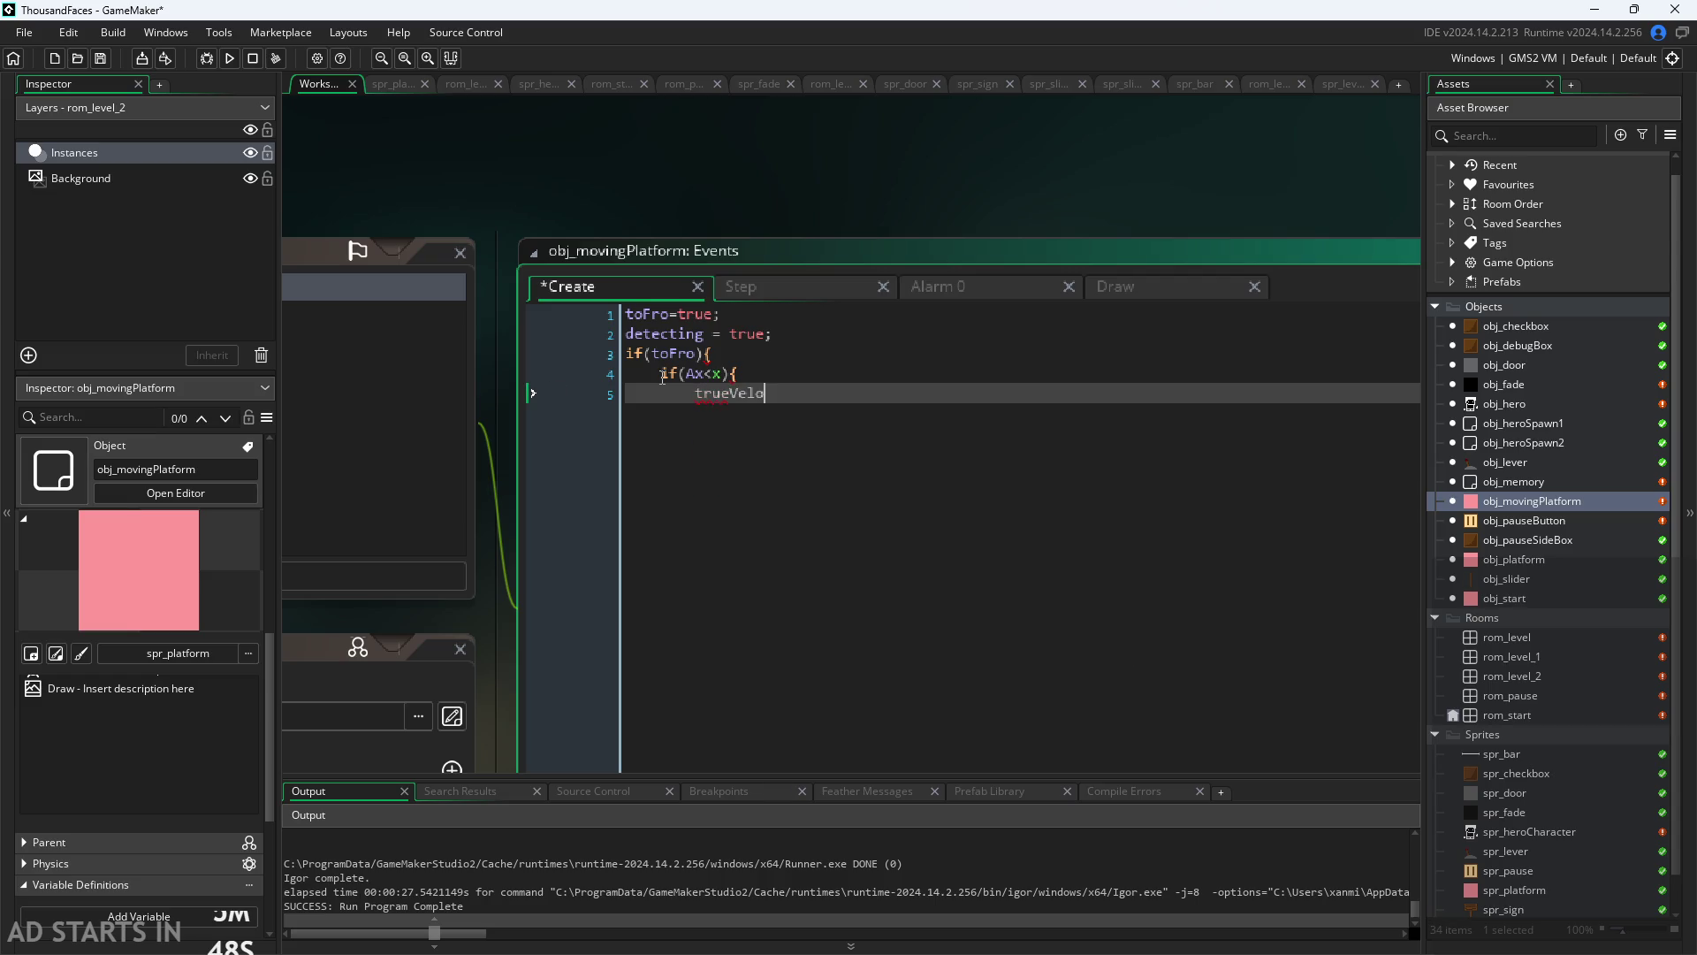
text(city)
text(=-)
text(velocity;)
key(Return)
text(})
key(Return)
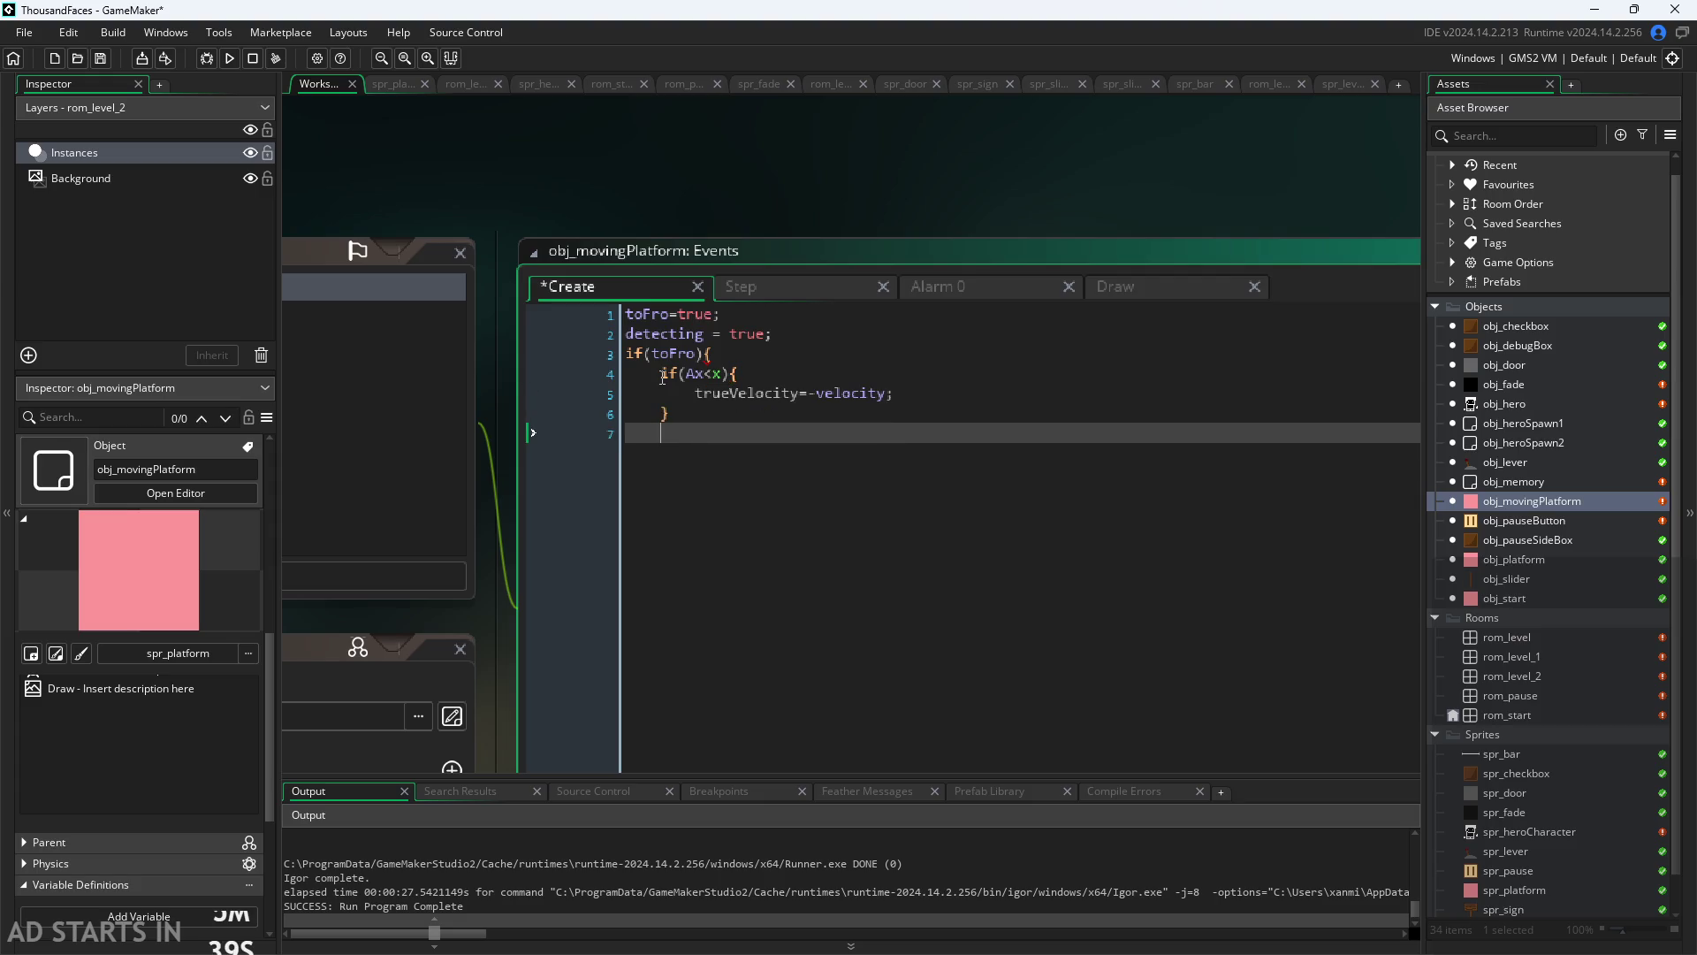
text(else{)
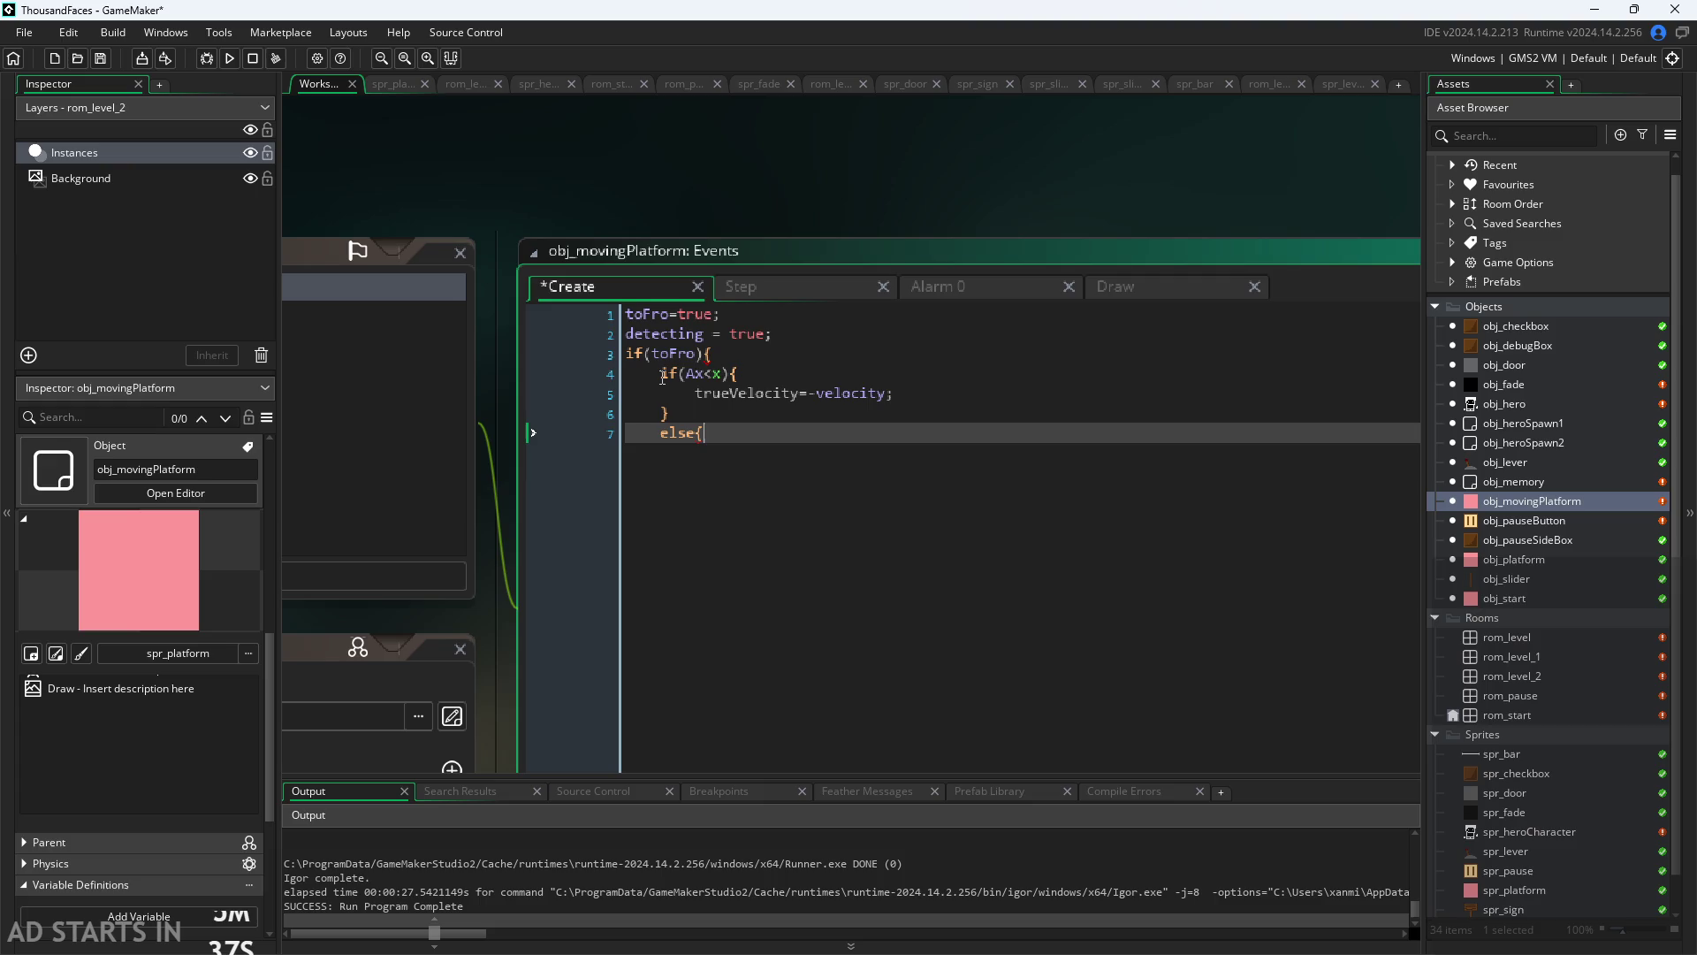